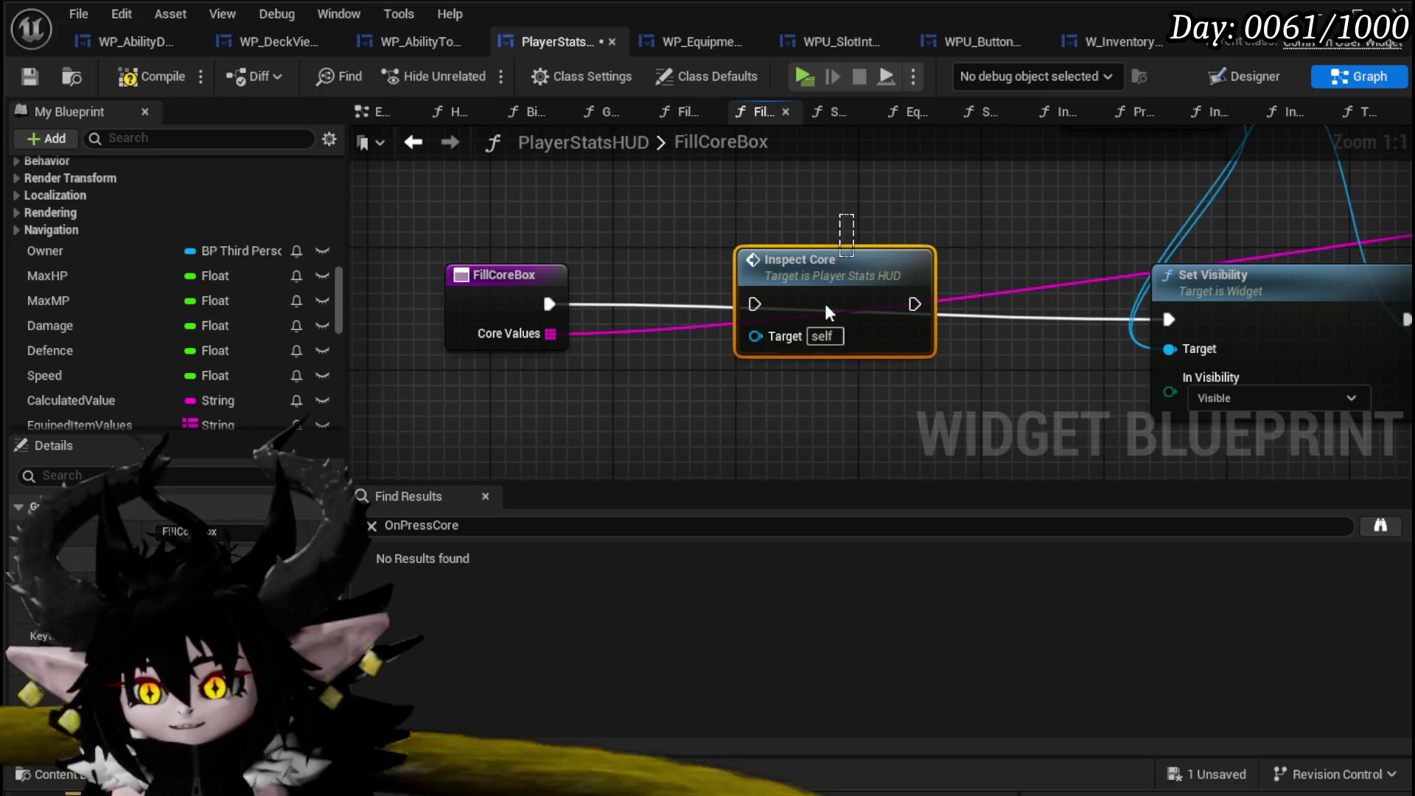
Delete the Inspect Core node and wire FillCoreBox's exec straight into Set Visibility.
key(Delete)
drag(522, 276, 830, 307)
scroll(595, 329, down, 3)
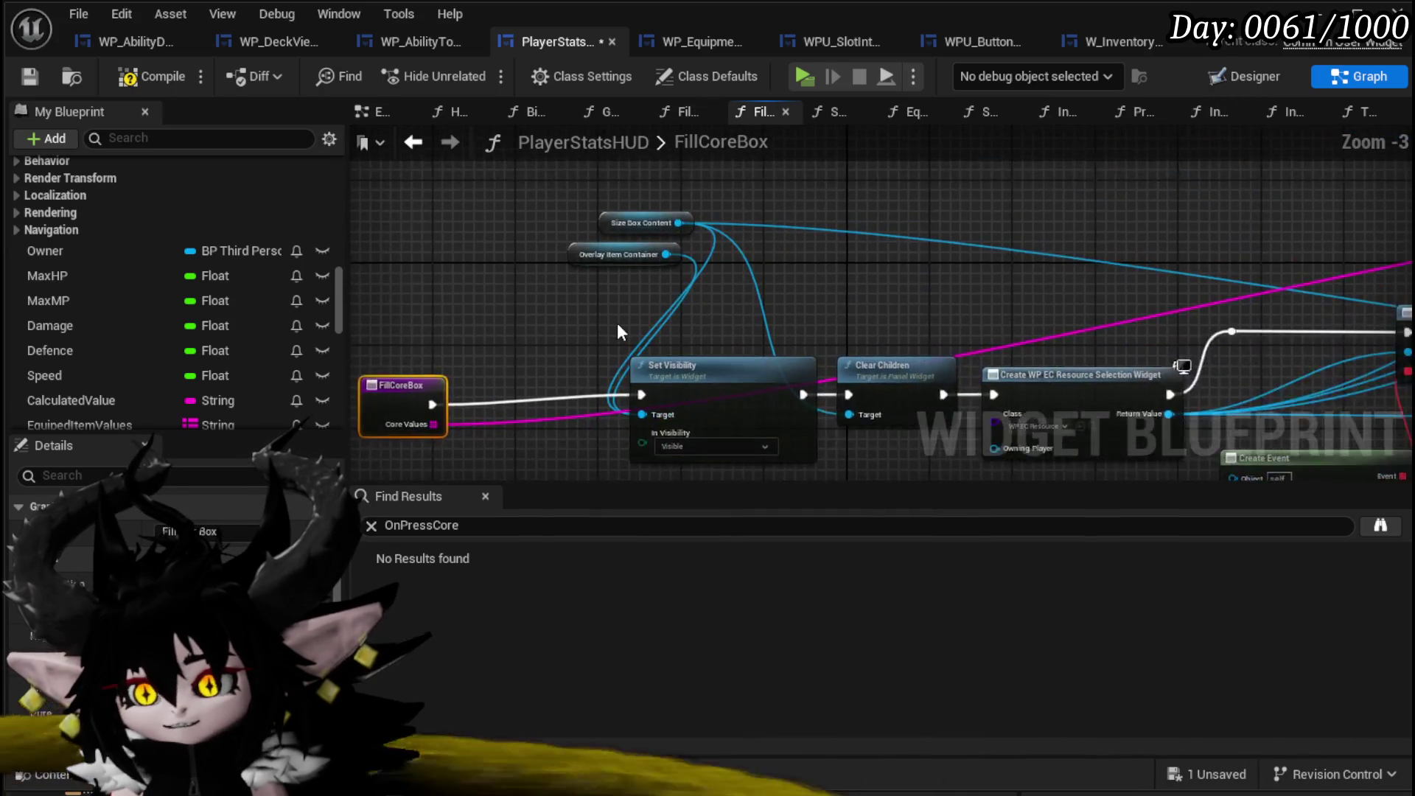
scroll(620, 321, up, 1)
Tidy the graph by nudging FillCoreBox up and moving the two widget variable nodes down-left.
drag(445, 391, 445, 379)
drag(790, 177, 789, 177)
drag(641, 221, 476, 266)
click(1032, 224)
Pan along the FillCoreBox graph past Bind Event, Add Core from ID and Add Child.
mouse_move(1060, 222)
mouse_down()
mouse_move(664, 243)
mouse_move(317, 211)
mouse_move(9, 278)
mouse_up()
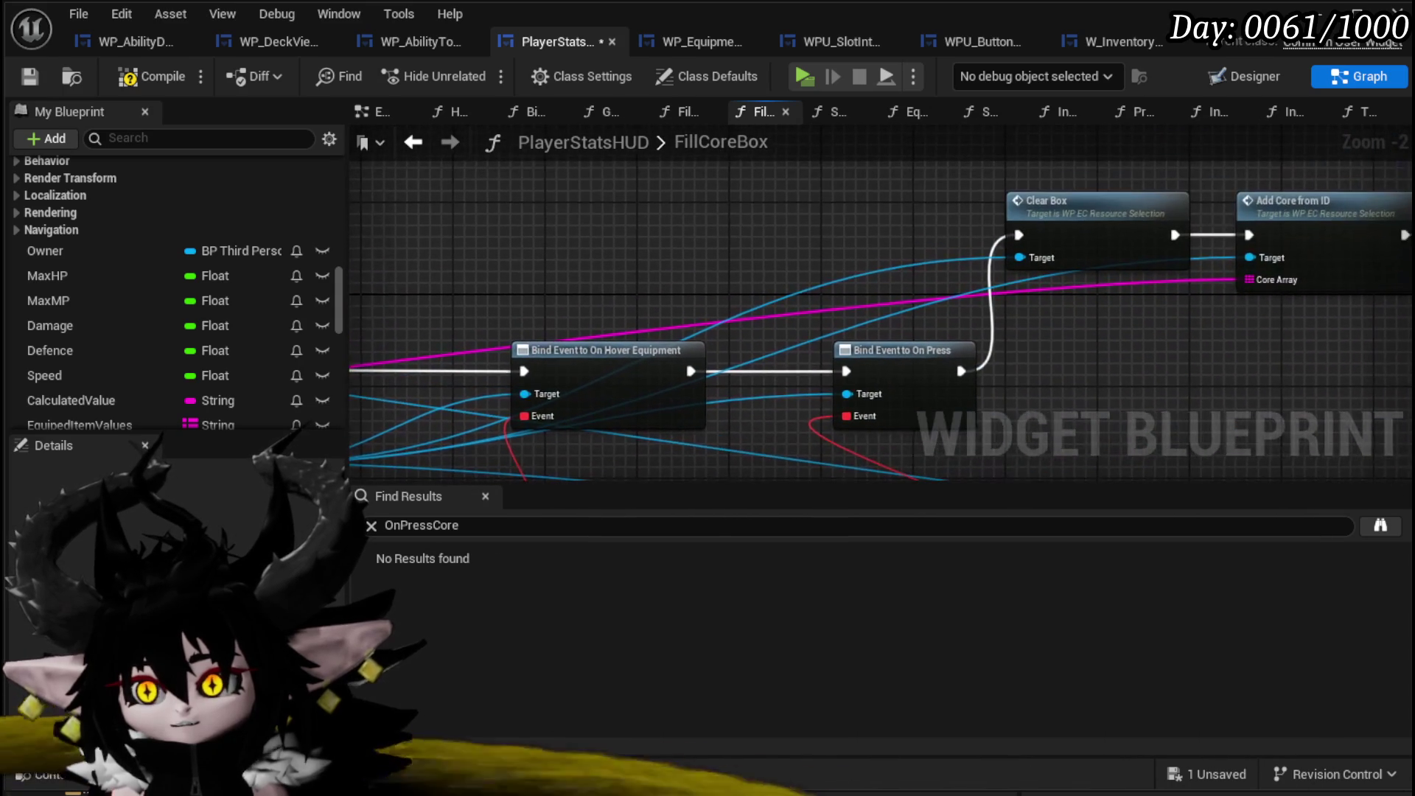
mouse_move(592, 268)
mouse_down()
mouse_move(277, 202)
mouse_move(180, 238)
mouse_up()
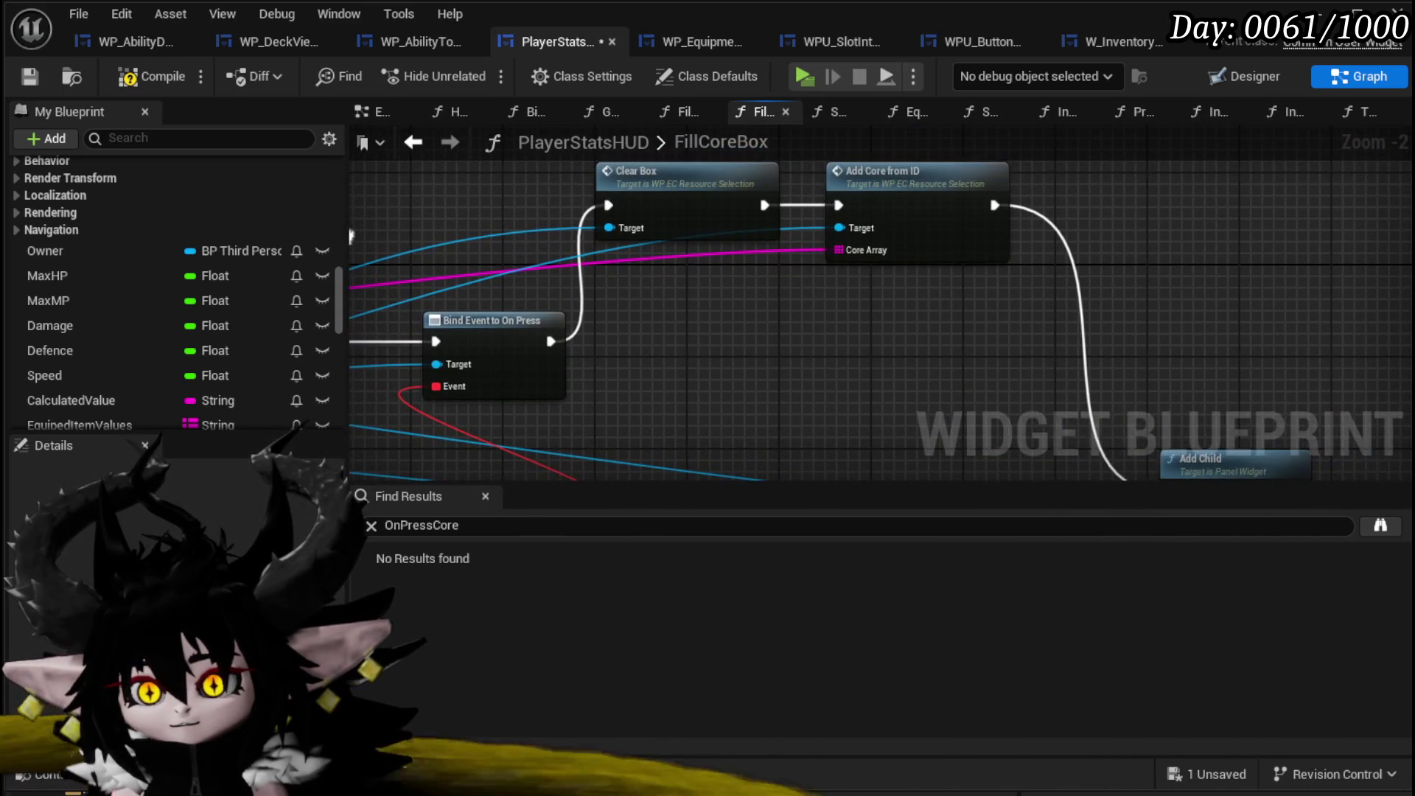
drag(883, 340, 581, 221)
drag(221, 206, 1263, 187)
mouse_move(291, 190)
mouse_down()
mouse_move(450, 223)
mouse_move(1124, 223)
mouse_up()
drag(728, 228, 823, 224)
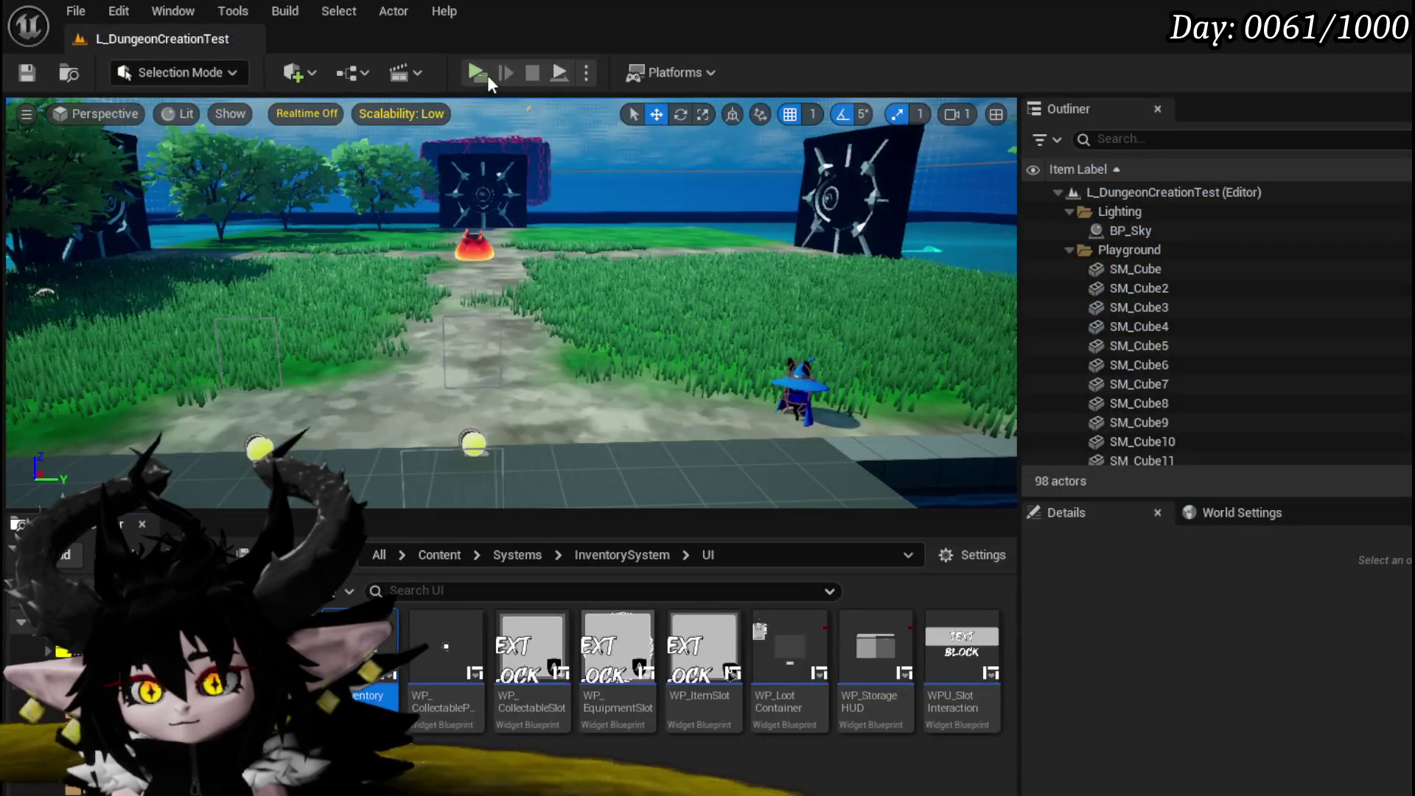
key(alt+p)
key(Tab)
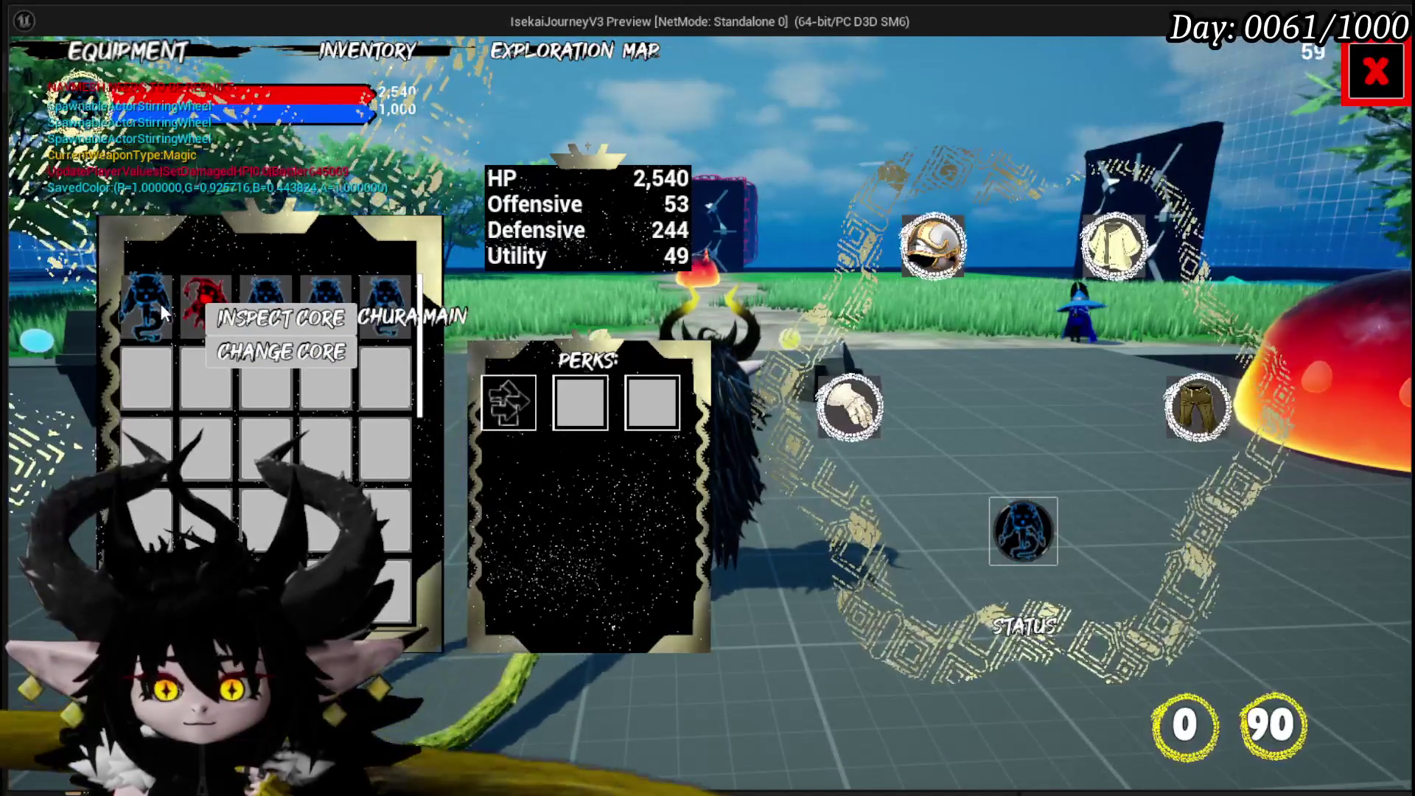
key(Escape)
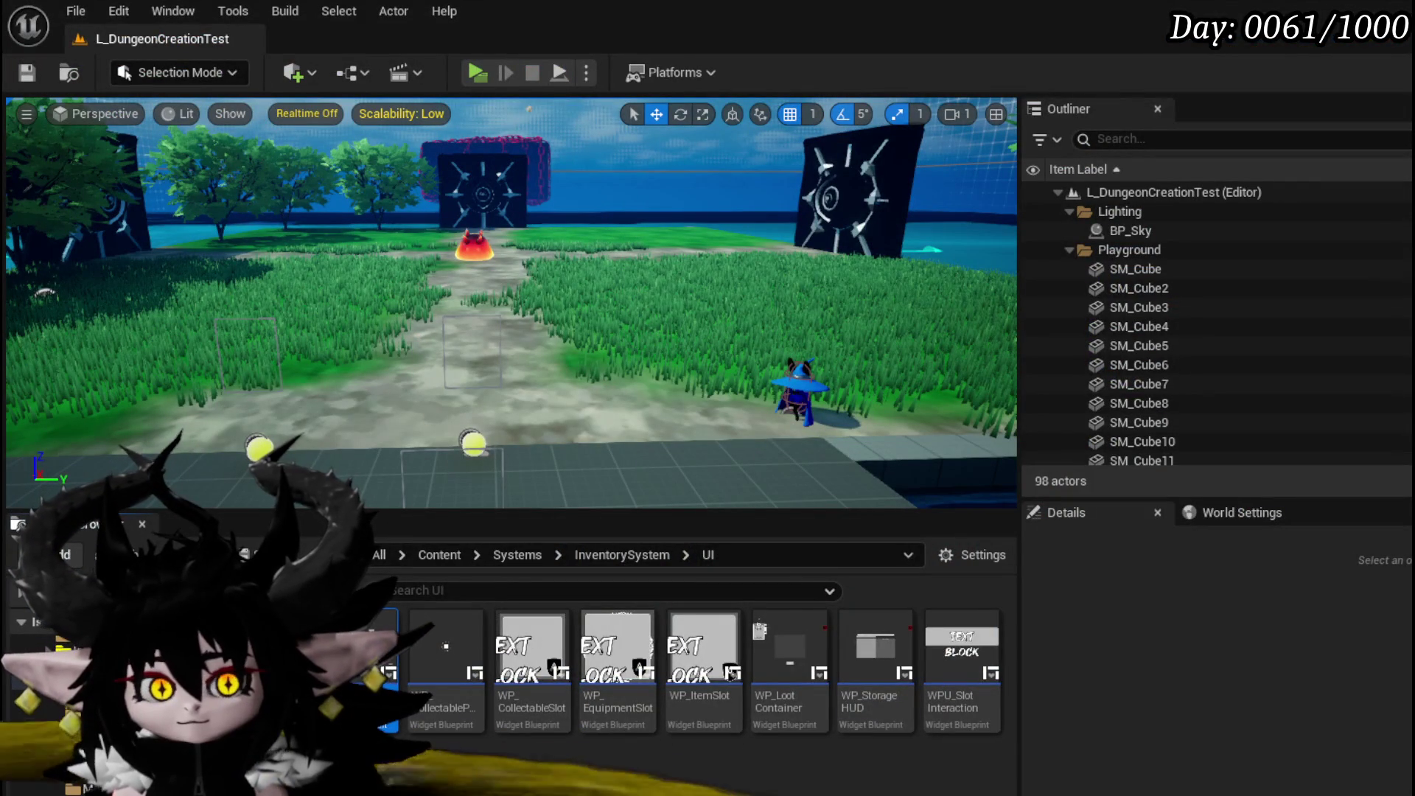
Save the level and return to the PlayerStatsHUD FillCoreBox graph.
click(27, 72)
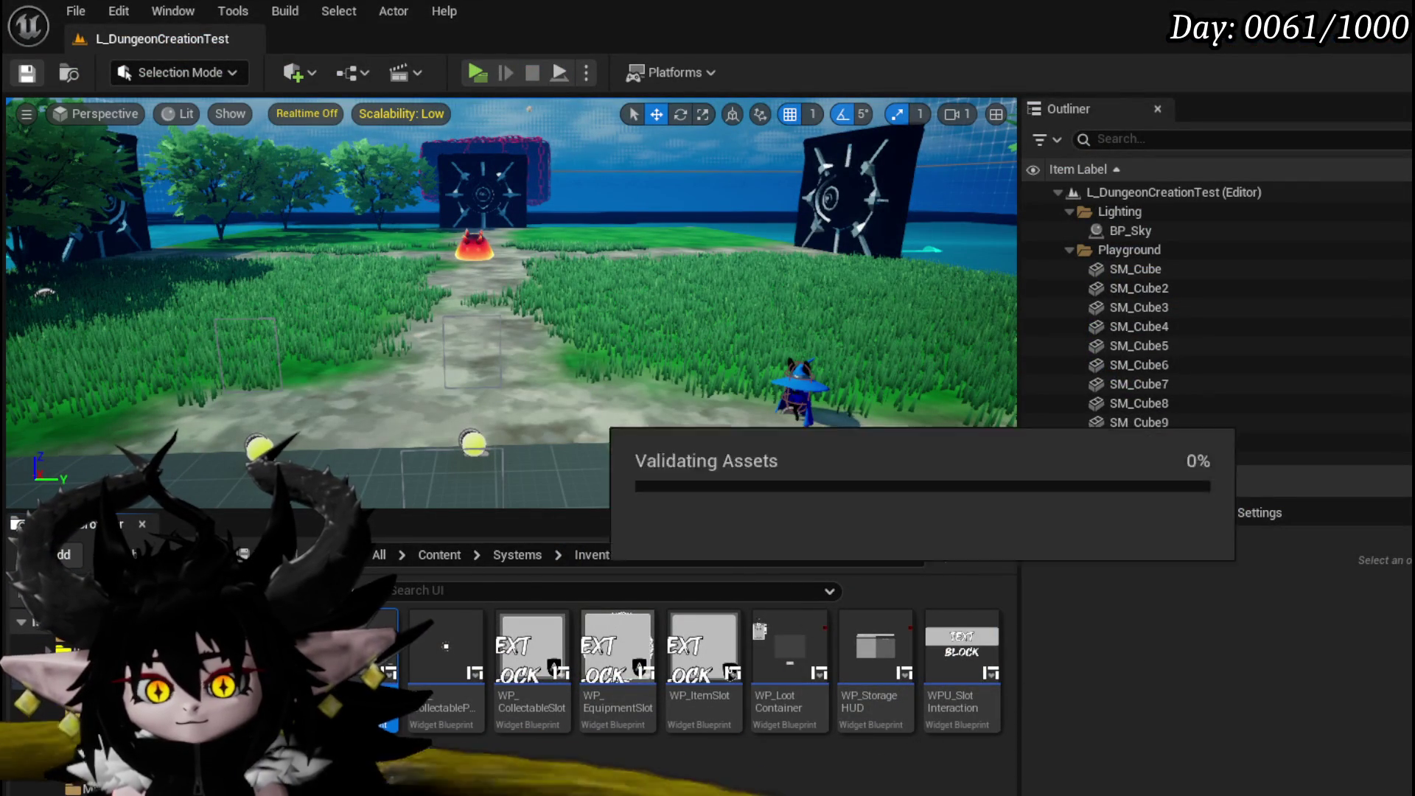
key(alt+Tab)
mouse_move(658, 423)
mouse_down()
mouse_move(353, 402)
mouse_move(762, 358)
mouse_move(740, 387)
mouse_move(502, 404)
mouse_move(513, 461)
mouse_up()
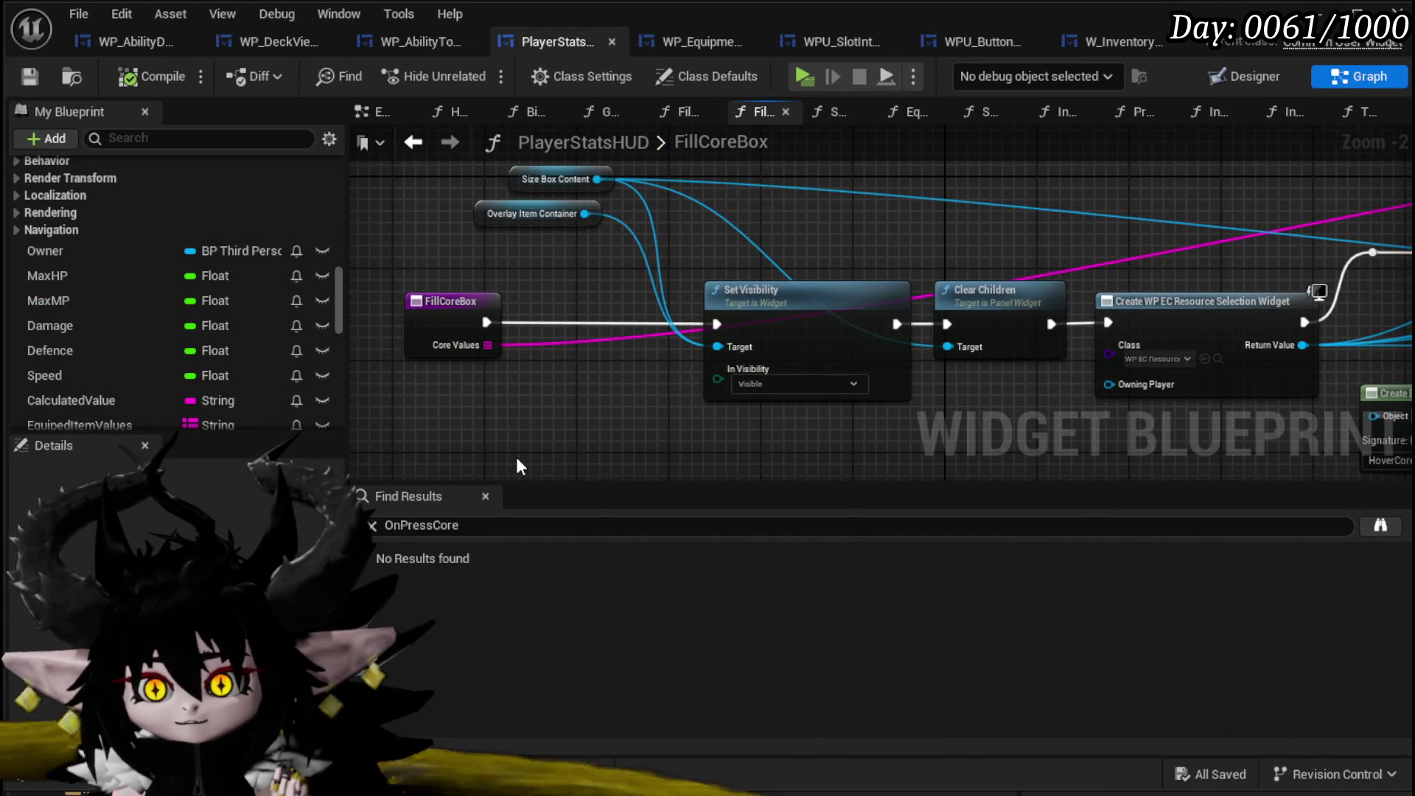
mouse_move(521, 467)
mouse_down()
mouse_move(1085, 404)
mouse_move(538, 468)
mouse_move(437, 259)
mouse_move(1336, 300)
mouse_up()
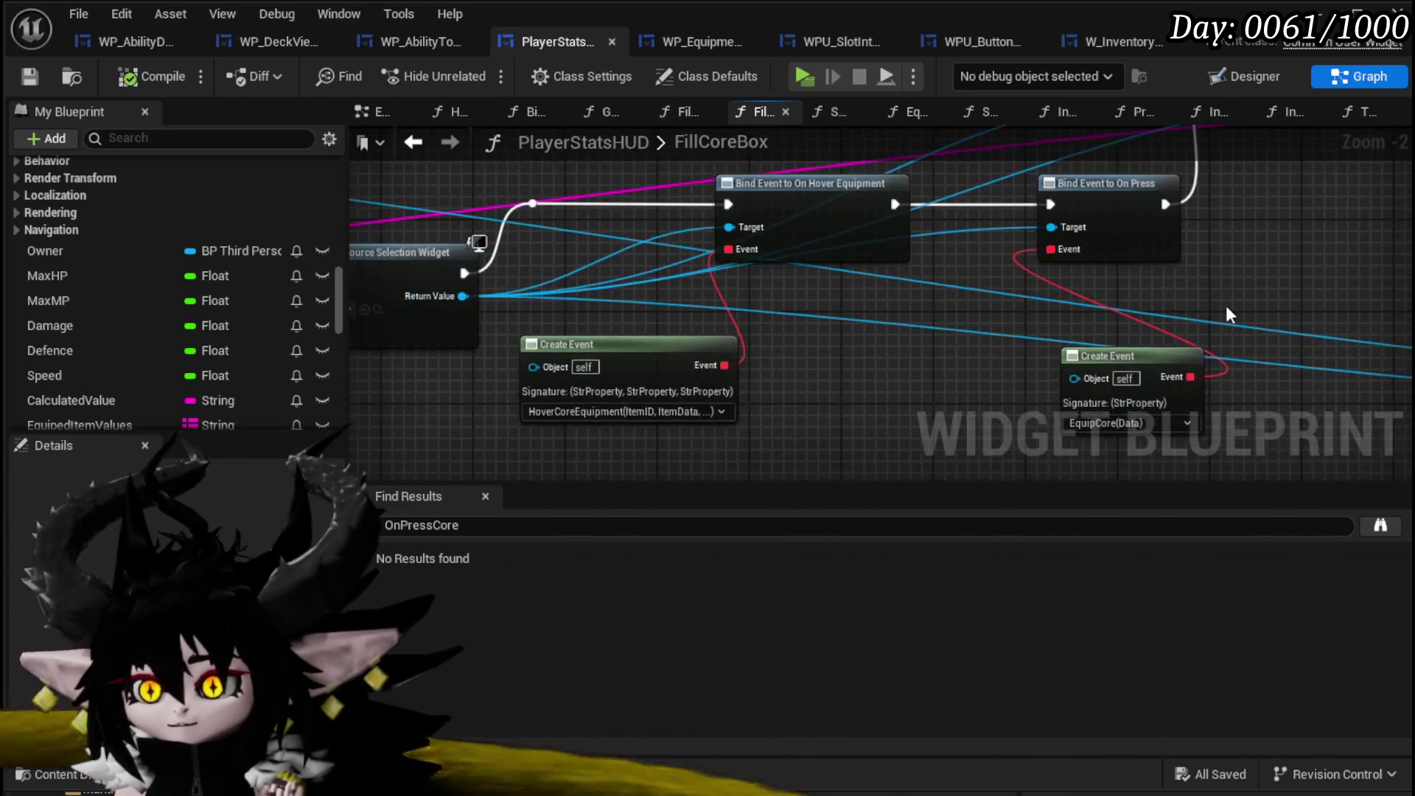
Open the ToolTippVisibility function graph and reposition its Set Visibility nodes.
drag(457, 368, 1112, 383)
drag(678, 368, 840, 383)
scroll(62, 344, up, 3)
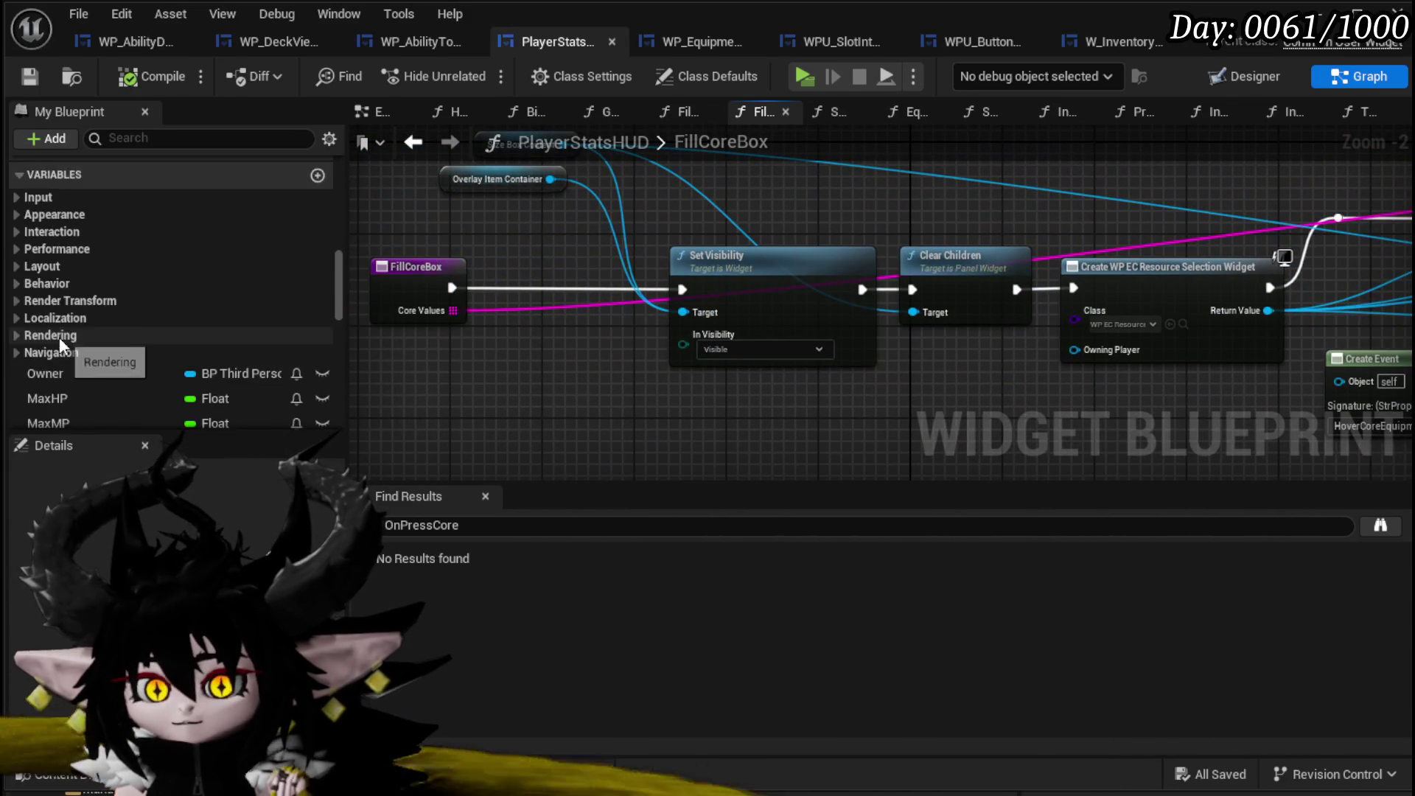
scroll(62, 344, up, 5)
double_click(88, 307)
mouse_move(505, 387)
mouse_down()
mouse_move(549, 354)
mouse_move(434, 333)
mouse_up()
drag(969, 307, 805, 404)
drag(818, 233, 804, 325)
Add a MW_Text_CoreName getter to the ToolTippVisibility graph.
scroll(289, 307, down, 5)
scroll(207, 315, down, 15)
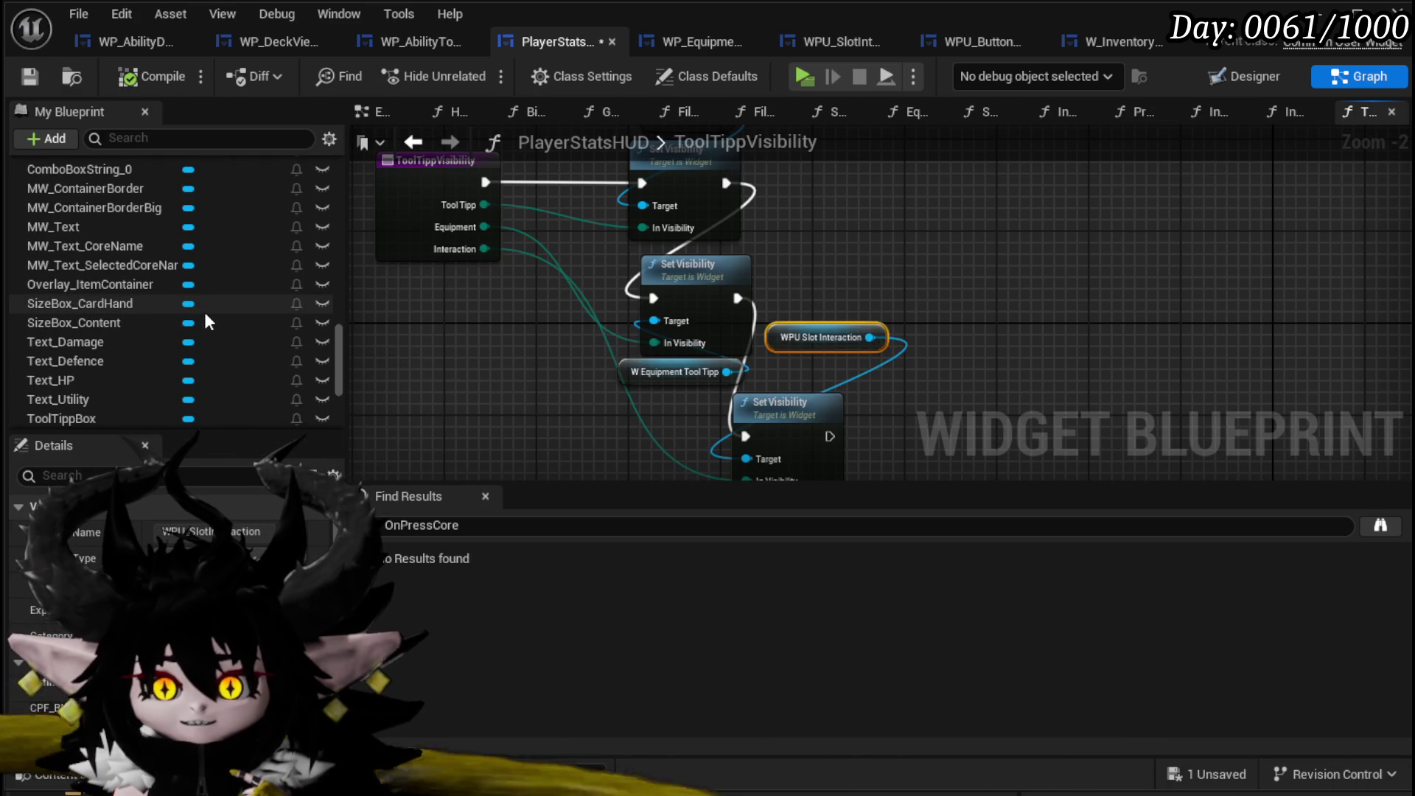
scroll(206, 317, down, 5)
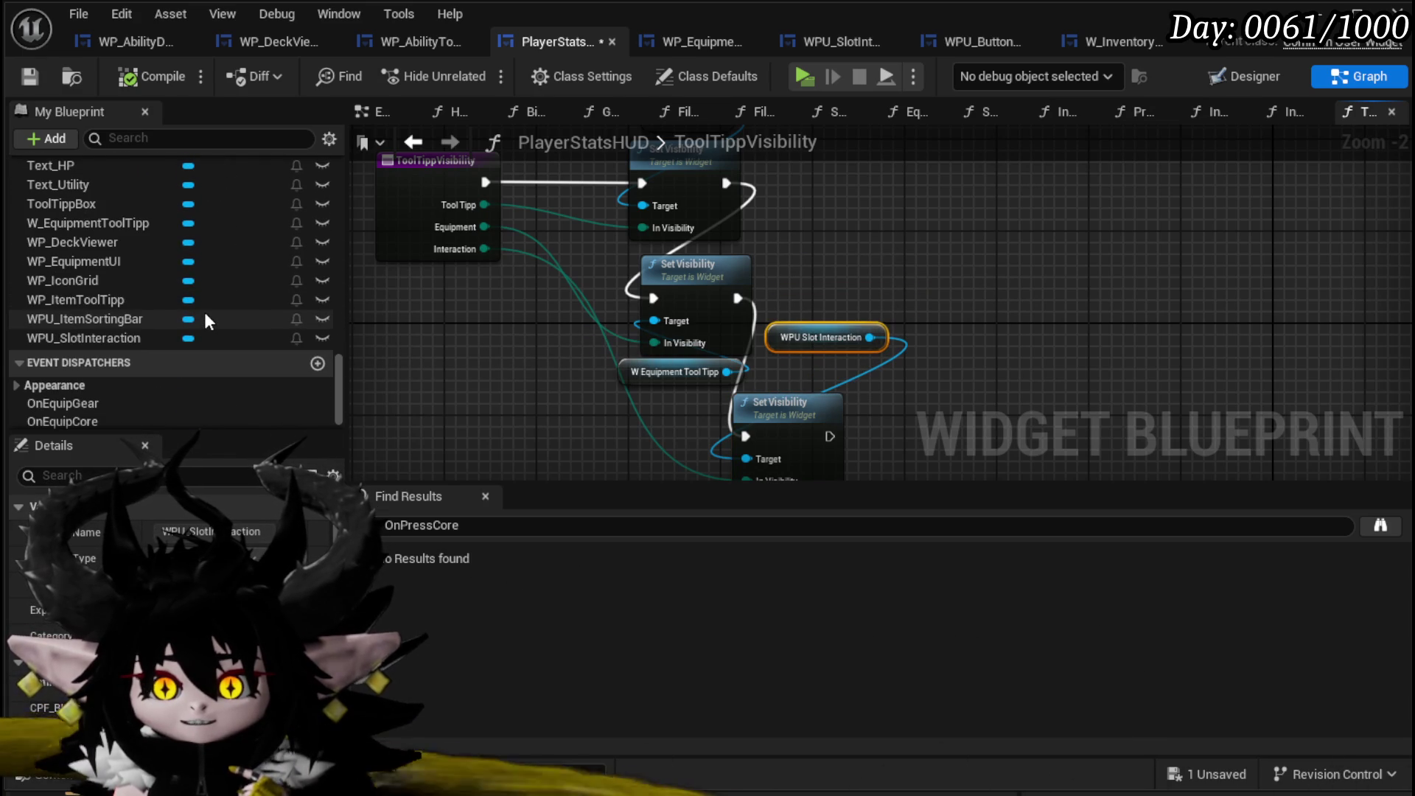
scroll(68, 338, up, 5)
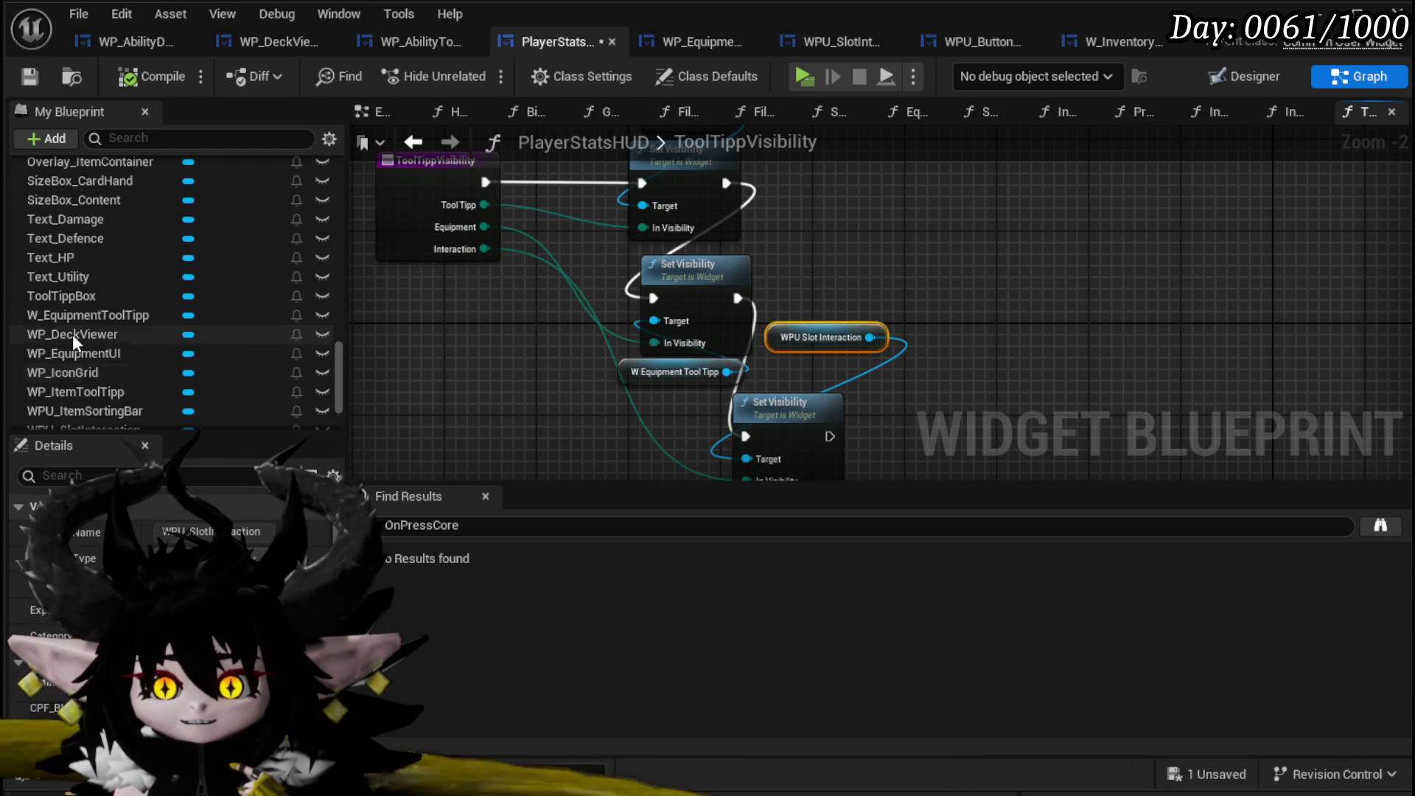
scroll(73, 334, up, 3)
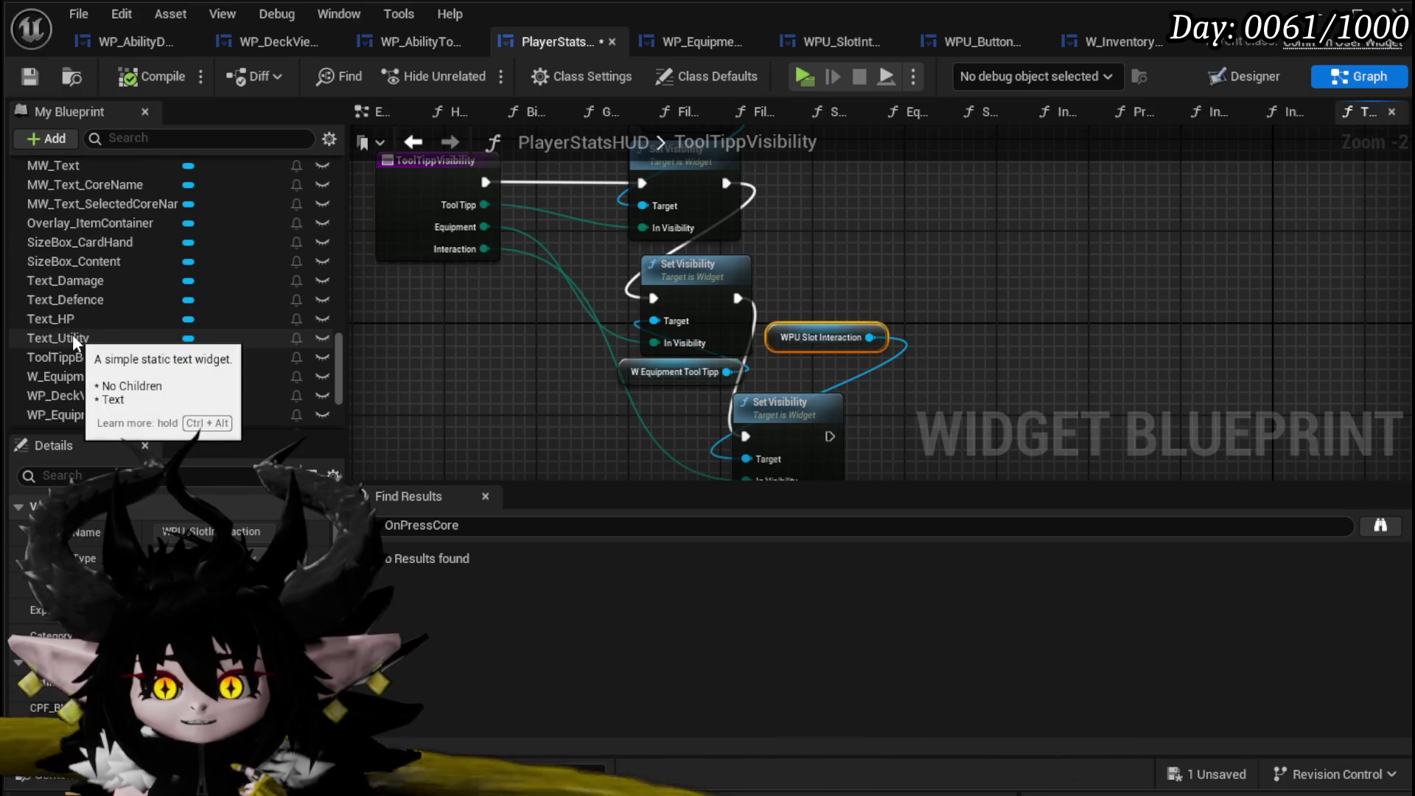
scroll(72, 334, up, 6)
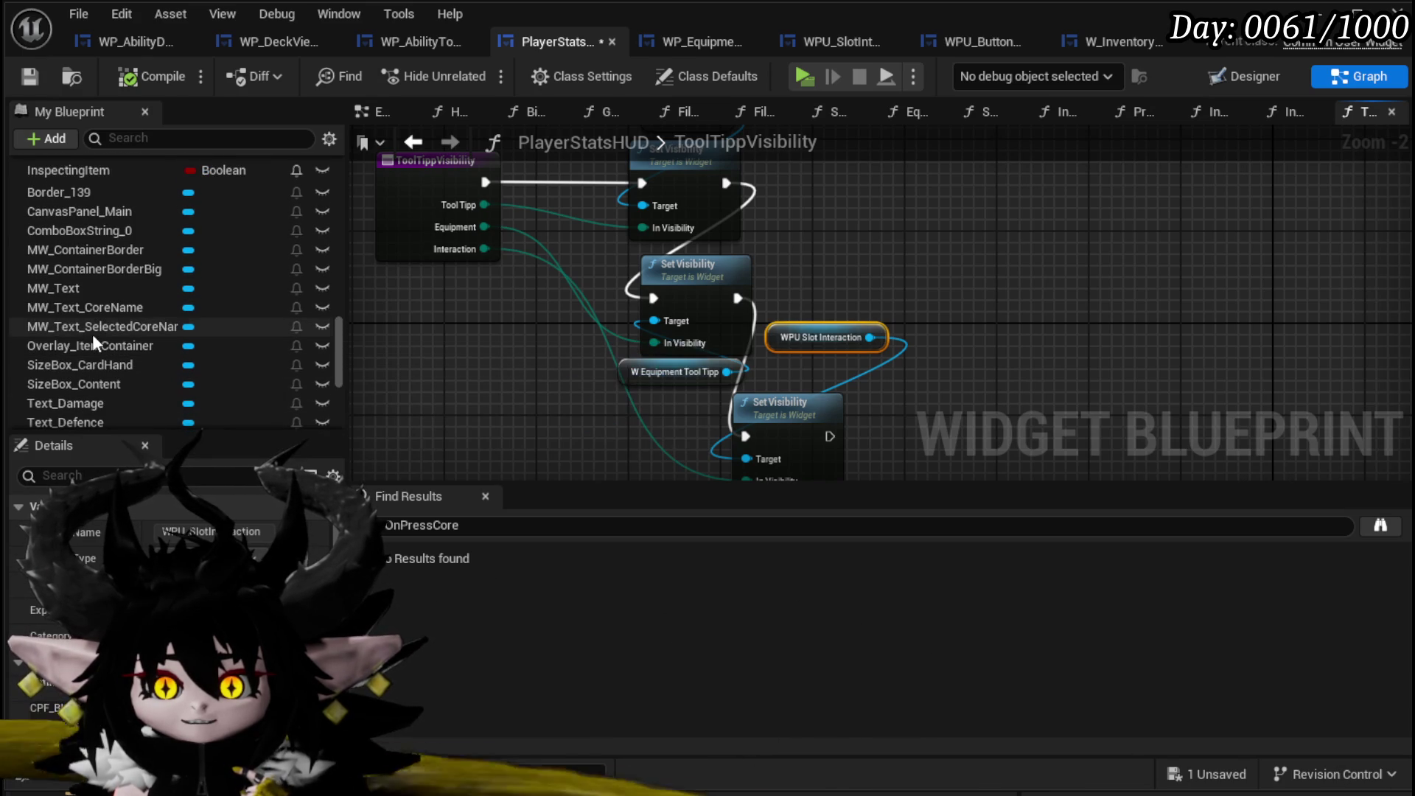
mouse_move(92, 307)
mouse_down()
mouse_move(357, 339)
mouse_move(553, 395)
mouse_up()
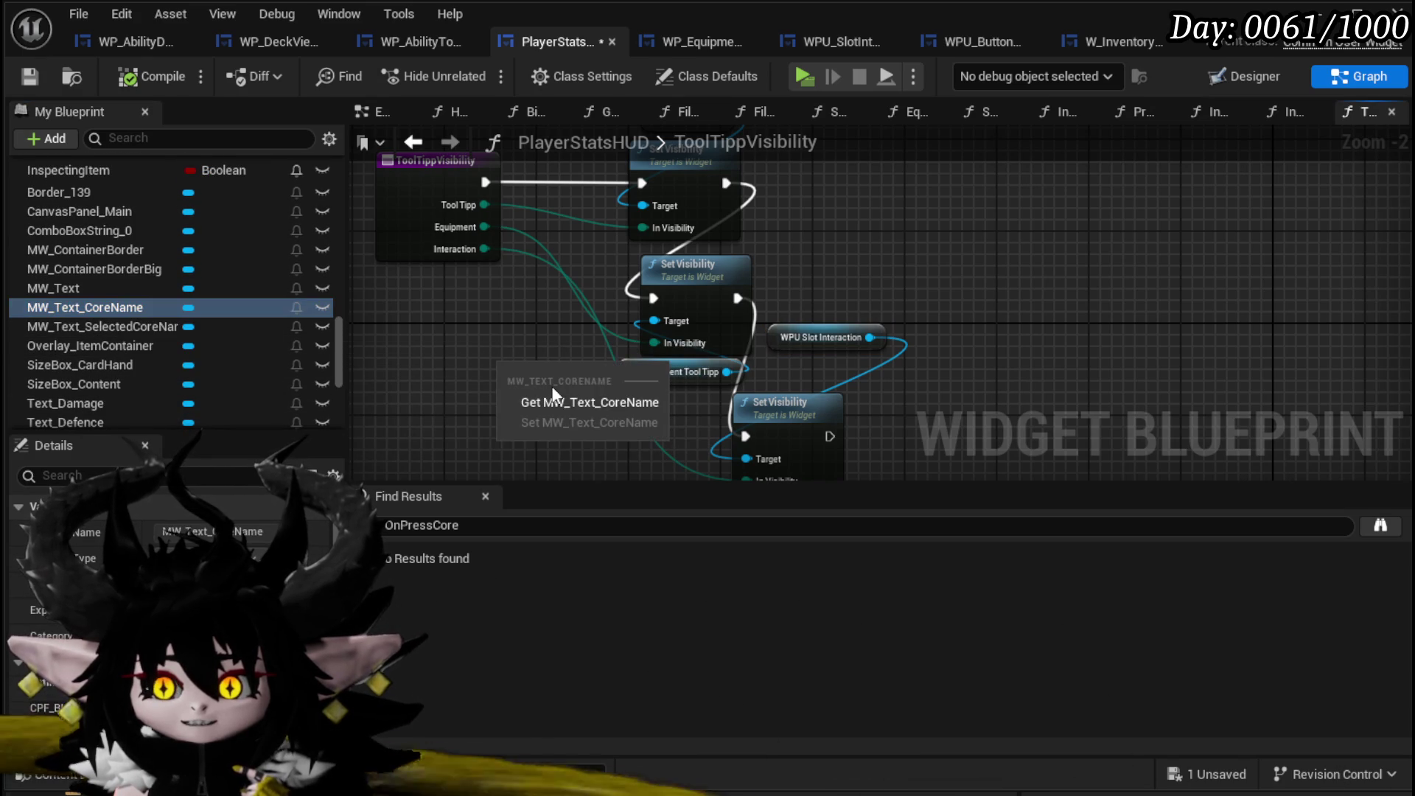
click(555, 401)
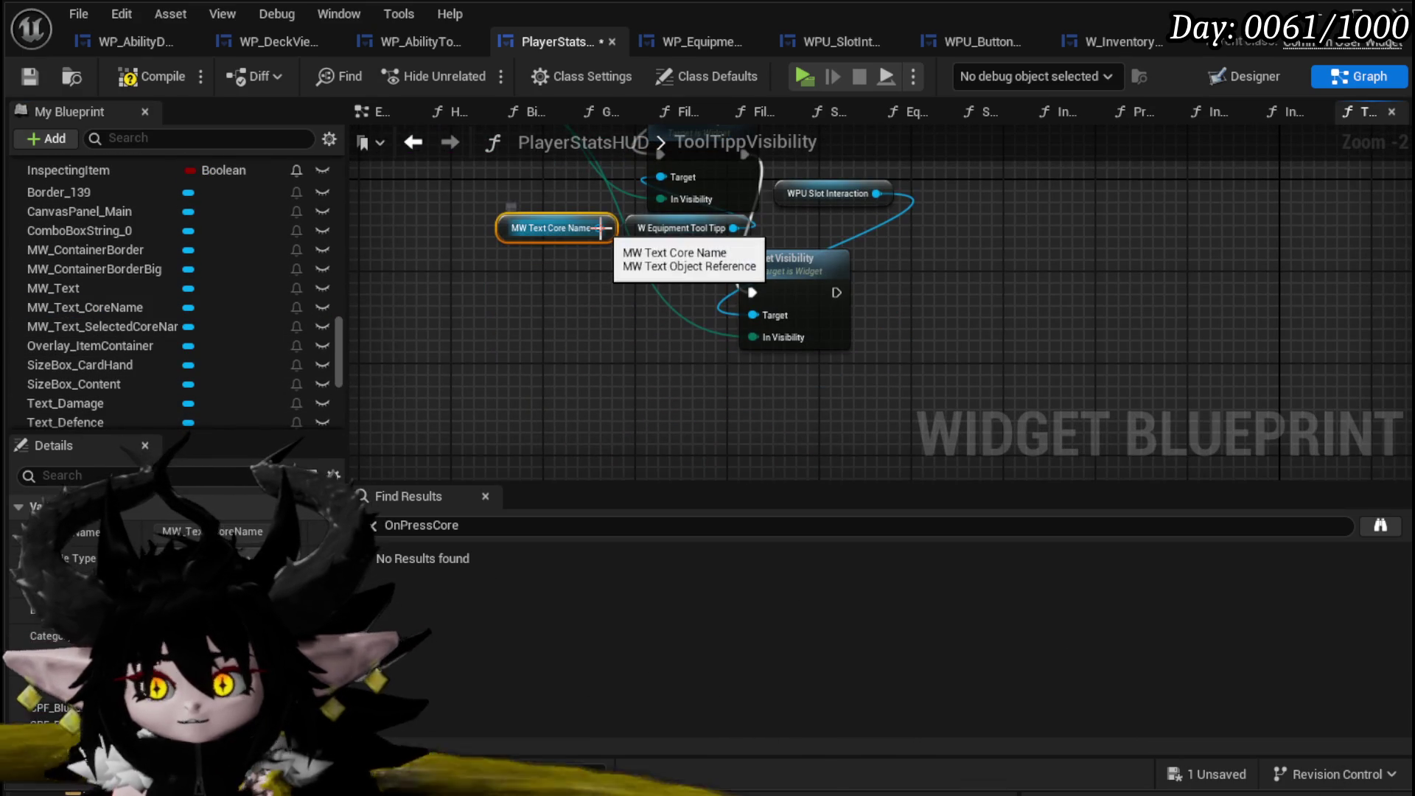
Duplicate the Set Visibility node and target it at MW Text Core Name.
drag(601, 227, 638, 365)
click(805, 343)
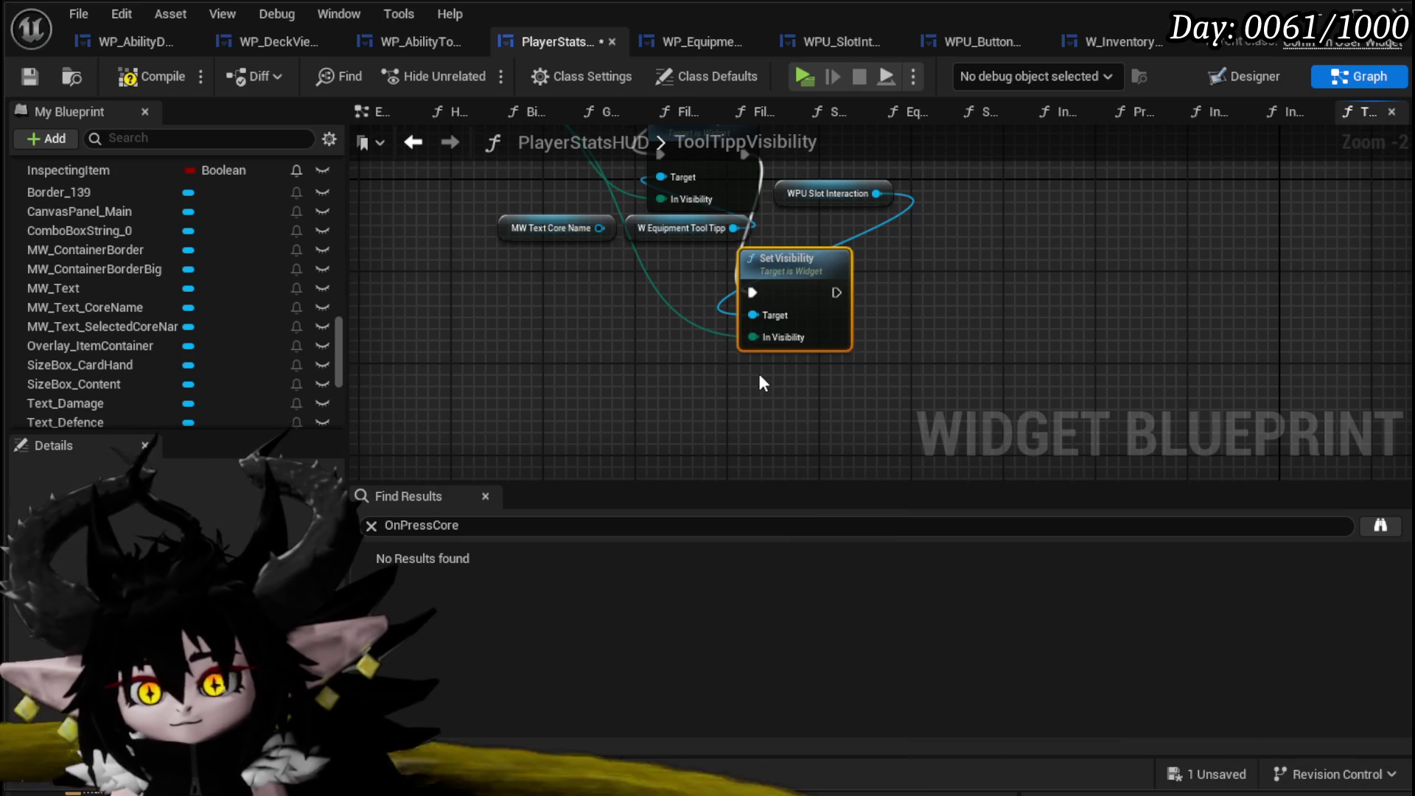
key(ctrl+c)
key(ctrl+v)
mouse_move(763, 426)
mouse_down()
mouse_move(379, 203)
mouse_move(484, 451)
mouse_move(419, 302)
mouse_up()
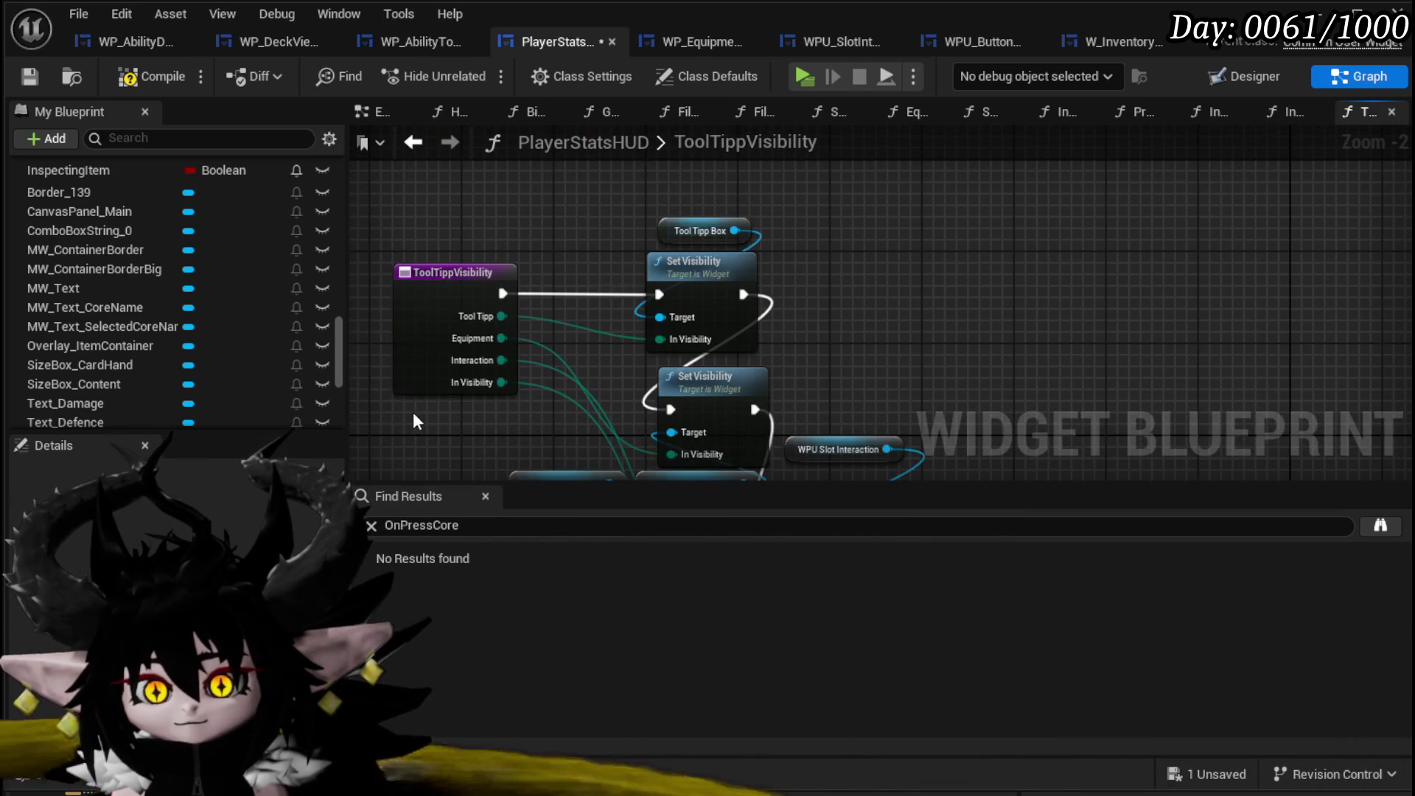
Rename the entry node's last input to 'Core Name'.
drag(414, 420, 478, 358)
click(486, 310)
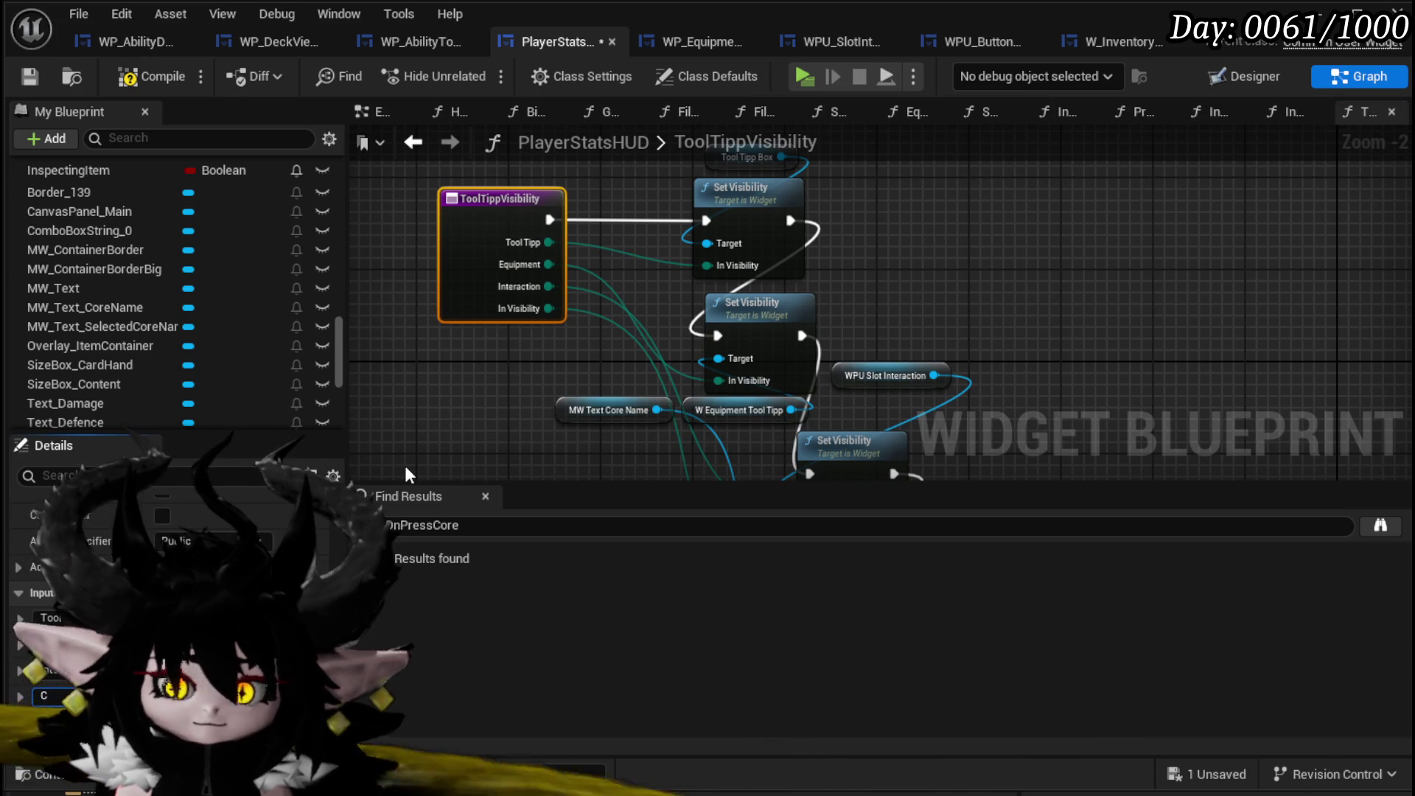
text(ore Name)
key(Return)
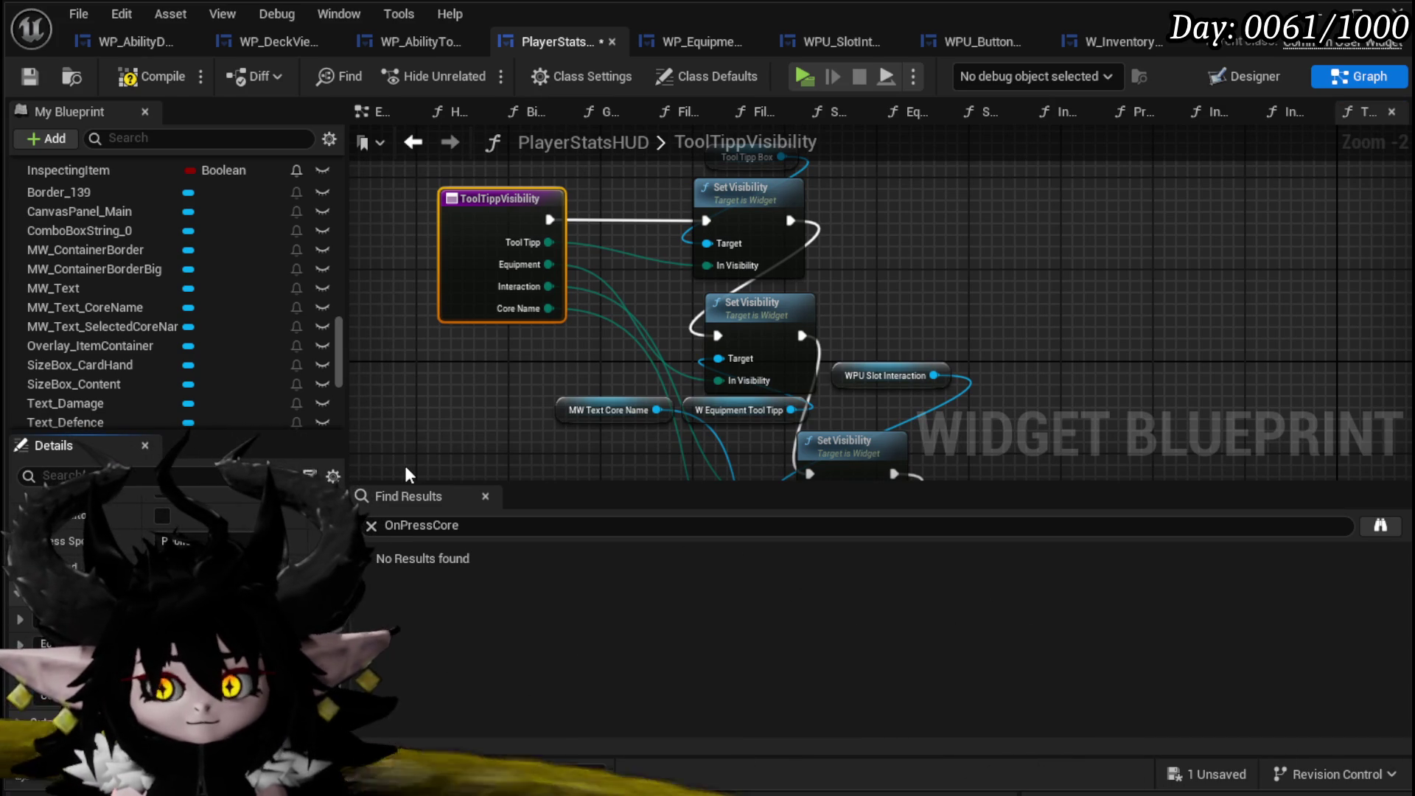
Save the PlayerStatsHUD blueprint and view its Designer layout.
click(22, 79)
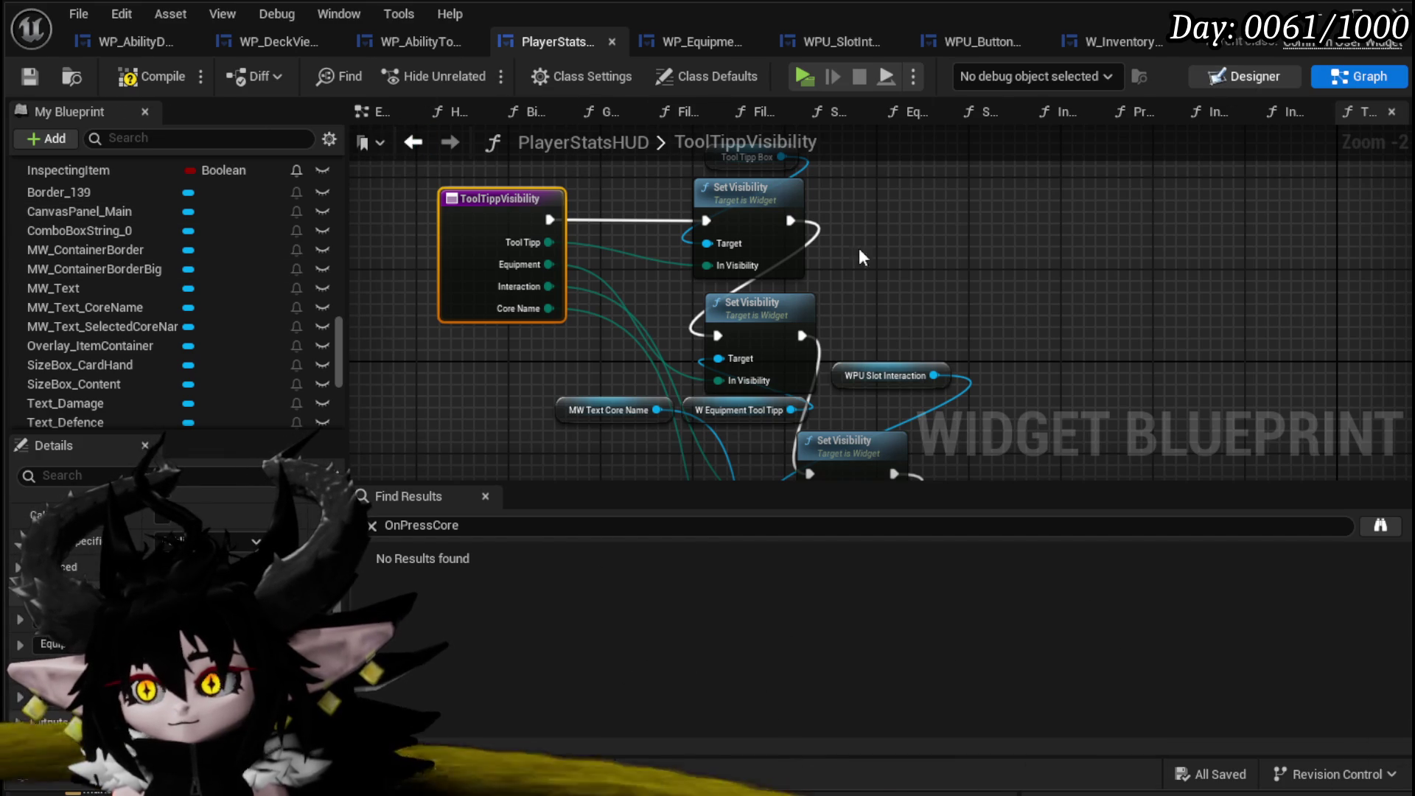
click(1246, 76)
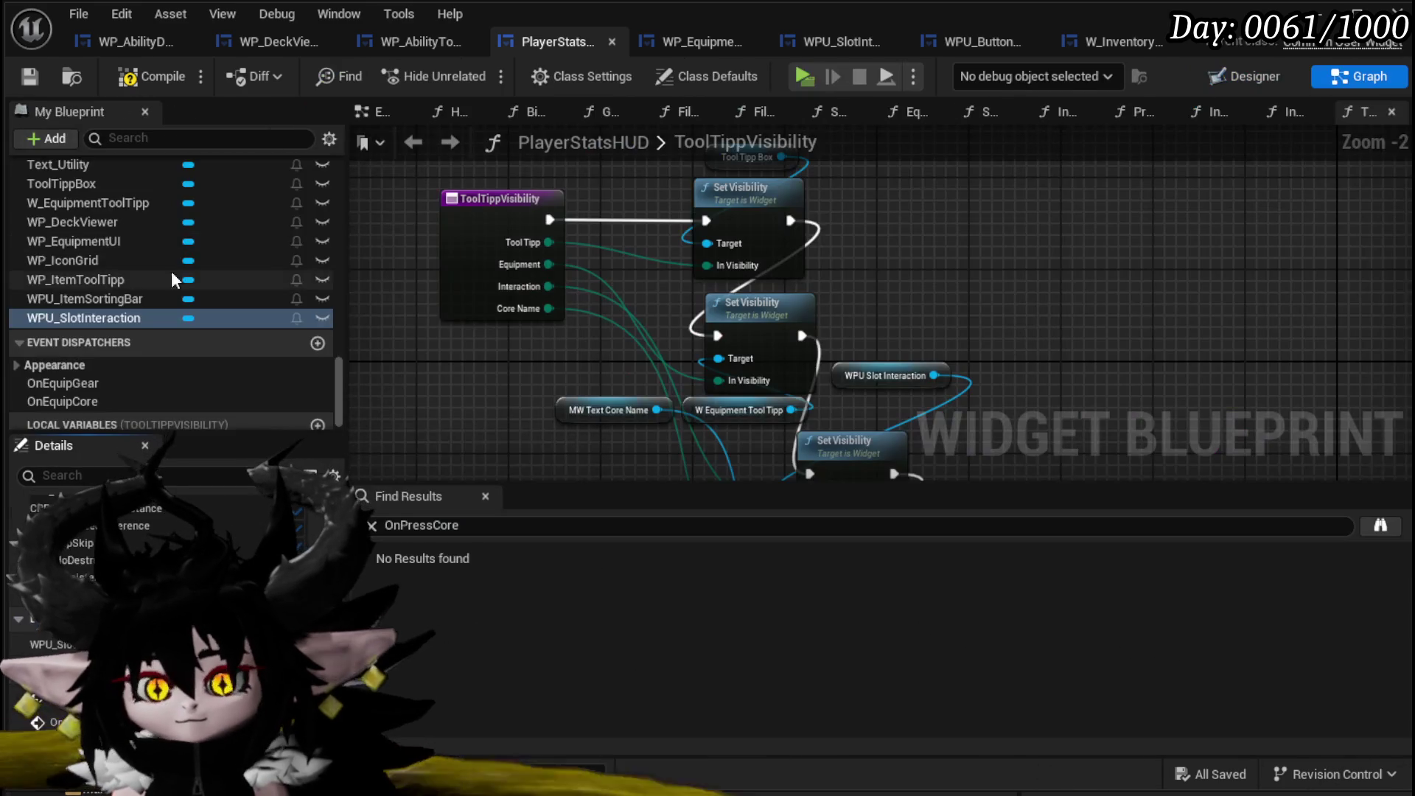
scroll(171, 271, up, 10)
scroll(184, 275, up, 5)
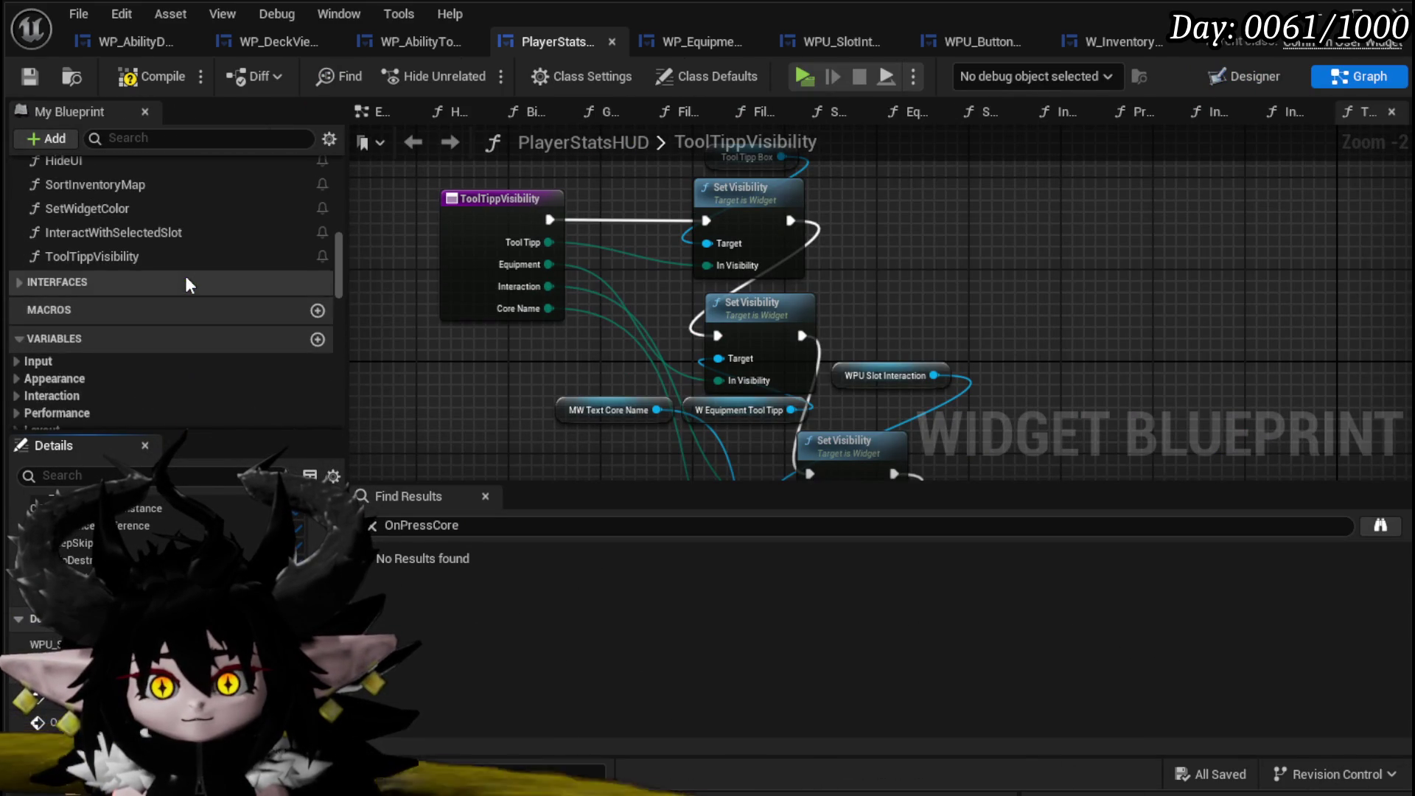
scroll(120, 350, up, 3)
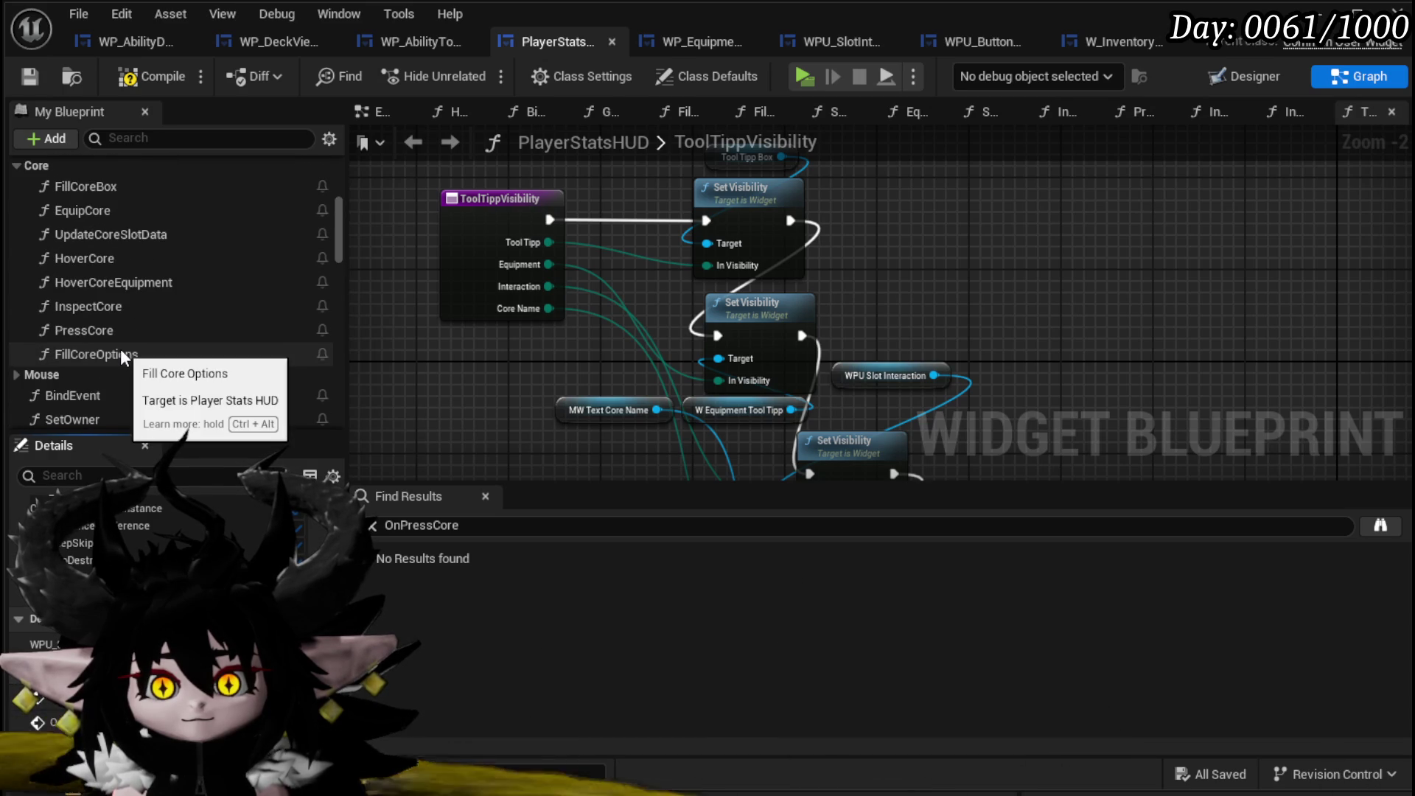
In PressCore, set Tool Tipp Visibility's Core Name input to Collapsed and save.
double_click(121, 331)
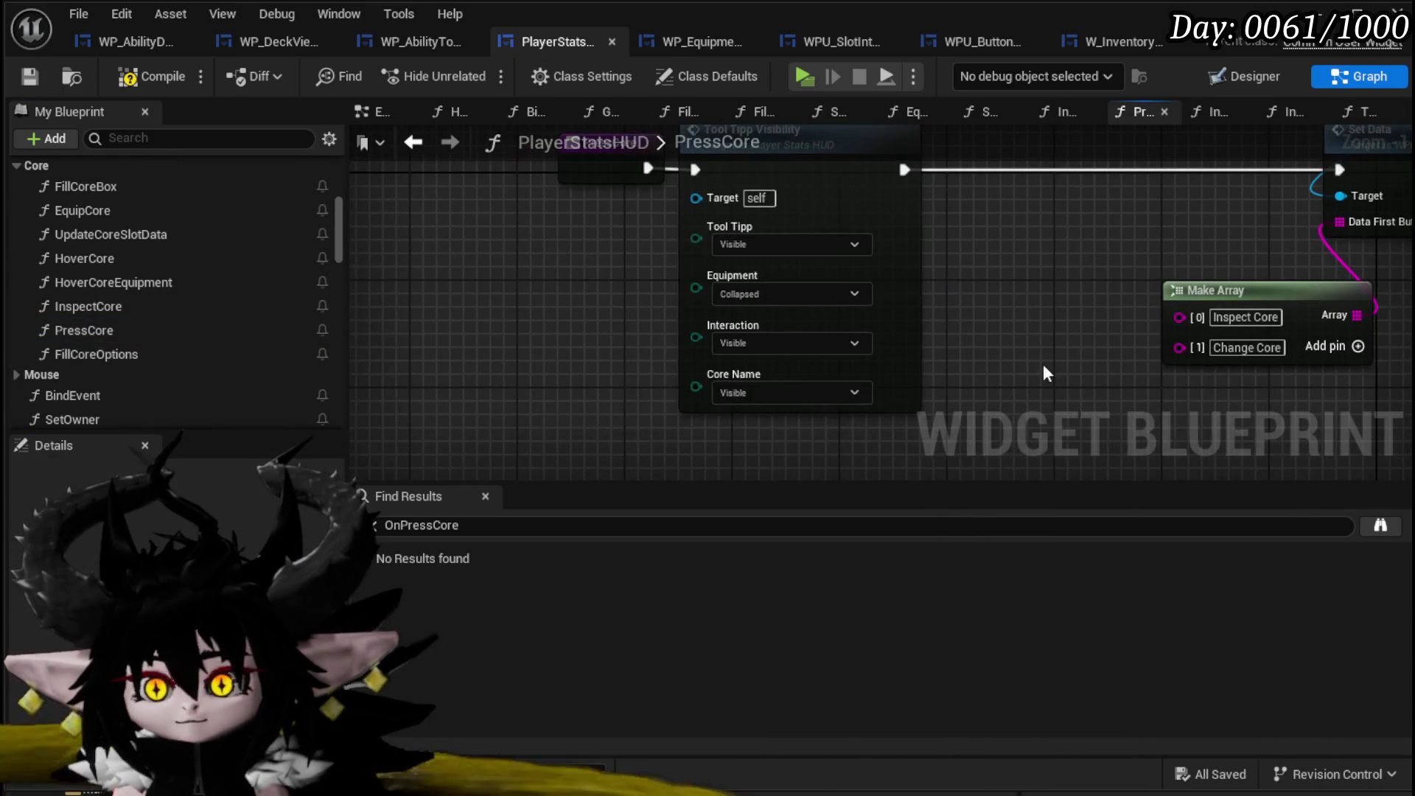
click(767, 392)
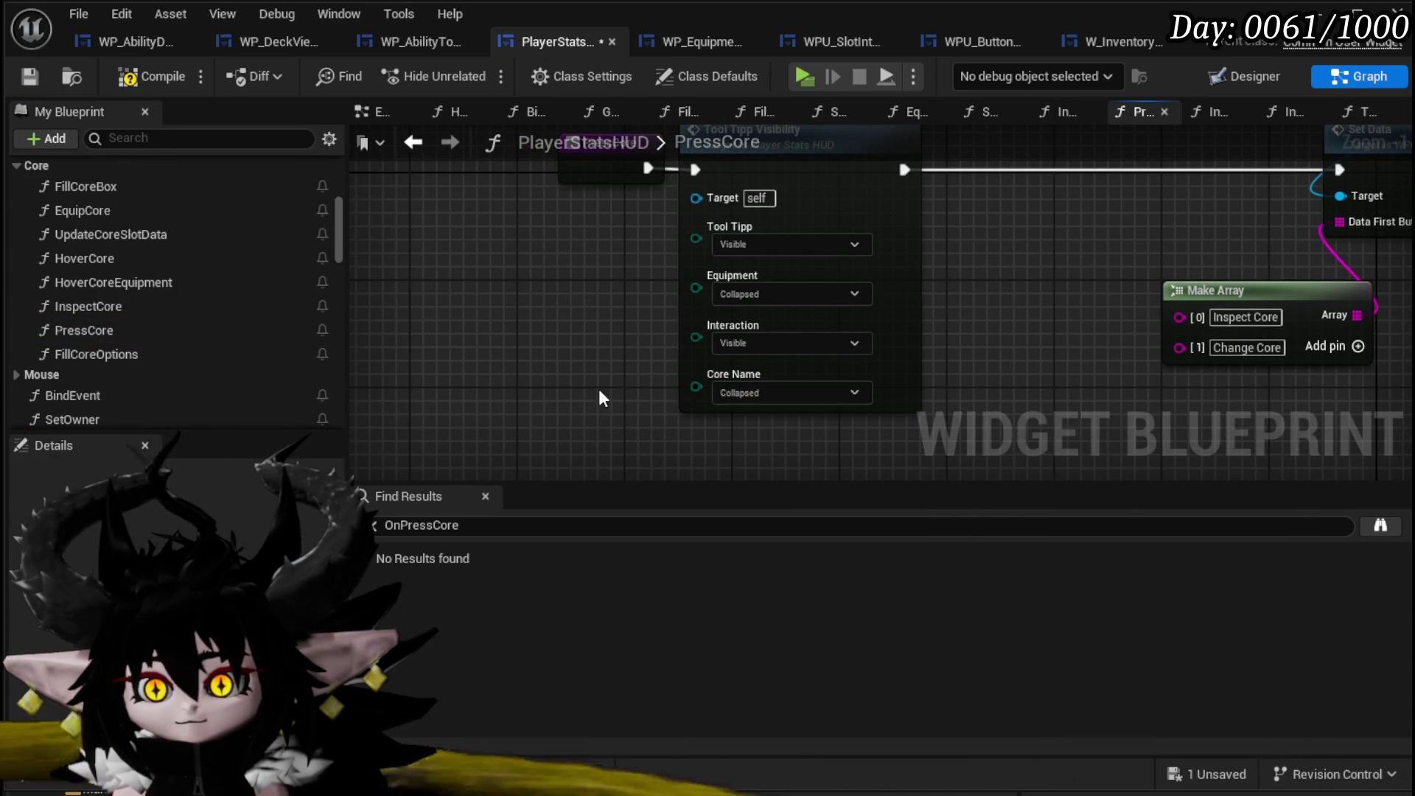
click(29, 76)
Shift the Tool Tipp Visibility call slightly right in the PressCore graph.
mouse_move(759, 319)
mouse_down()
mouse_move(977, 165)
mouse_move(1042, 316)
mouse_up()
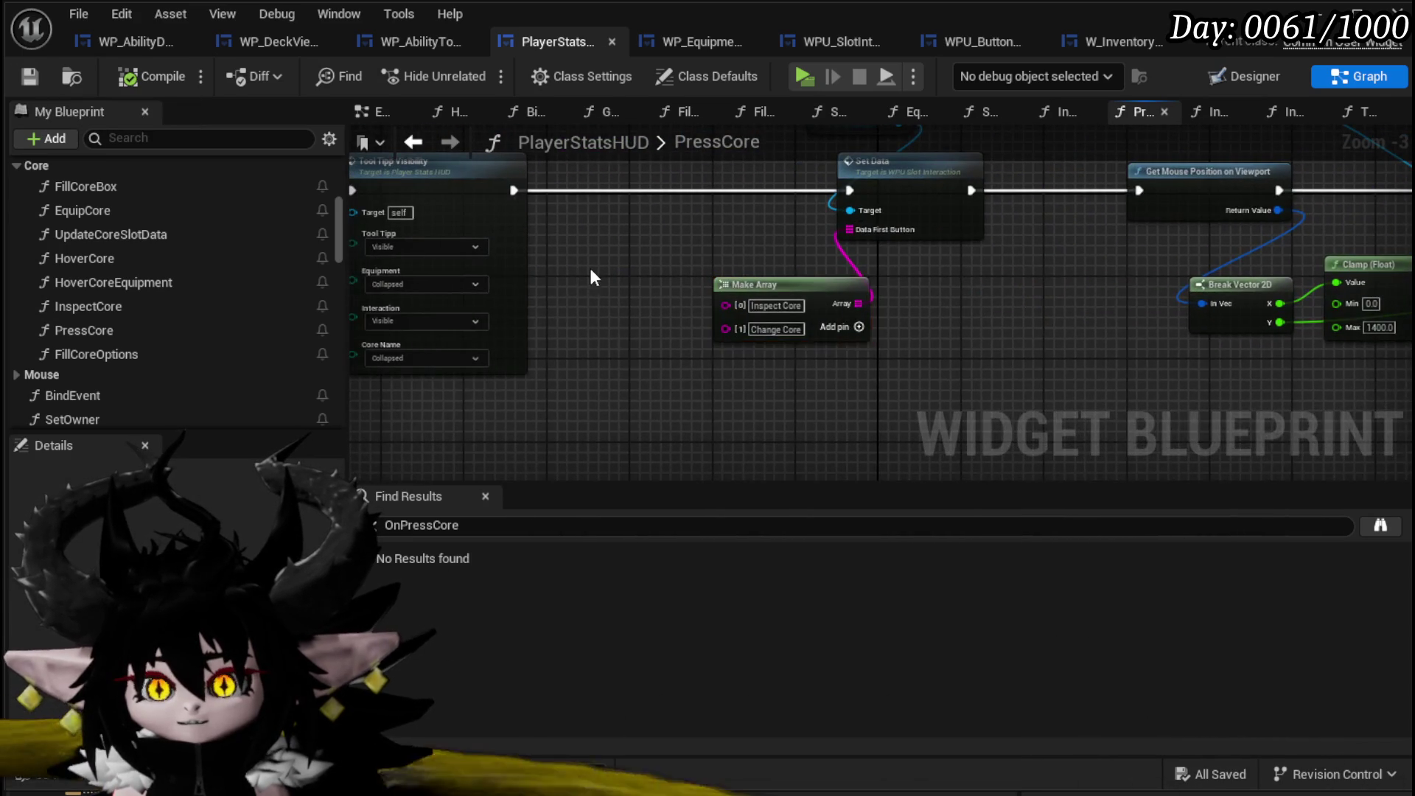
drag(587, 277, 682, 313)
drag(478, 203, 529, 204)
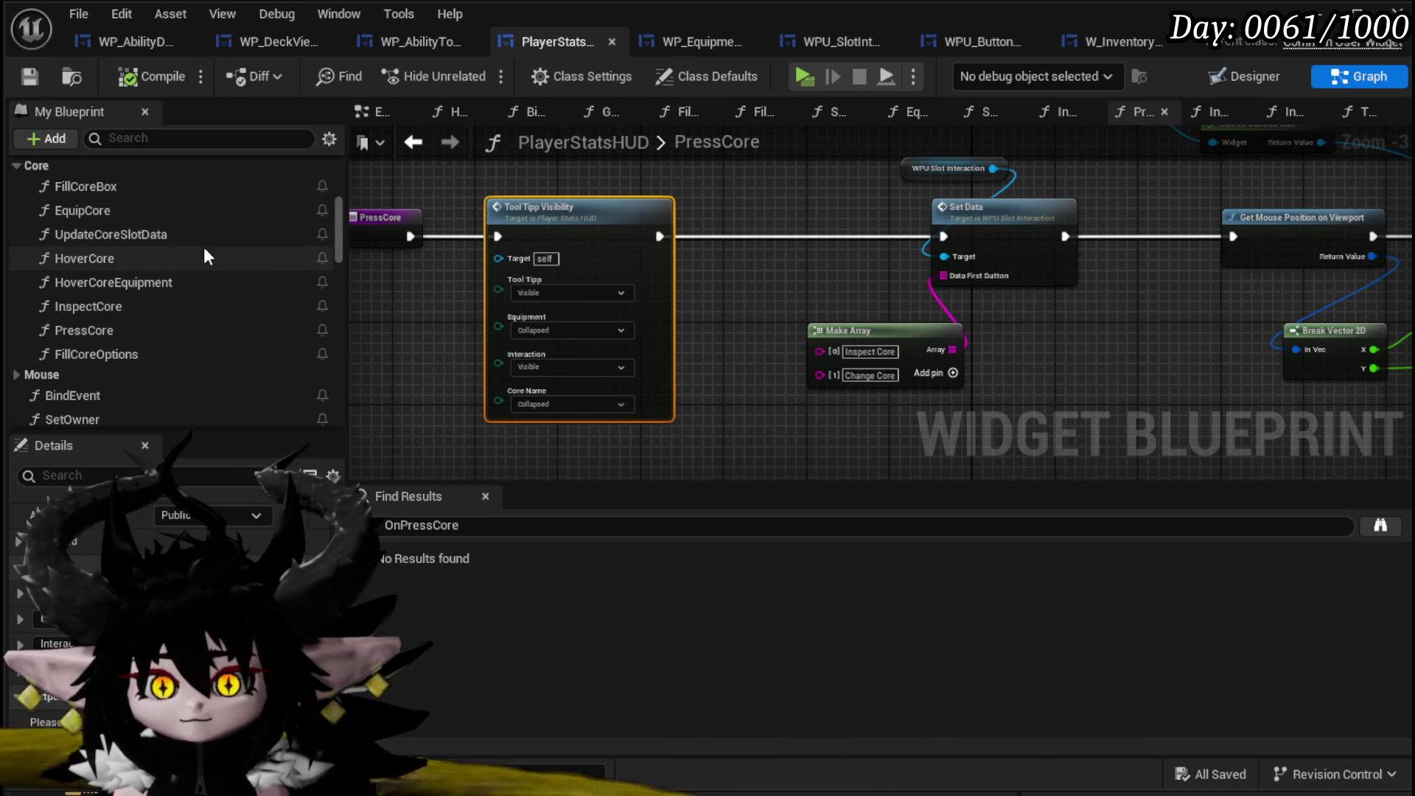
In HoverCore, paste a Tool Tipp Visibility call, wire it, and set Tool Tipp to Collapsed.
double_click(104, 250)
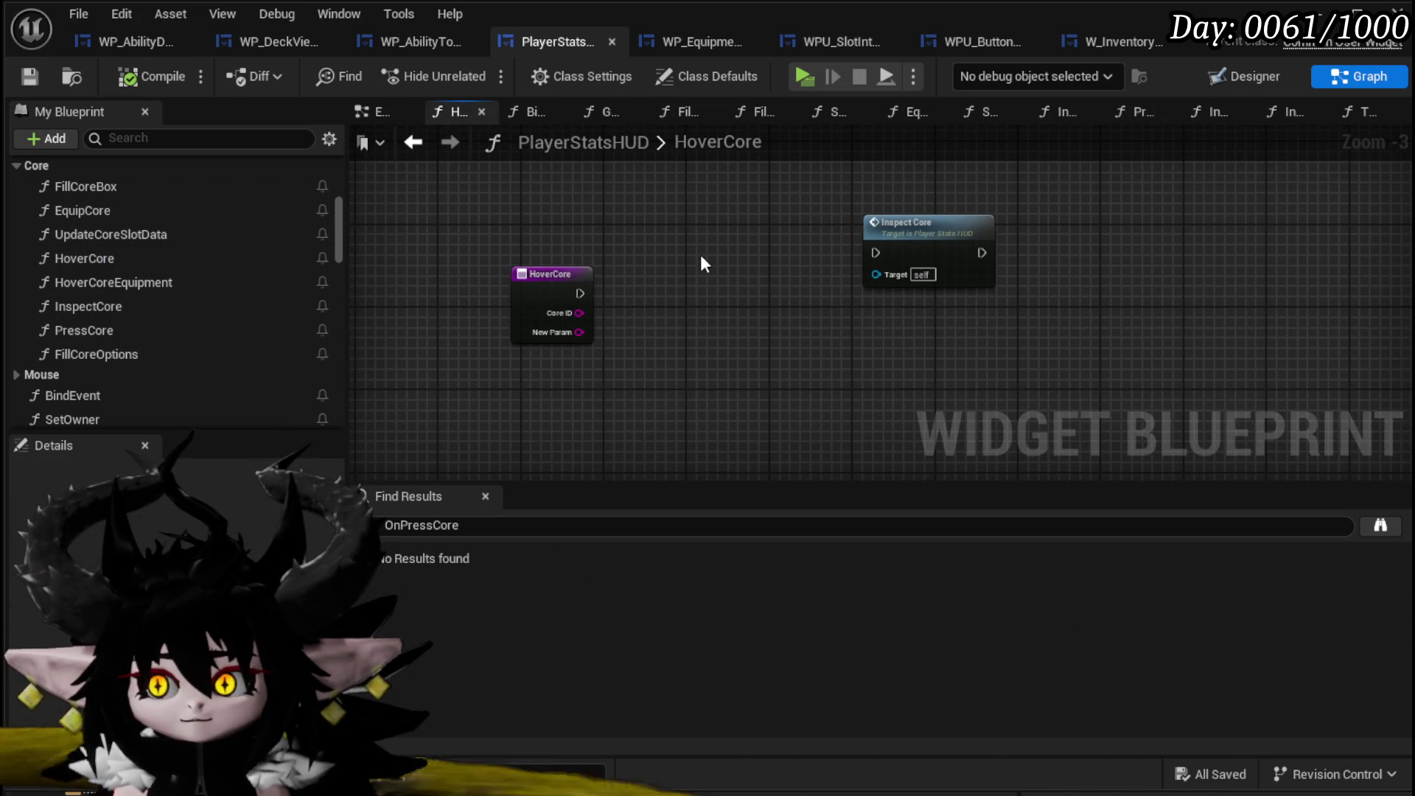
key(ctrl+v)
drag(578, 293, 625, 294)
click(665, 355)
click(674, 375)
click(510, 391)
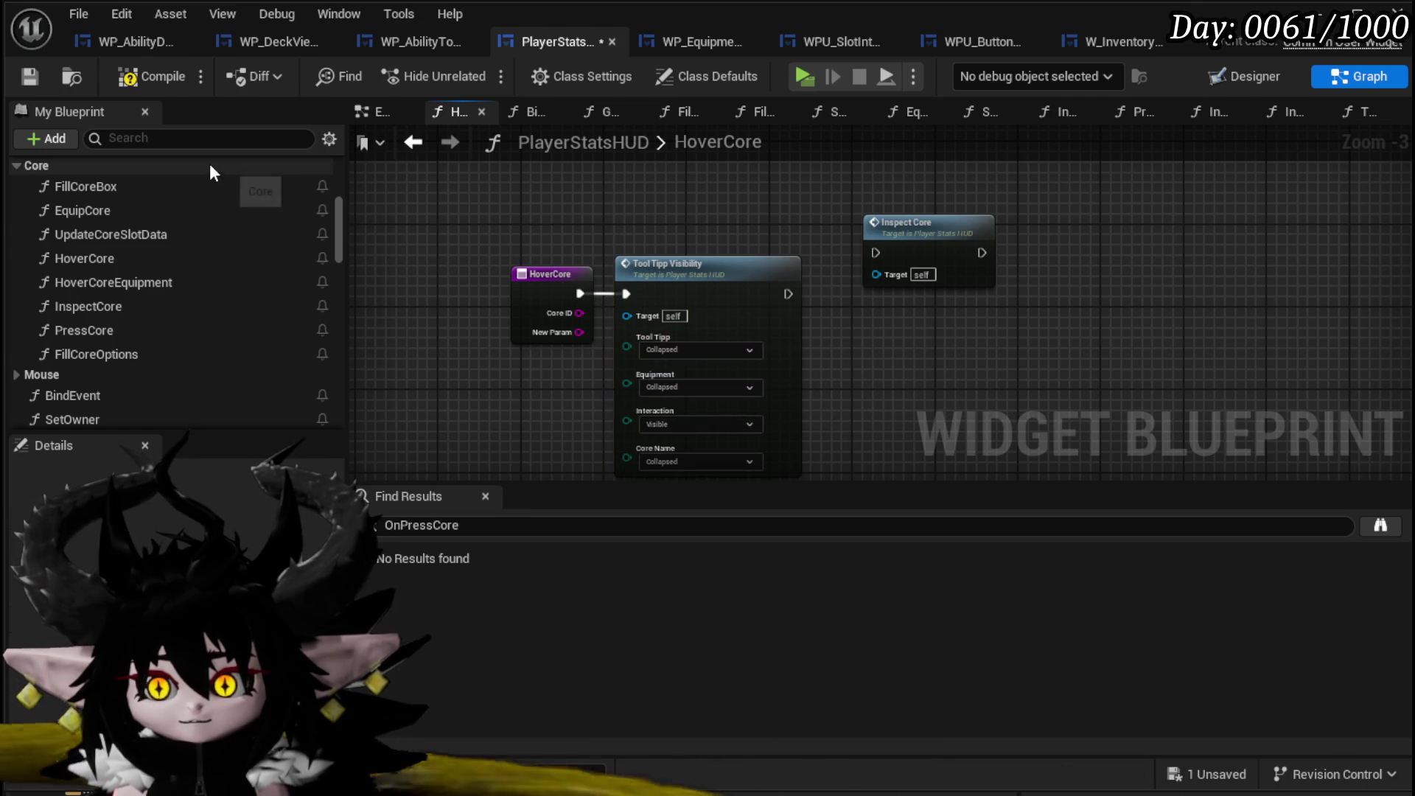
Review the HoverCore function's details, then start a play-in-editor test.
click(146, 83)
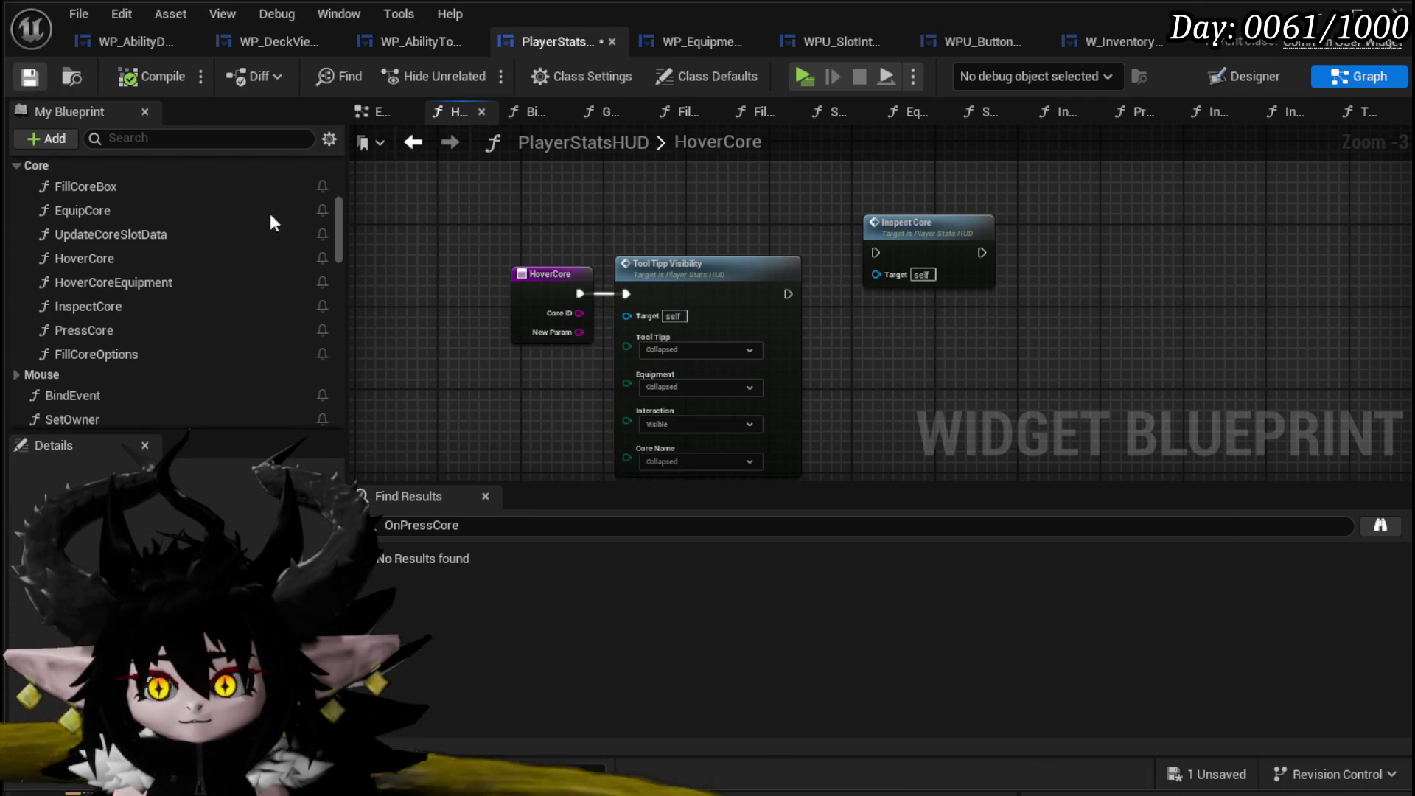
click(160, 258)
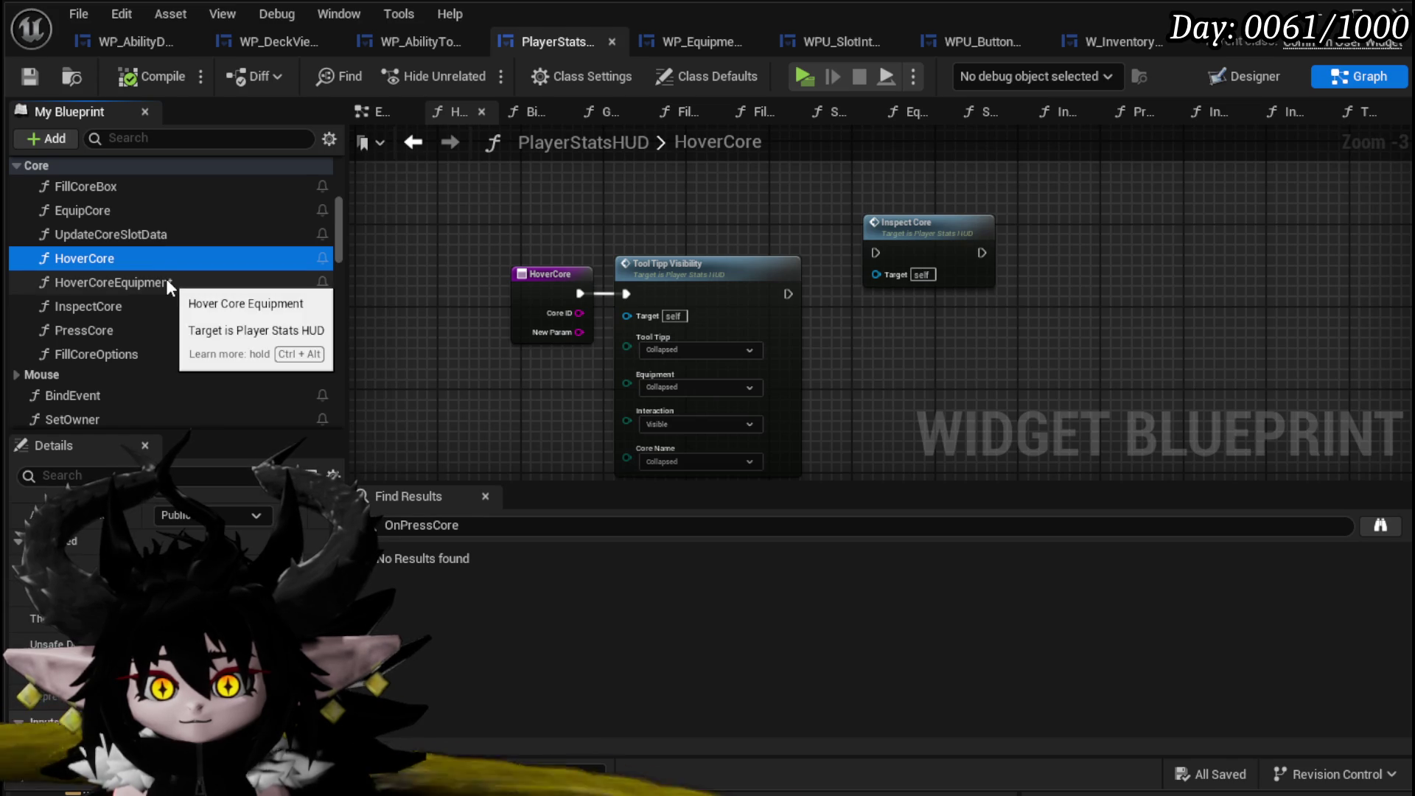
click(577, 193)
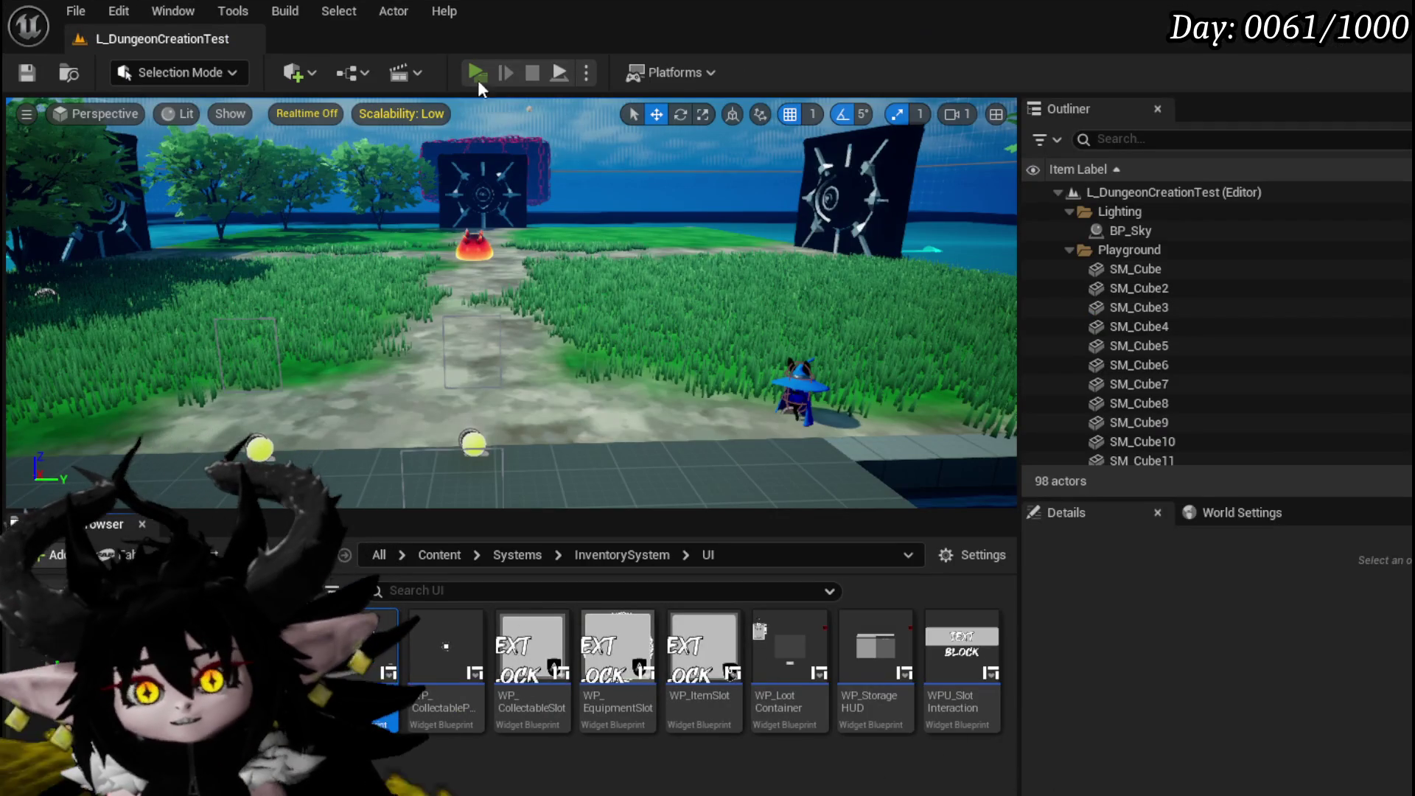
click(478, 77)
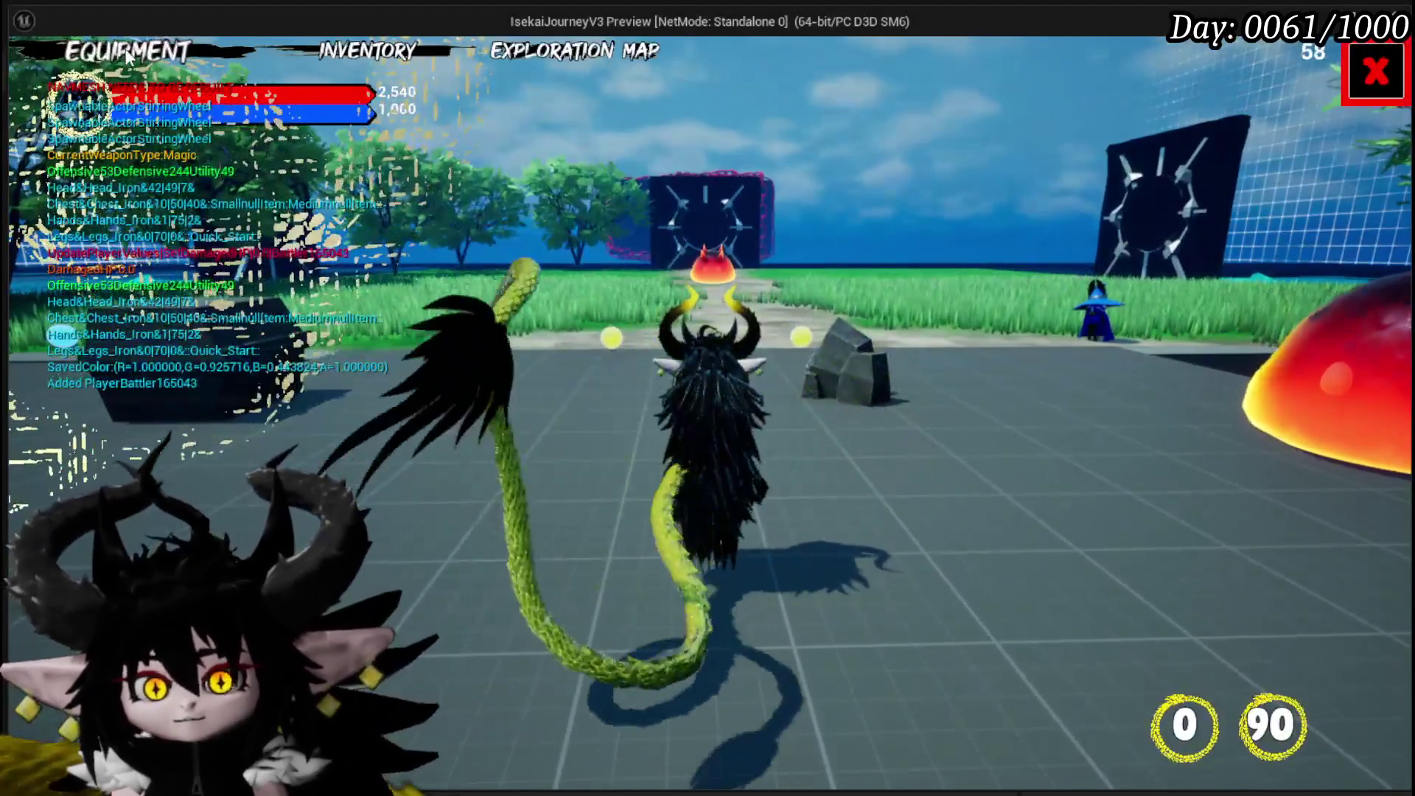
Equip the Just Booom core in the status slot and check its ability cards.
click(127, 56)
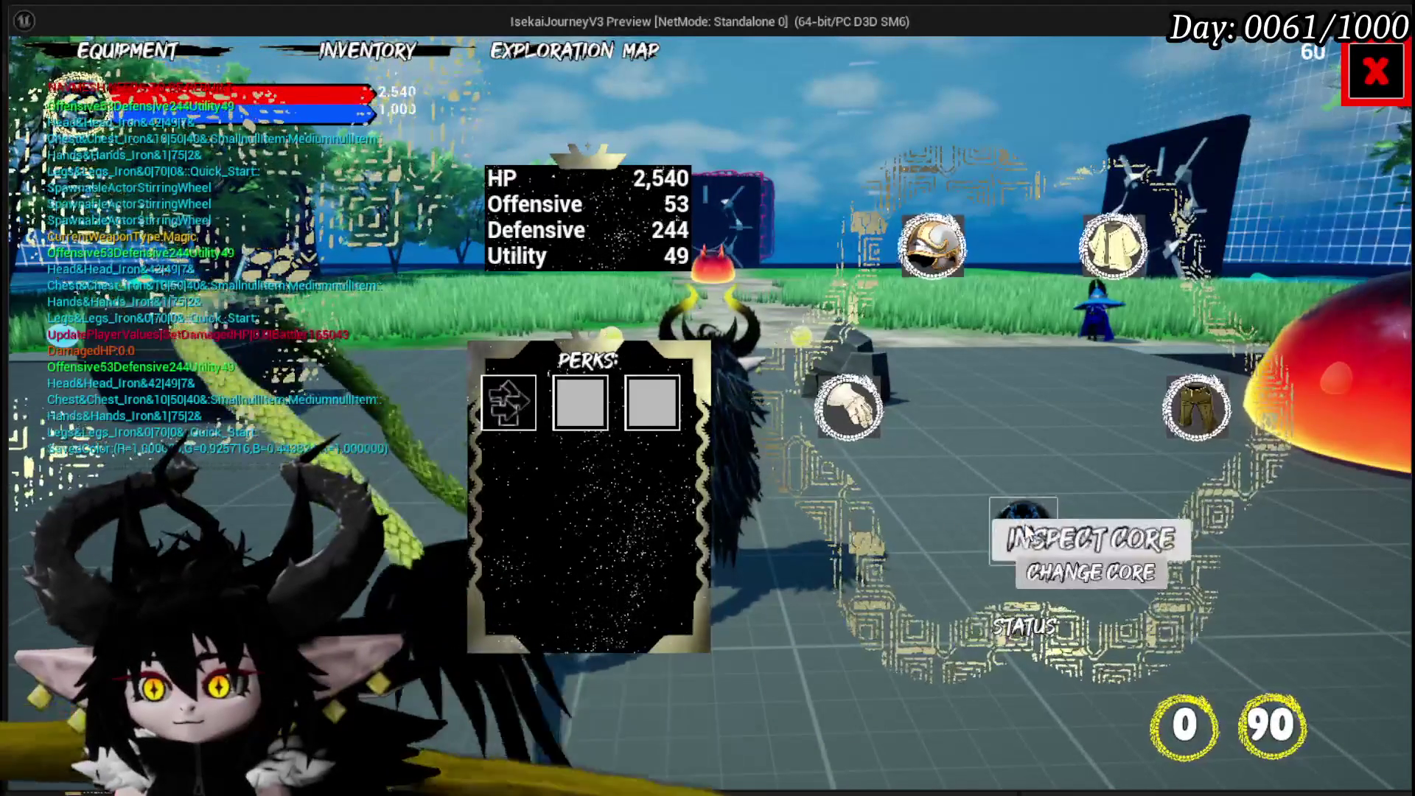
click(1037, 547)
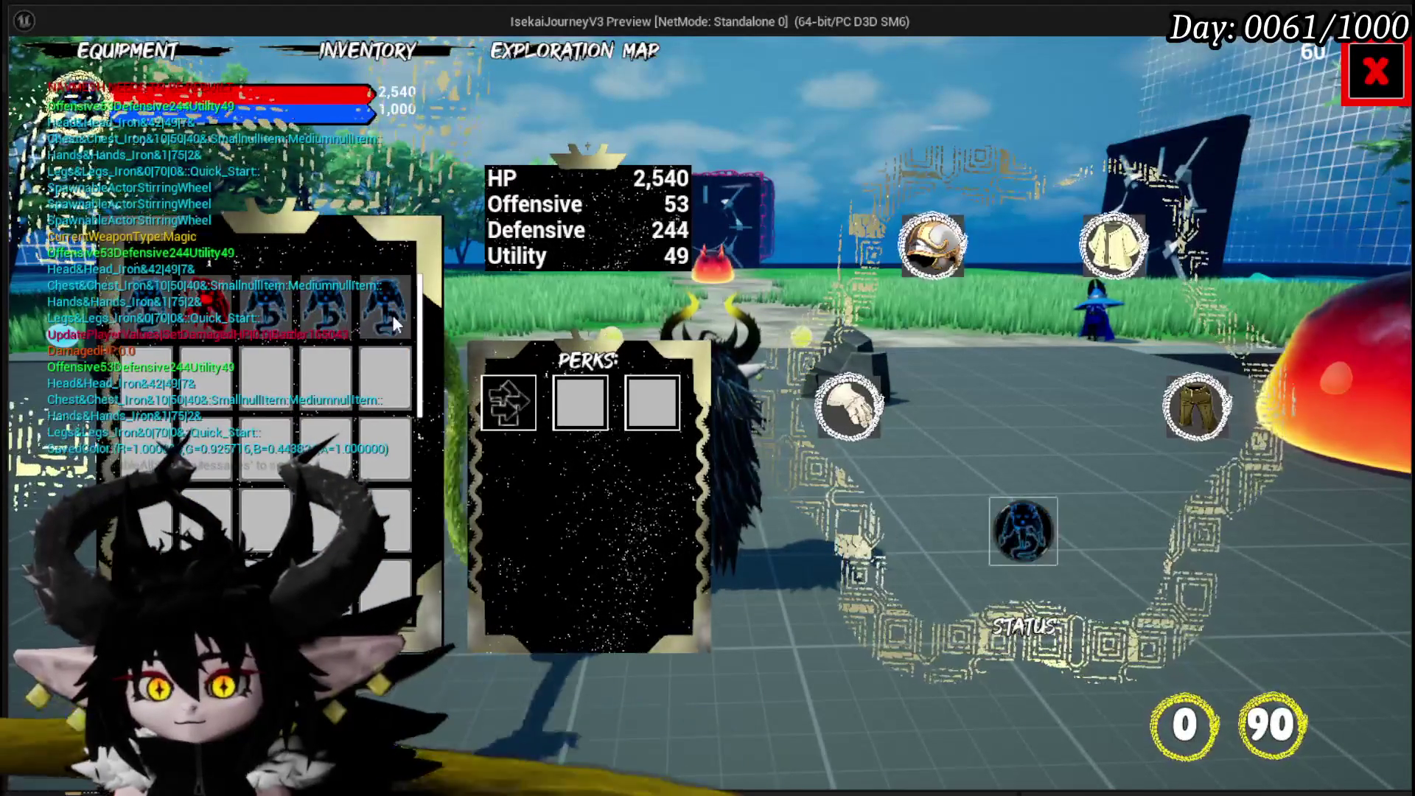
mouse_move(337, 303)
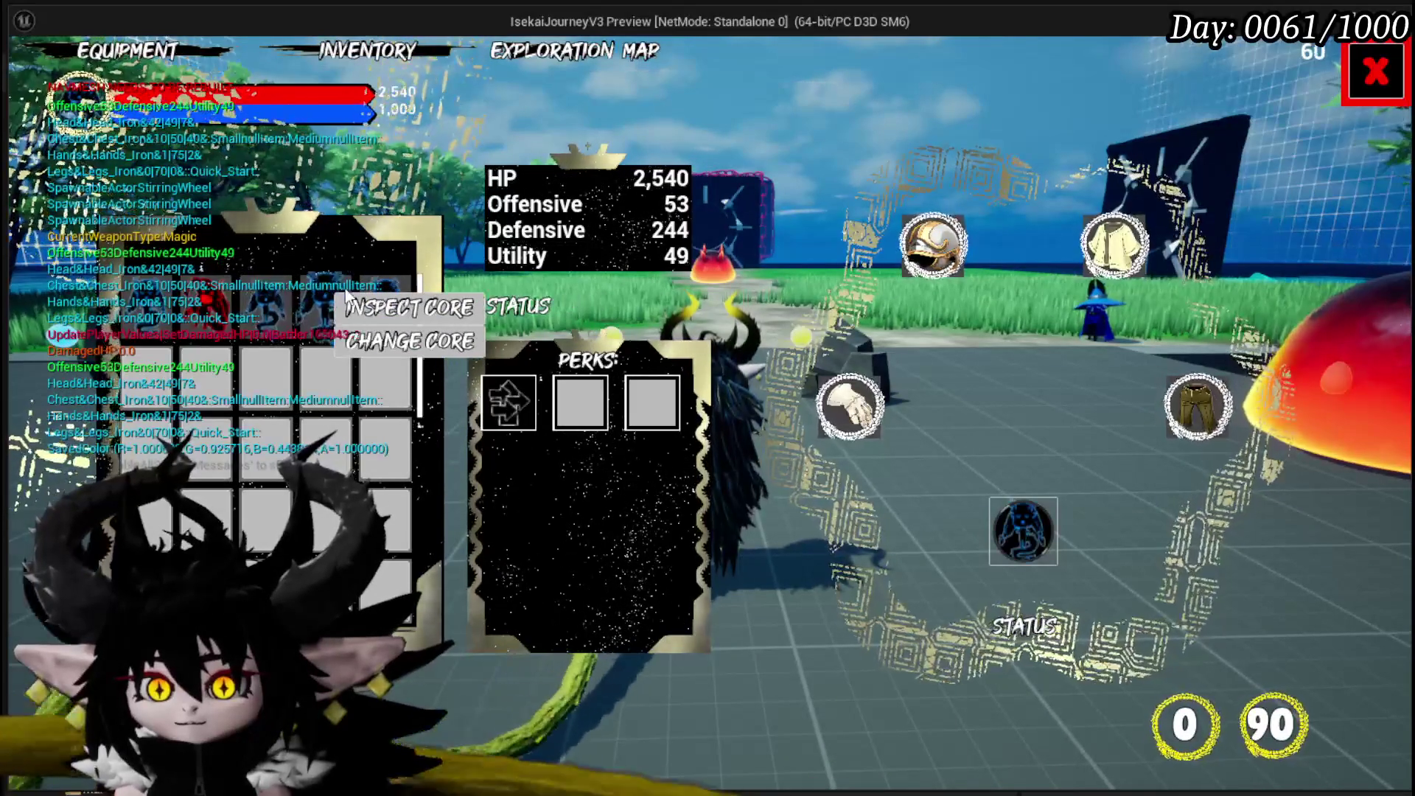
click(264, 295)
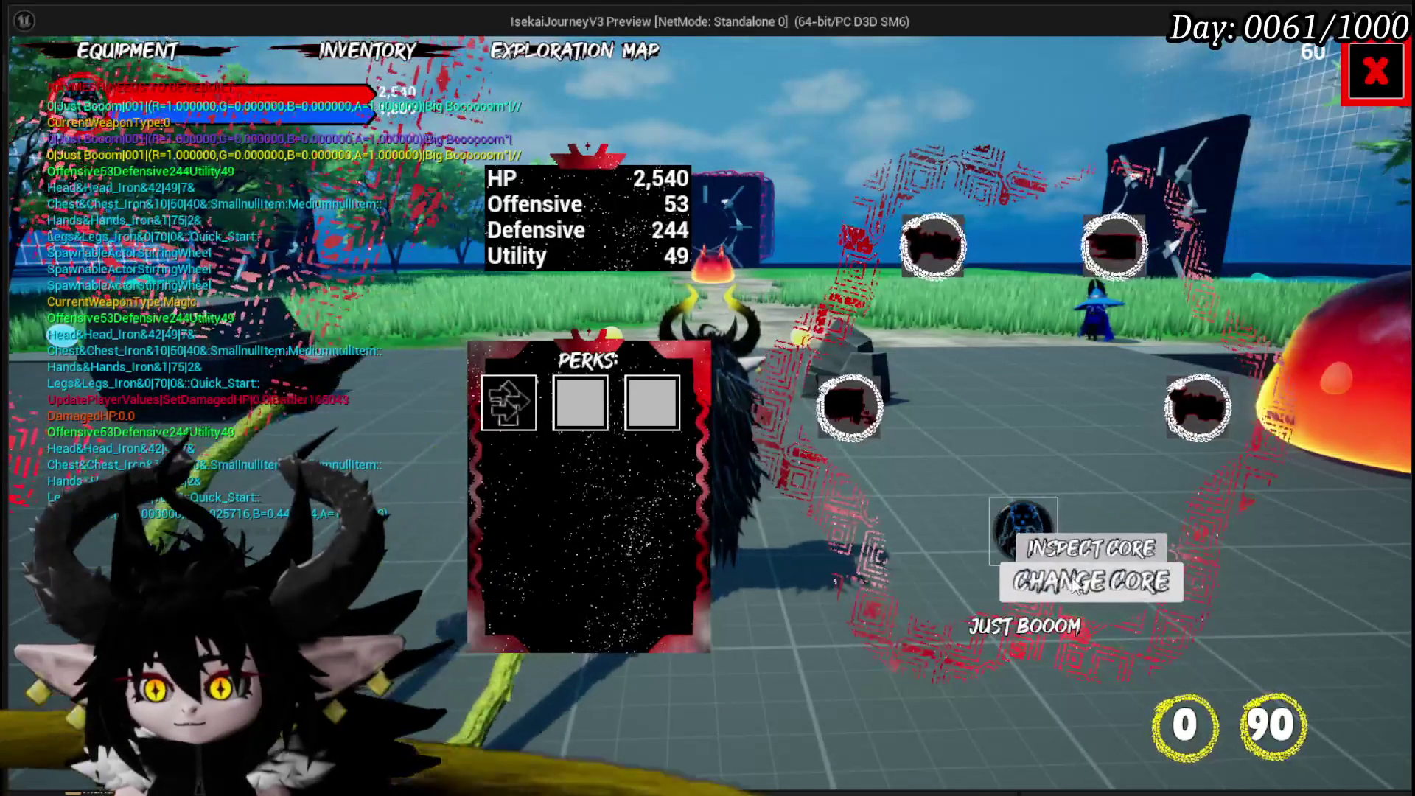
click(1083, 581)
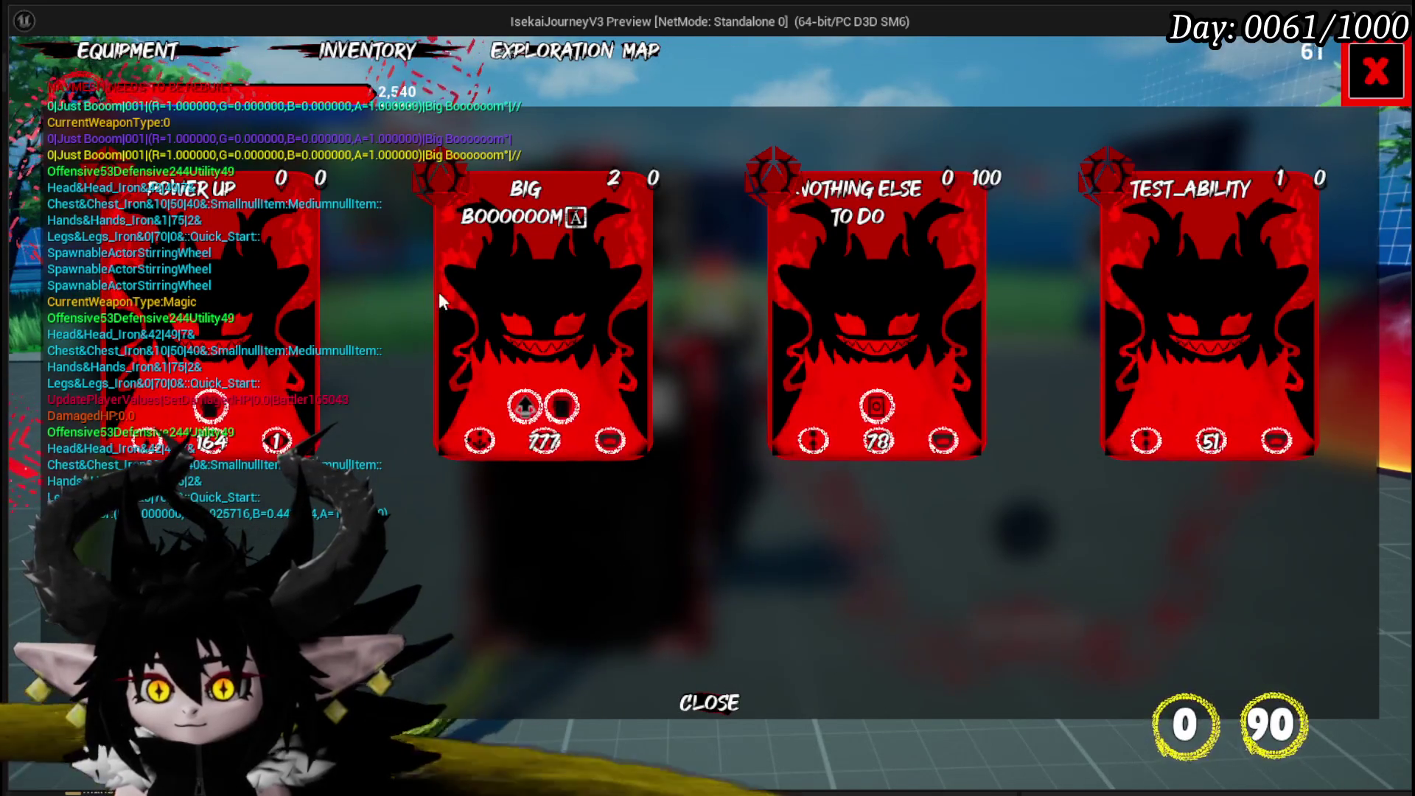
click(710, 706)
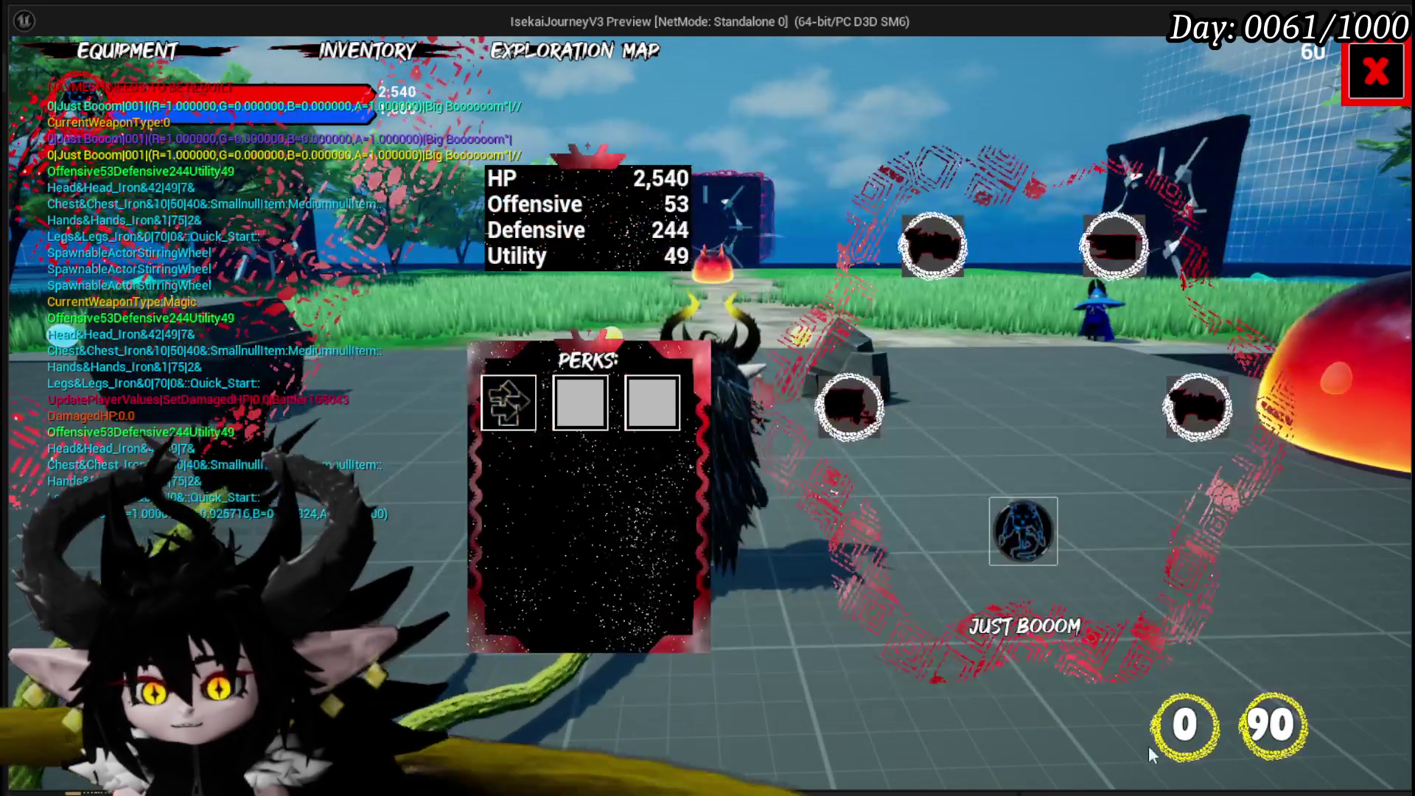
In the core ability editor, give Just Booom's Big Booooom card the black and red cat cover.
key(c)
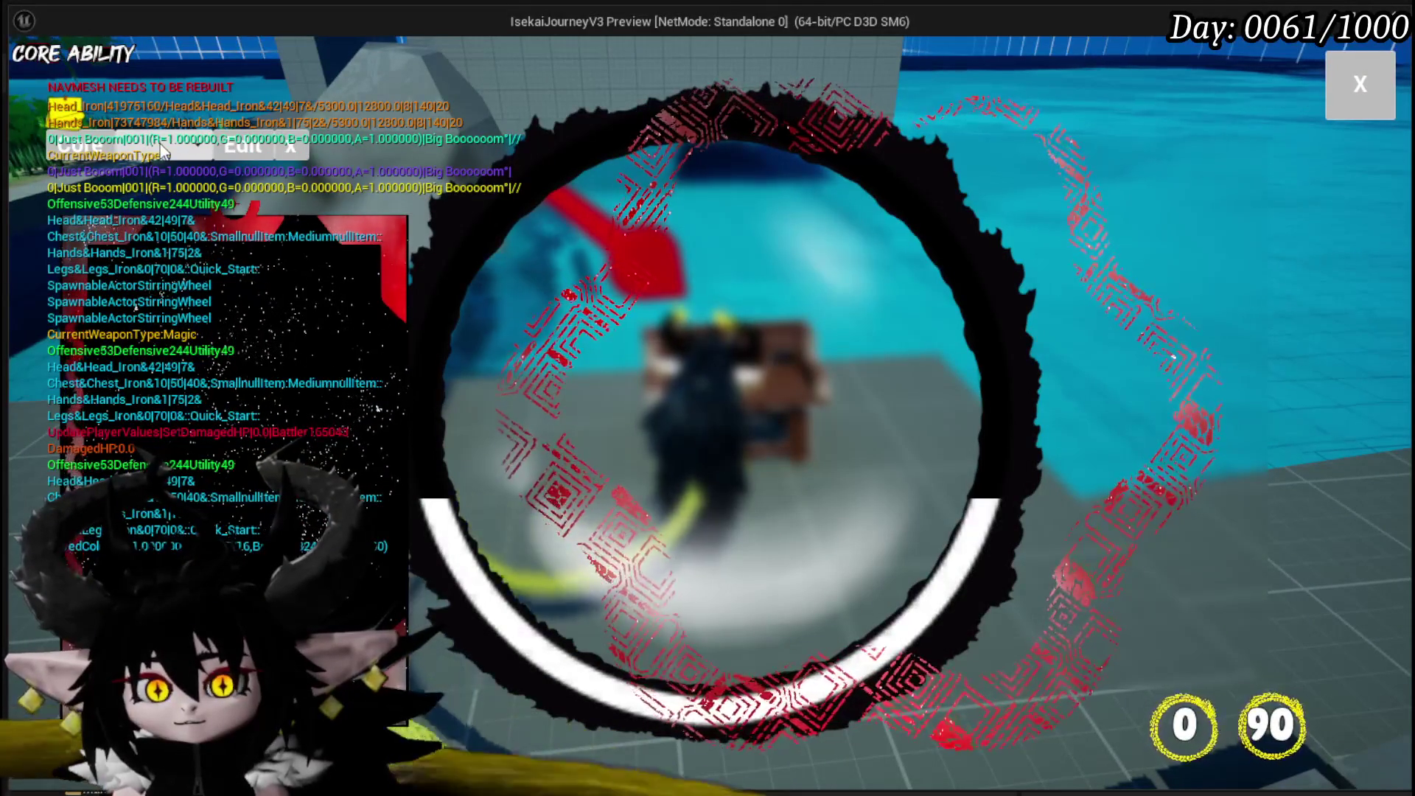
click(166, 149)
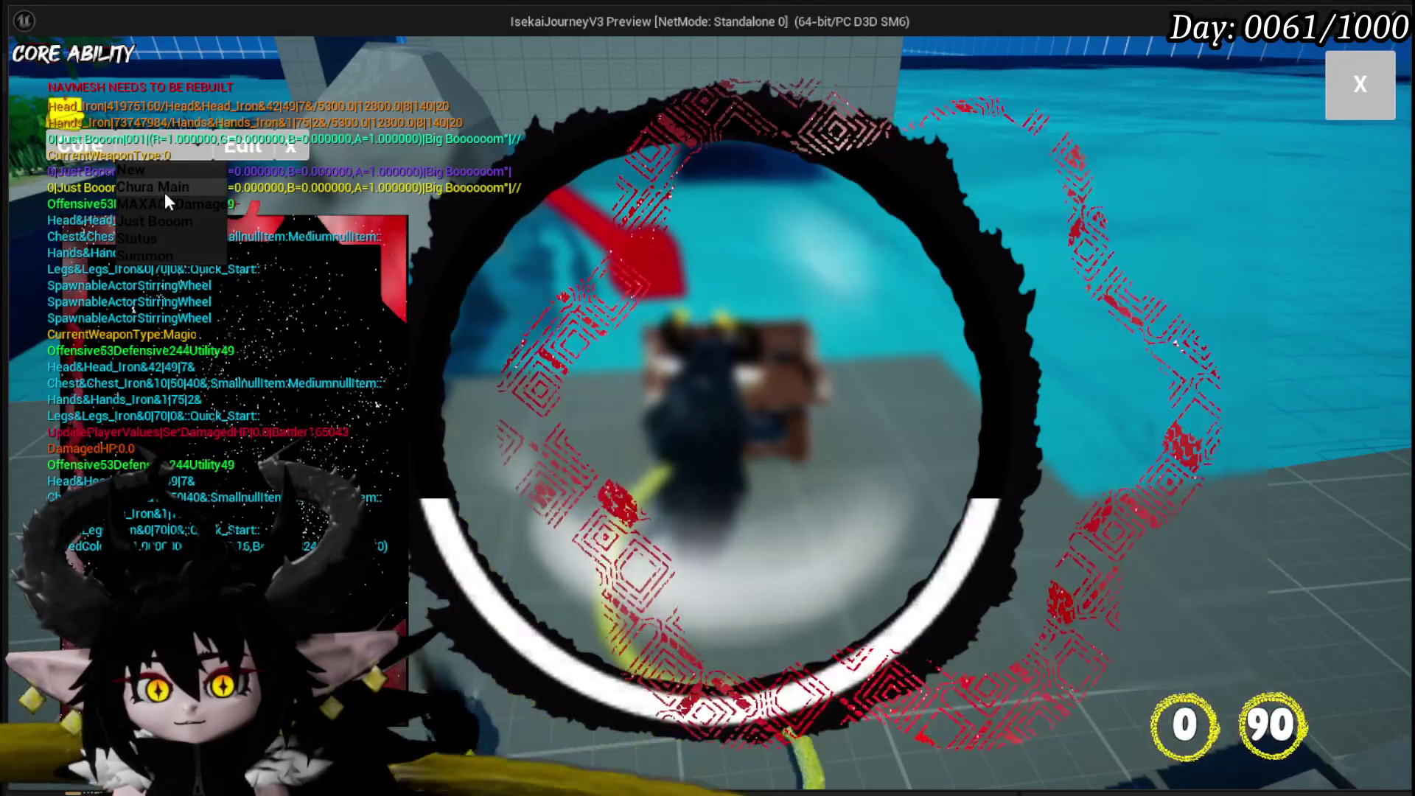
click(150, 221)
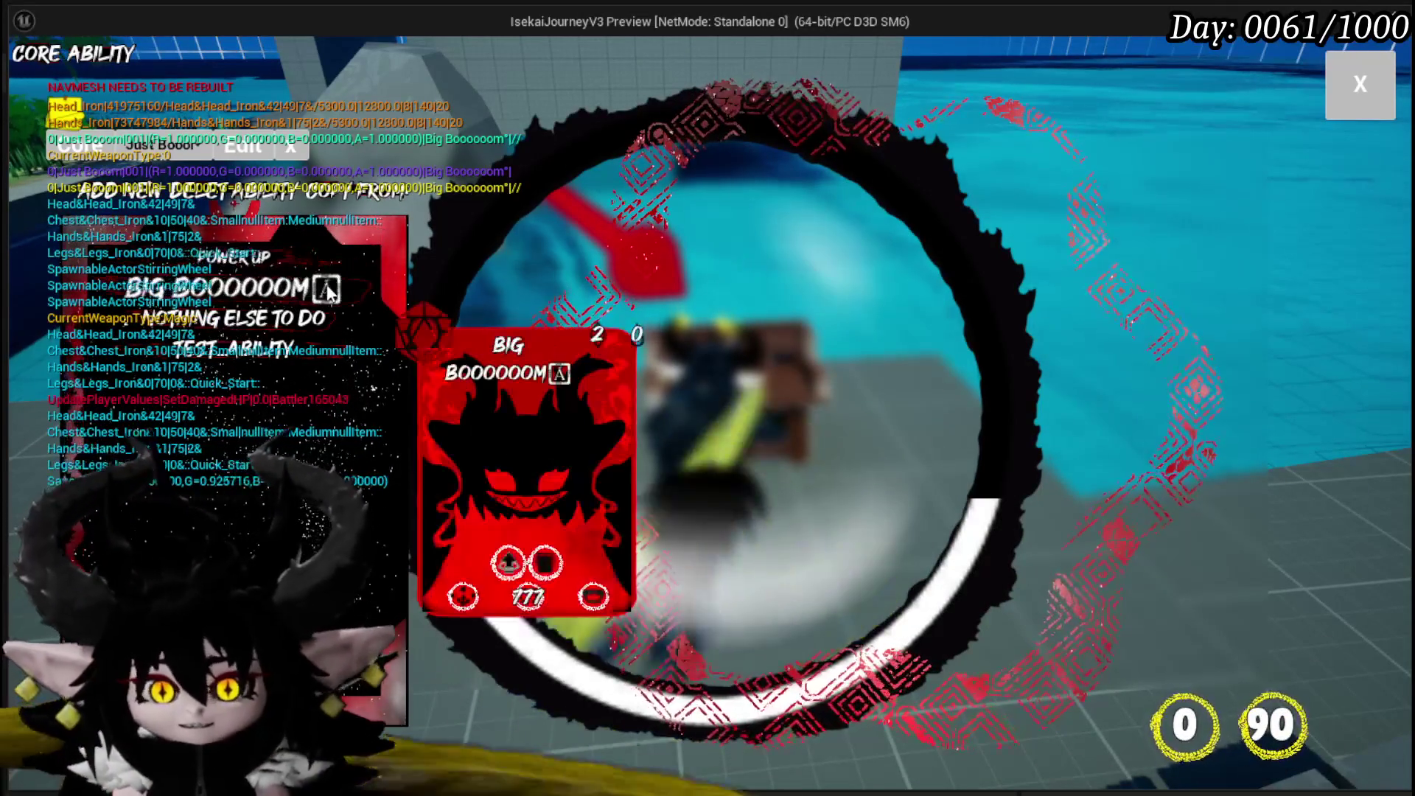
click(229, 288)
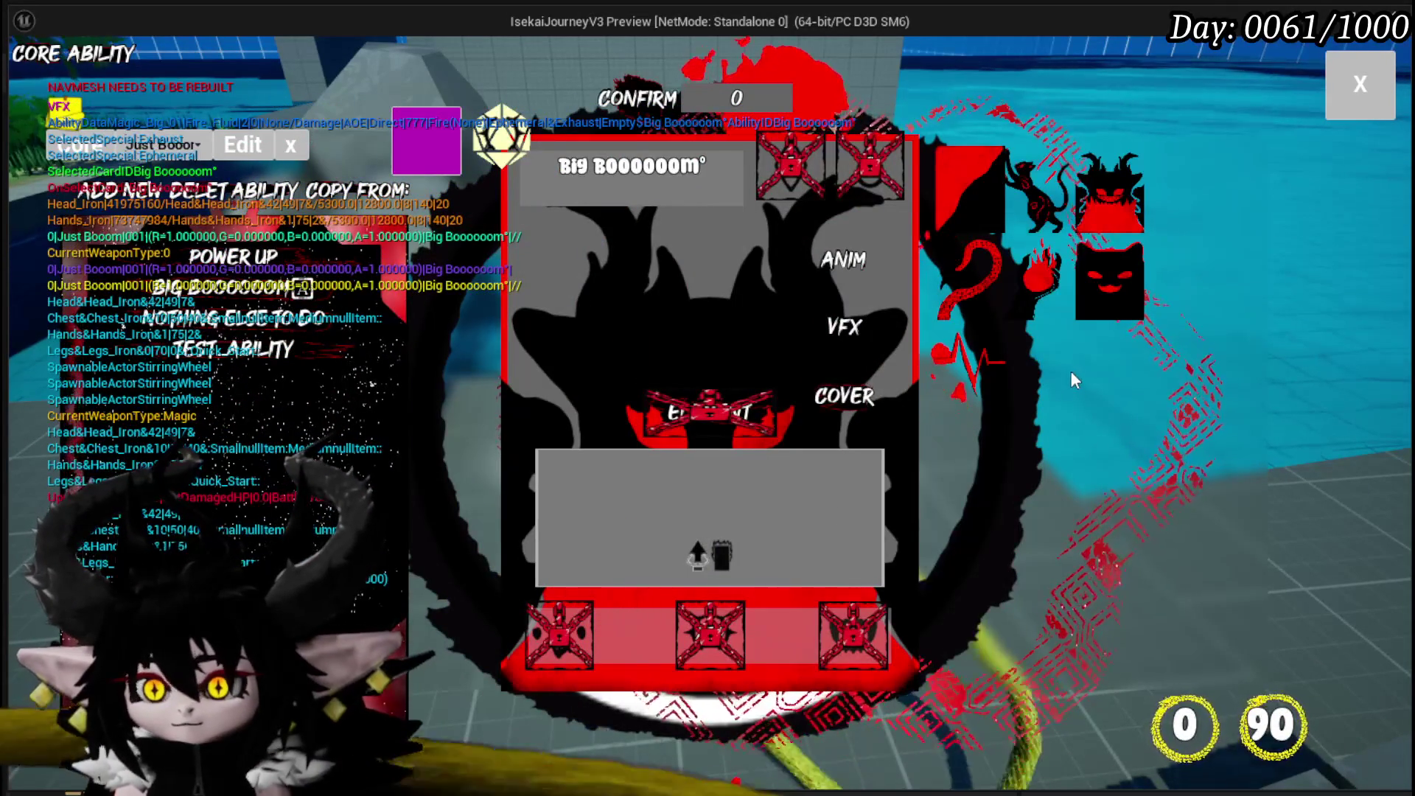
click(1101, 298)
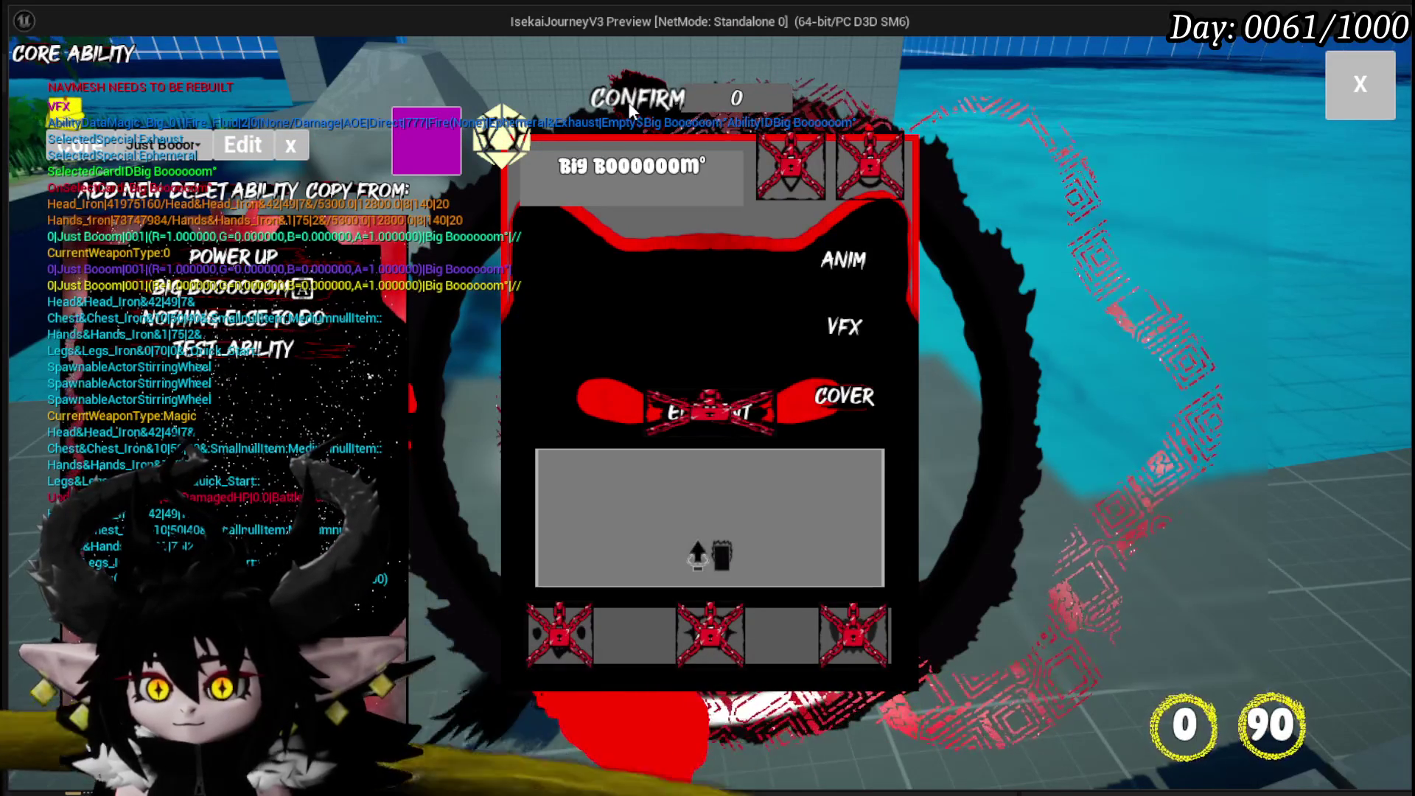
click(631, 103)
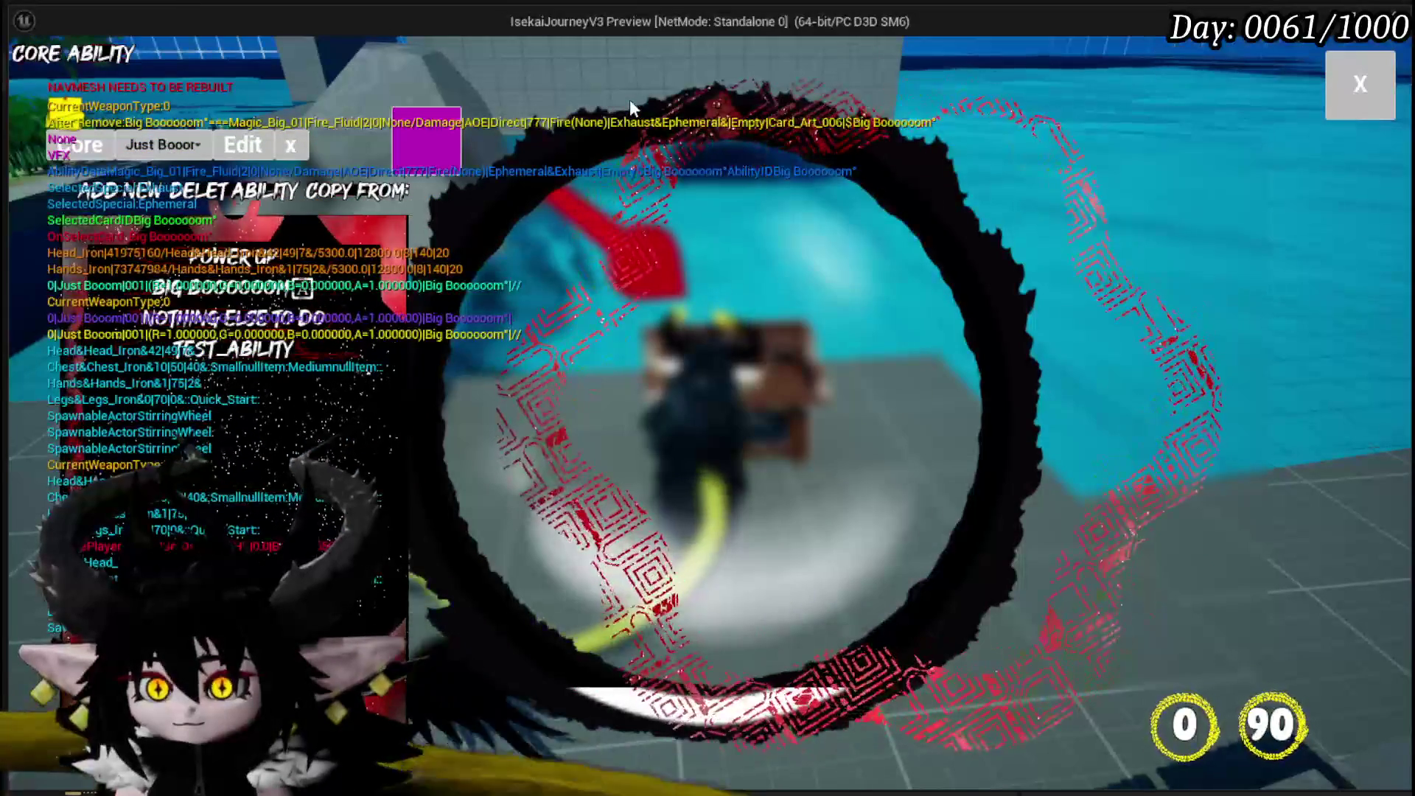
Delete Test_Ability and give Nothing Else To Do the red flame cover.
click(280, 359)
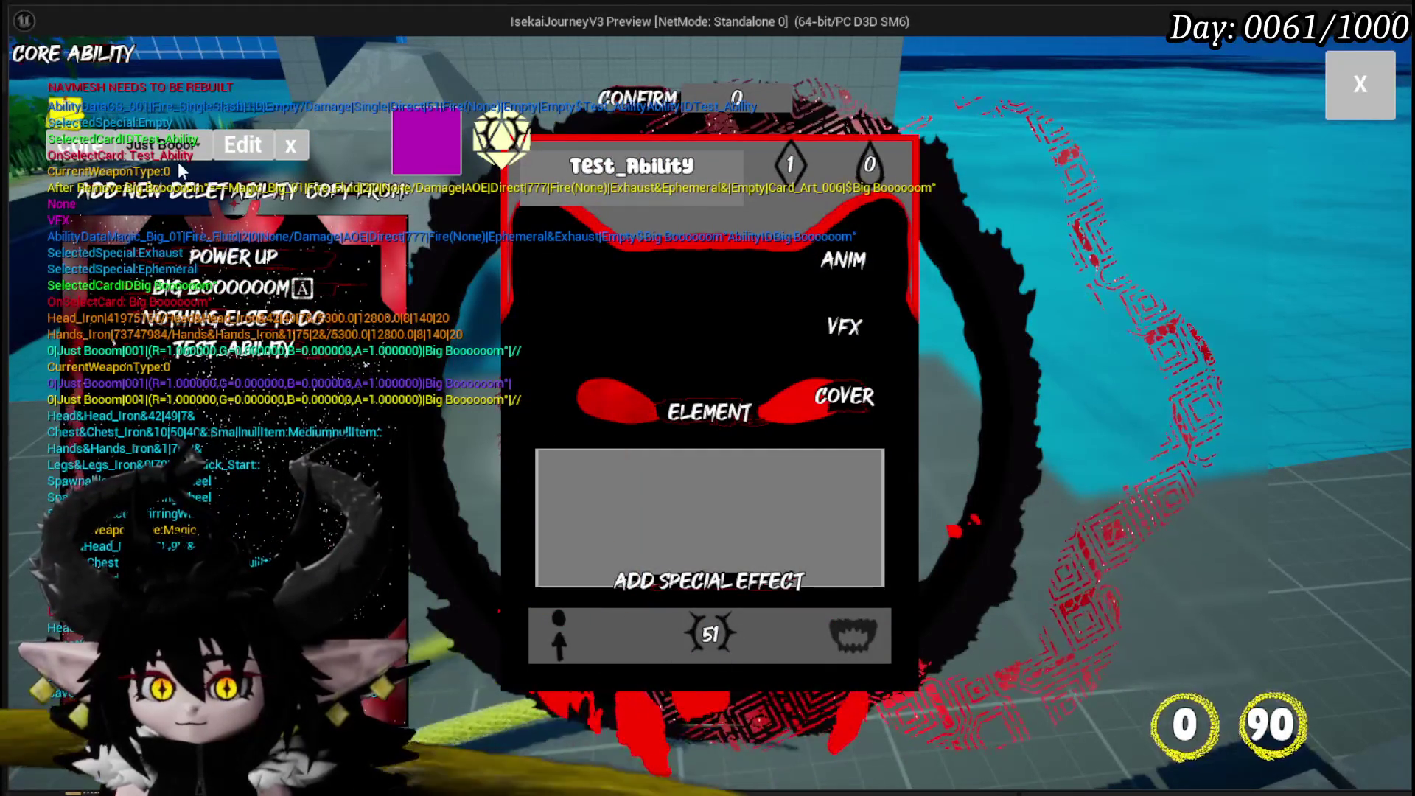
click(231, 192)
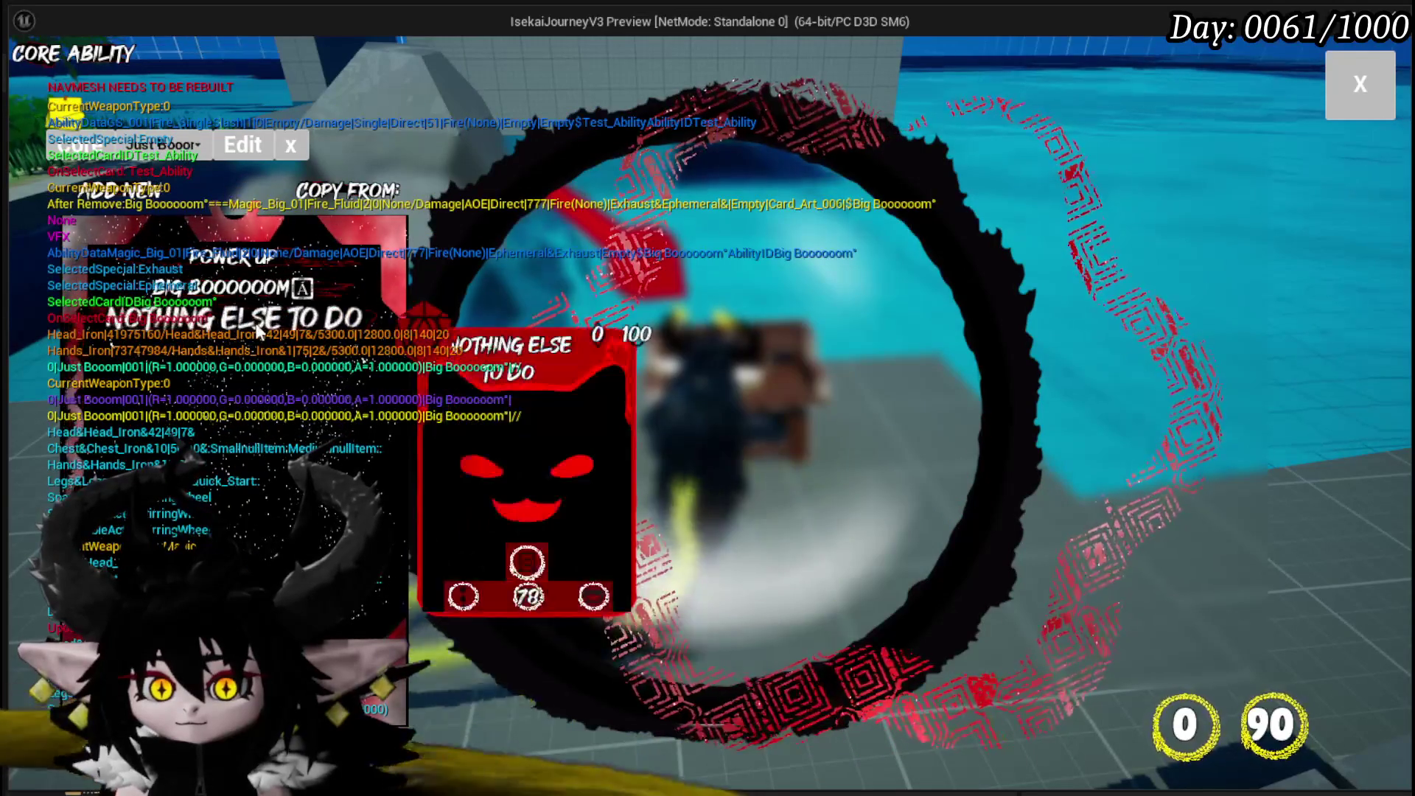
click(255, 322)
click(847, 411)
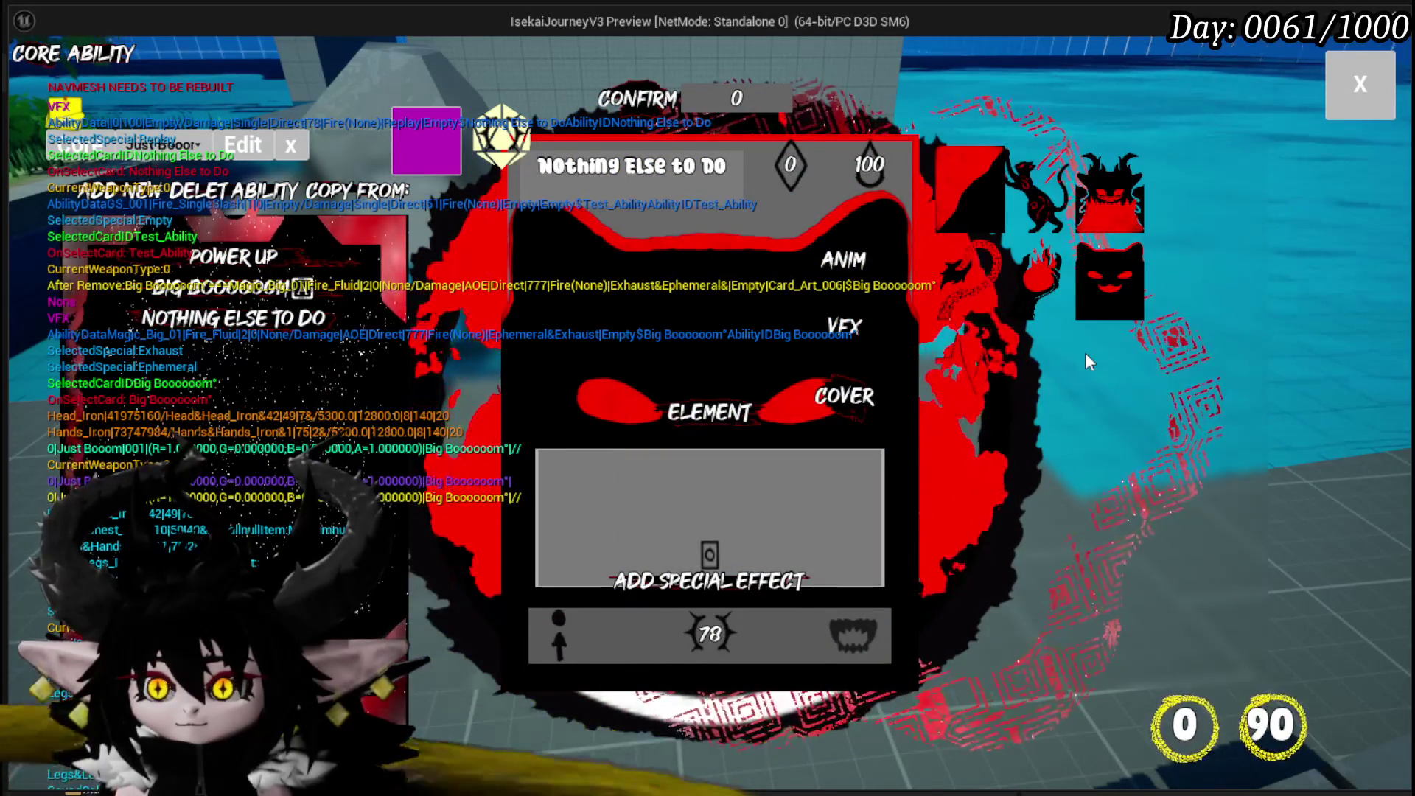
click(1032, 286)
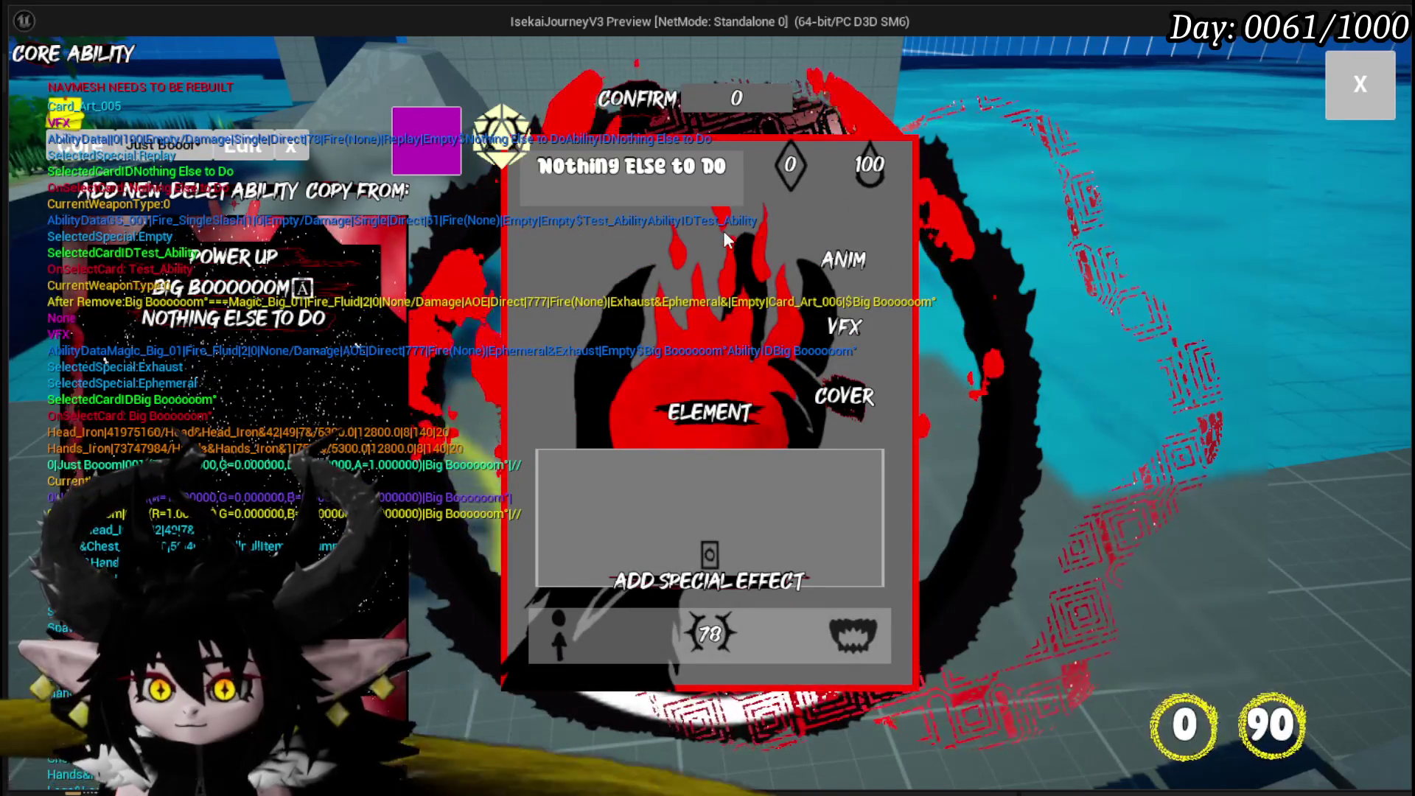
click(616, 109)
Set the heartbeat cover Card_Art_007 on Power Up and close the ability editor.
click(232, 256)
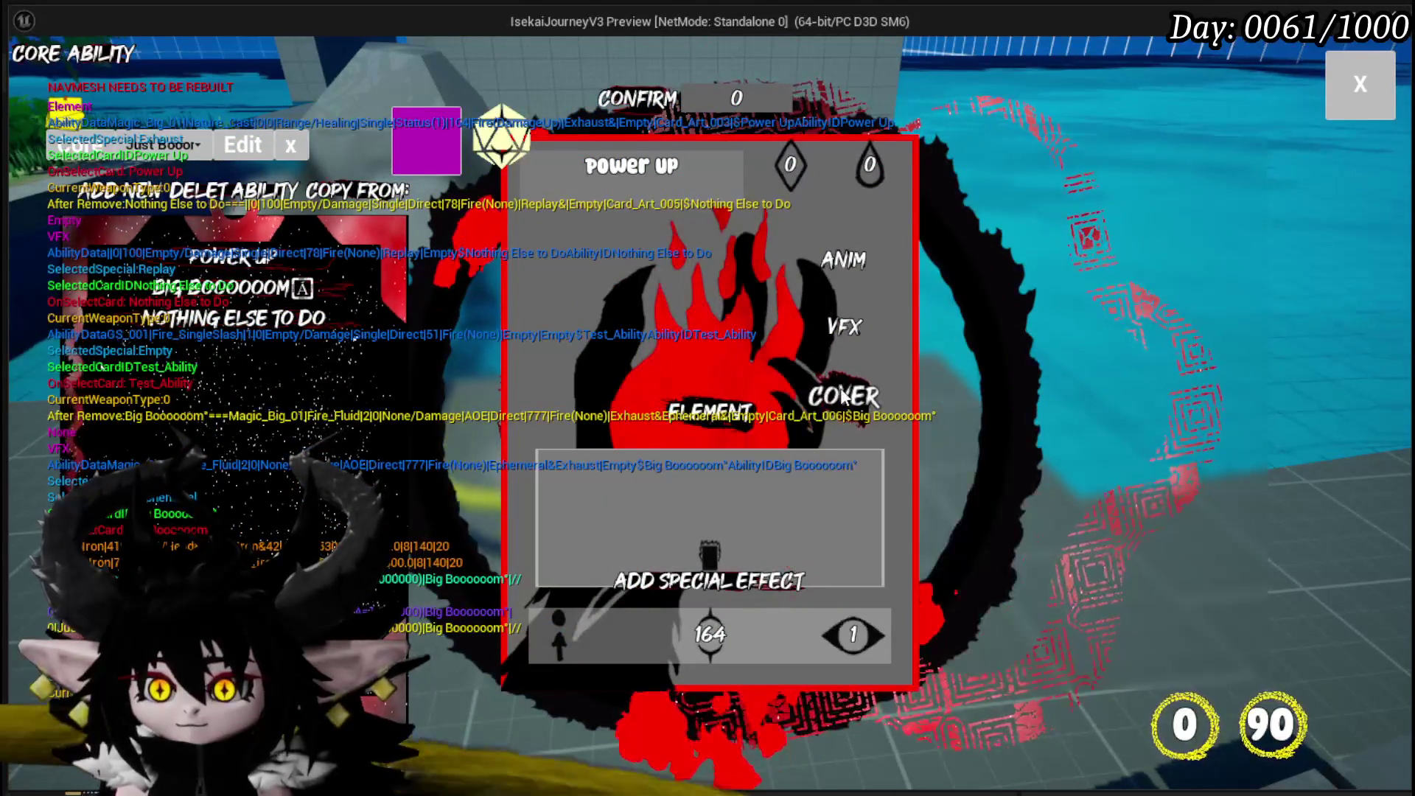
click(844, 396)
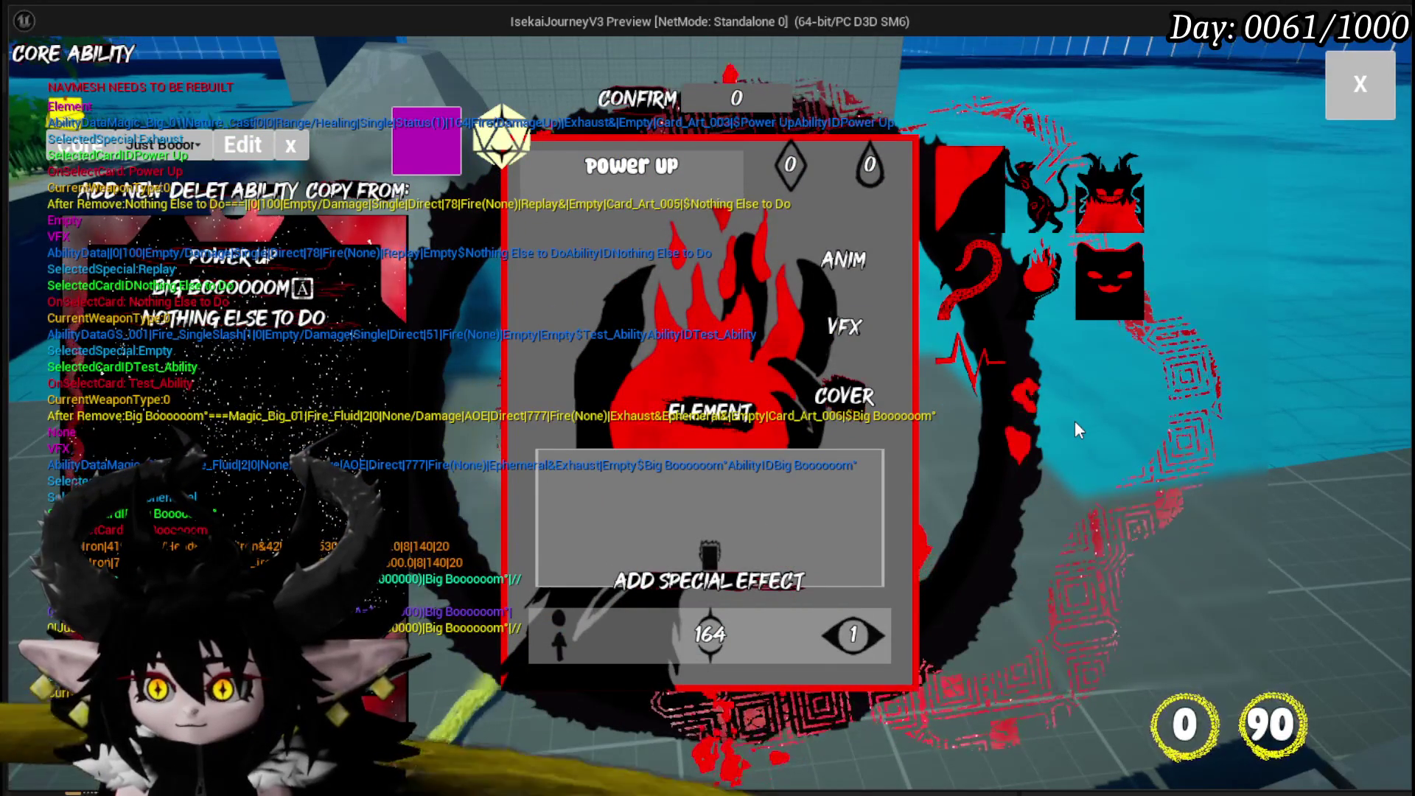
click(954, 374)
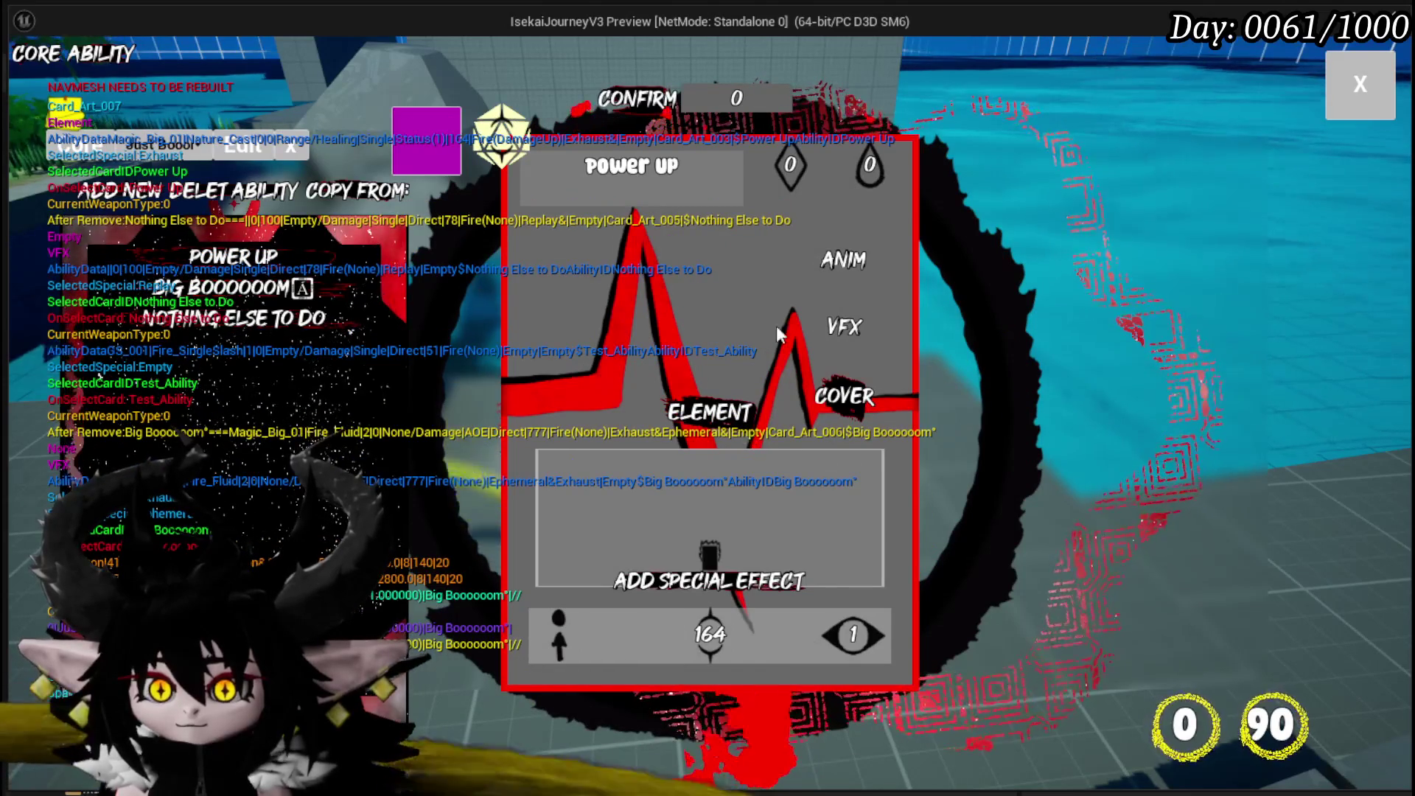
click(617, 100)
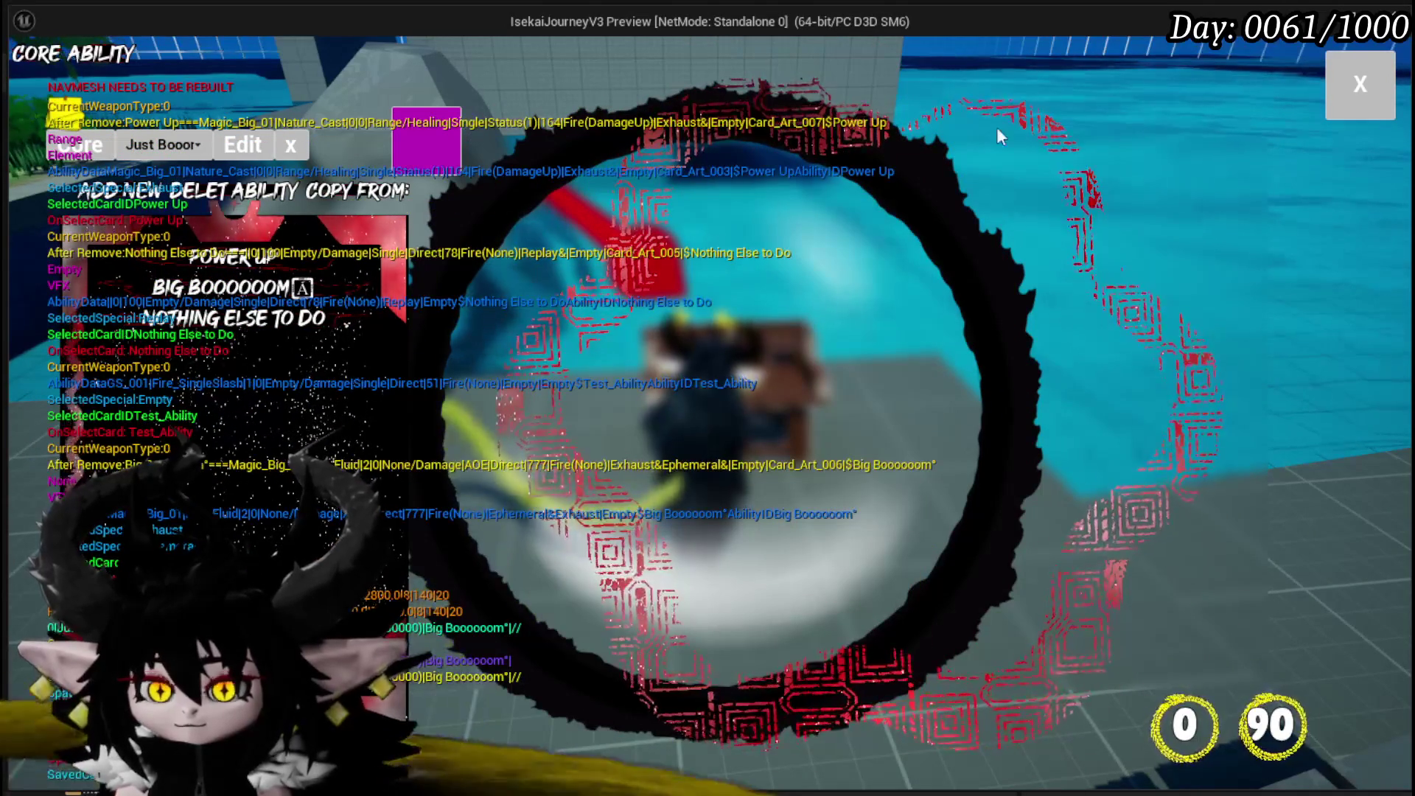
click(1355, 87)
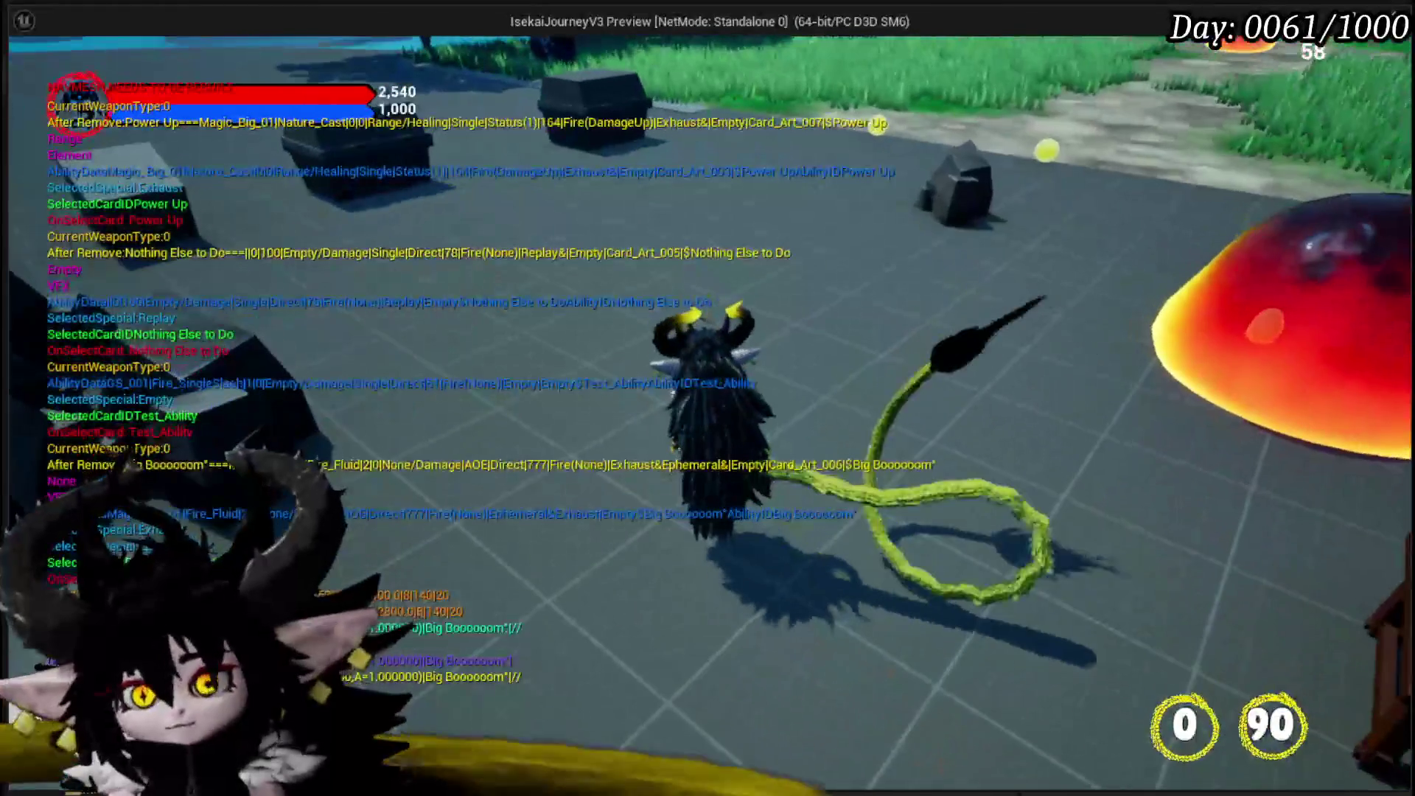
Save the game from the pause menu and resume play.
key(Escape)
click(633, 356)
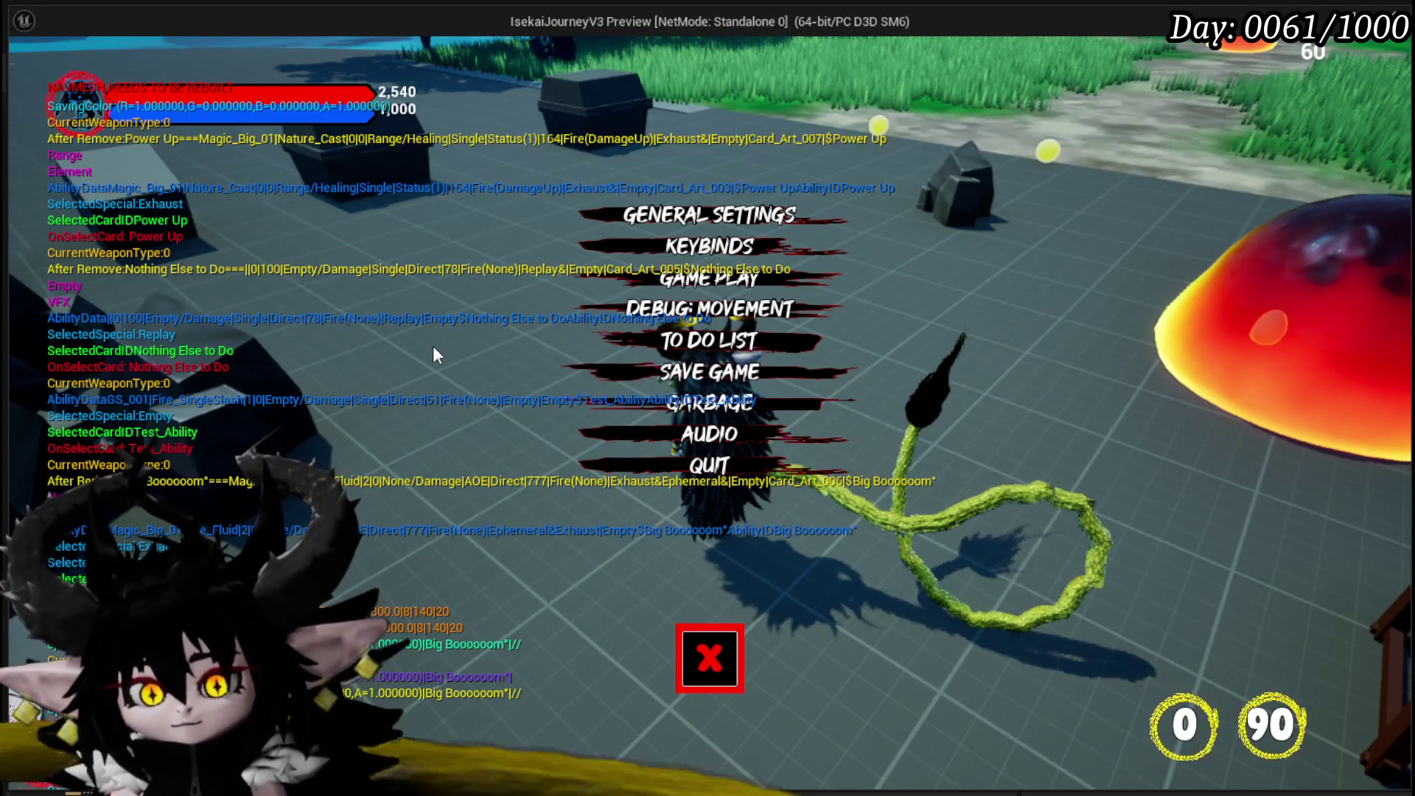
click(711, 653)
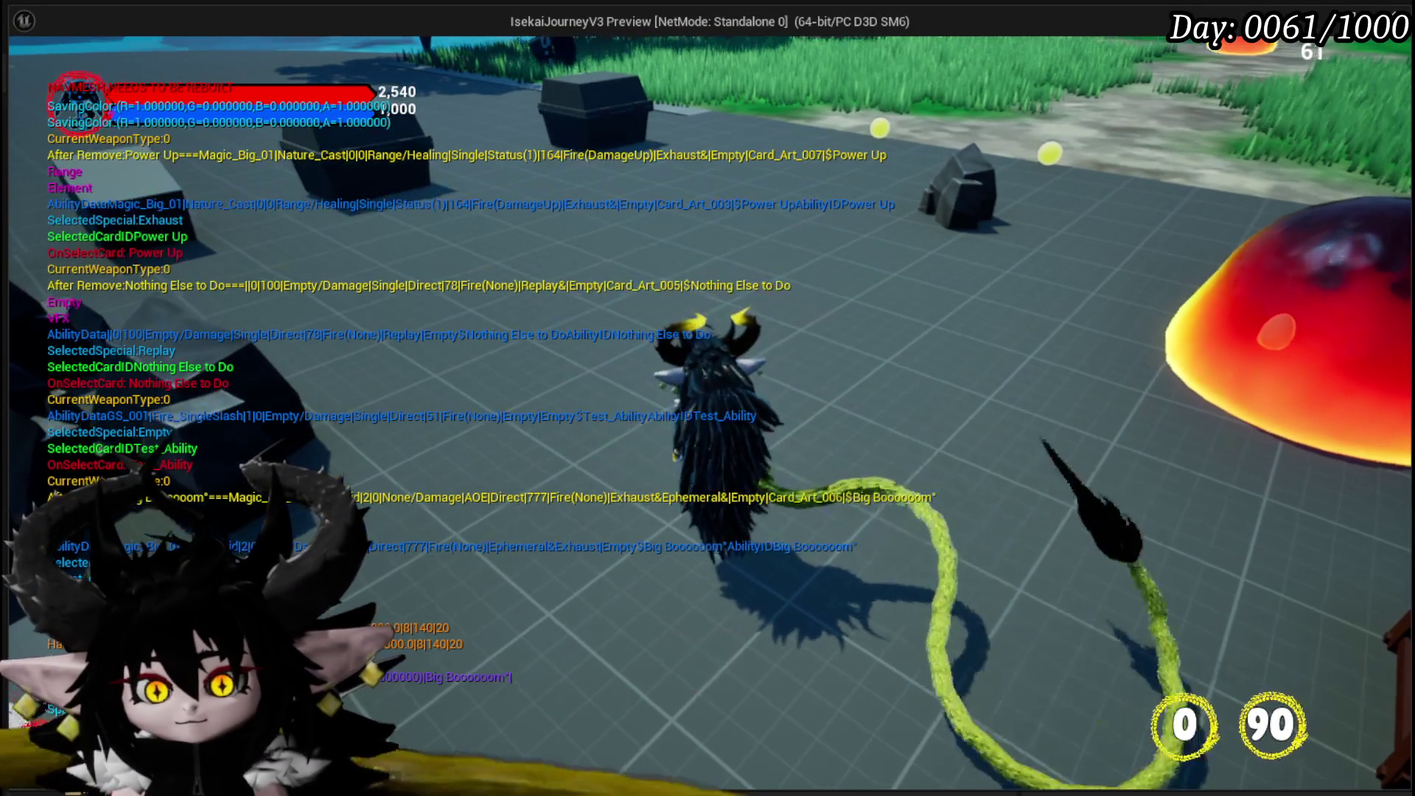
Inspect the equipped core's cards from the equipment screen's core slot.
key(Tab)
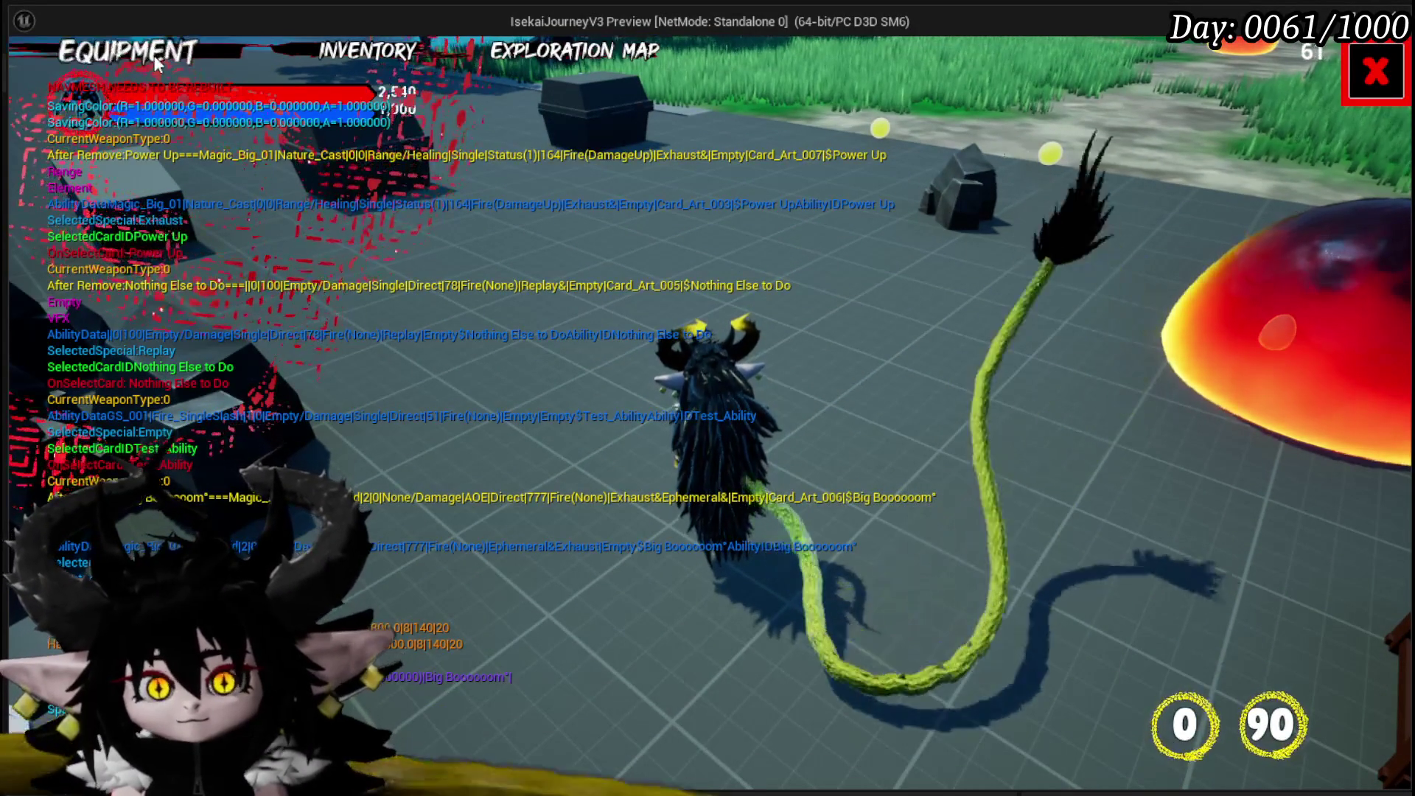
click(1023, 532)
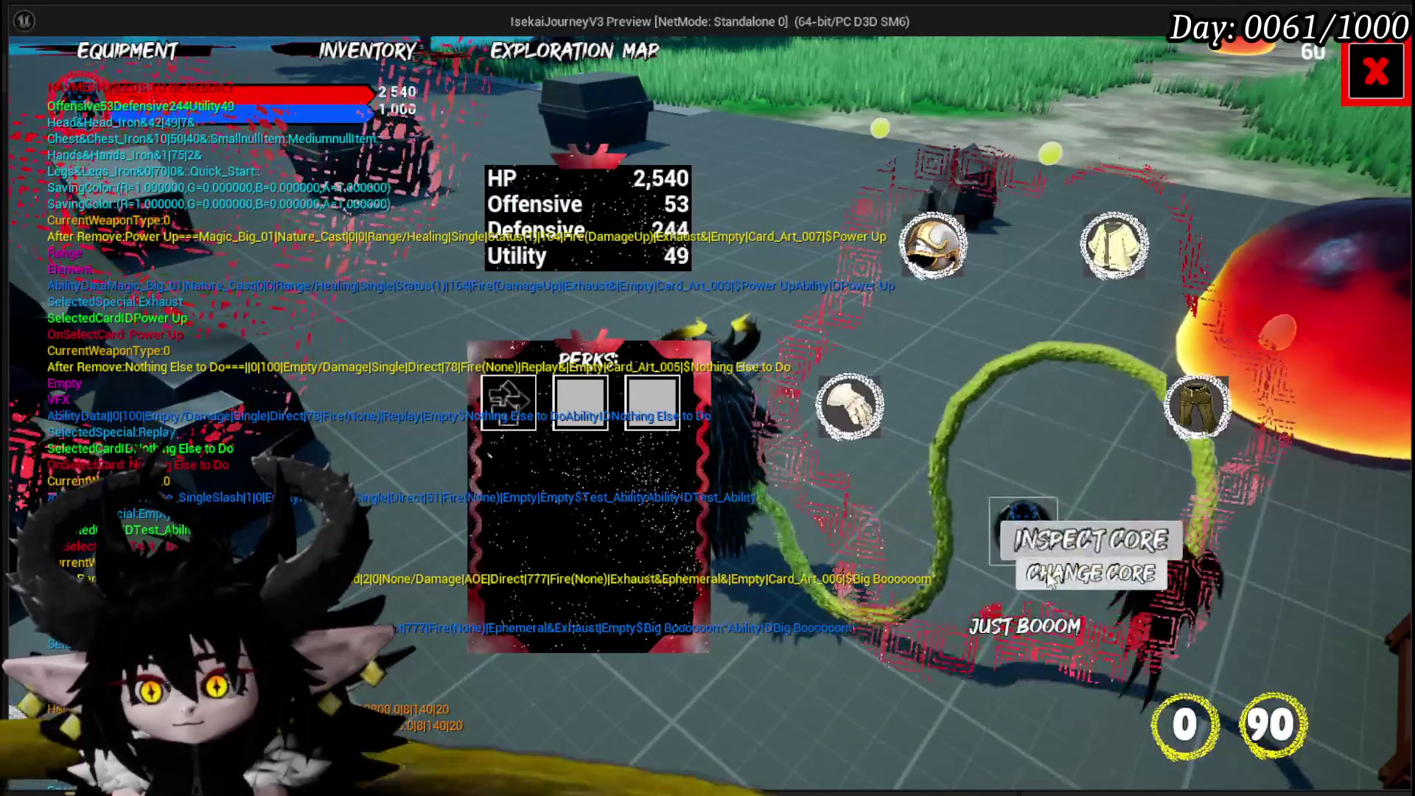
click(1056, 577)
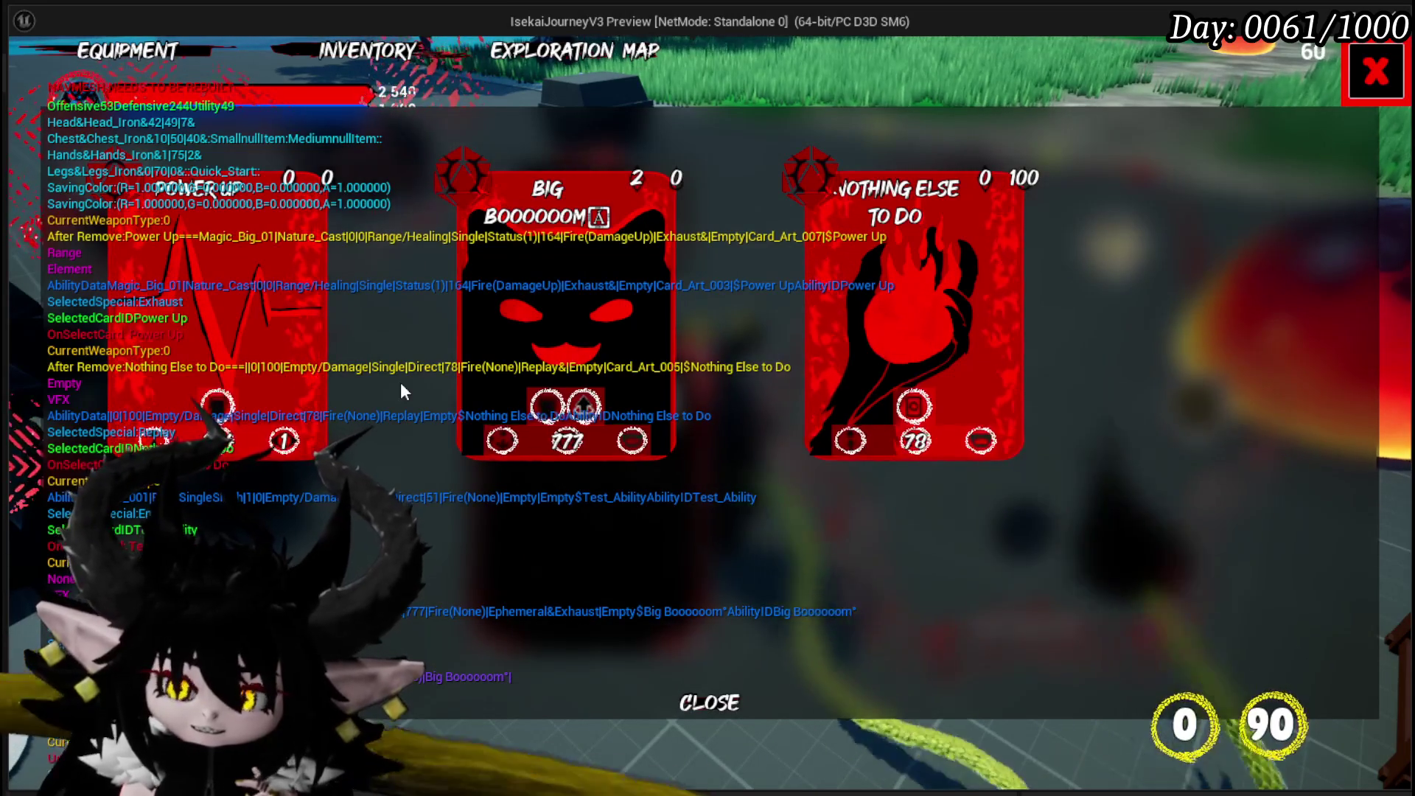
Change the equipped core to Status from the core inventory.
click(698, 709)
click(1020, 559)
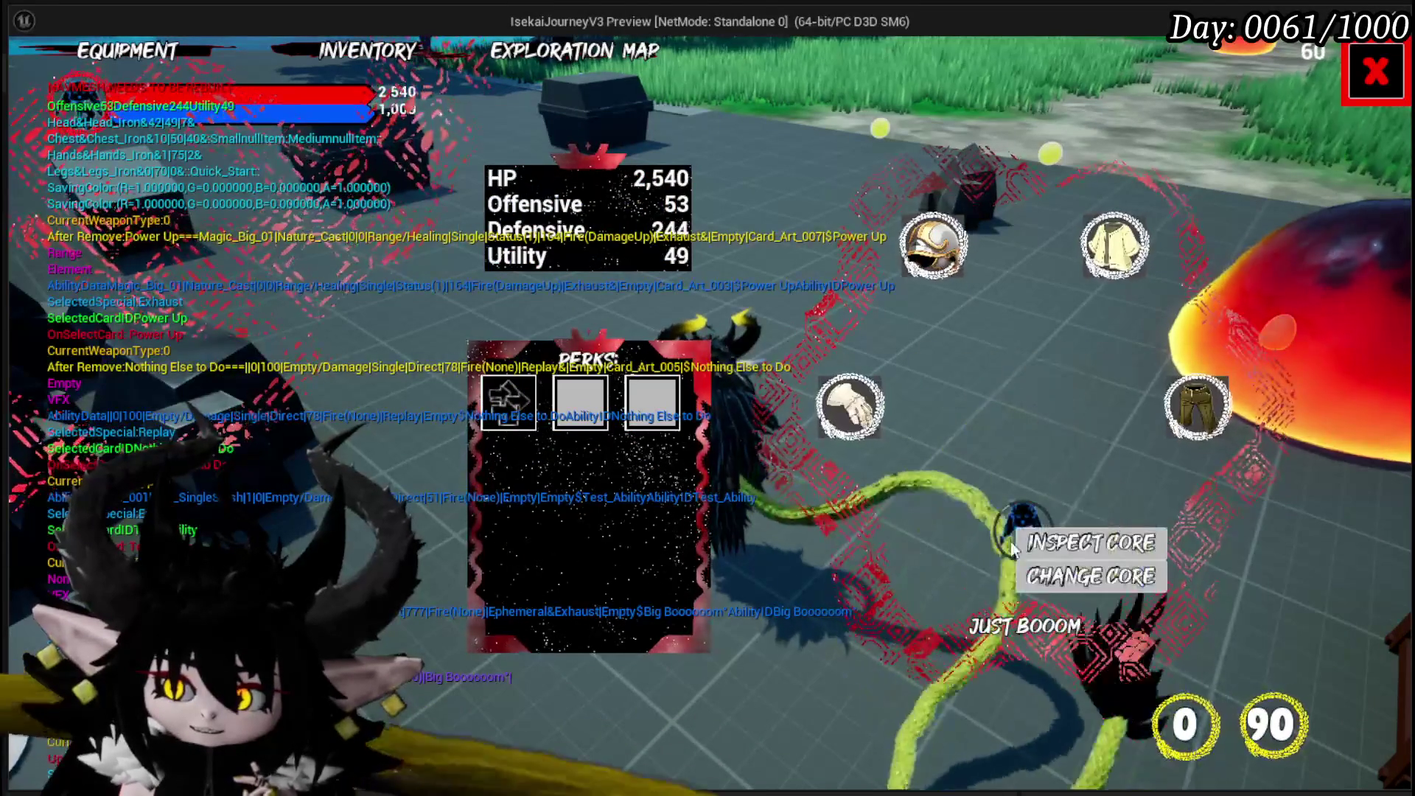
click(1090, 576)
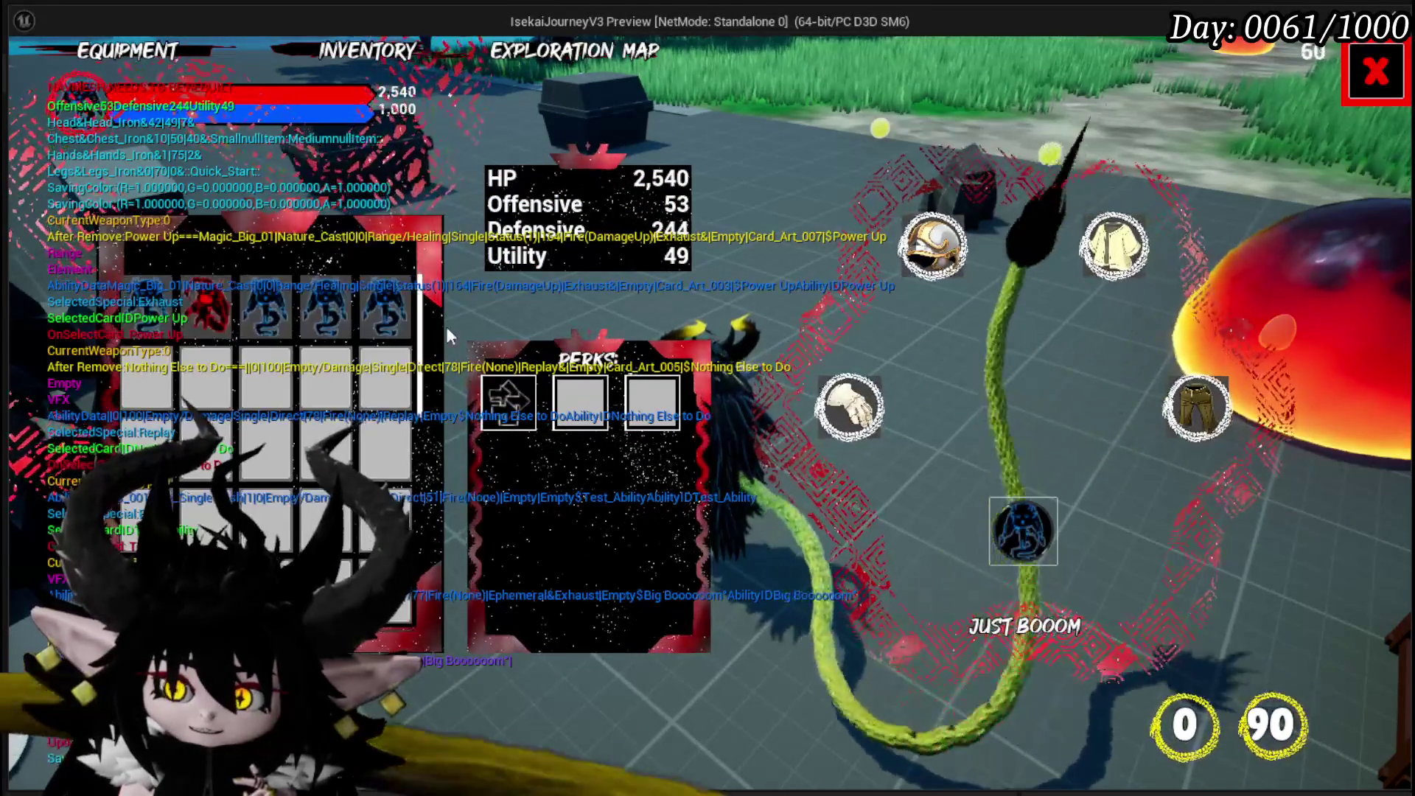
click(402, 333)
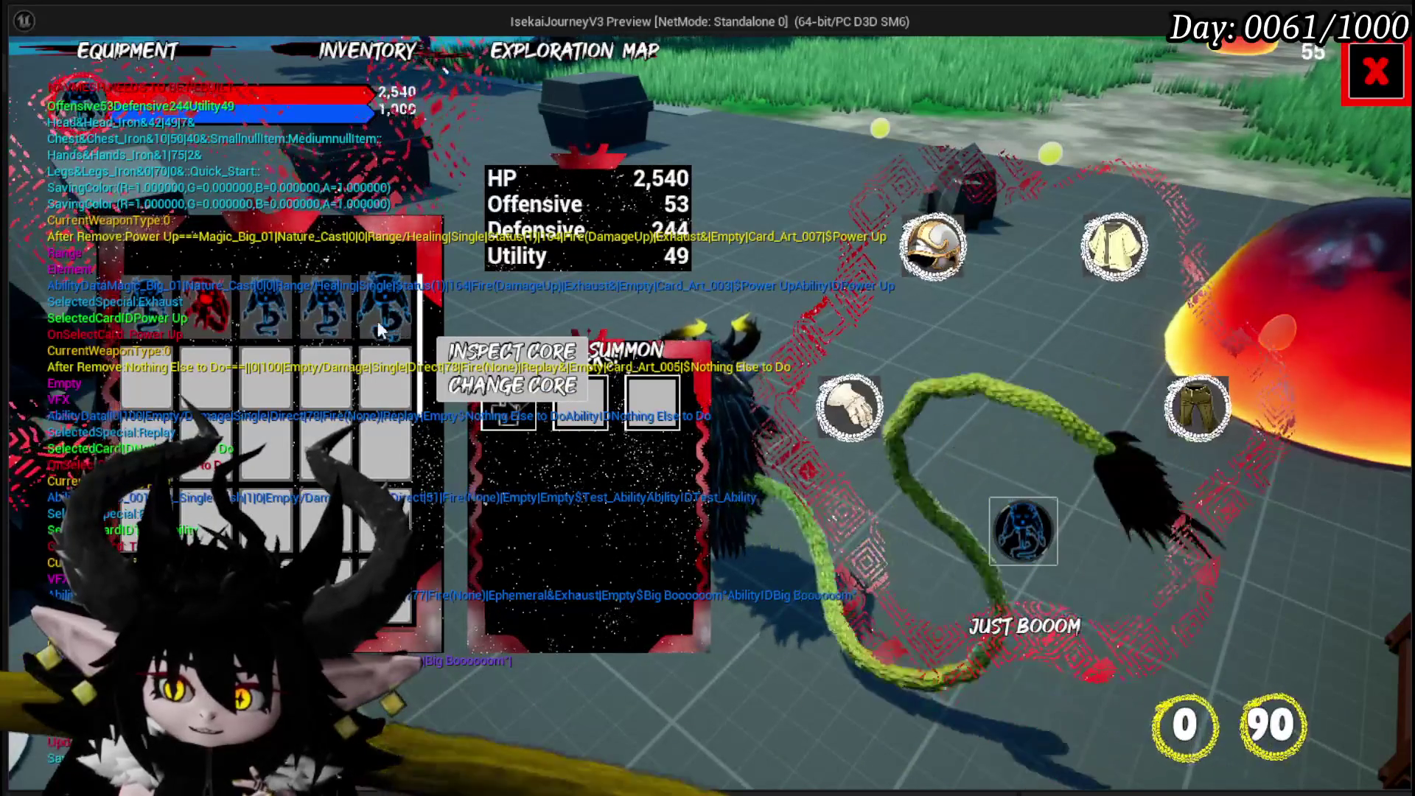
click(332, 322)
click(455, 365)
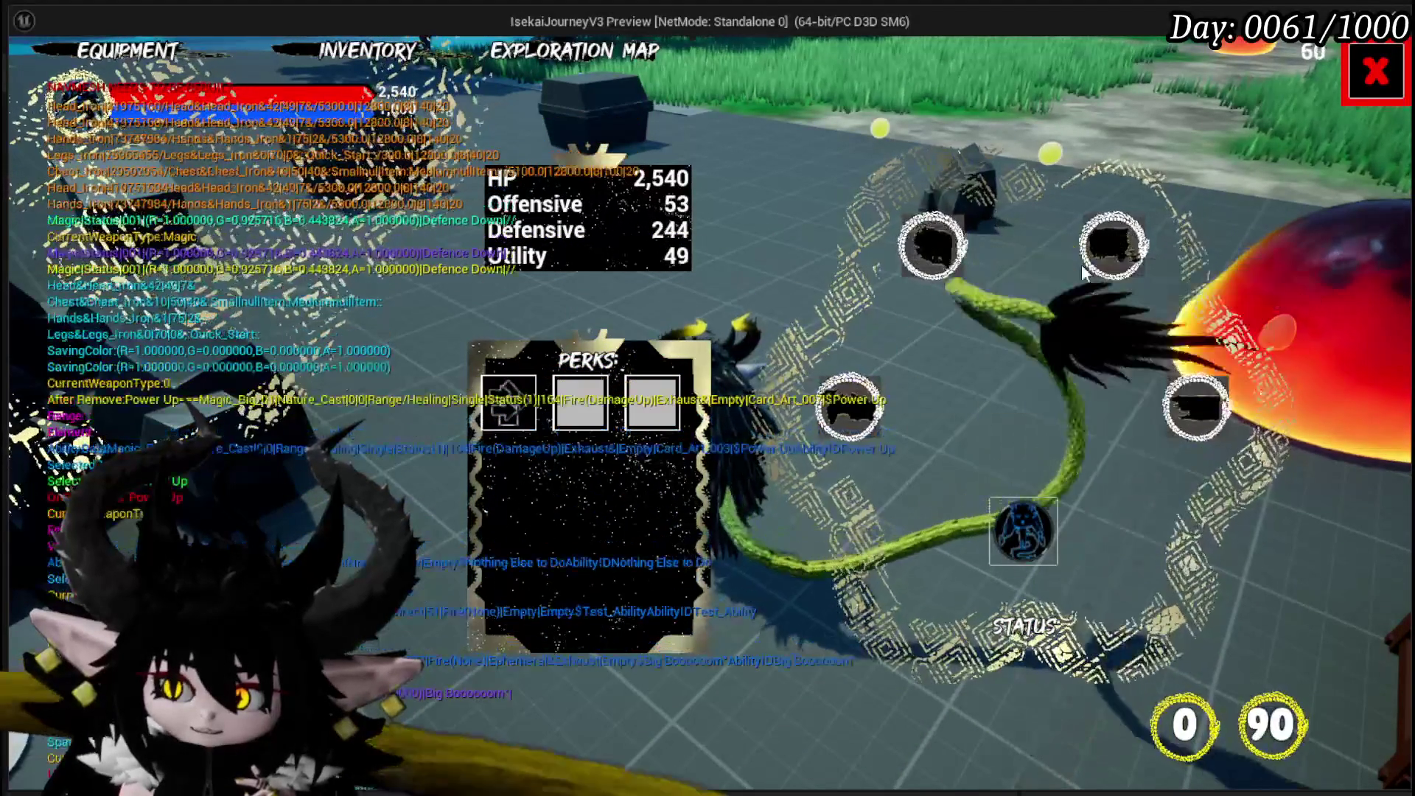
Check the equipment slots' stat cards, close the equipment screen, and end the play test.
click(1197, 431)
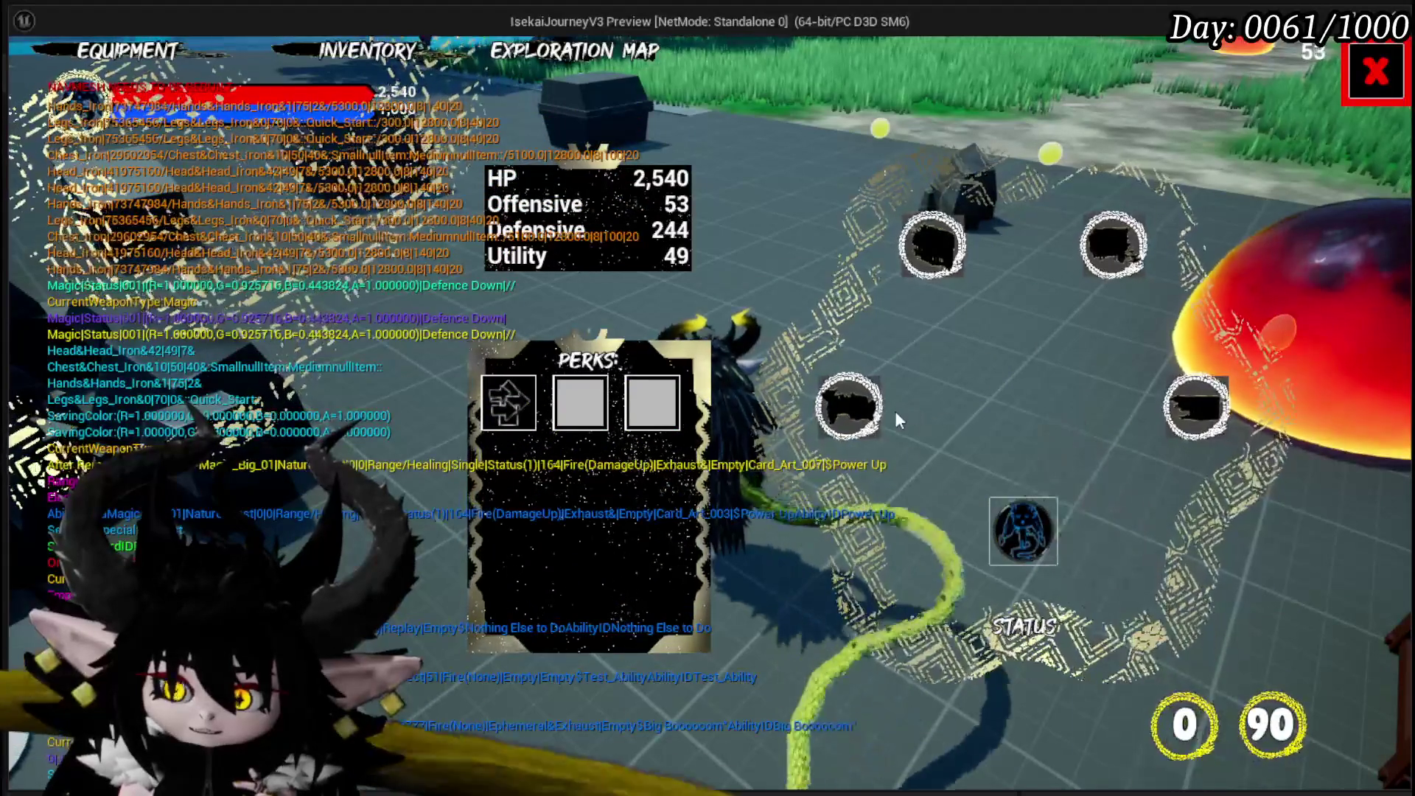
mouse_move(858, 406)
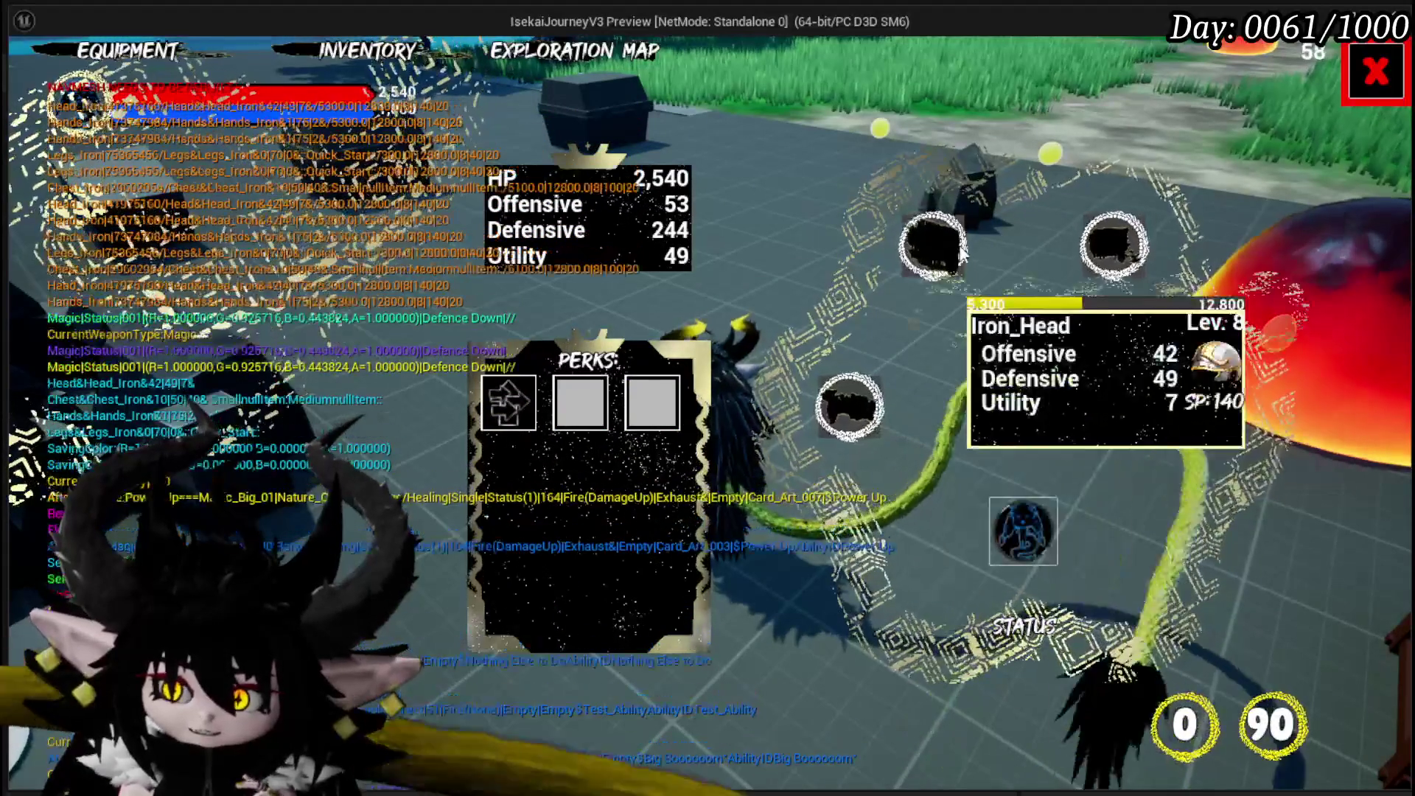
mouse_move(1177, 404)
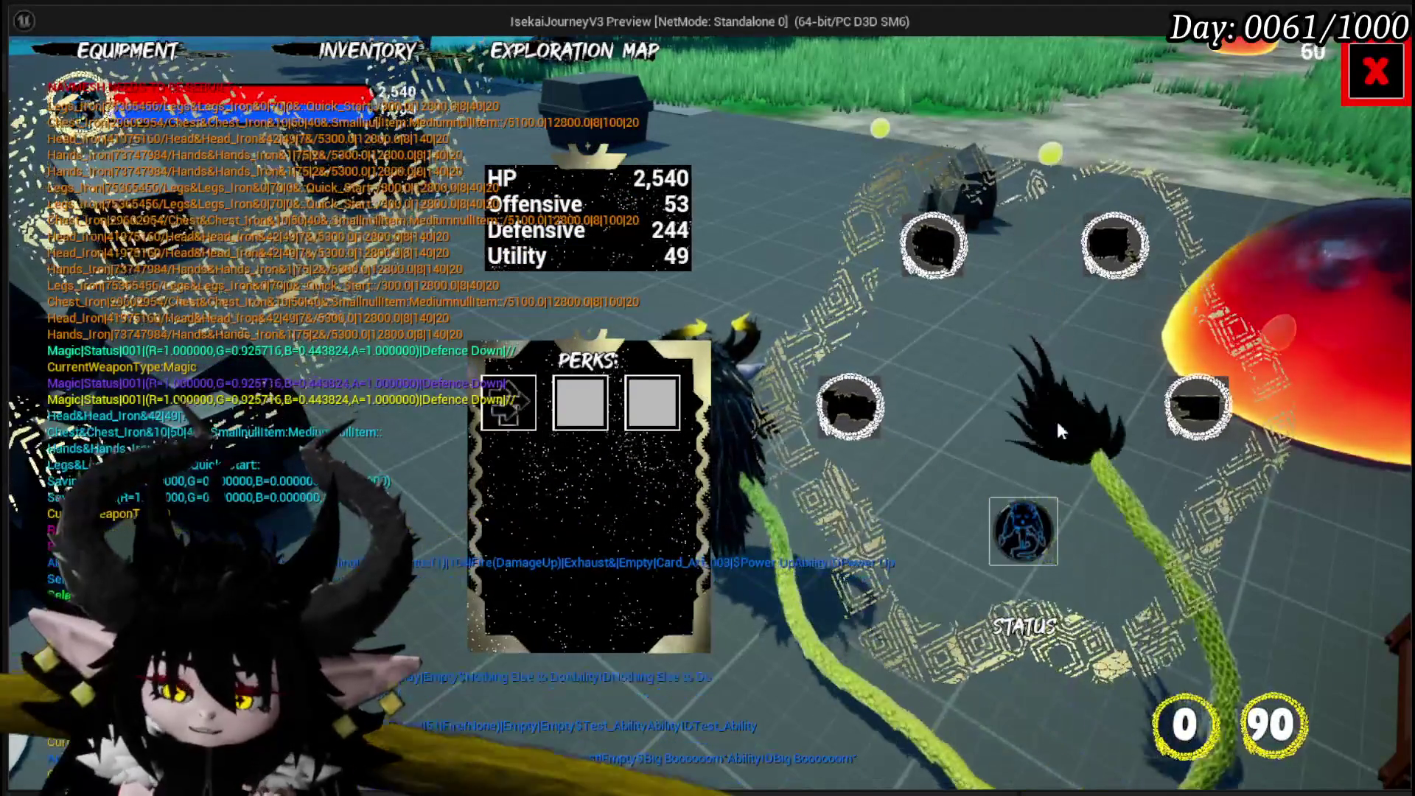
key(Escape)
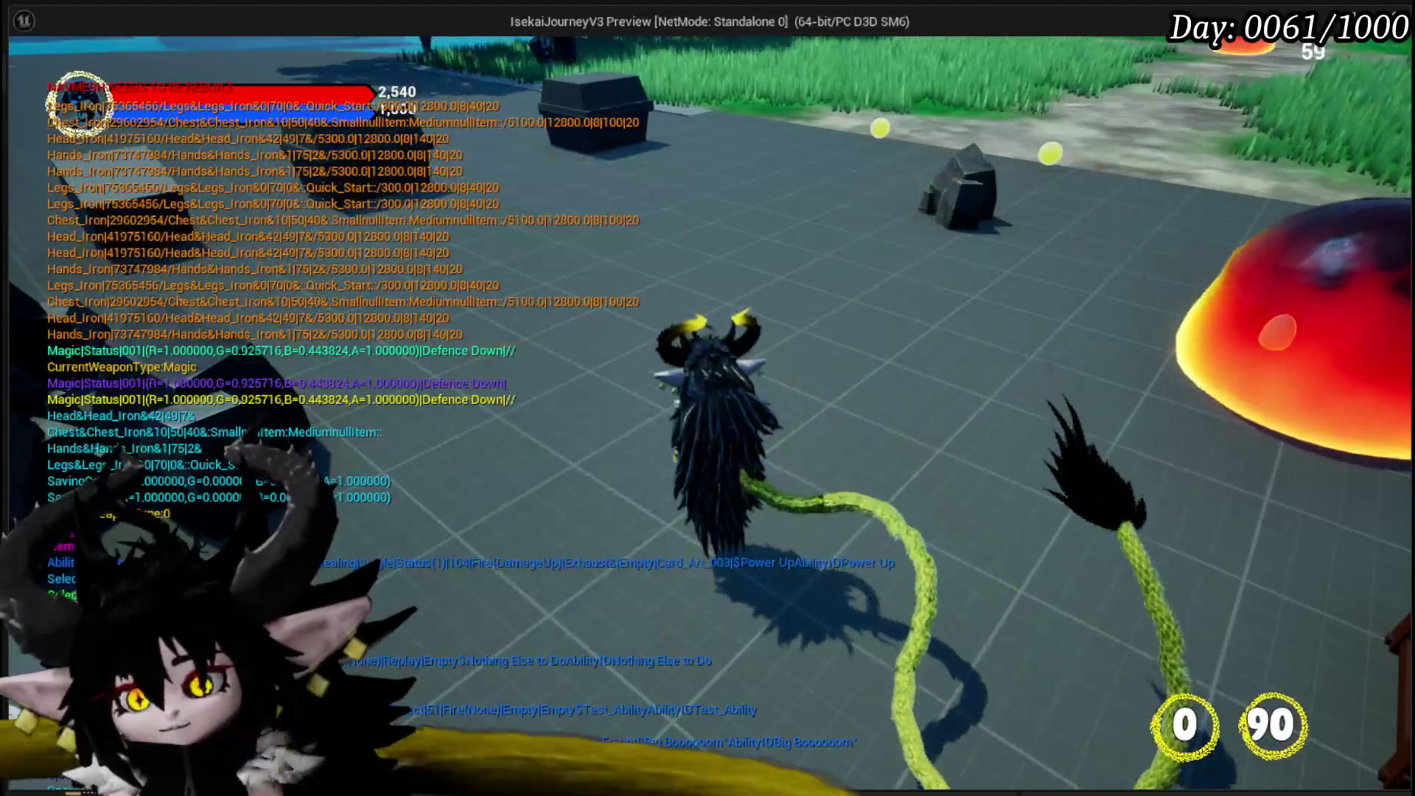
key(alt+Tab)
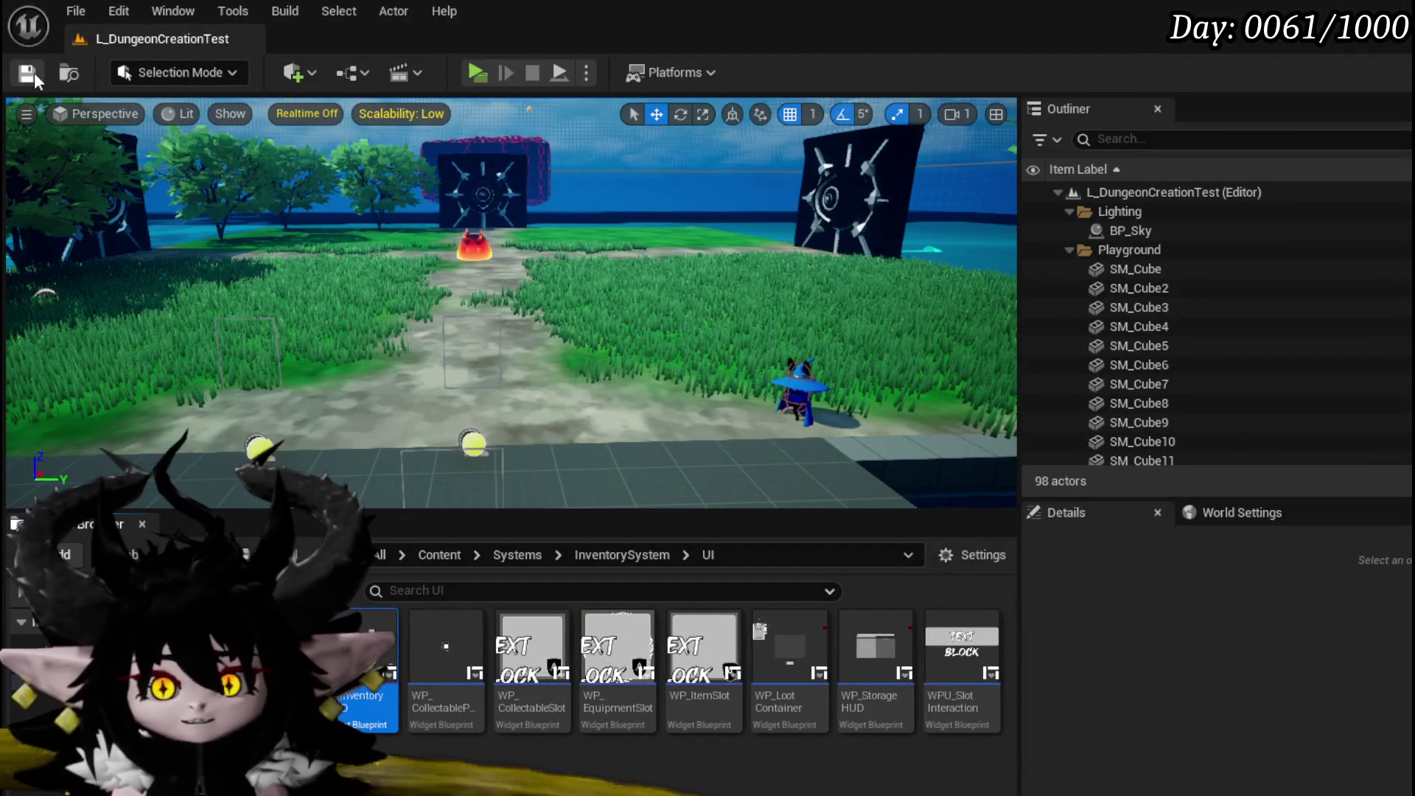
Save the map, then show WP_EquipmentUI's Designer layout with its ring of slots.
click(30, 74)
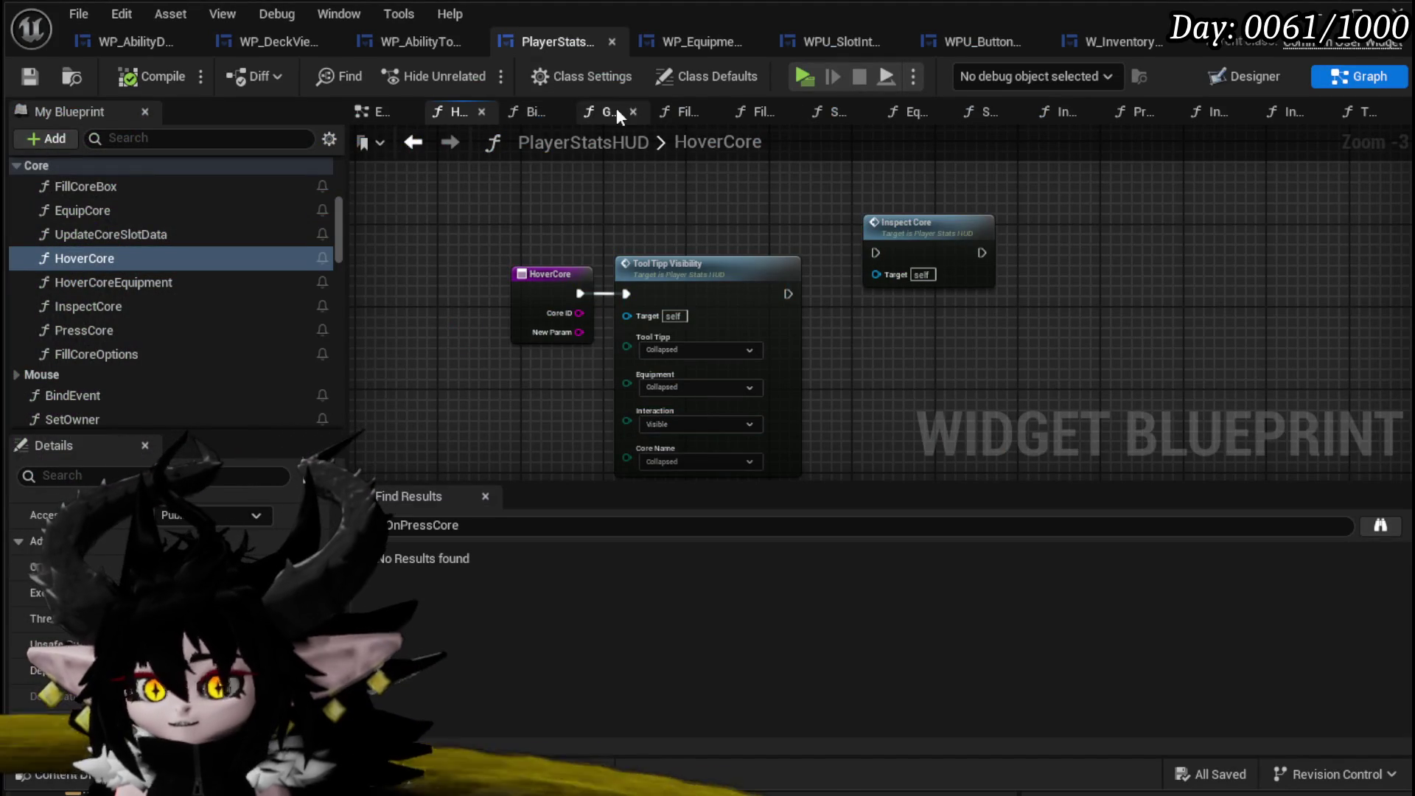
click(691, 45)
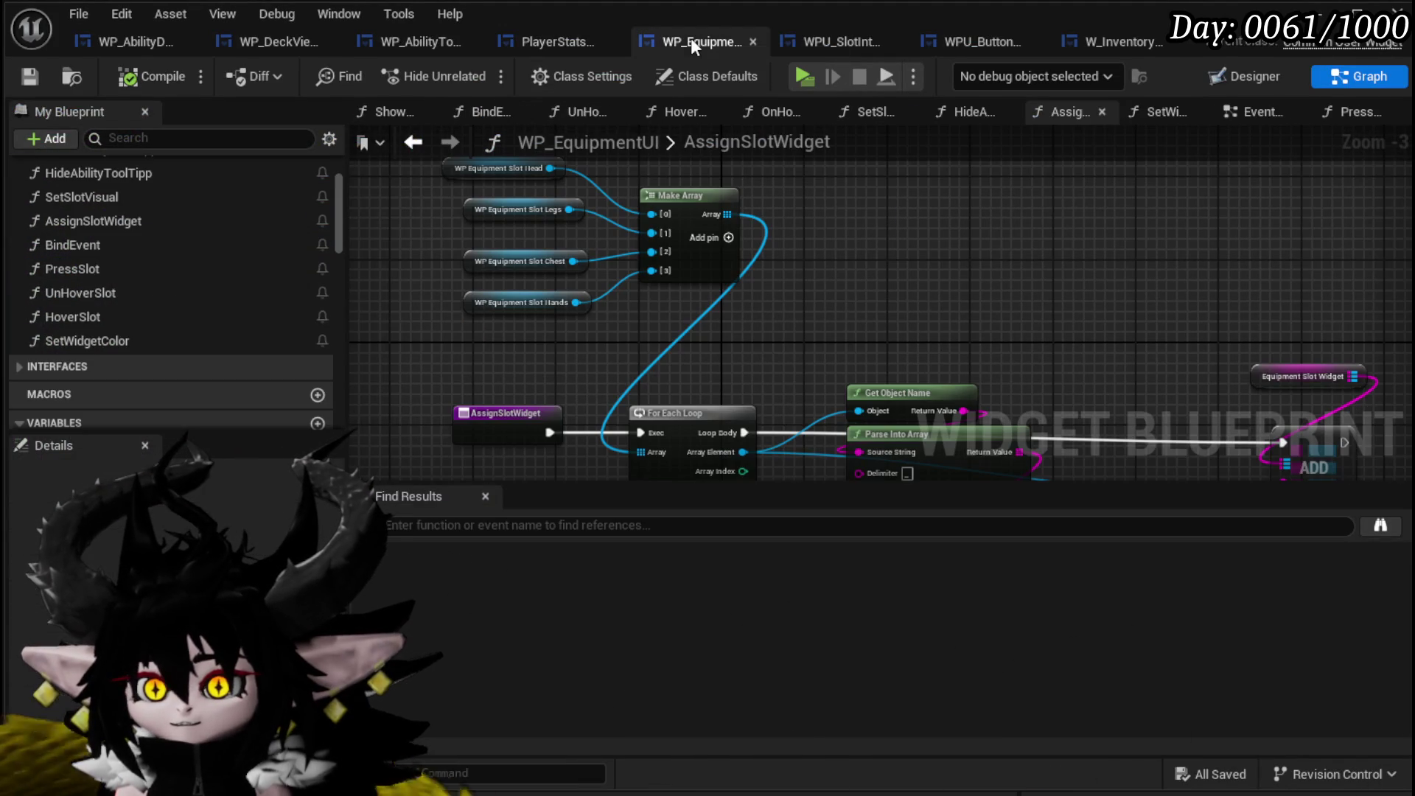
click(1246, 76)
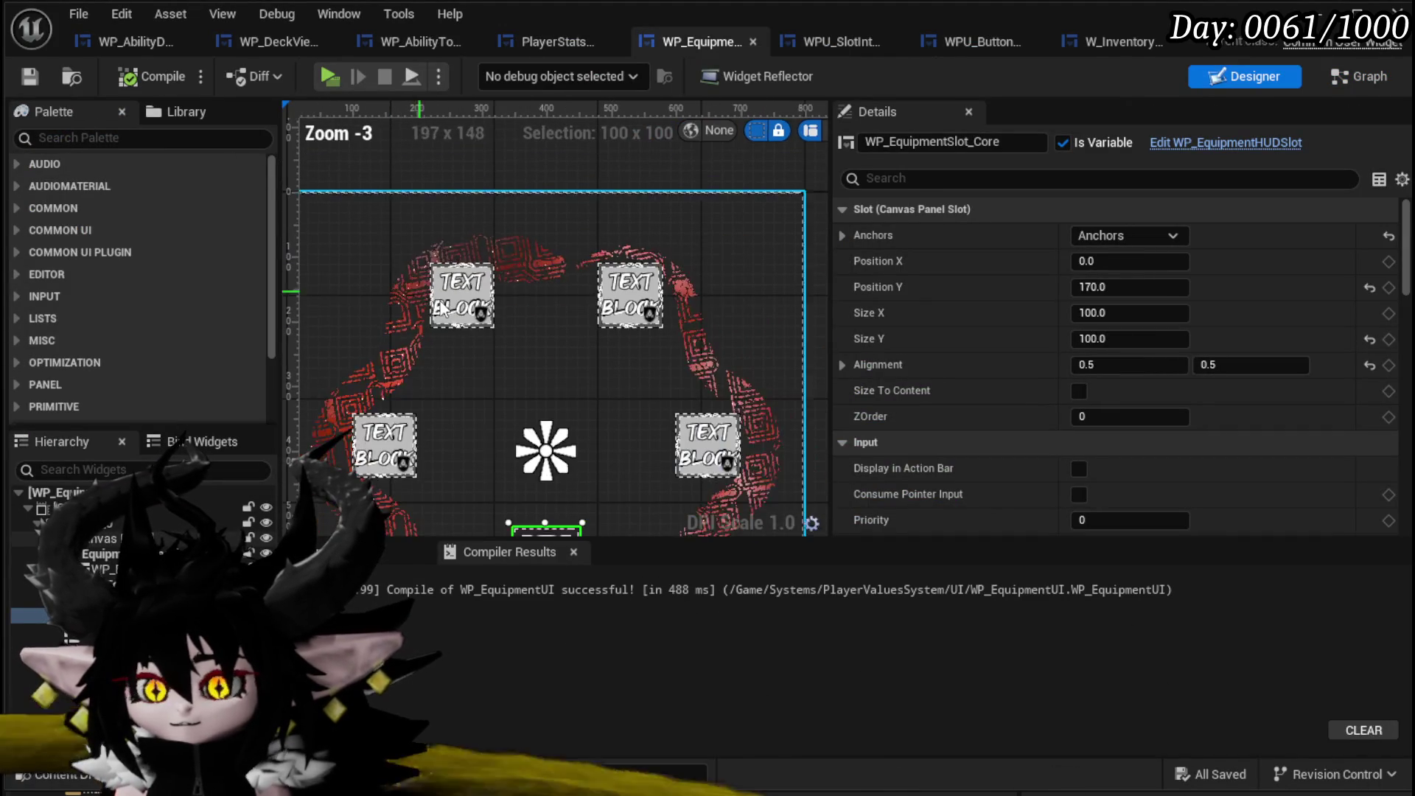
Open the WP_EquipmentSlot editor and select its MW_Button, with Pre Build enabled.
scroll(1154, 354, down, 15)
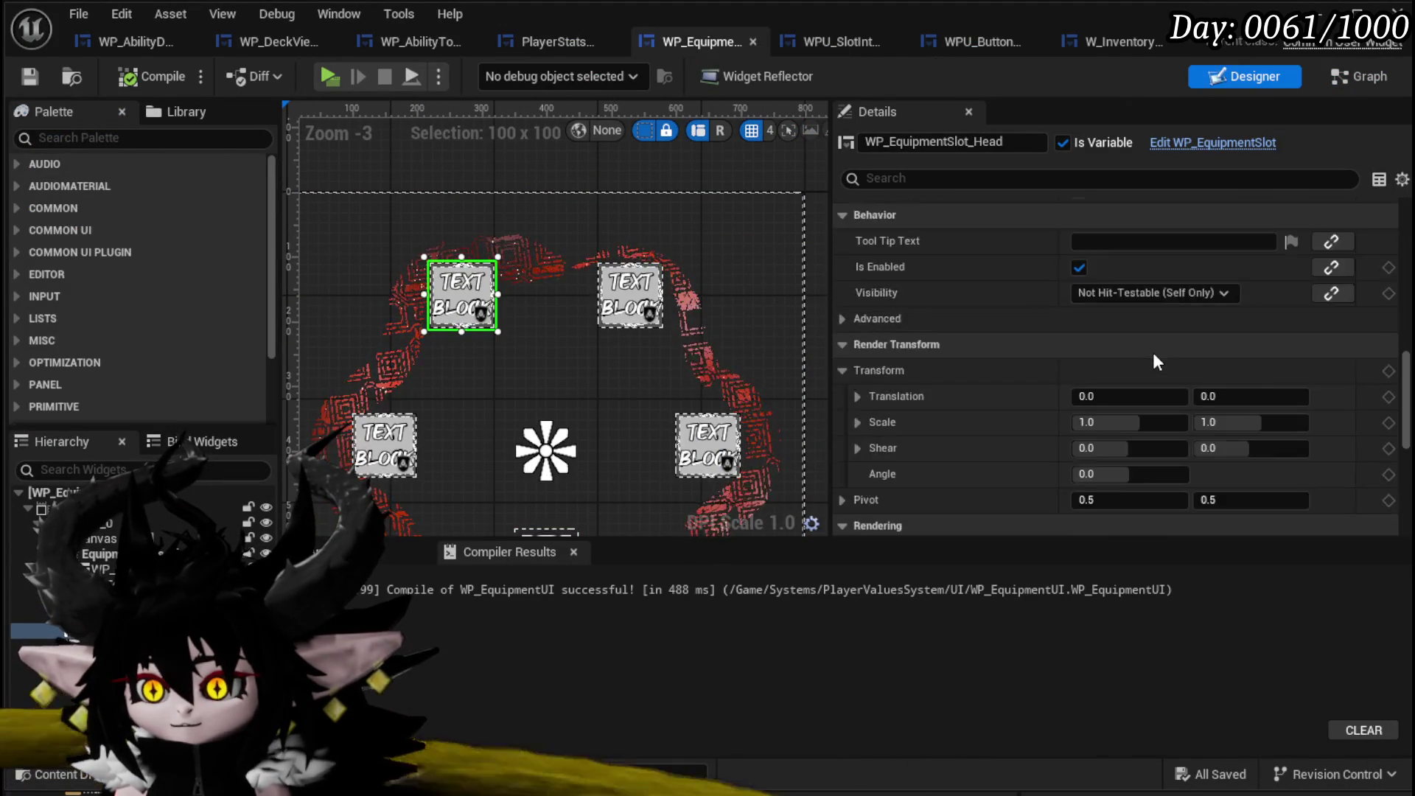
scroll(1153, 352, down, 3)
scroll(1152, 352, up, 5)
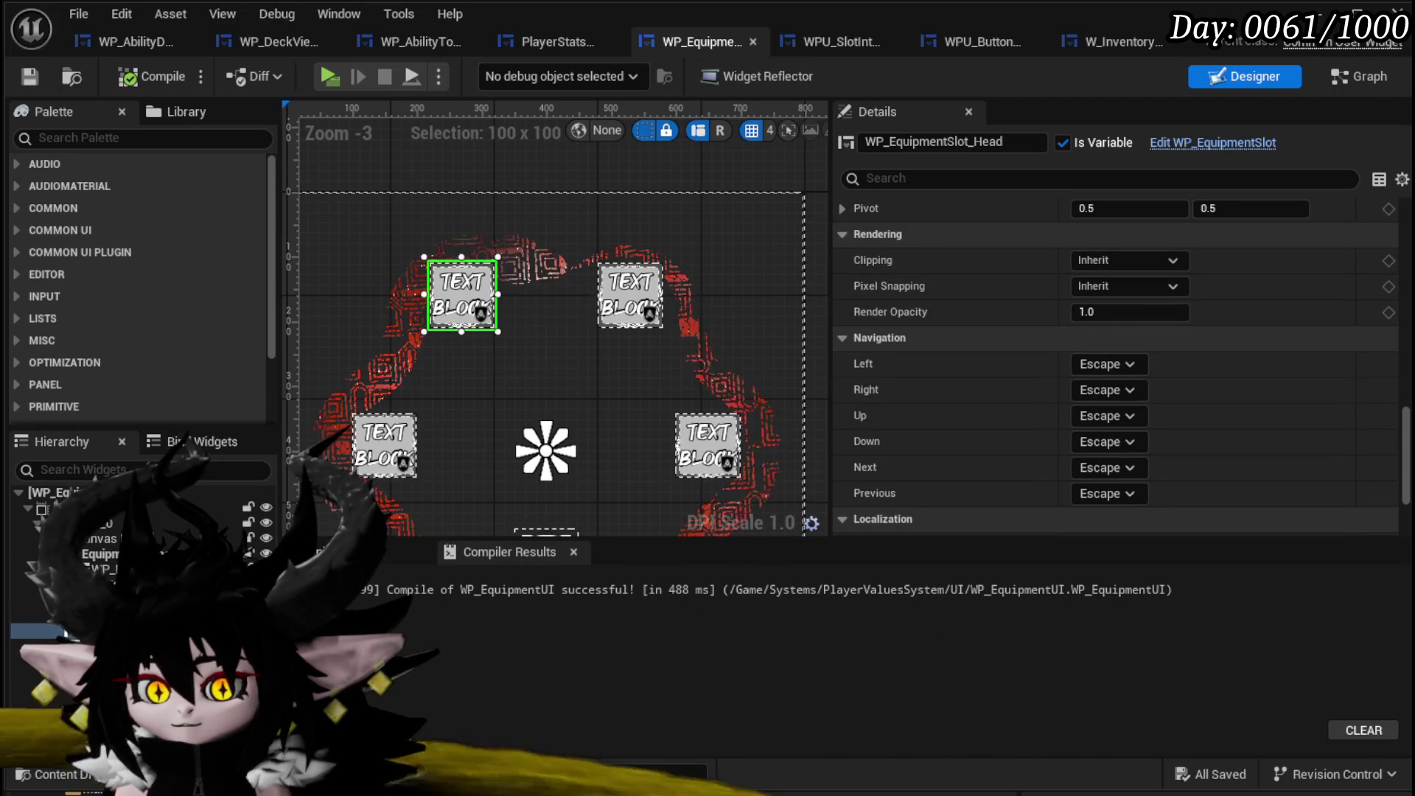
scroll(1006, 333, up, 10)
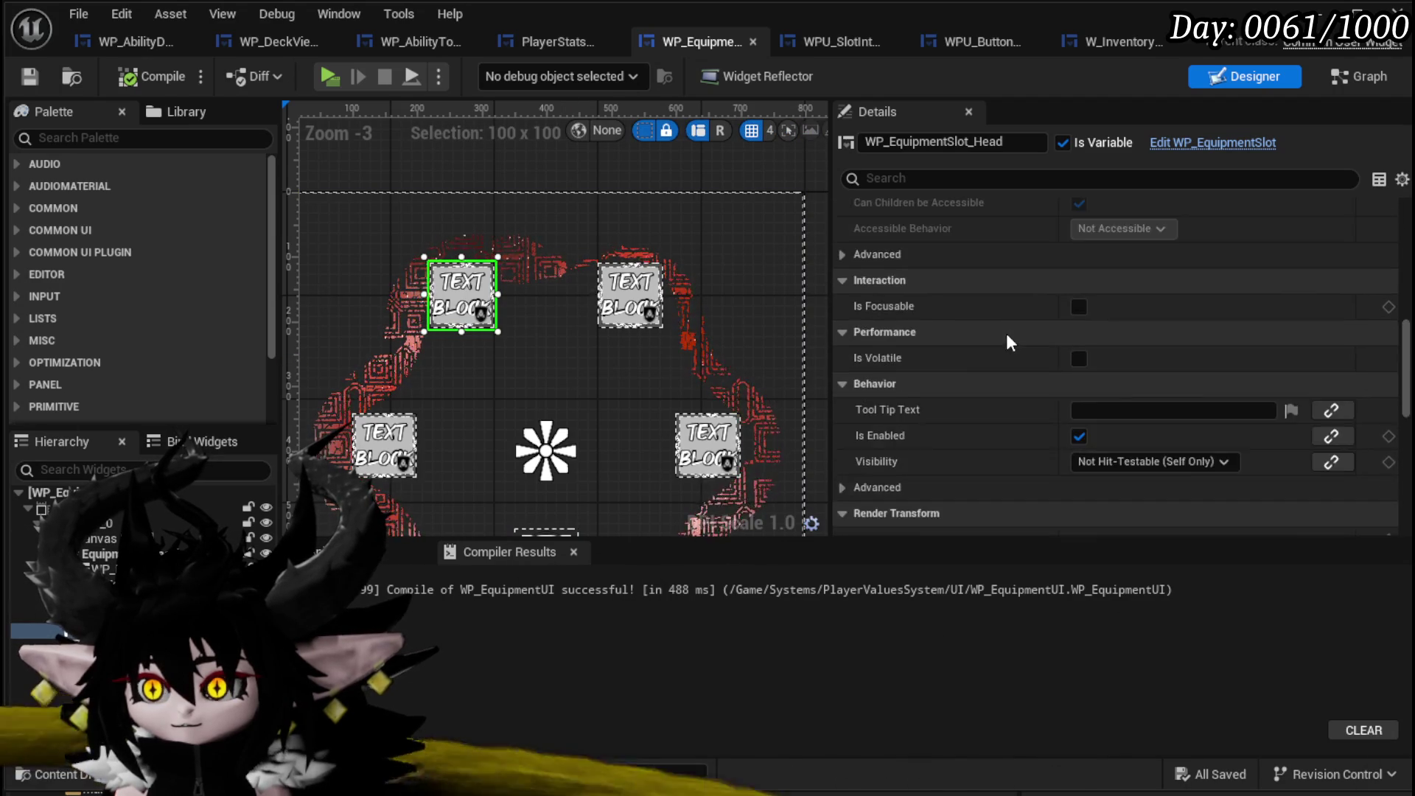
scroll(1006, 333, up, 5)
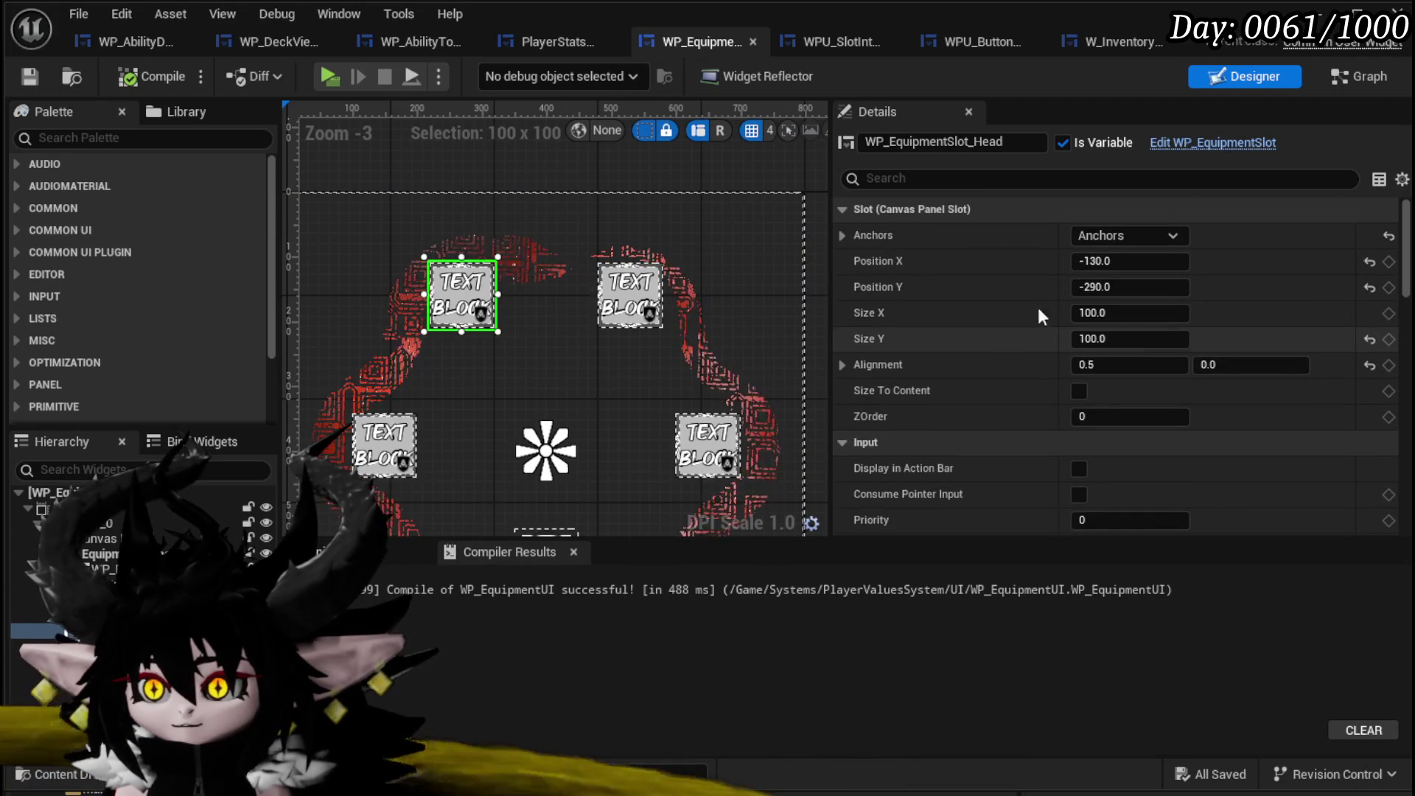
click(1202, 144)
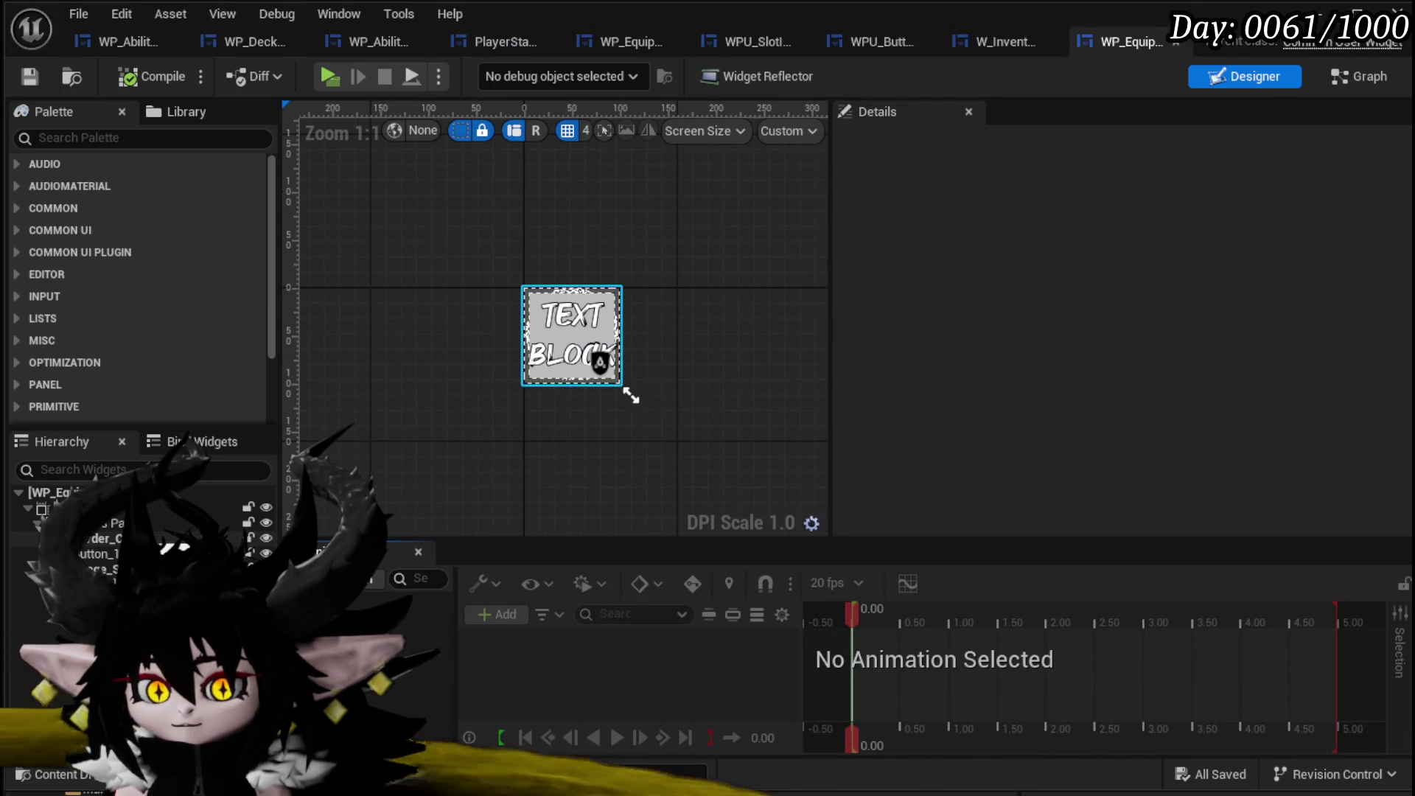
click(631, 396)
mouse_move(1407, 274)
mouse_down()
mouse_move(1382, 519)
mouse_move(1384, 492)
mouse_up()
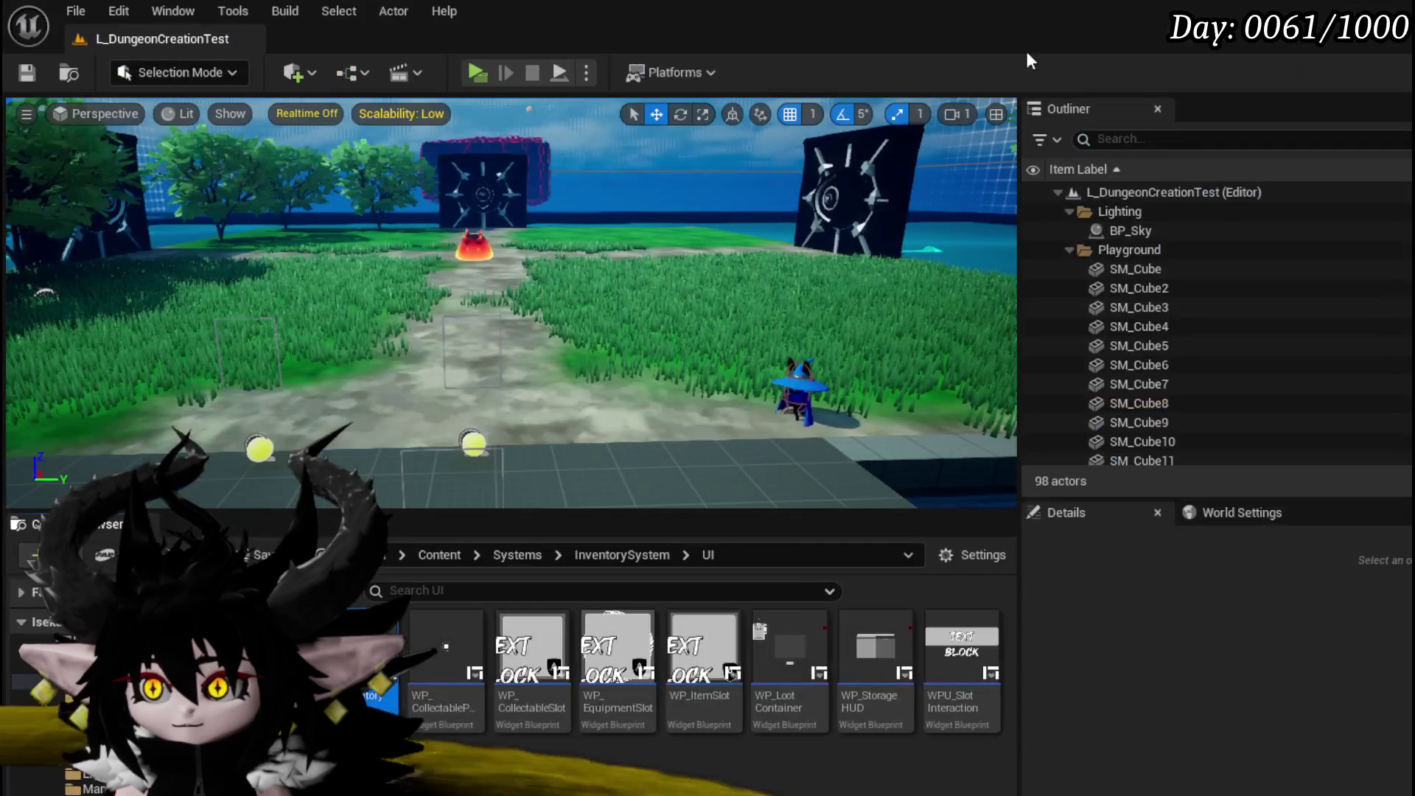
Start a play test, open Equipment and replace the Summon core with Status.
click(476, 75)
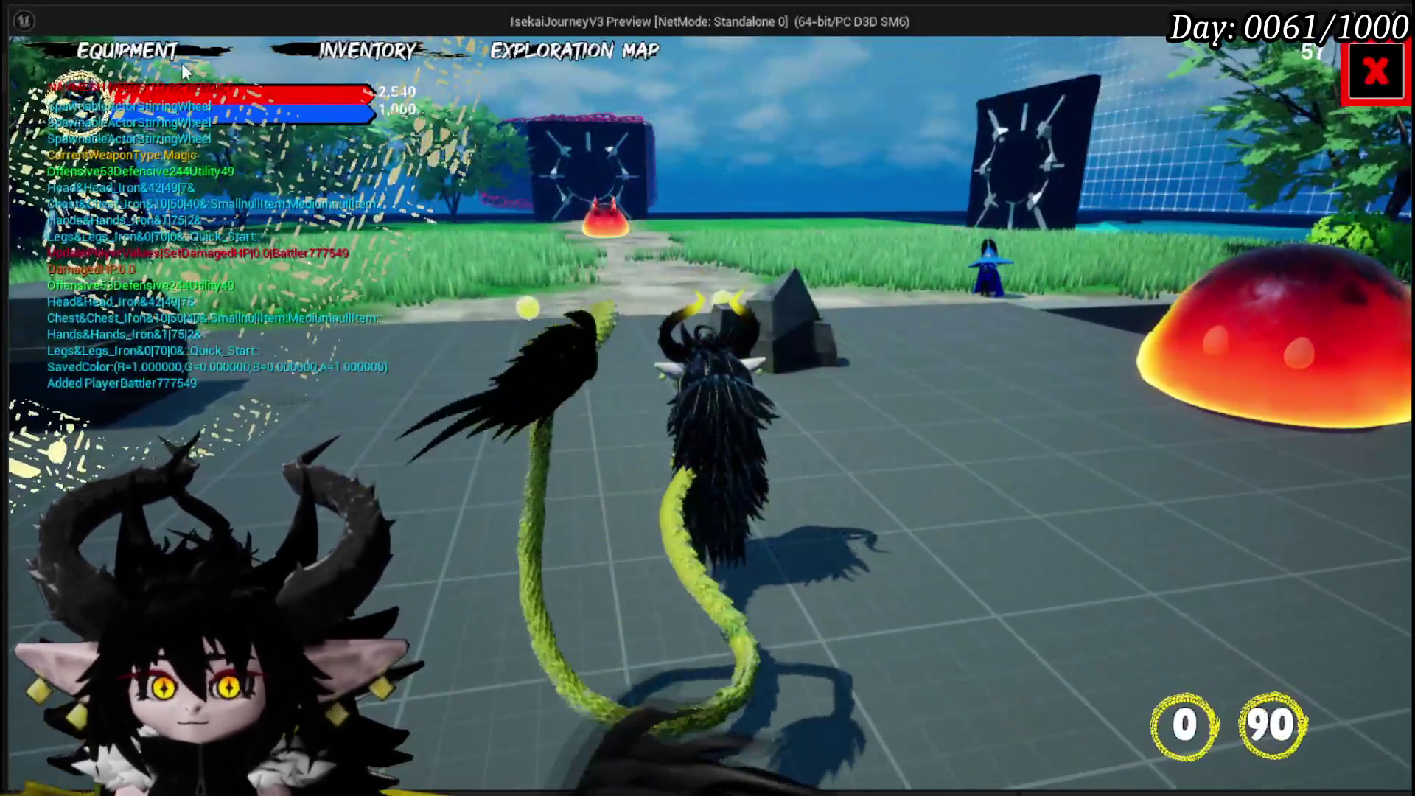
click(177, 59)
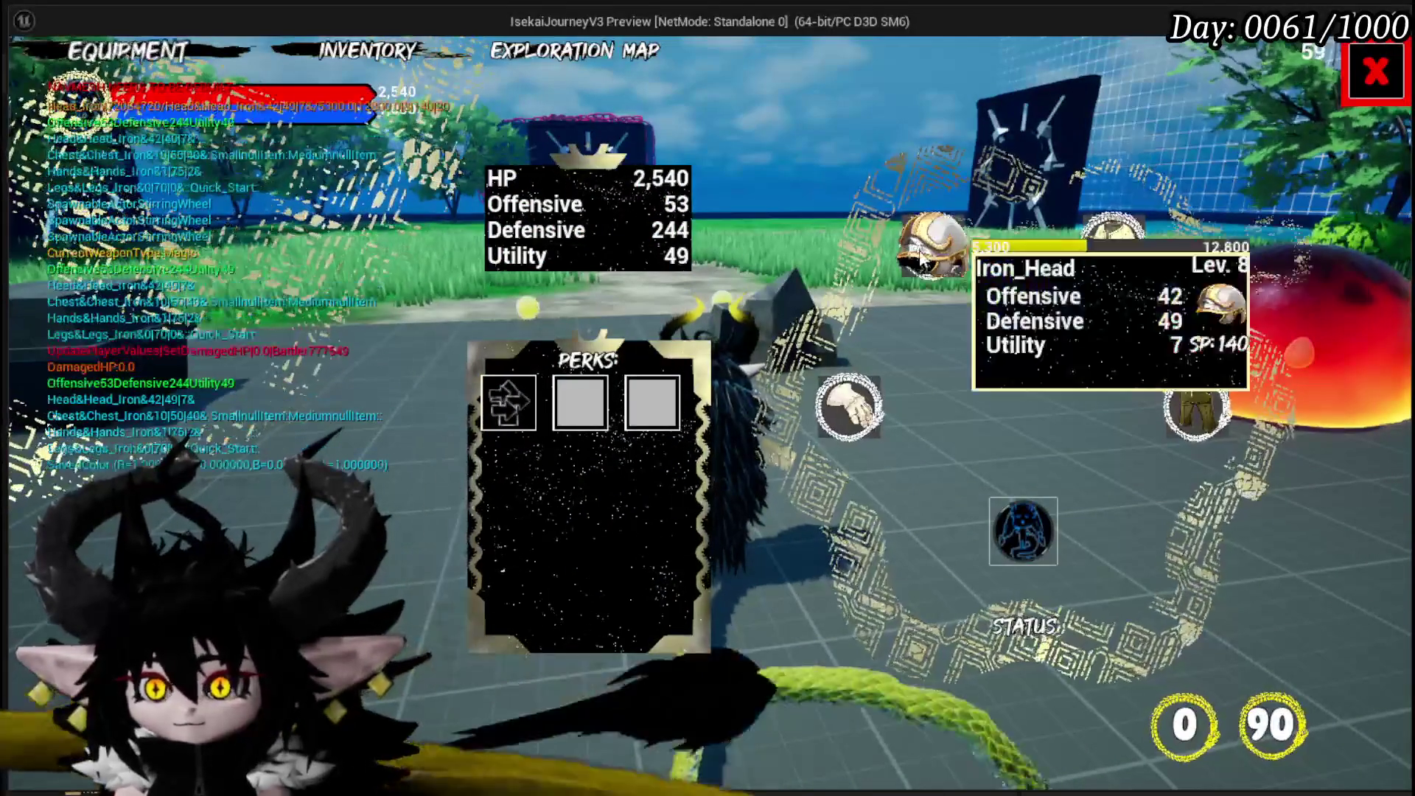
click(1043, 544)
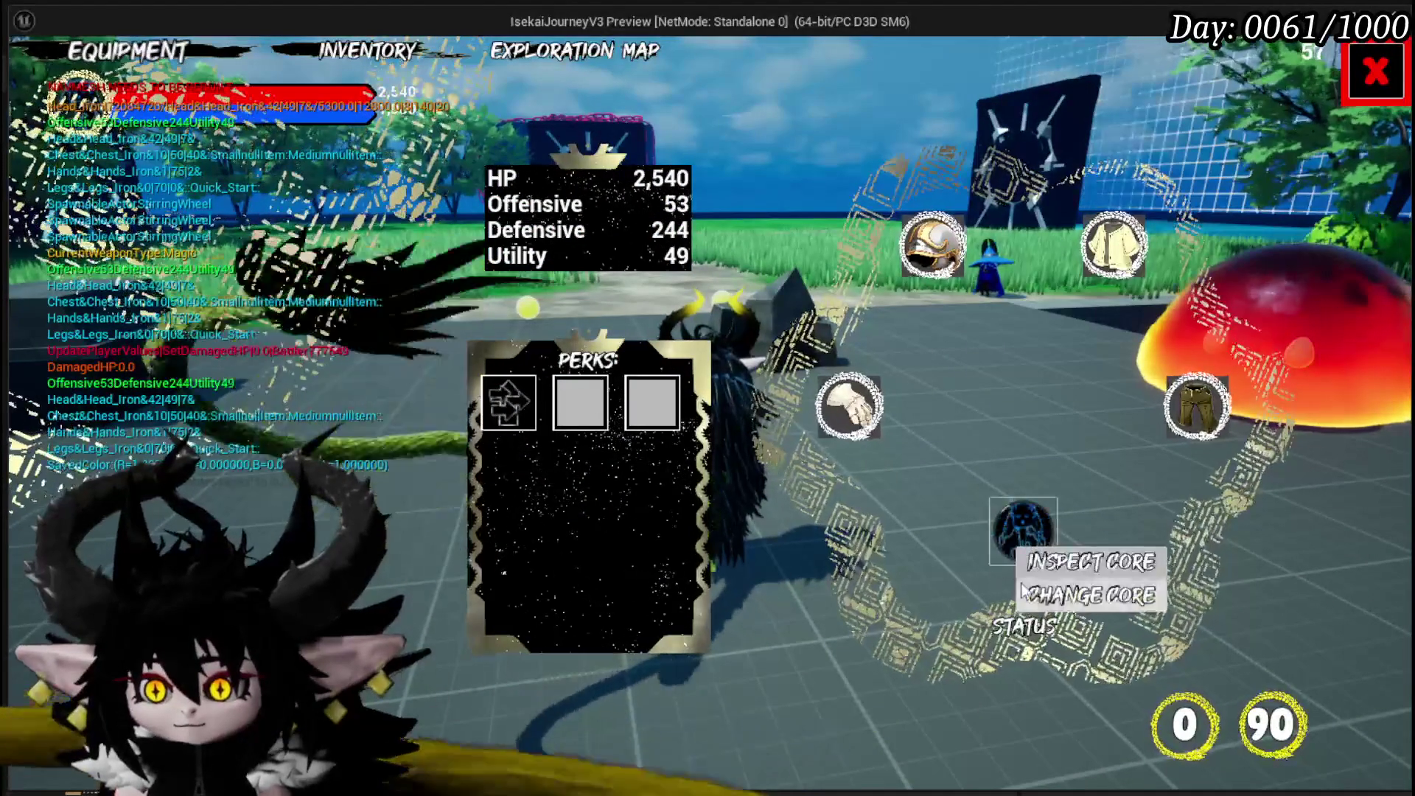
click(368, 285)
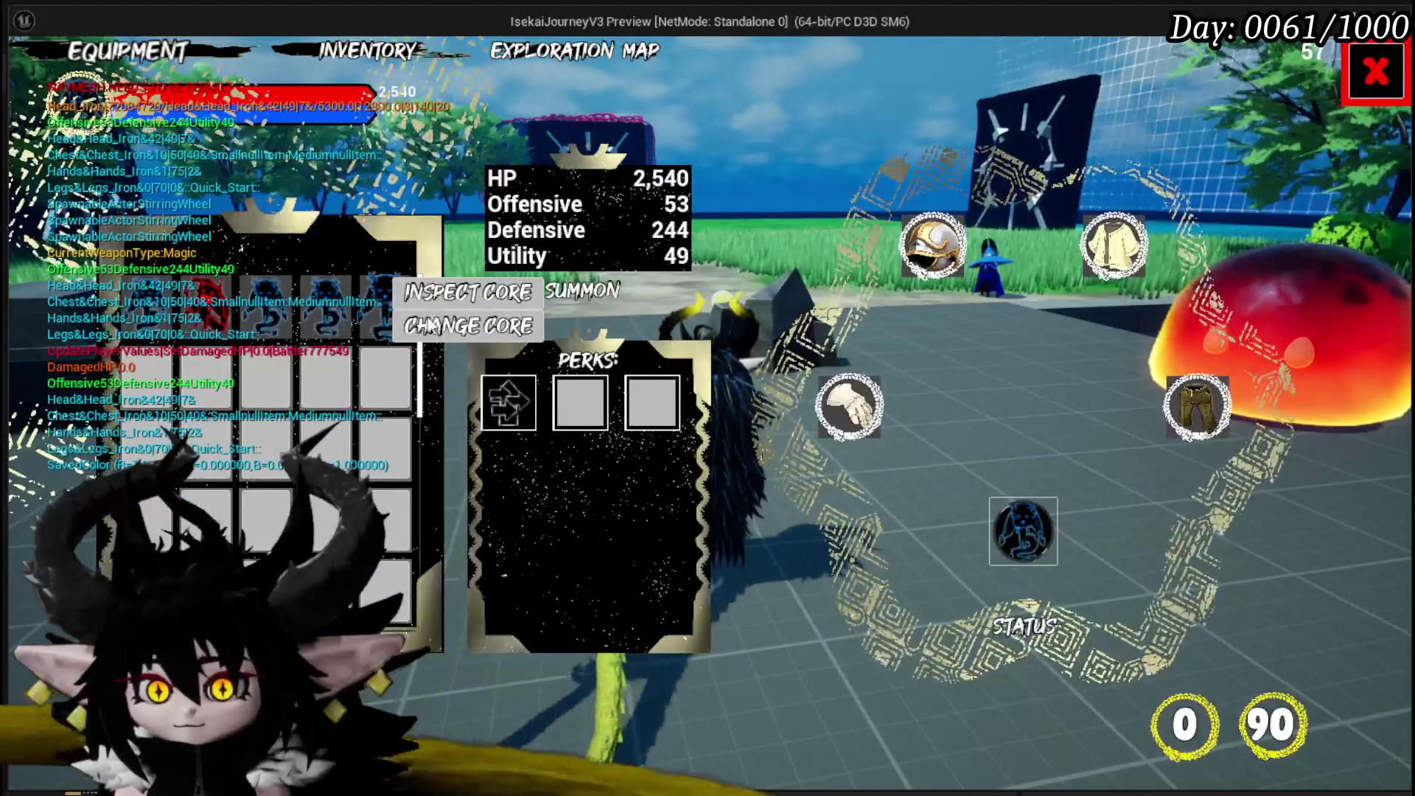
click(371, 312)
click(1039, 557)
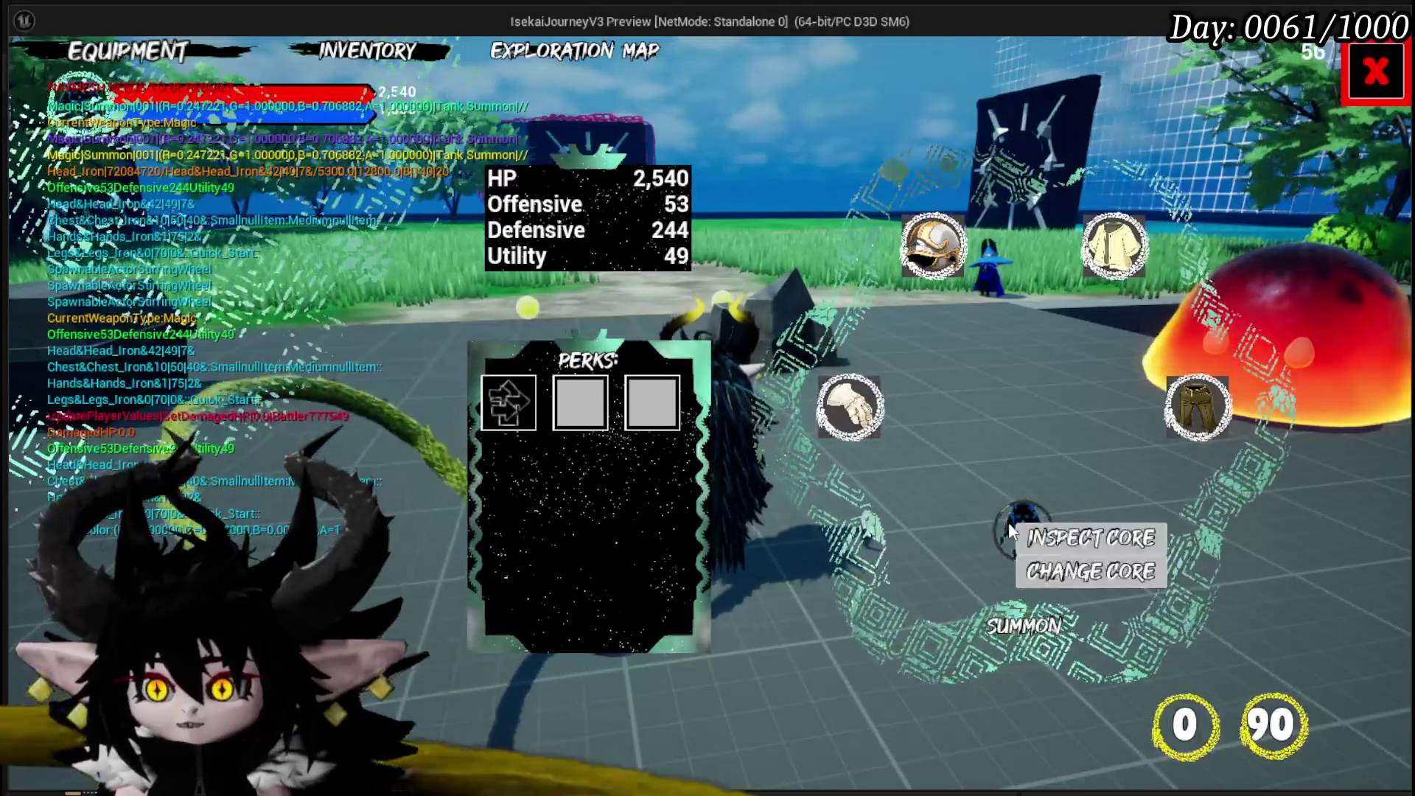
click(1040, 560)
click(338, 324)
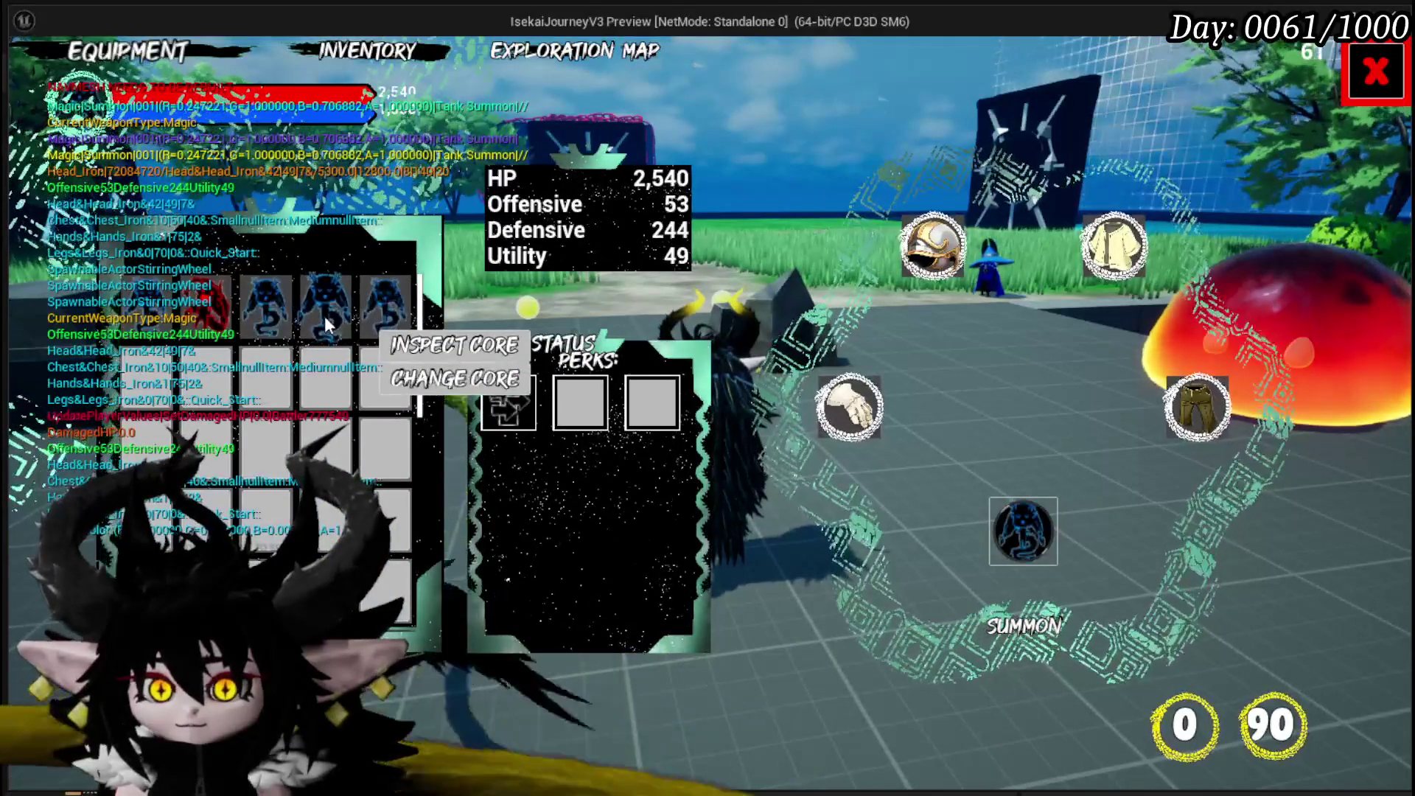
click(325, 315)
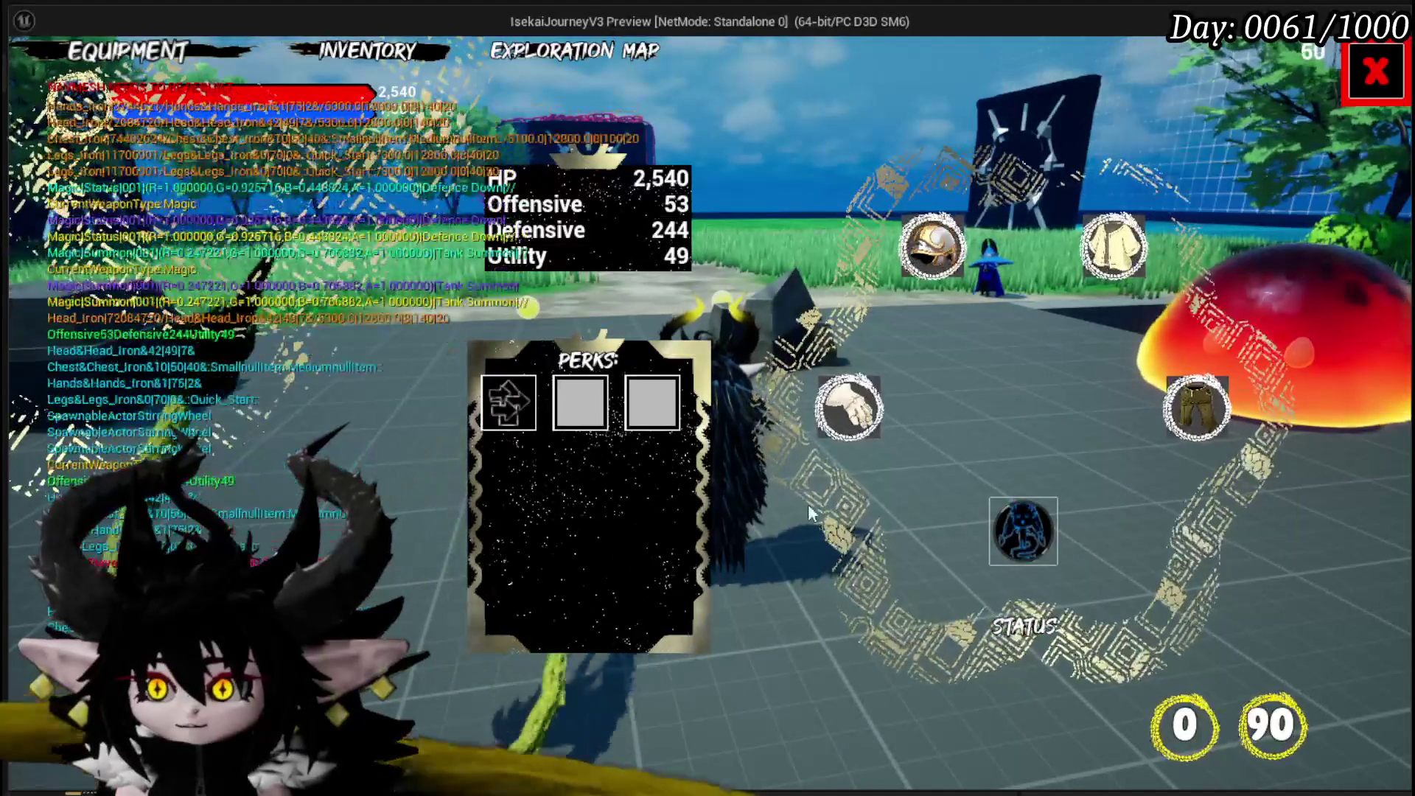
Inspect the Iron_Hands items in the hands slot, then stop the play test and save.
click(859, 440)
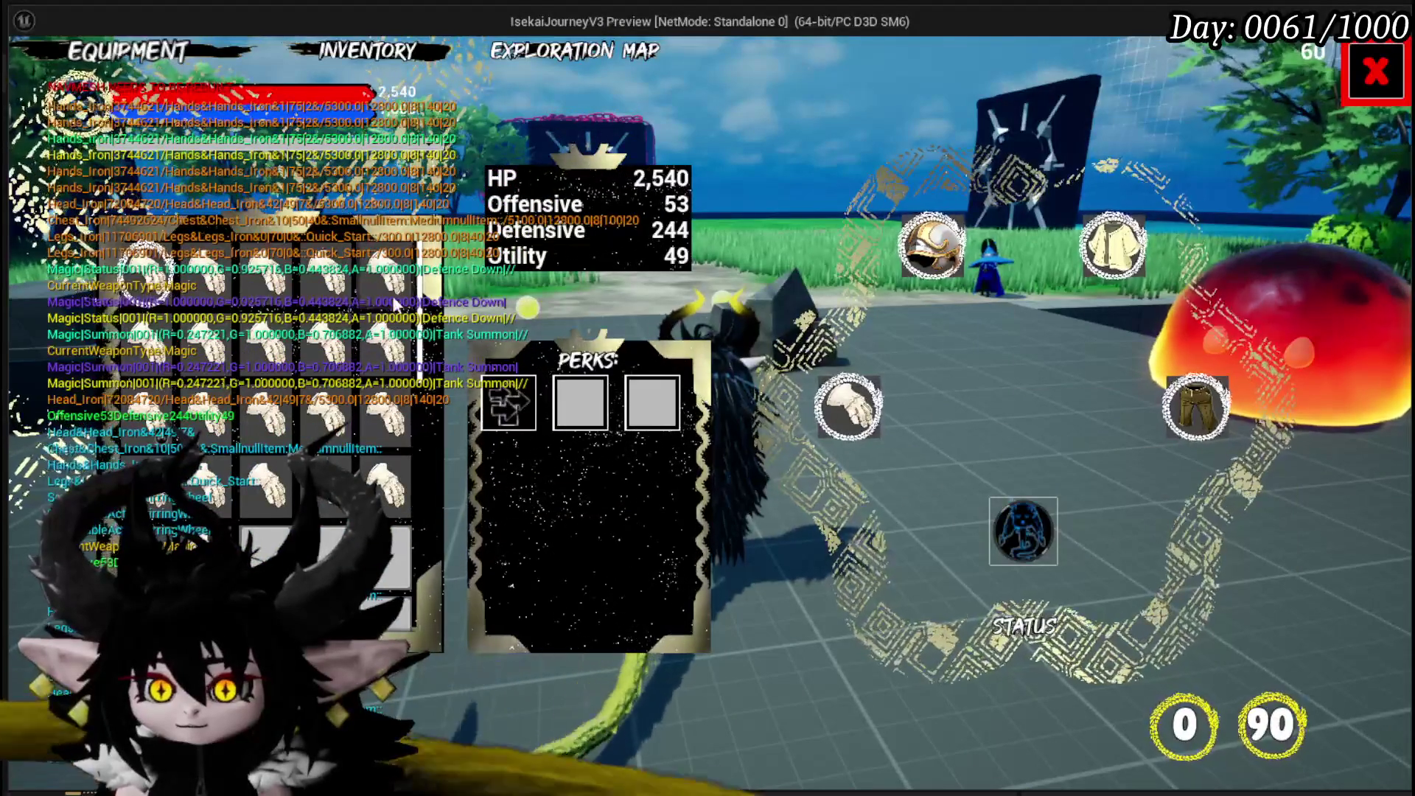
click(383, 276)
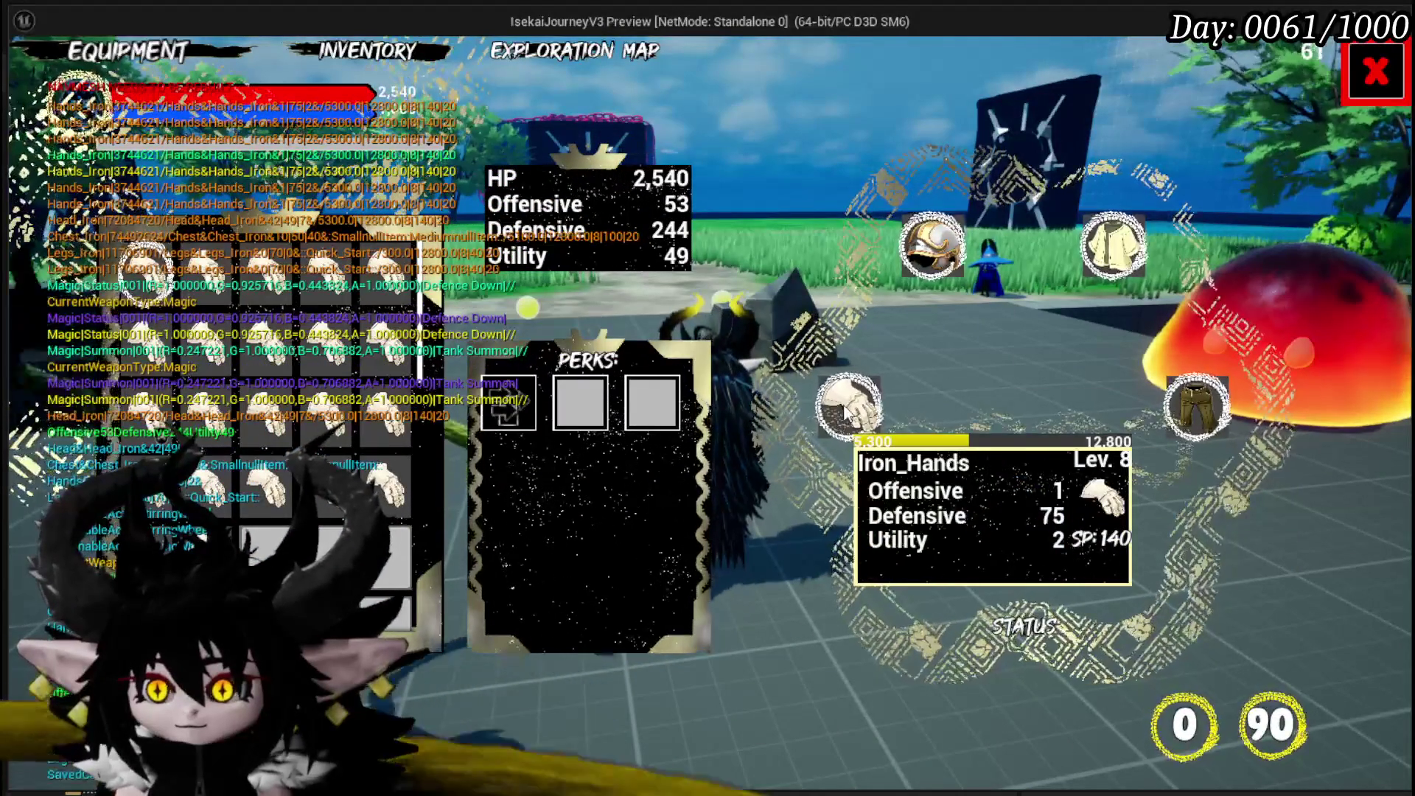
click(769, 300)
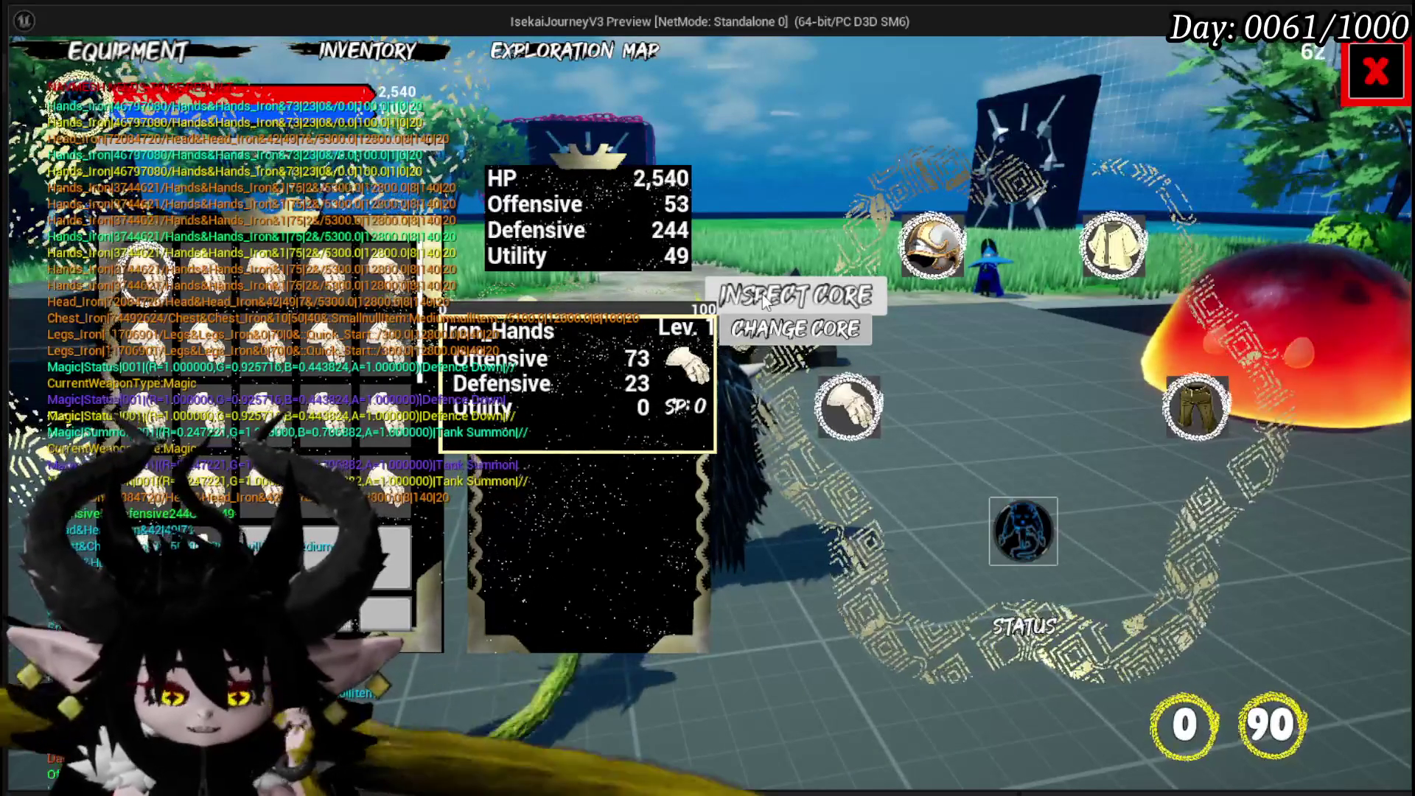
key(Escape)
key(ctrl+s)
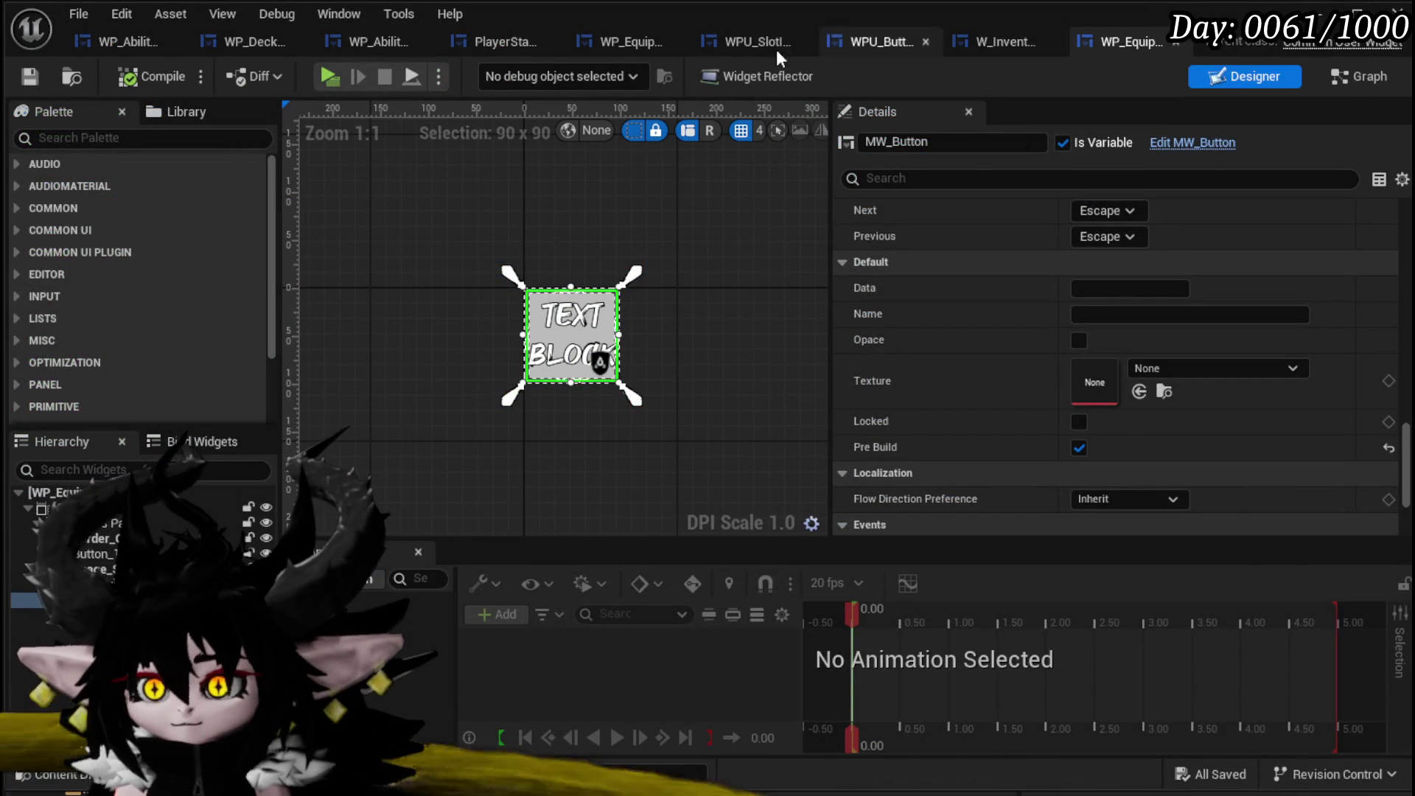
Switch to PlayerStatsHUD, select the three HoverCore nodes and open ShowEquipmentToolTipp.
click(494, 42)
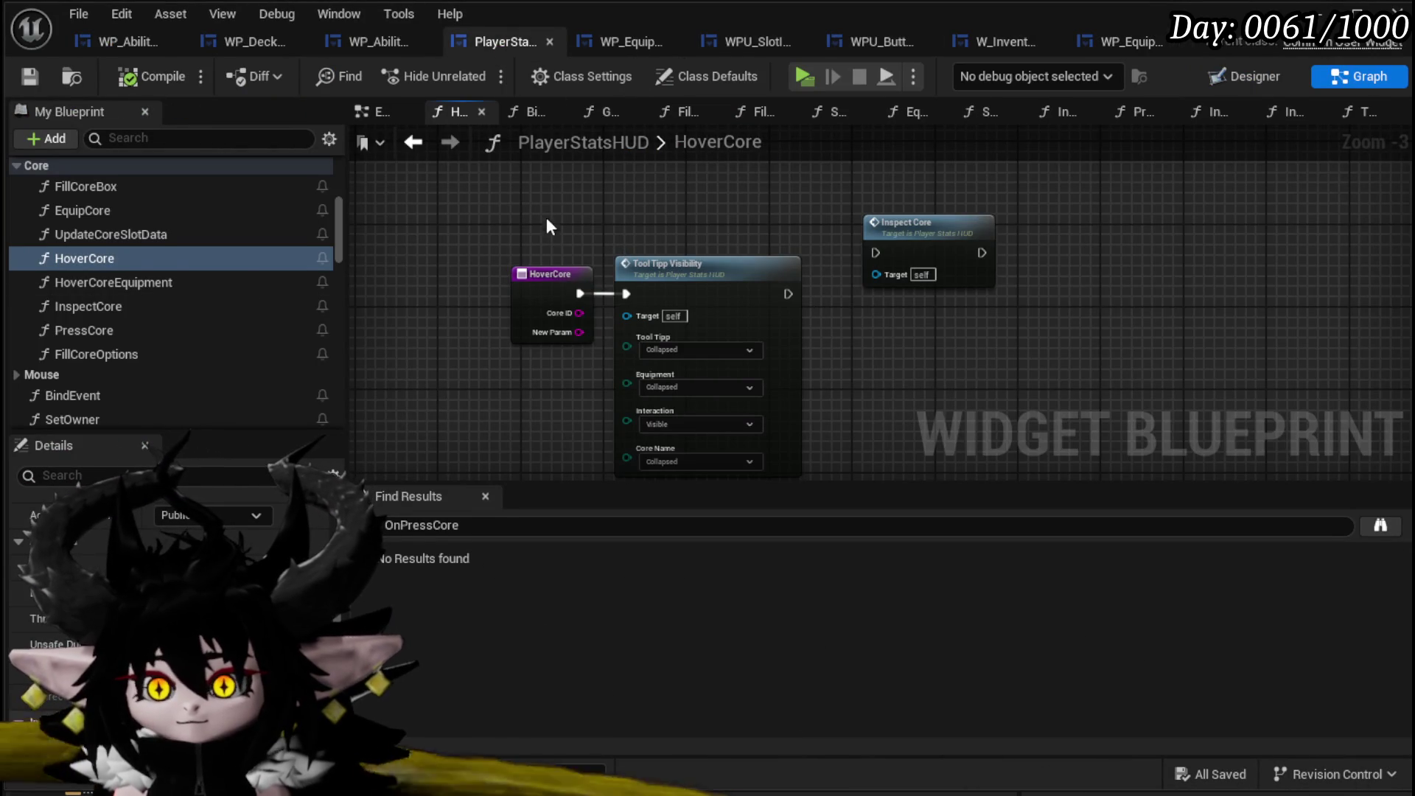
drag(546, 219, 944, 382)
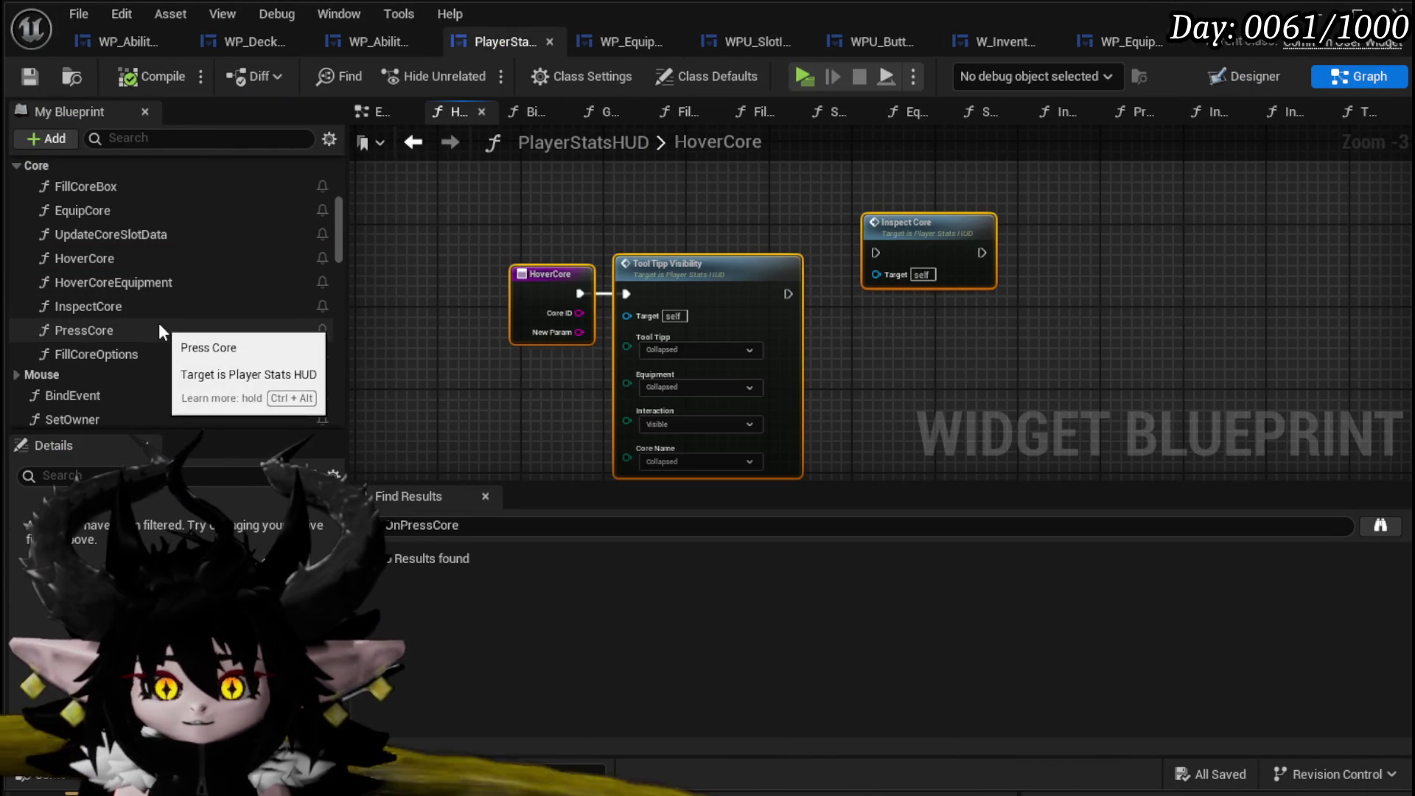
scroll(149, 313, up, 5)
scroll(149, 313, up, 5)
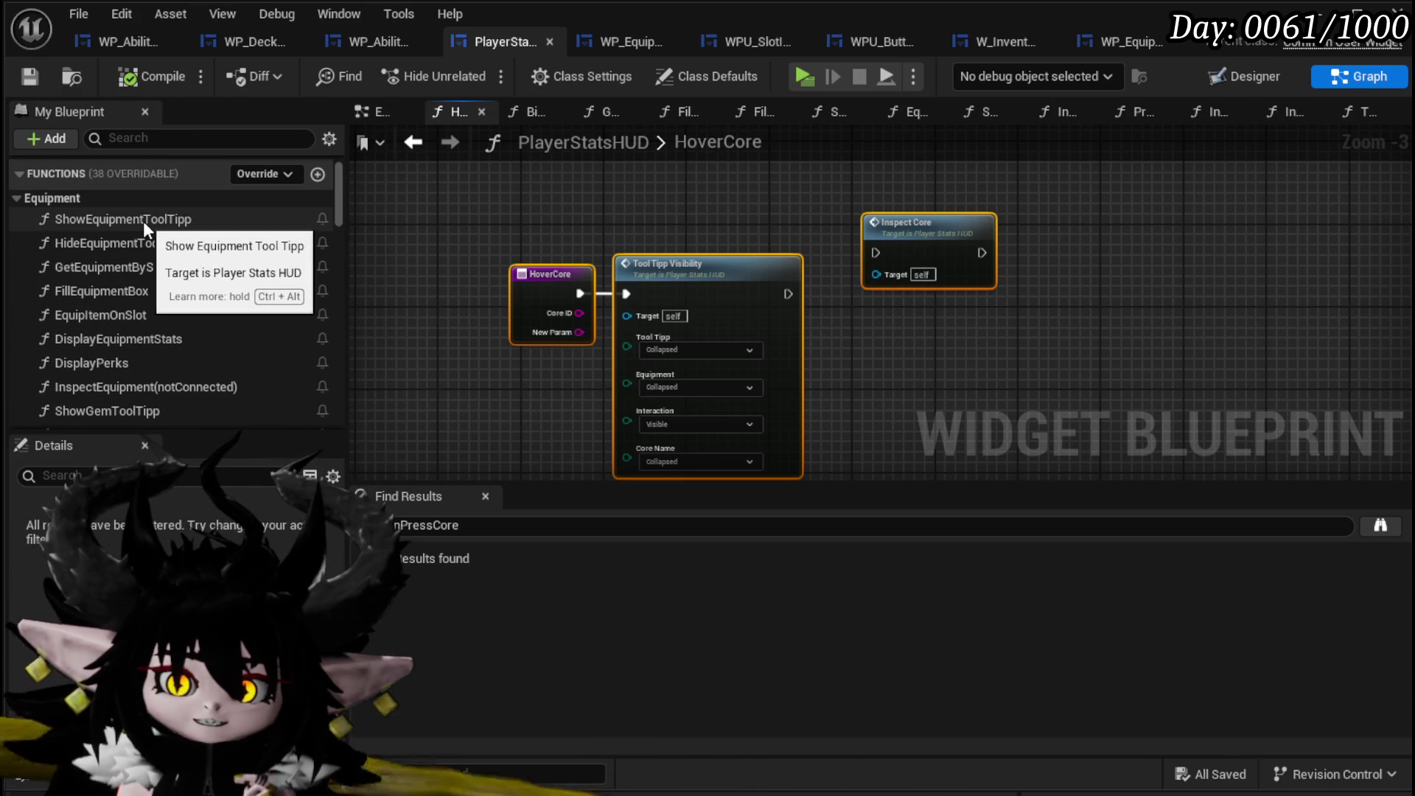
scroll(145, 225, down, 10)
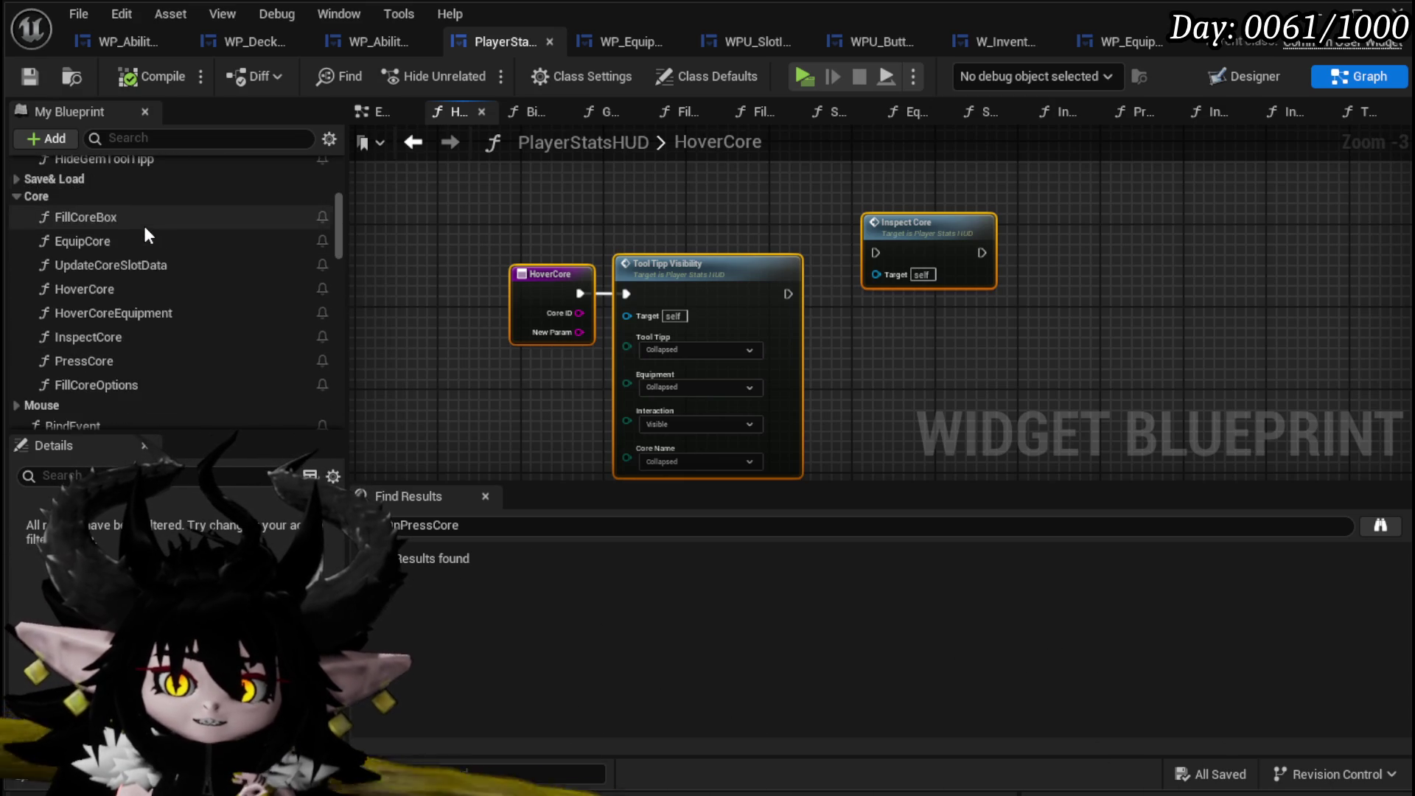
scroll(144, 226, down, 2)
scroll(146, 228, up, 10)
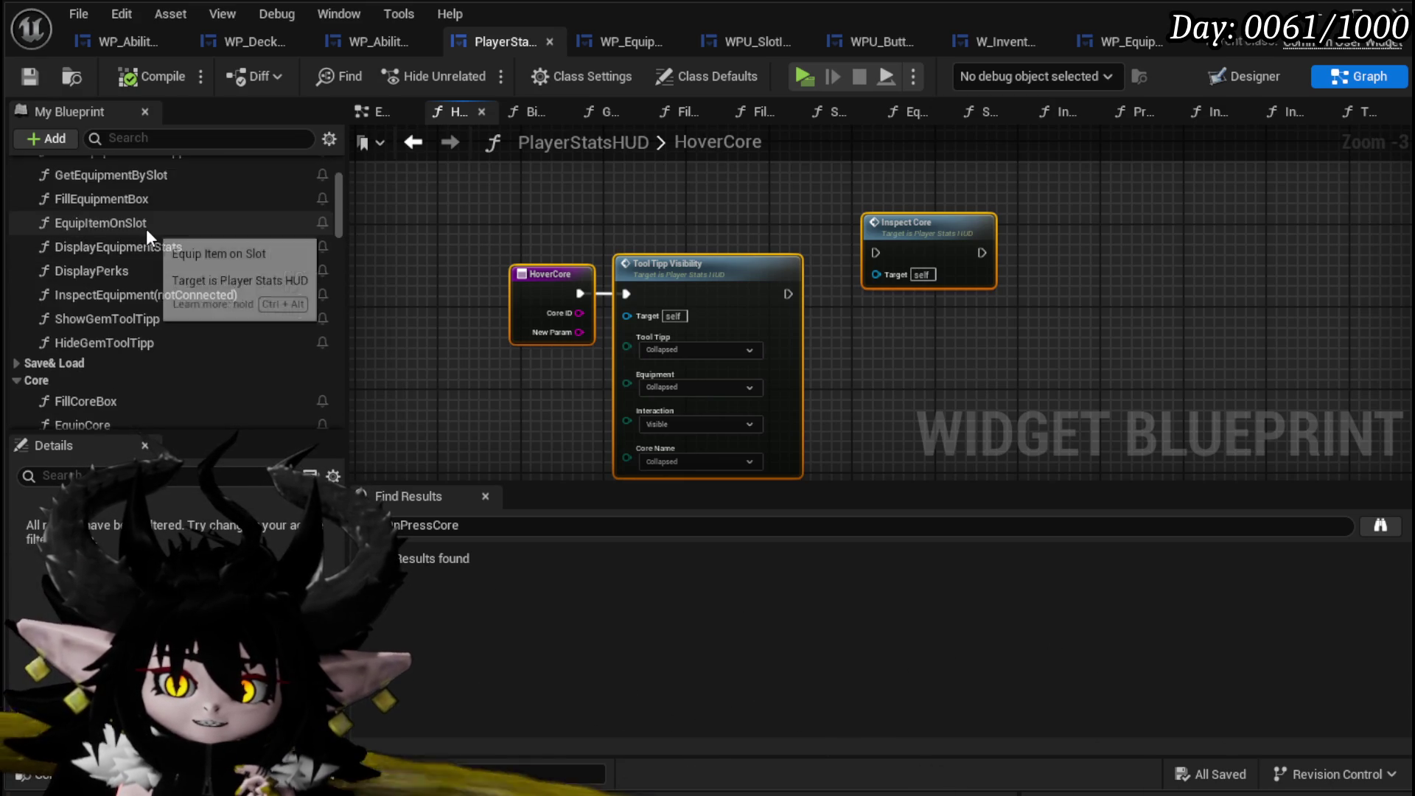
double_click(146, 221)
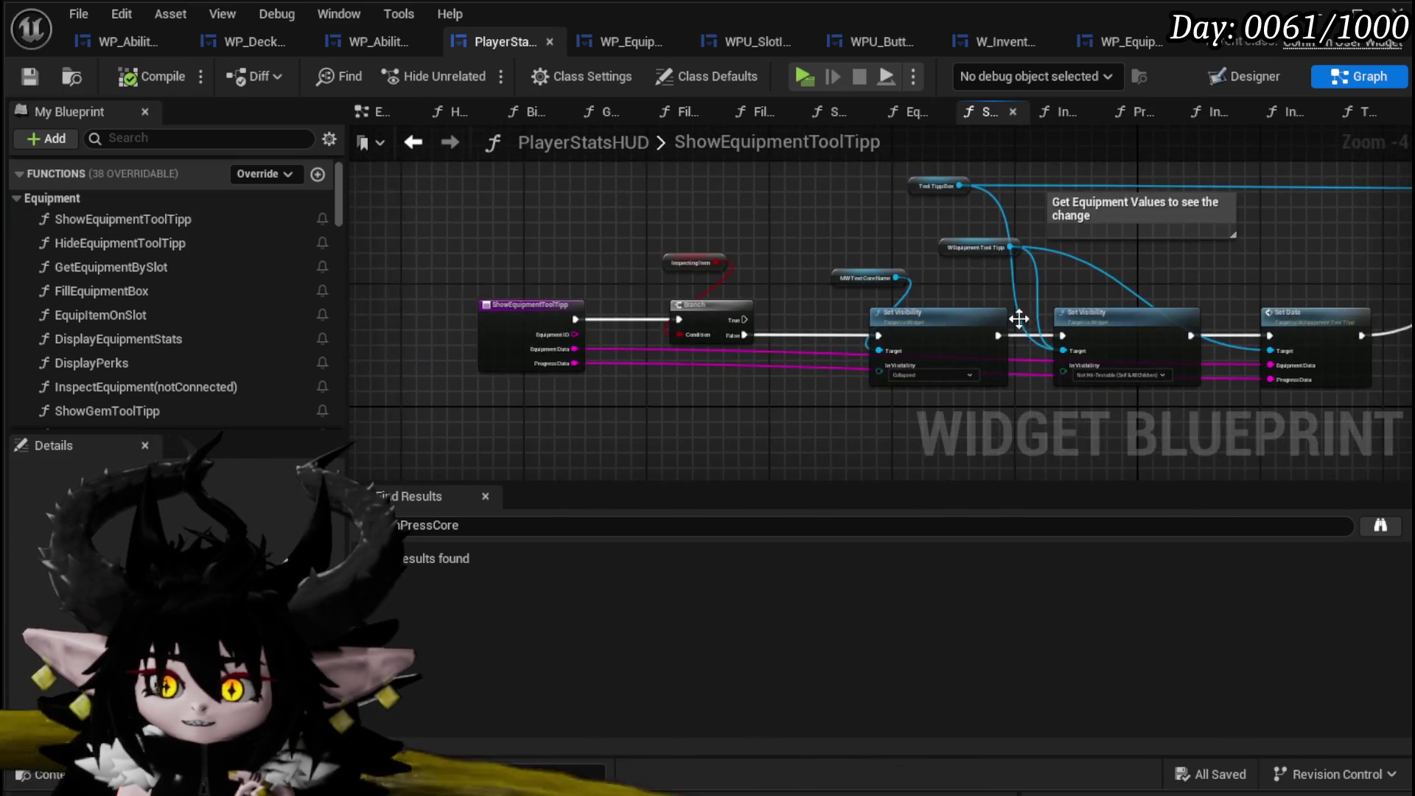
Add a Tool Tipp Visibility call with Interaction and Core Name set to Collapsed.
scroll(829, 275, up, 1)
scroll(826, 278, down, 2)
mouse_move(826, 279)
mouse_down()
mouse_move(656, 276)
mouse_move(491, 363)
mouse_move(461, 302)
mouse_move(474, 217)
mouse_move(480, 386)
mouse_up()
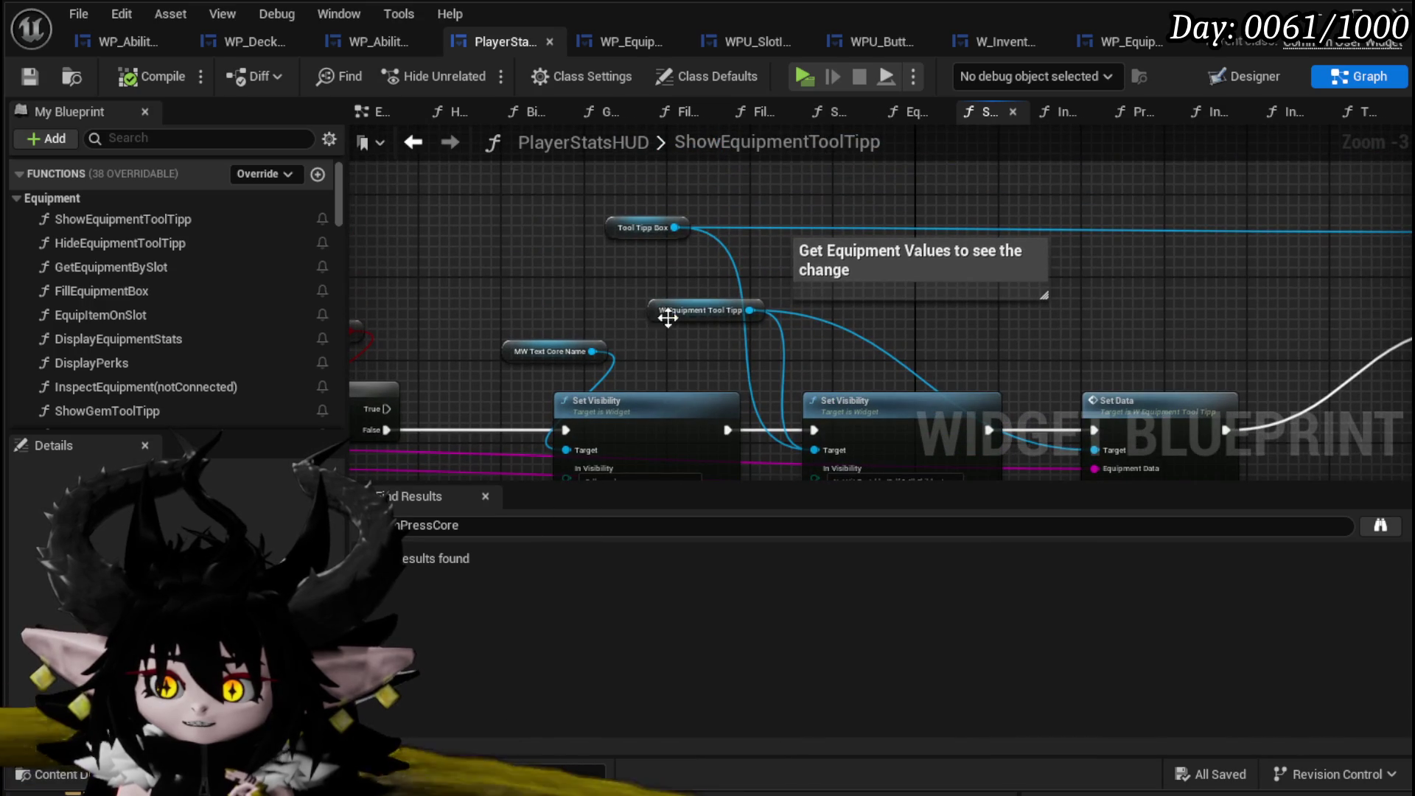
drag(652, 322, 554, 292)
scroll(156, 333, down, 5)
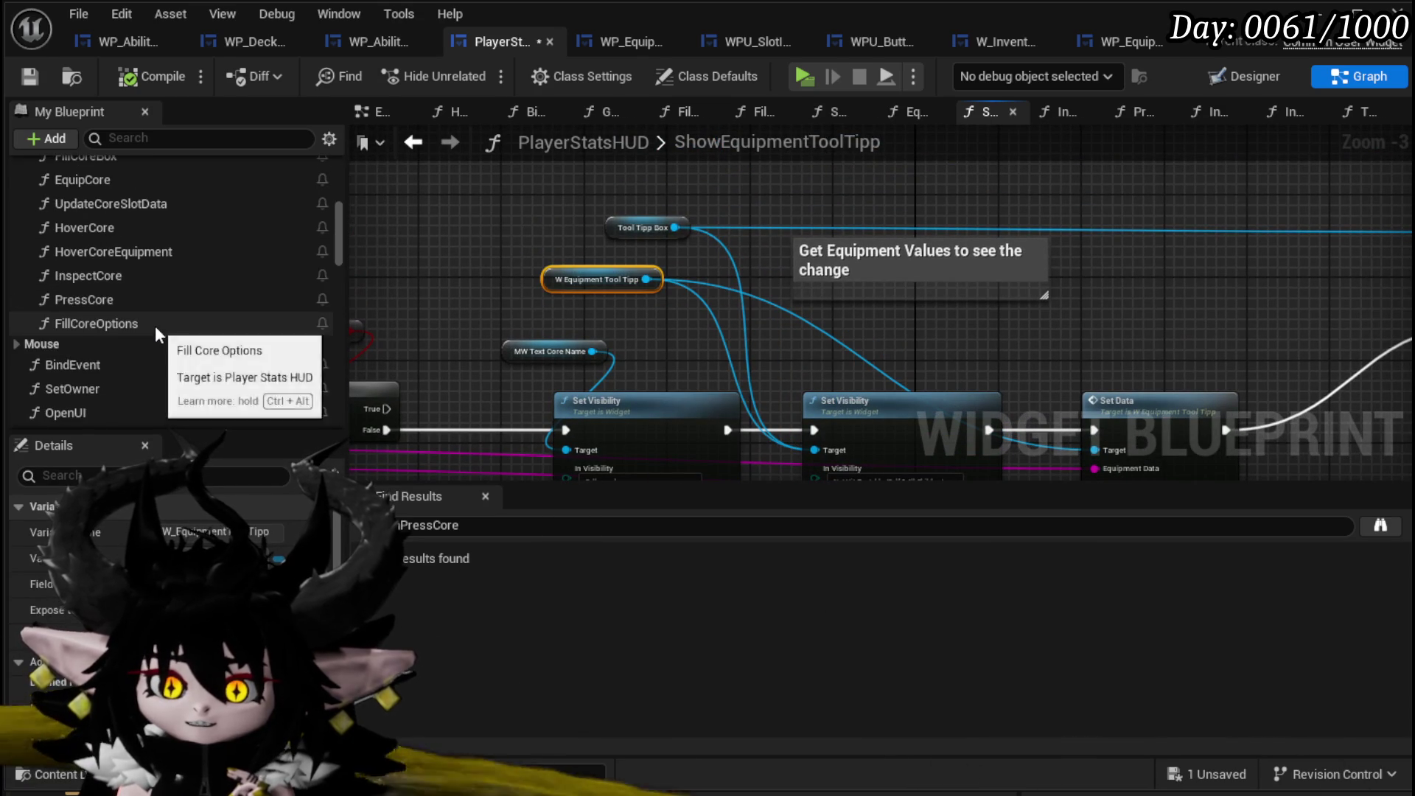
scroll(154, 326, down, 5)
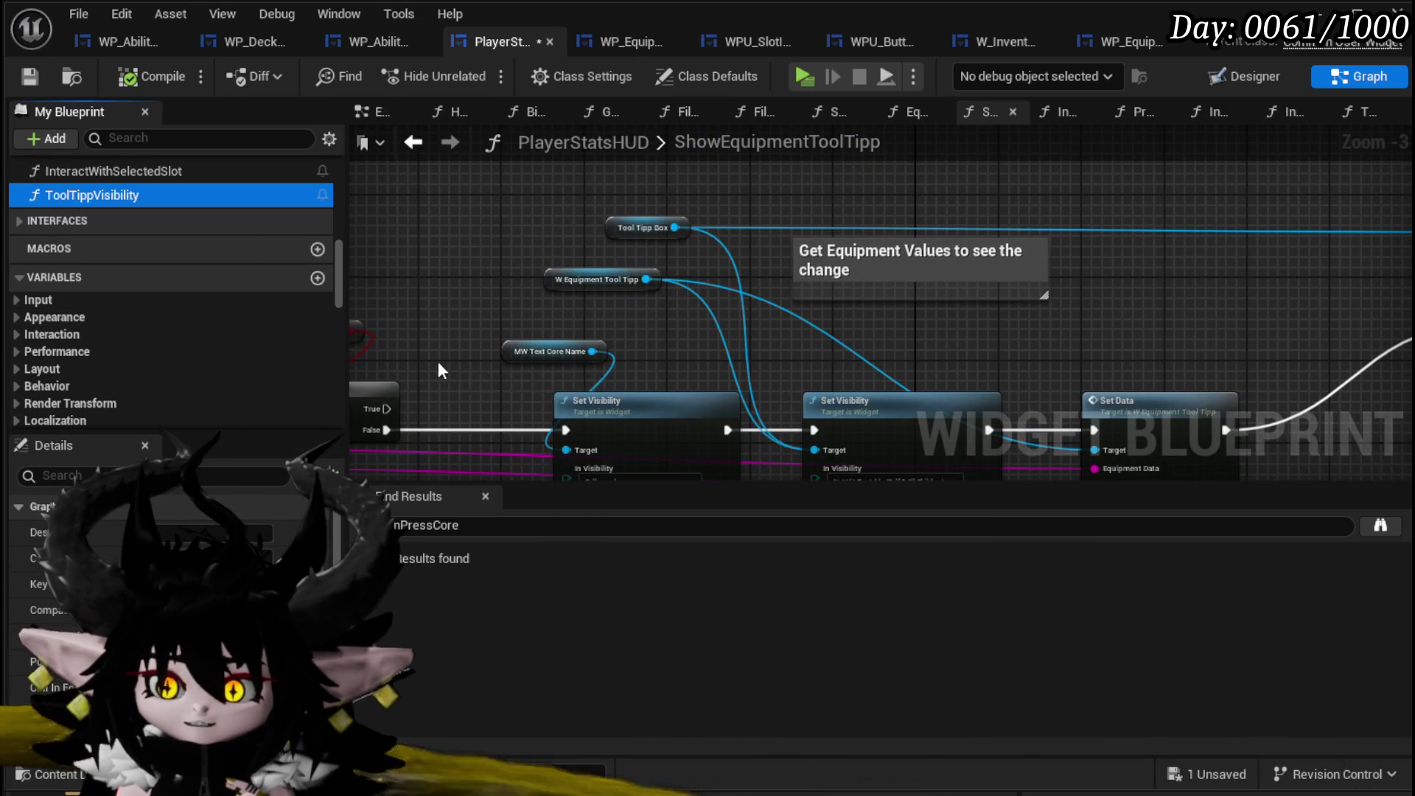
mouse_move(437, 361)
mouse_down()
mouse_move(662, 347)
mouse_move(818, 423)
mouse_move(687, 337)
mouse_up()
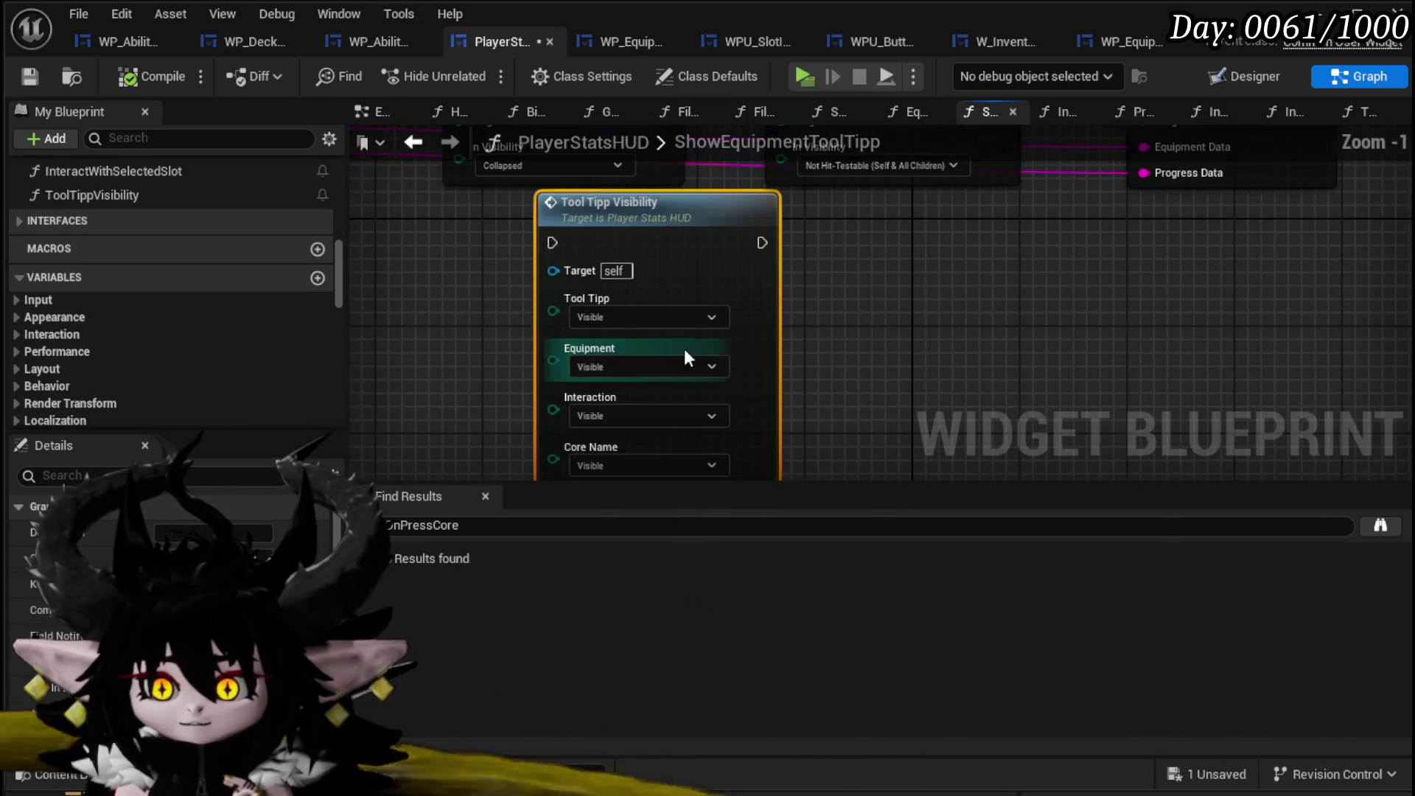
scroll(737, 361, up, 1)
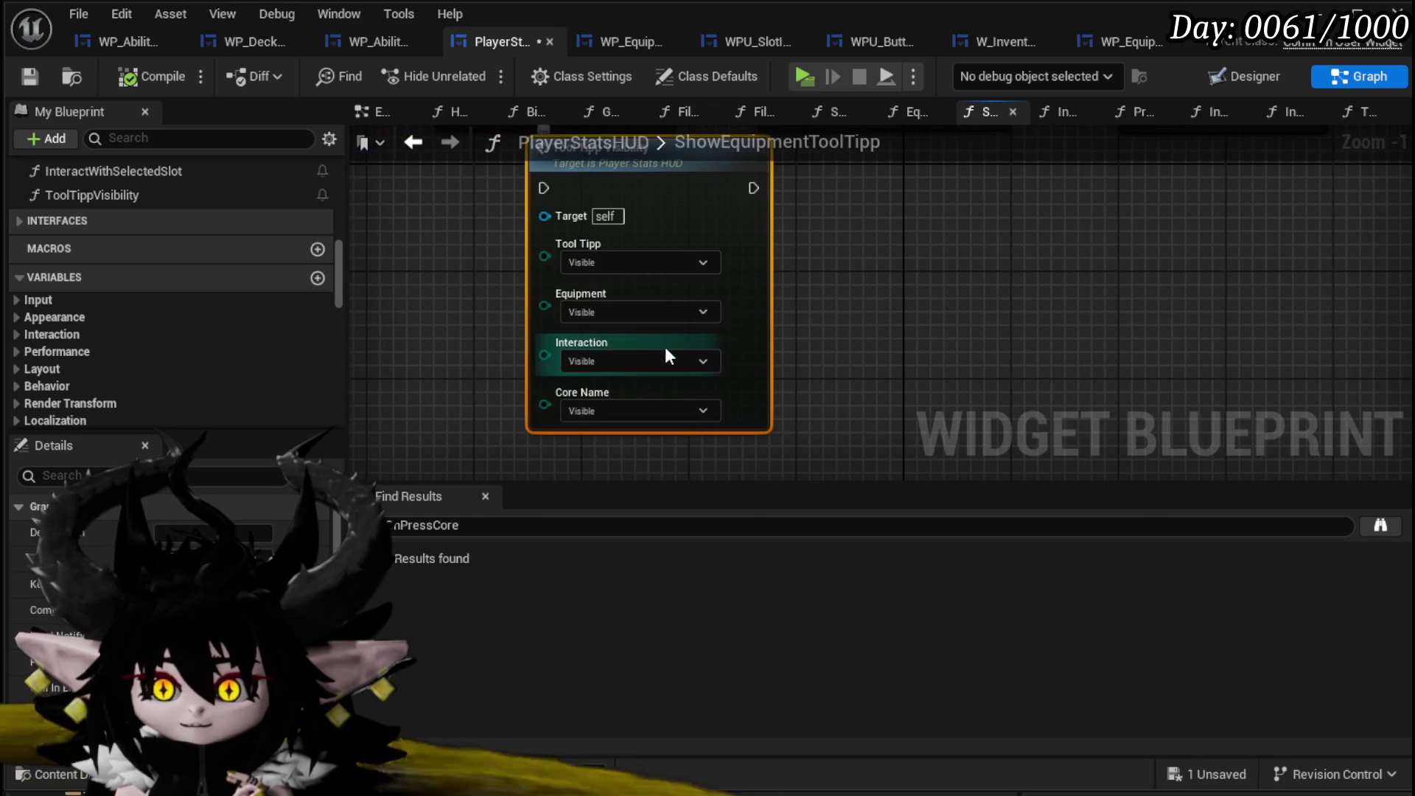
click(630, 362)
click(586, 387)
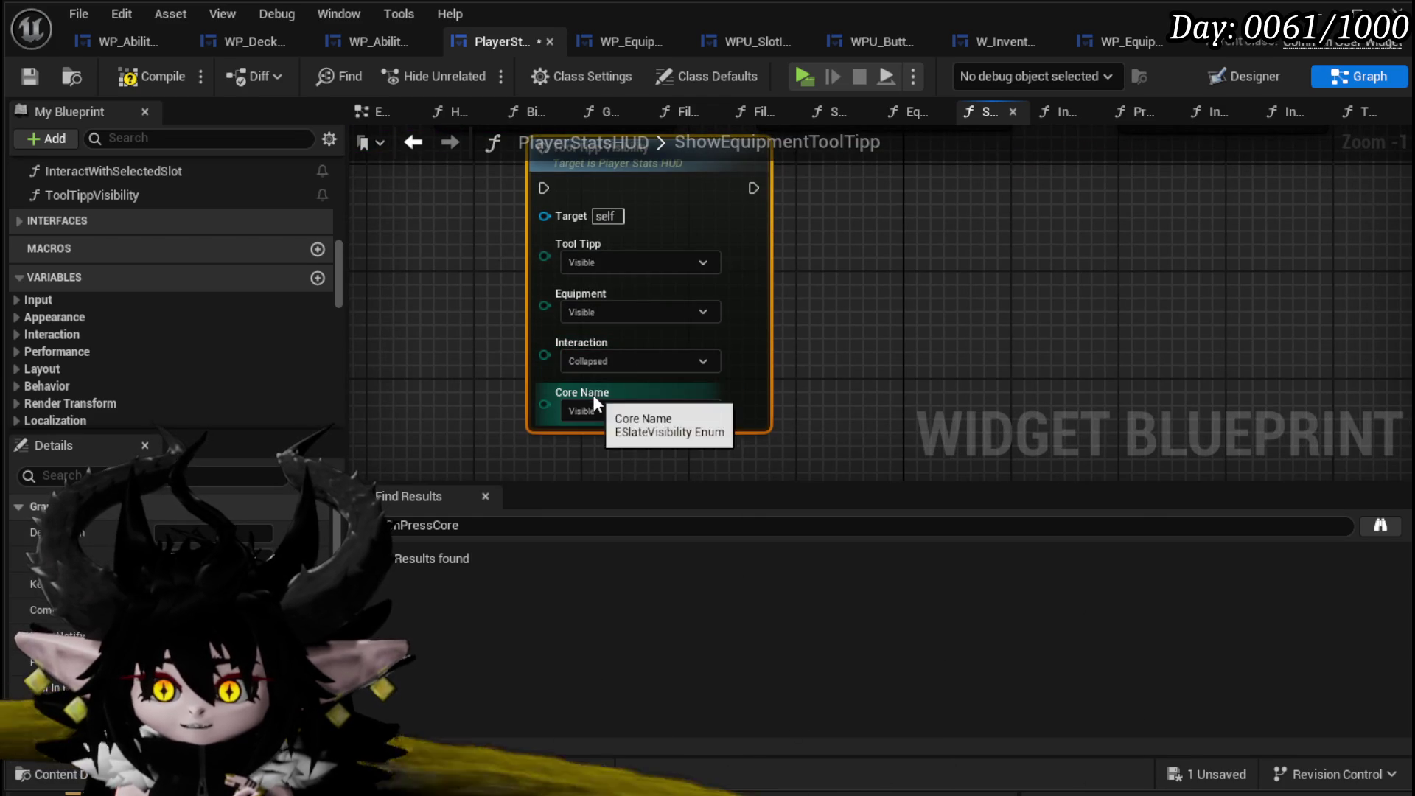
click(594, 409)
Wire Branch False through Tool Tipp Visibility into Set Data and delete both Set Visibility nodes.
scroll(708, 319, down, 2)
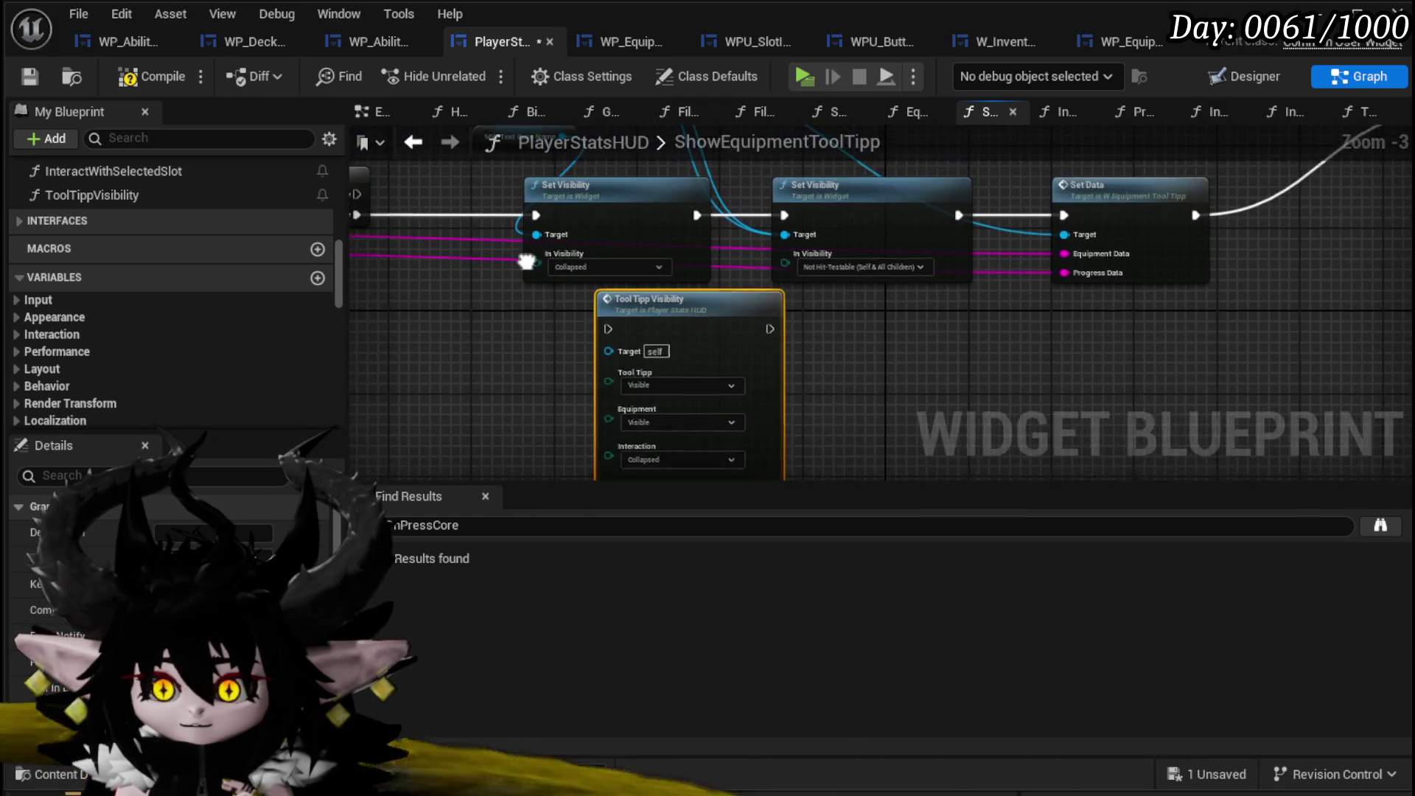
drag(521, 254, 562, 322)
drag(645, 390, 645, 390)
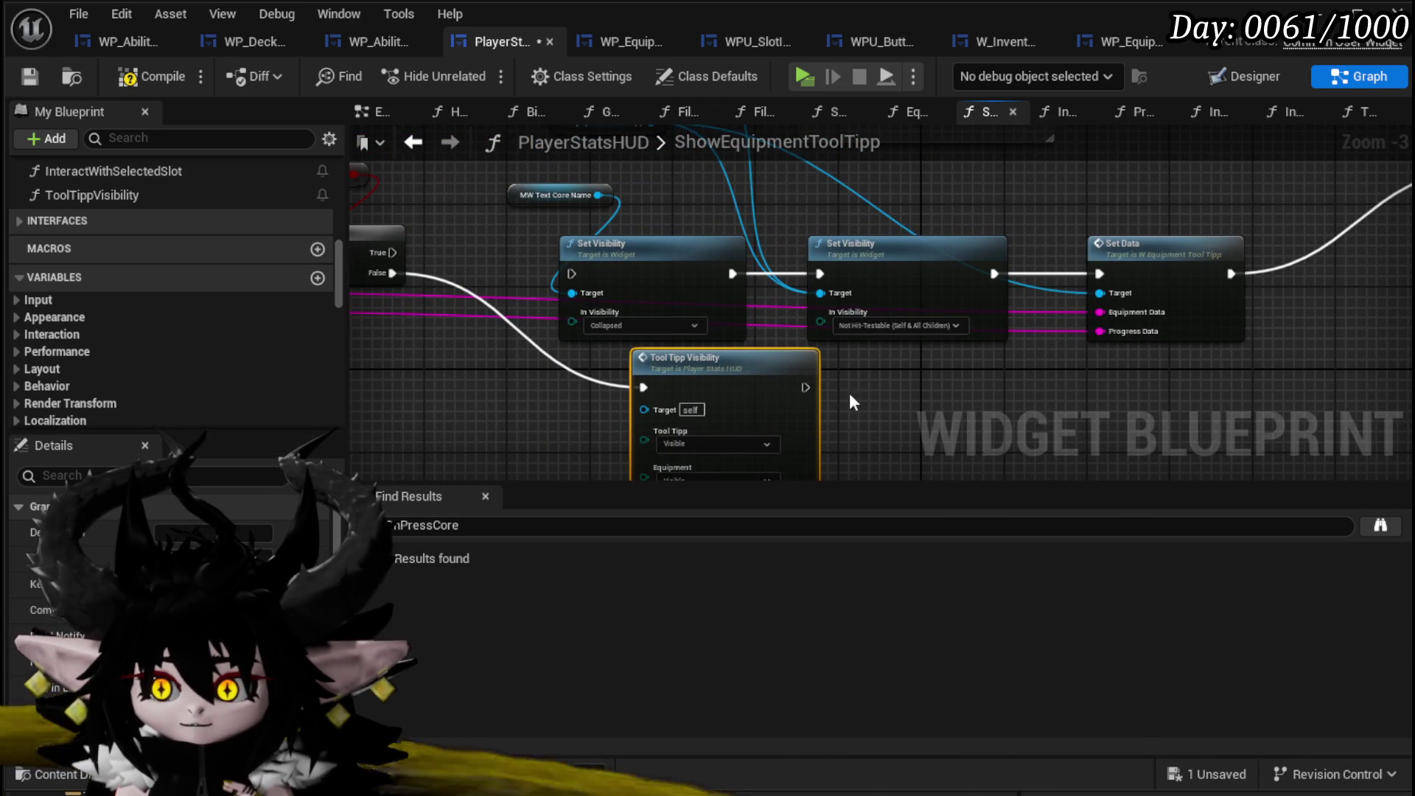
drag(805, 388, 1104, 270)
mouse_move(777, 196)
mouse_down()
mouse_move(663, 258)
mouse_move(919, 258)
mouse_up()
key(Delete)
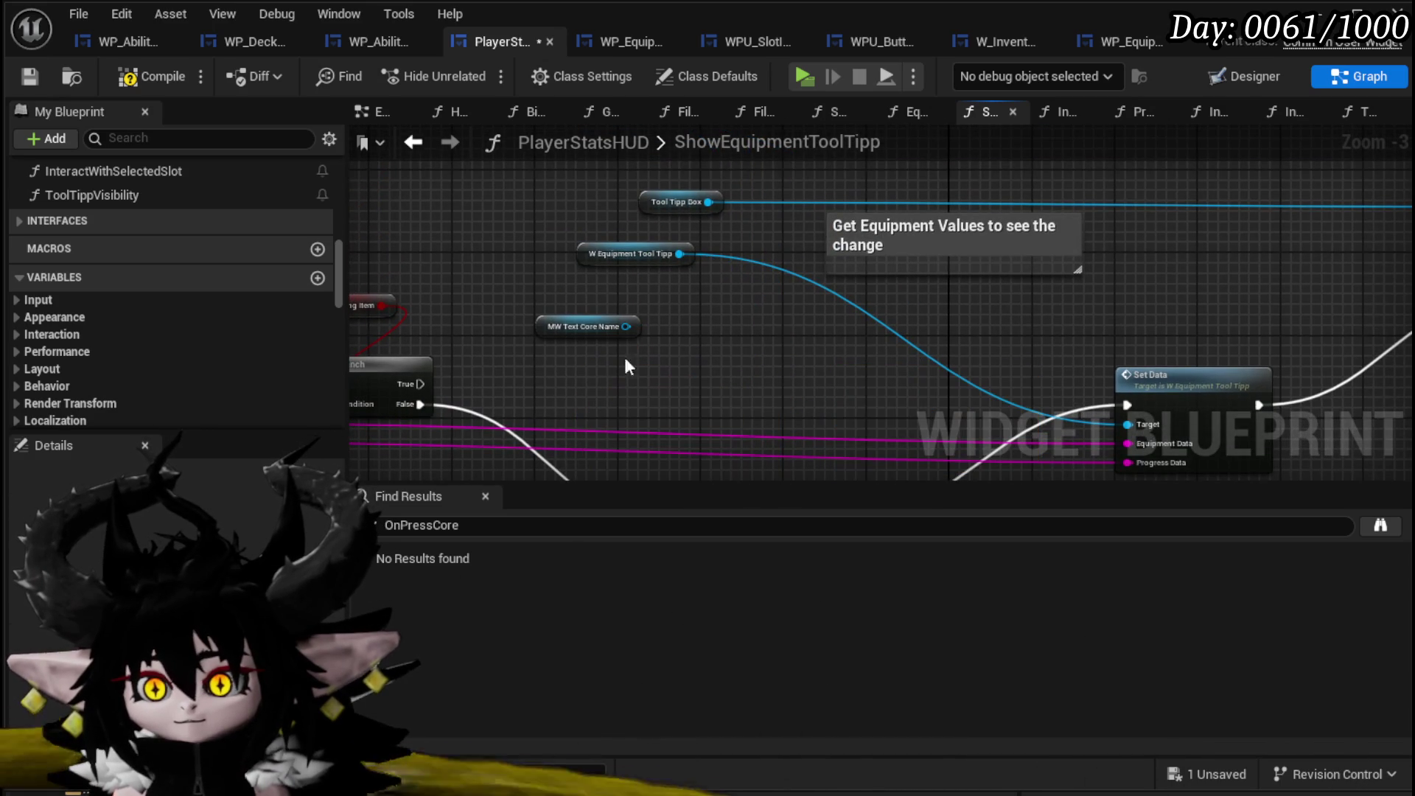
Save the PlayerStatsHUD blueprint and open the InspectEquipment(notConnected) function graph.
mouse_move(745, 385)
mouse_down()
mouse_move(705, 361)
mouse_move(697, 79)
mouse_move(684, 370)
mouse_move(656, 347)
mouse_up()
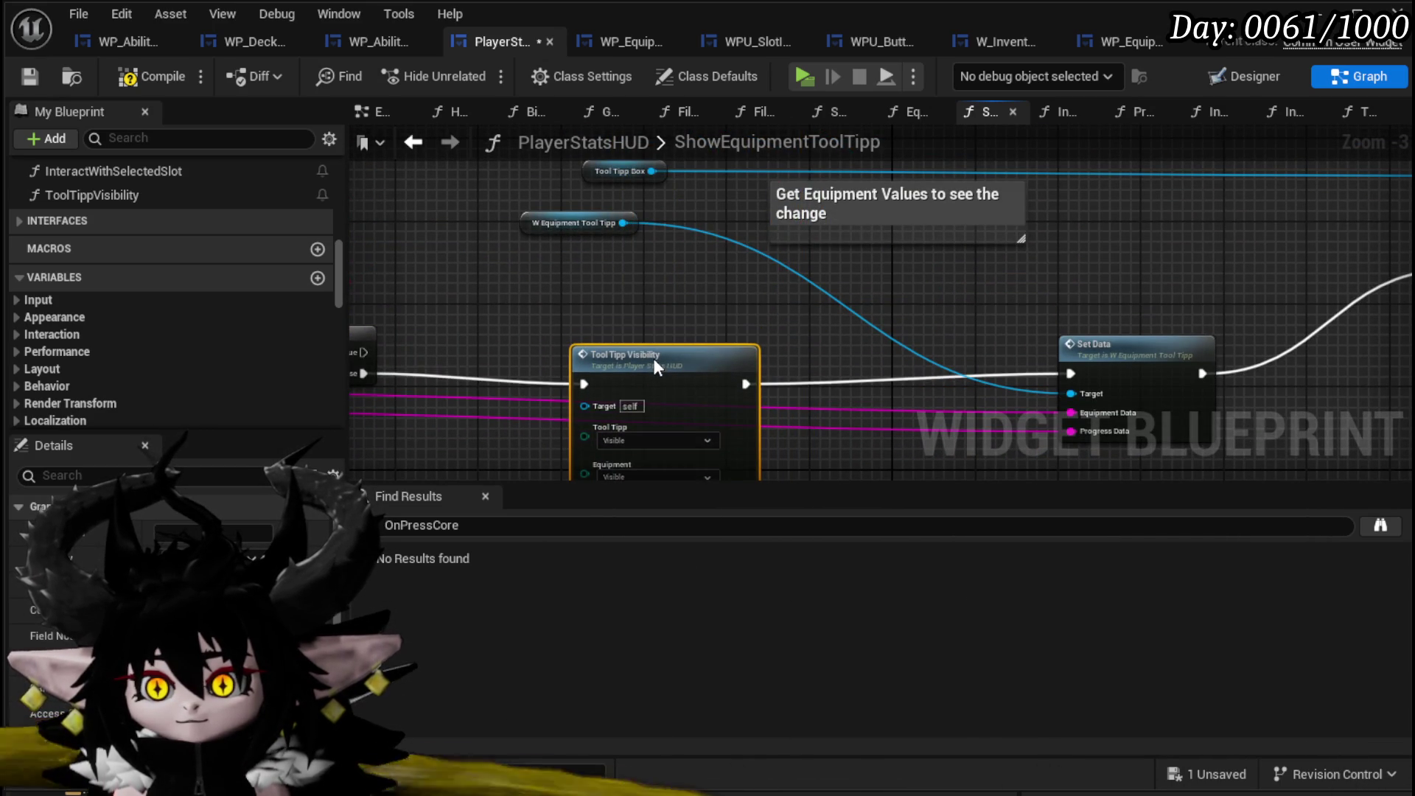
scroll(655, 350, down, 1)
drag(848, 294, 1397, 246)
click(33, 76)
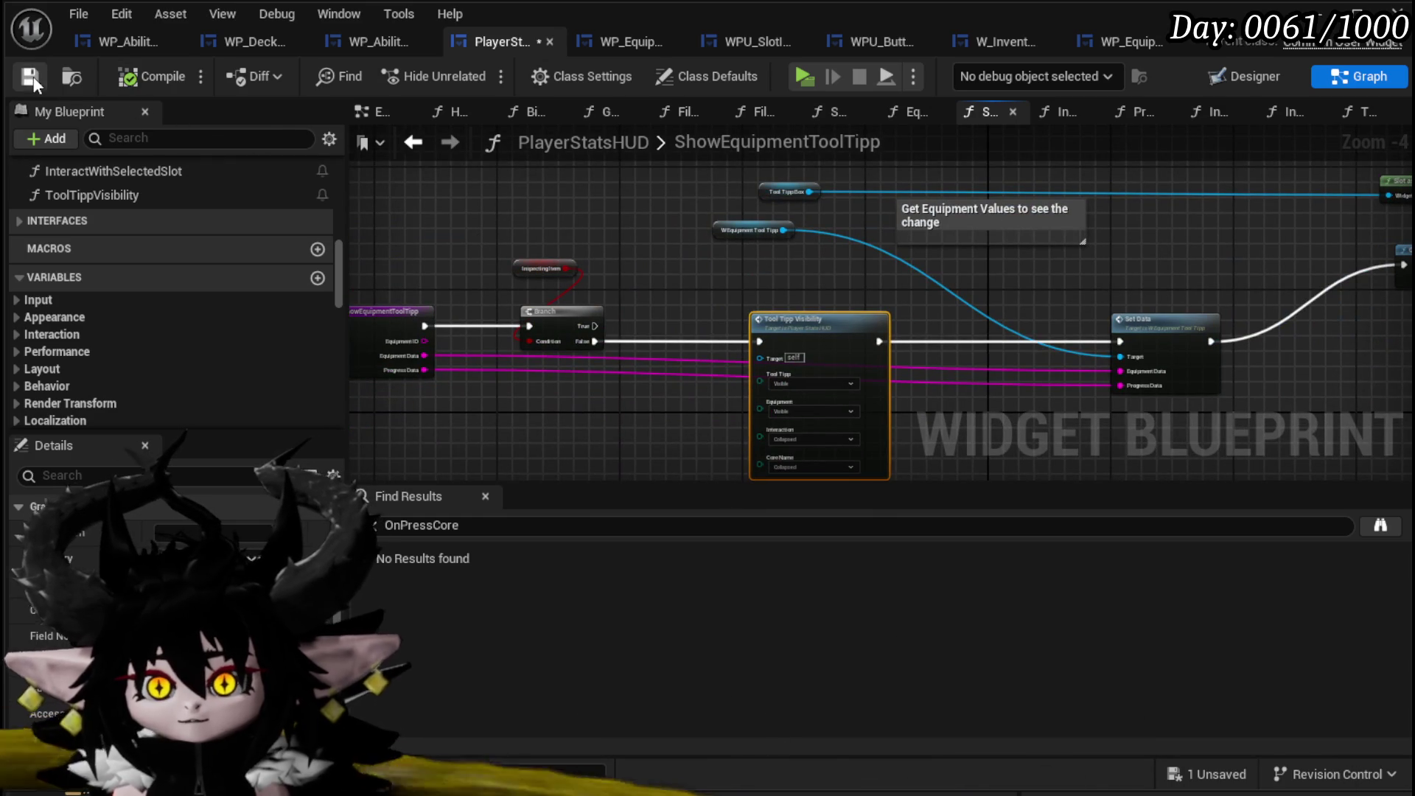
scroll(839, 462, up, 3)
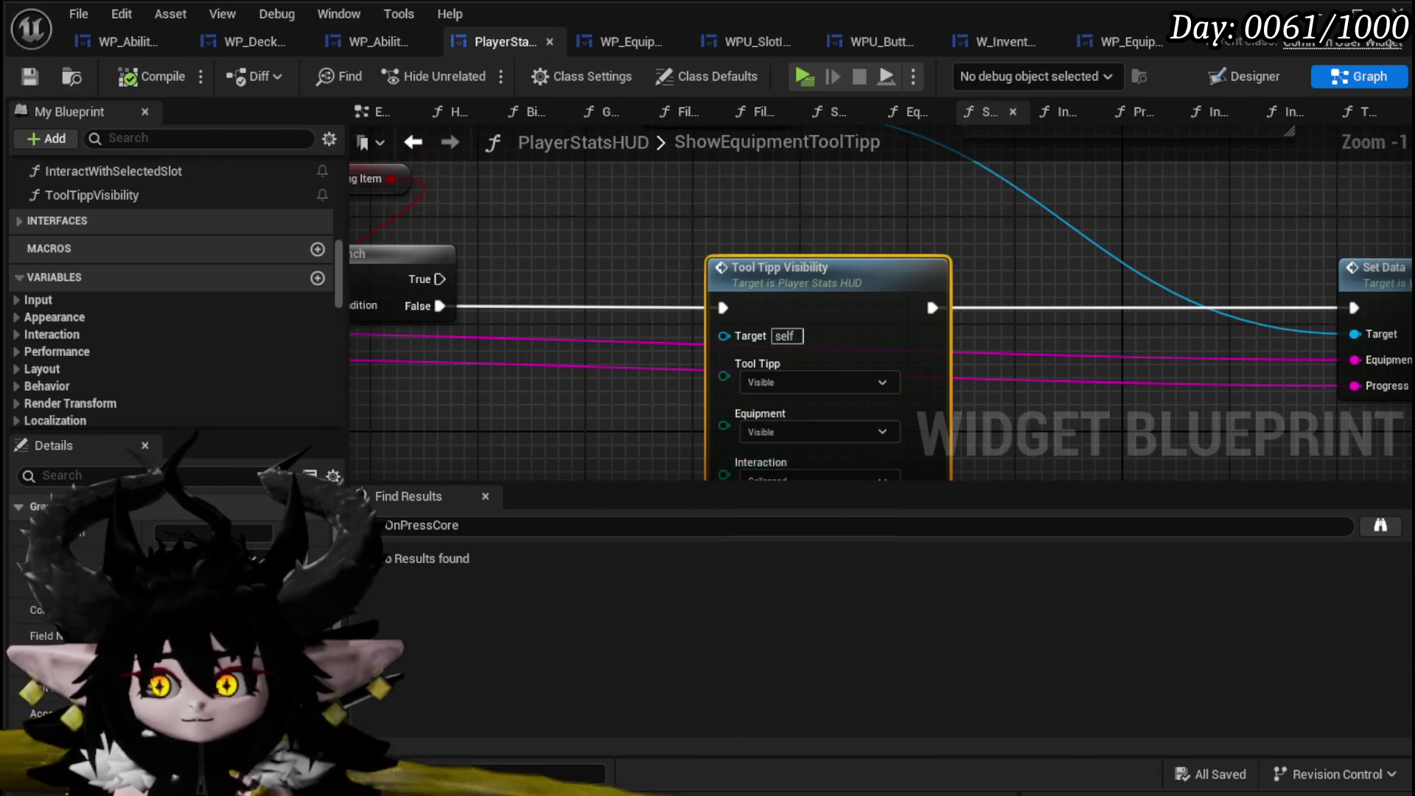
drag(612, 416, 640, 307)
scroll(126, 267, up, 4)
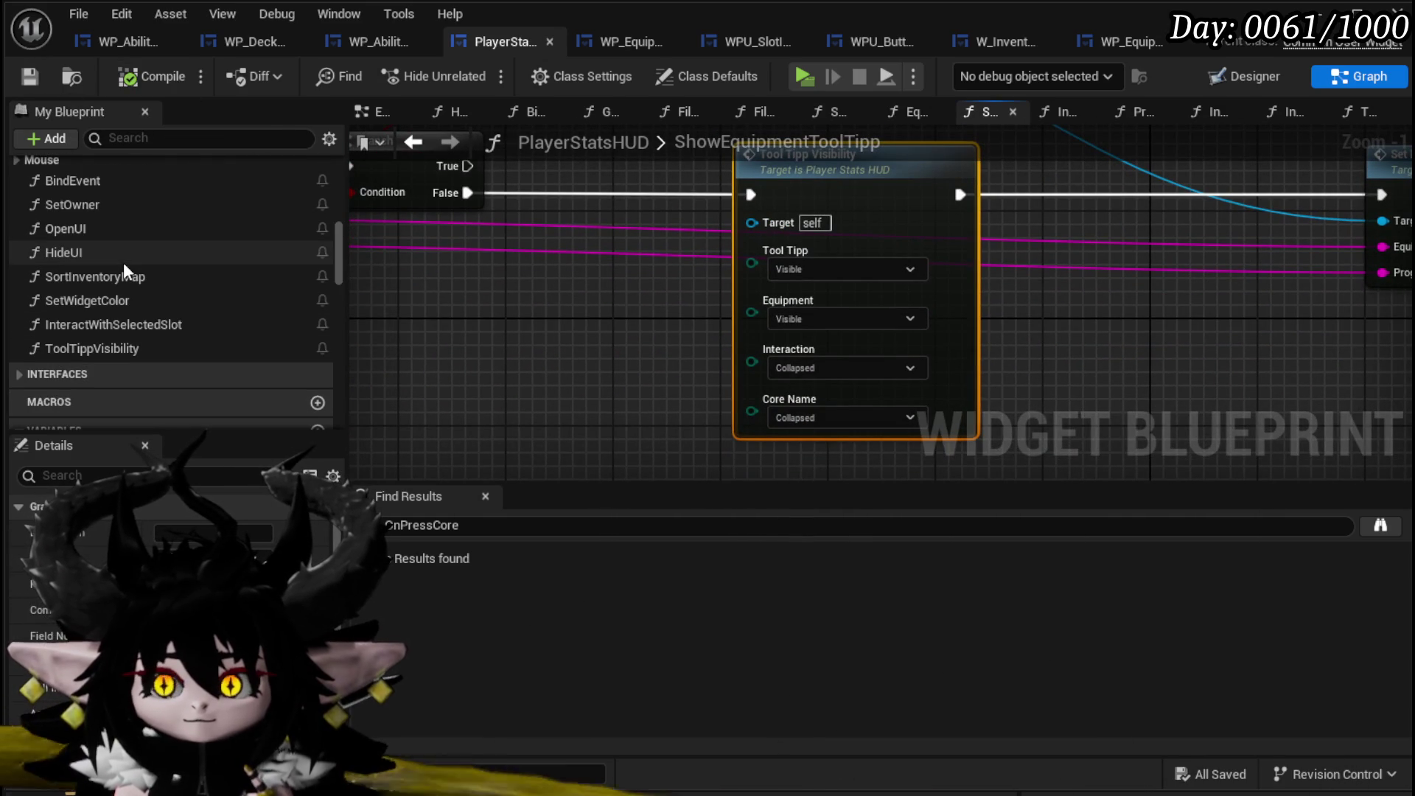
scroll(122, 263, up, 8)
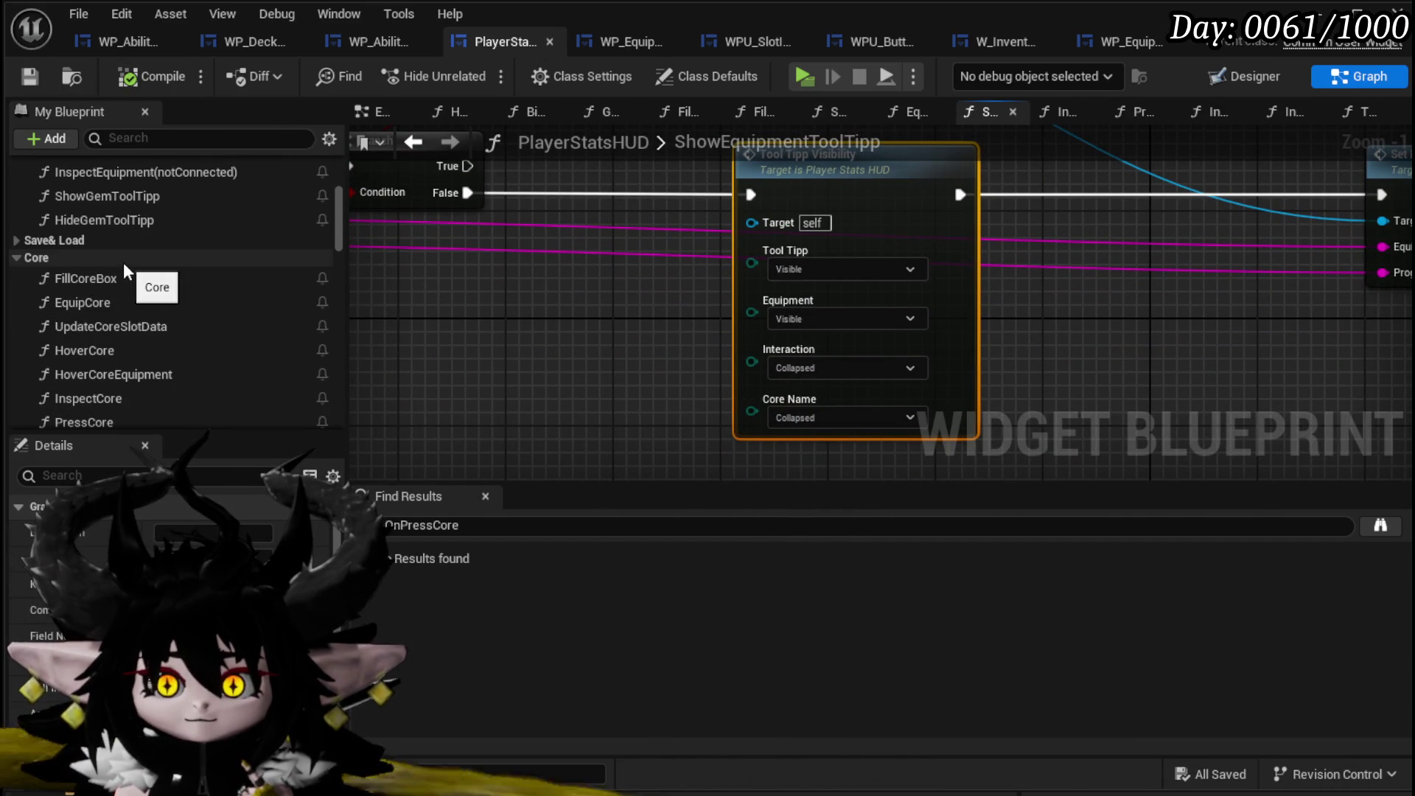
scroll(123, 262, up, 3)
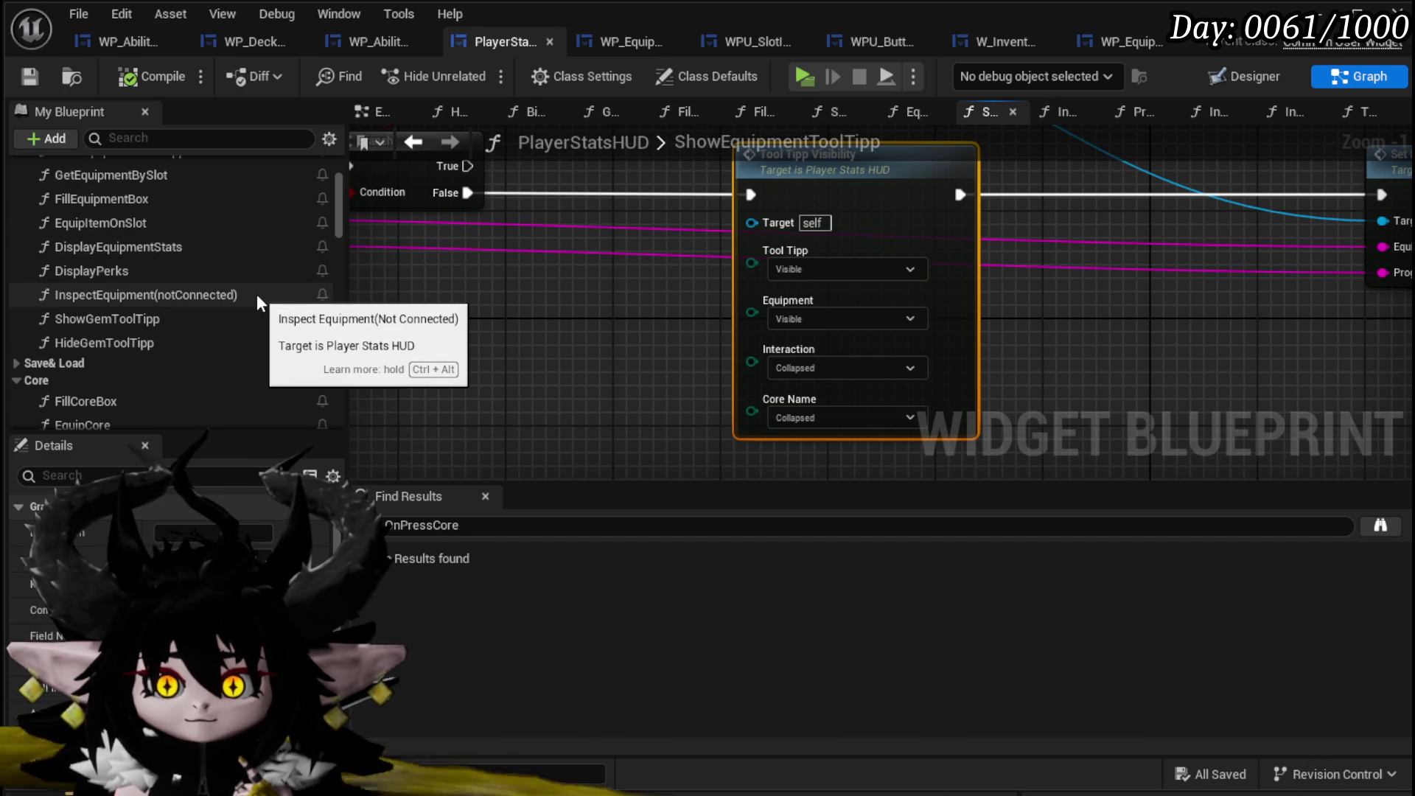
double_click(62, 294)
Add a breakpoint to the InspectEquipment(notConnected) entry node.
right_click(522, 328)
click(547, 738)
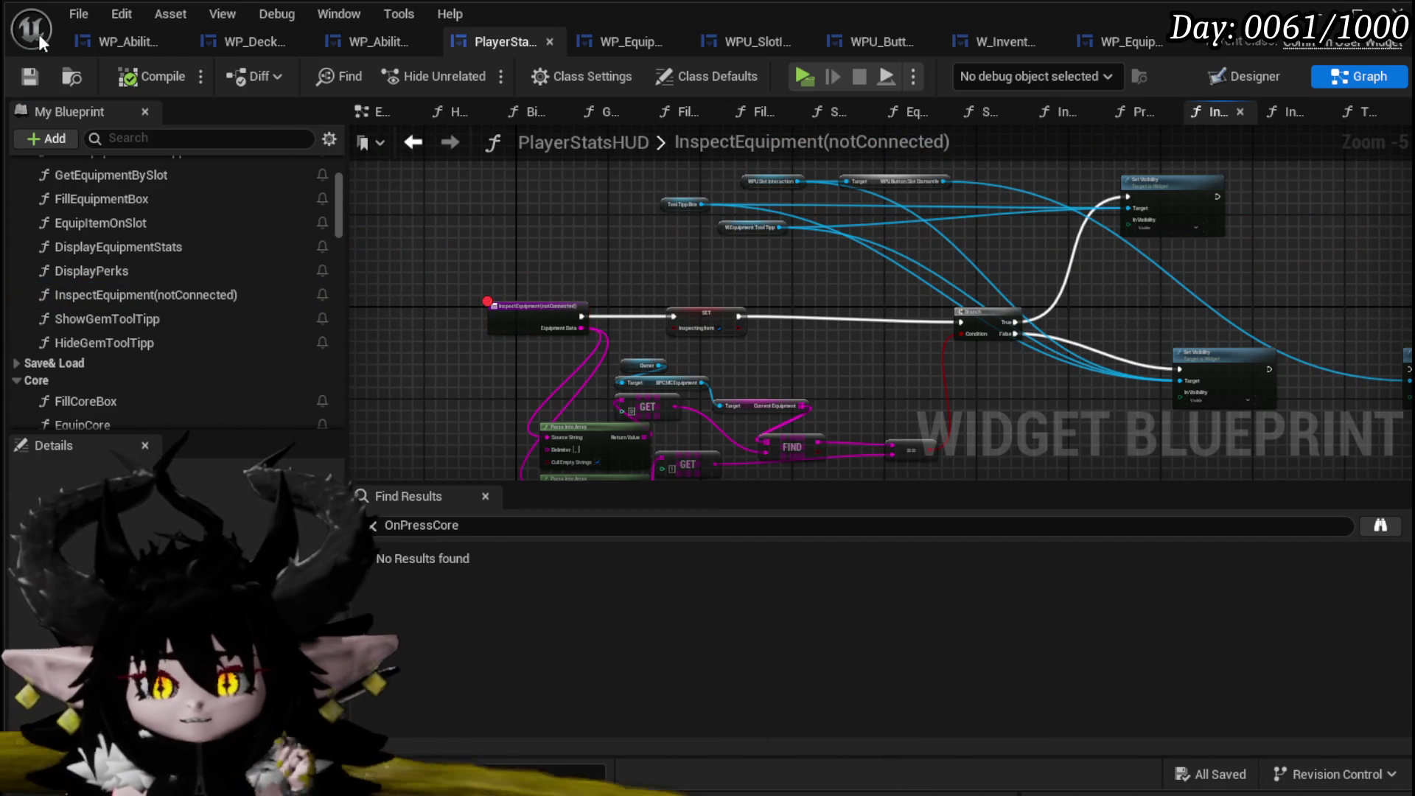
scroll(489, 343, up, 4)
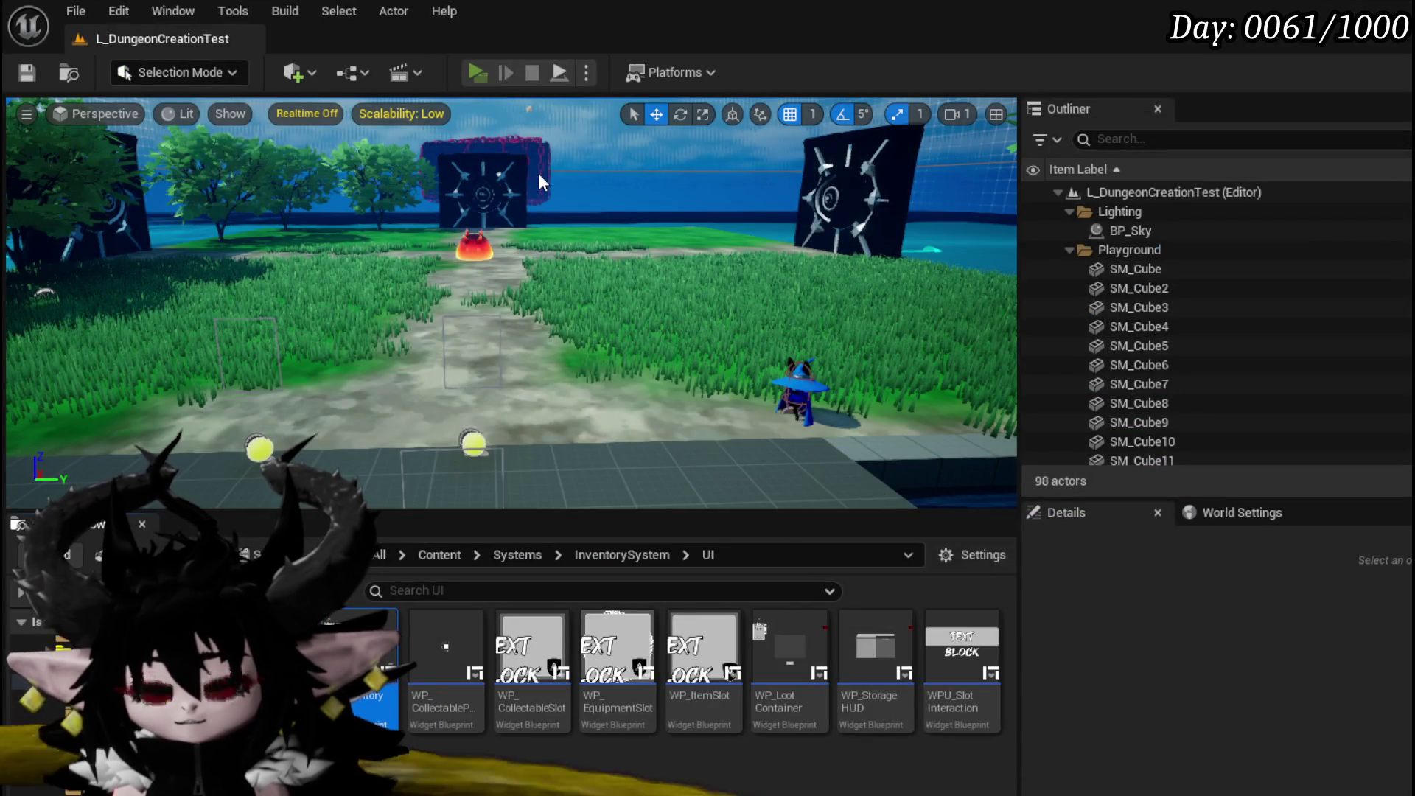
Run a quick play test showing the head slot's helmets, then stop it and return to the editor.
key(alt+p)
key(Tab)
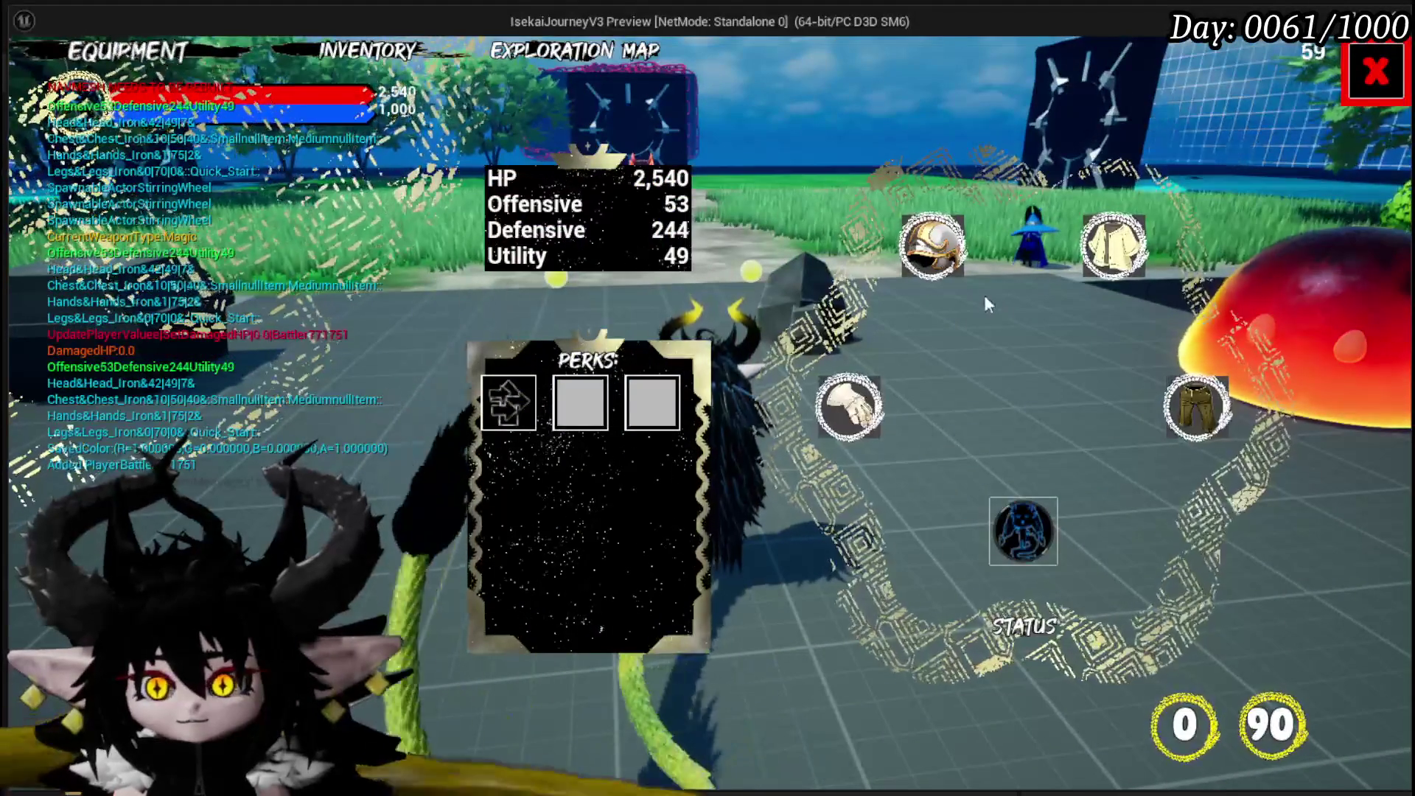
click(932, 246)
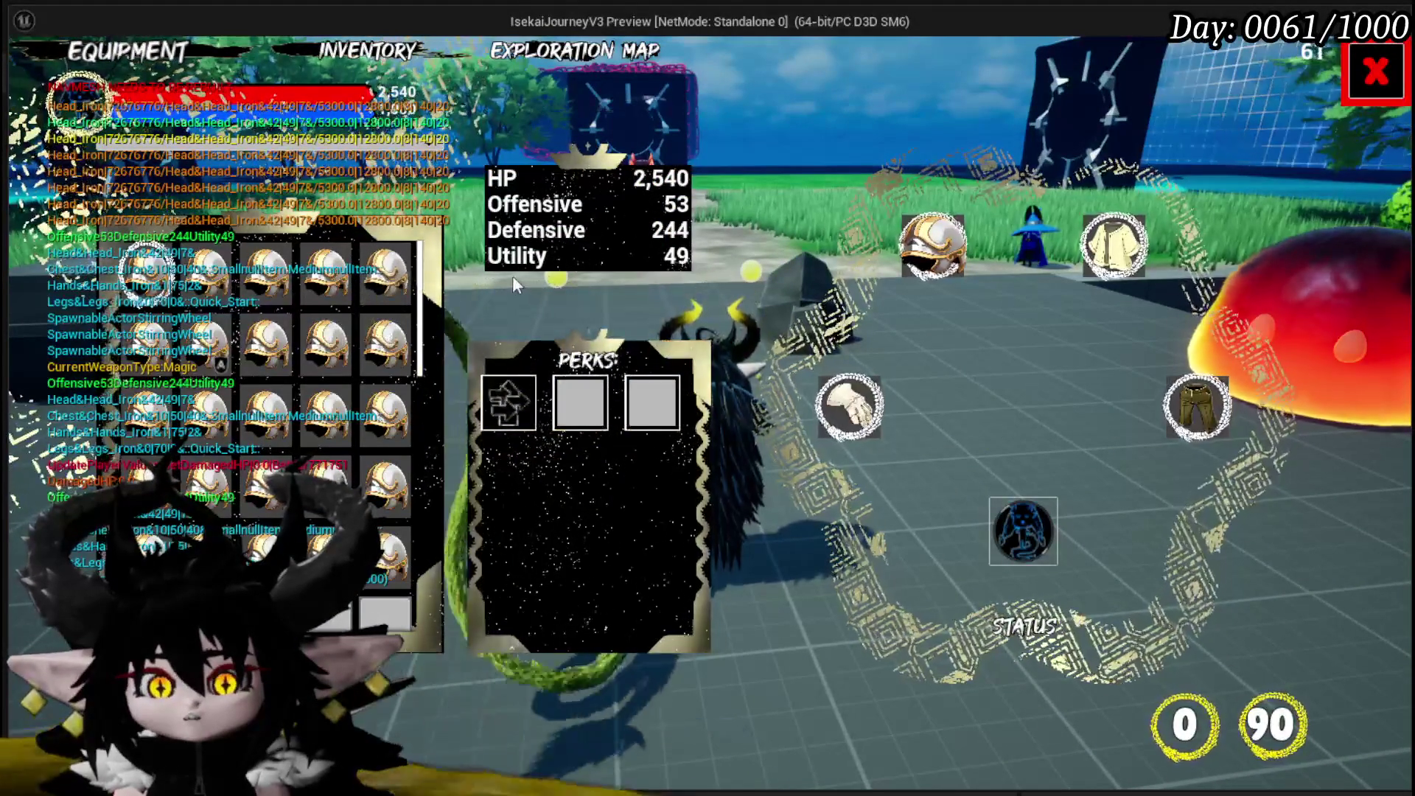
mouse_move(398, 282)
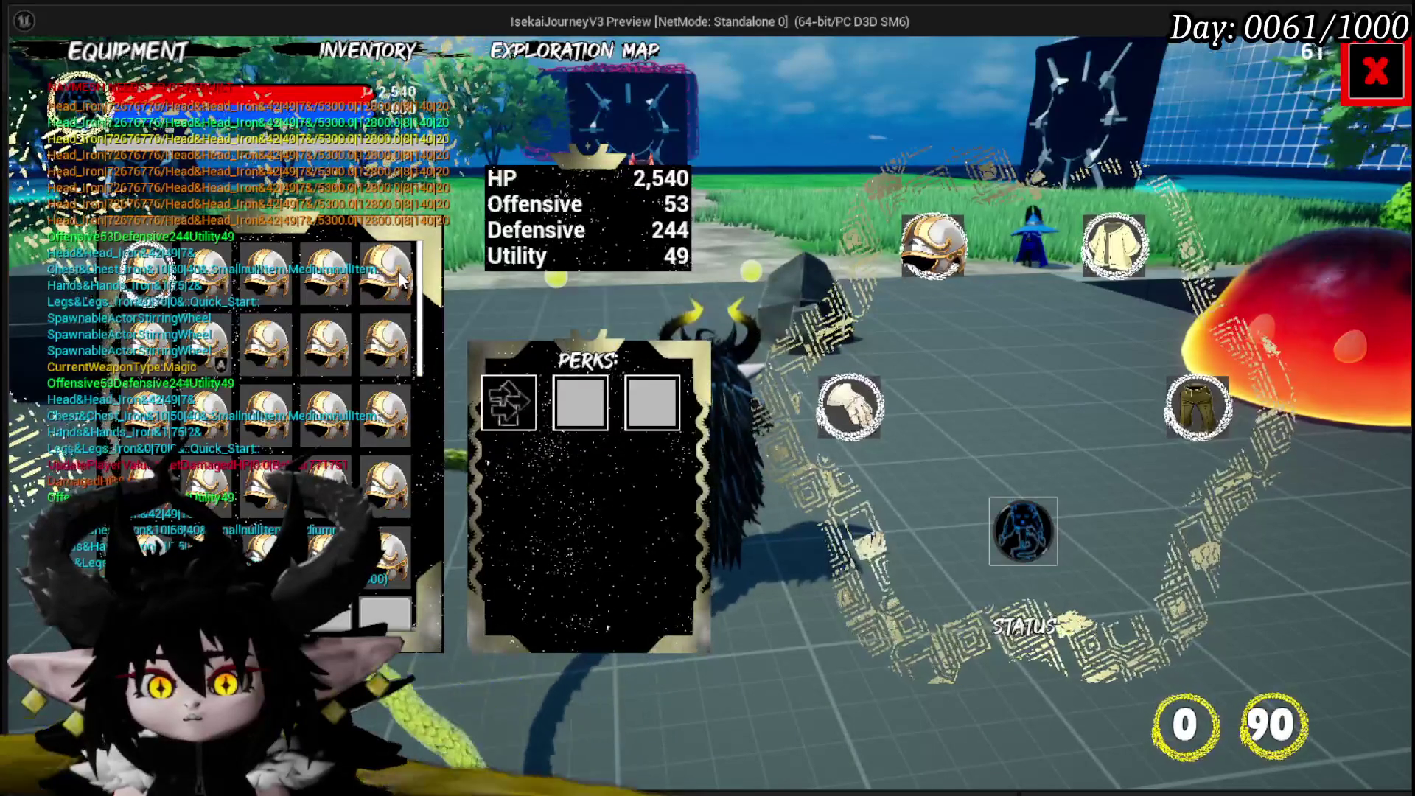
key(Escape)
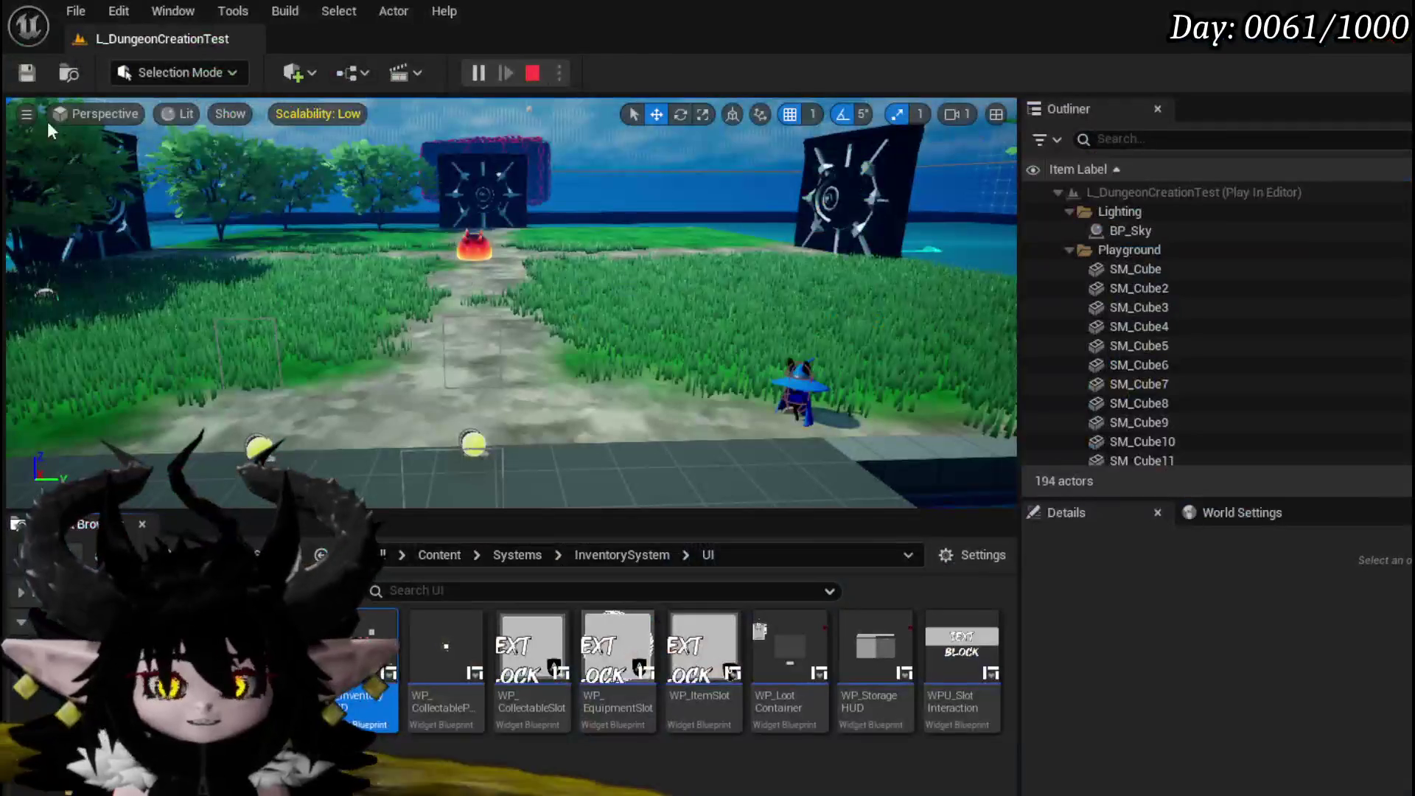
key(ctrl+s)
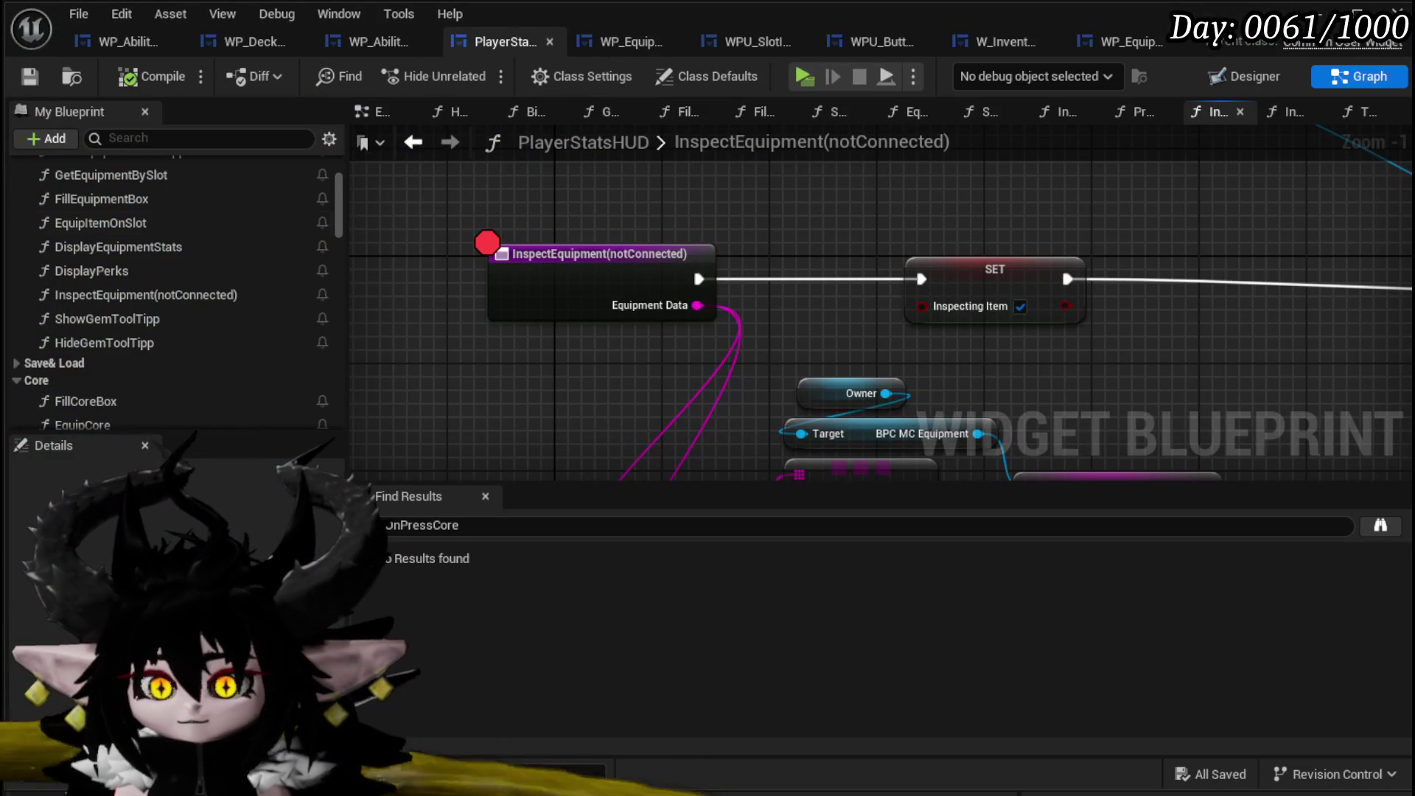
In ShowEquipmentToolTipp make Tool Tipp and Equipment Not Hit-Testable (Self & All Children), then inspect a helmet in play.
scroll(104, 373, down, 5)
scroll(111, 356, up, 5)
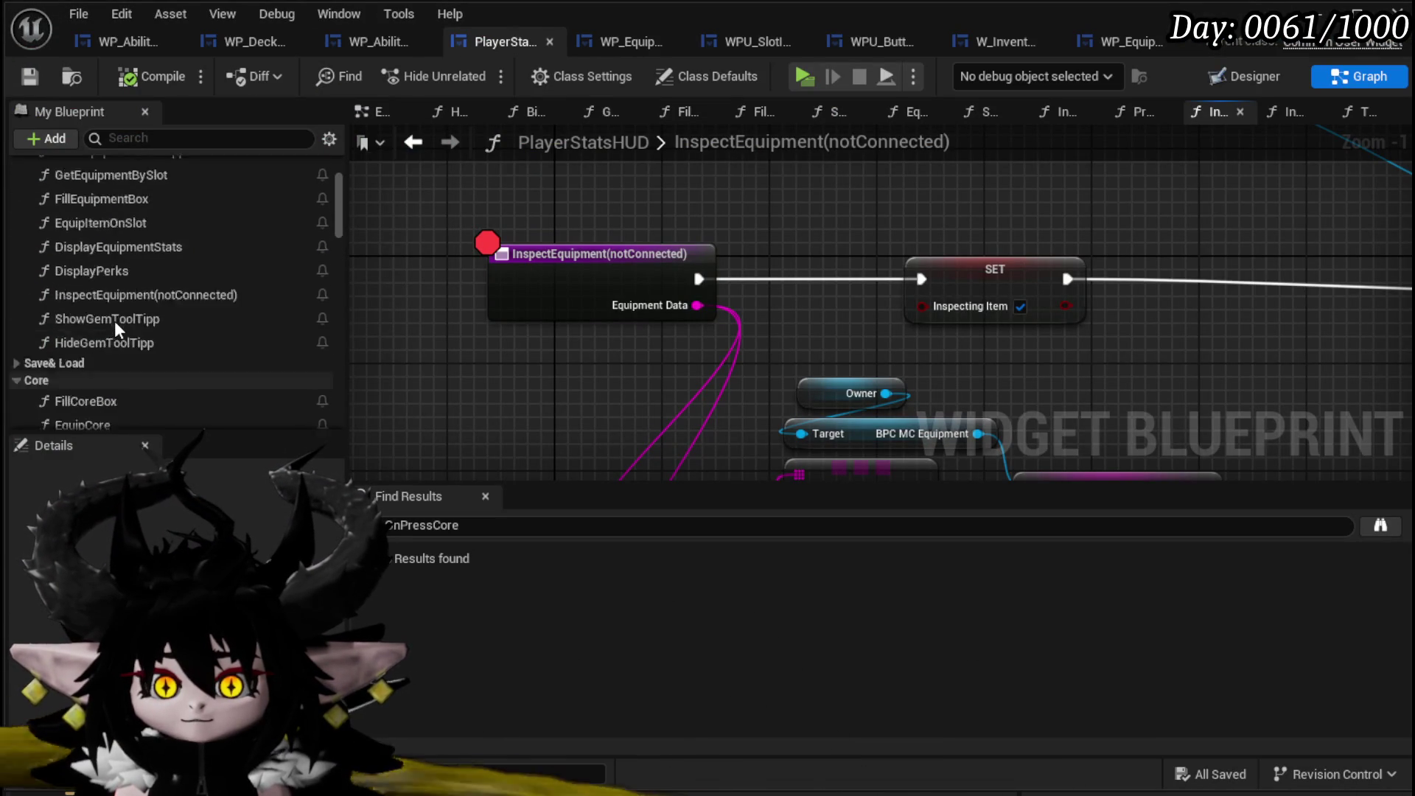
double_click(116, 190)
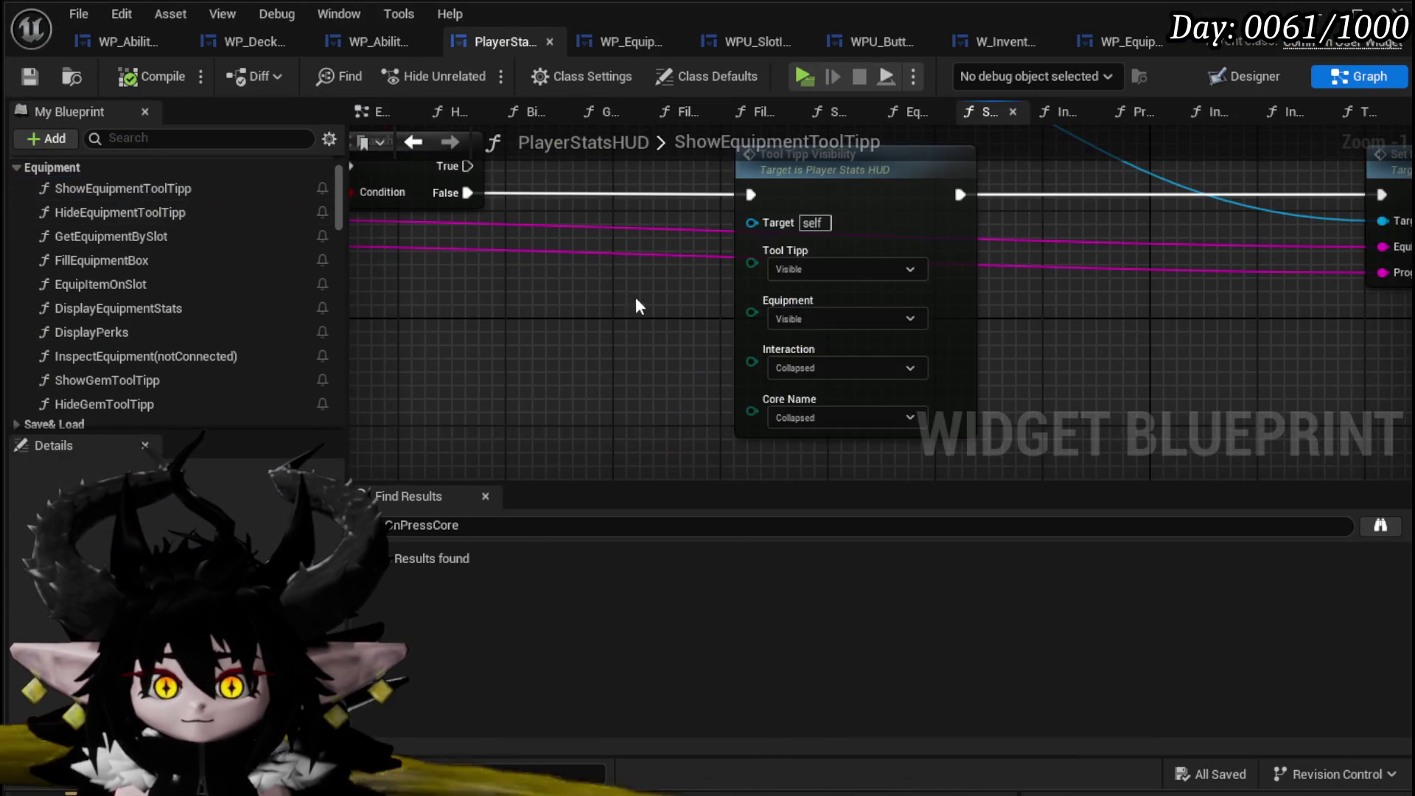
click(689, 276)
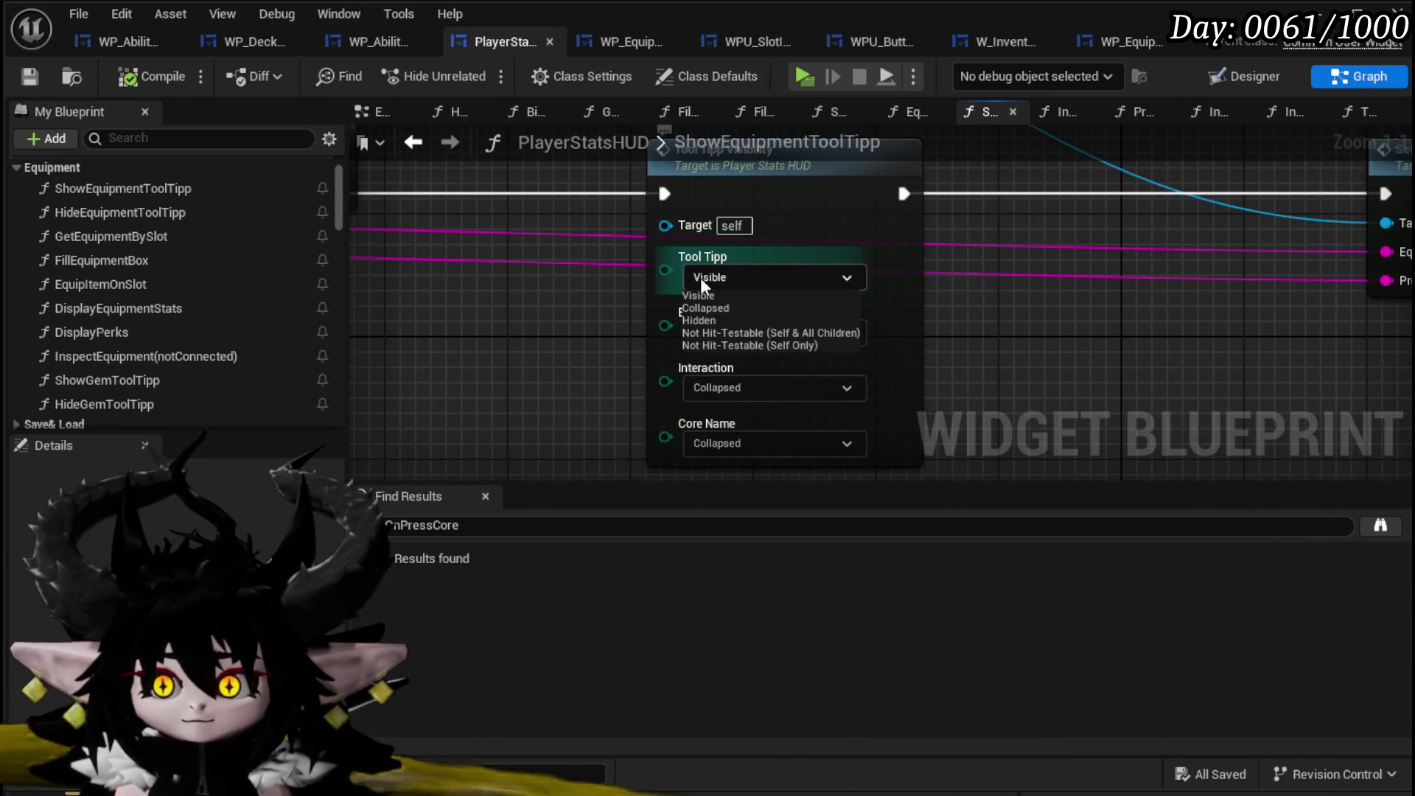
click(732, 336)
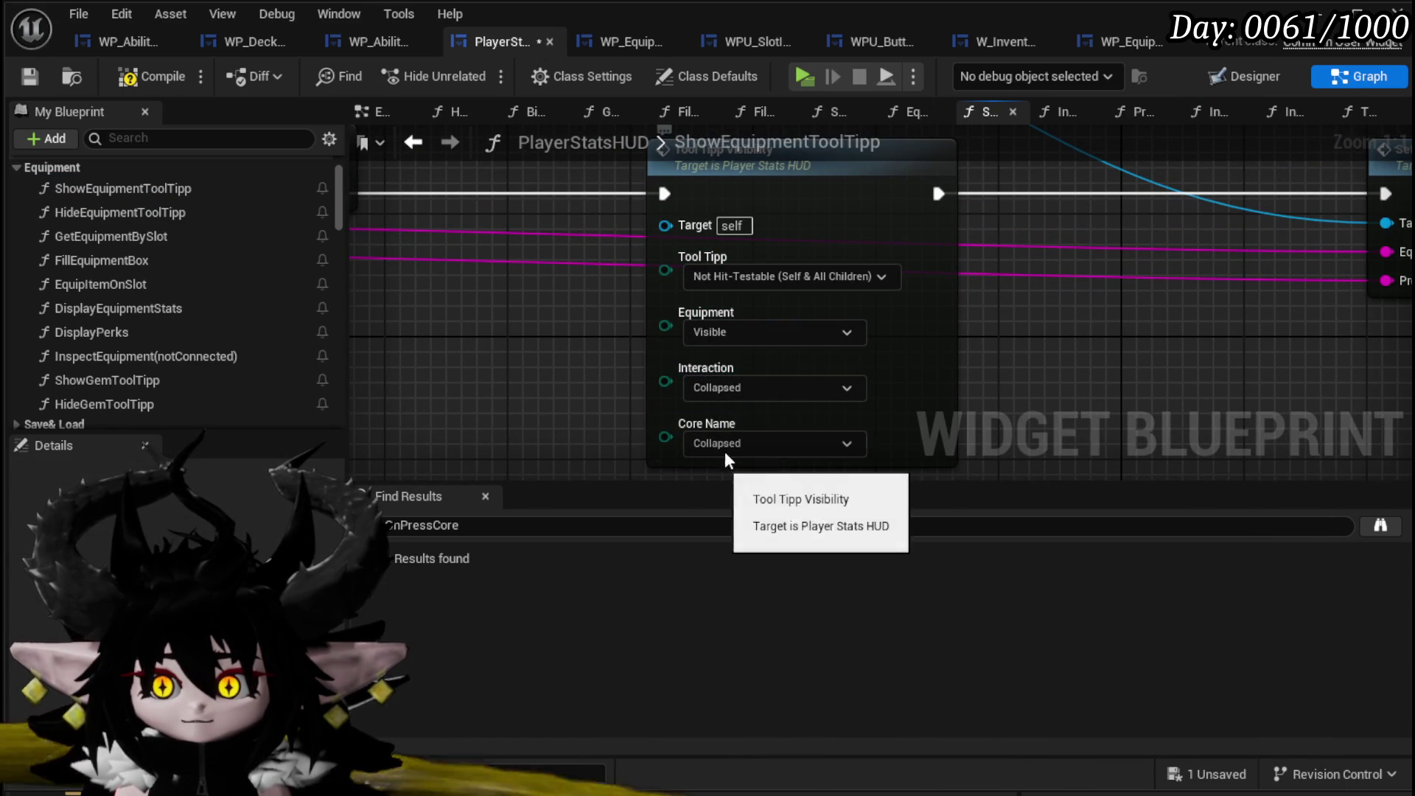
click(744, 330)
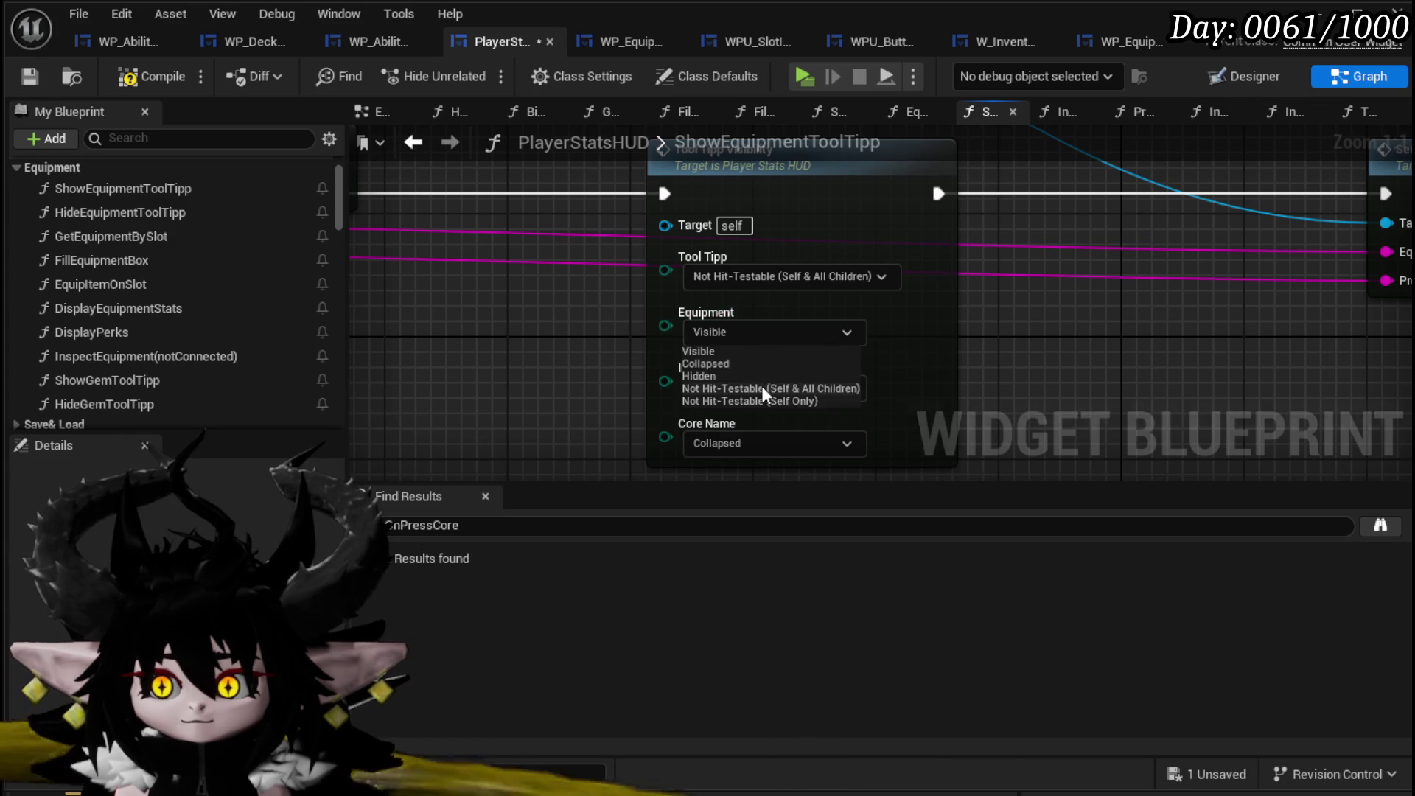
click(762, 387)
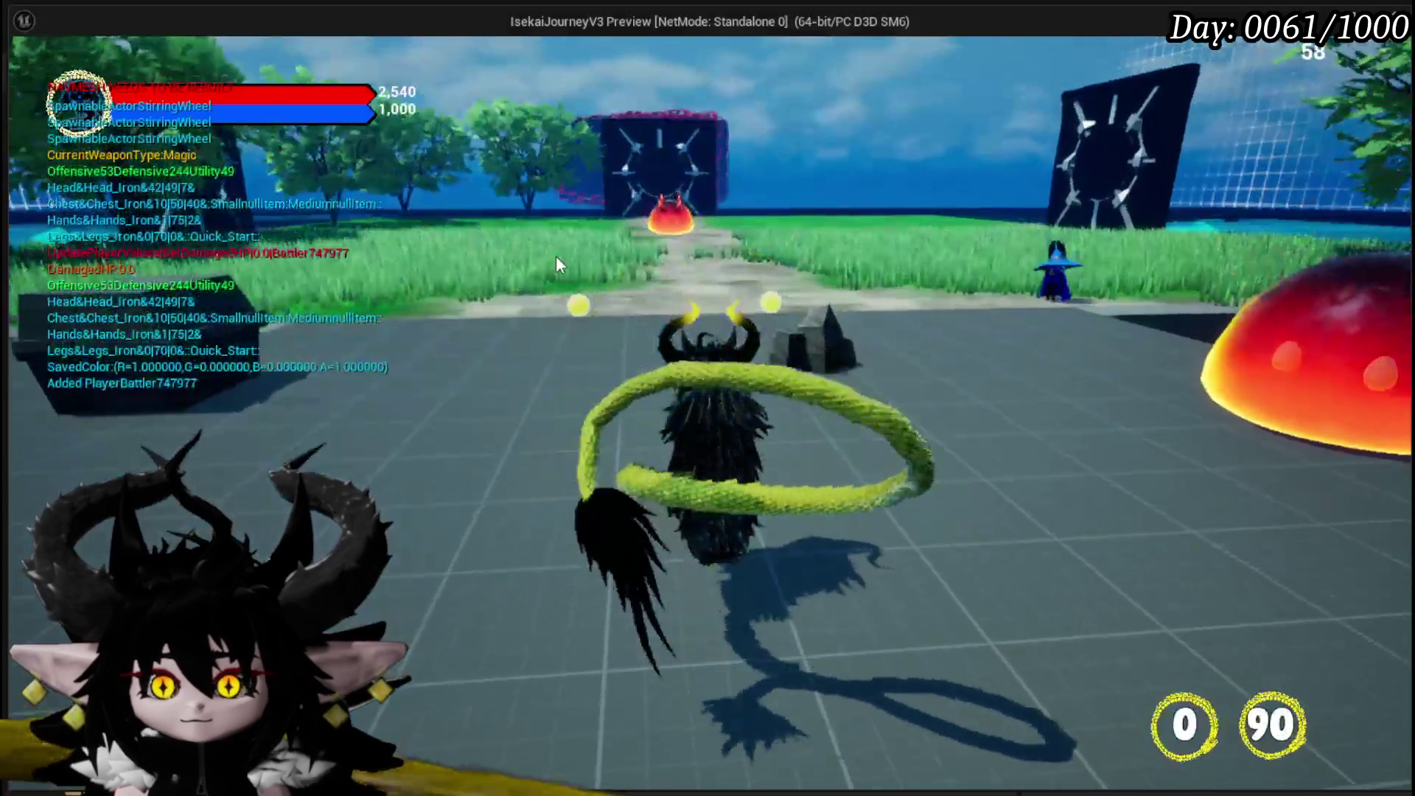
key(Tab)
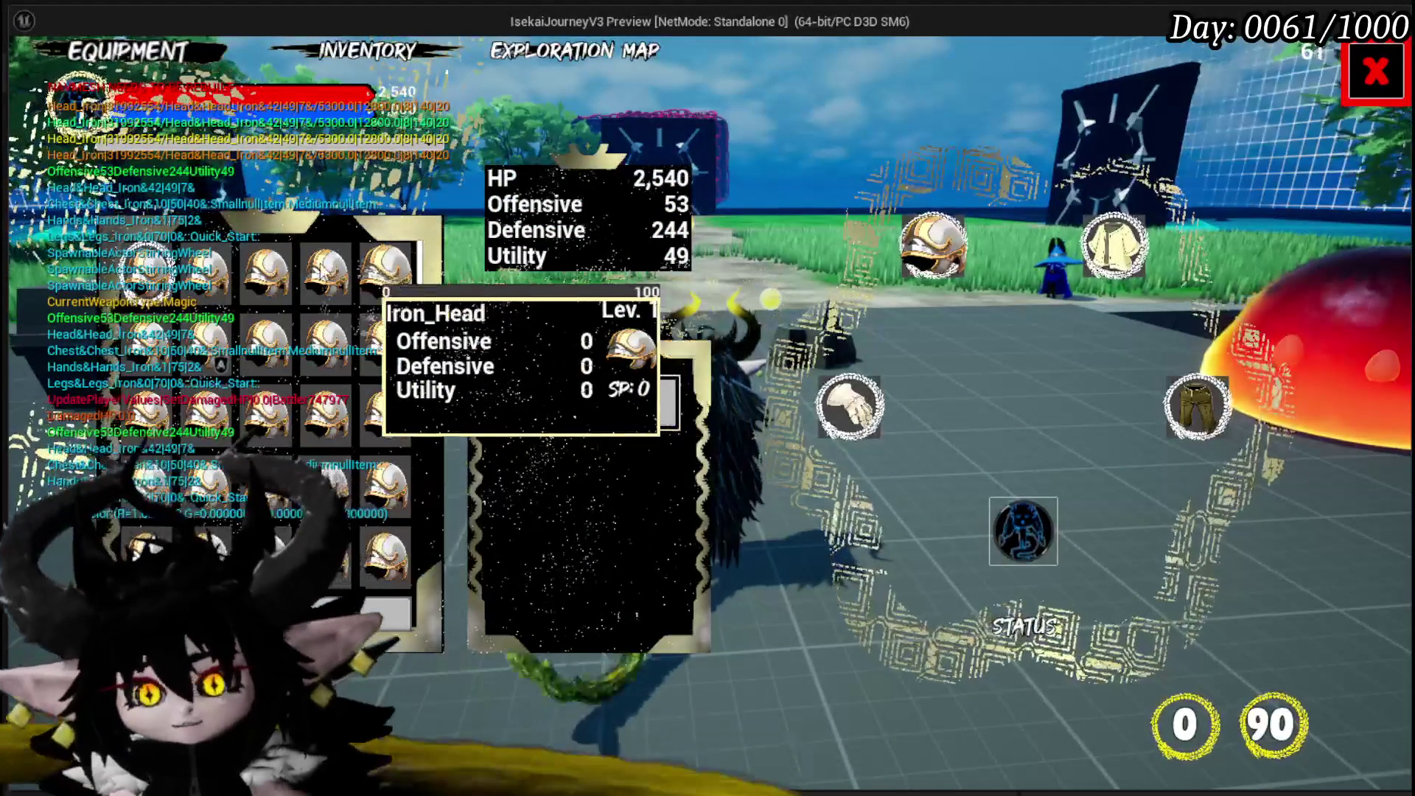
click(391, 276)
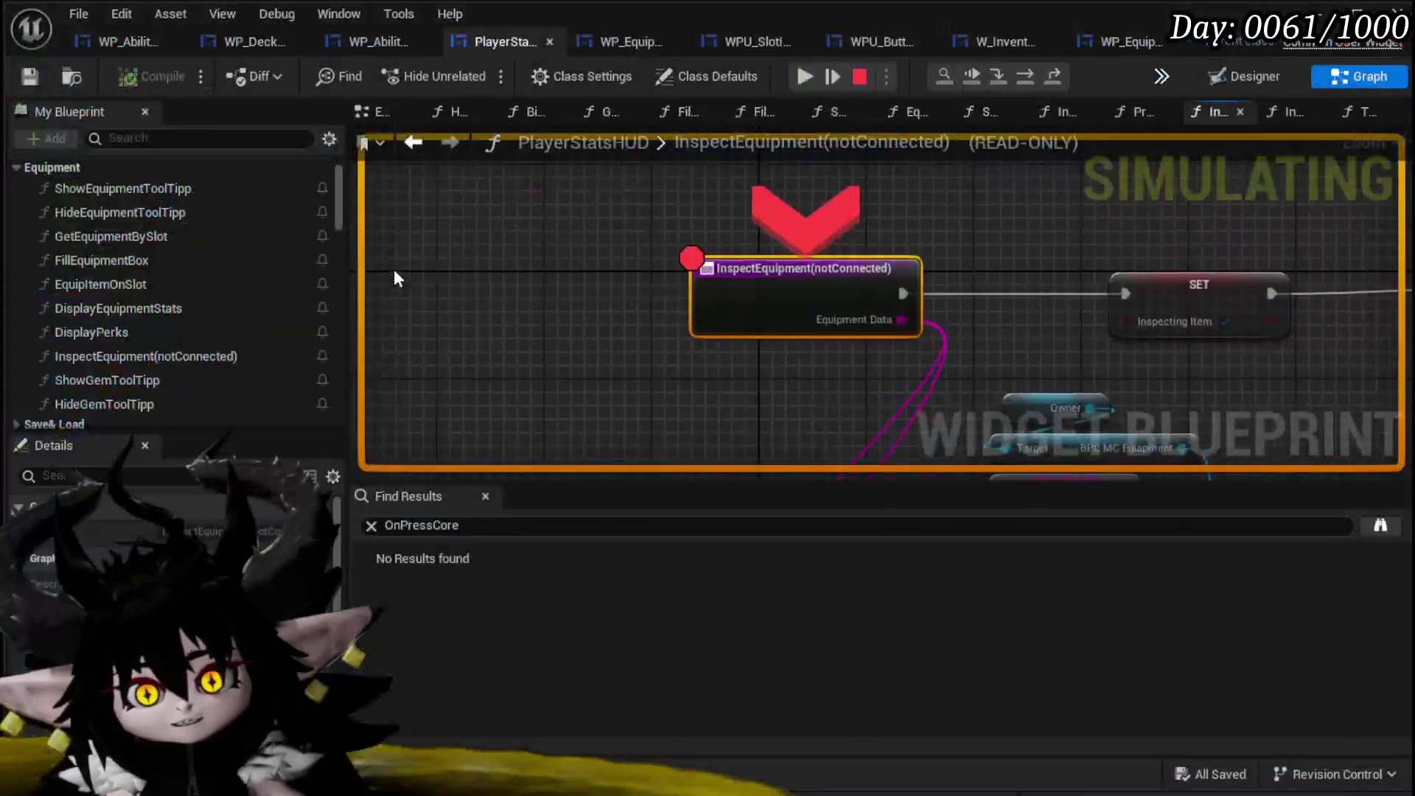
Look over the paused InspectEquipment graph, then resume and stop the play test.
mouse_move(872, 298)
mouse_down()
mouse_move(552, 234)
mouse_move(162, 223)
mouse_up()
mouse_move(700, 383)
mouse_down()
mouse_move(569, 360)
mouse_move(428, 259)
mouse_move(858, 241)
mouse_move(591, 277)
mouse_move(587, 203)
mouse_move(728, 325)
mouse_move(821, 442)
mouse_move(1119, 234)
mouse_move(838, 290)
mouse_move(918, 248)
mouse_move(719, 375)
mouse_up()
drag(897, 300, 1020, 233)
drag(731, 277, 543, 277)
click(805, 76)
click(858, 76)
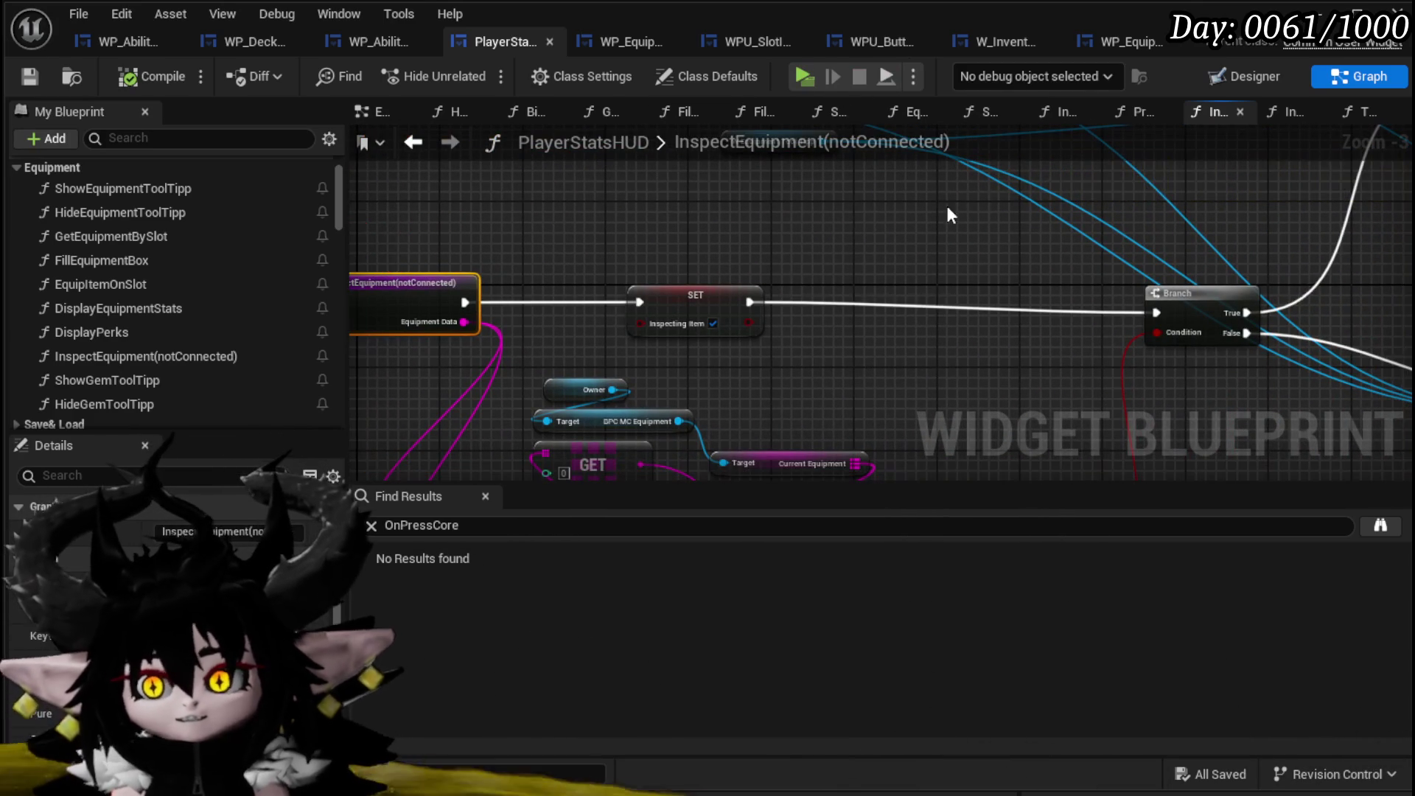
Delete the old Set Visibility nodes and the WPU Button Slot Dismantle getter, keeping the Branch.
scroll(515, 330, down, 2)
scroll(514, 330, up, 3)
mouse_move(417, 332)
mouse_down()
mouse_move(591, 396)
mouse_move(975, 337)
mouse_move(676, 281)
mouse_up()
scroll(677, 282, down, 3)
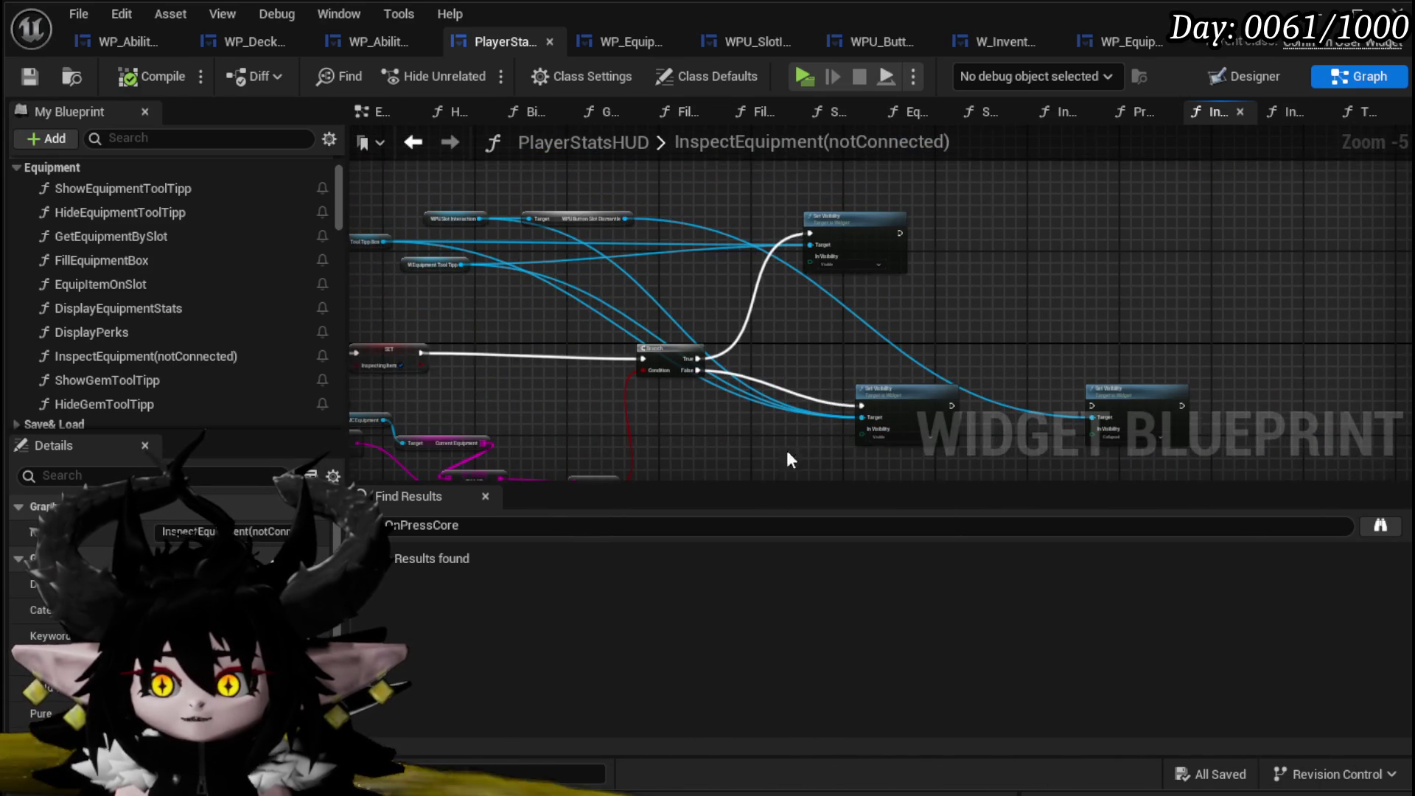
drag(776, 465, 998, 202)
key(Delete)
drag(1036, 293, 1086, 259)
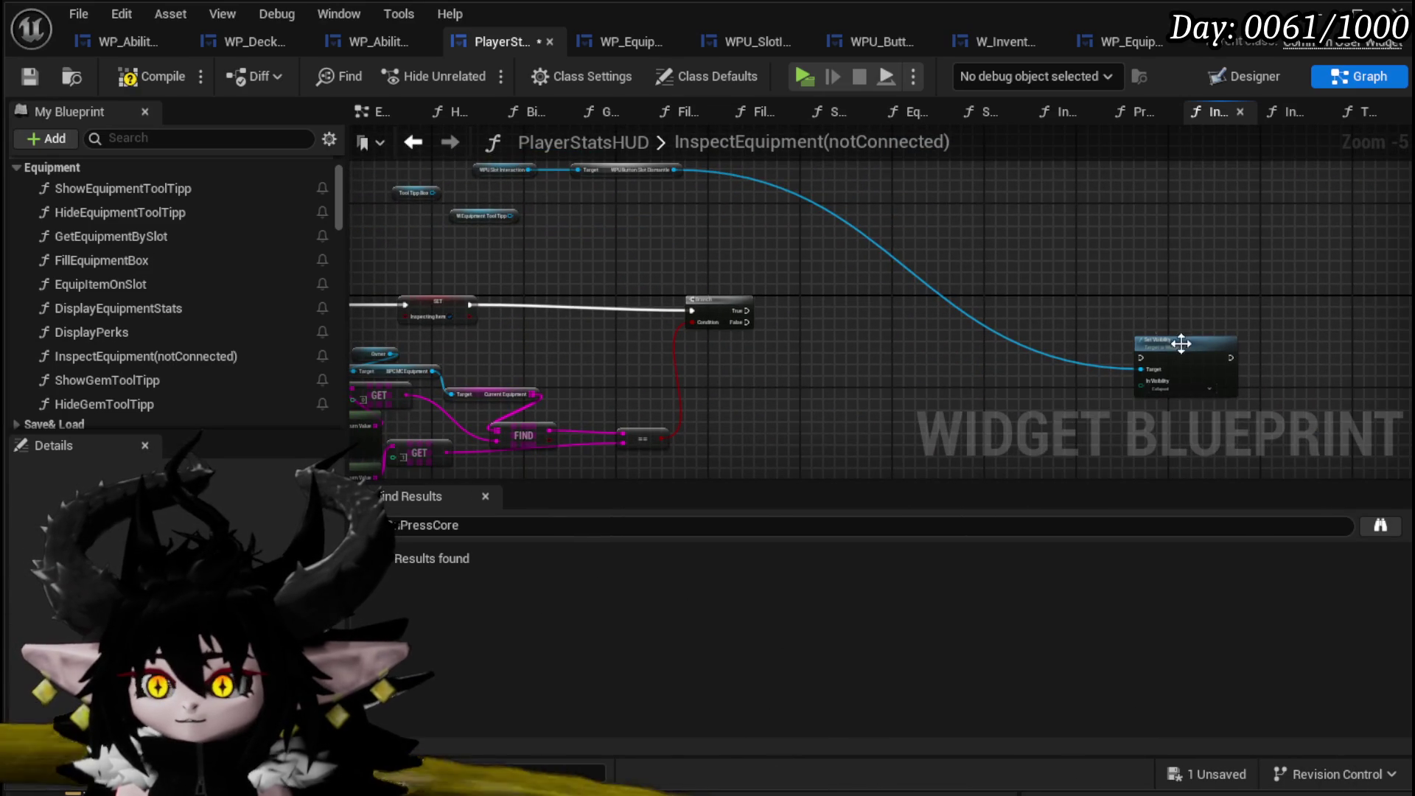
drag(1164, 341, 729, 177)
scroll(654, 287, up, 3)
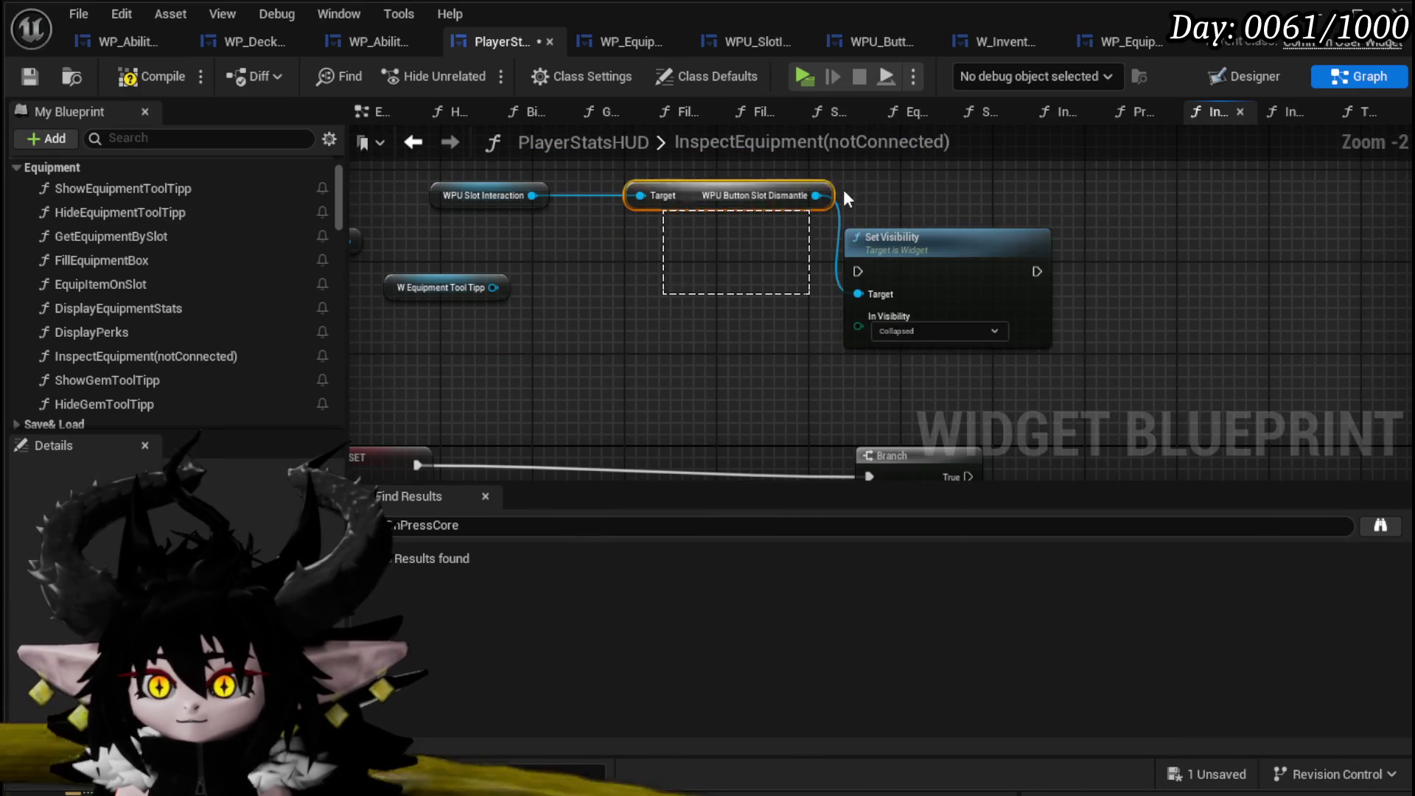
key(Delete)
mouse_move(673, 246)
mouse_down()
mouse_move(857, 240)
mouse_move(543, 148)
mouse_up()
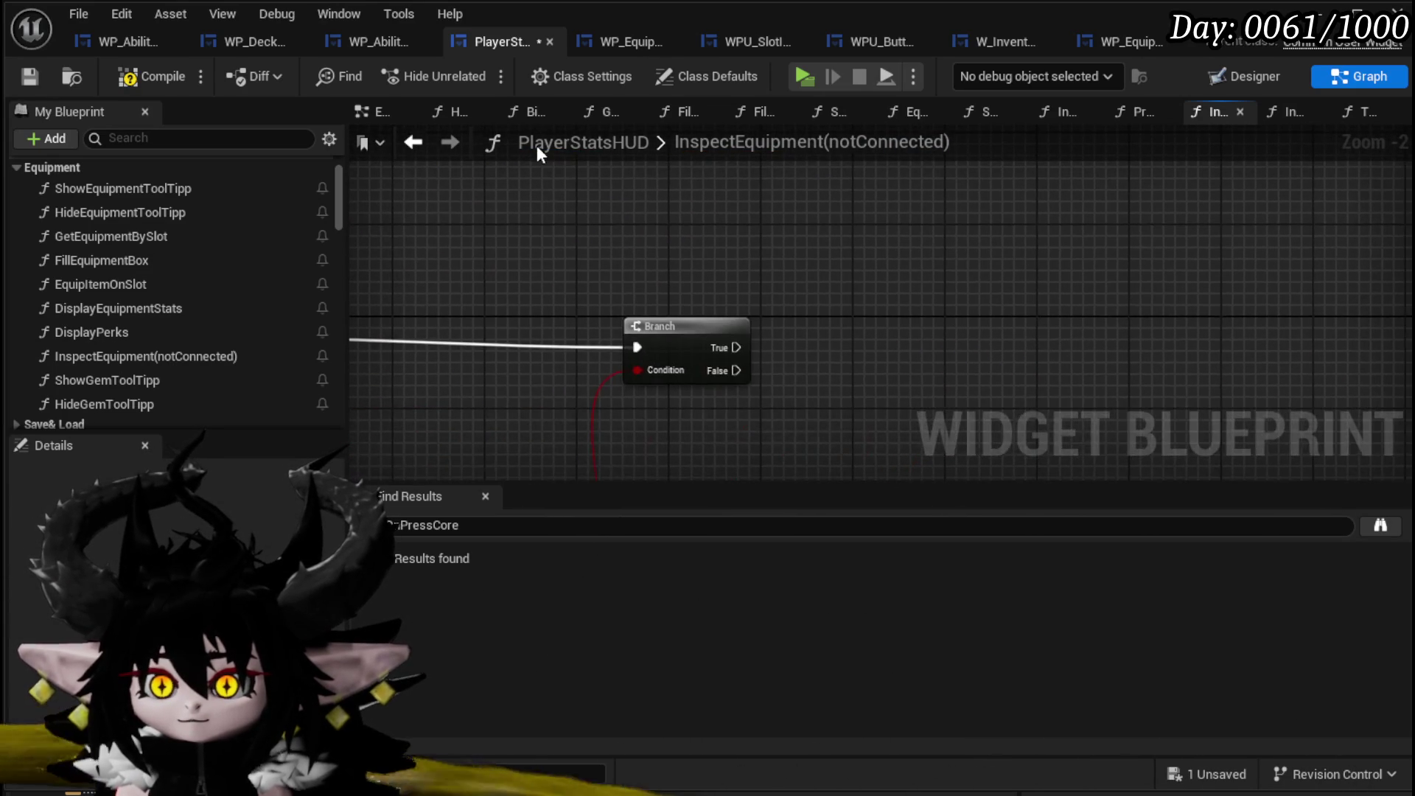
Rearrange the Owner/GET/FIND lookup nodes and lower GET, then compile and save the blueprint.
mouse_move(673, 325)
mouse_down()
mouse_move(625, 332)
mouse_move(1049, 236)
mouse_up()
mouse_move(853, 323)
mouse_down()
mouse_move(800, 231)
mouse_move(902, 234)
mouse_up()
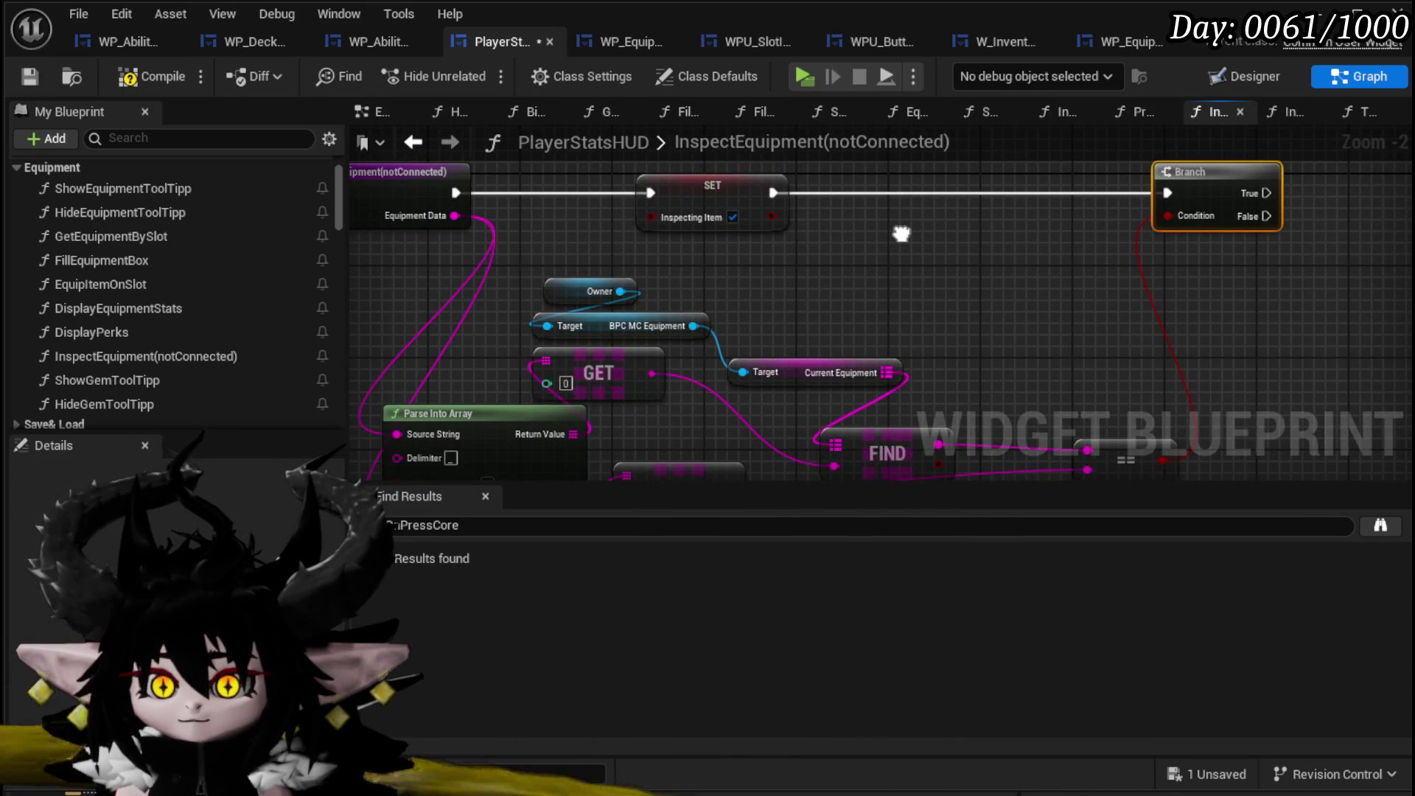
mouse_move(901, 234)
mouse_down()
mouse_move(819, 186)
mouse_move(925, 118)
mouse_up()
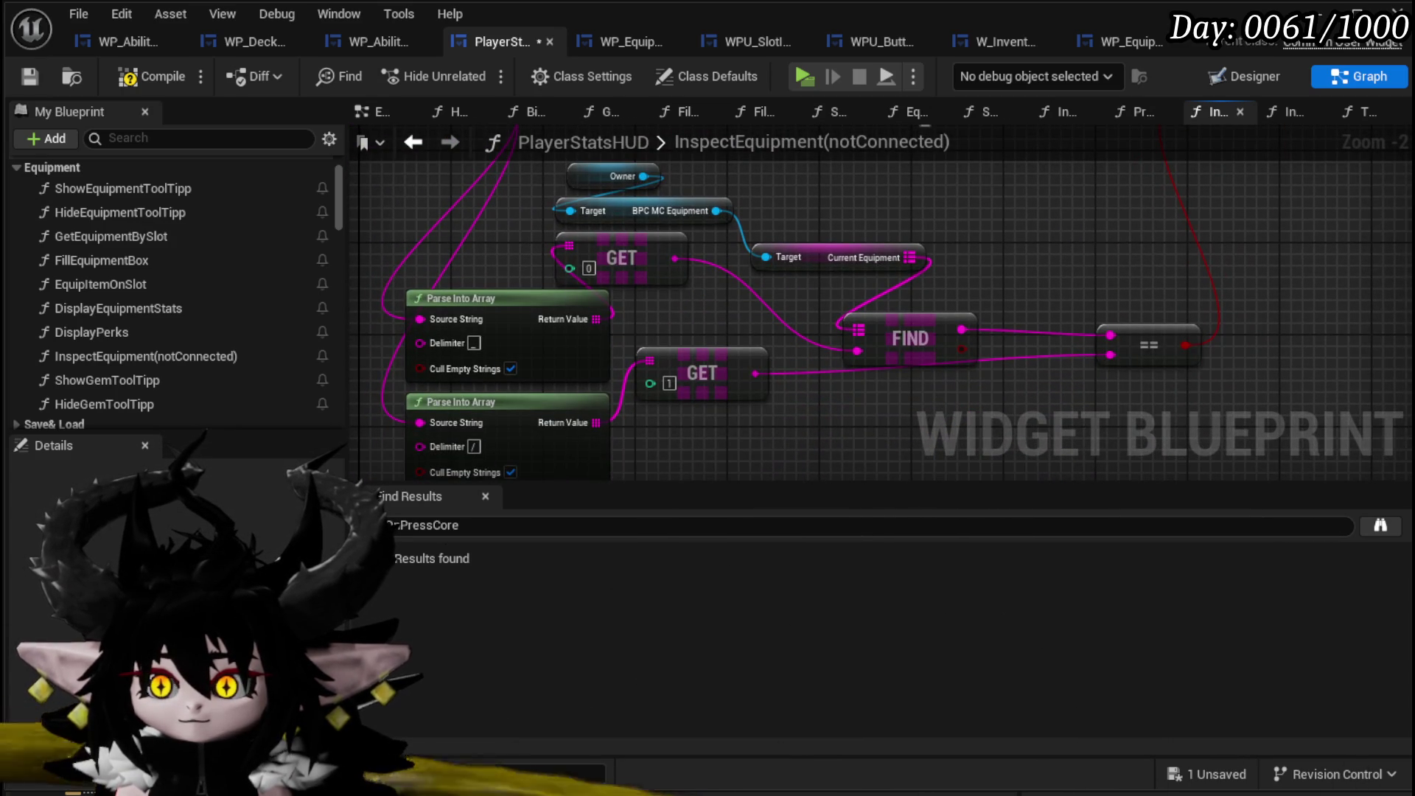
mouse_move(924, 119)
mouse_down()
mouse_move(915, 198)
mouse_move(823, 171)
mouse_move(822, 227)
mouse_up()
drag(825, 434, 888, 378)
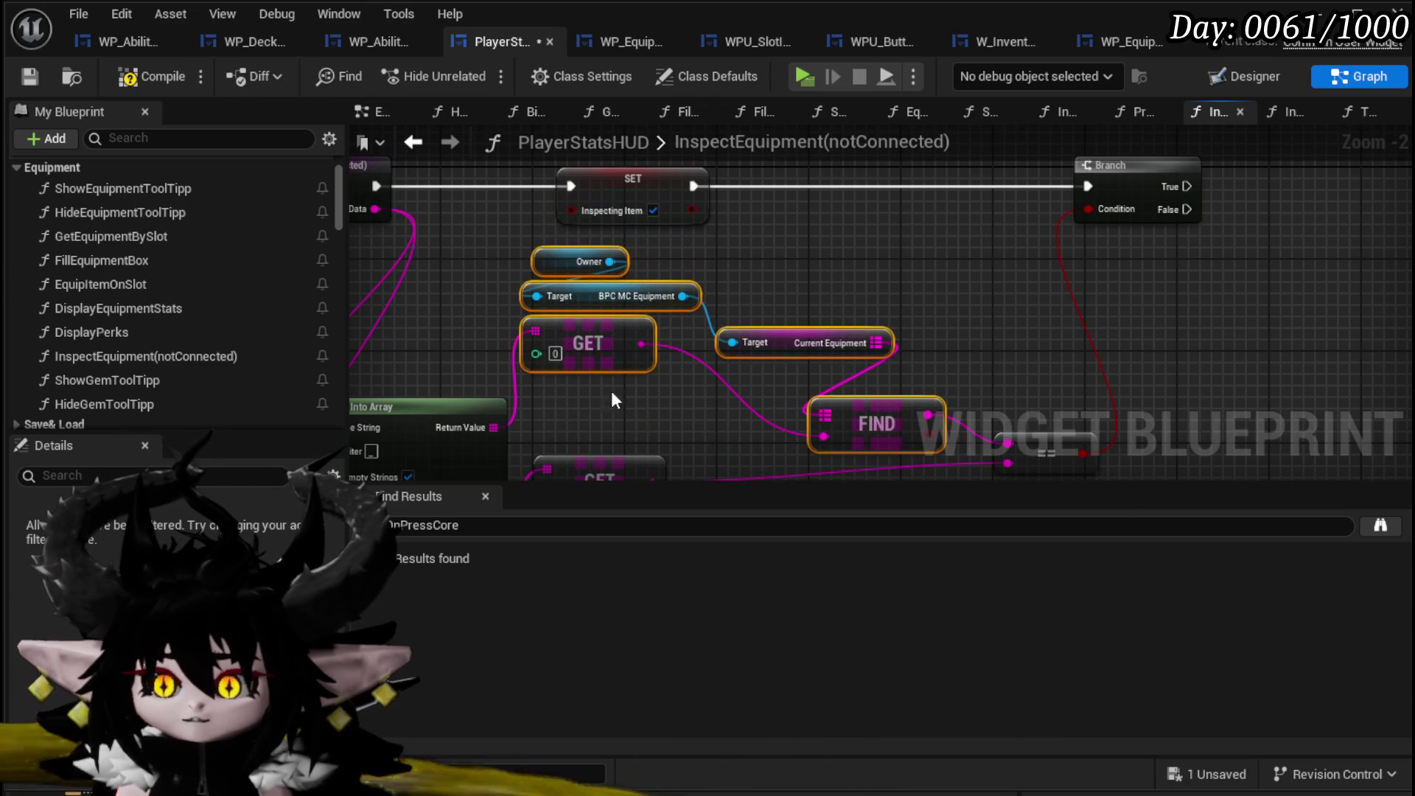
drag(635, 316, 706, 386)
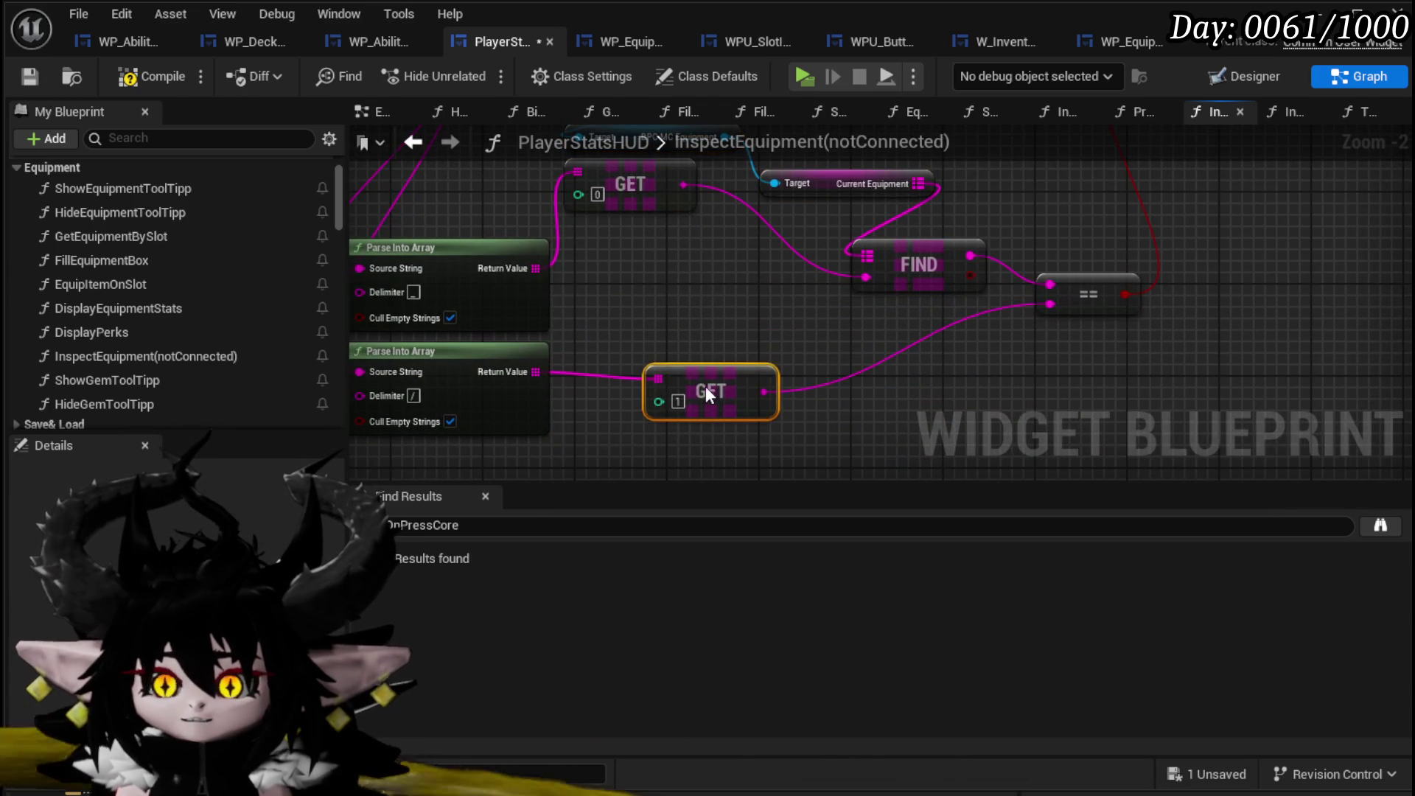
drag(609, 305, 602, 385)
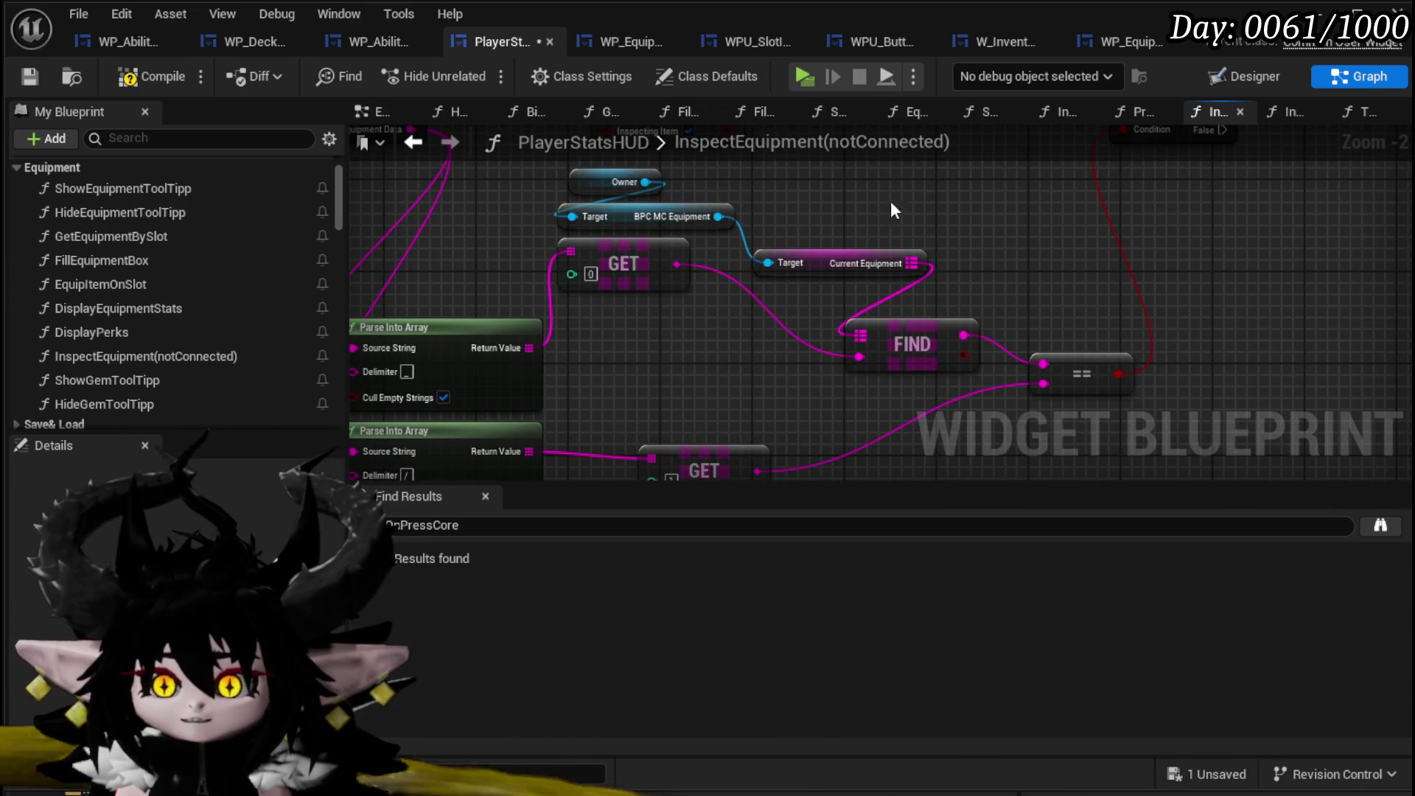
click(147, 76)
click(29, 76)
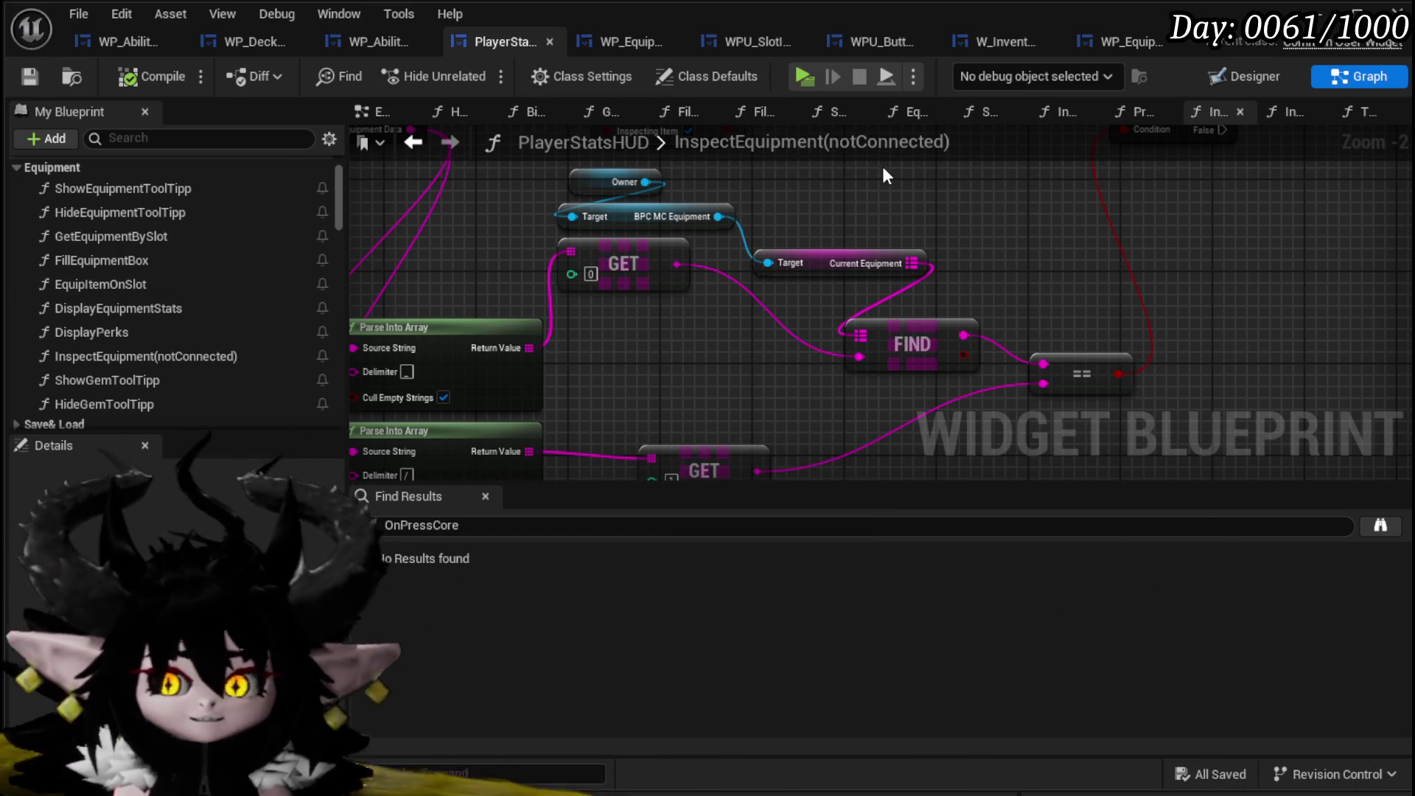
Nudge the Current Equipment getter into a tidier position.
mouse_move(989, 246)
mouse_down()
mouse_move(877, 270)
mouse_move(694, 387)
mouse_move(735, 314)
mouse_up()
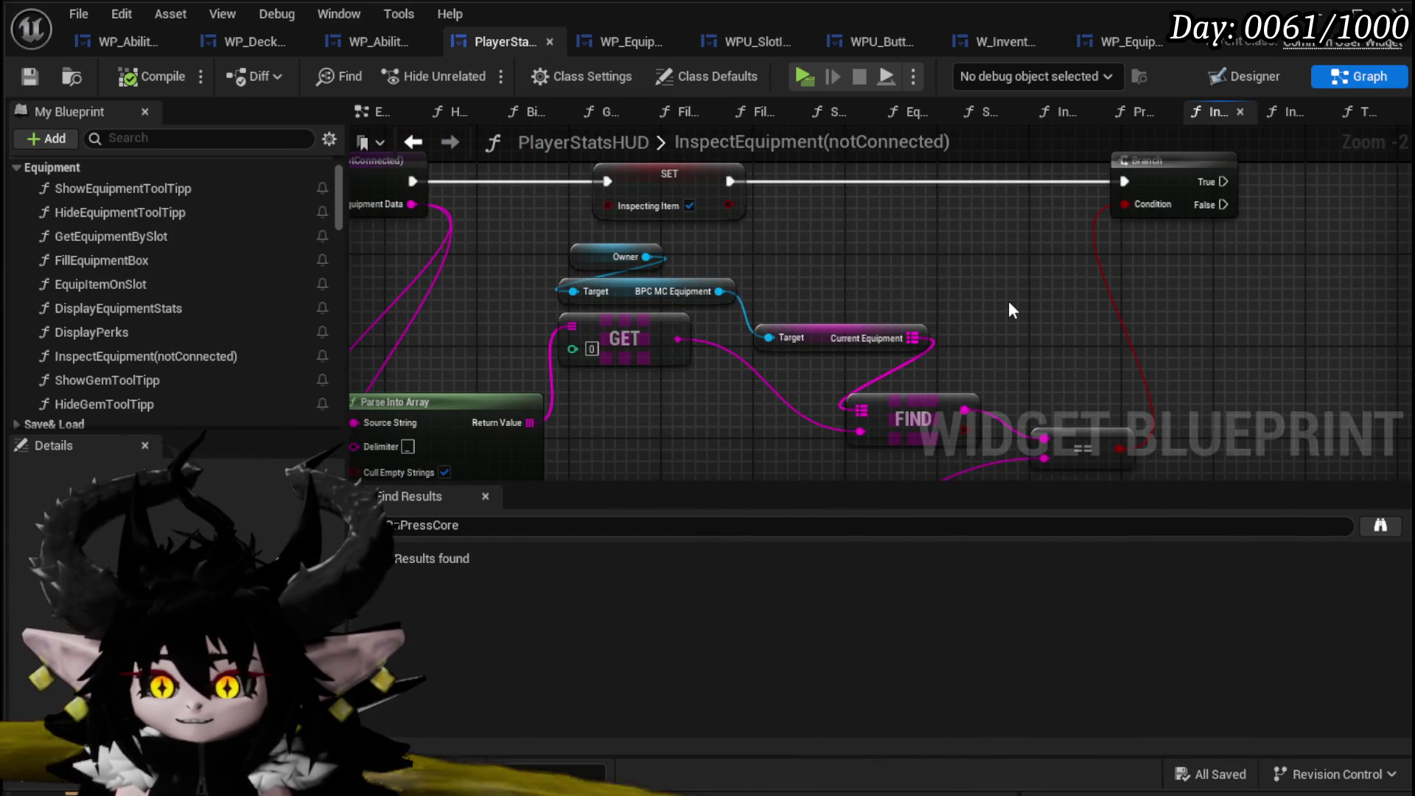
mouse_move(824, 331)
mouse_down()
mouse_move(859, 309)
mouse_move(837, 327)
mouse_move(848, 342)
mouse_up()
drag(961, 284, 802, 308)
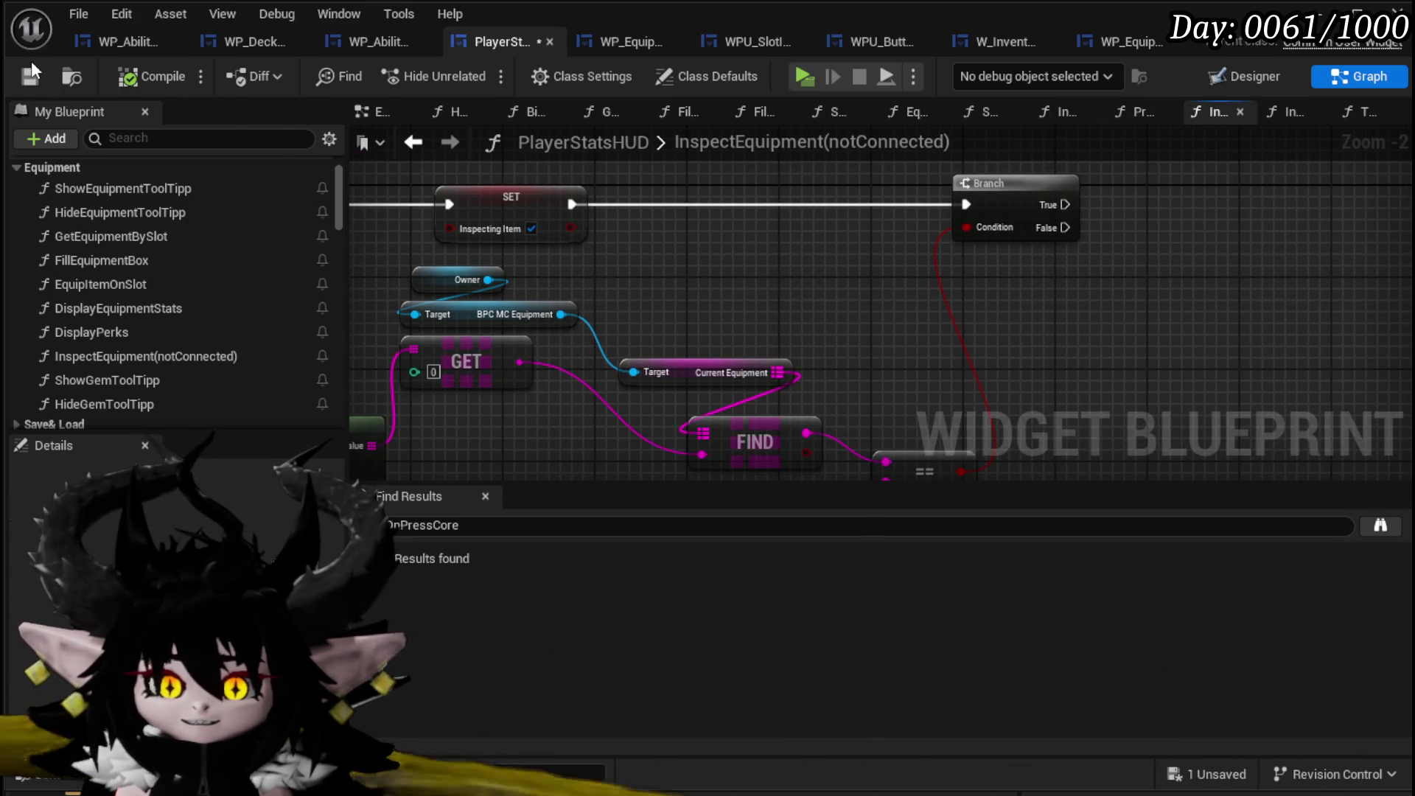
scroll(187, 301, down, 10)
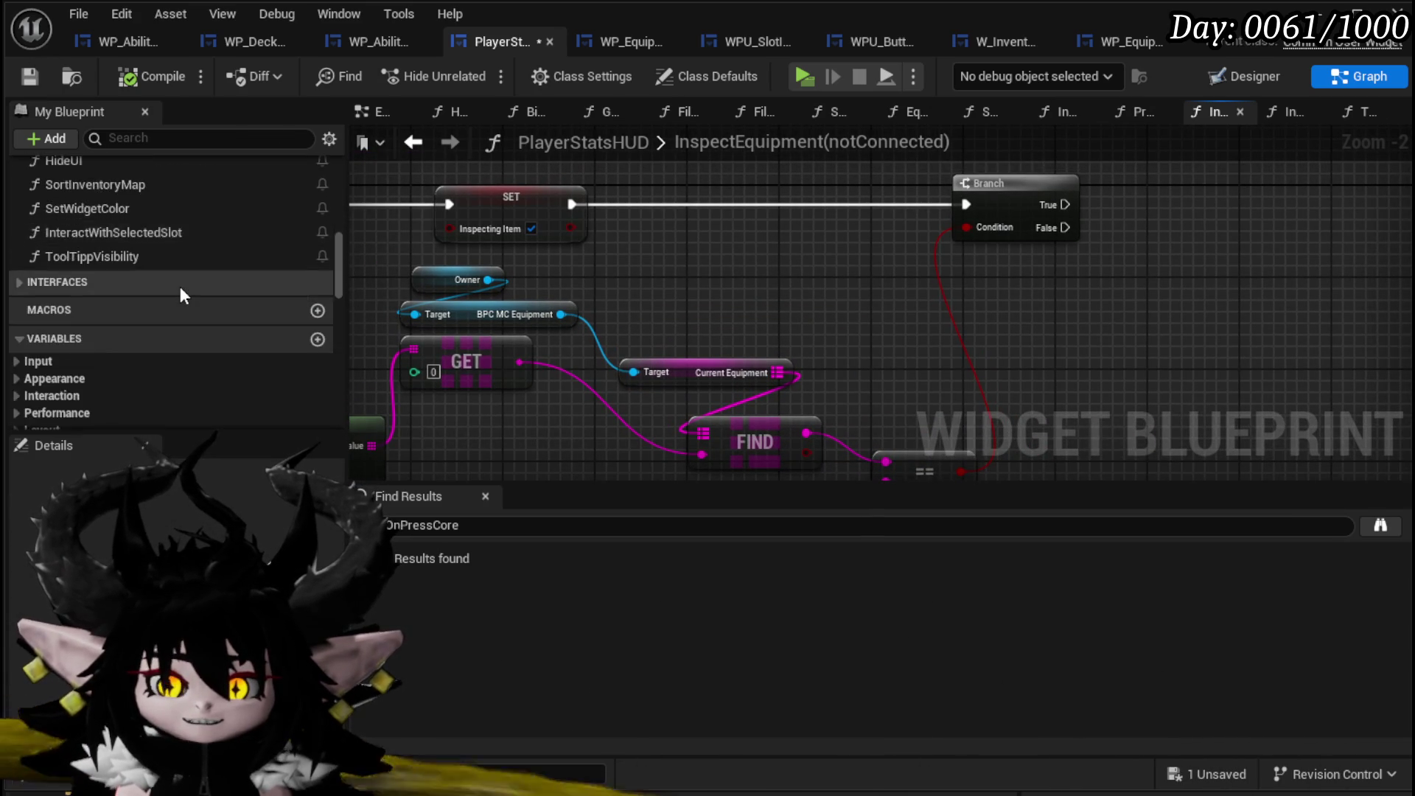
Add Tool Tipp Visibility after the Branch: Core Name Collapsed, Equipment and Tool Tipp Not Hit-Testable.
scroll(180, 296, down, 3)
scroll(179, 296, up, 4)
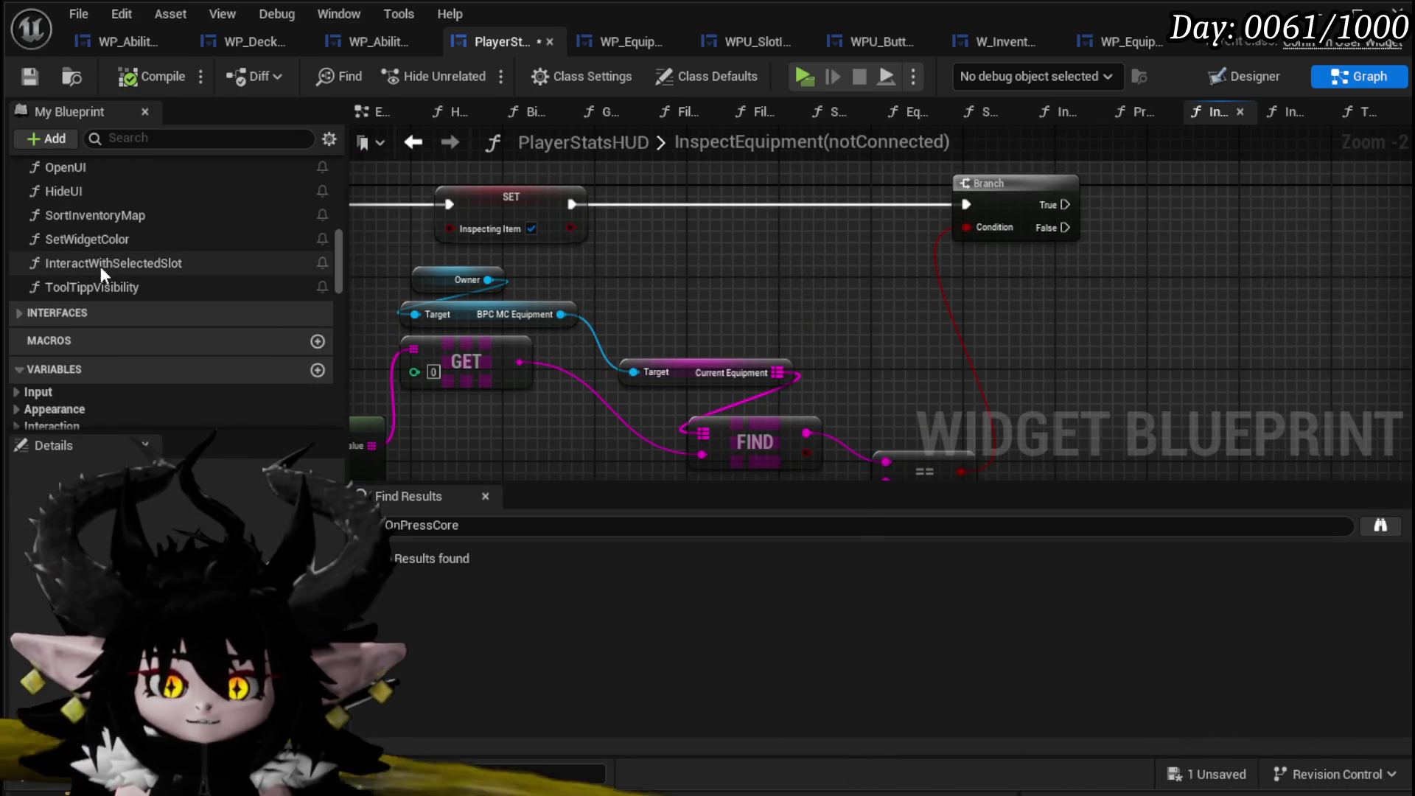
mouse_move(92, 288)
mouse_down()
mouse_move(1112, 354)
mouse_move(1077, 303)
mouse_up()
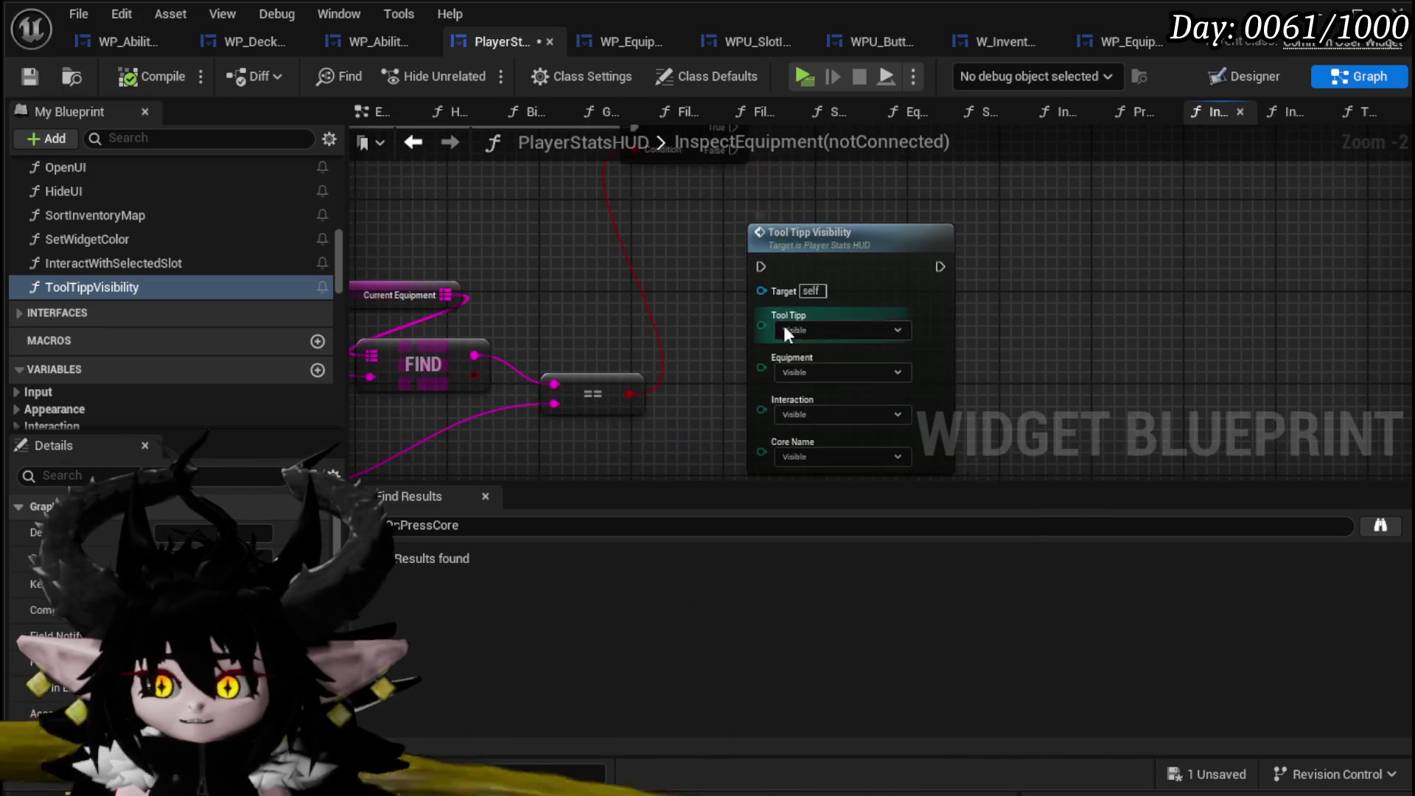
mouse_move(816, 324)
mouse_down()
mouse_move(859, 258)
mouse_move(737, 223)
mouse_move(675, 228)
mouse_move(760, 195)
mouse_up()
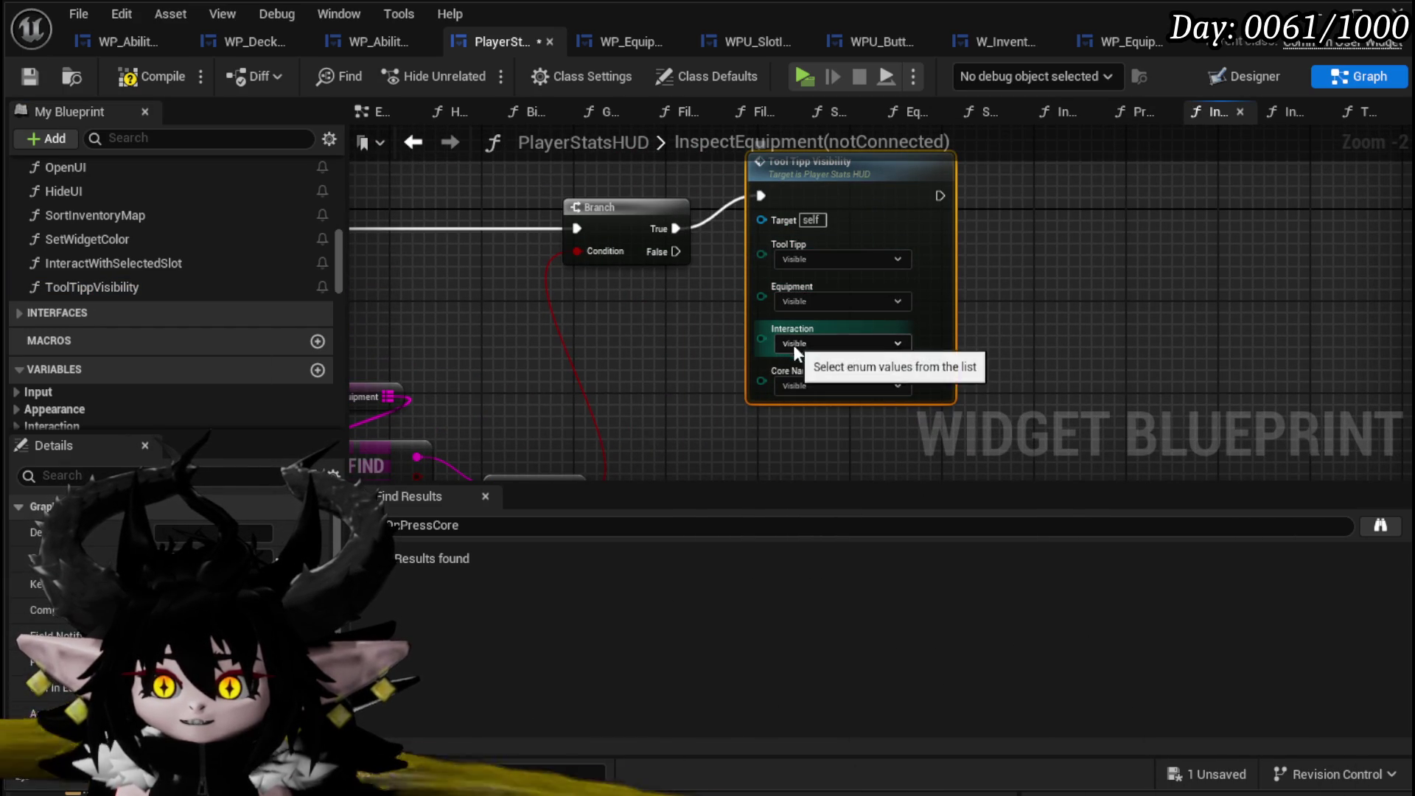
click(802, 386)
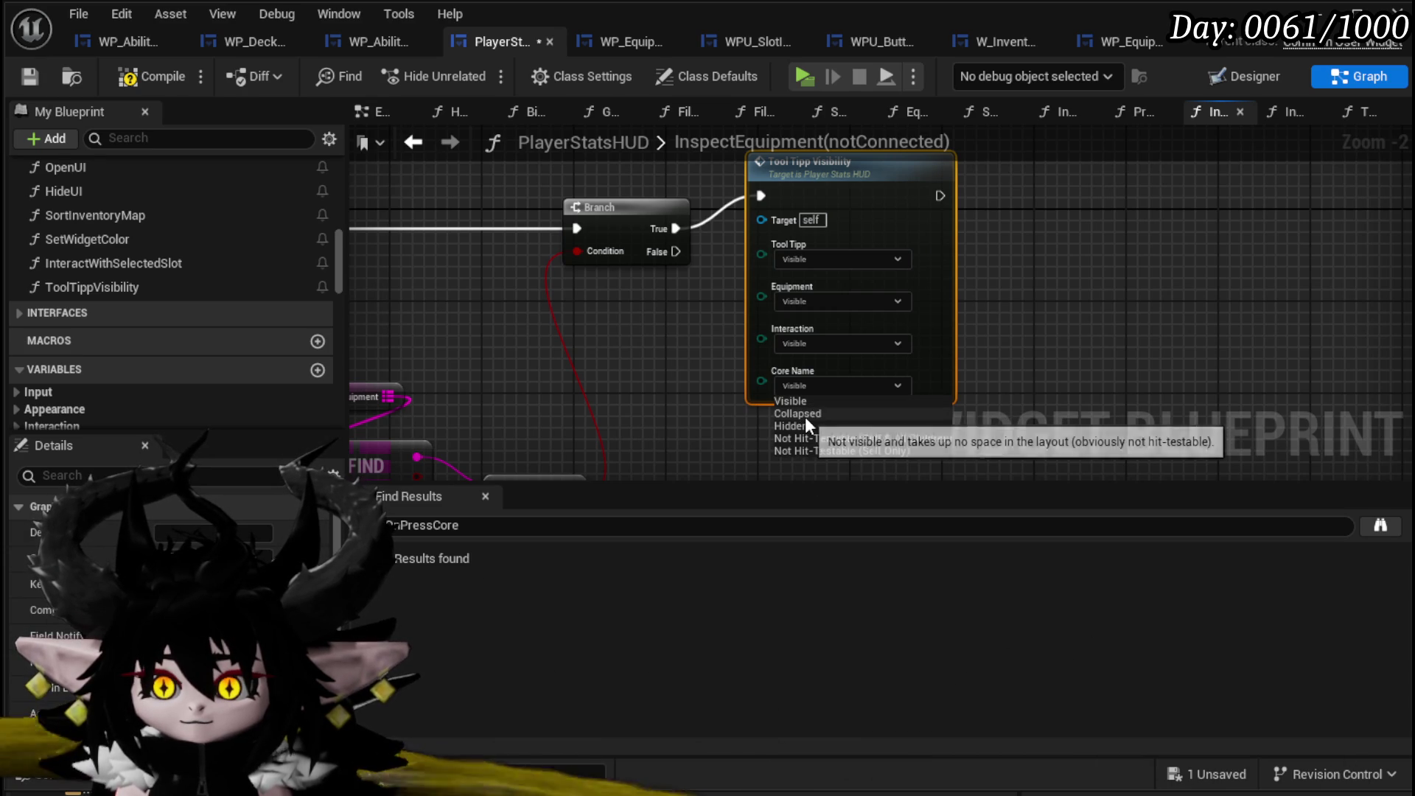
click(805, 416)
click(793, 302)
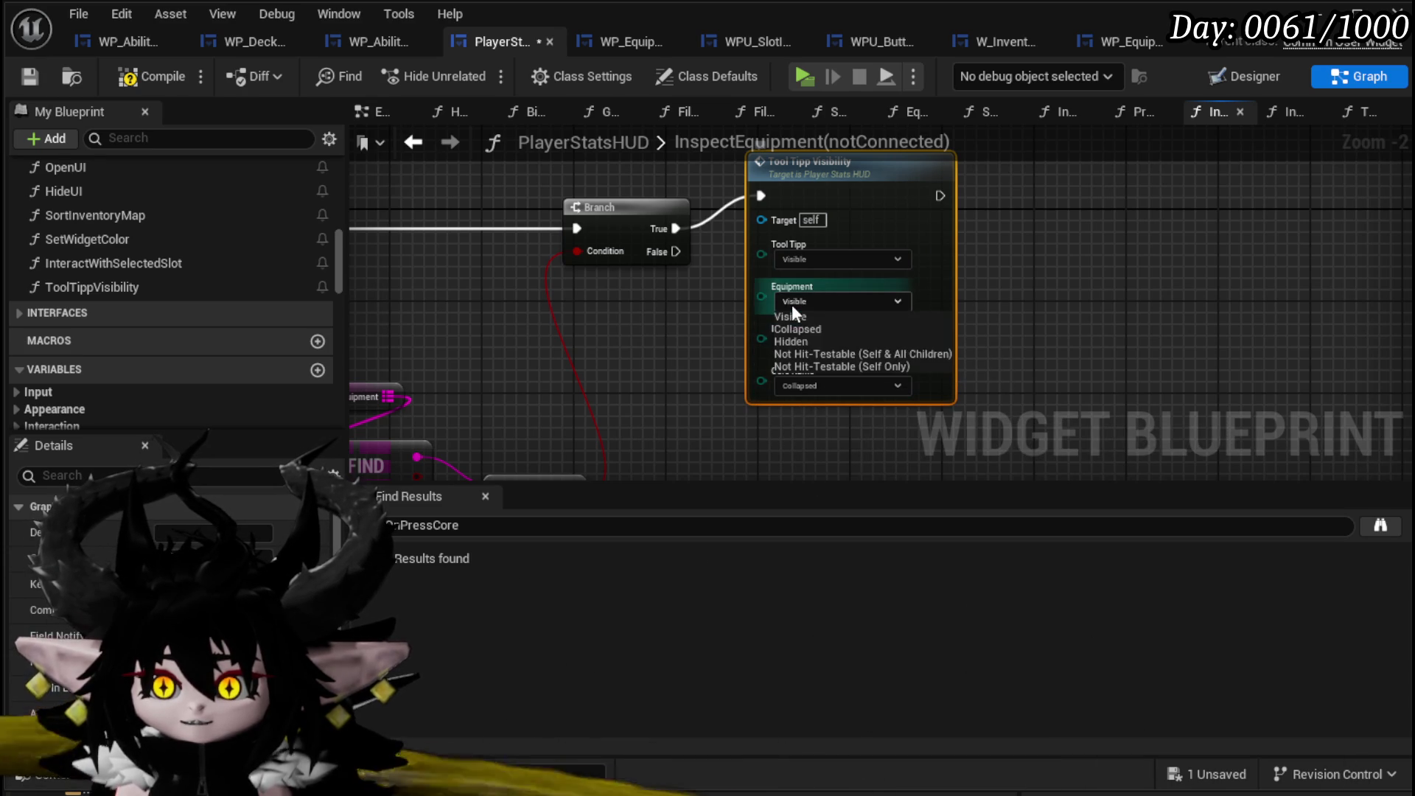
click(820, 355)
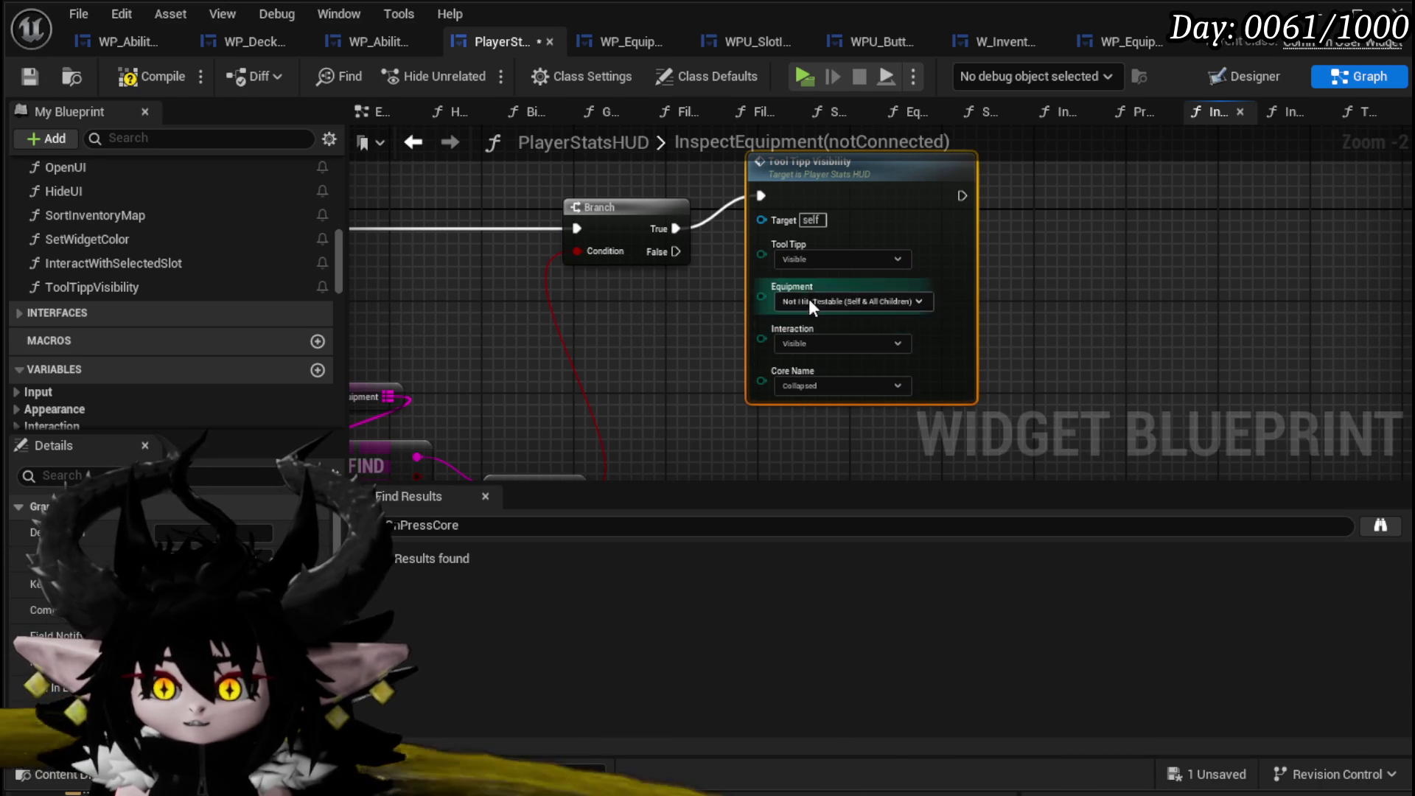
click(811, 259)
click(818, 329)
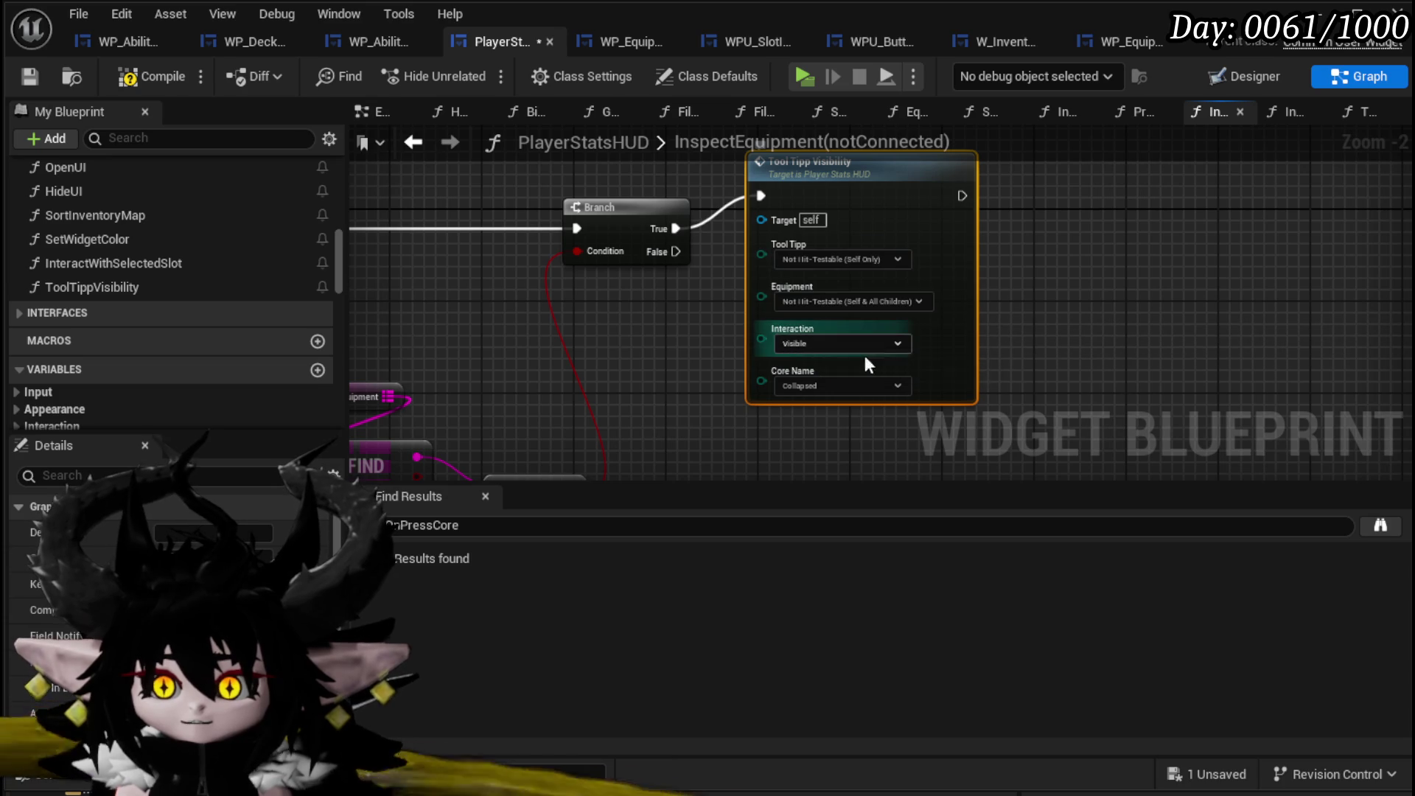
Duplicate the Tool Tipp Visibility node, wire it to the Branch False output and compile.
mouse_move(945, 370)
mouse_down()
mouse_move(955, 245)
mouse_move(980, 232)
mouse_up()
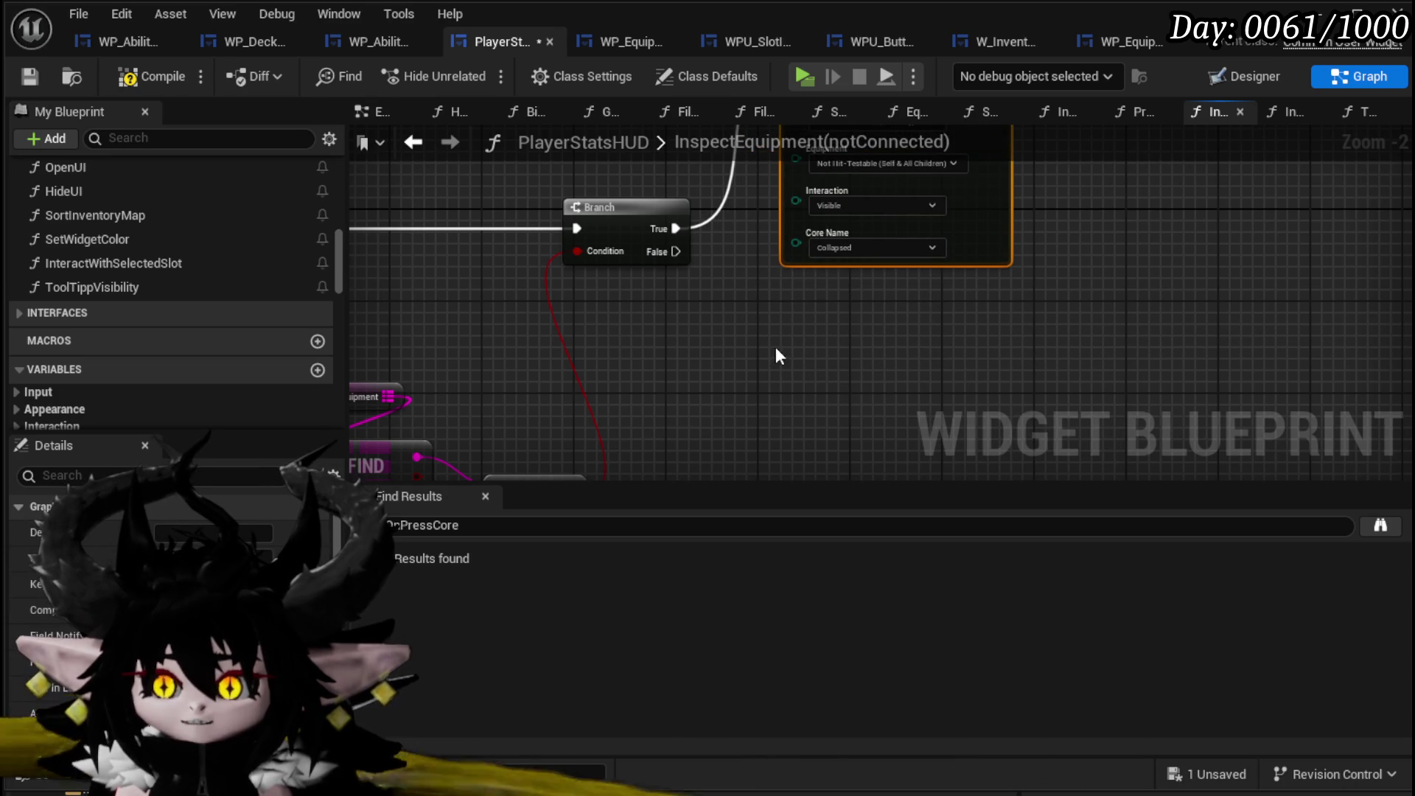
key(ctrl+v)
mouse_move(679, 254)
mouse_down()
mouse_move(827, 357)
mouse_move(819, 380)
mouse_move(830, 321)
mouse_up()
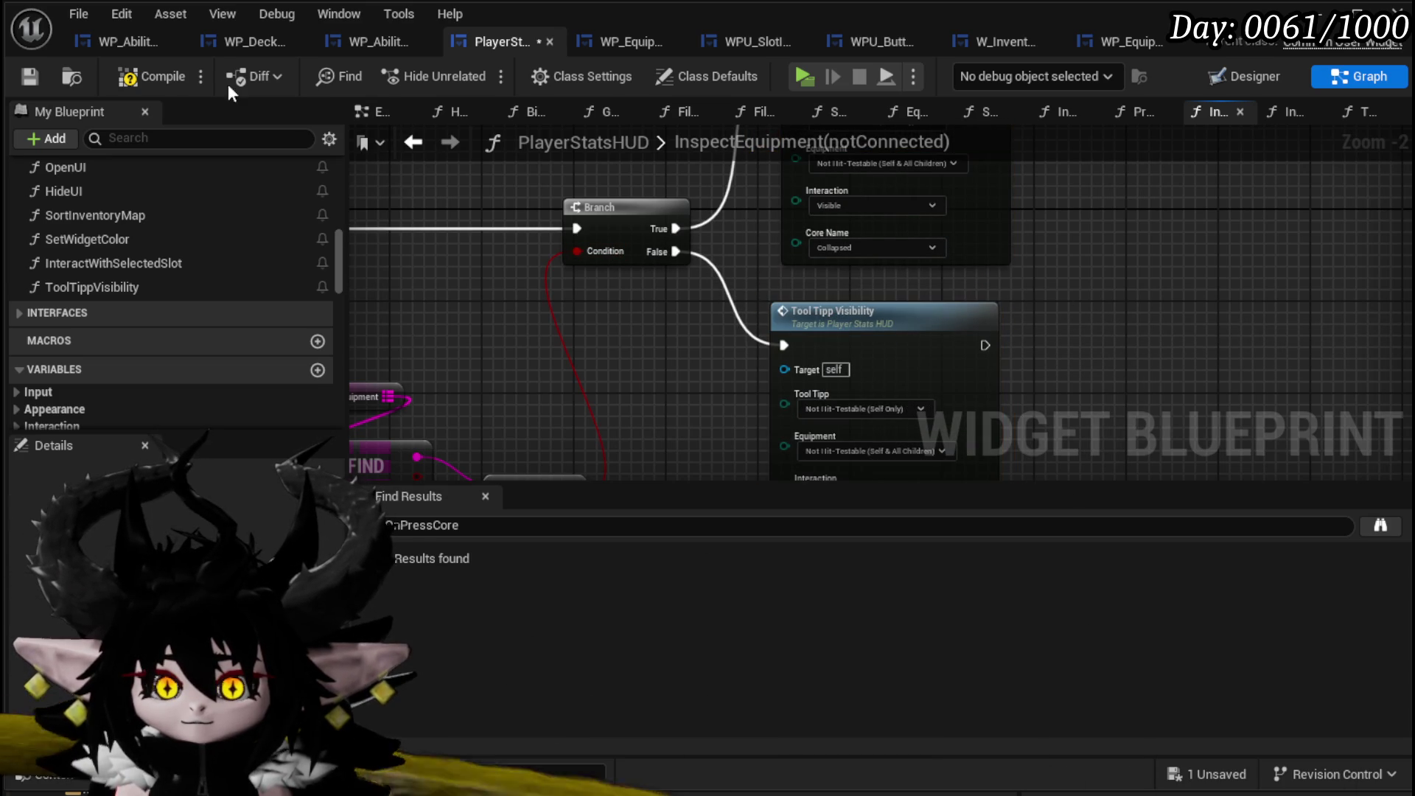
click(154, 78)
mouse_move(563, 343)
mouse_down()
mouse_move(1037, 262)
mouse_move(468, 269)
mouse_move(813, 281)
mouse_up()
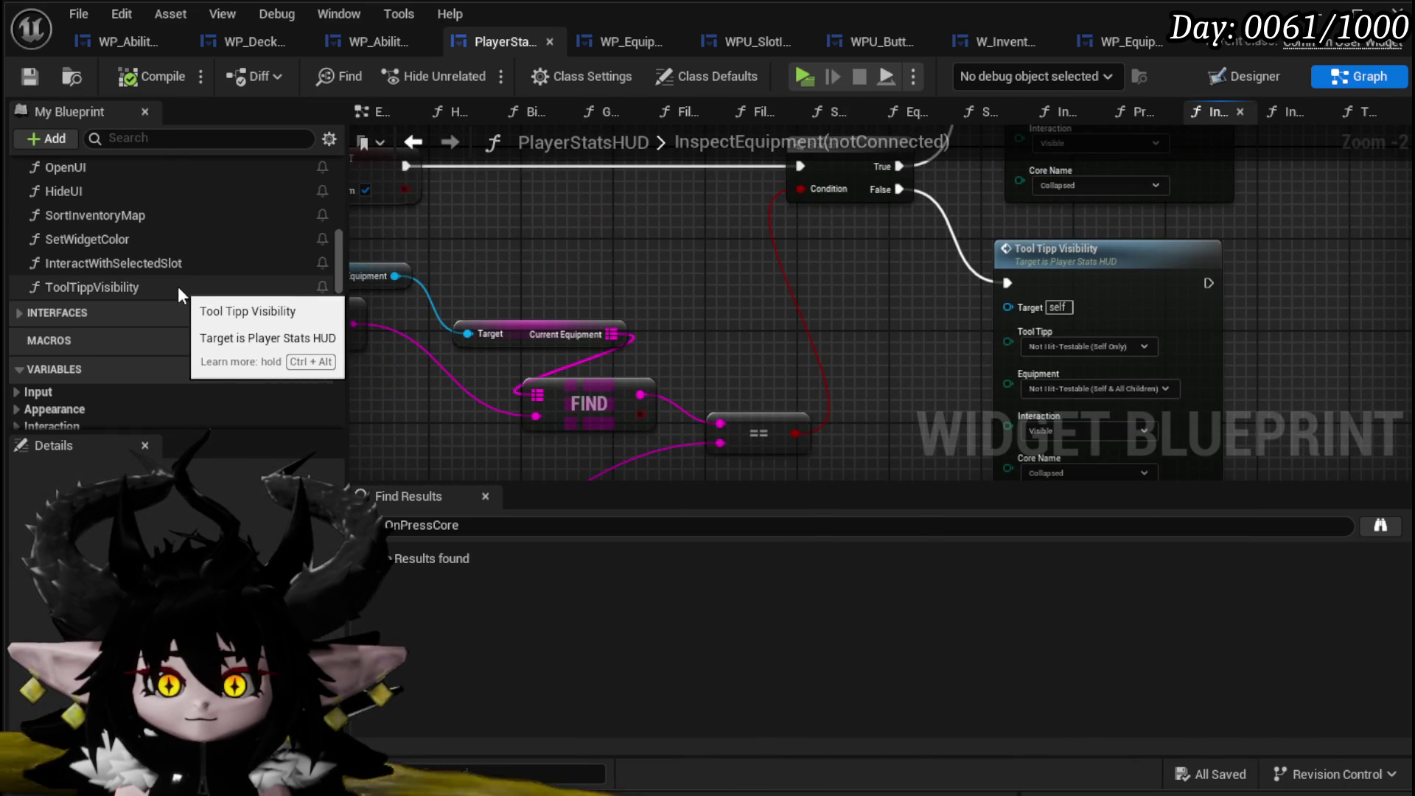
Open the InspectCore graph, then the PressCore function graph.
scroll(187, 254, up, 3)
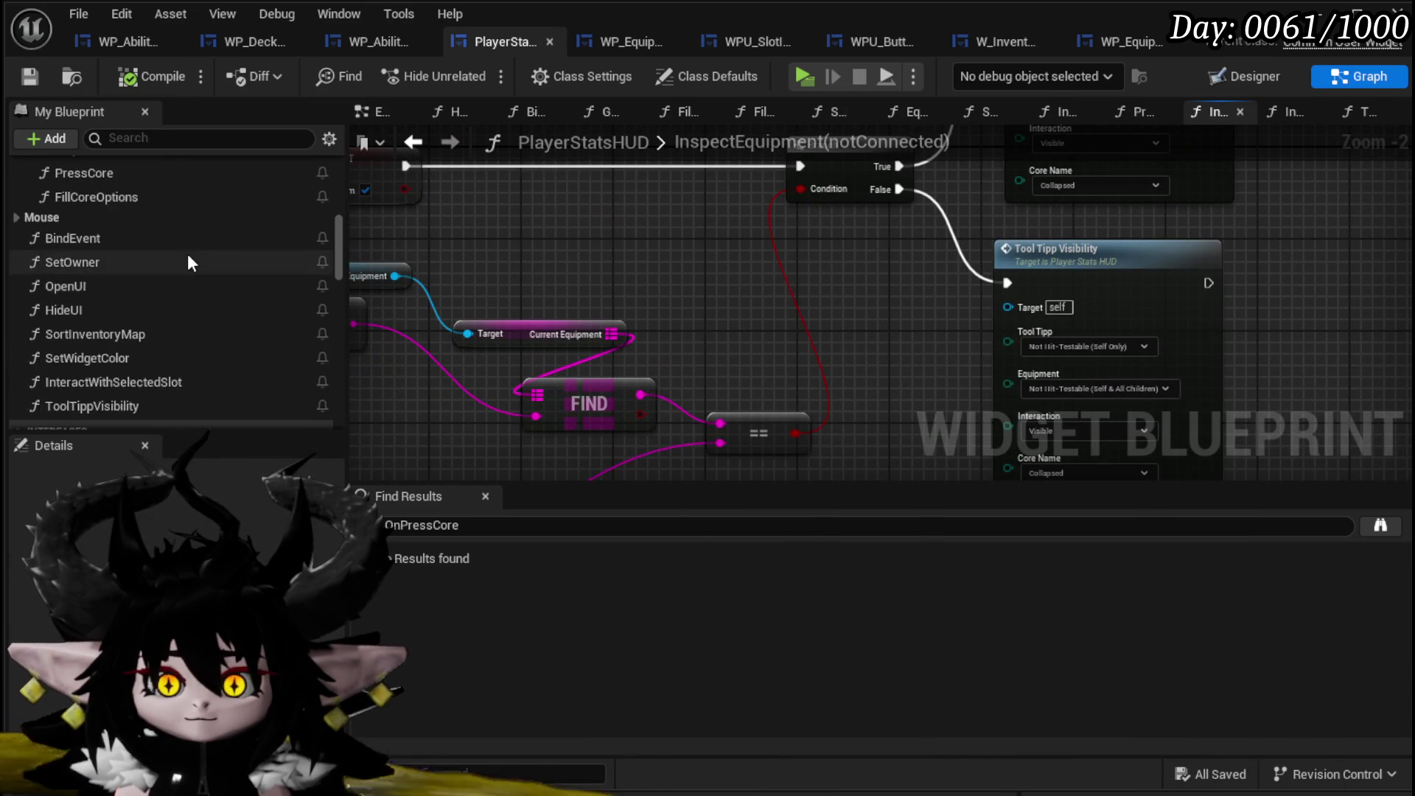
scroll(144, 275, up, 3)
scroll(152, 311, down, 4)
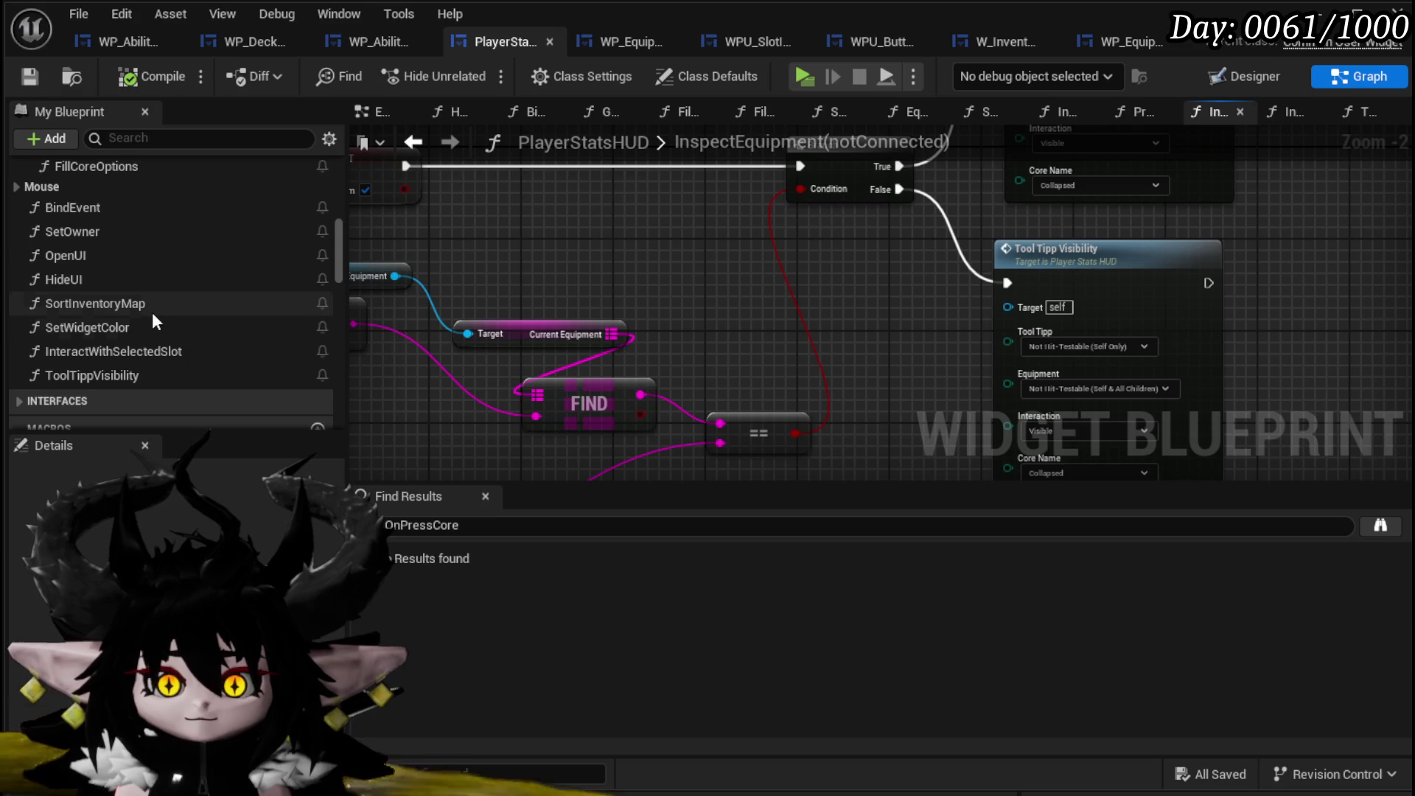
scroll(152, 311, up, 4)
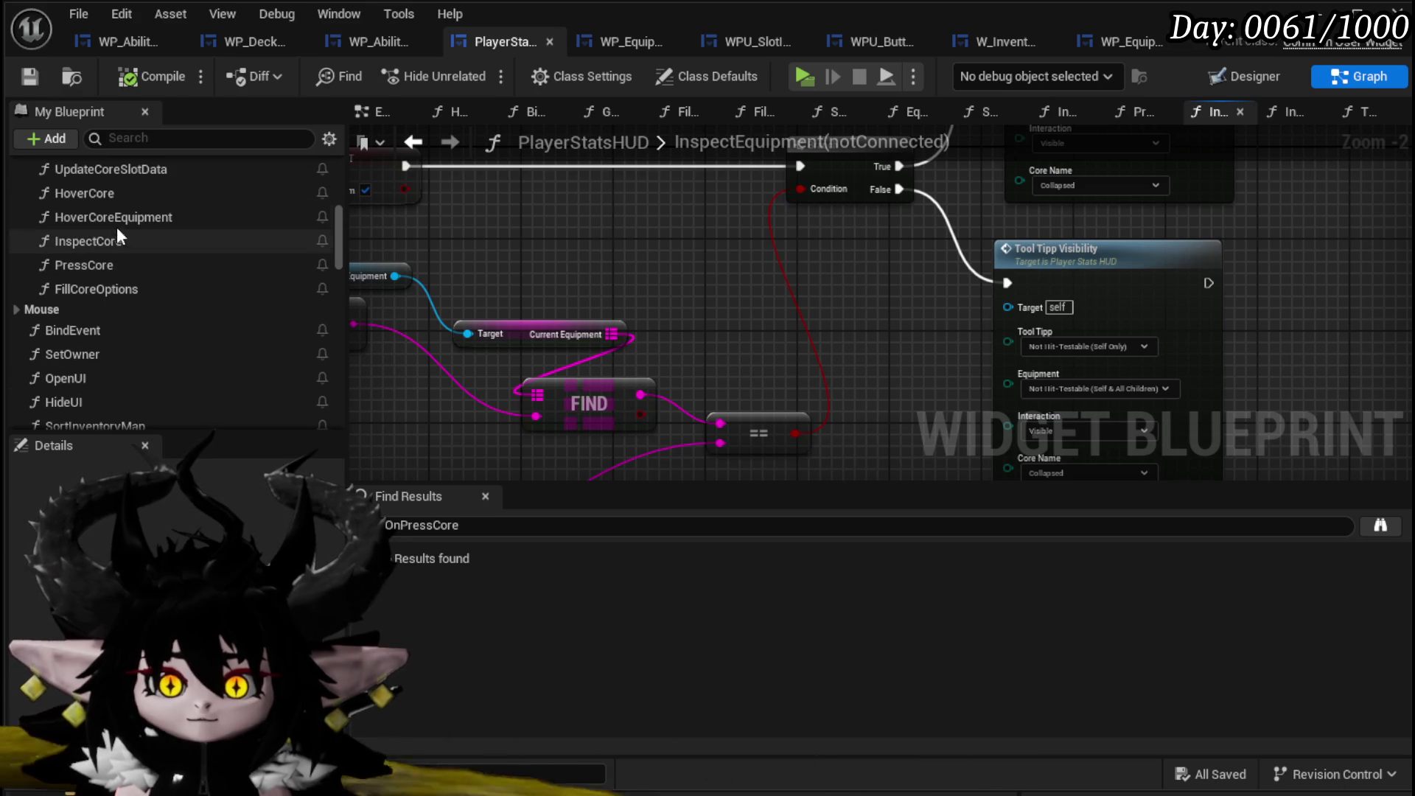
double_click(121, 244)
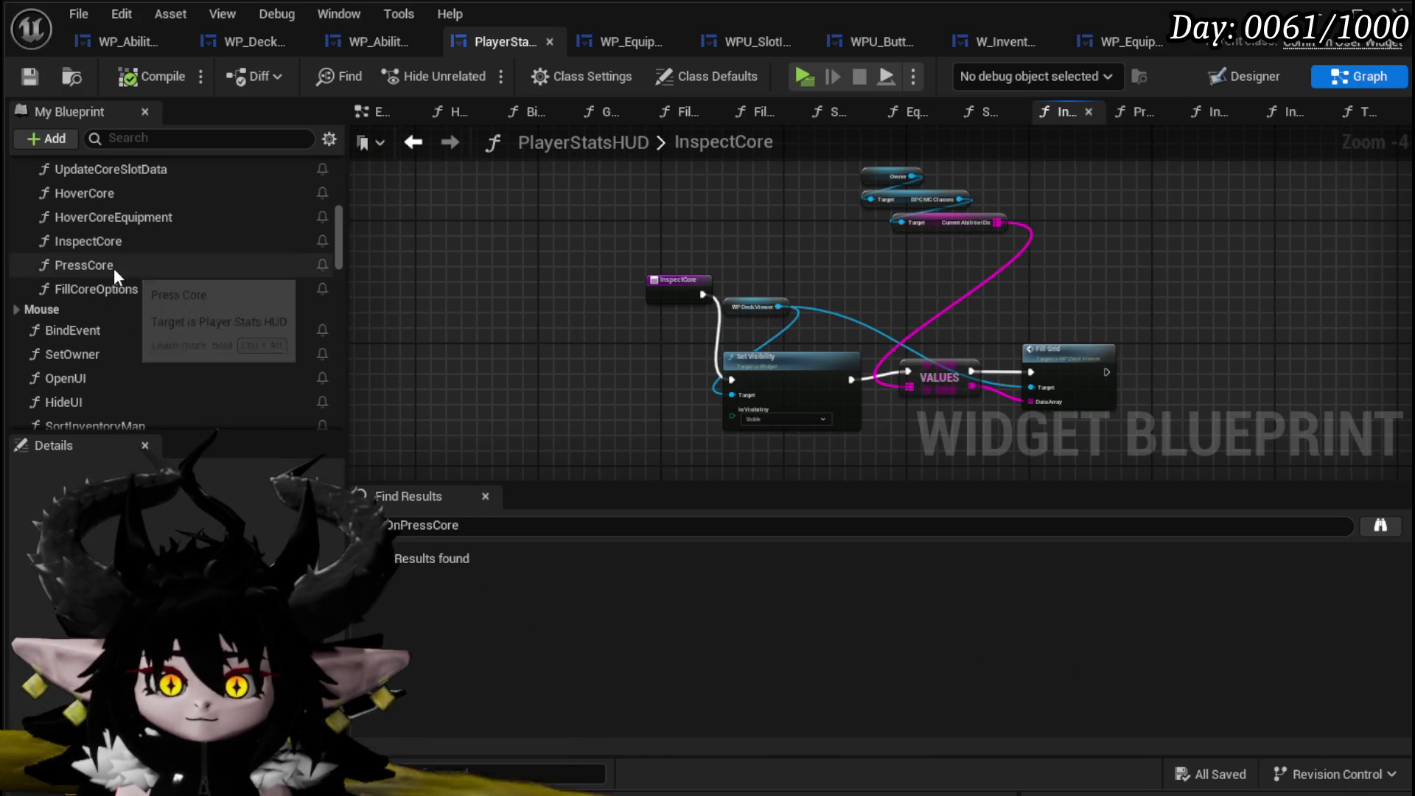
double_click(114, 265)
Disconnect Make Array and select the Set Data and slot interaction nodes to collapse into a function.
mouse_move(596, 426)
mouse_down()
mouse_move(741, 302)
mouse_move(759, 199)
mouse_move(779, 178)
mouse_up()
scroll(795, 339, up, 2)
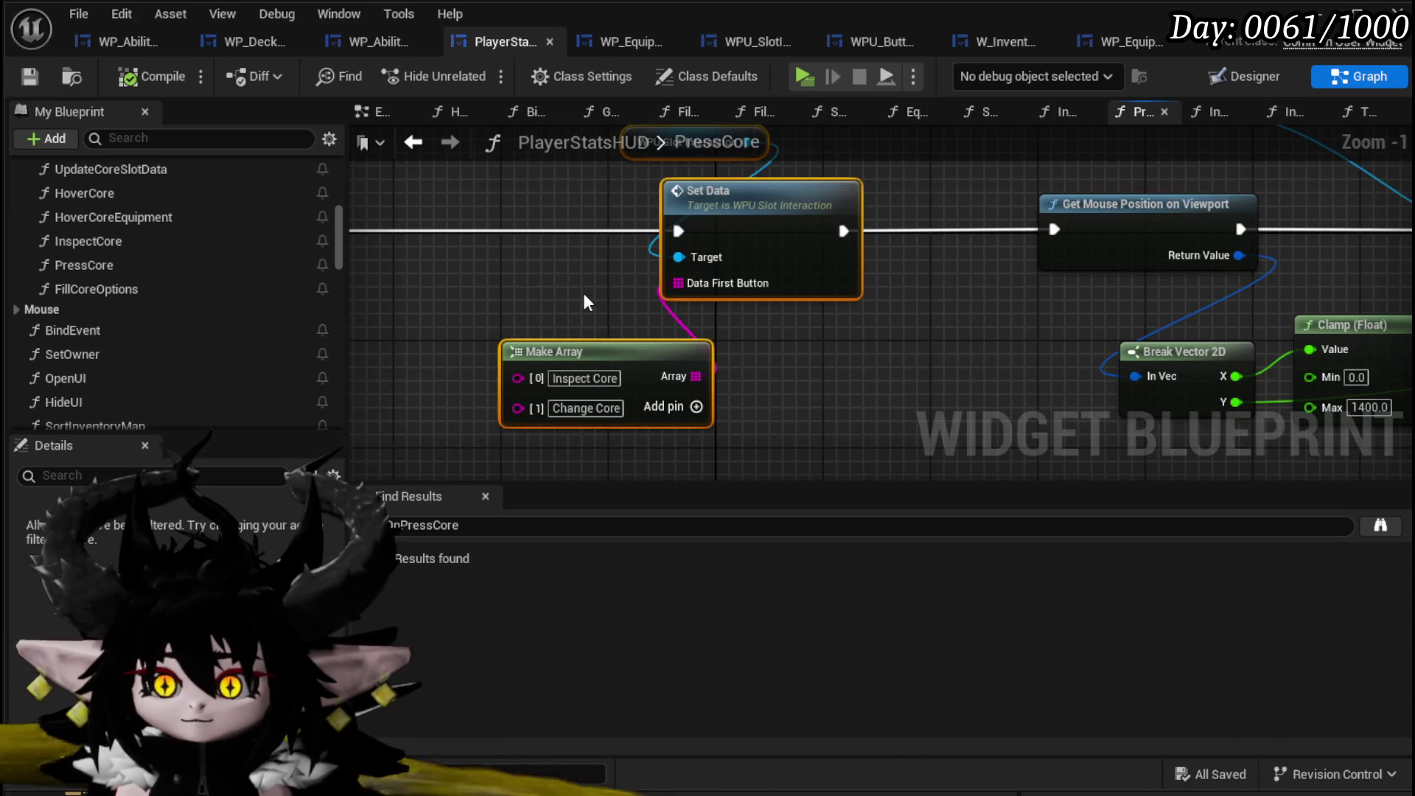
drag(673, 278, 854, 167)
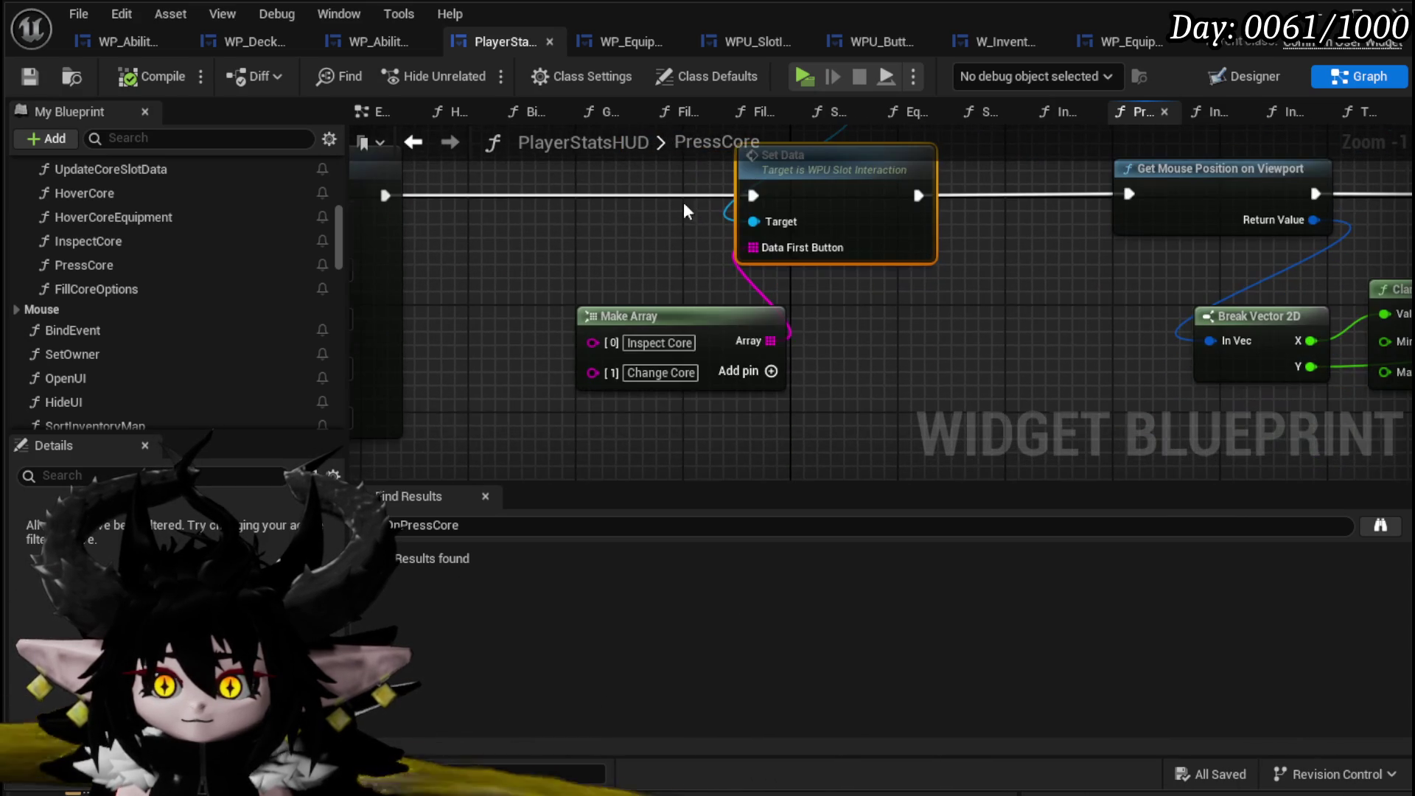
alt+click(770, 343)
drag(657, 262, 826, 166)
Collapse the selected nodes into a new function named SetInteractionOptions.
right_click(823, 267)
click(939, 572)
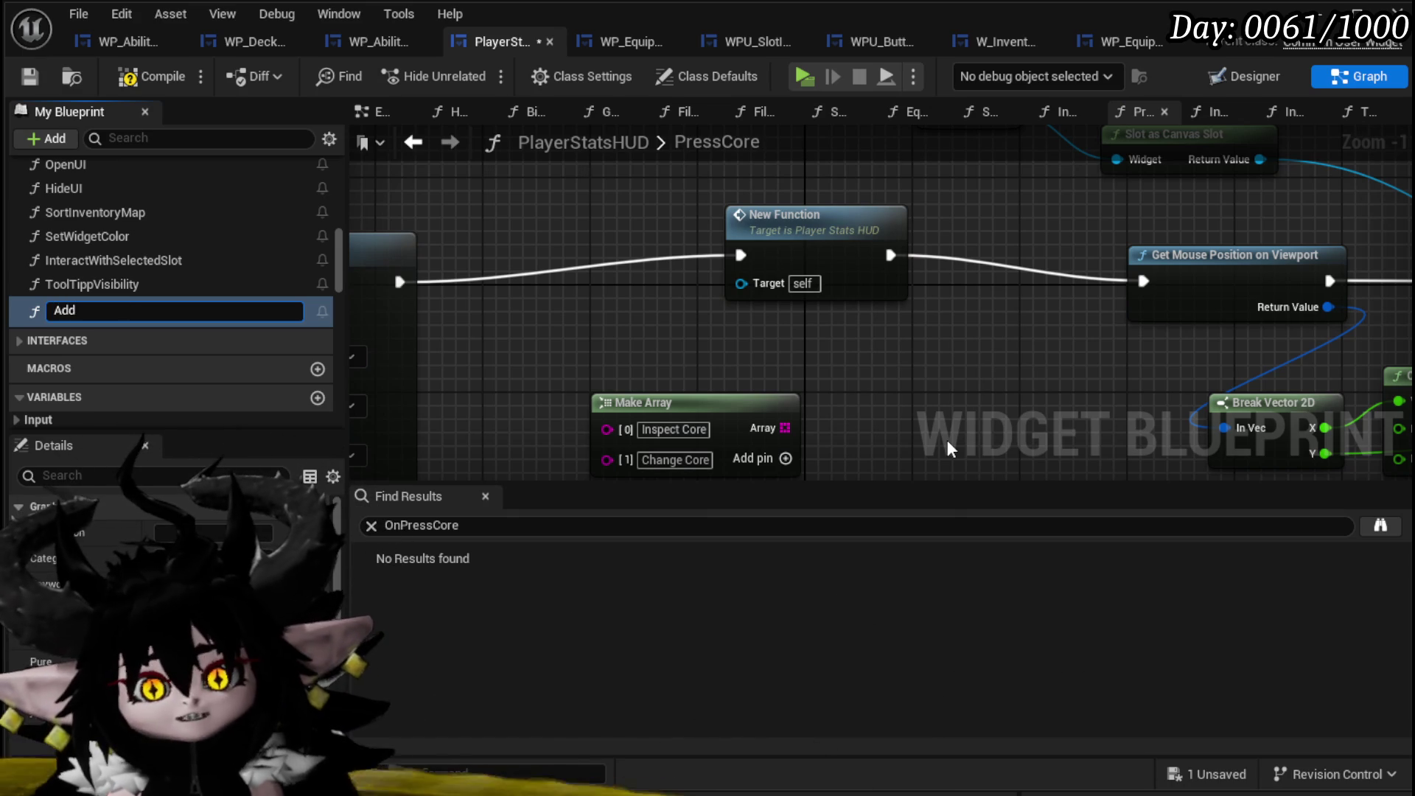
key(BackSpace)
key(BackSpace)
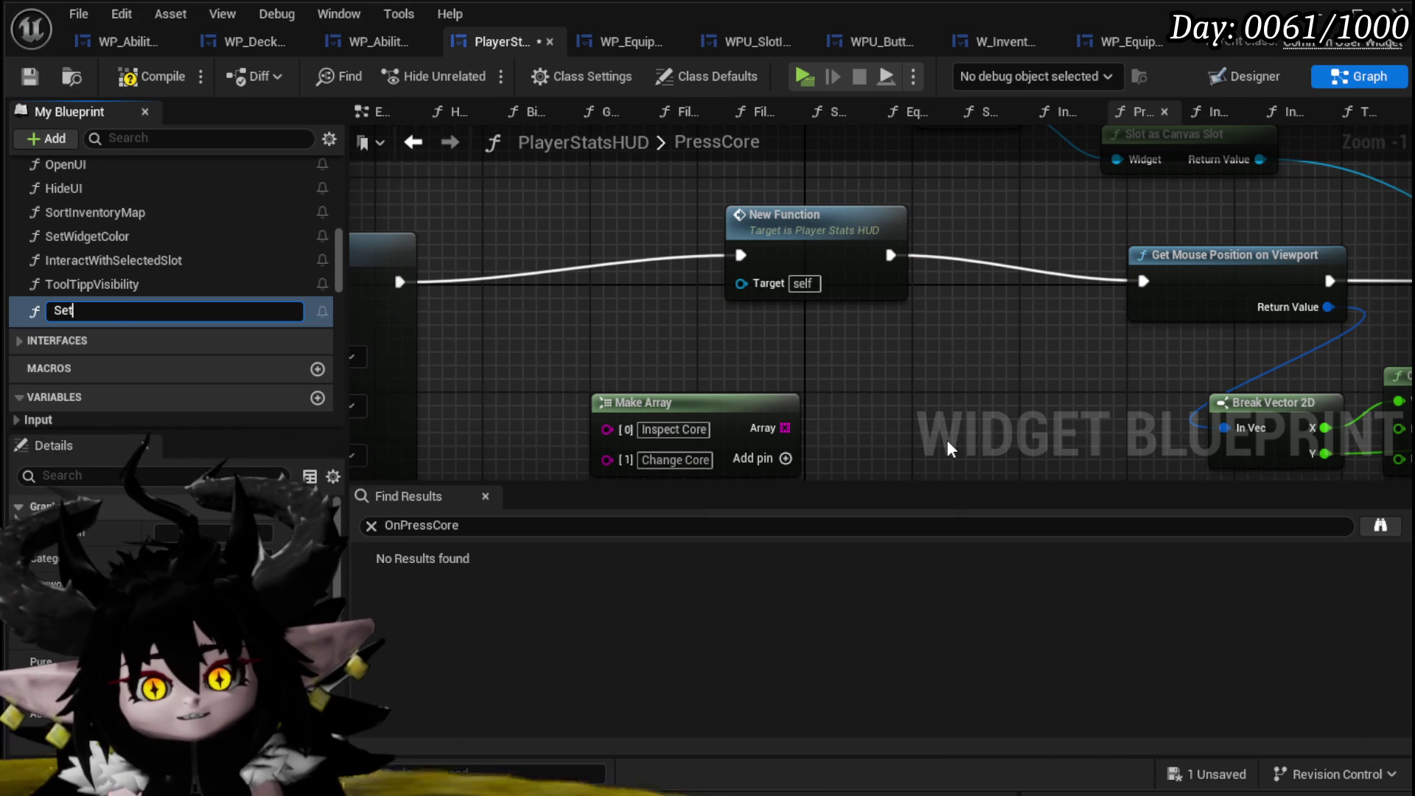
text(InteractionO)
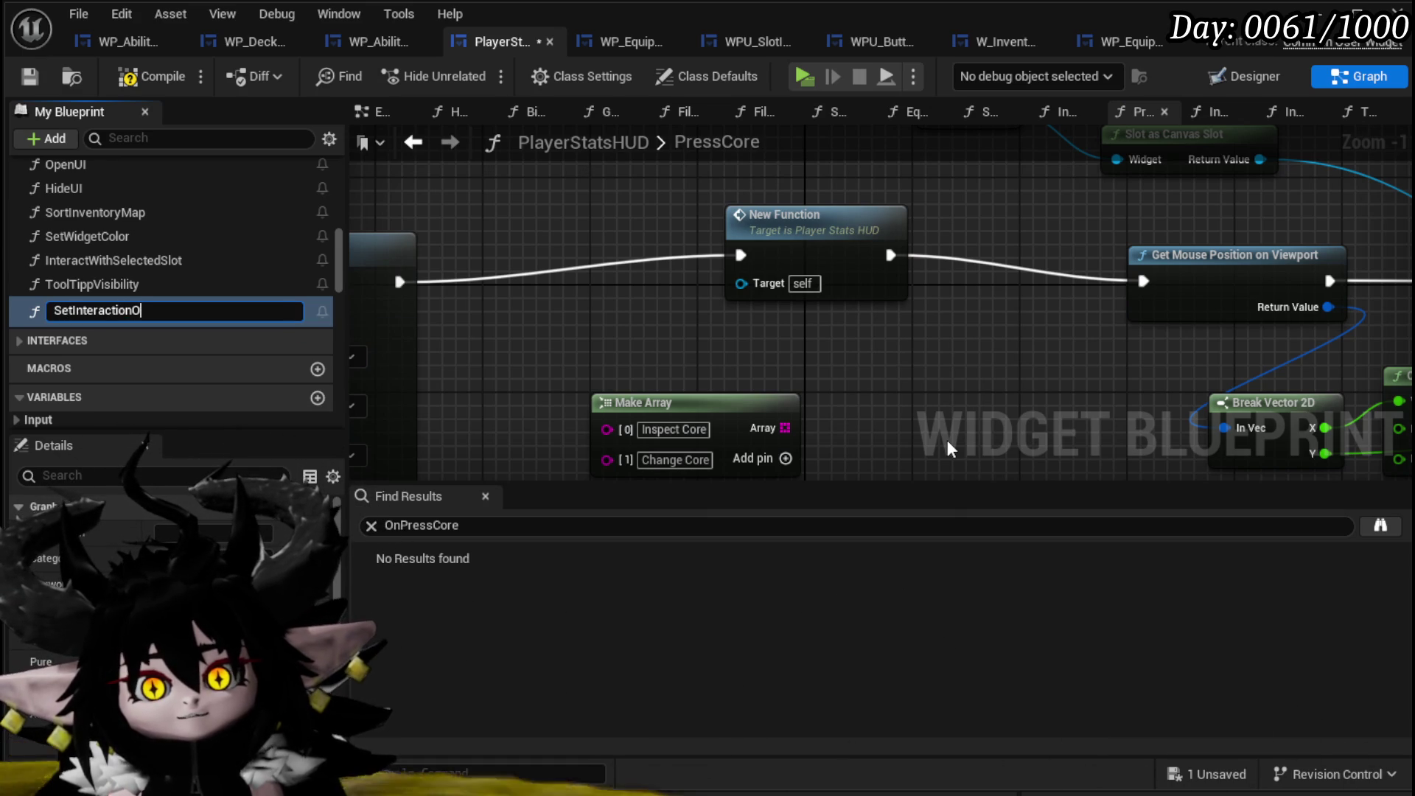
text(ptions)
key(Return)
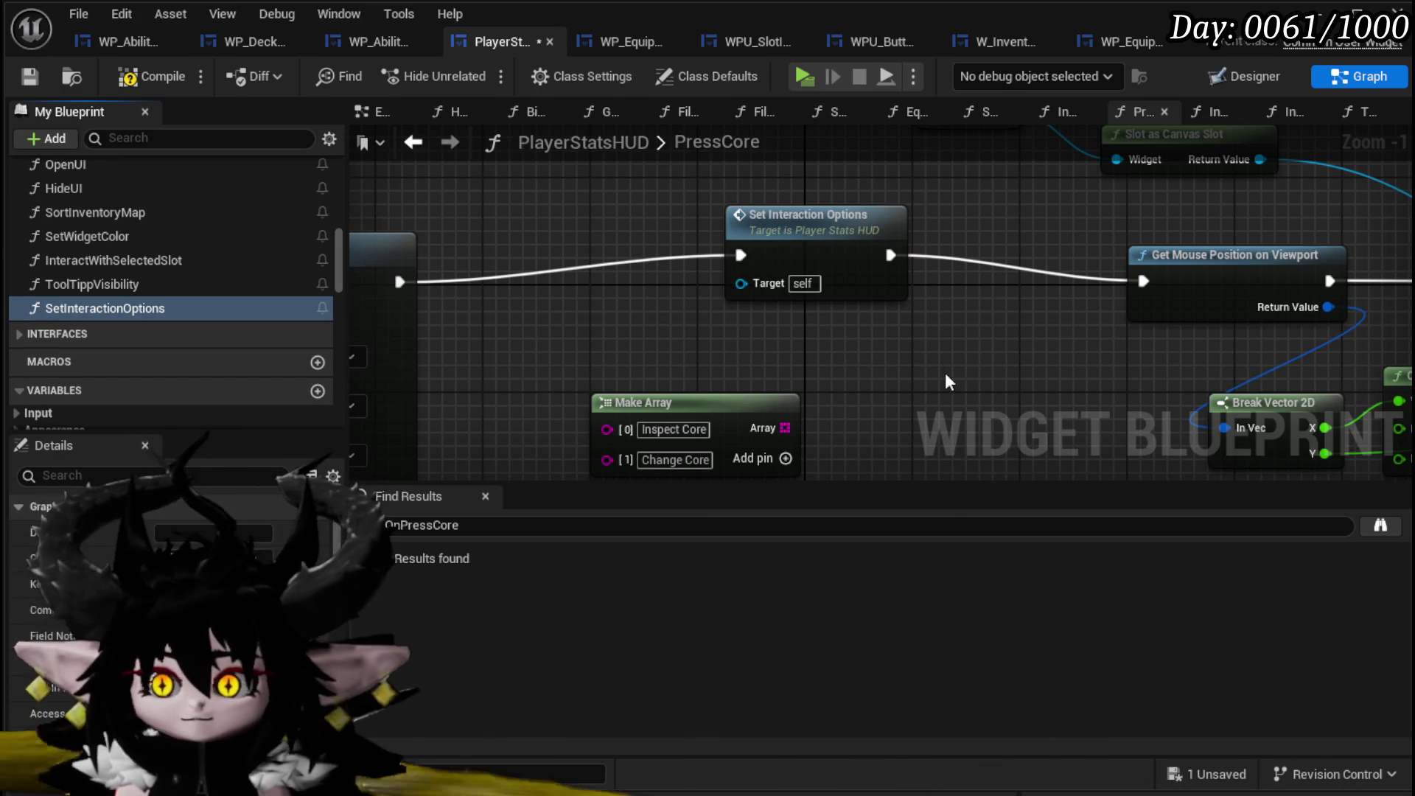
Inside SetInteractionOptions, expose Data First Button as an input named Options Data, then compile.
double_click(774, 227)
mouse_move(891, 381)
mouse_down()
mouse_move(753, 280)
mouse_move(648, 309)
mouse_up()
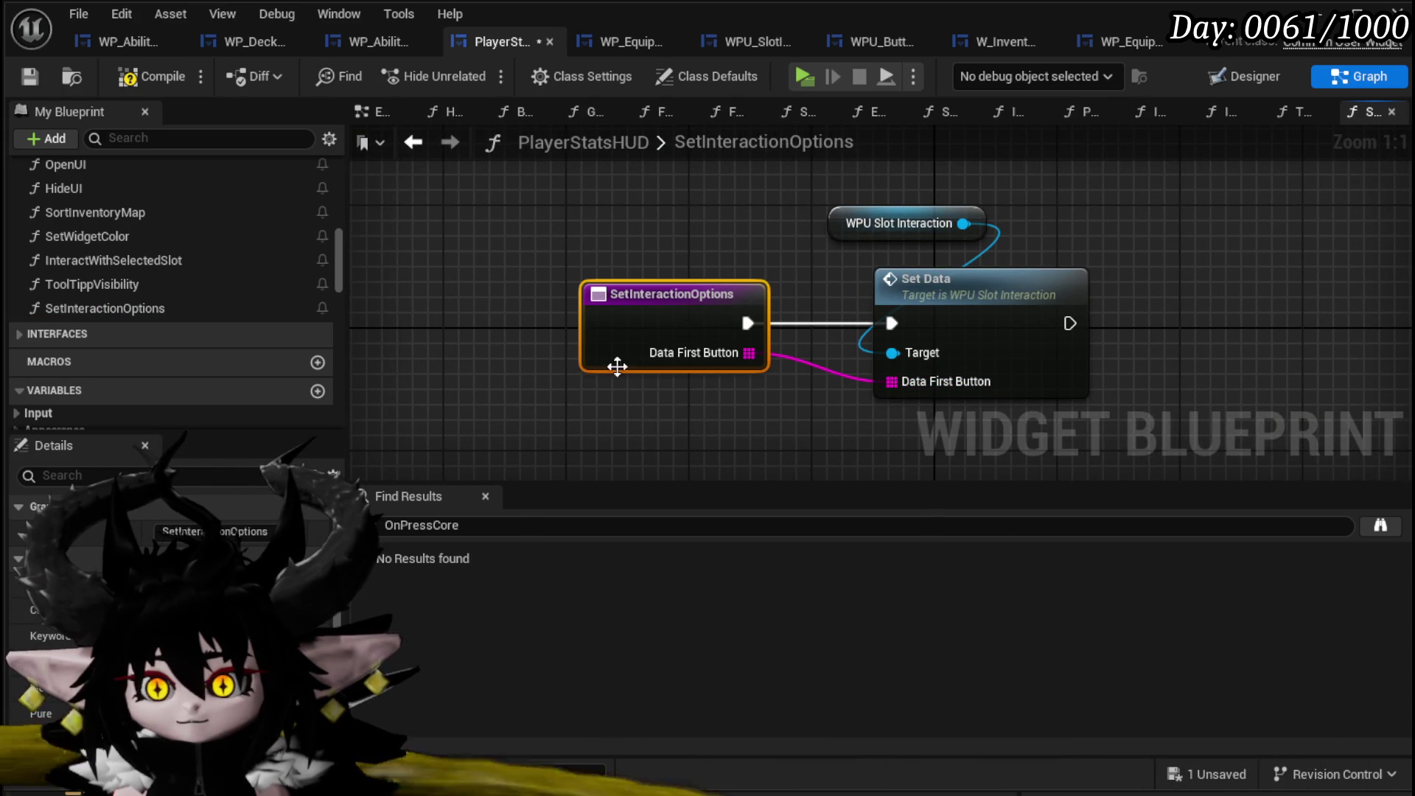
scroll(169, 590, down, 1)
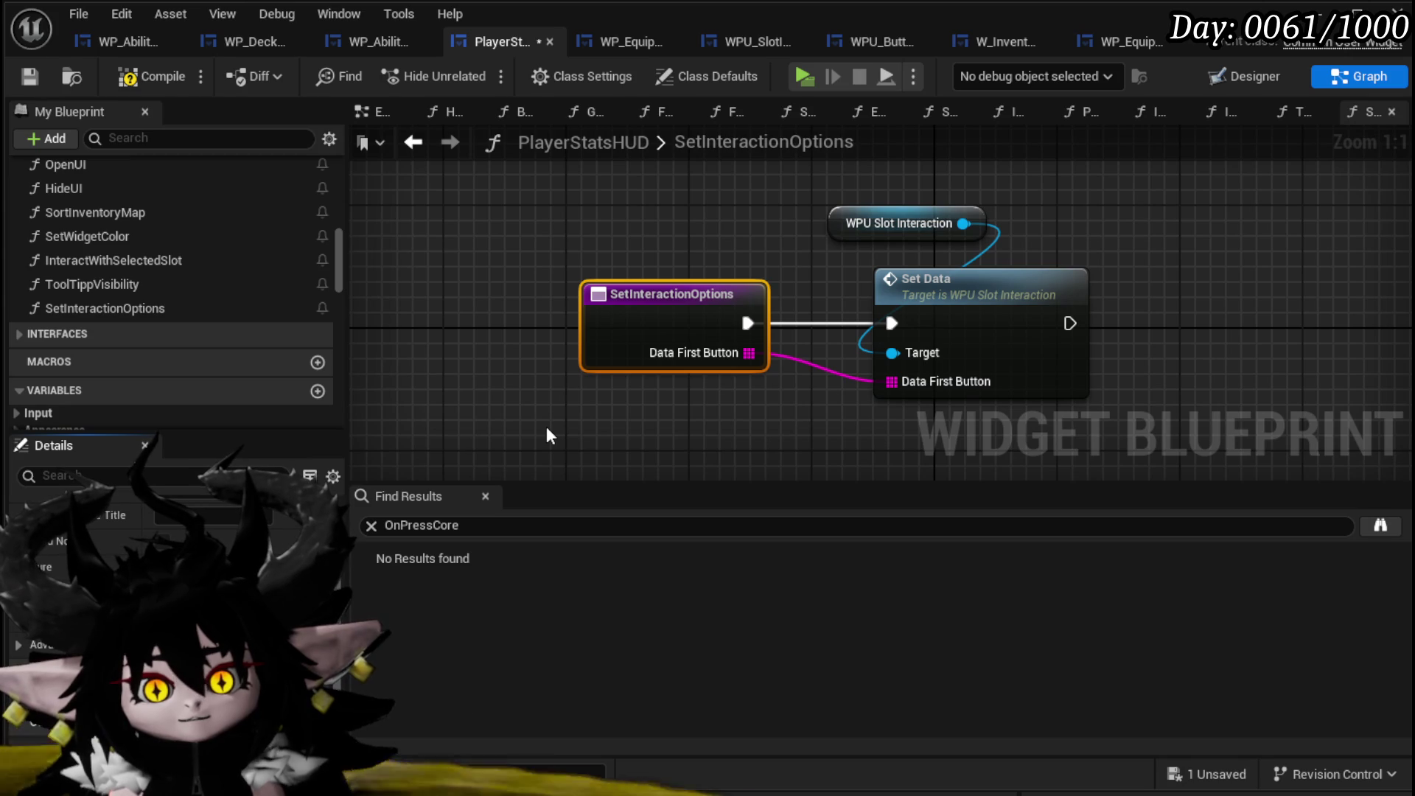
key(Return)
click(30, 76)
Back in PressCore, feed the Make Array output into Options Data and save.
click(363, 142)
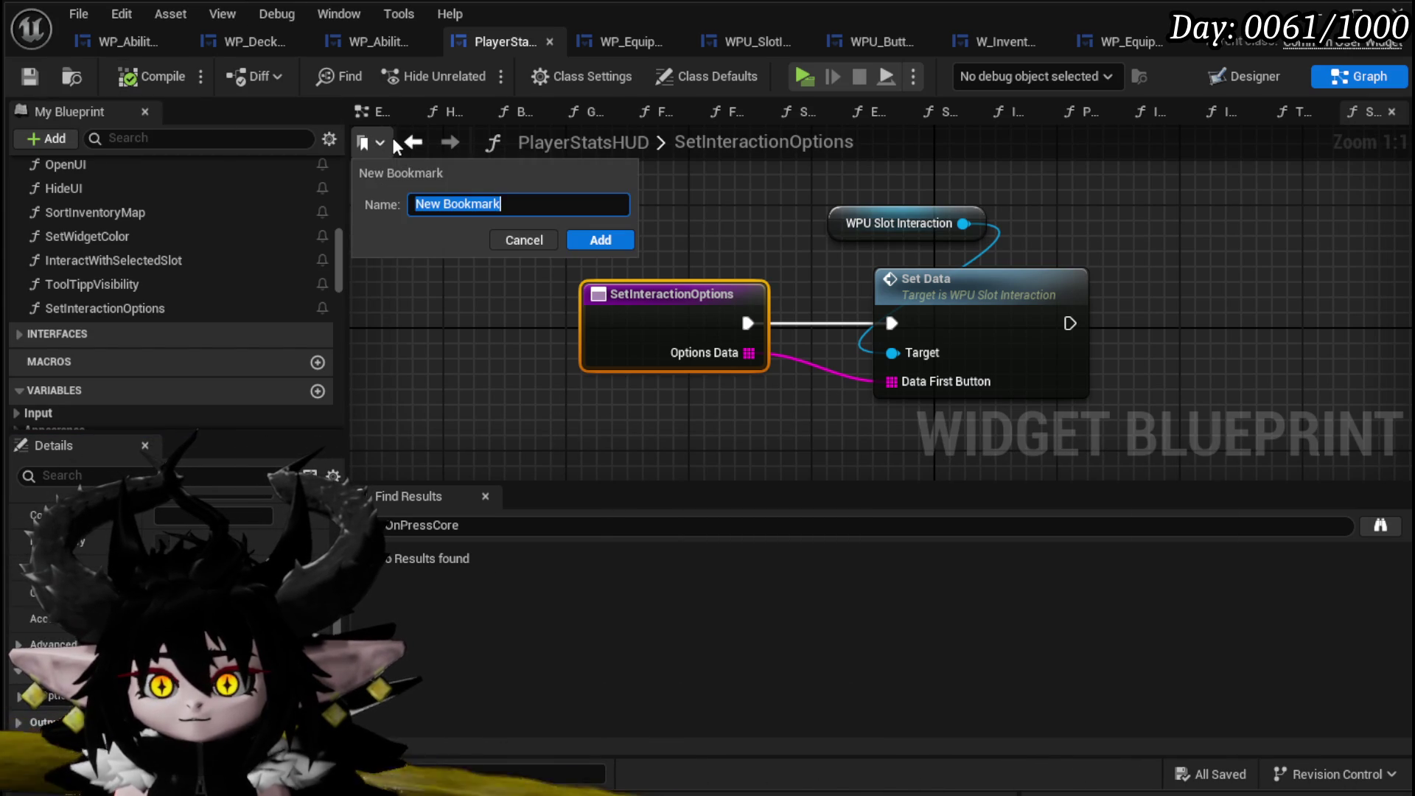
click(522, 236)
key(alt+Left)
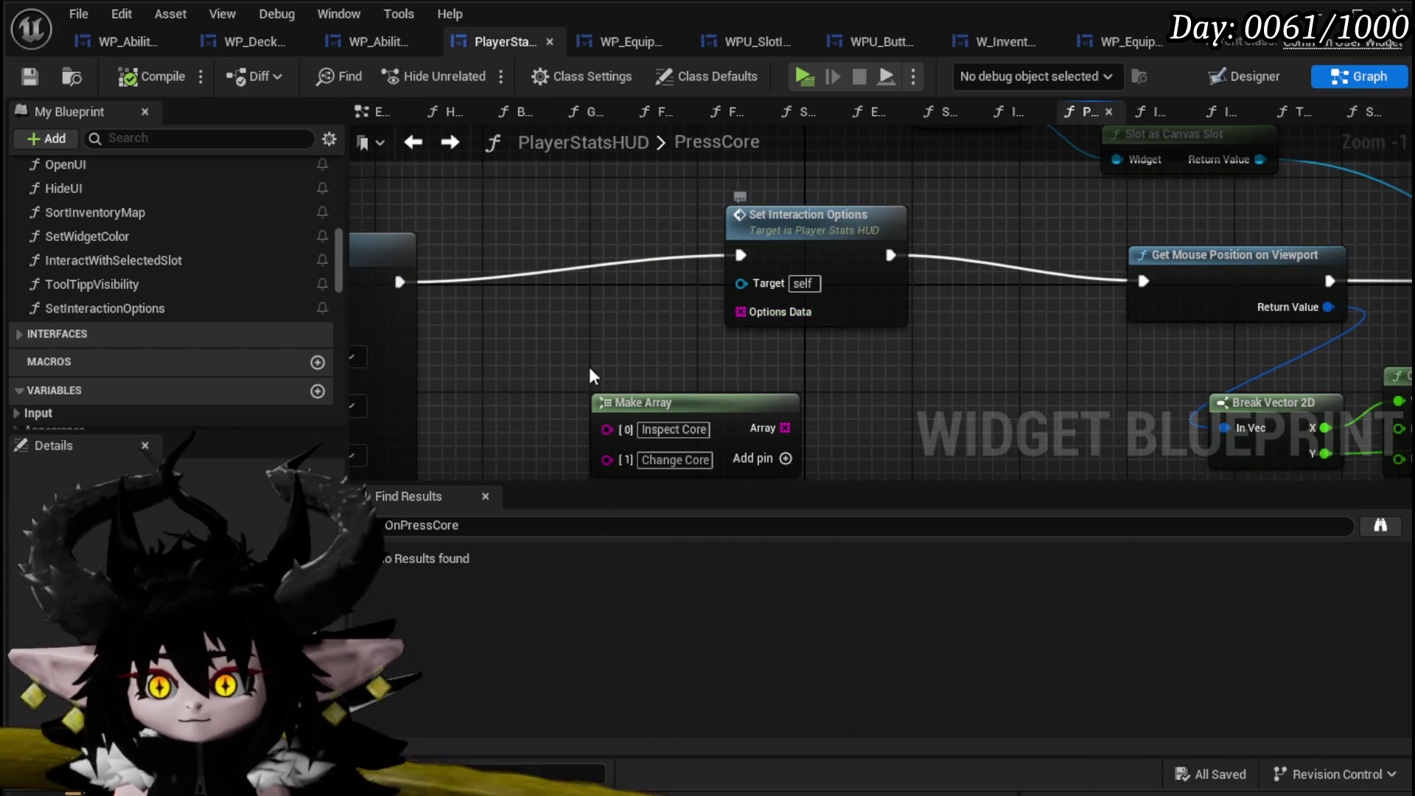
mouse_move(797, 395)
mouse_down()
mouse_move(809, 368)
mouse_move(752, 279)
mouse_up()
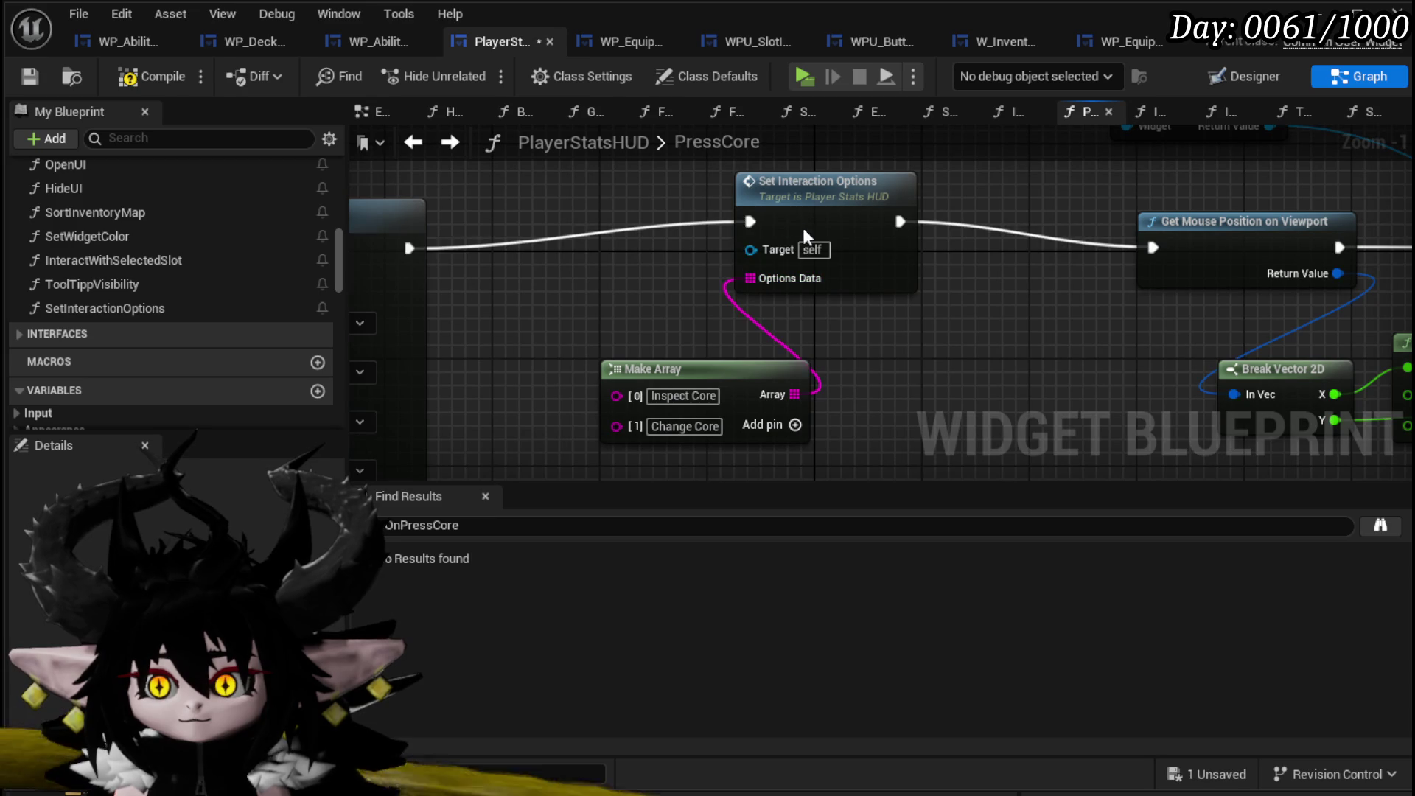
drag(801, 223, 805, 237)
drag(594, 197, 971, 435)
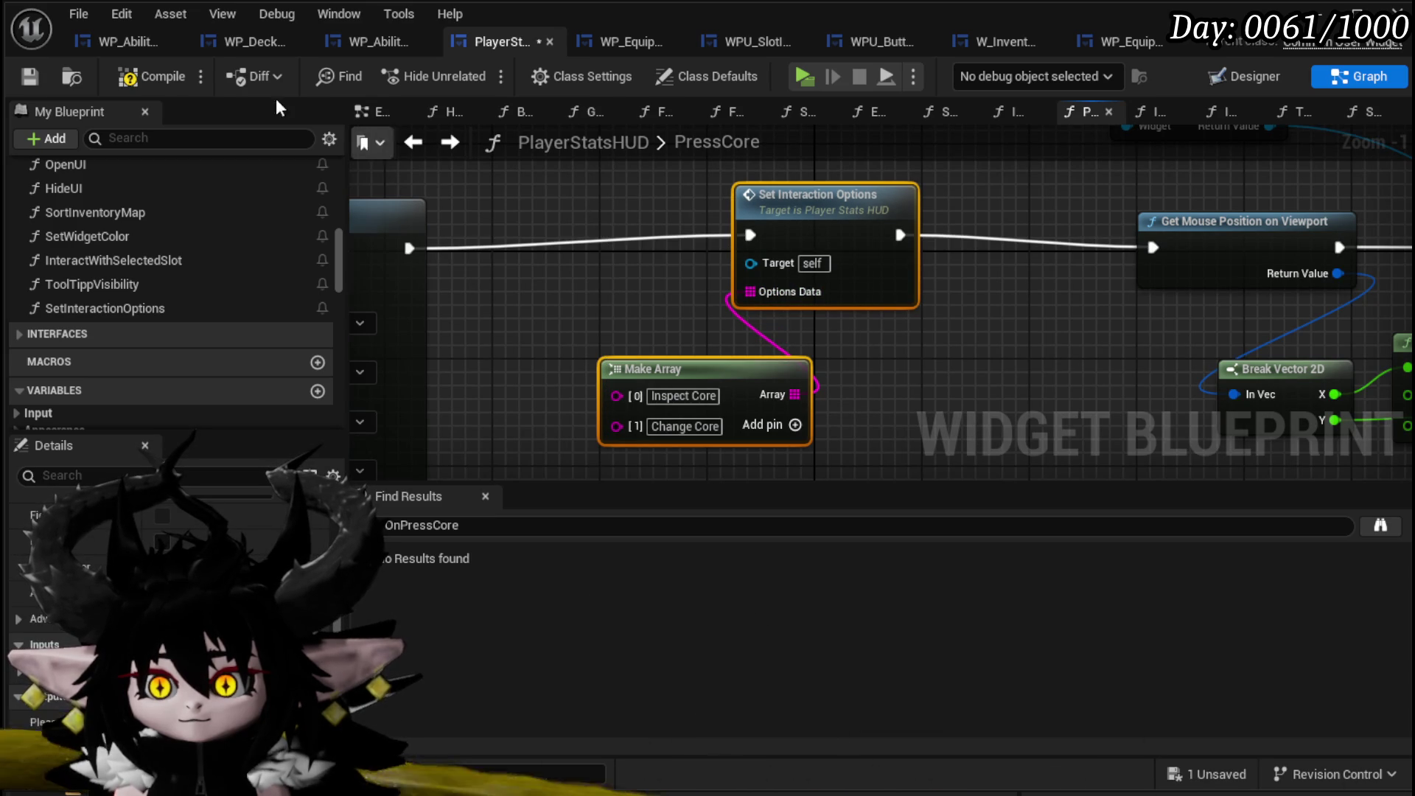
click(16, 73)
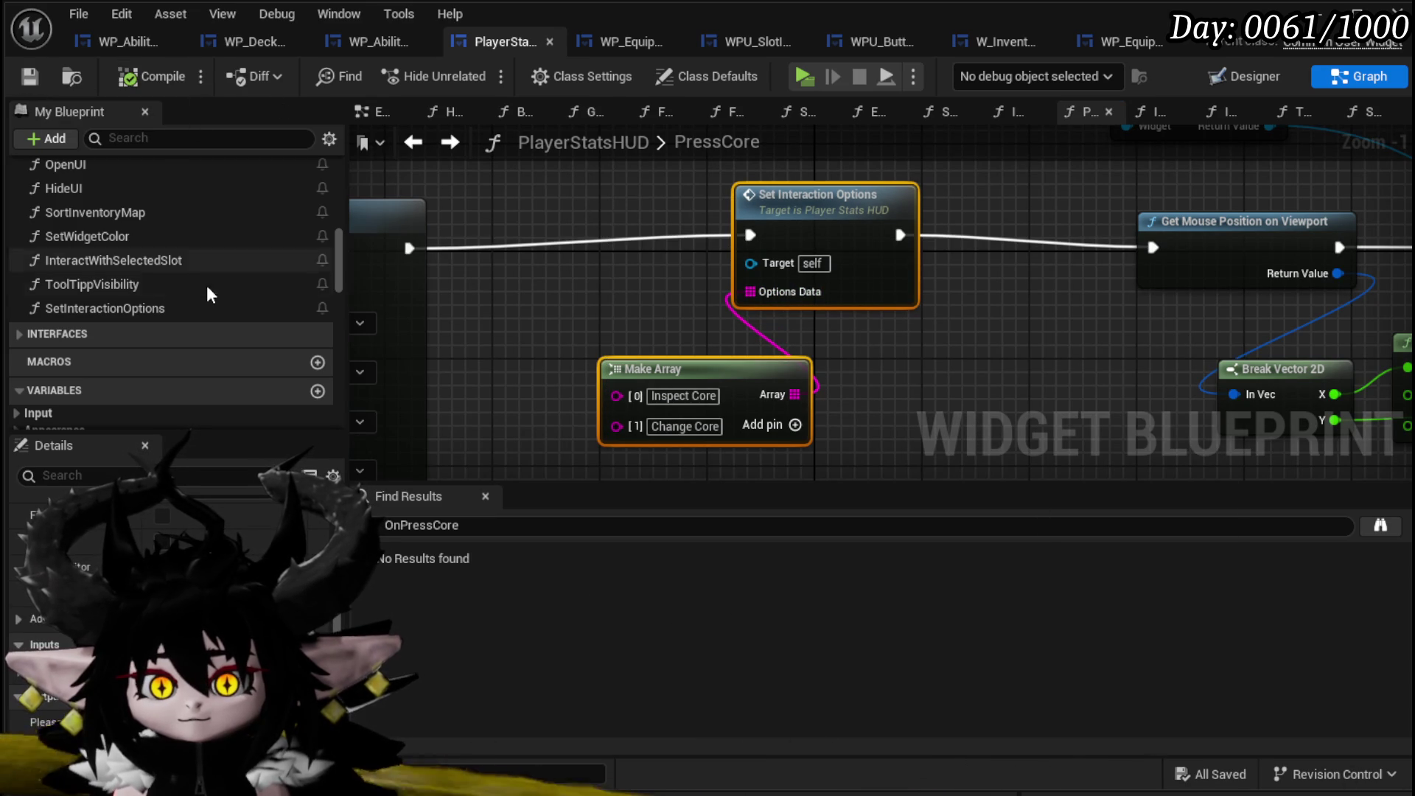
scroll(149, 277, up, 10)
scroll(104, 291, up, 4)
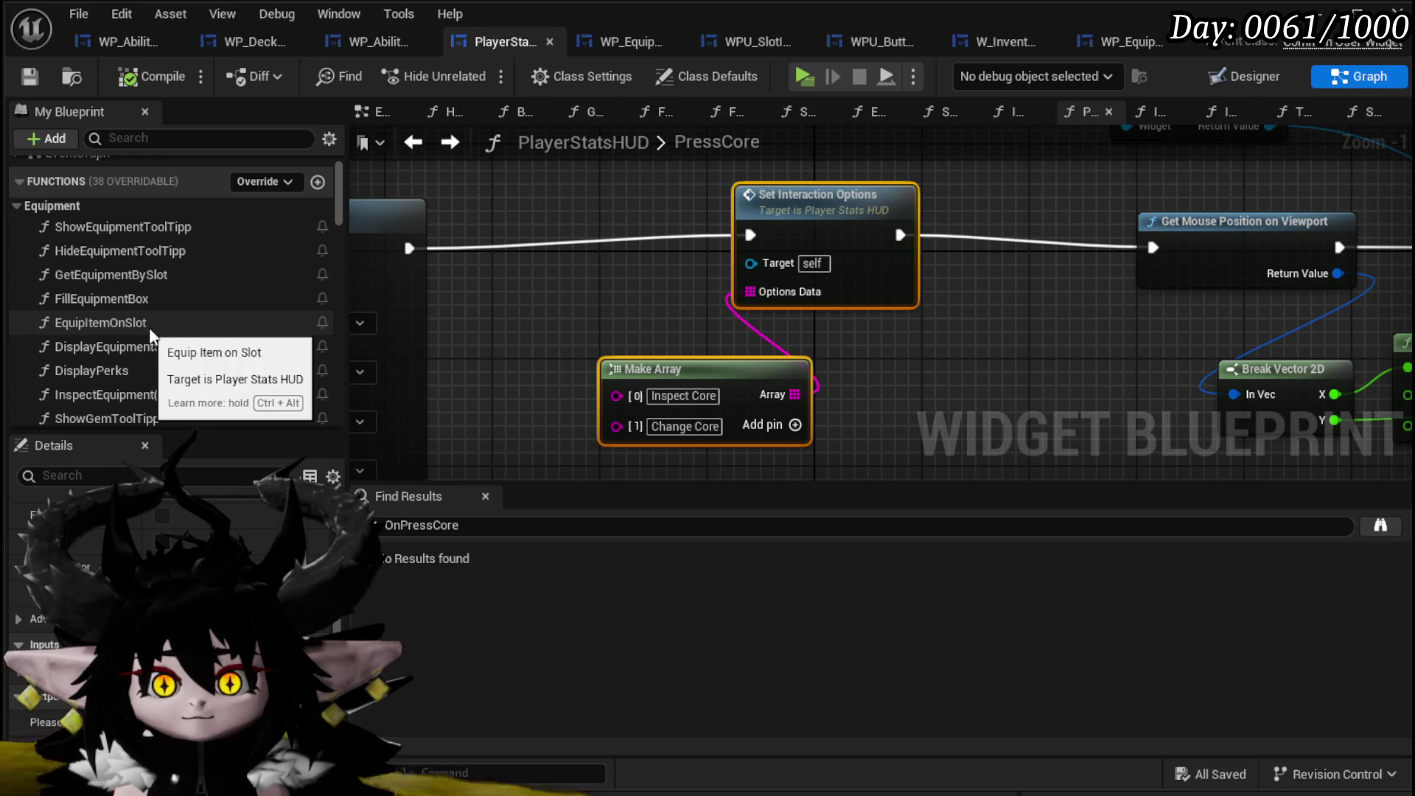
Paste the Set Interaction Options and Make Array nodes into InspectEquipment(notConnected).
double_click(195, 396)
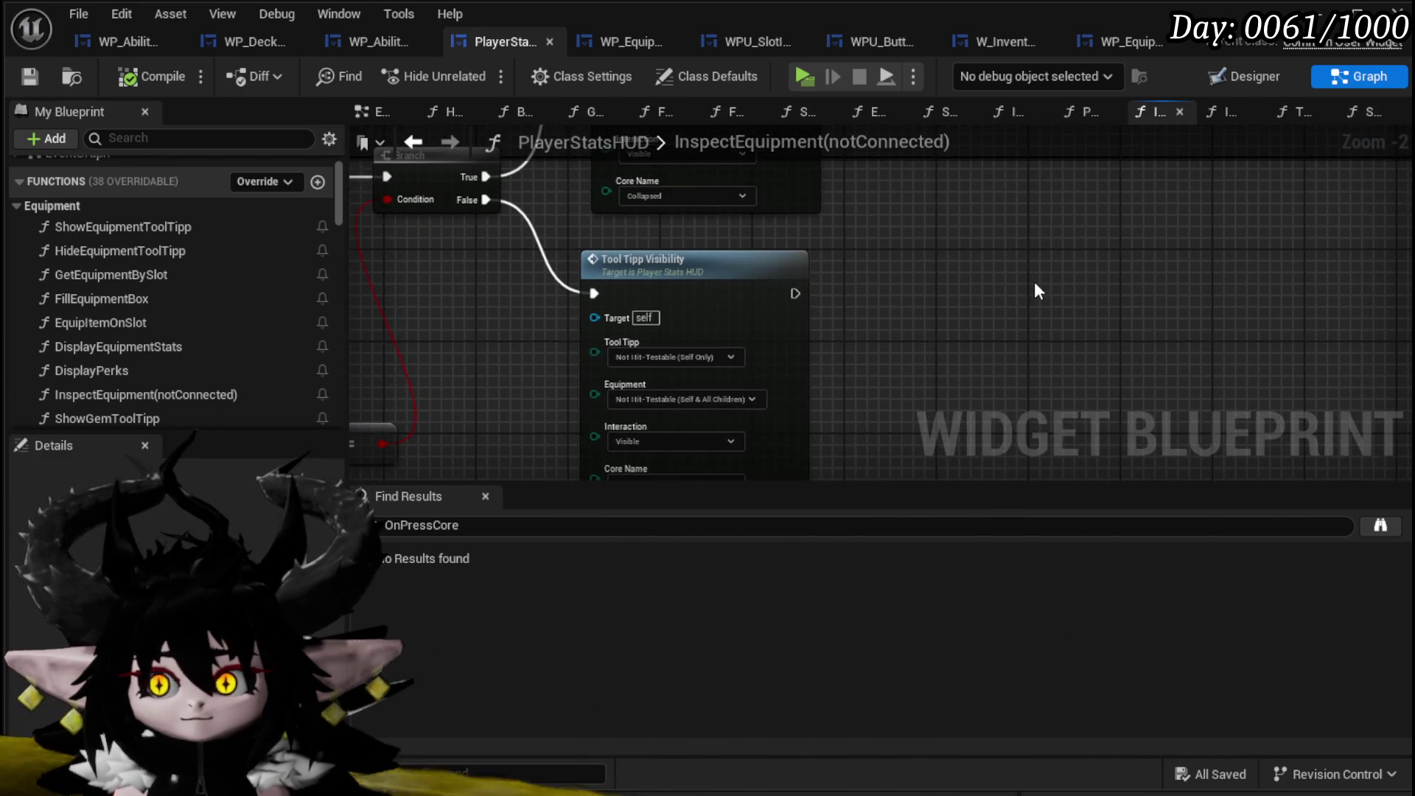
key(ctrl+v)
scroll(749, 377, up, 2)
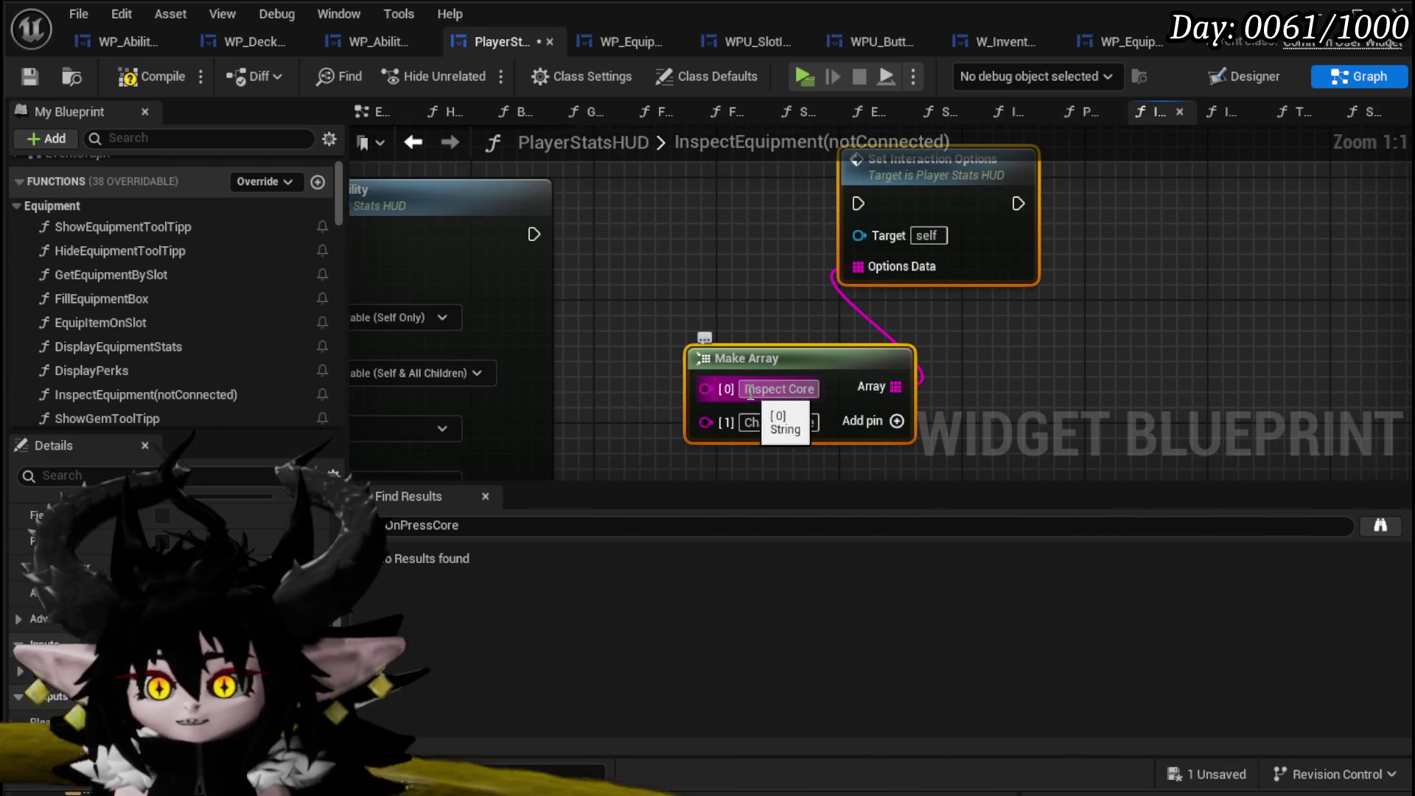
Change the array entries to Equip and Dismantle and wire Set Interaction Options into the execution chain.
double_click(763, 388)
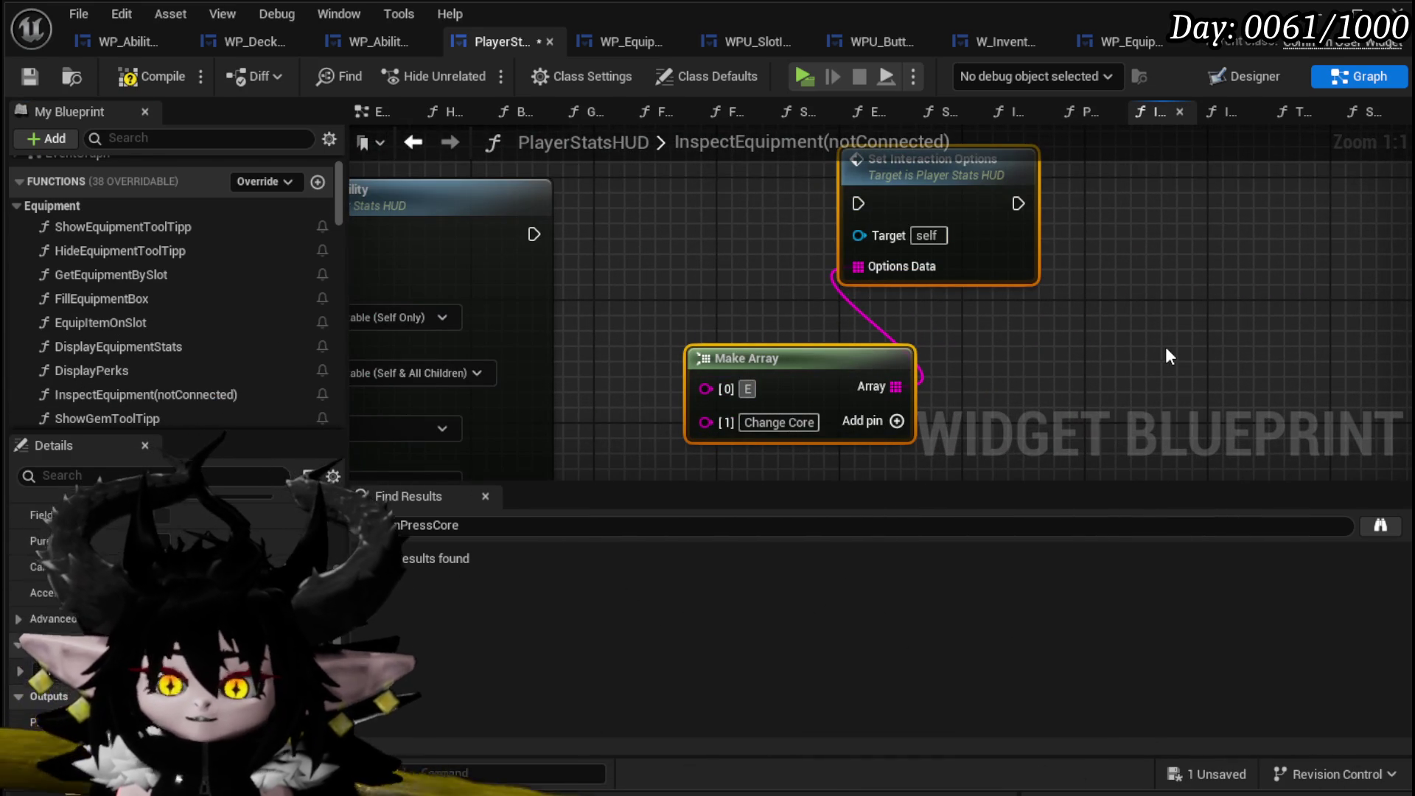
text(quip)
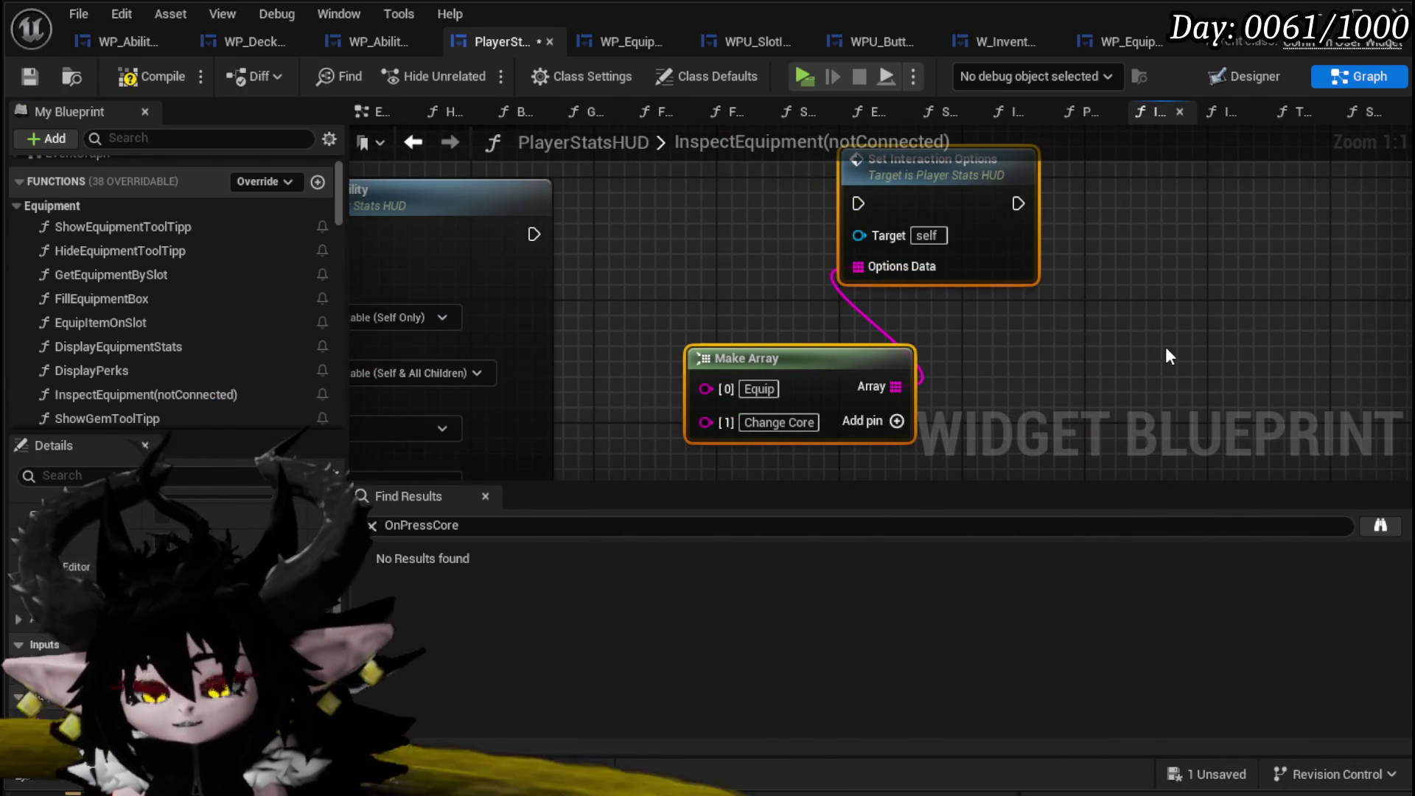
triple_click(779, 422)
text(D)
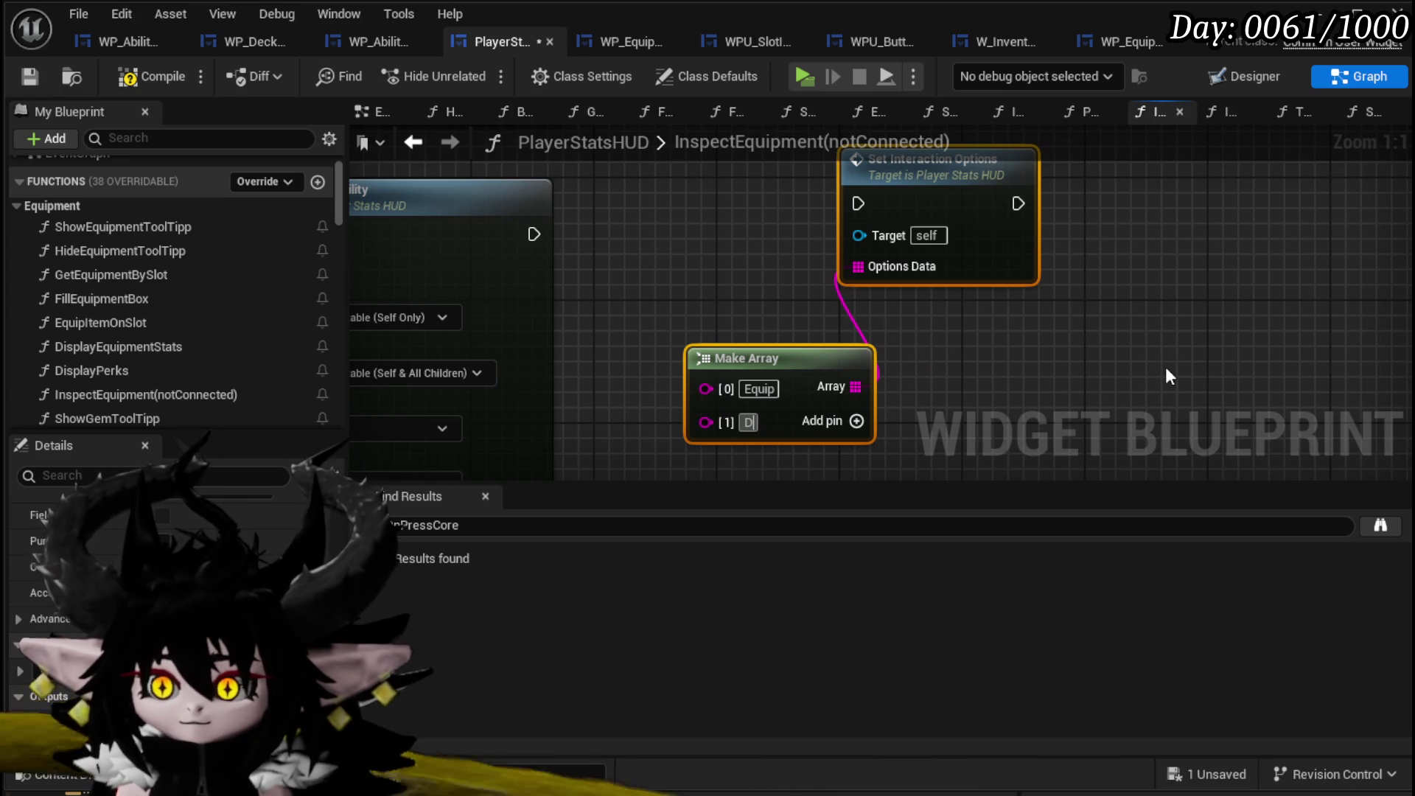
text(ism)
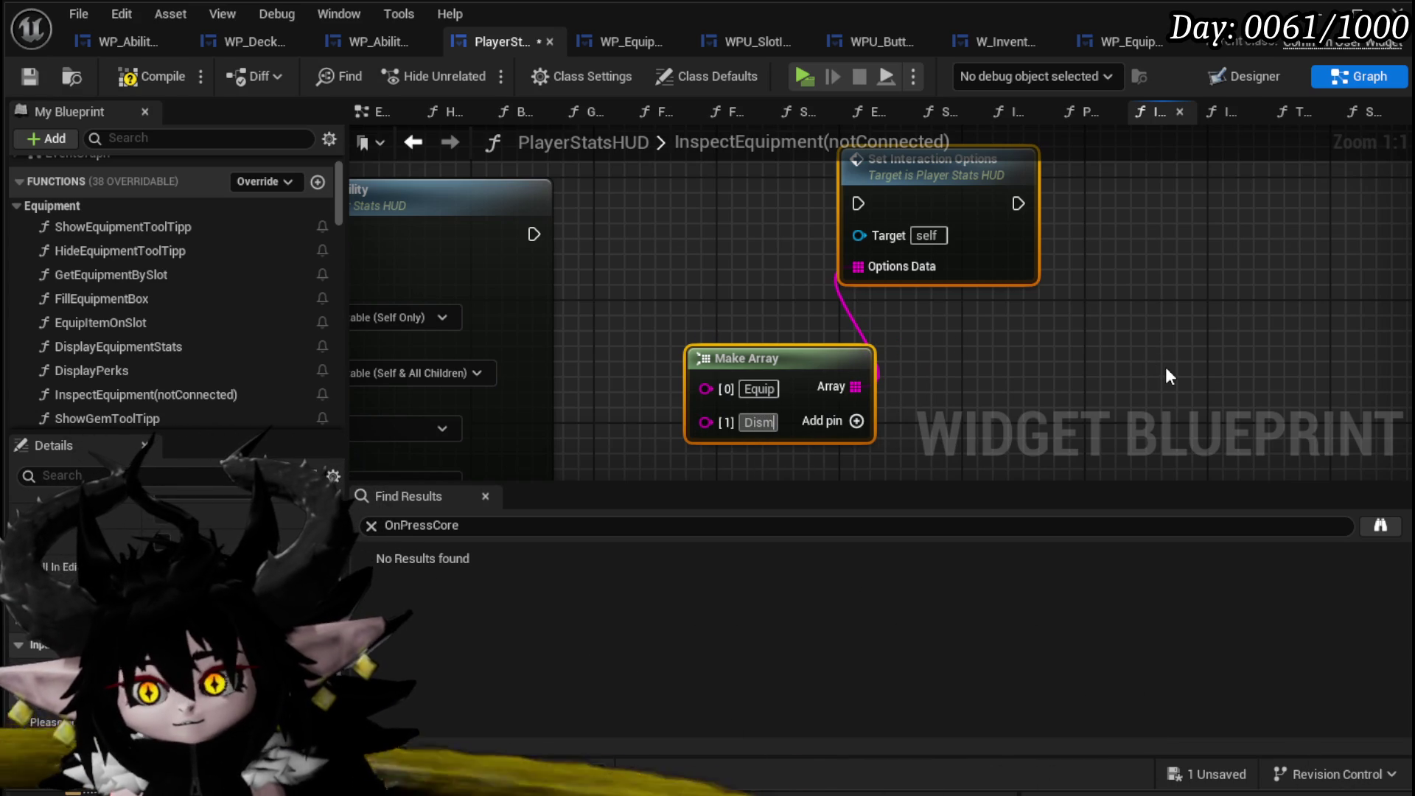
text(antle)
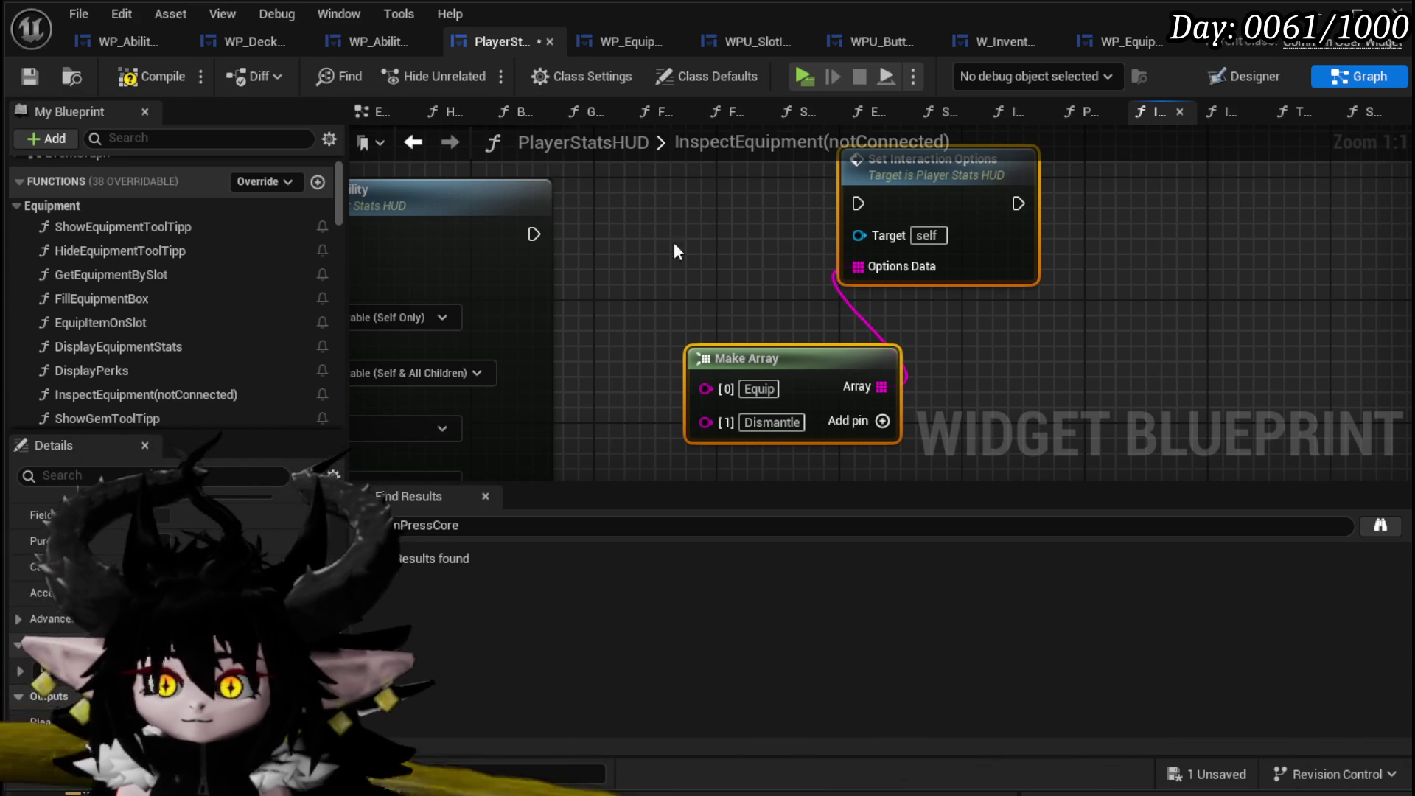
drag(534, 233, 859, 204)
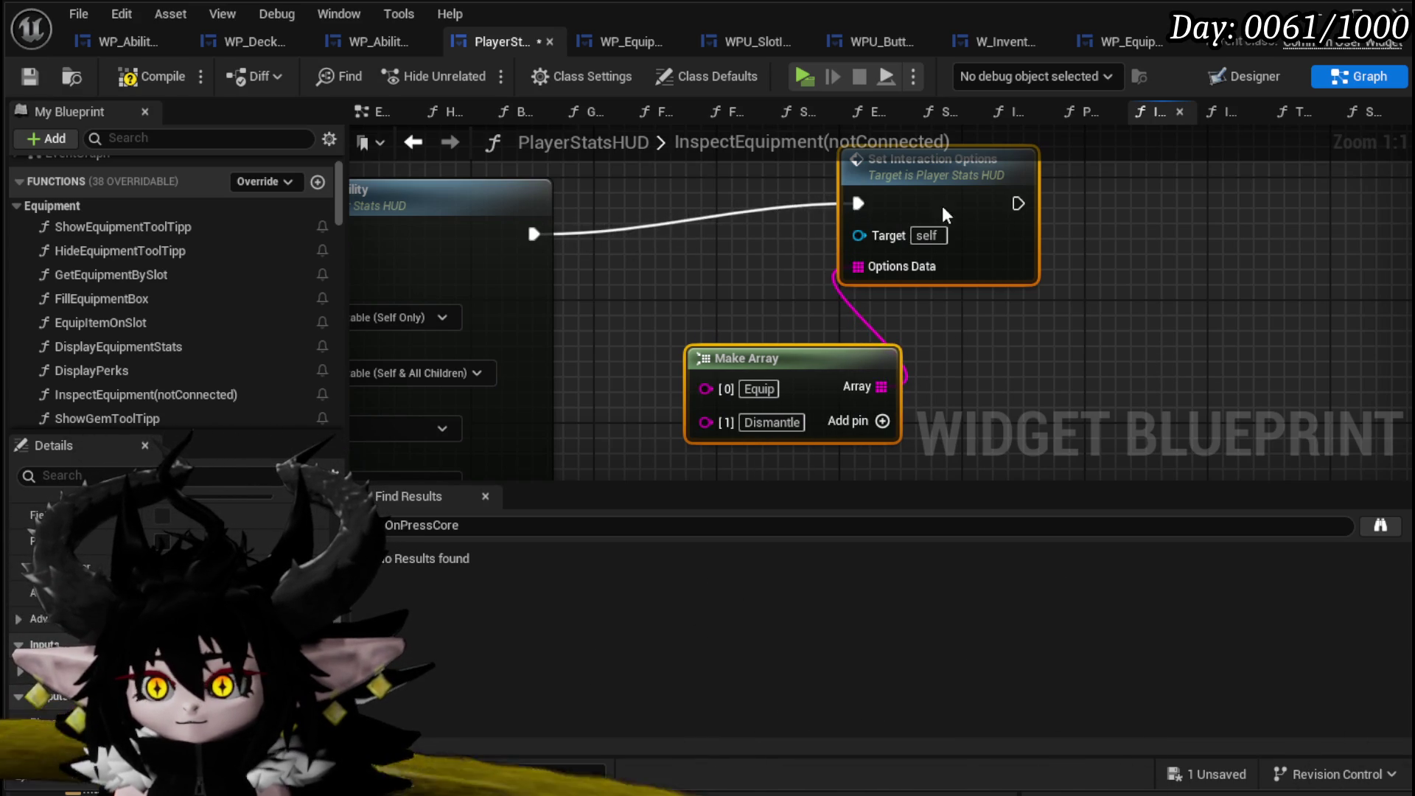
Rewire Set Interaction Options to run after Tool Tipp Visibility instead.
scroll(1054, 354, down, 3)
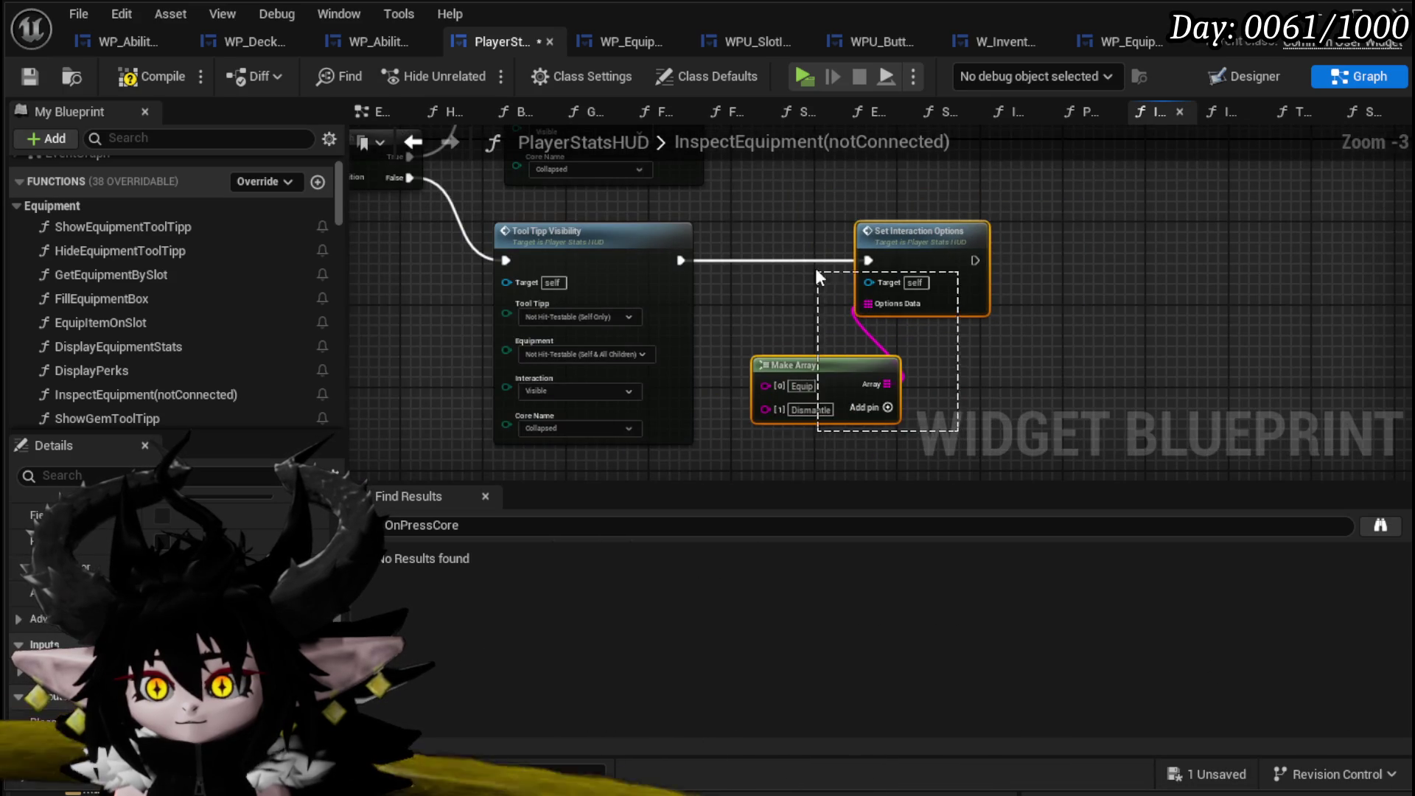
key(ctrl+z)
key(ctrl+z)
key(ctrl+z)
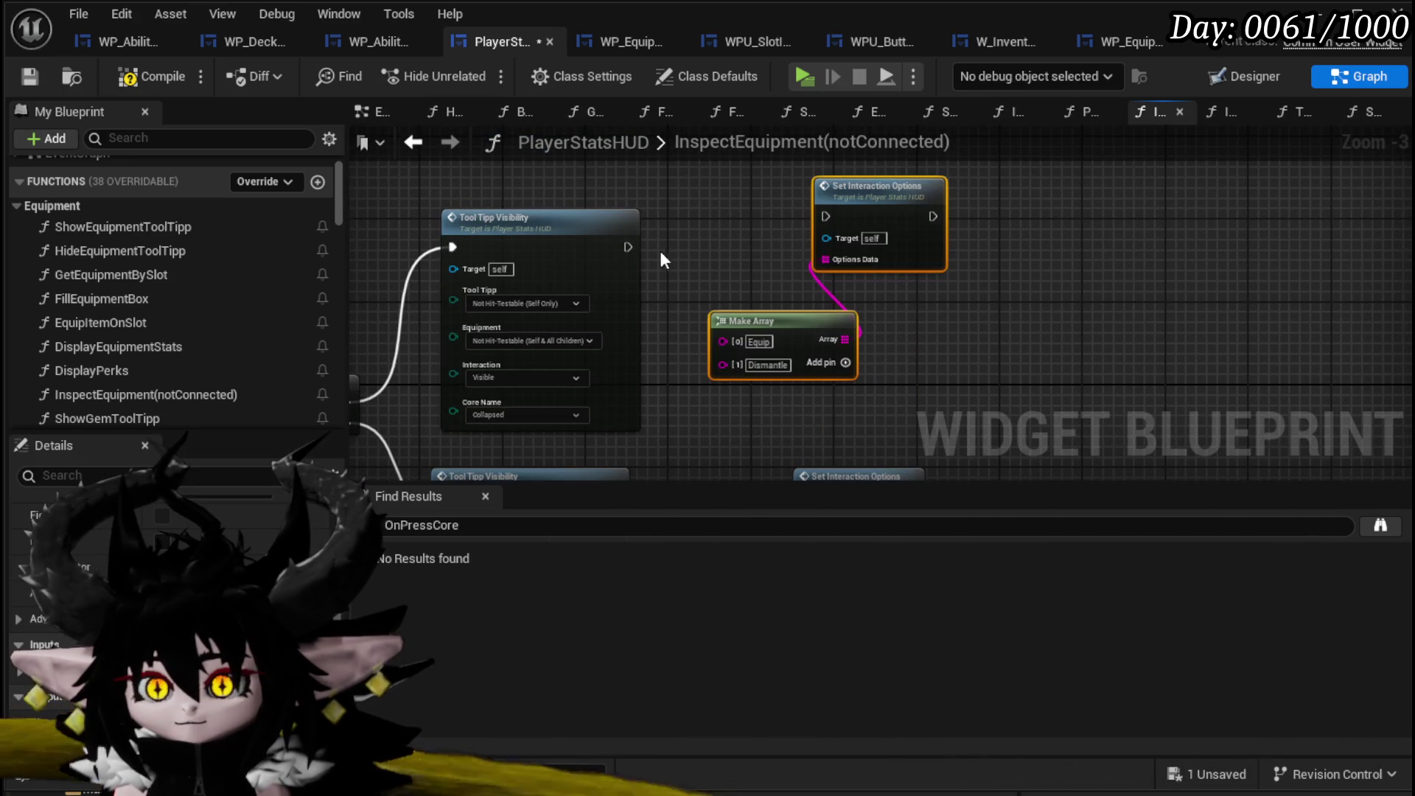
drag(628, 247, 826, 216)
mouse_move(746, 396)
mouse_down()
mouse_move(898, 253)
mouse_move(868, 246)
mouse_up()
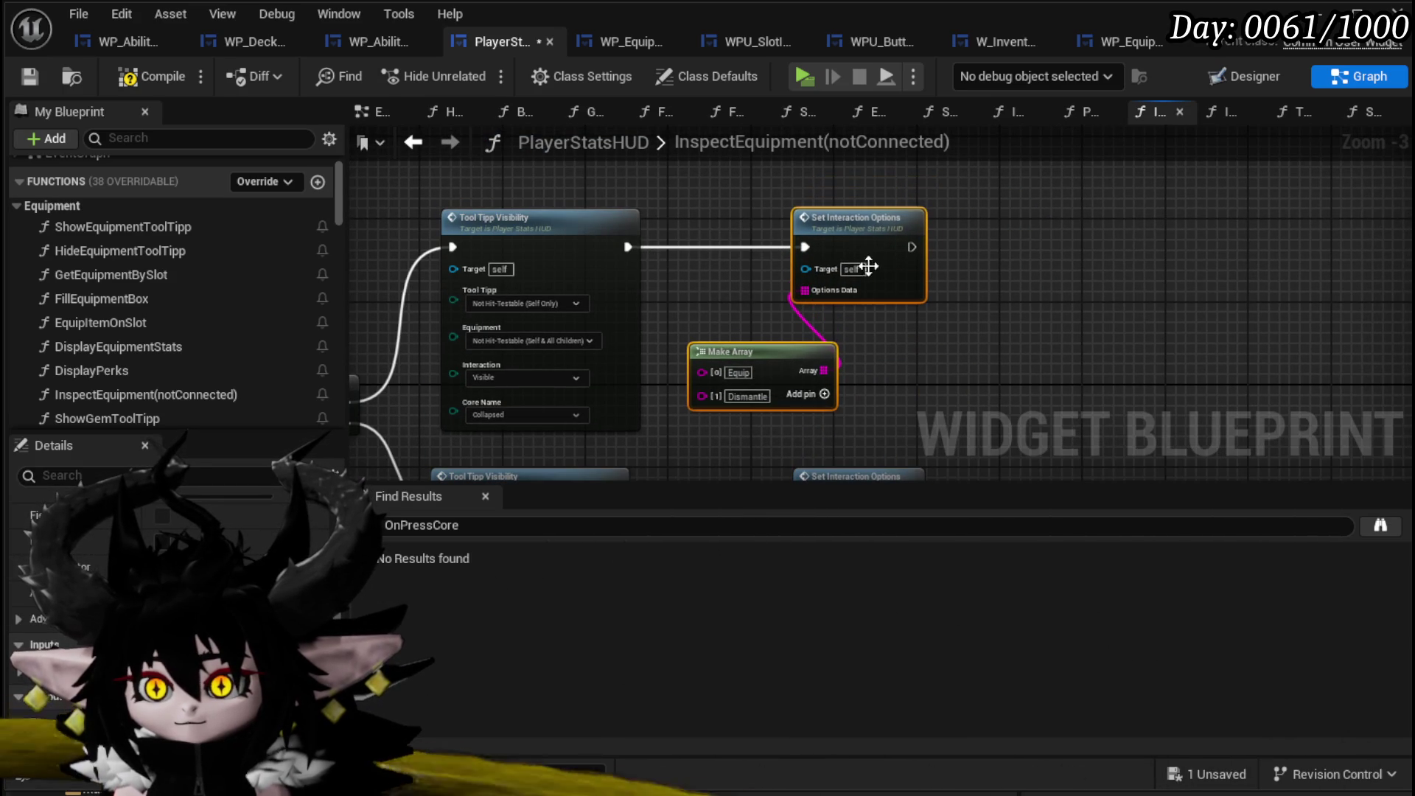
Set the Tool Tipp visibility dropdown to Collapsed.
scroll(866, 378, up, 3)
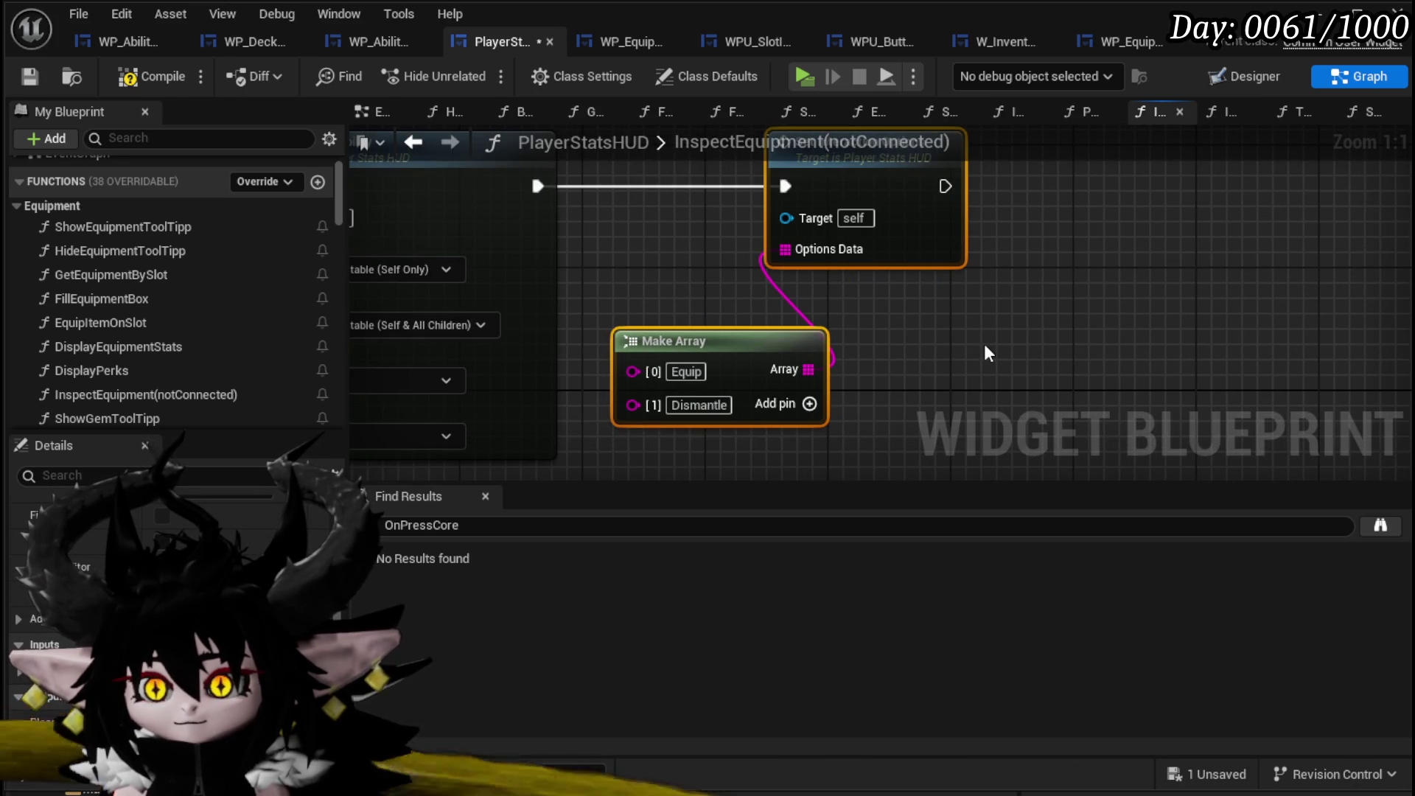
scroll(988, 353, down, 2)
drag(988, 352, 1035, 333)
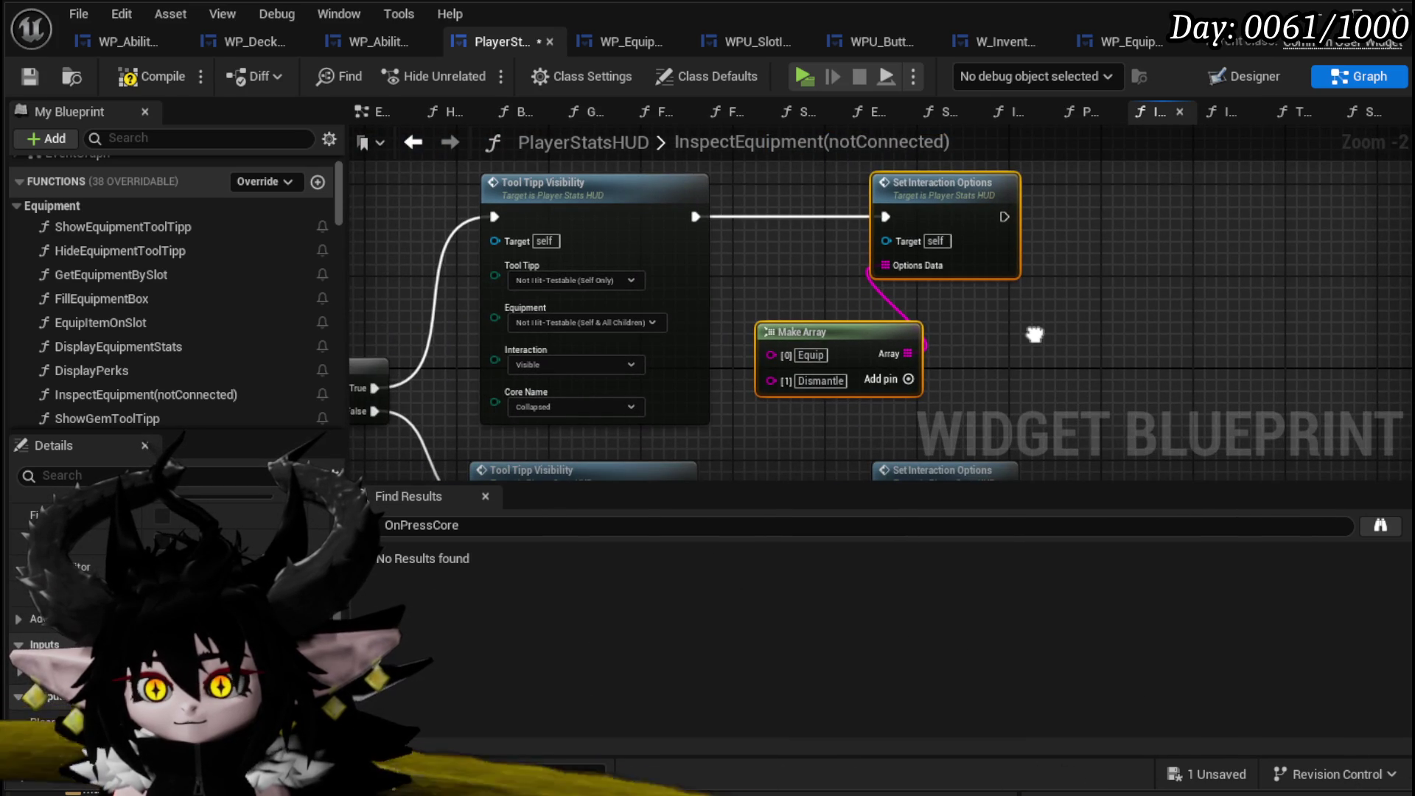
drag(1035, 334, 1019, 276)
mouse_move(813, 197)
mouse_down()
mouse_move(862, 225)
mouse_move(887, 219)
mouse_up()
click(619, 251)
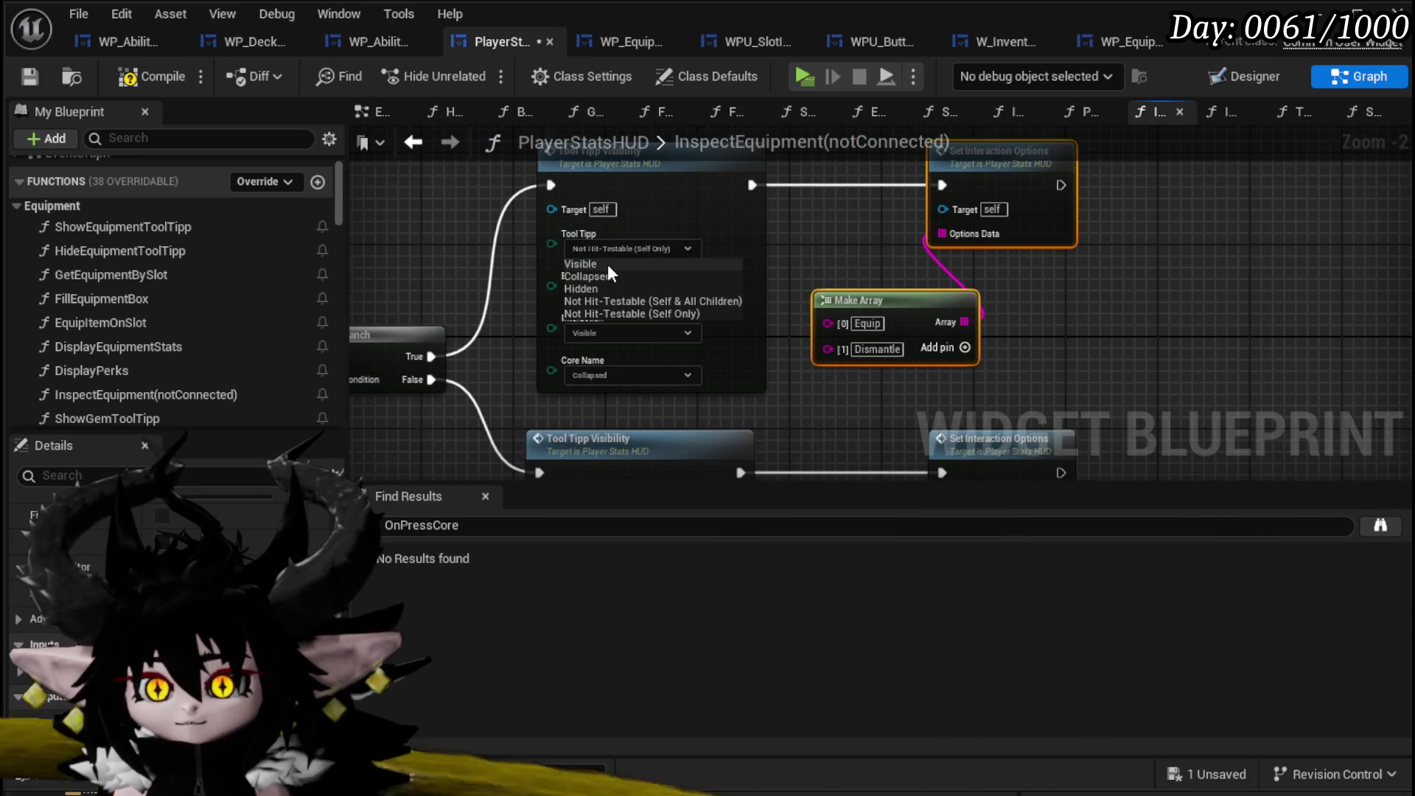
click(599, 277)
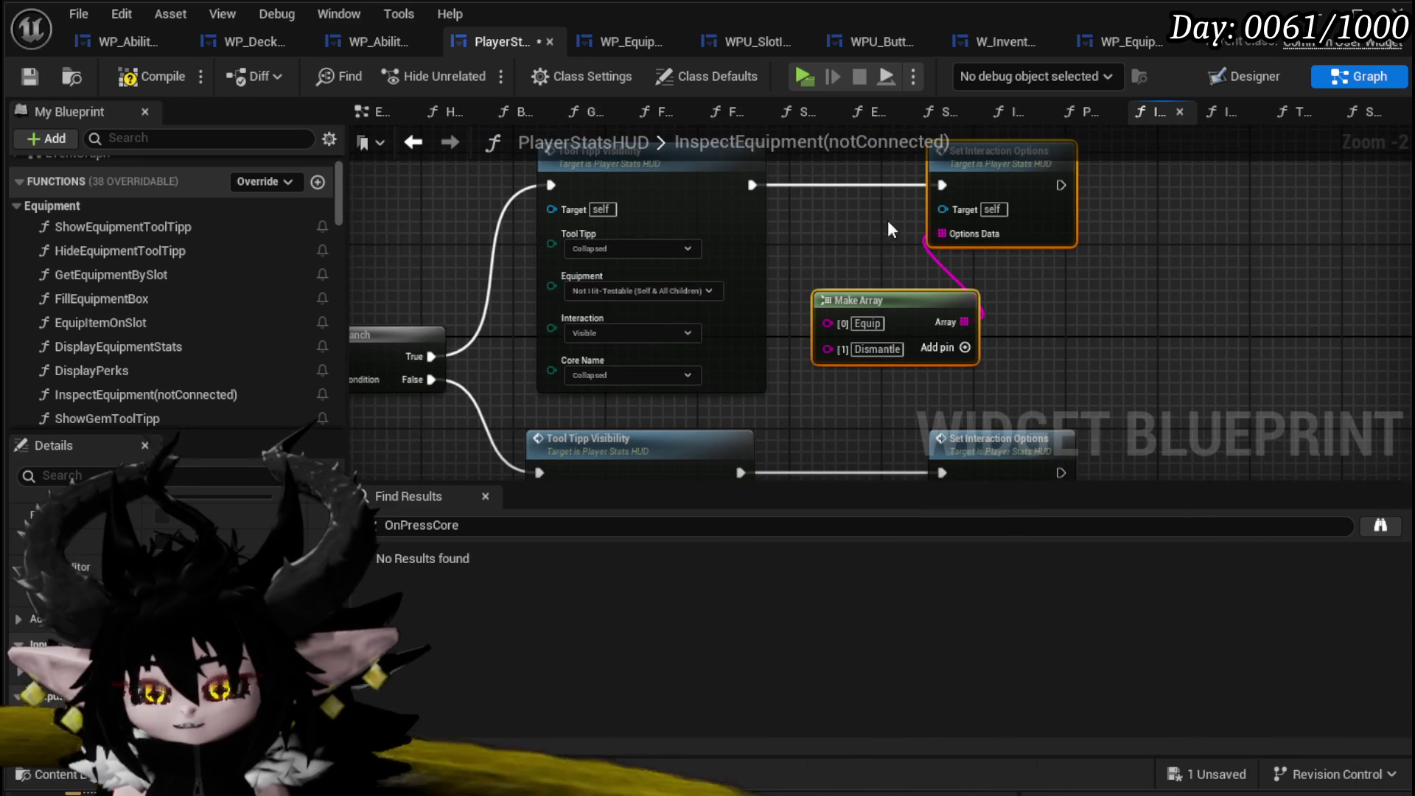
Unlink Tool Tipp Visibility from Set Interaction Options, then compile and save.
drag(868, 228, 818, 251)
alt+click(695, 214)
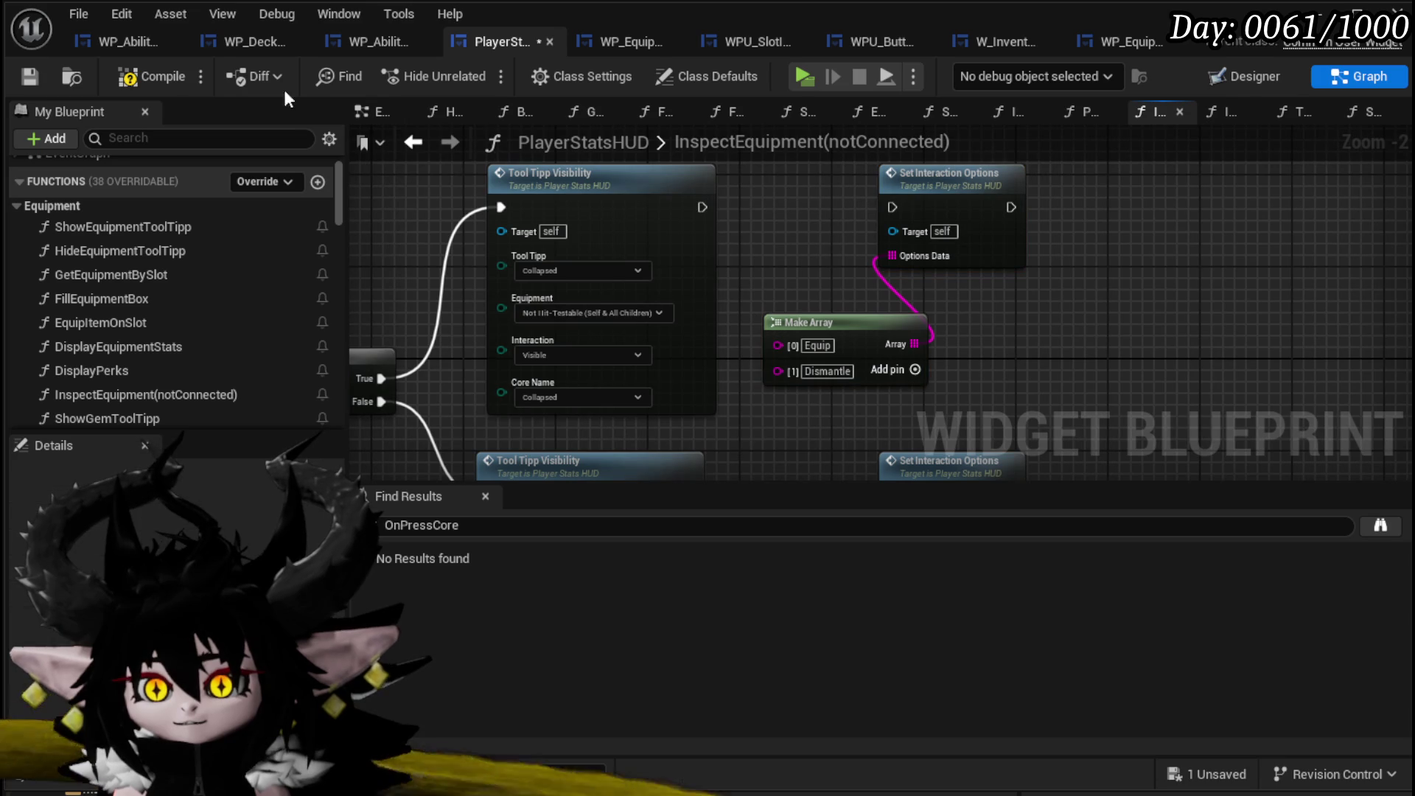
click(24, 81)
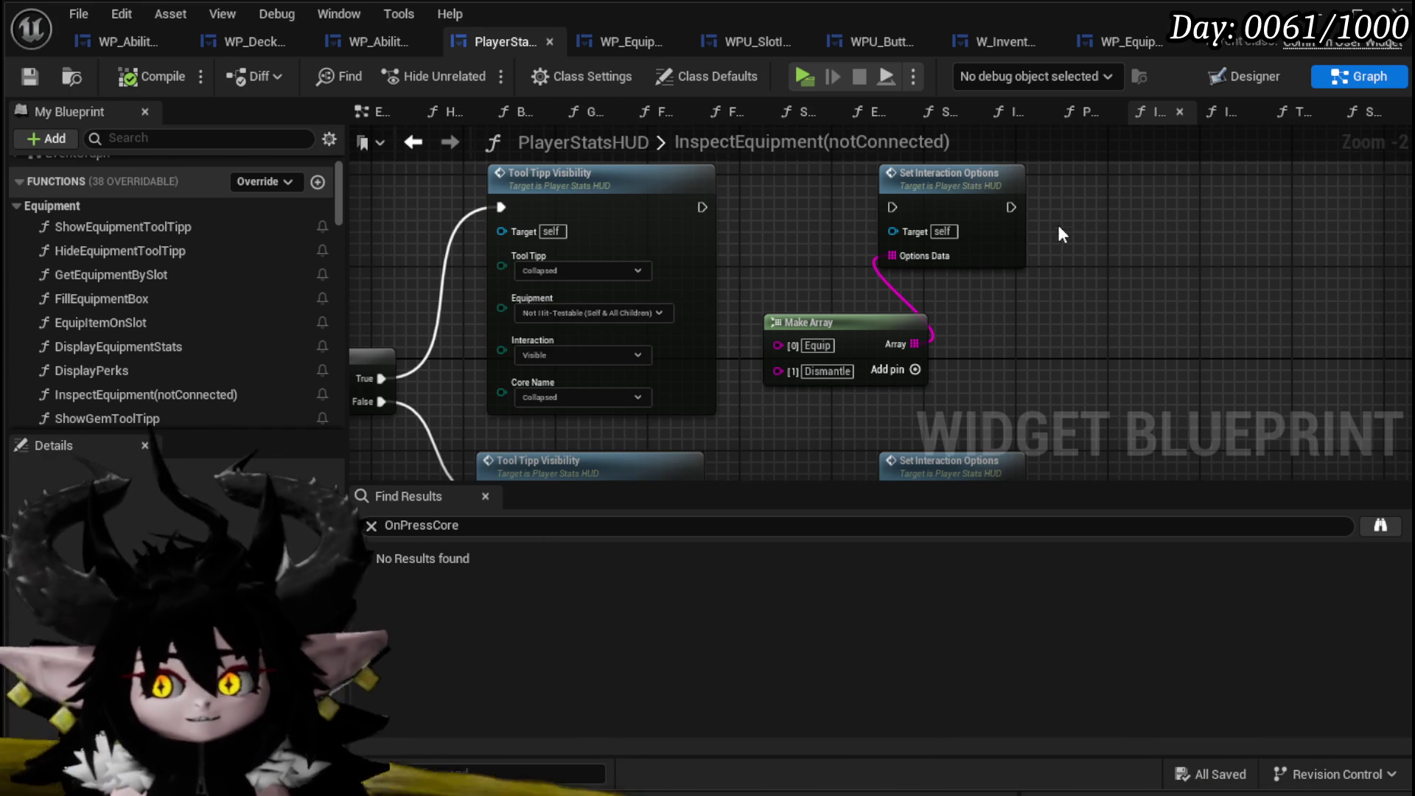
Pan and zoom around the graph to review the Make Array and second Tool Tipp nodes.
mouse_move(930, 314)
mouse_down()
mouse_move(890, 238)
mouse_move(789, 308)
mouse_move(682, 292)
mouse_up()
scroll(683, 292, down, 2)
mouse_move(562, 307)
mouse_down()
mouse_move(983, 348)
mouse_move(499, 309)
mouse_up()
scroll(775, 312, down, 2)
mouse_move(613, 245)
mouse_down()
mouse_move(528, 232)
mouse_move(688, 303)
mouse_up()
scroll(922, 352, up, 5)
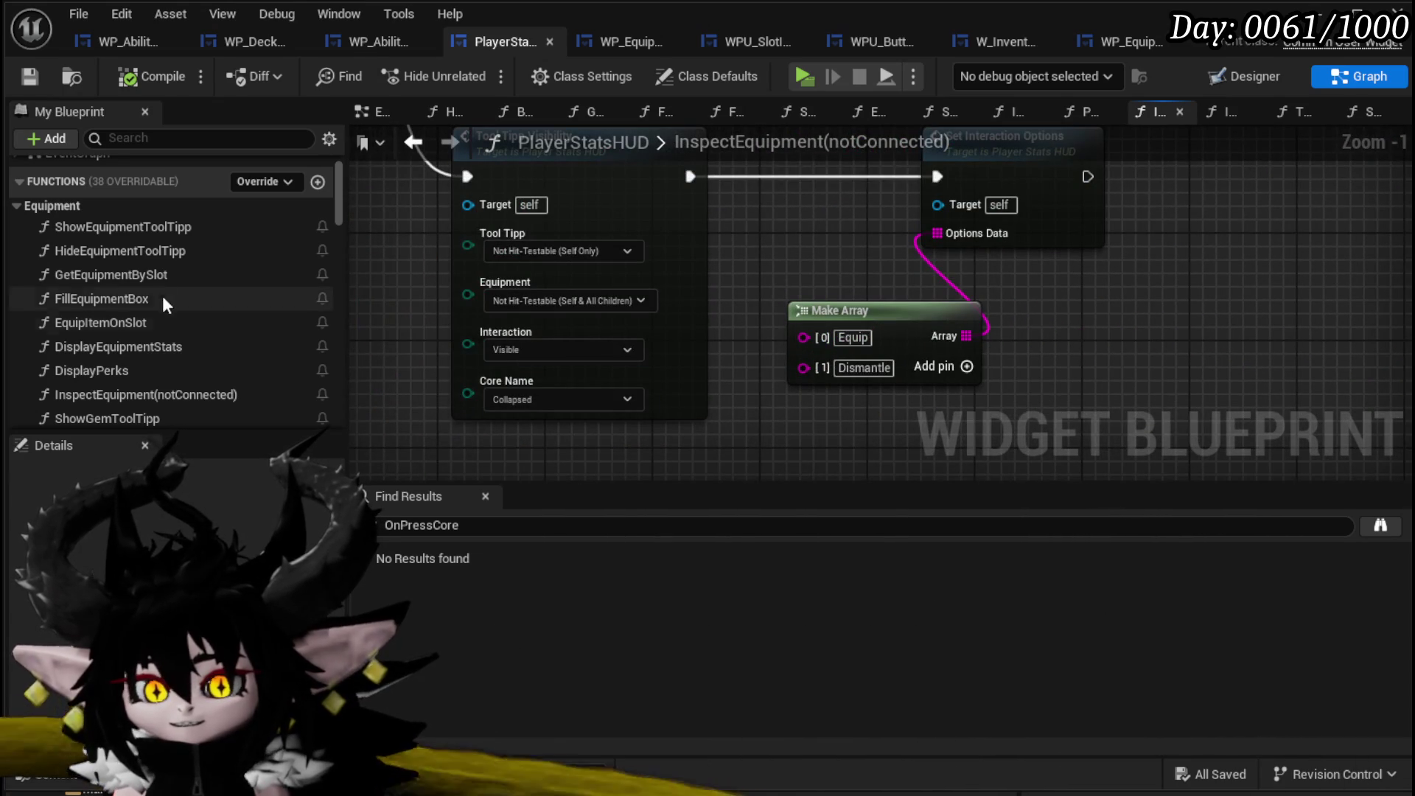
scroll(335, 224, down, 5)
scroll(227, 250, down, 8)
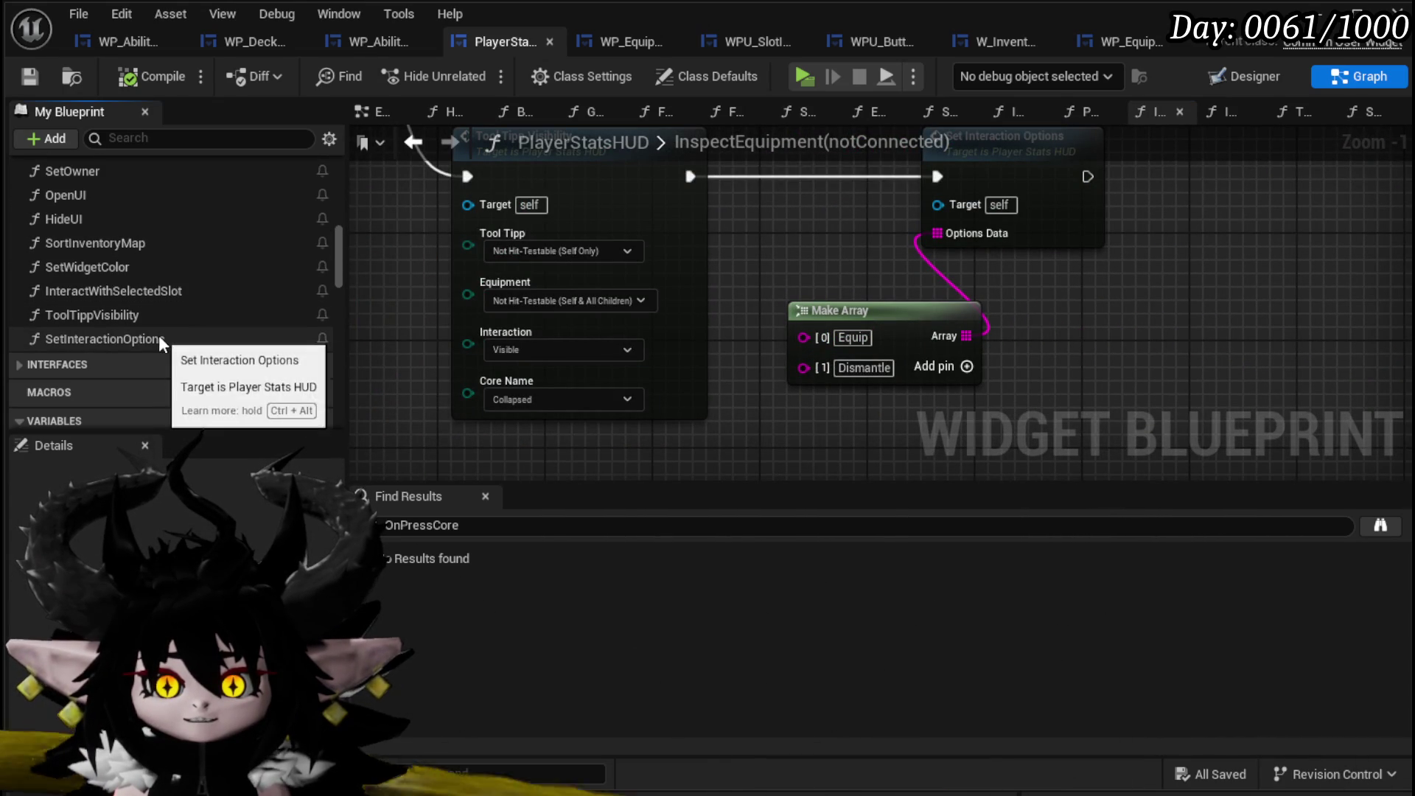
Rename the InteractWithSelectedSlot function to Interaction_Bus and save the blueprint.
click(94, 290)
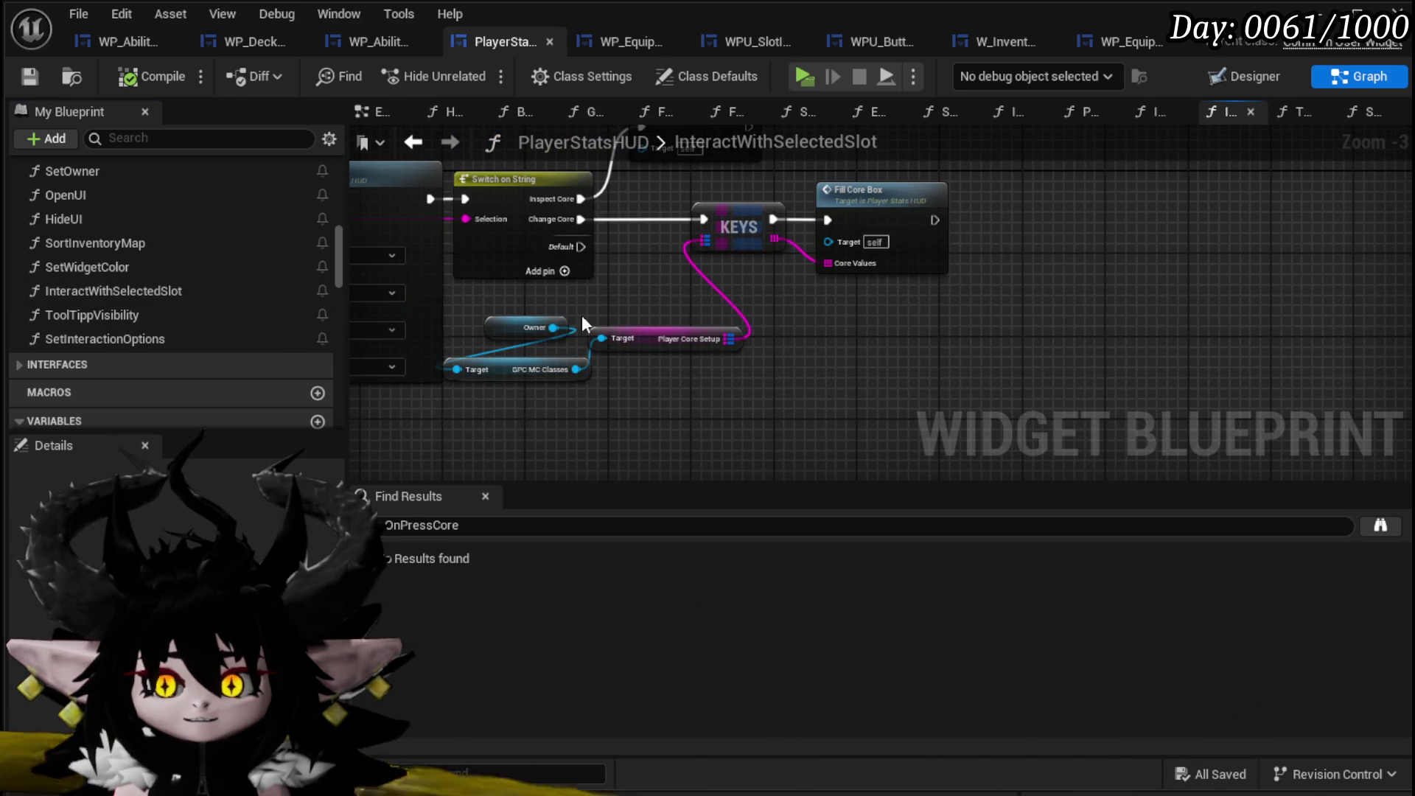
right_click(679, 243)
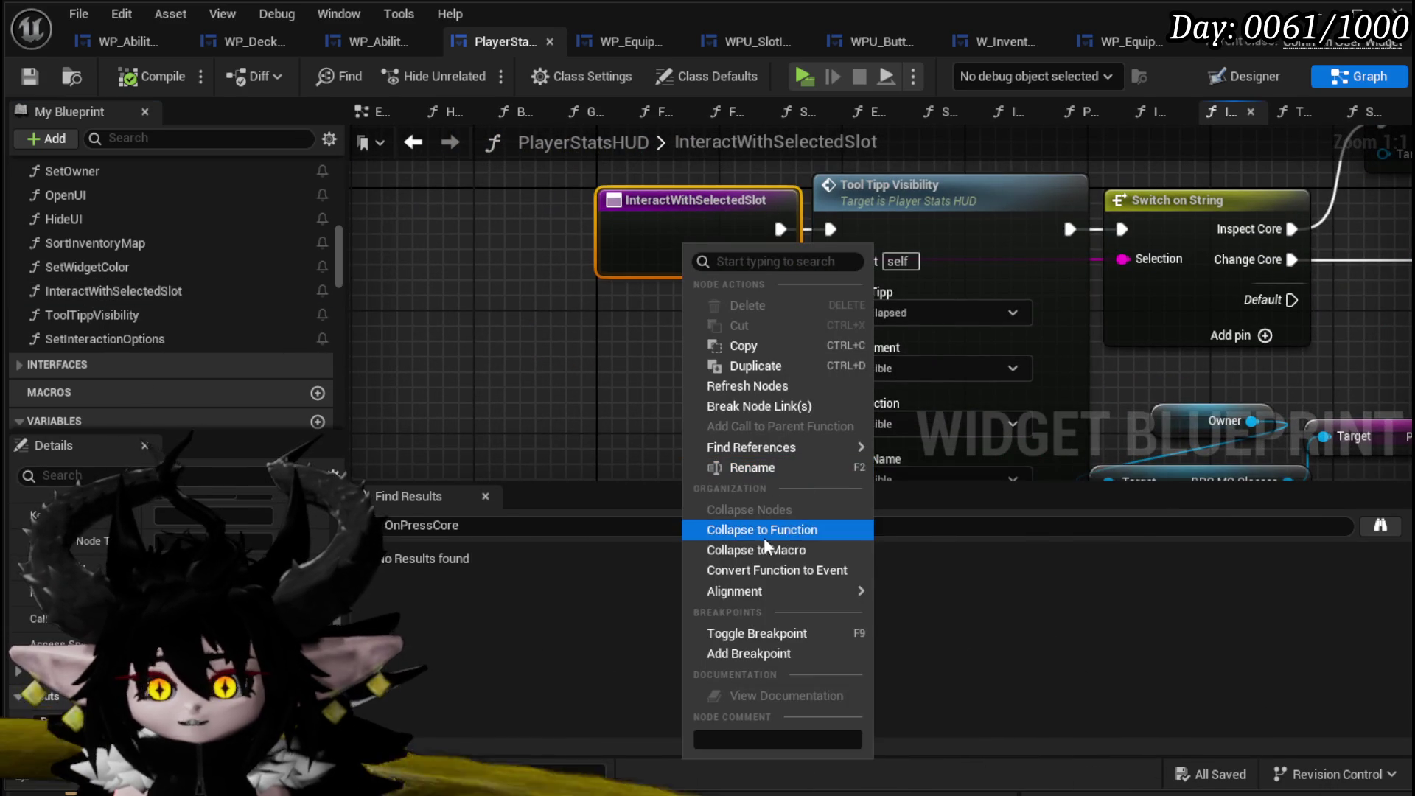
click(767, 467)
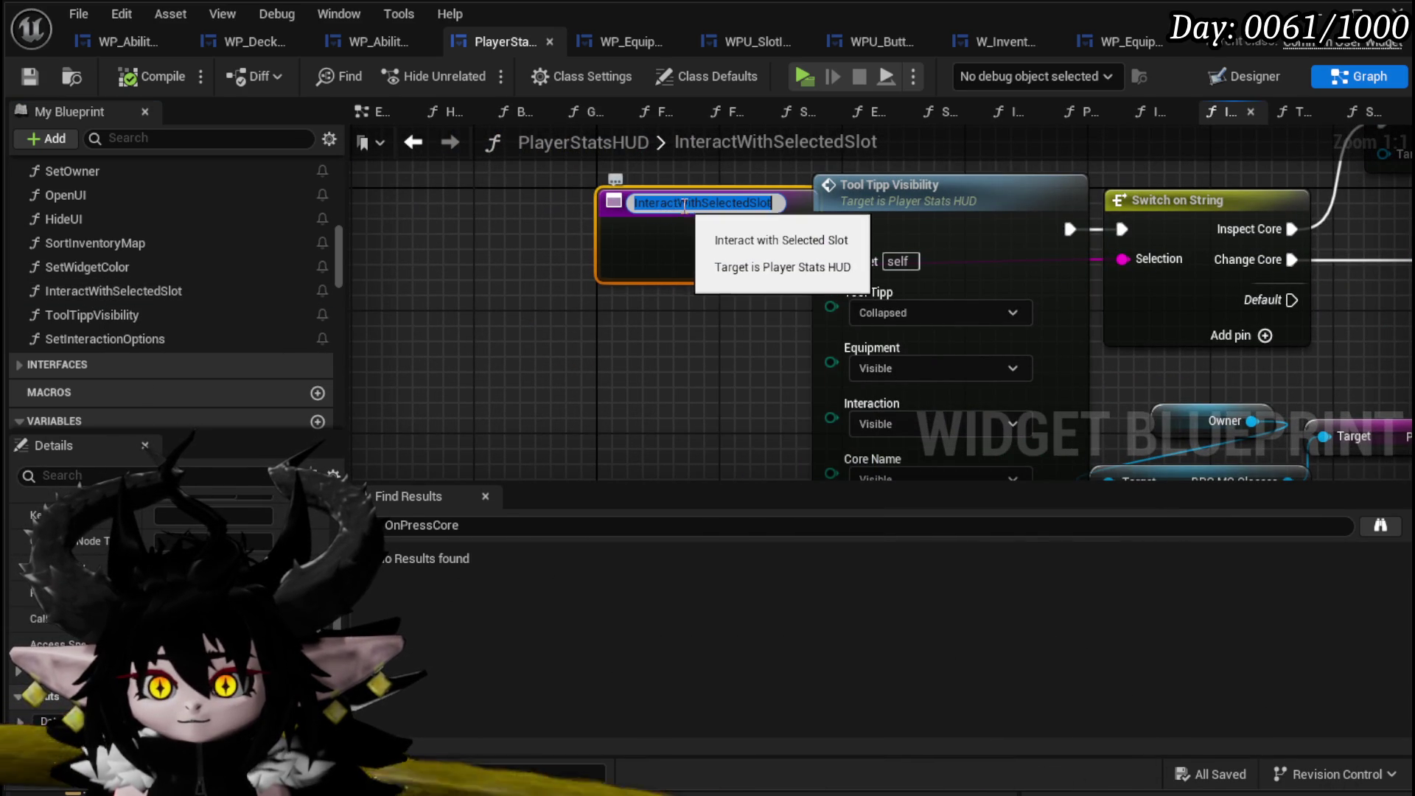
key(ctrl+shift+Right)
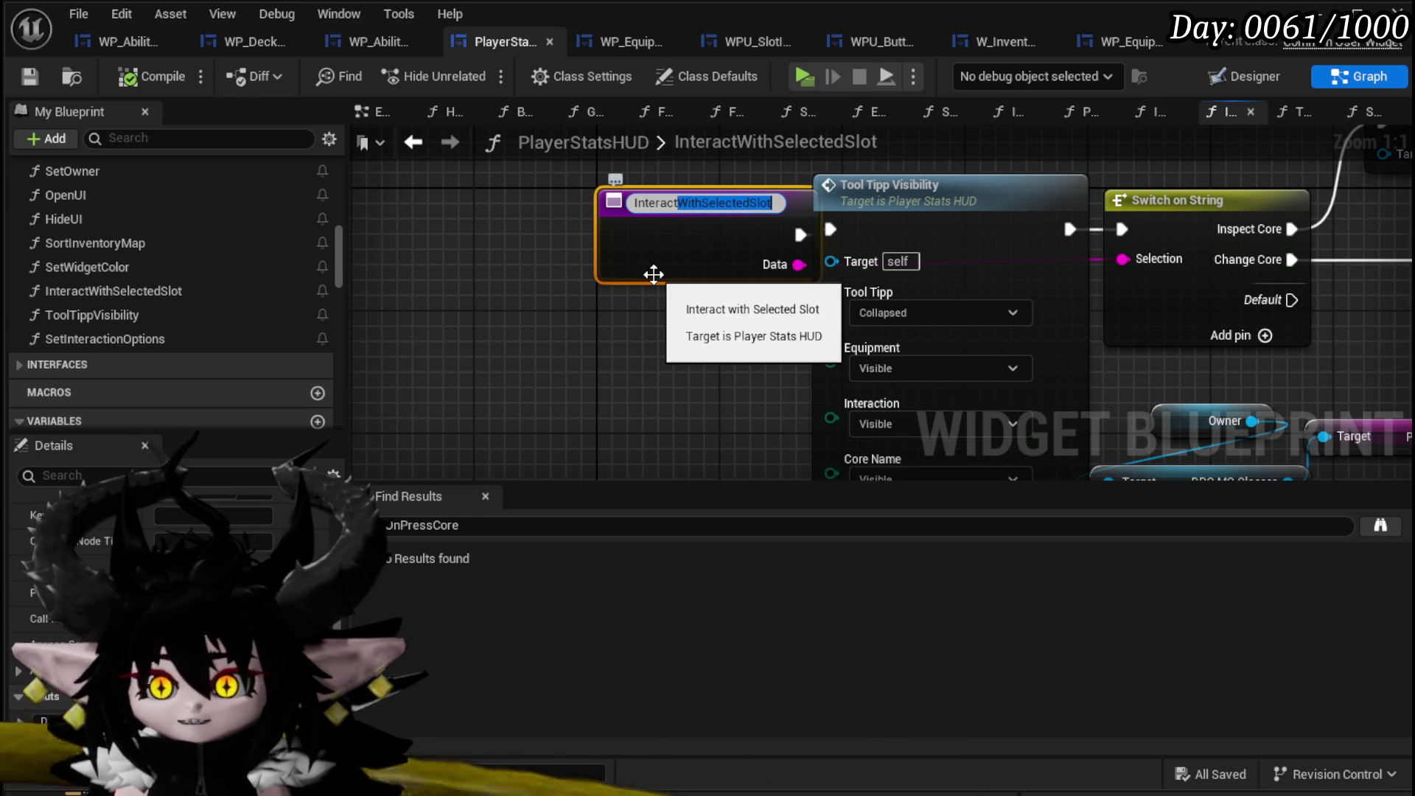
text(ion_B)
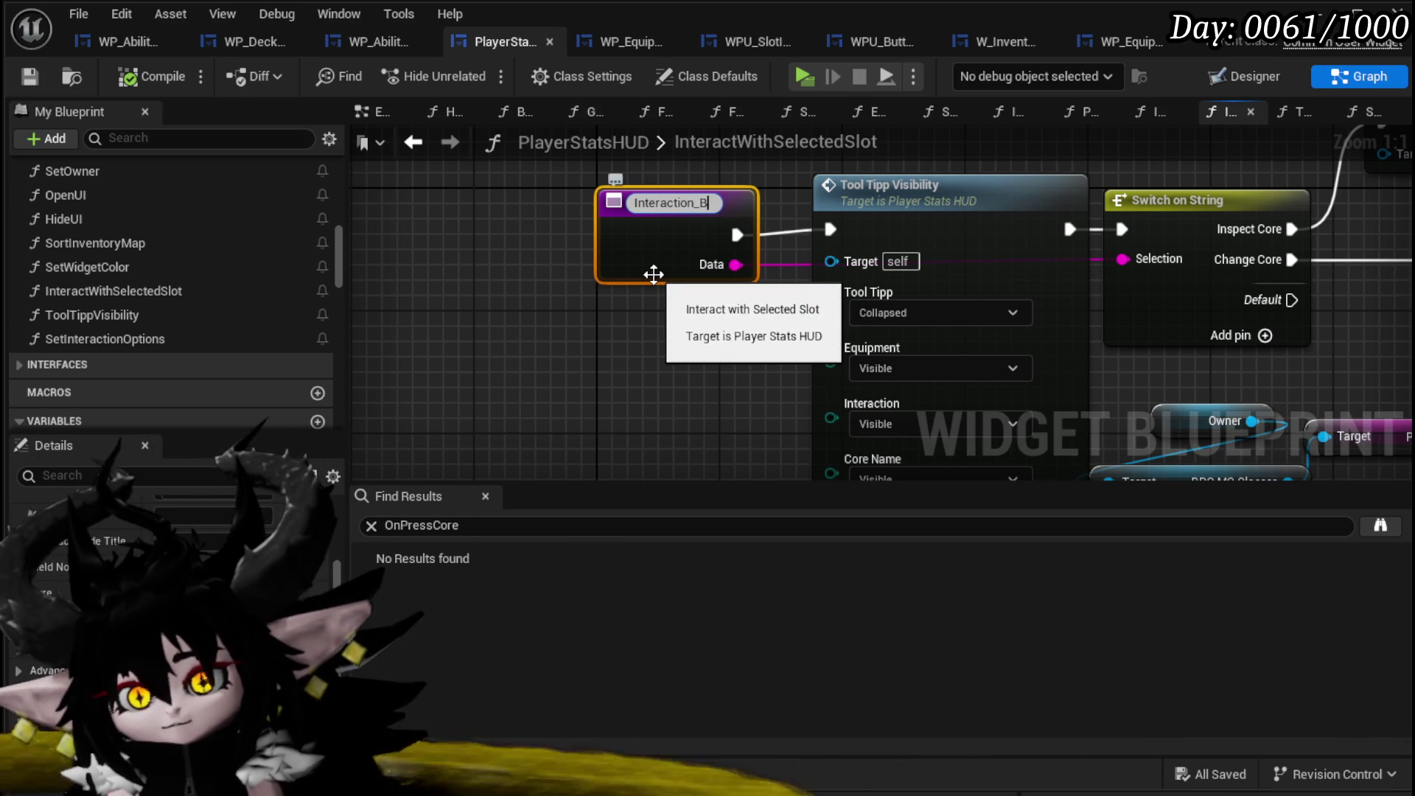
text(us)
key(Return)
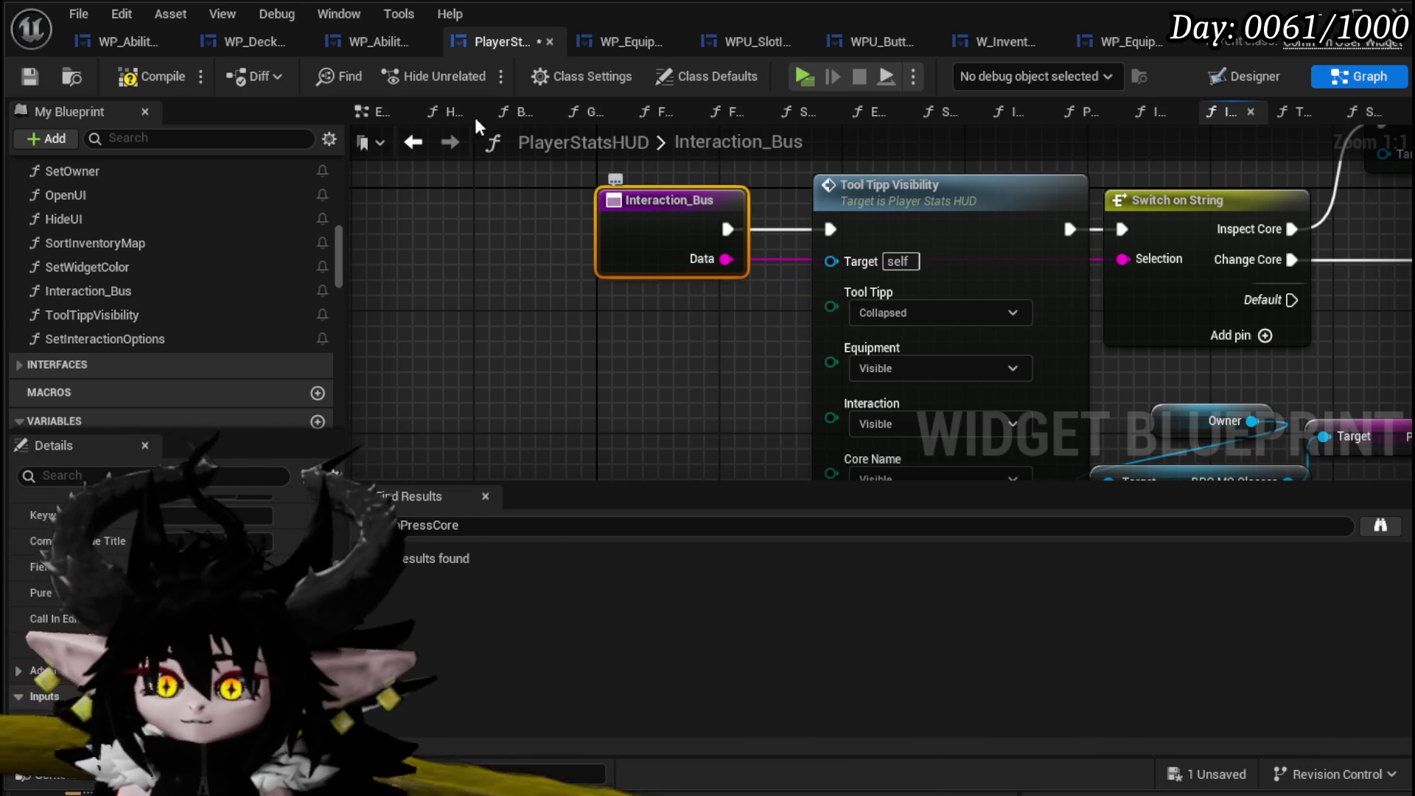
click(32, 78)
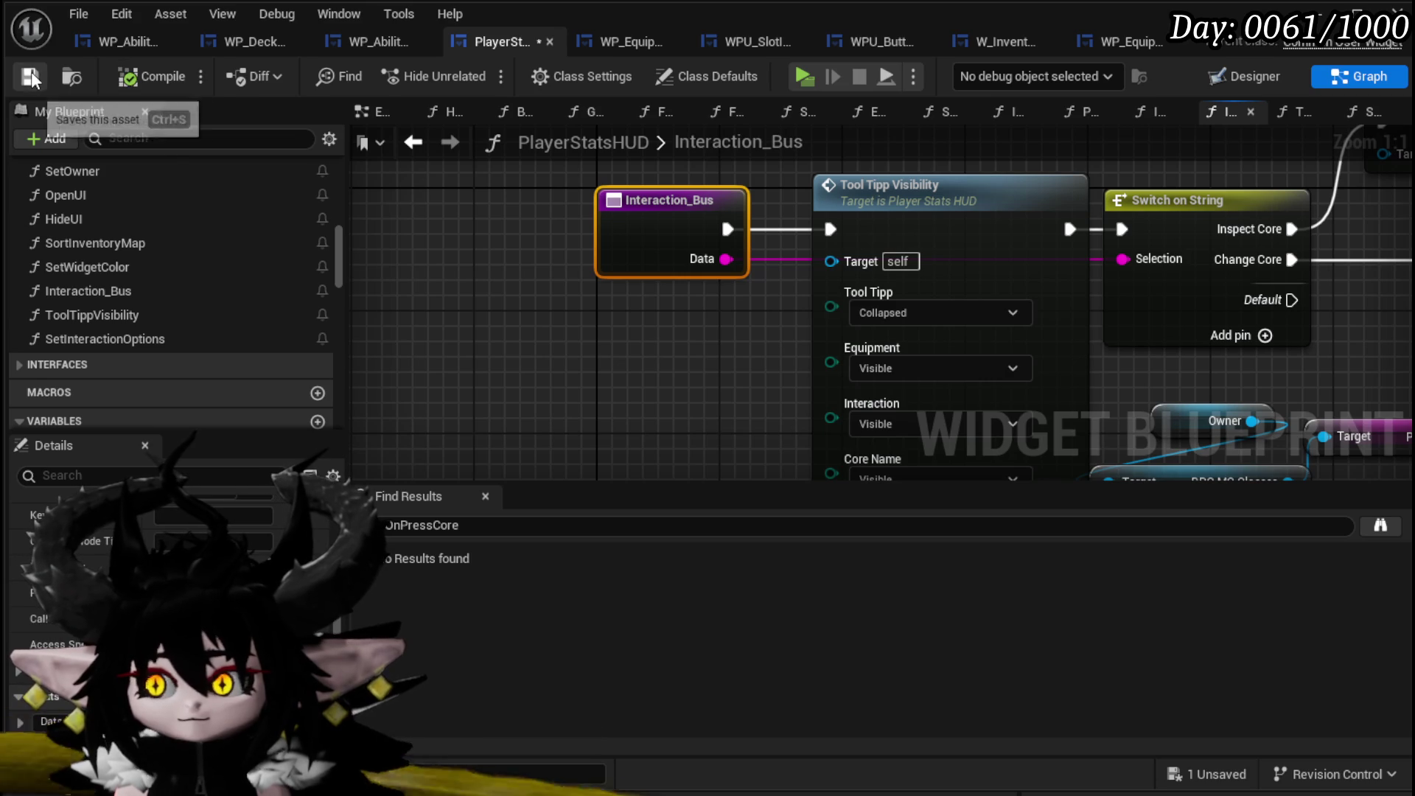
click(1128, 197)
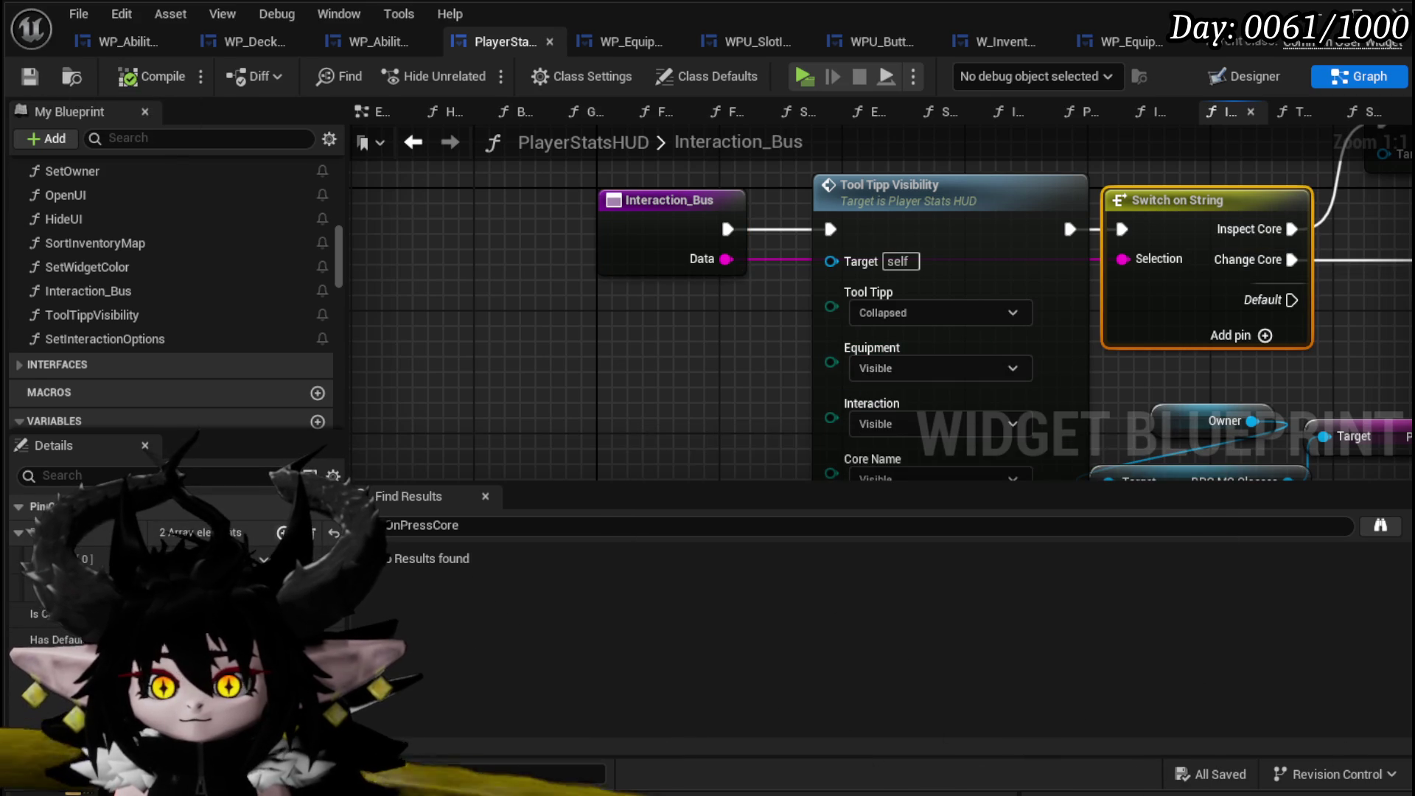
Add two case outputs, Equip and Dismantle, to the Switch on String and save.
click(282, 532)
click(282, 532)
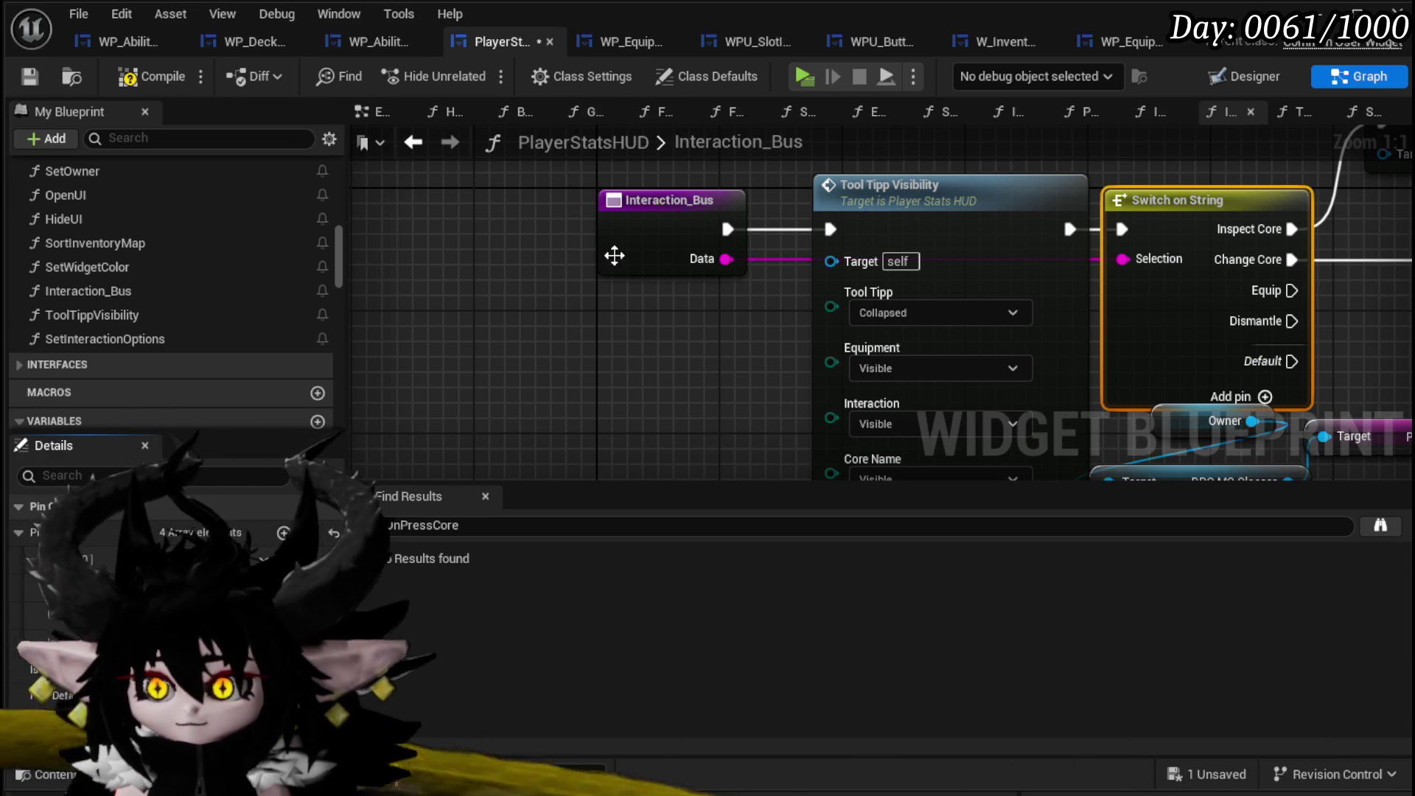
click(30, 76)
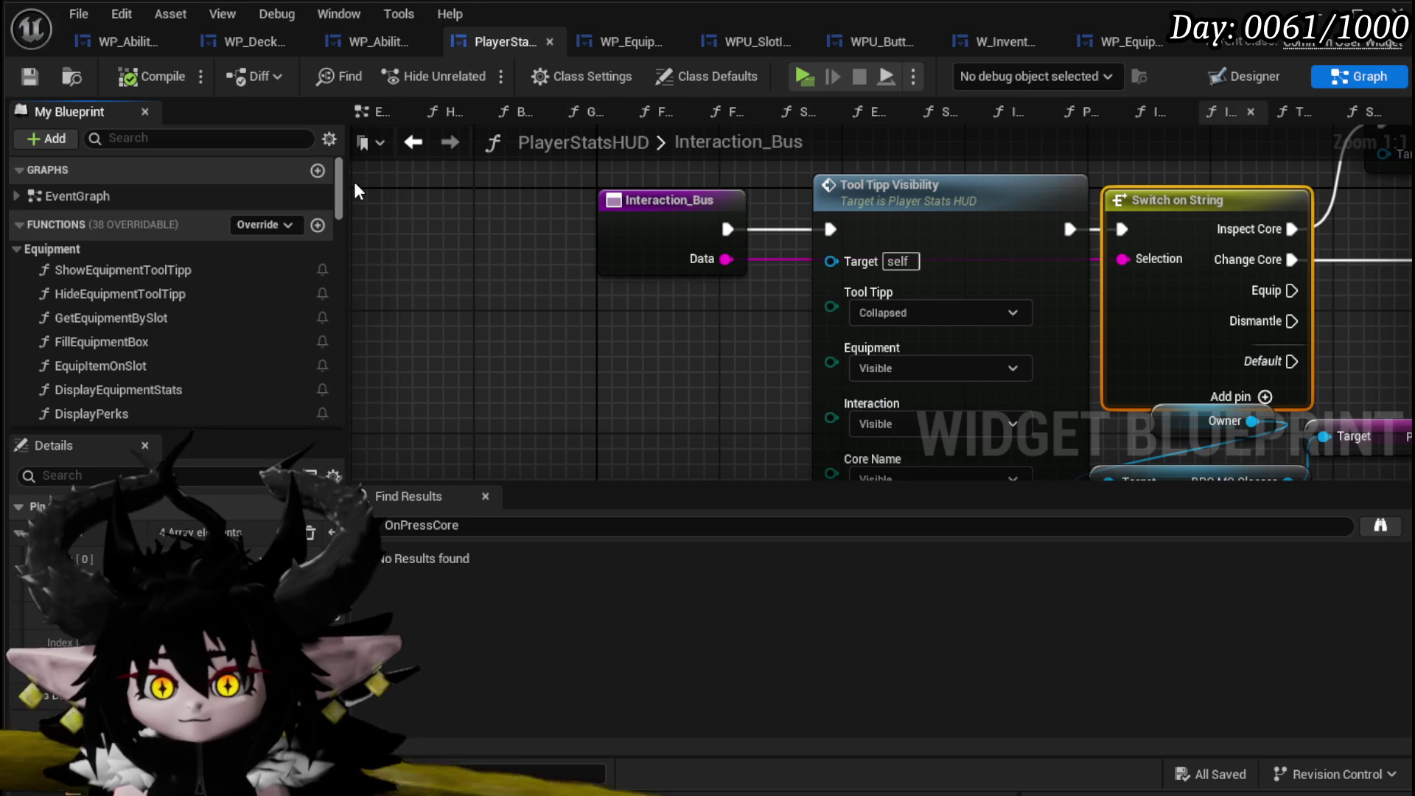
Place an Equip Item on Slot call, wire the Equip case to it, and open its graph.
scroll(354, 190, down, 3)
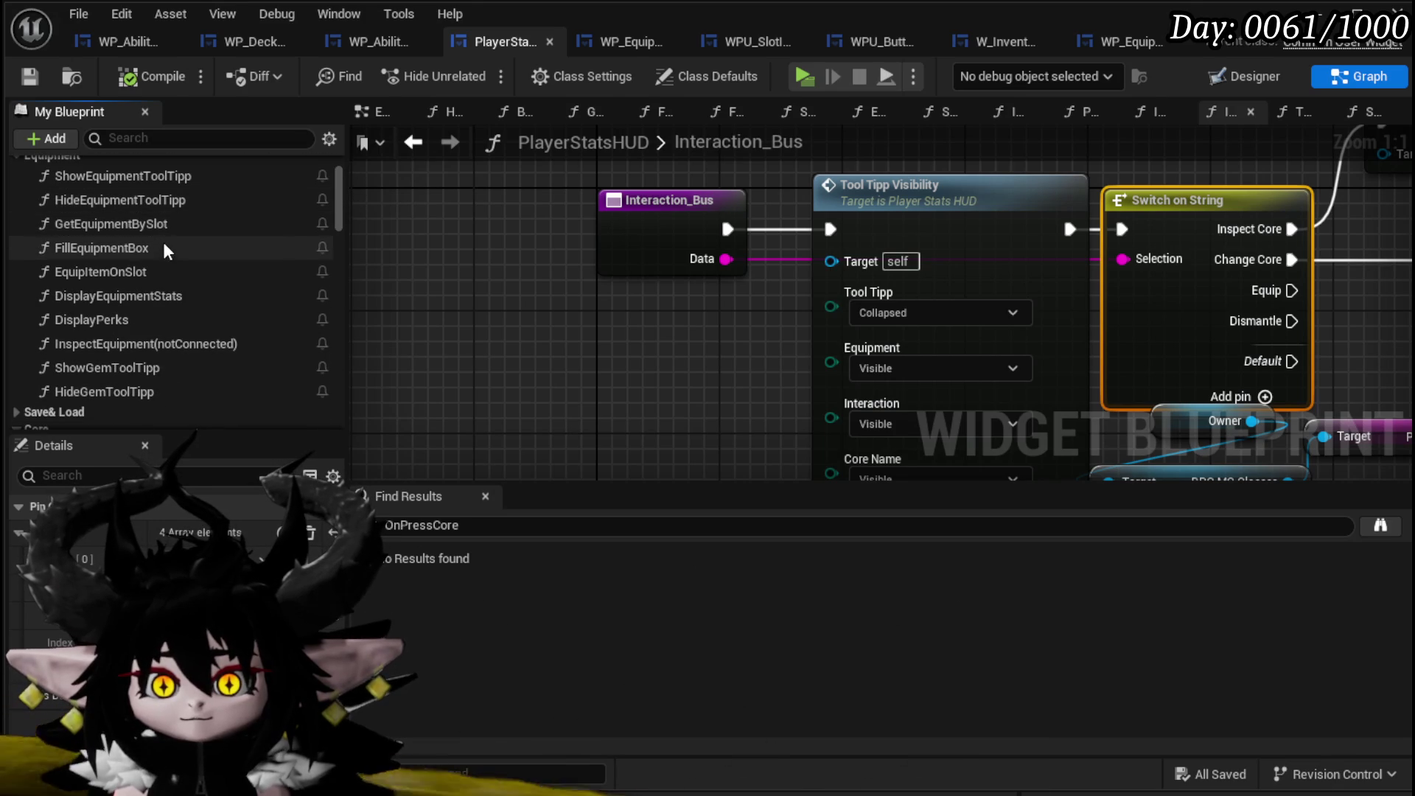
mouse_move(171, 271)
mouse_down()
mouse_move(569, 331)
mouse_move(402, 203)
mouse_move(1238, 376)
mouse_move(826, 416)
mouse_move(766, 347)
mouse_up()
scroll(825, 416, down, 2)
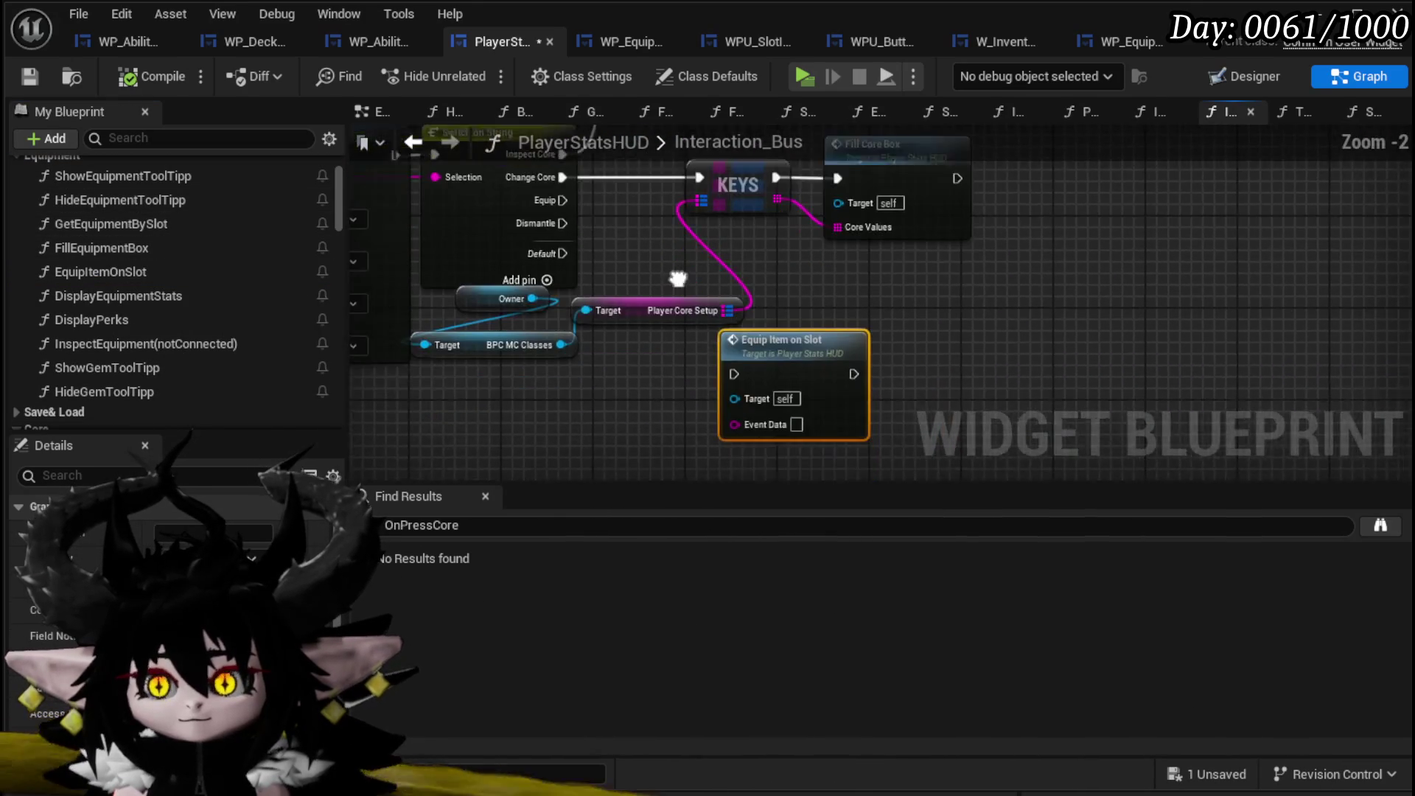
mouse_move(557, 187)
mouse_down()
mouse_move(733, 342)
mouse_move(733, 356)
mouse_move(881, 344)
mouse_up()
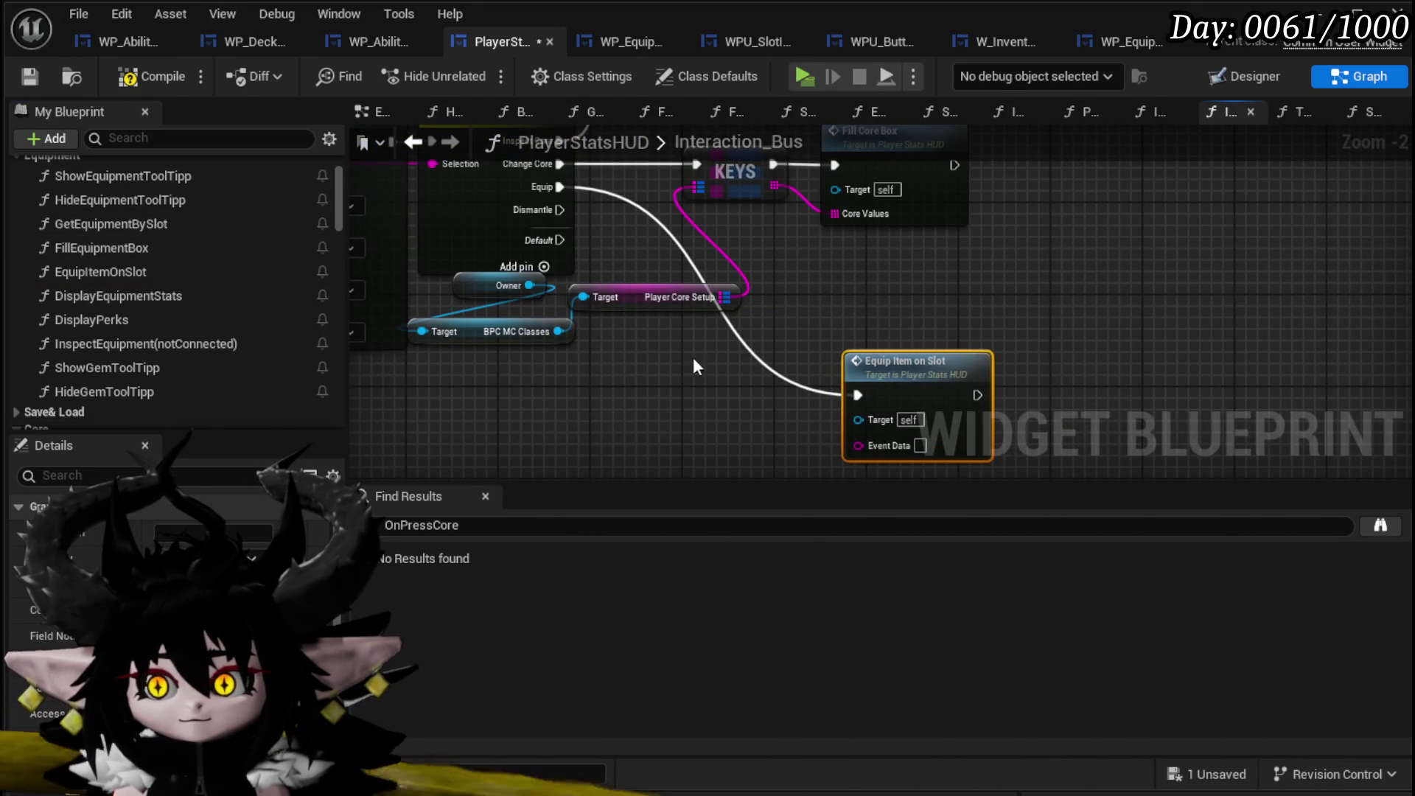
drag(686, 362, 685, 333)
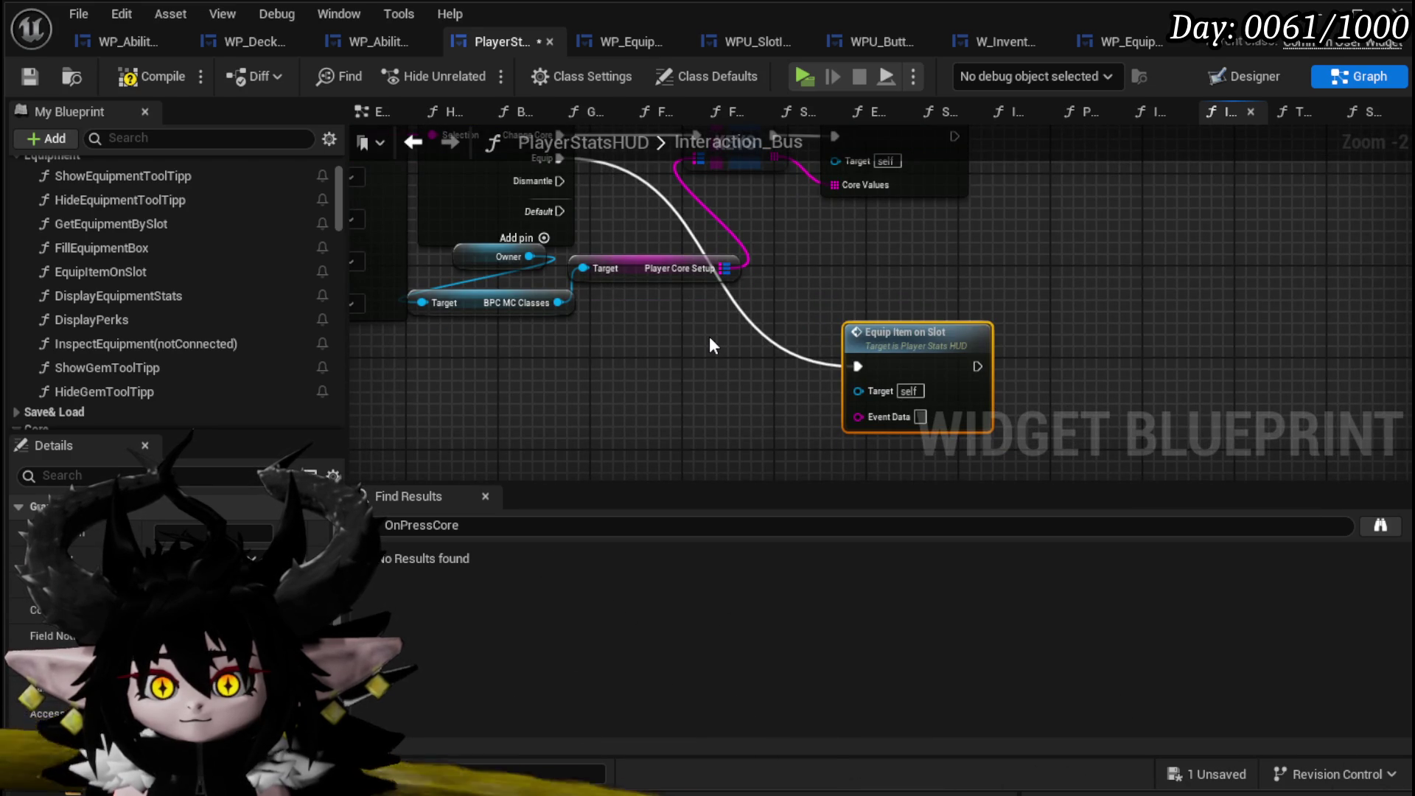
drag(912, 345, 819, 357)
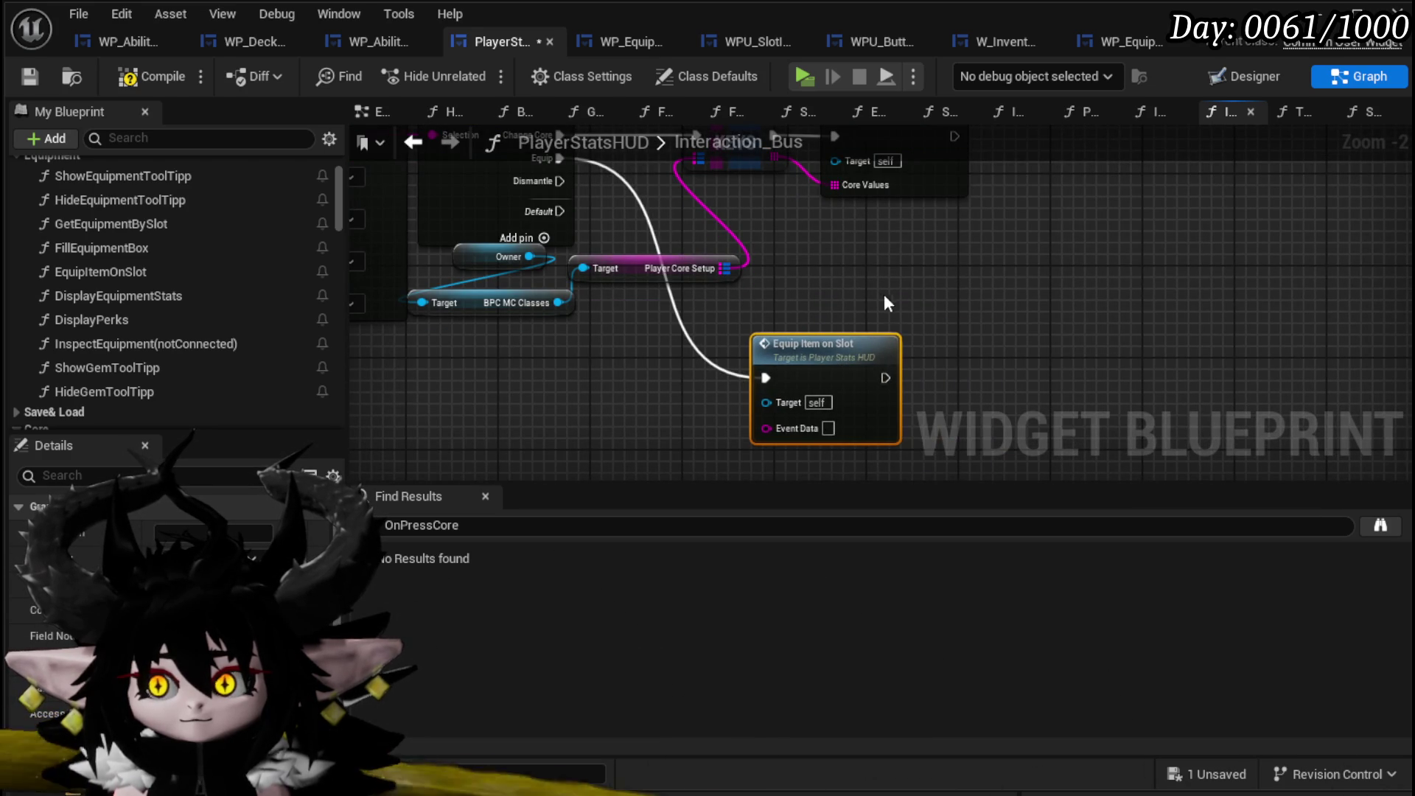
mouse_move(874, 295)
mouse_down()
mouse_move(896, 310)
mouse_move(883, 315)
mouse_up()
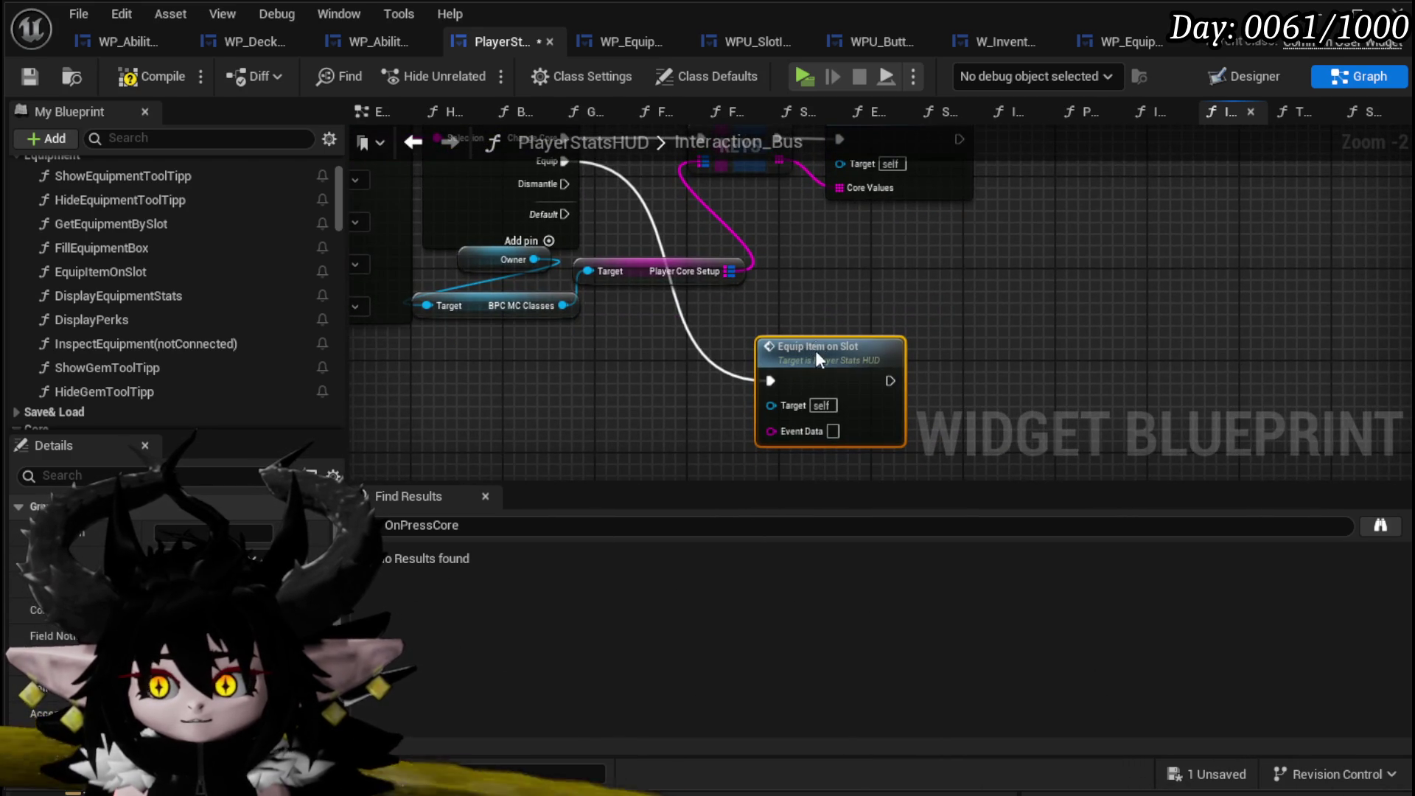
double_click(815, 350)
scroll(709, 356, up, 3)
mouse_move(522, 357)
mouse_down()
mouse_move(759, 310)
mouse_move(555, 292)
mouse_up()
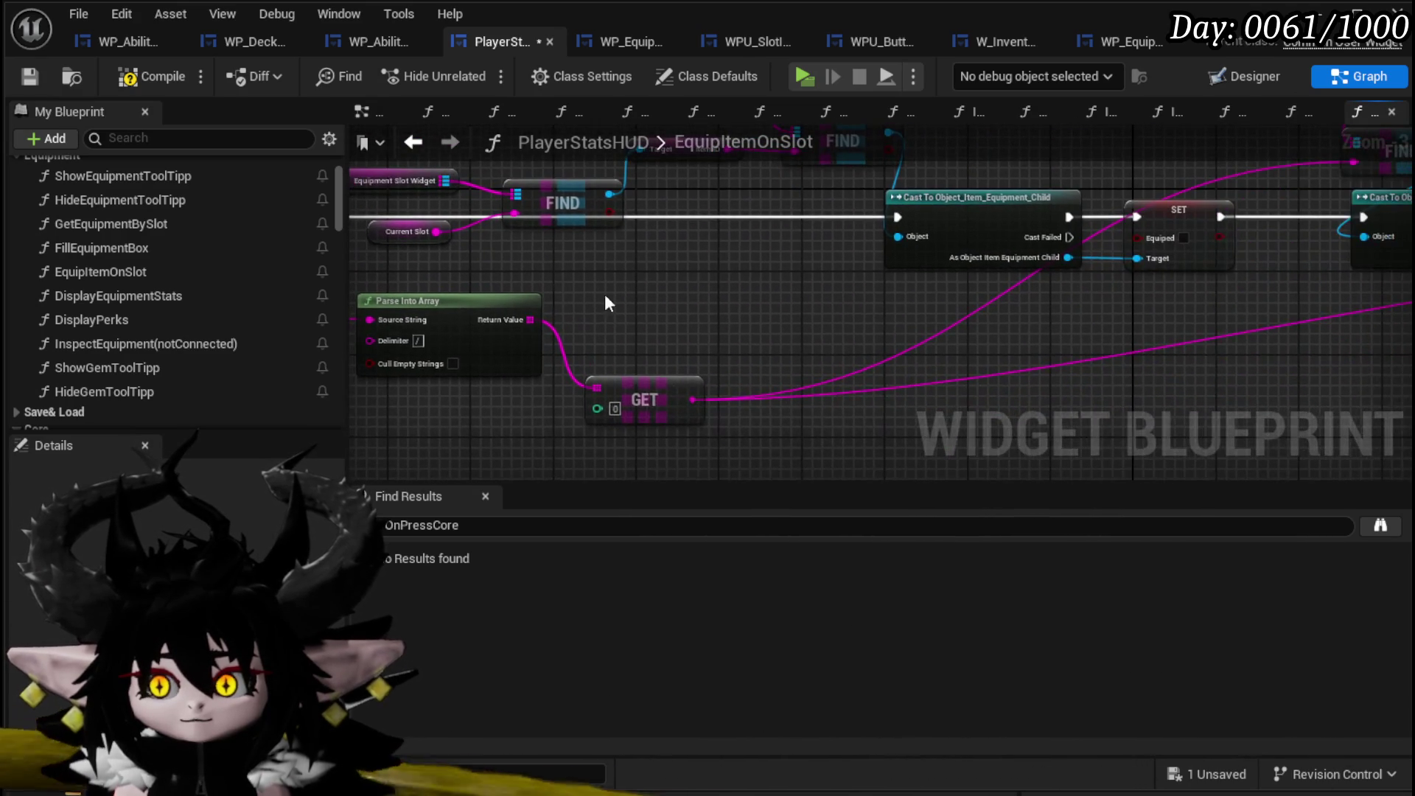
In EquipItemOnSlot, move the WP_EquipmentUI getter beside Set Slot Visual.
scroll(803, 302, down, 3)
scroll(722, 352, up, 1)
scroll(750, 374, up, 1)
mouse_move(750, 375)
mouse_down()
mouse_move(1253, 325)
mouse_move(686, 306)
mouse_move(467, 363)
mouse_move(1074, 346)
mouse_up()
click(608, 228)
mouse_move(608, 229)
mouse_down()
mouse_move(1379, 280)
mouse_move(1245, 383)
mouse_up()
scroll(503, 276, up, 2)
mouse_move(502, 275)
mouse_down()
mouse_move(529, 343)
mouse_move(442, 230)
mouse_move(533, 335)
mouse_move(335, 290)
mouse_up()
Review the rest of EquipItemOnSlot and save the blueprint.
mouse_move(884, 271)
mouse_down()
mouse_move(803, 214)
mouse_move(704, 230)
mouse_move(464, 196)
mouse_move(688, 315)
mouse_move(733, 307)
mouse_move(752, 325)
mouse_move(744, 346)
mouse_up()
scroll(804, 215, down, 2)
scroll(744, 346, up, 2)
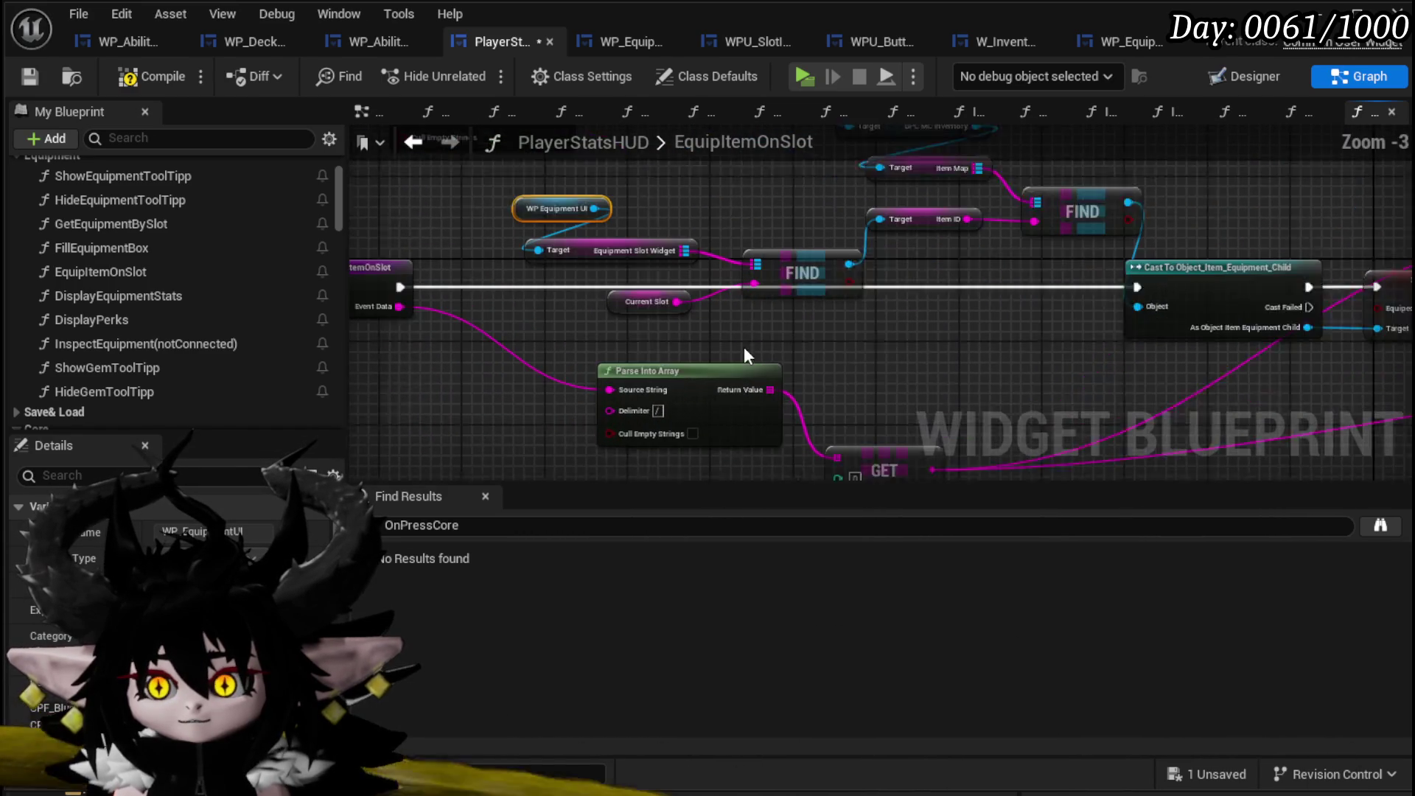
scroll(741, 347, down, 1)
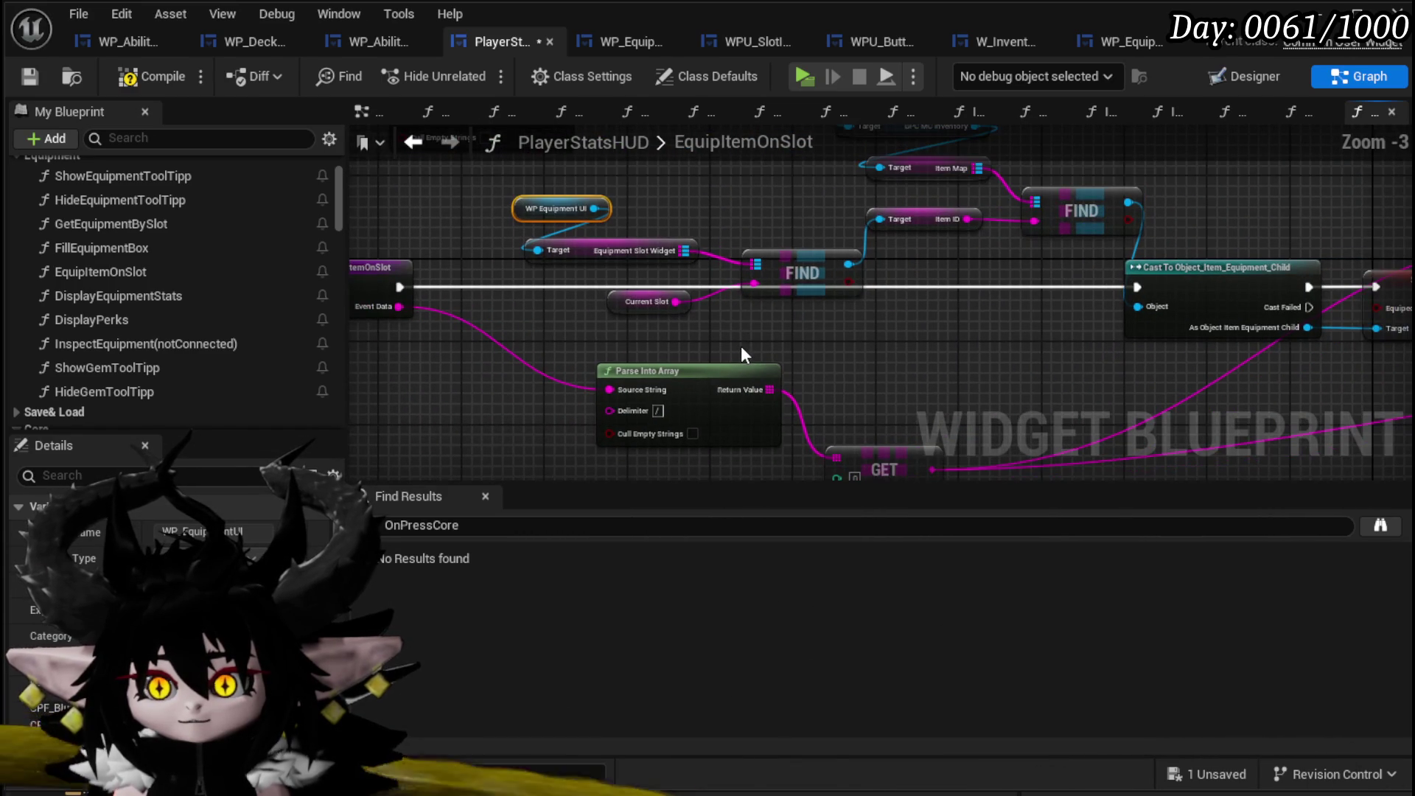
drag(741, 346, 909, 321)
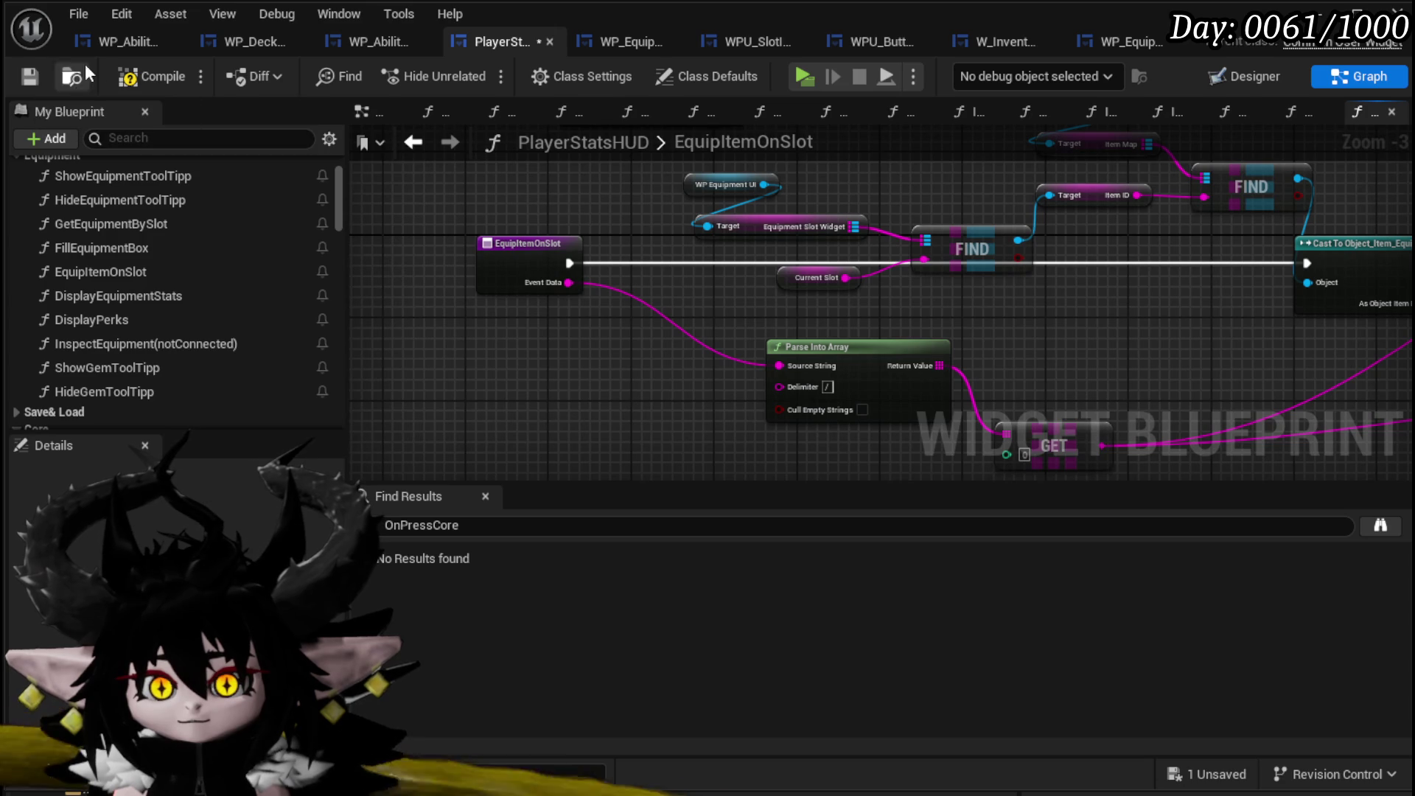
click(24, 74)
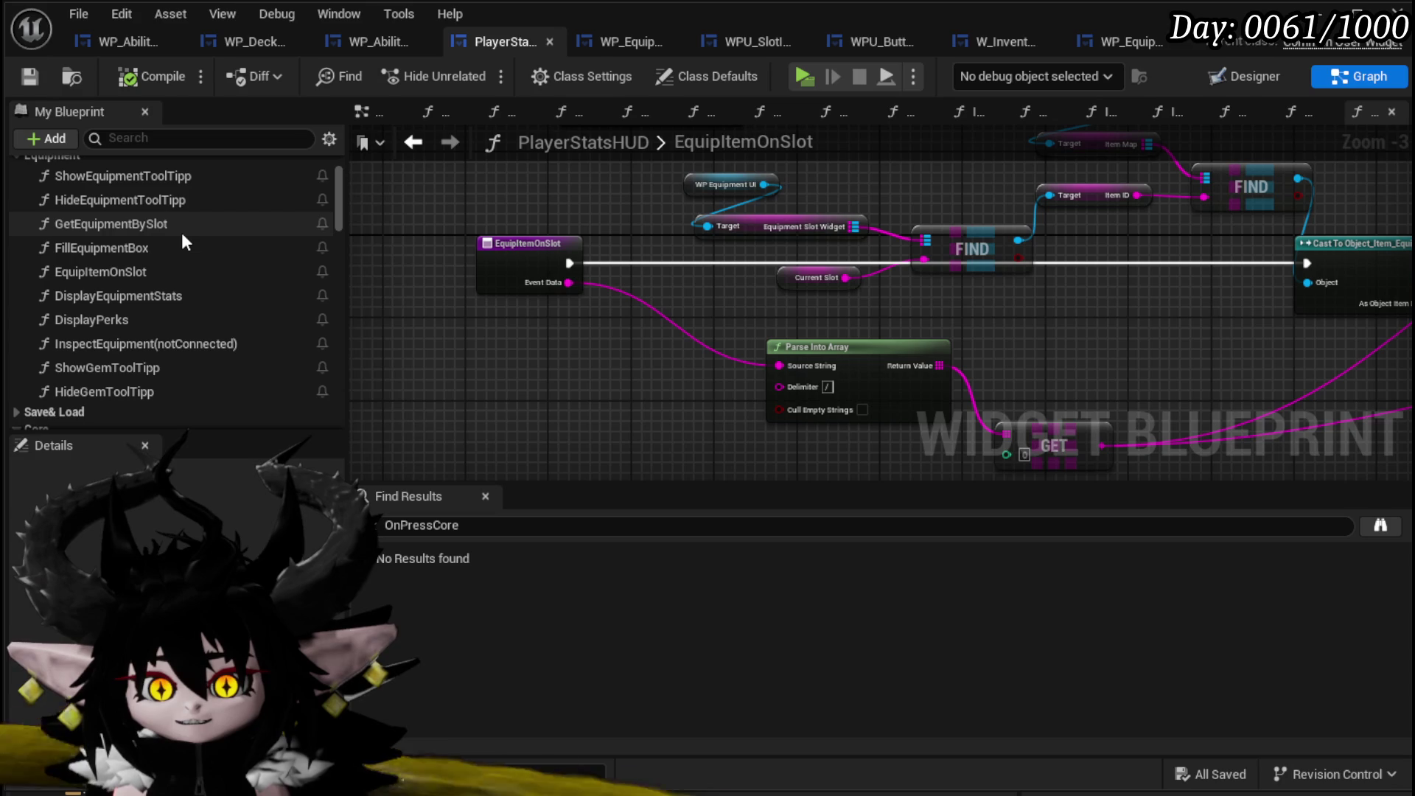
In InspectEquipment(notConnected), shift the second Parse Into Array and GET nodes down.
double_click(175, 343)
scroll(1064, 348, down, 2)
mouse_move(516, 309)
mouse_down()
mouse_move(708, 316)
mouse_move(1103, 269)
mouse_up()
mouse_move(730, 307)
mouse_down()
mouse_move(796, 239)
mouse_move(784, 278)
mouse_move(838, 442)
mouse_move(720, 259)
mouse_move(678, 430)
mouse_move(707, 301)
mouse_up()
scroll(784, 279, down, 1)
drag(694, 356, 785, 315)
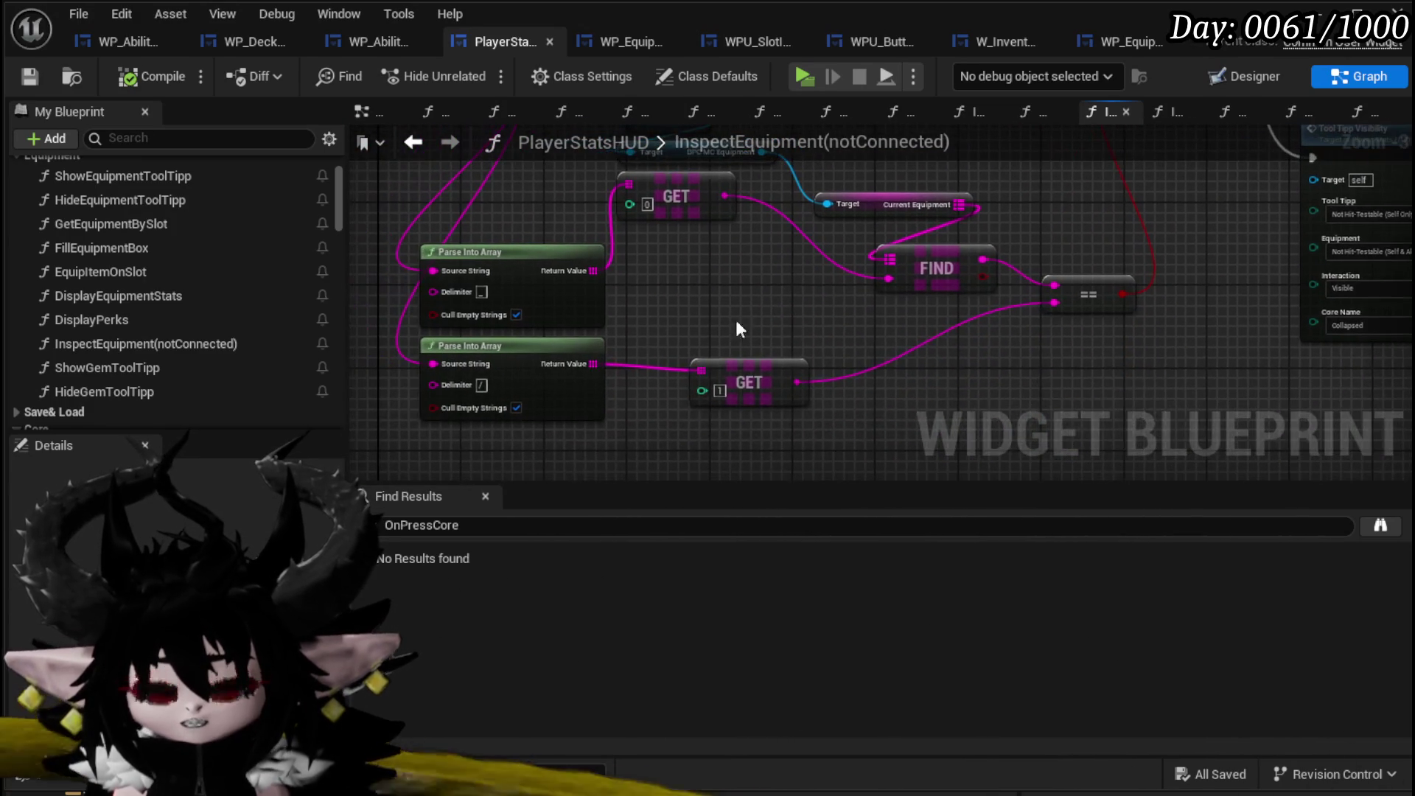
drag(553, 367, 573, 377)
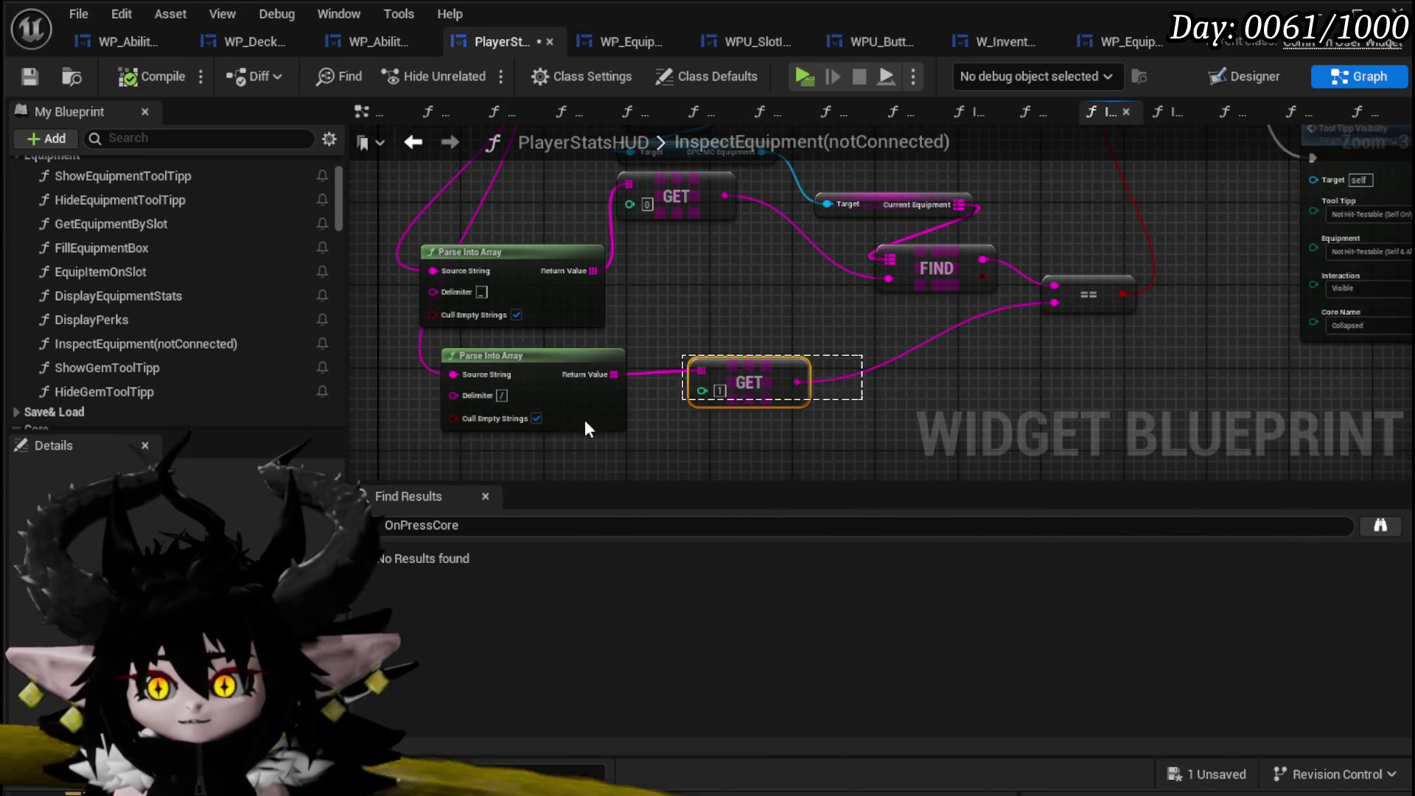
drag(713, 366, 736, 379)
Pan across InspectEquipment(notConnected) to review the Make Array and GET nodes.
mouse_move(749, 307)
mouse_down()
mouse_move(752, 400)
mouse_move(752, 364)
mouse_move(431, 380)
mouse_move(354, 320)
mouse_move(760, 357)
mouse_move(715, 304)
mouse_up()
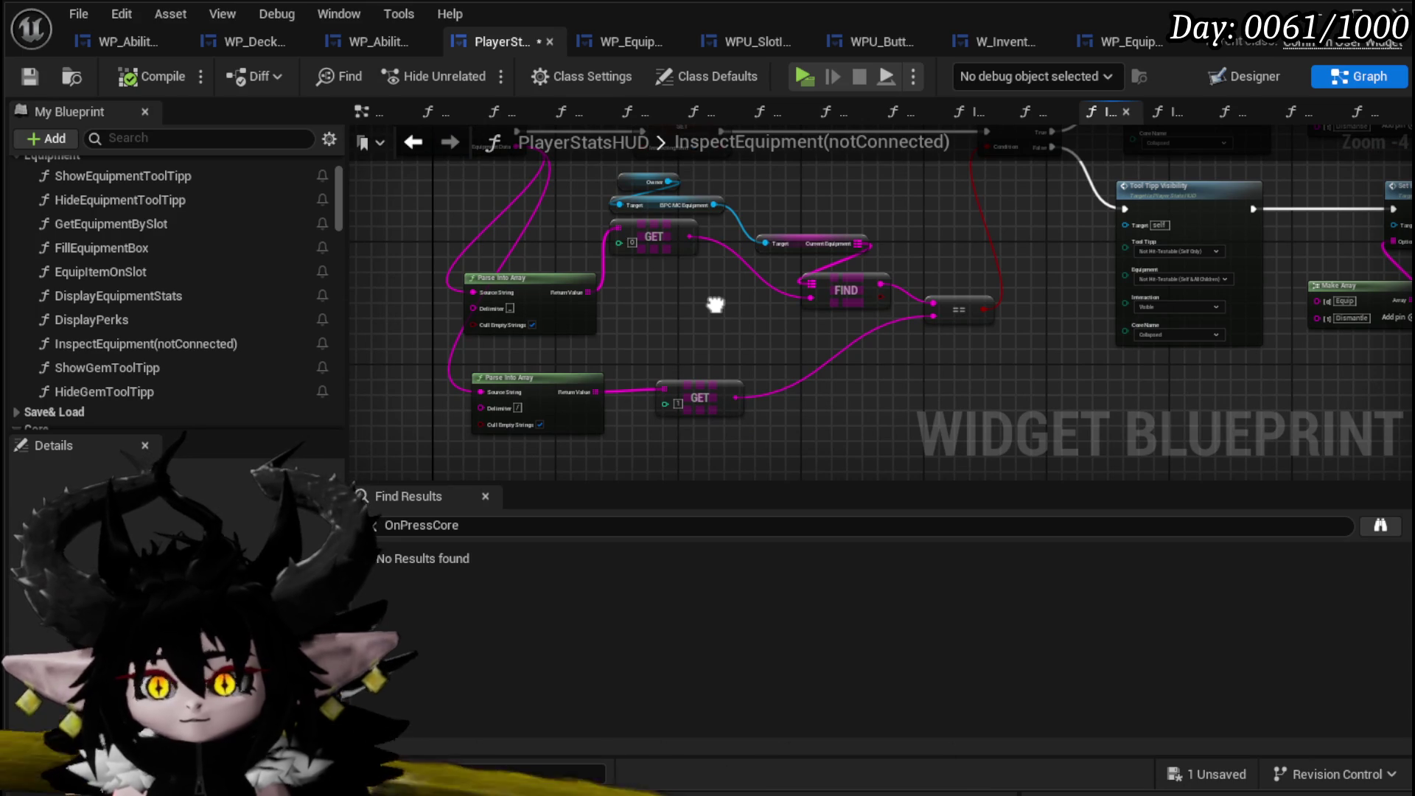
mouse_move(715, 305)
mouse_down()
mouse_move(508, 312)
mouse_move(590, 317)
mouse_move(772, 402)
mouse_move(698, 278)
mouse_up()
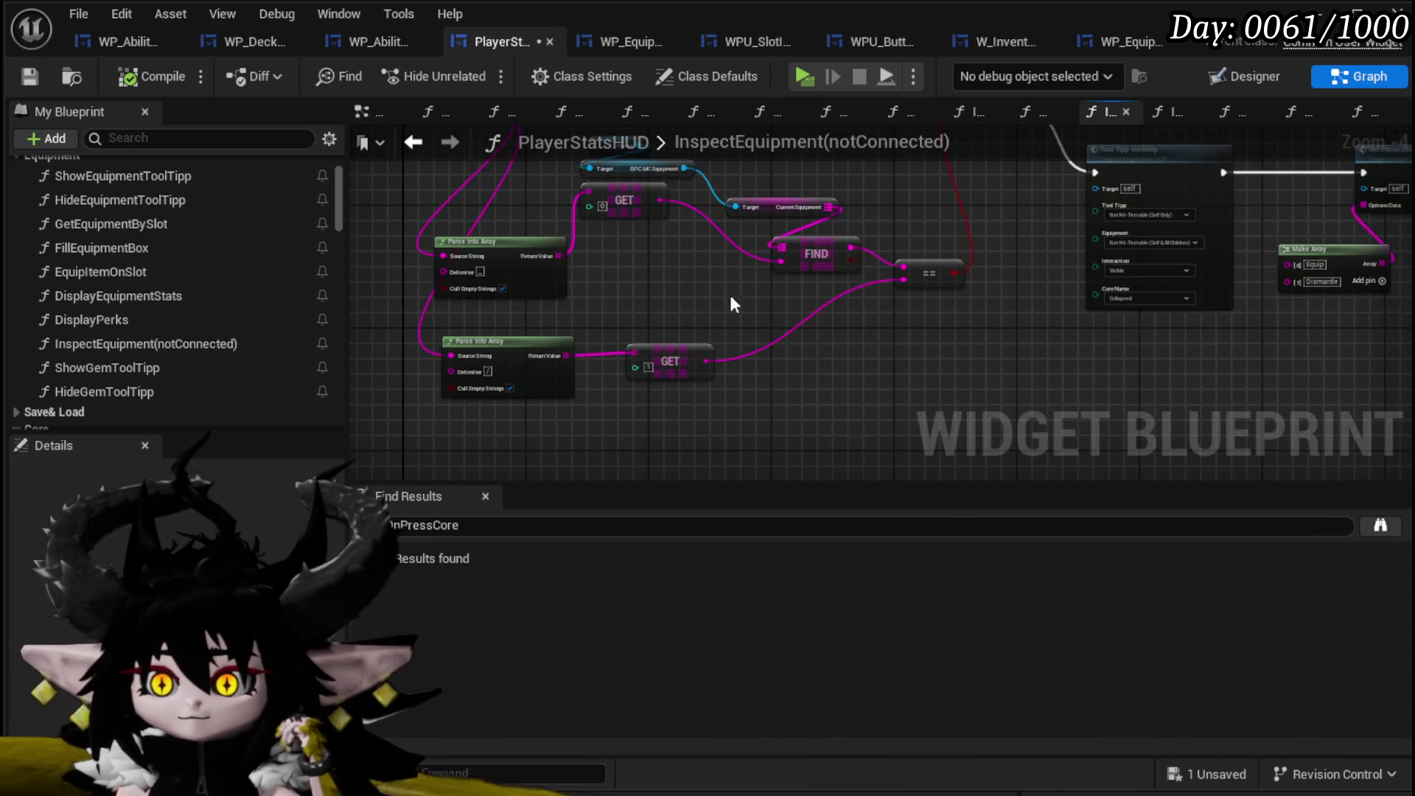
mouse_move(877, 360)
mouse_down()
mouse_move(673, 356)
mouse_move(858, 384)
mouse_up()
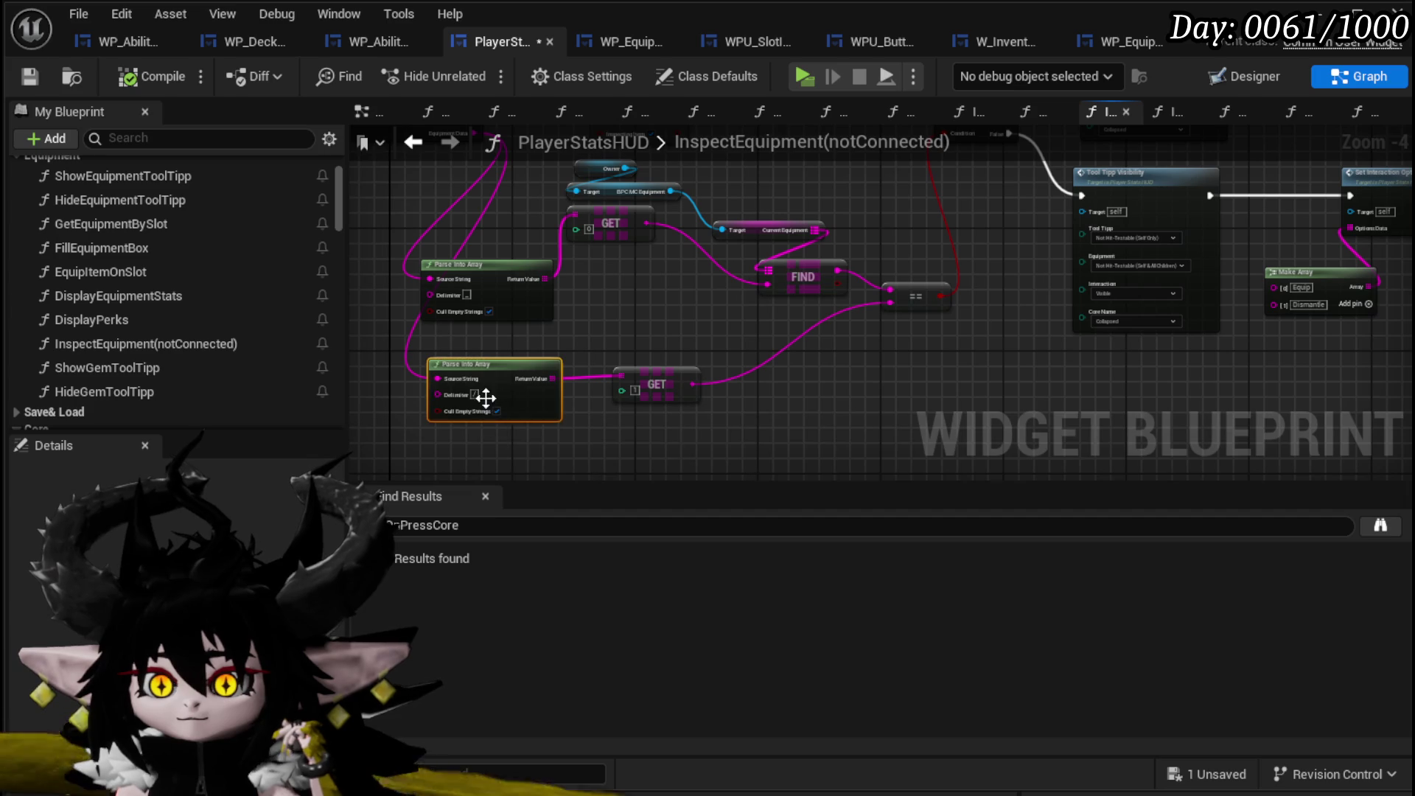
click(652, 384)
drag(790, 352, 654, 394)
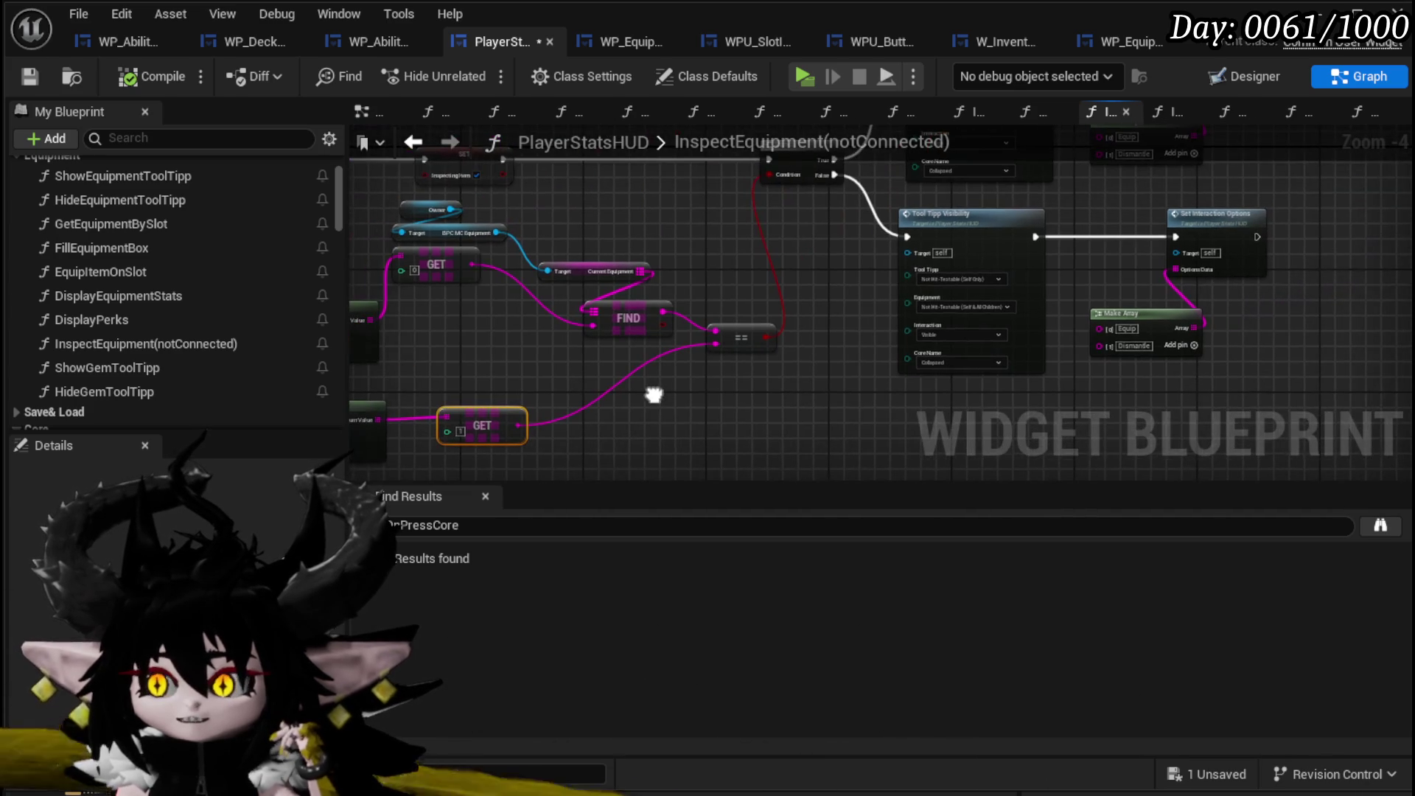
Inspect the SetInteractionOptions graph, then return to InspectEquipment(notConnected).
double_click(1214, 221)
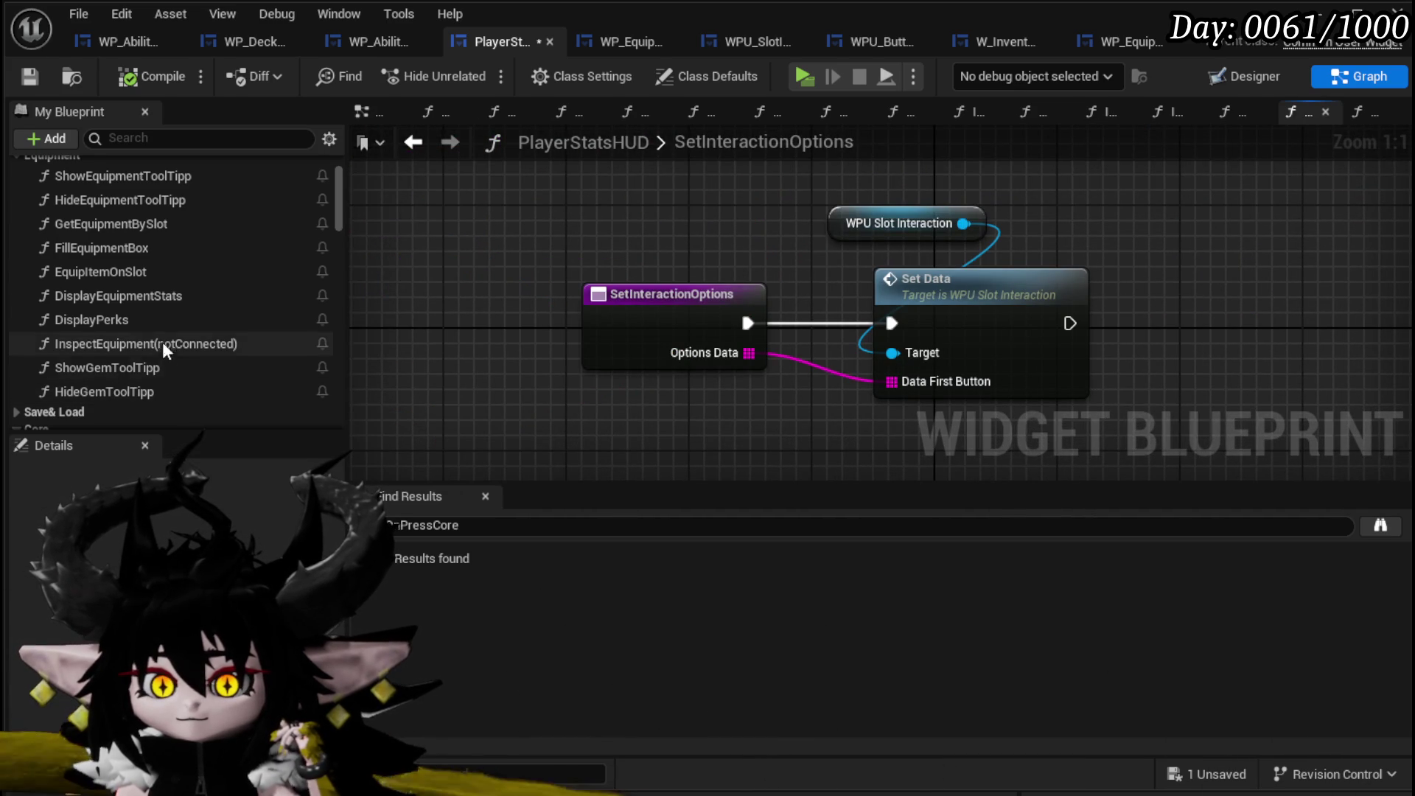
click(420, 142)
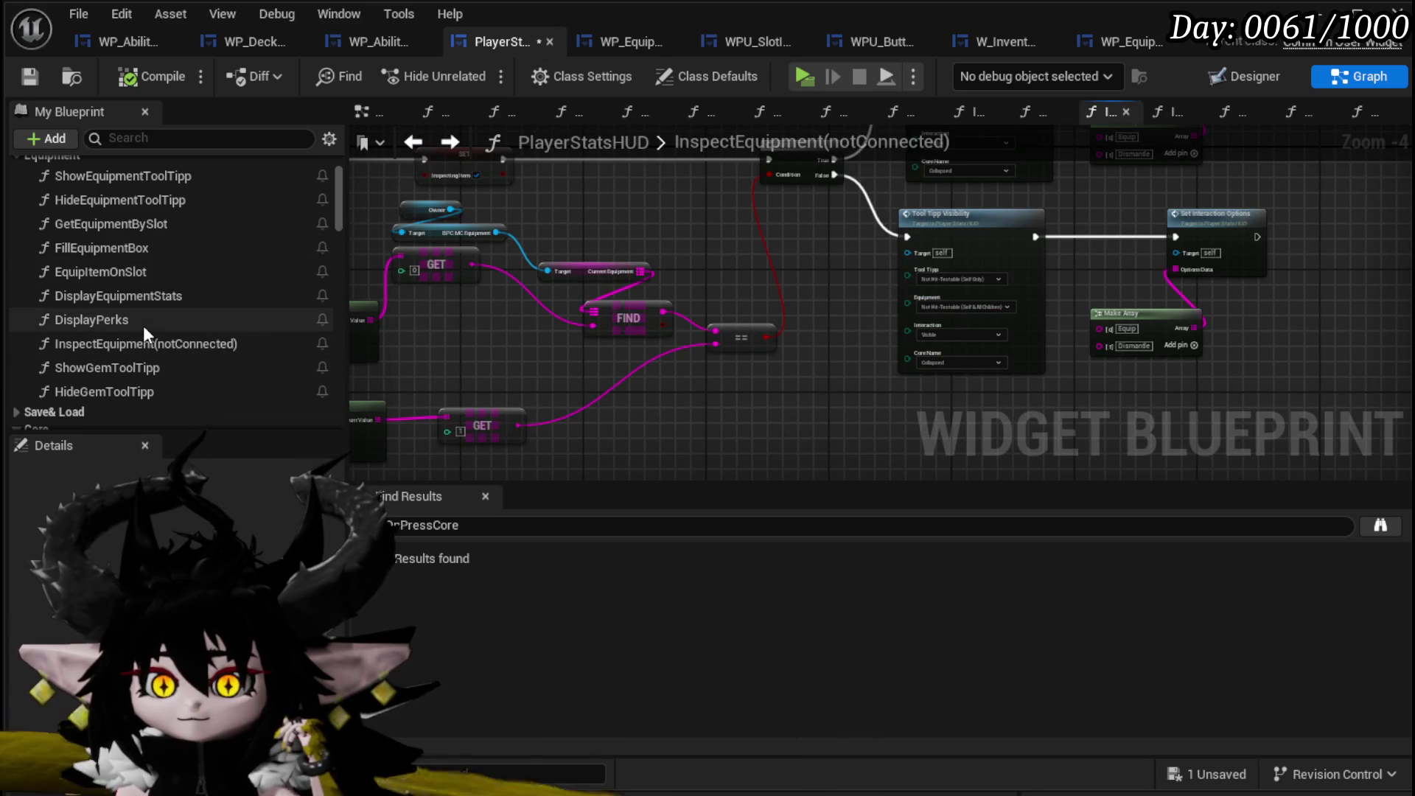
scroll(143, 324, down, 4)
scroll(143, 324, down, 4)
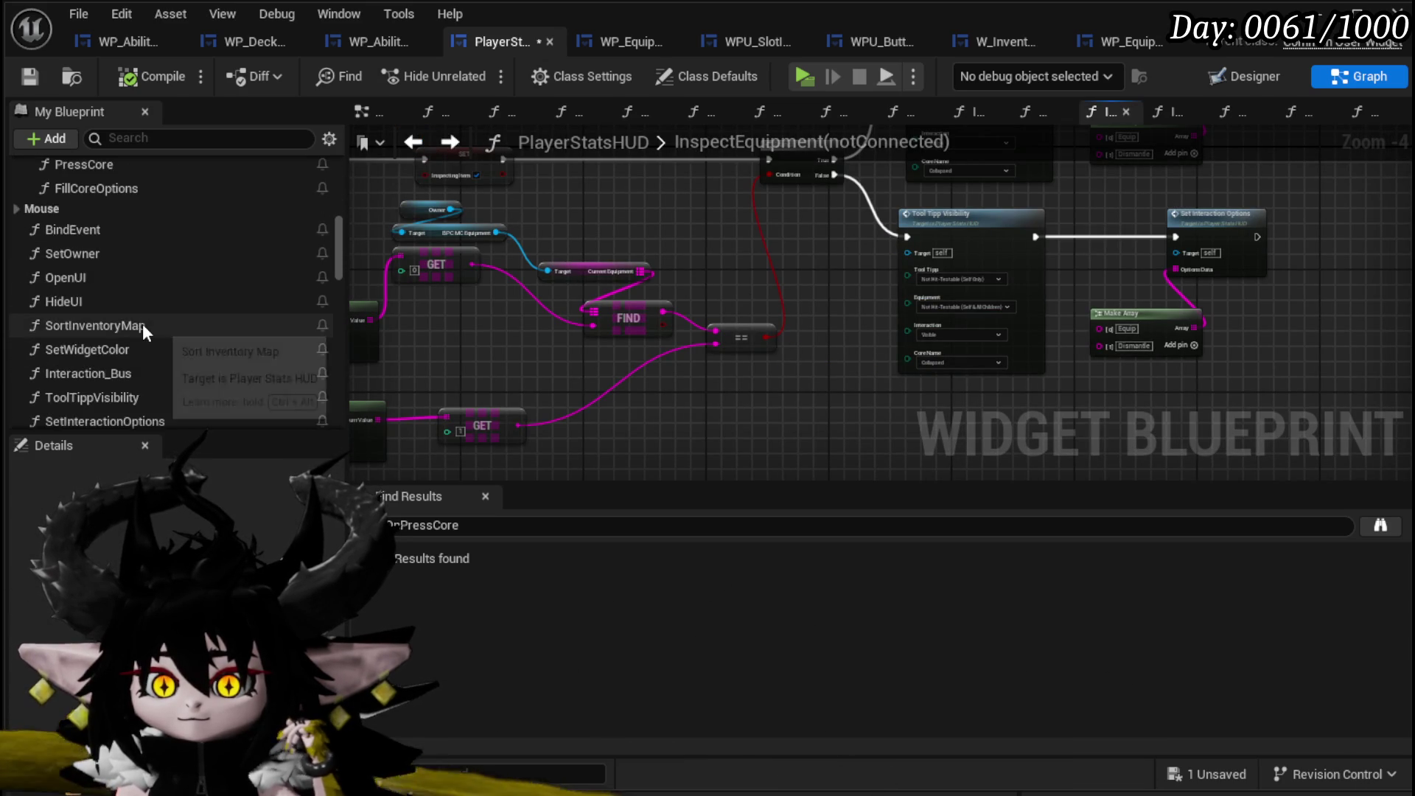
scroll(131, 308, up, 1)
Review EquipItemOnSlot up to Display Equipment Stats, save with Ctrl+S, and return to Interaction_Bus.
double_click(130, 312)
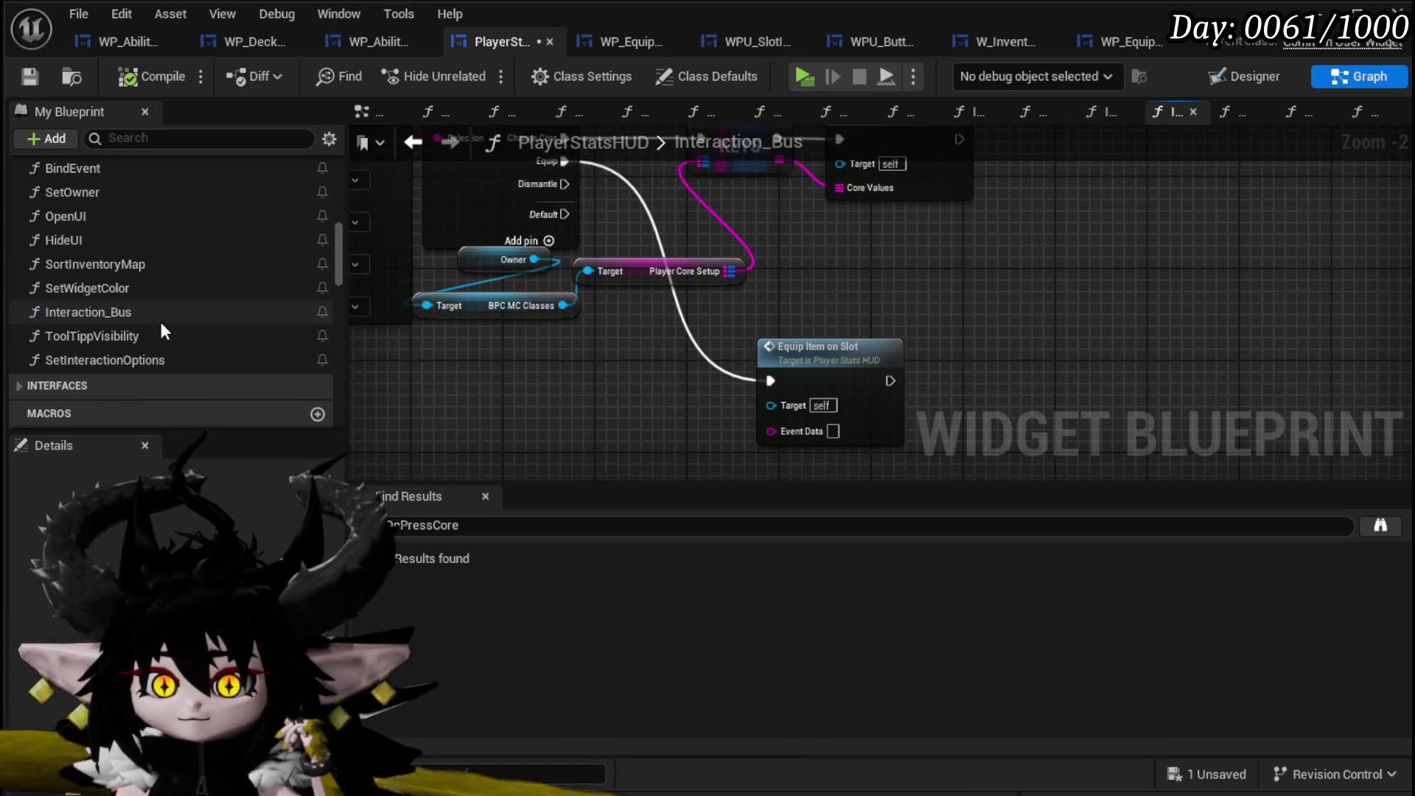
double_click(753, 330)
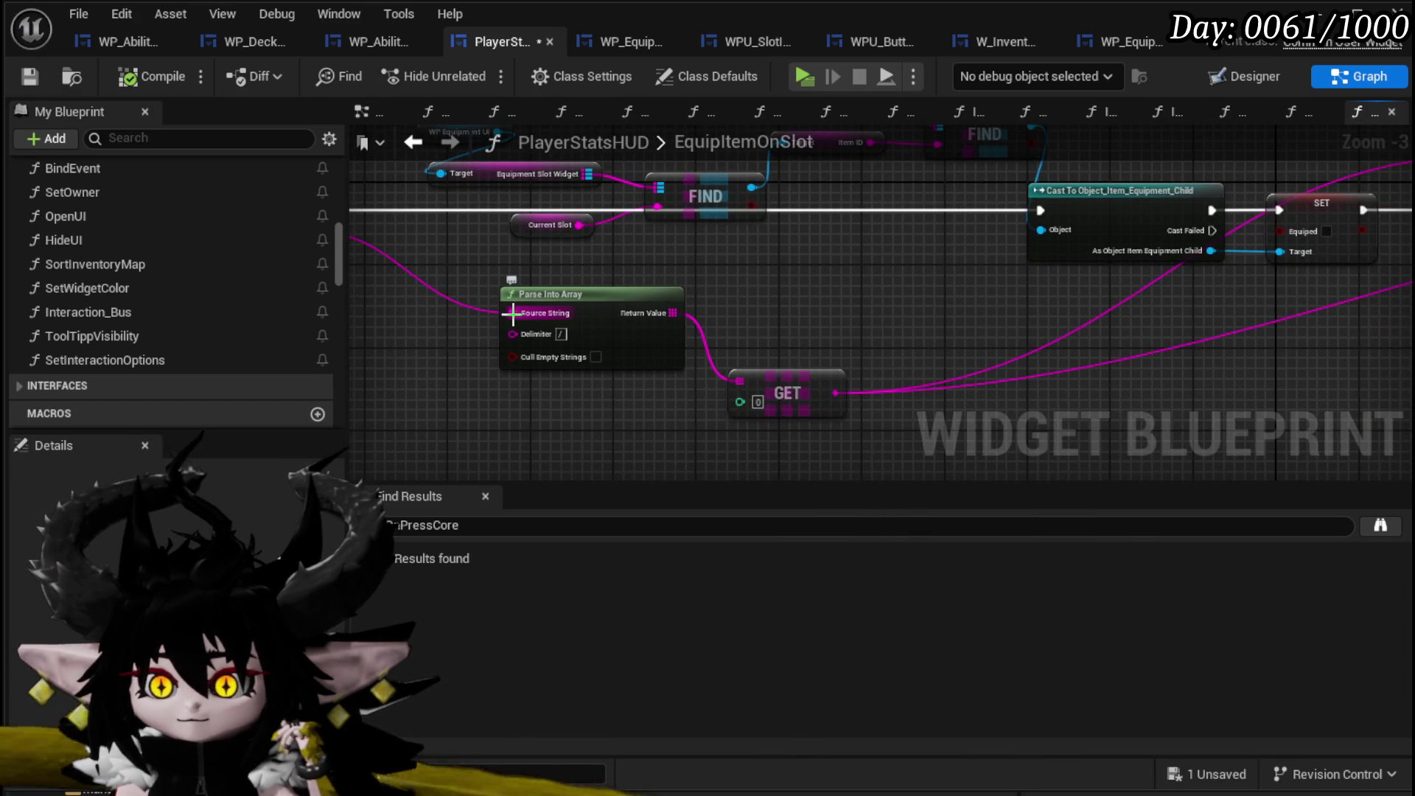
mouse_move(882, 320)
mouse_down()
mouse_move(587, 379)
mouse_move(454, 373)
mouse_move(563, 439)
mouse_move(517, 450)
mouse_move(373, 418)
mouse_move(510, 440)
mouse_up()
drag(962, 424, 565, 398)
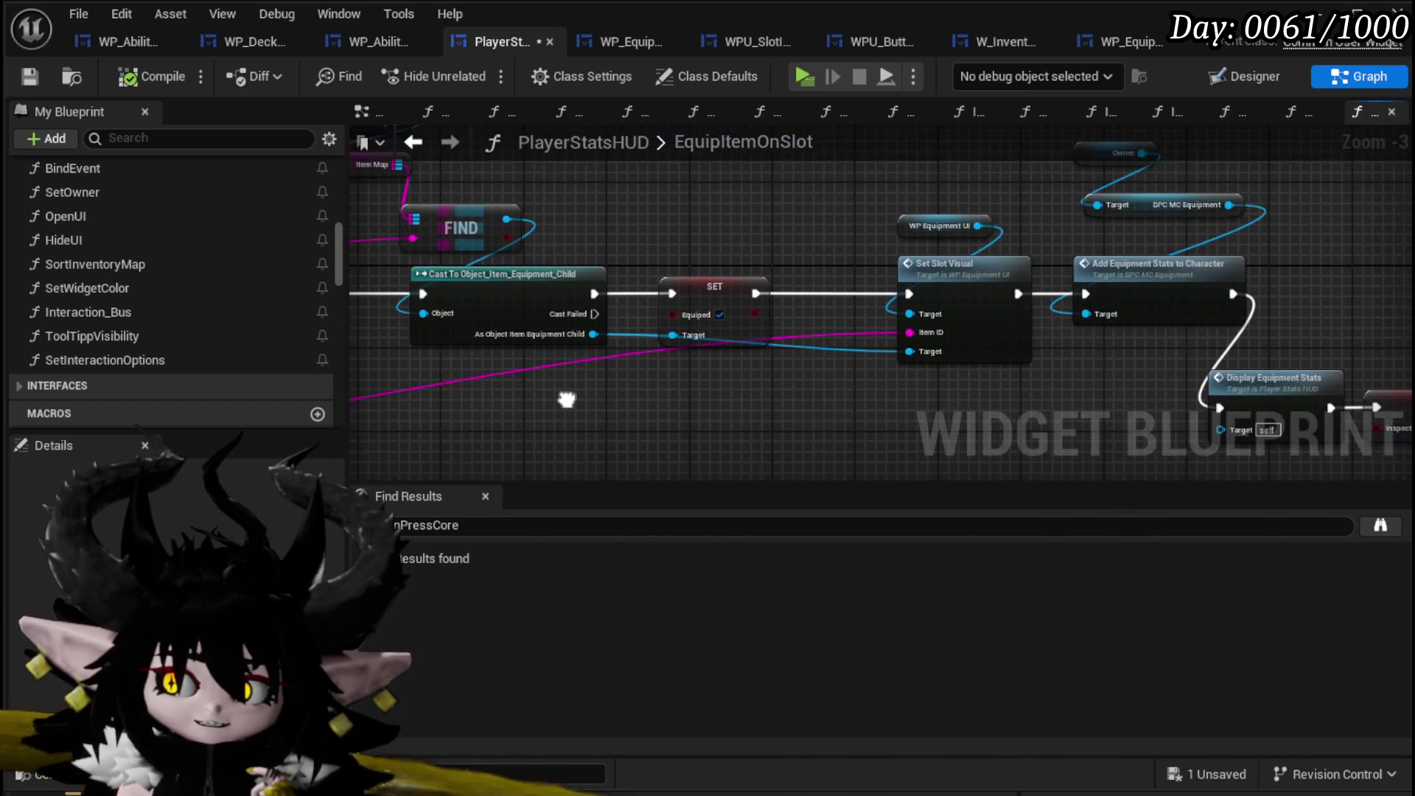
mouse_move(1072, 375)
mouse_down()
mouse_move(614, 375)
mouse_move(484, 307)
mouse_move(634, 273)
mouse_move(1216, 306)
mouse_move(1084, 343)
mouse_move(793, 349)
mouse_move(947, 338)
mouse_up()
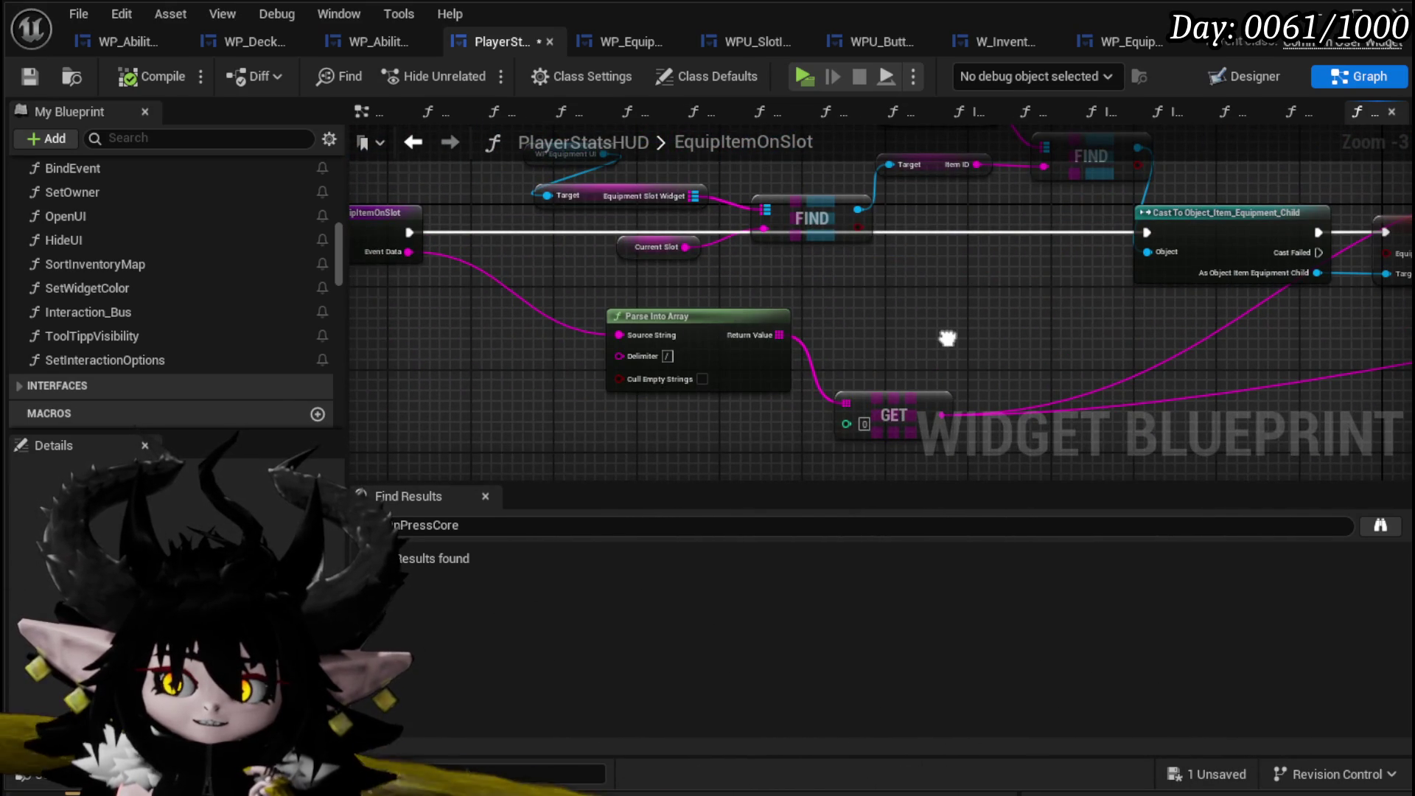
key(ctrl+s)
click(413, 141)
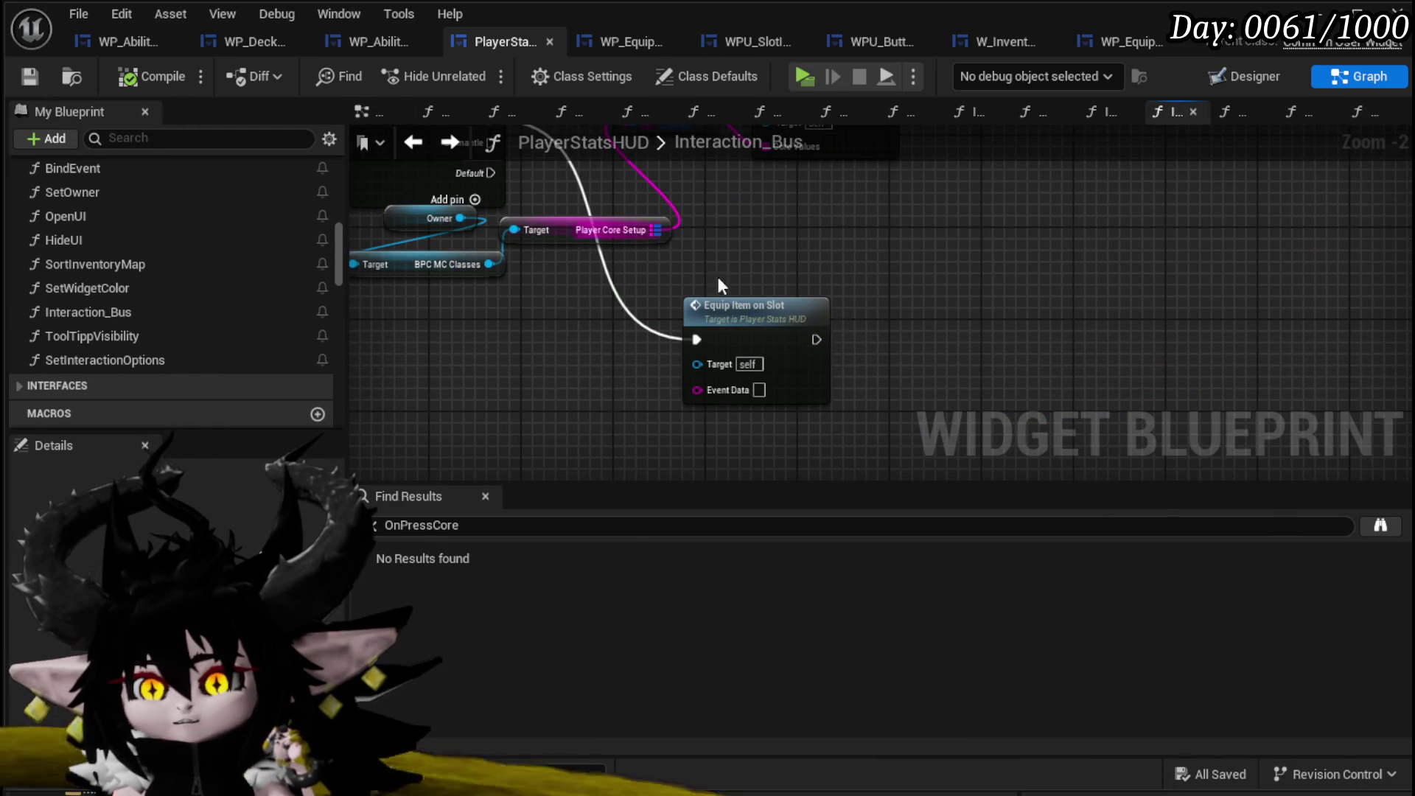
Promote the Event Data pin to a String variable named SelectedEquipmentData.
mouse_move(818, 302)
mouse_down()
mouse_move(814, 408)
mouse_move(922, 392)
mouse_move(916, 313)
mouse_up()
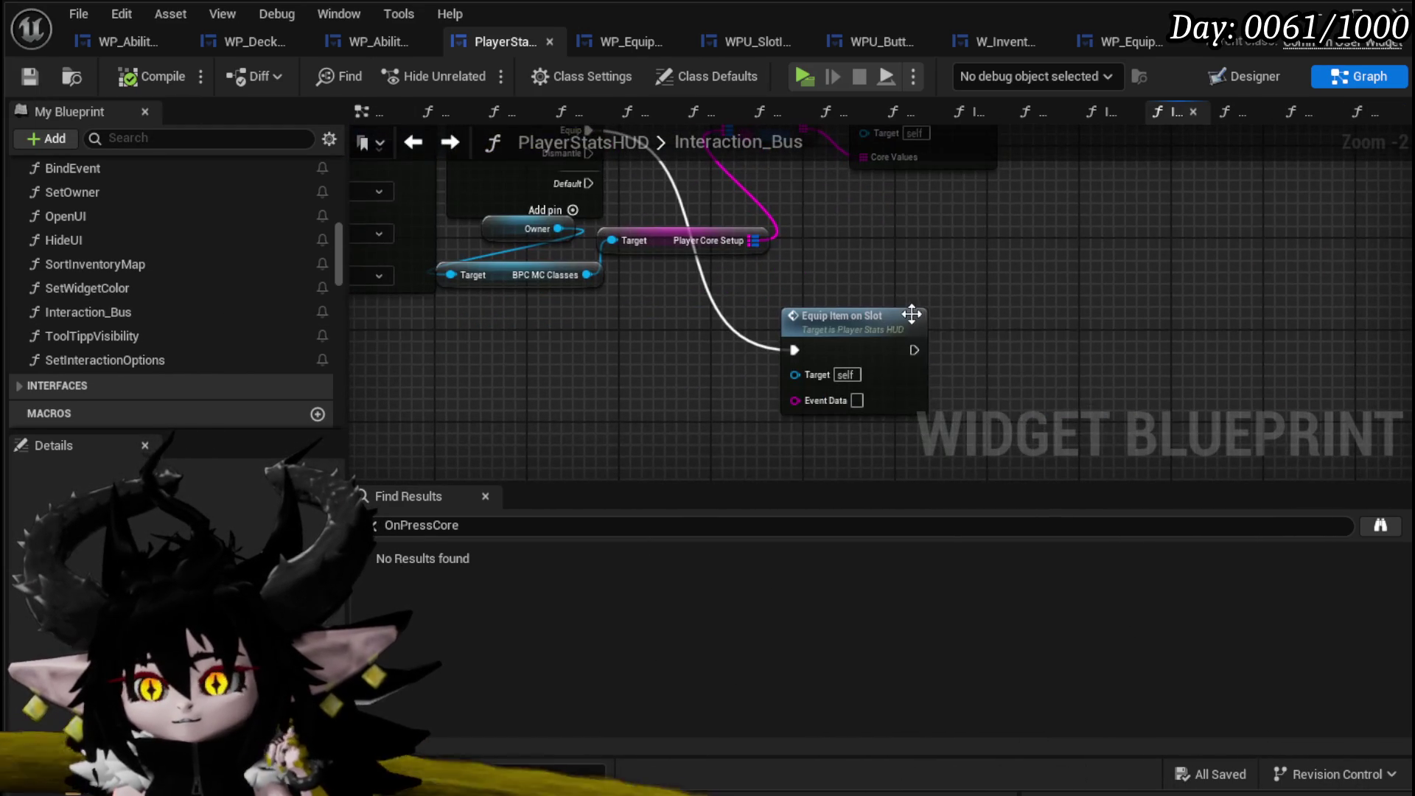
drag(677, 405, 722, 345)
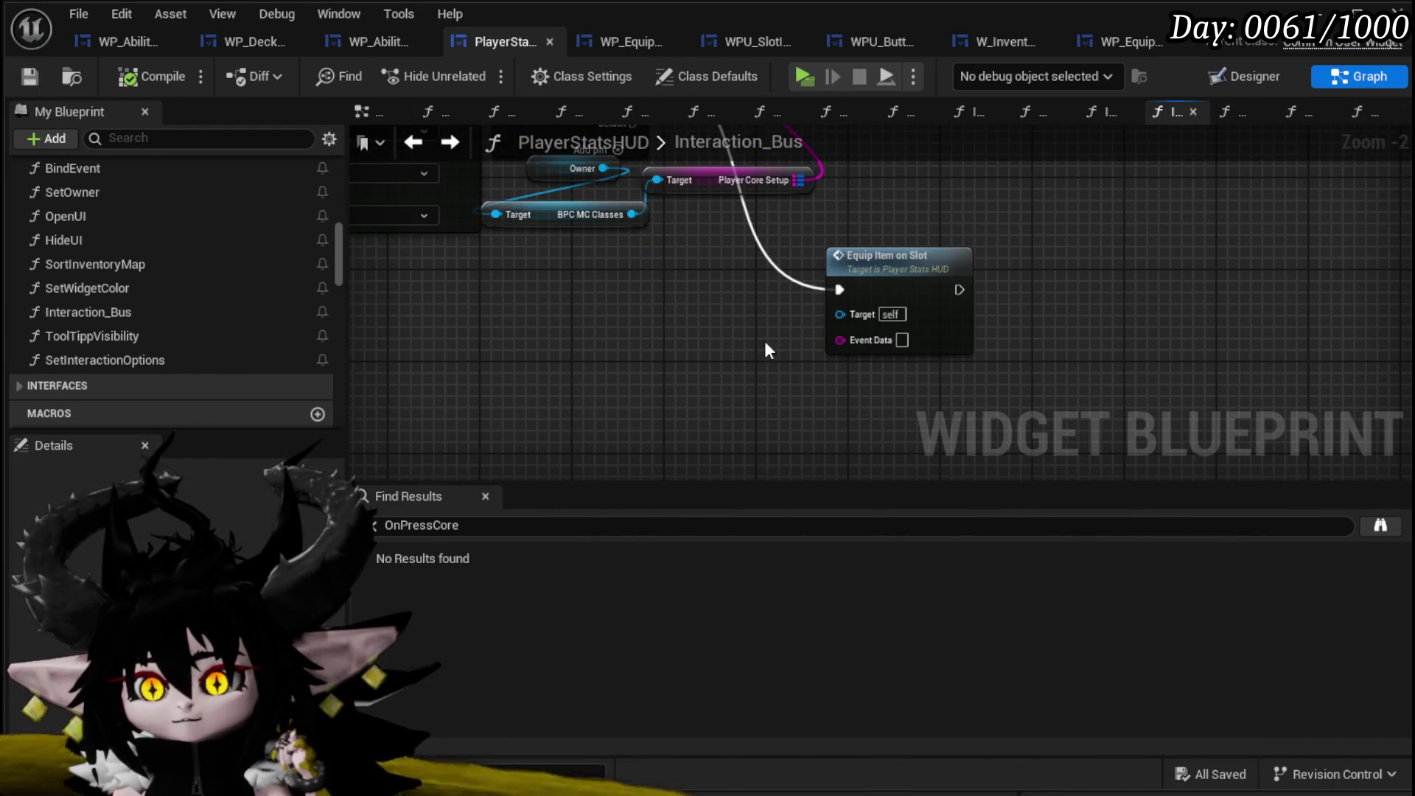
right_click(841, 340)
click(909, 403)
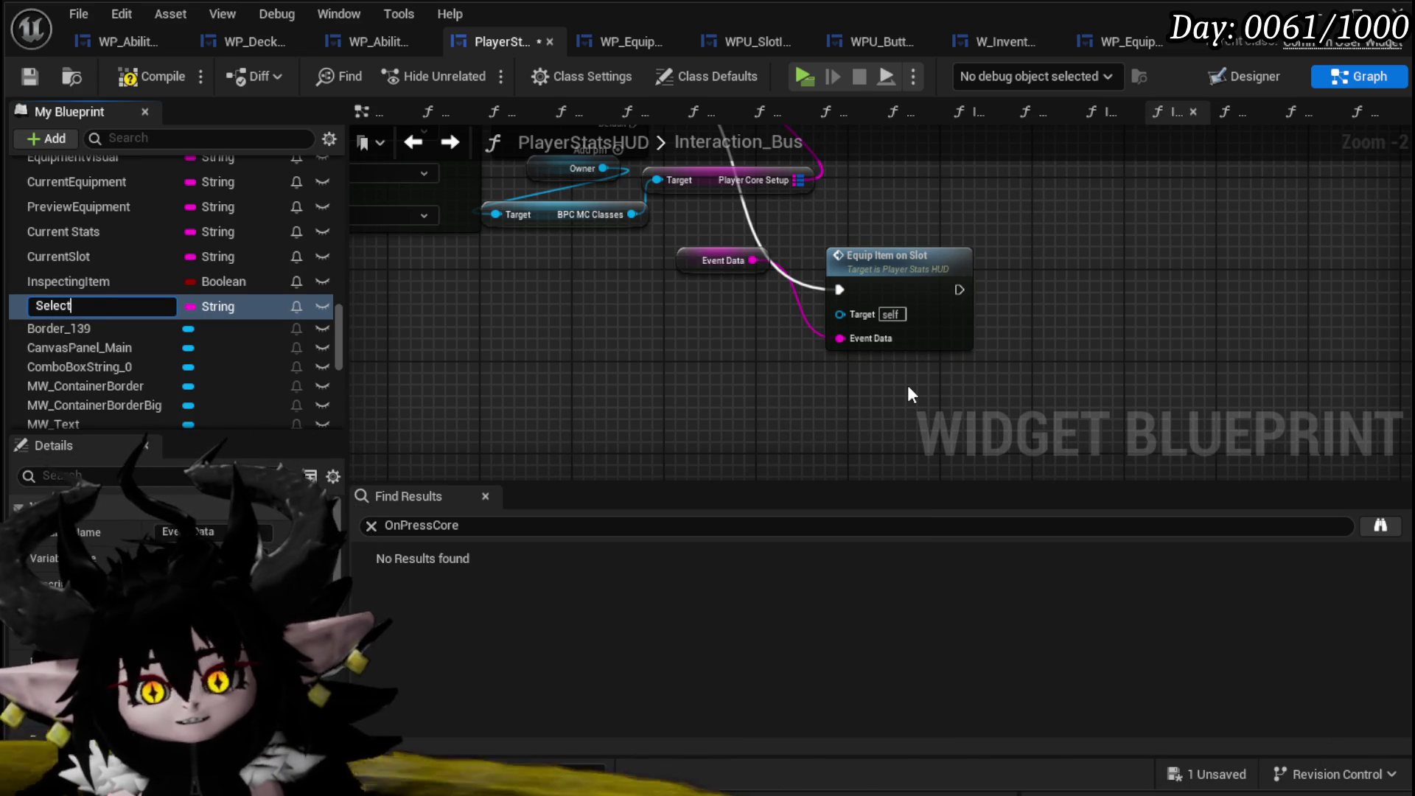
text(tedEquip)
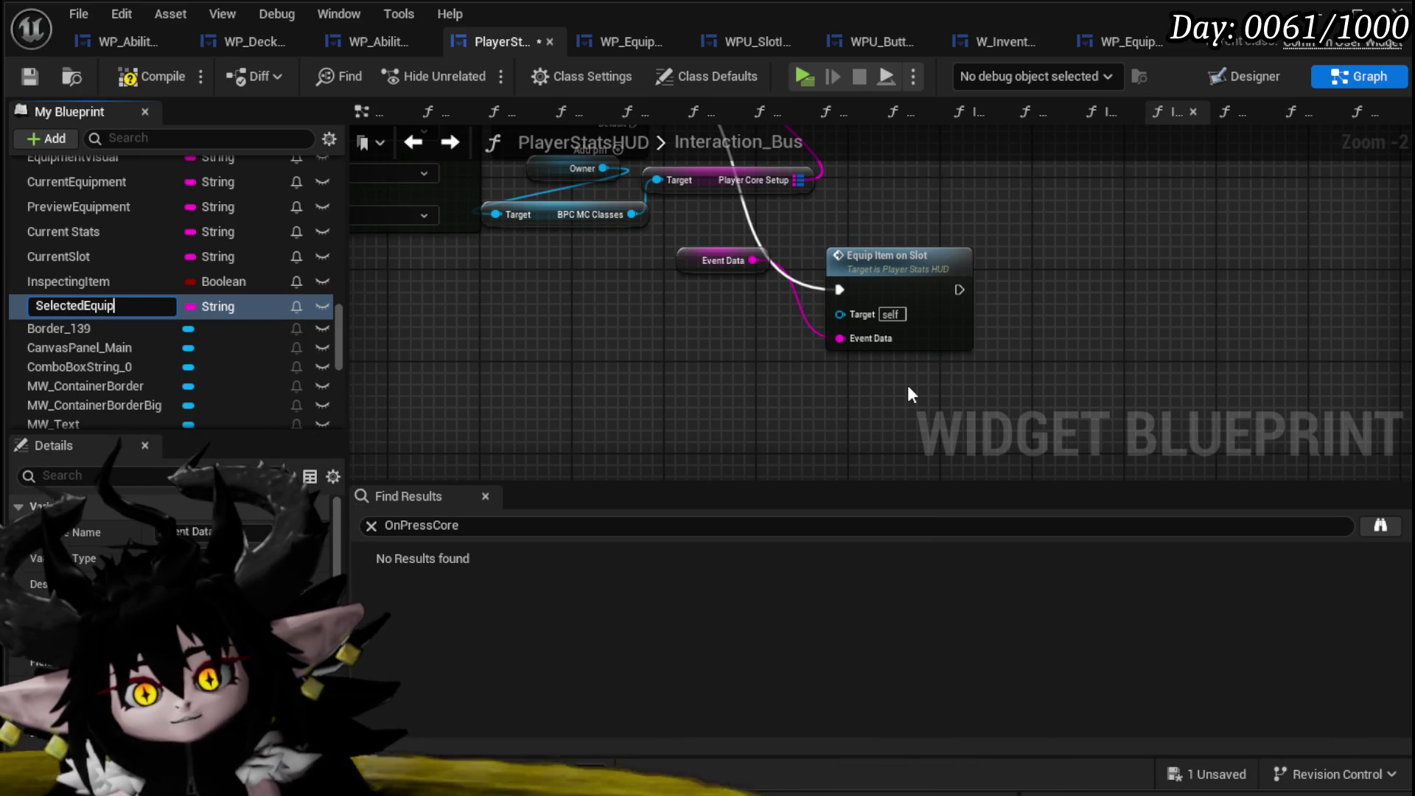
text(mentData)
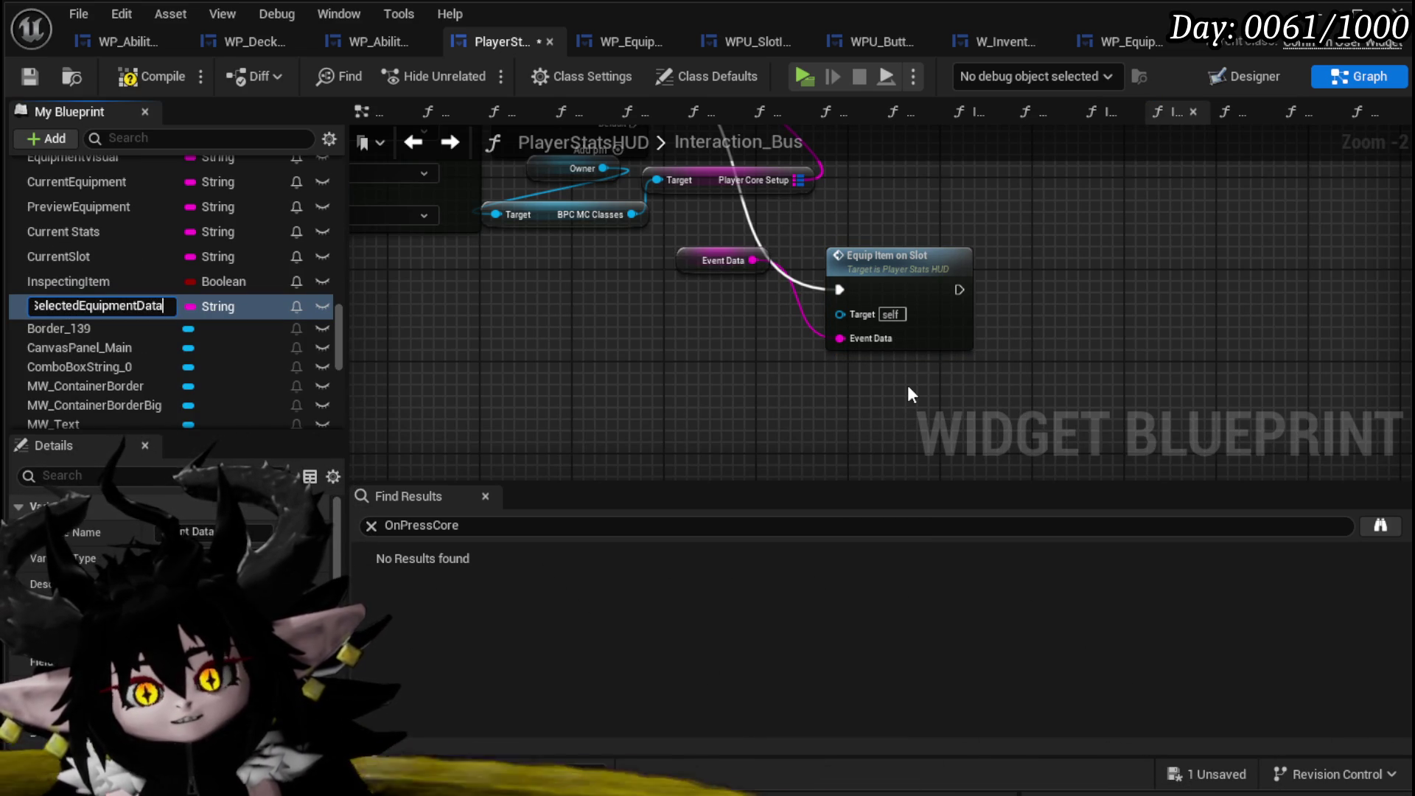
key(Return)
In InspectEquipment, add a GET node pulled from the Return Value output.
click(1098, 112)
drag(576, 331, 646, 370)
text(get)
click(731, 570)
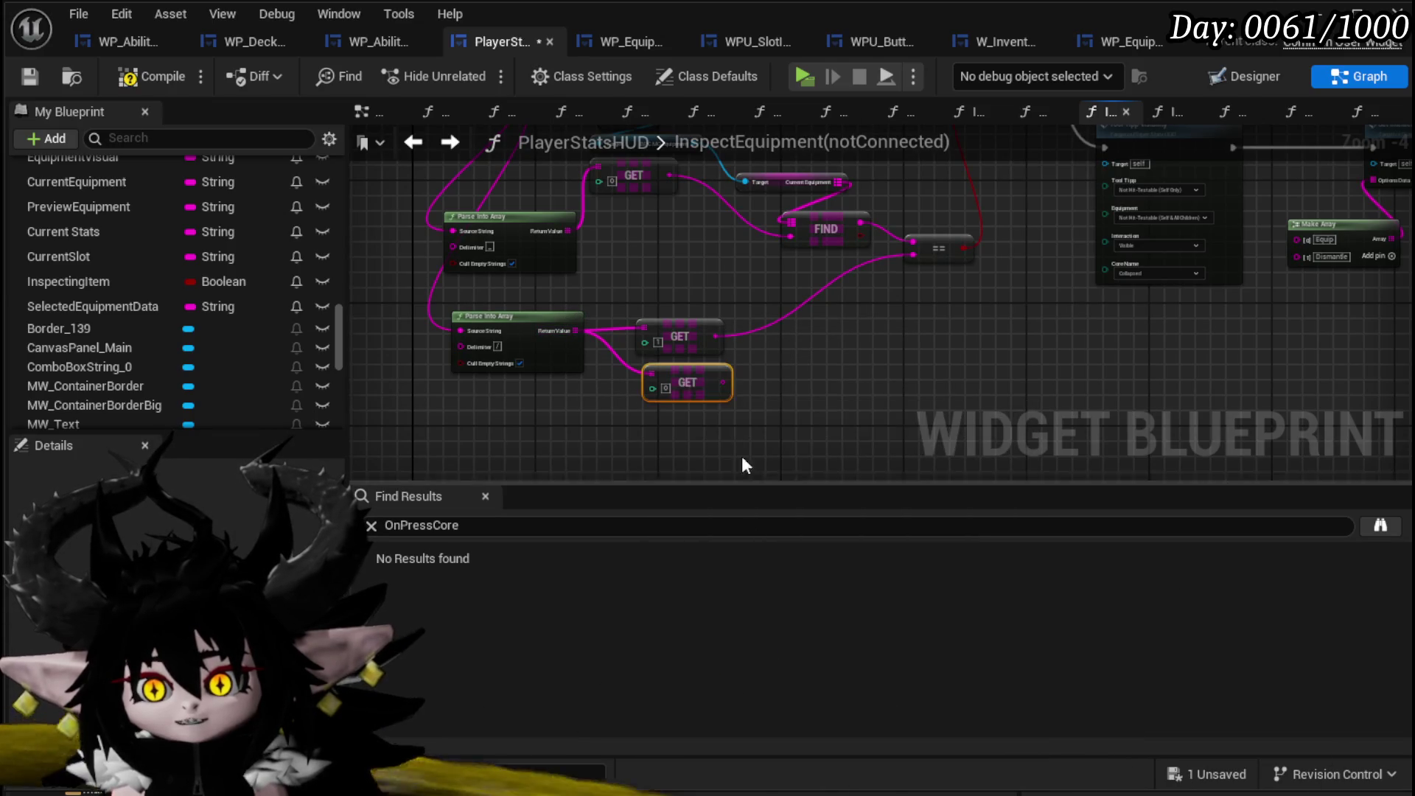
Add a SelectedEquipmentData setter and run it after the Inspecting Item SET.
right_click(722, 389)
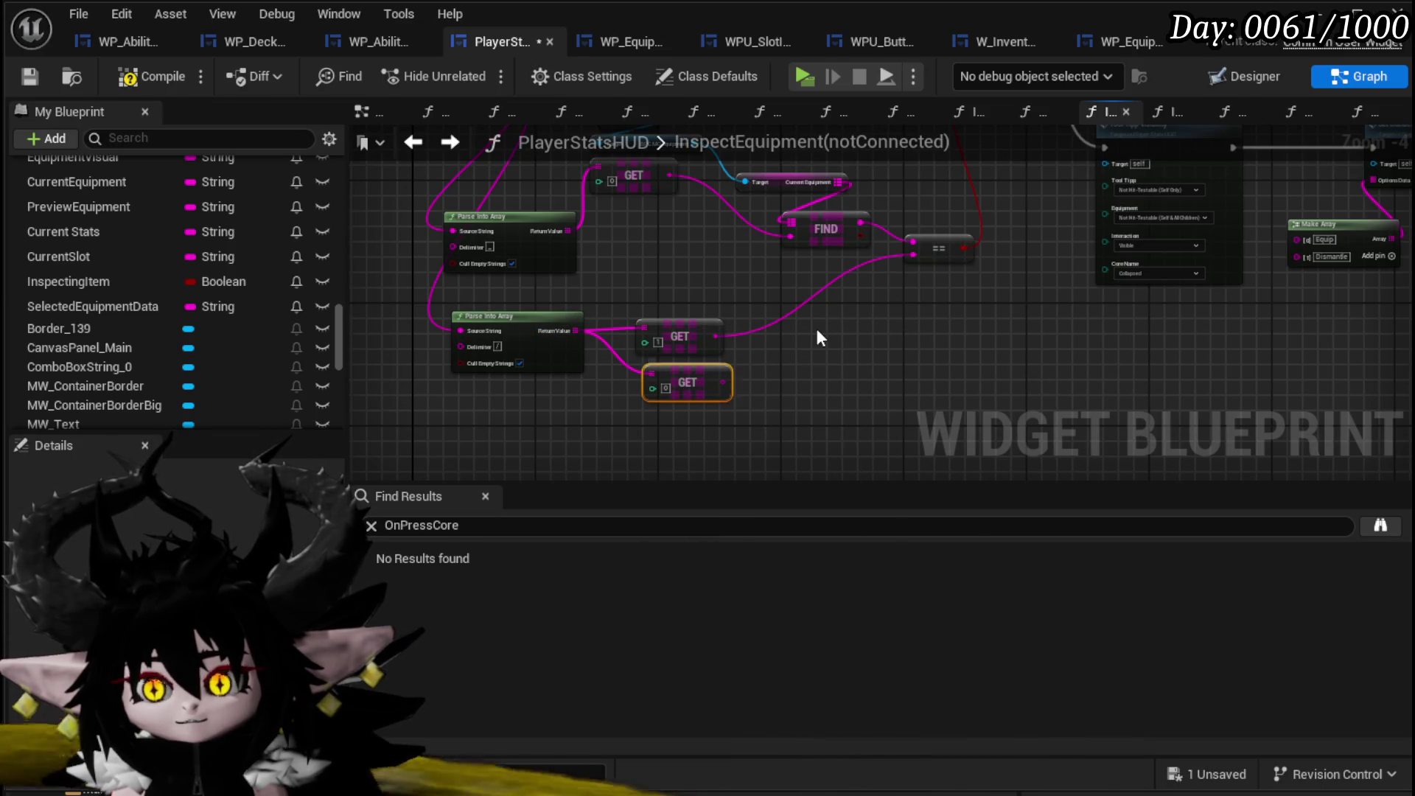
click(90, 306)
drag(90, 306, 824, 373)
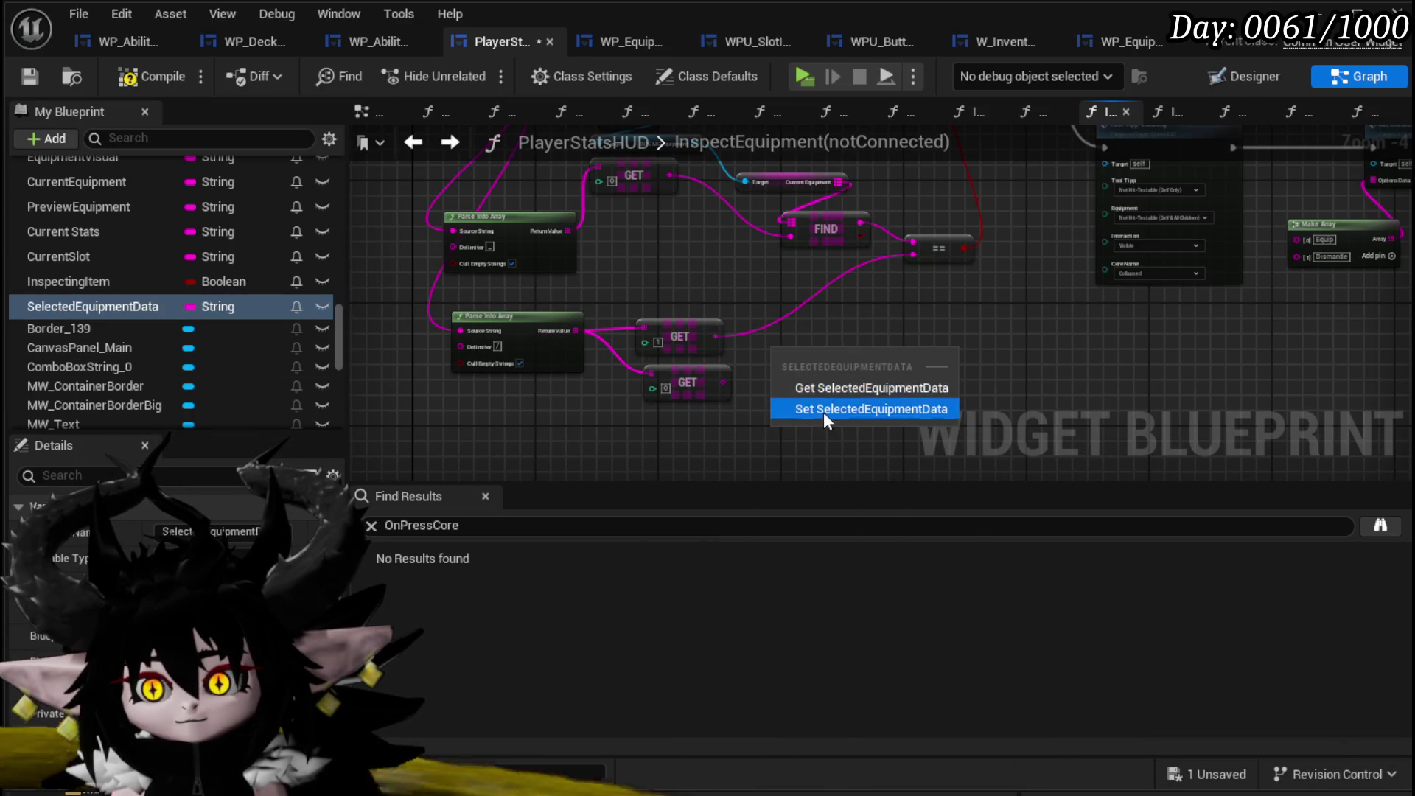
click(825, 413)
drag(730, 387, 746, 388)
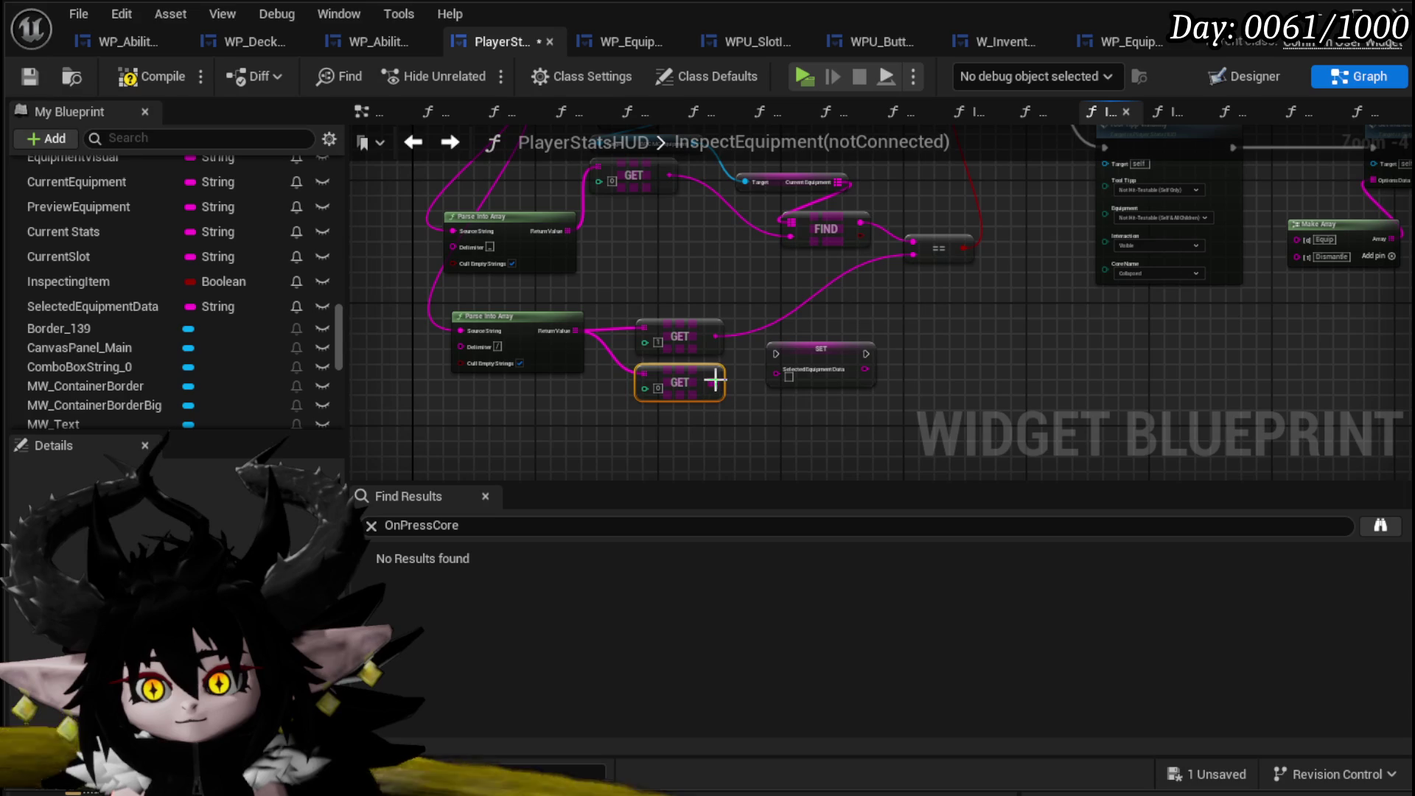
mouse_move(853, 307)
mouse_down()
mouse_move(904, 33)
mouse_move(824, 433)
mouse_move(802, 342)
mouse_move(895, 75)
mouse_move(842, 281)
mouse_move(779, 283)
mouse_up()
drag(654, 280, 916, 284)
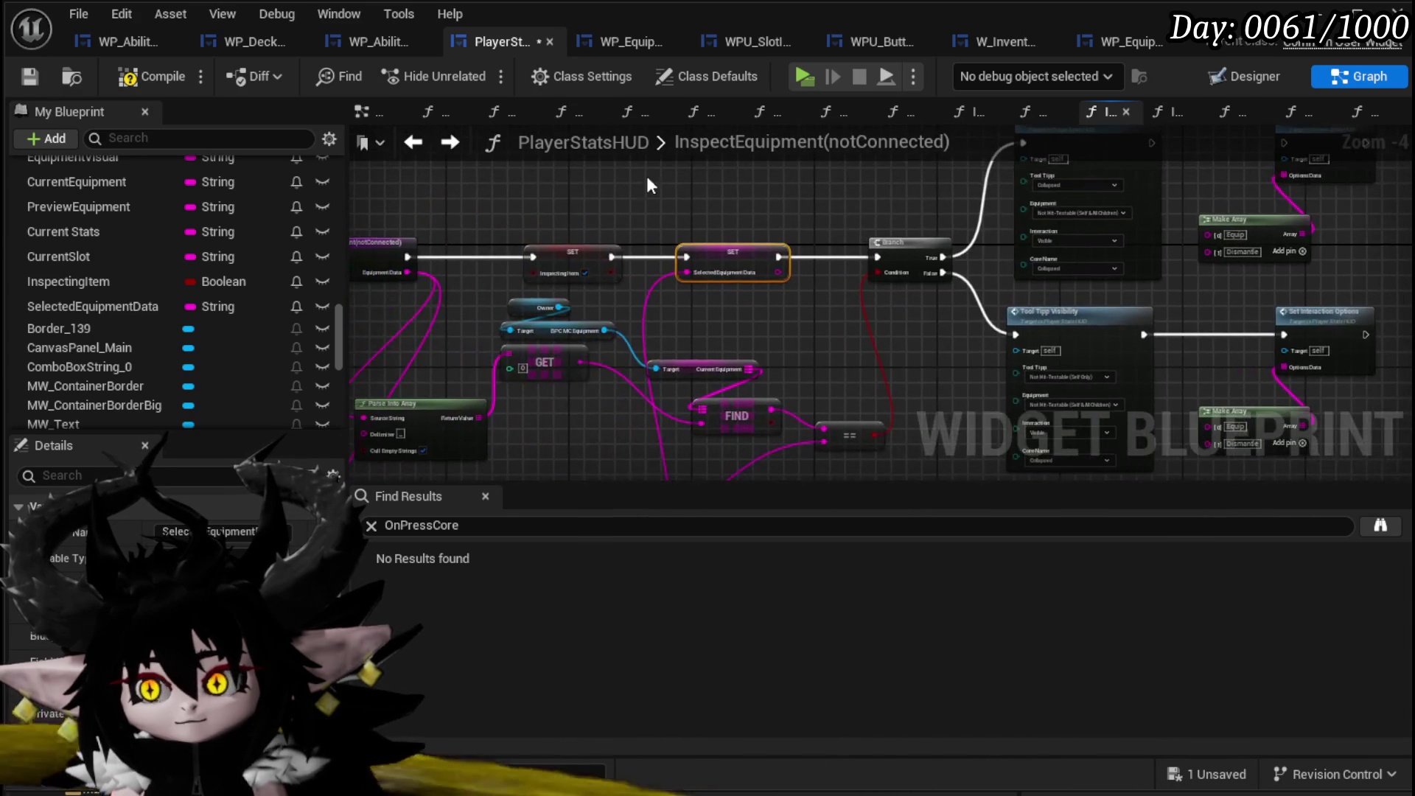
Save the PlayerStatsHUD blueprint and reopen the Interaction_Bus graph.
click(33, 73)
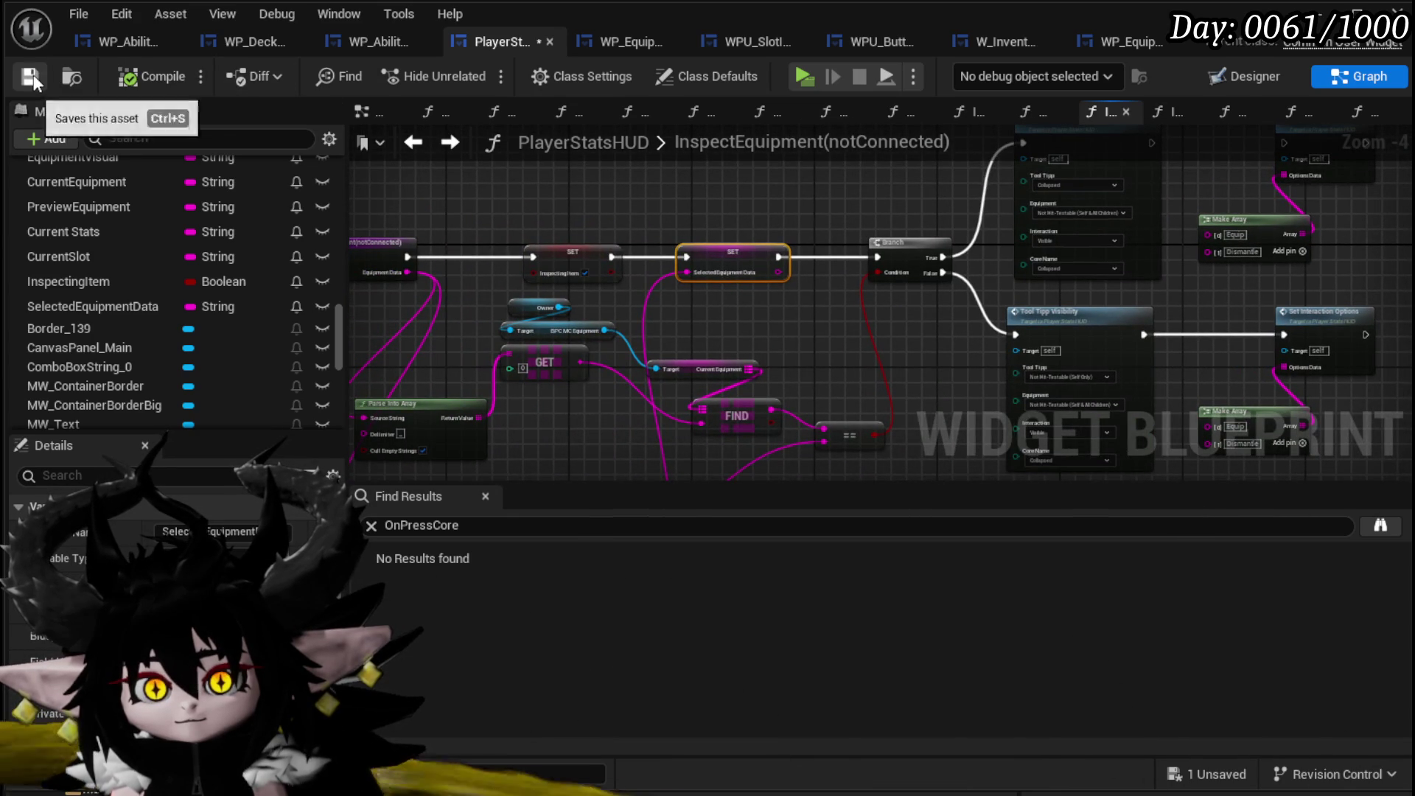
scroll(166, 279, up, 10)
scroll(148, 265, up, 5)
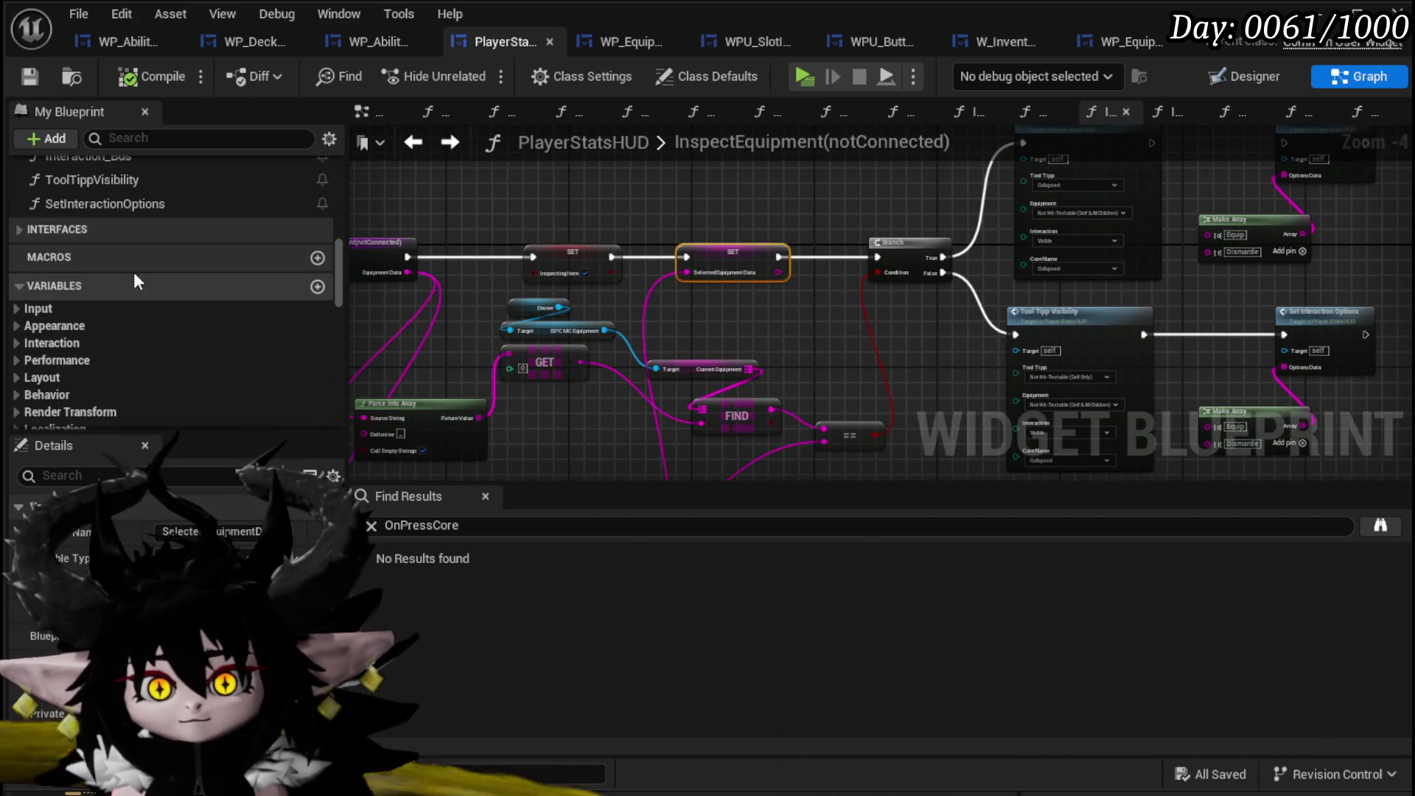
double_click(104, 278)
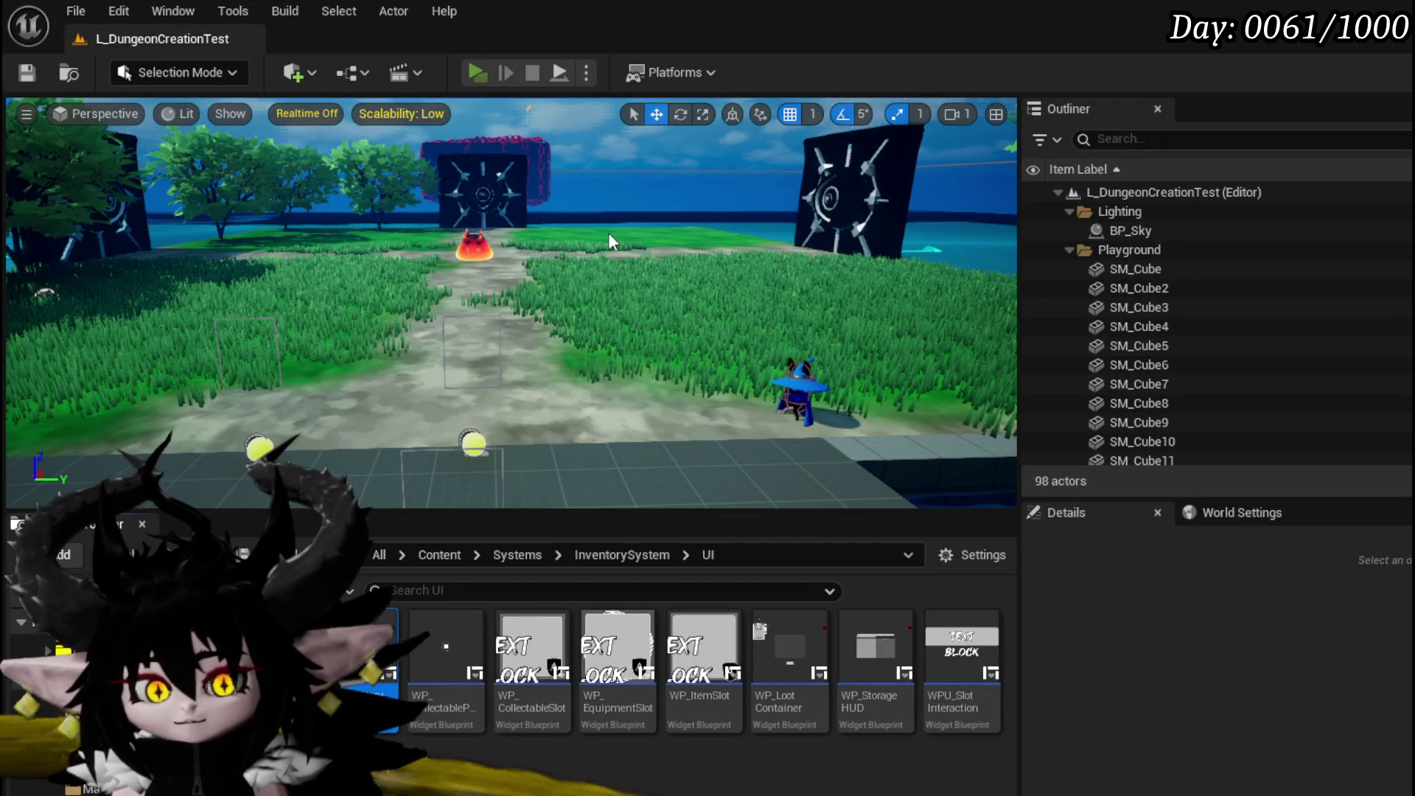
Play-test the level, inspect the head slot's Iron_Head through the breakpoint, and equip it.
key(alt+p)
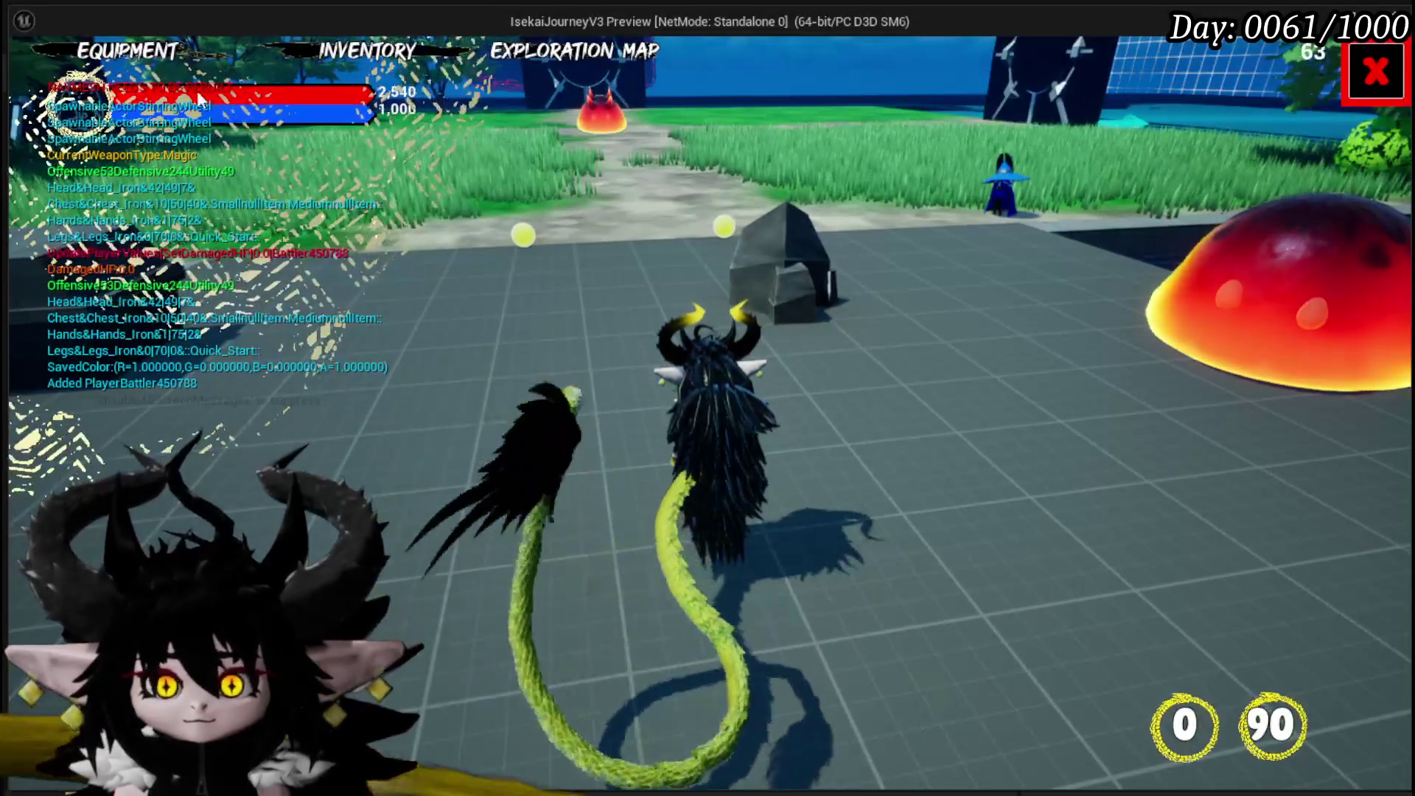
click(148, 53)
click(936, 249)
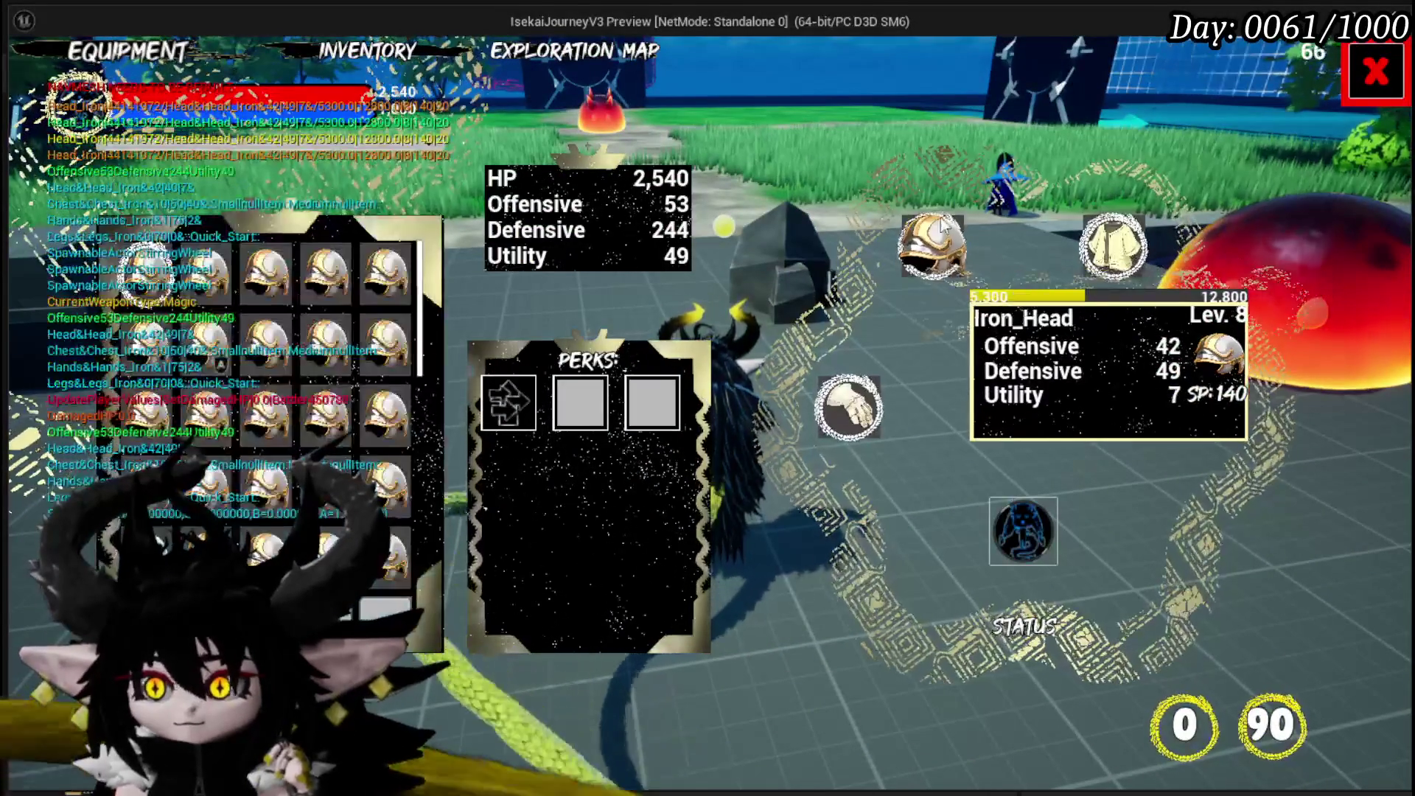
mouse_move(386, 275)
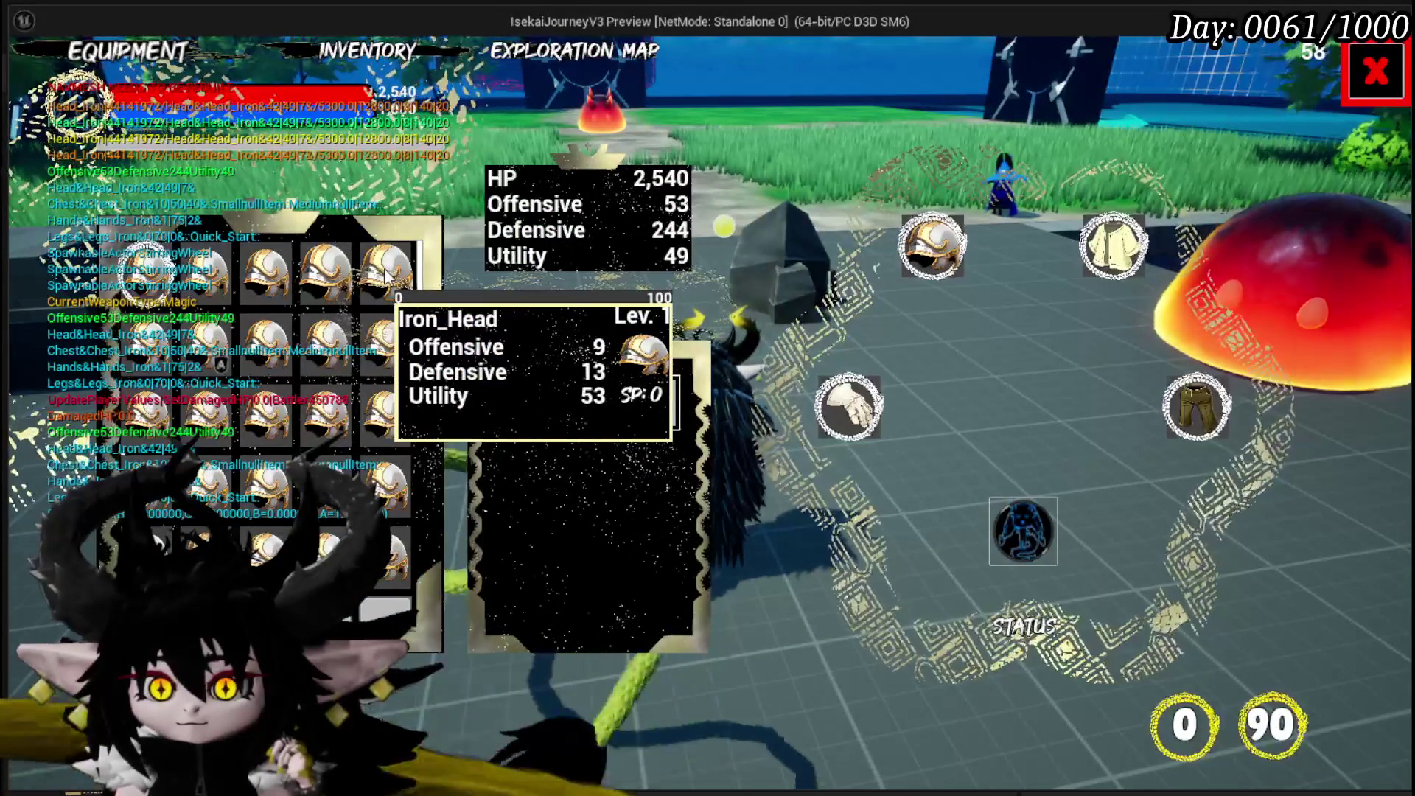
mouse_move(380, 340)
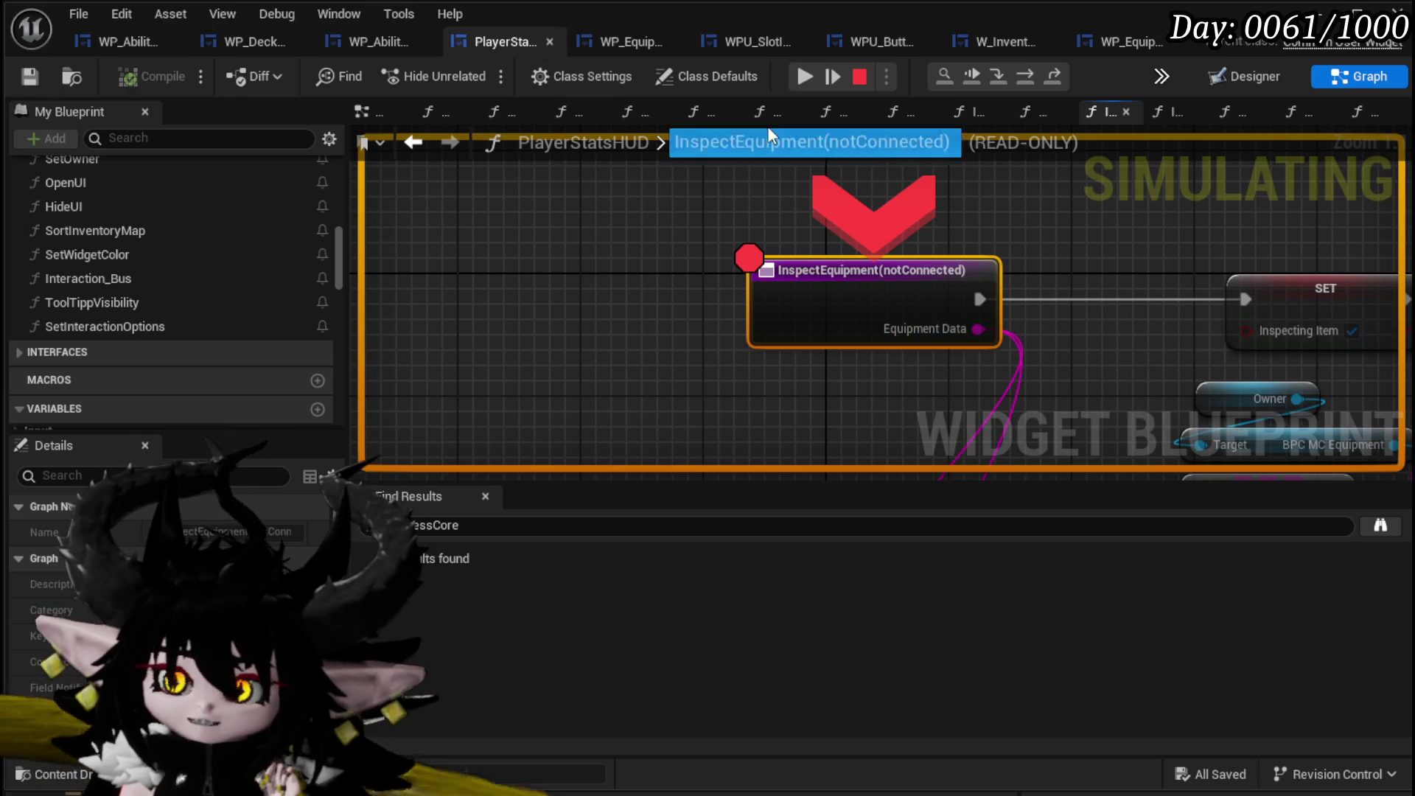
click(807, 78)
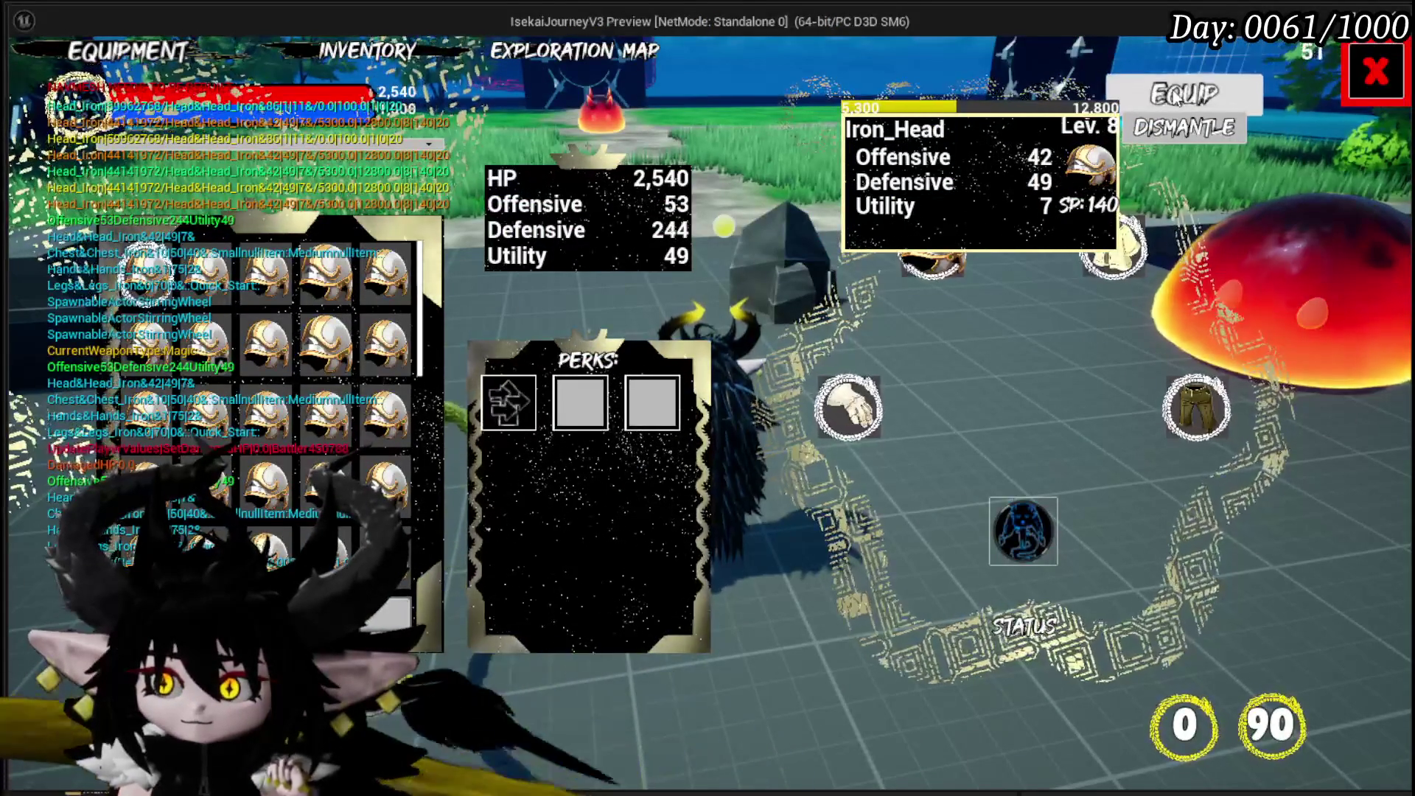
click(1177, 96)
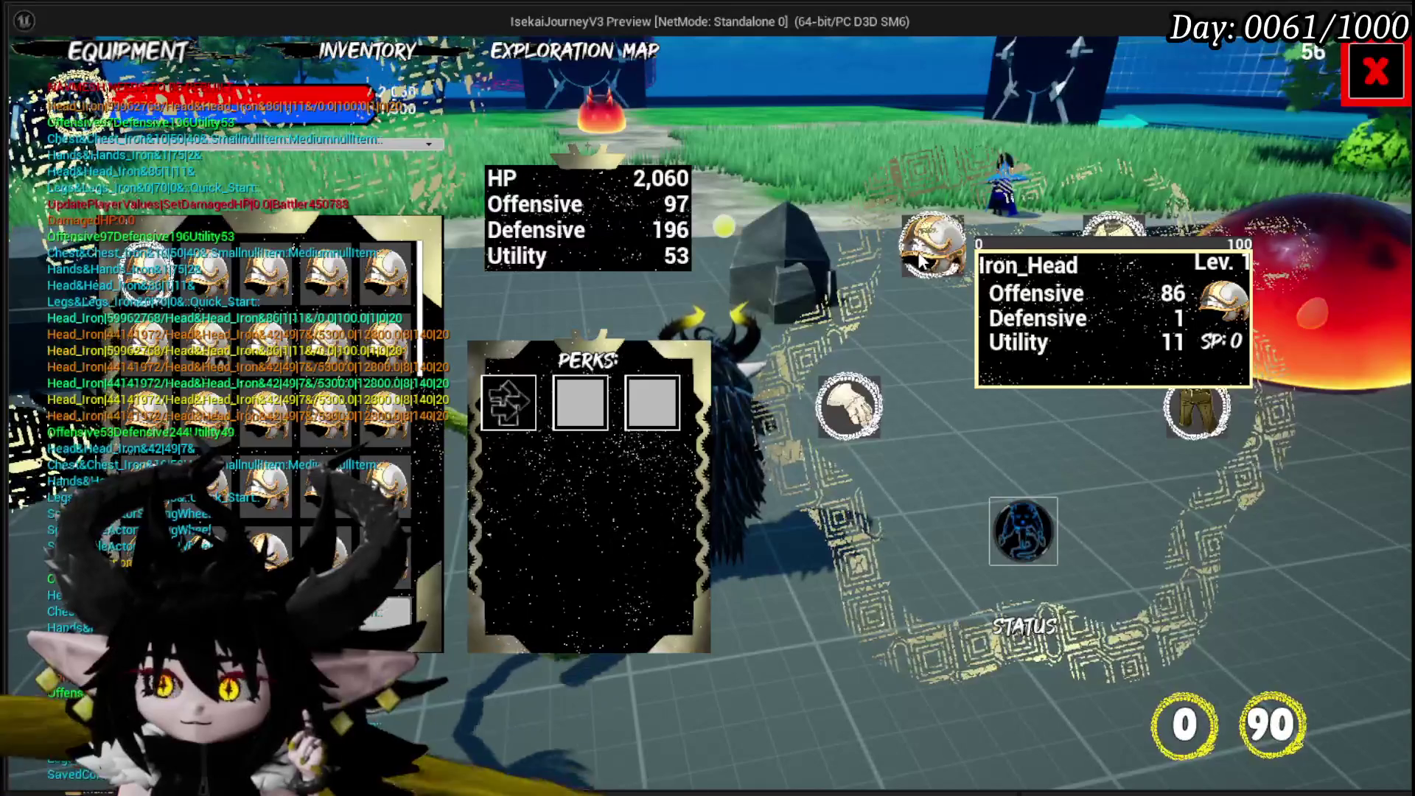
Remove the InspectEquipment breakpoint and equip an inventory Iron_Head, raising HP to 2,440.
mouse_move(198, 344)
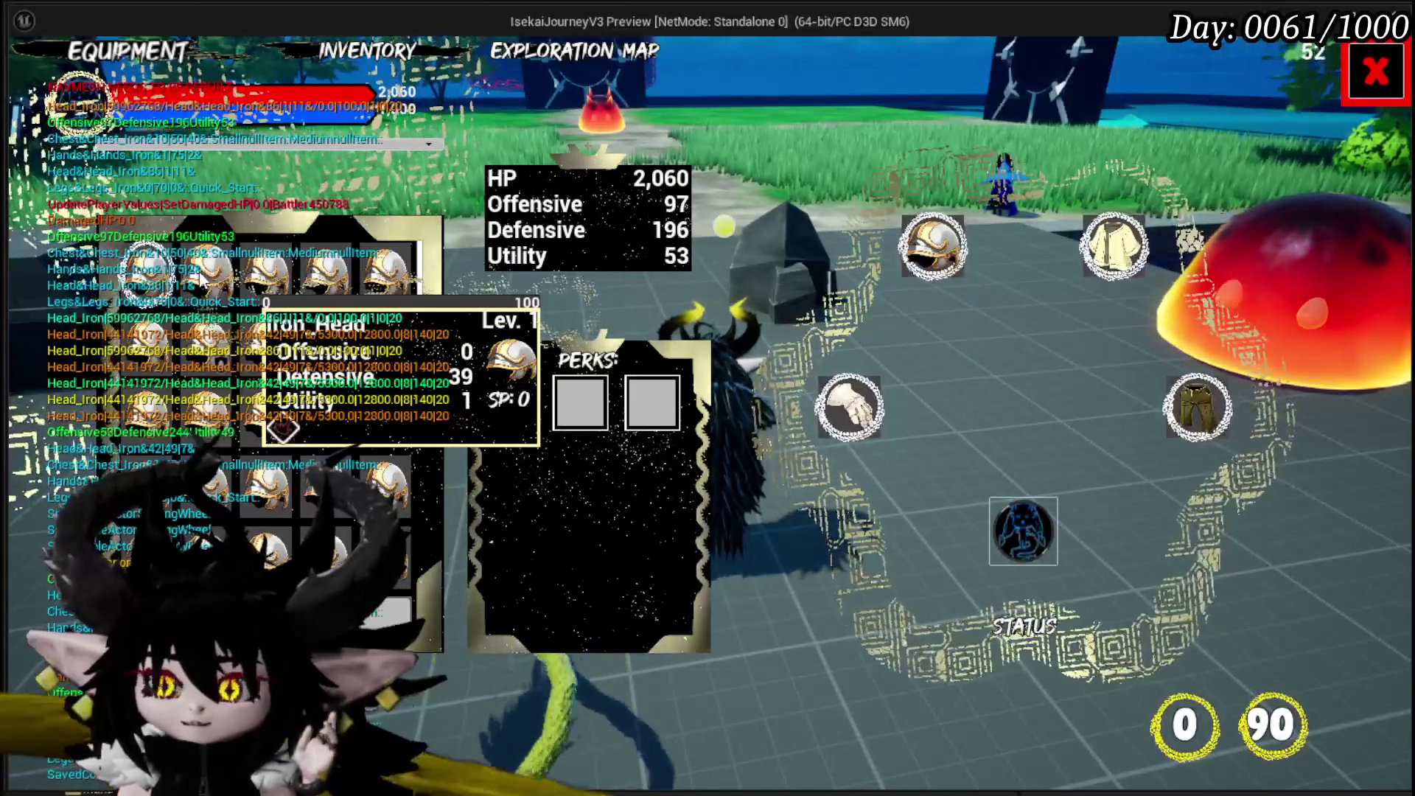
click(200, 279)
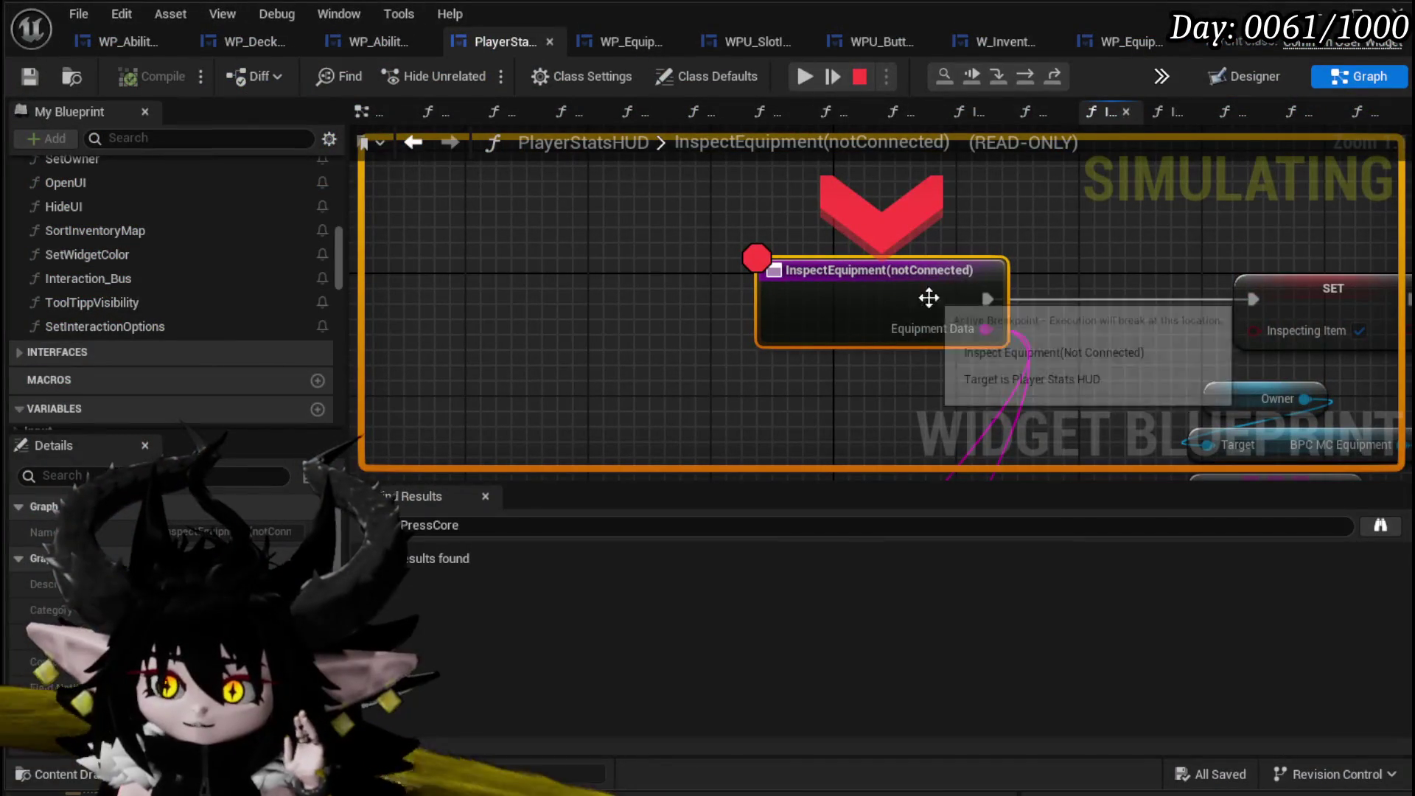
right_click(882, 303)
click(936, 405)
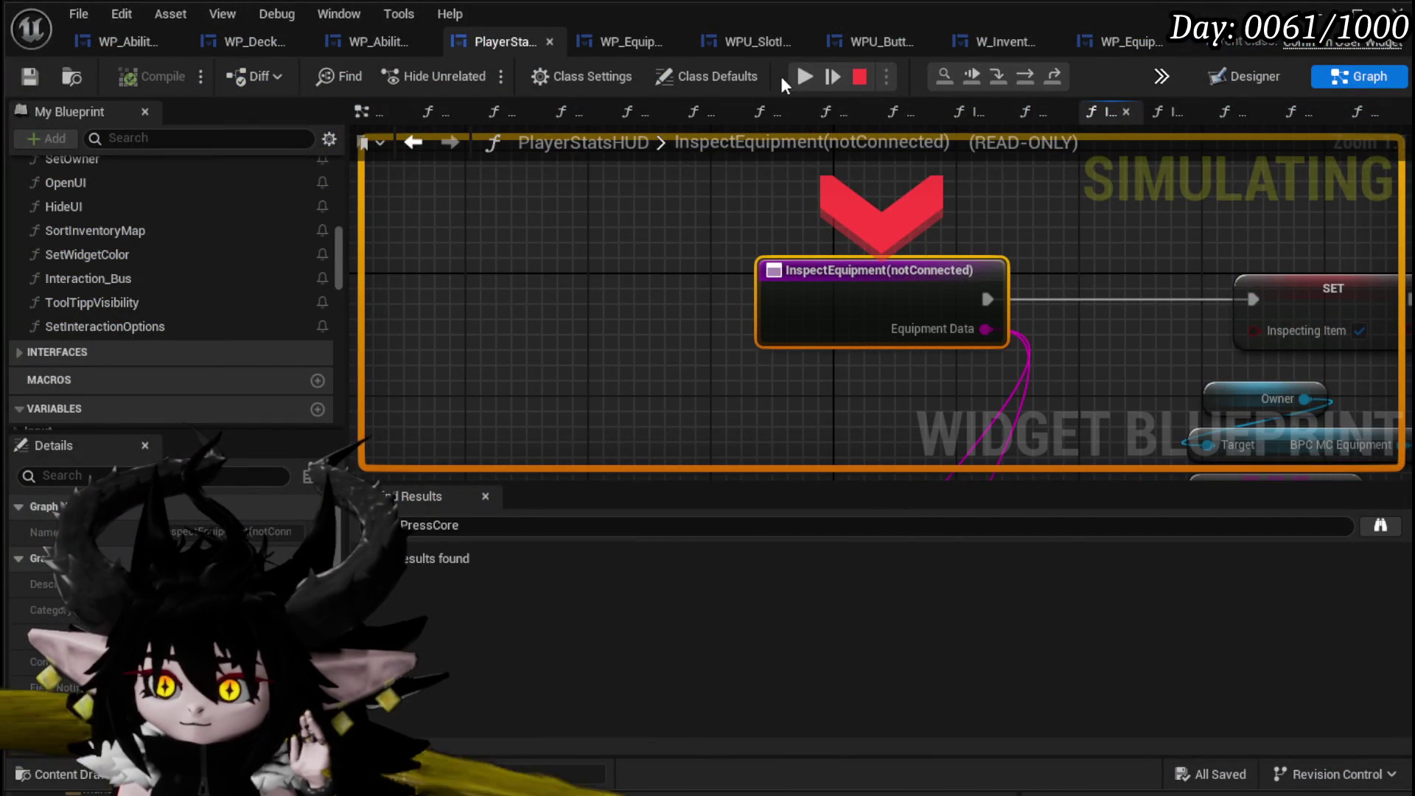
click(803, 77)
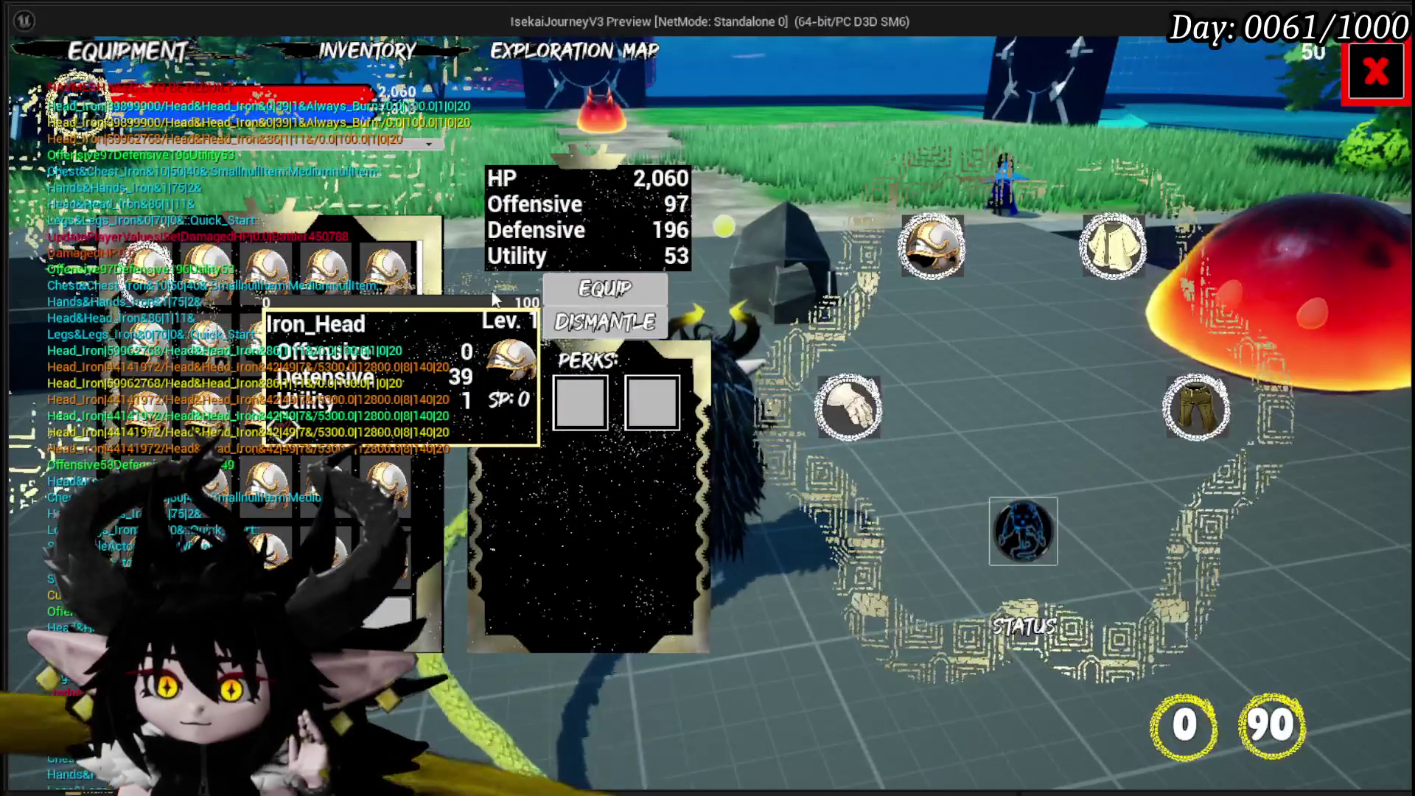
click(604, 288)
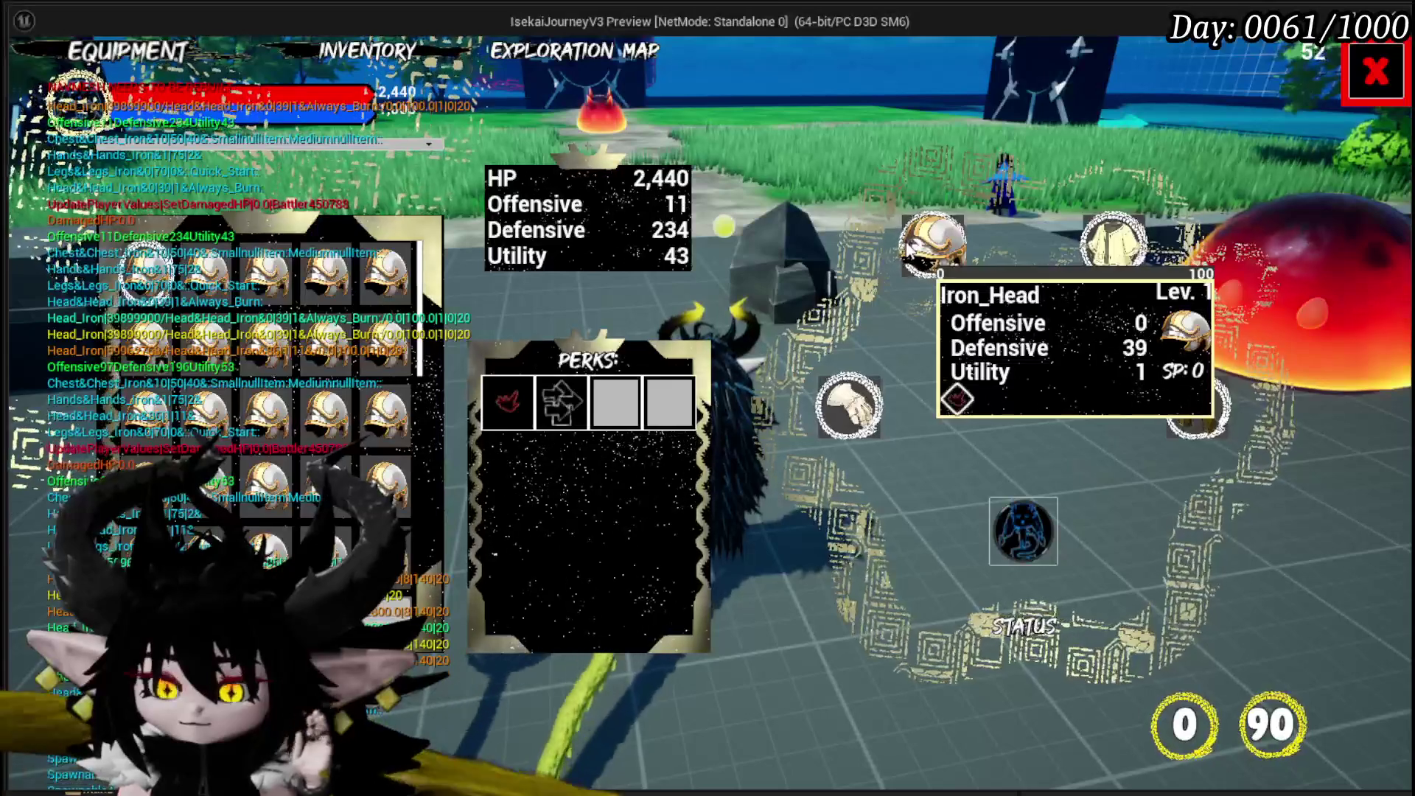
mouse_move(266, 287)
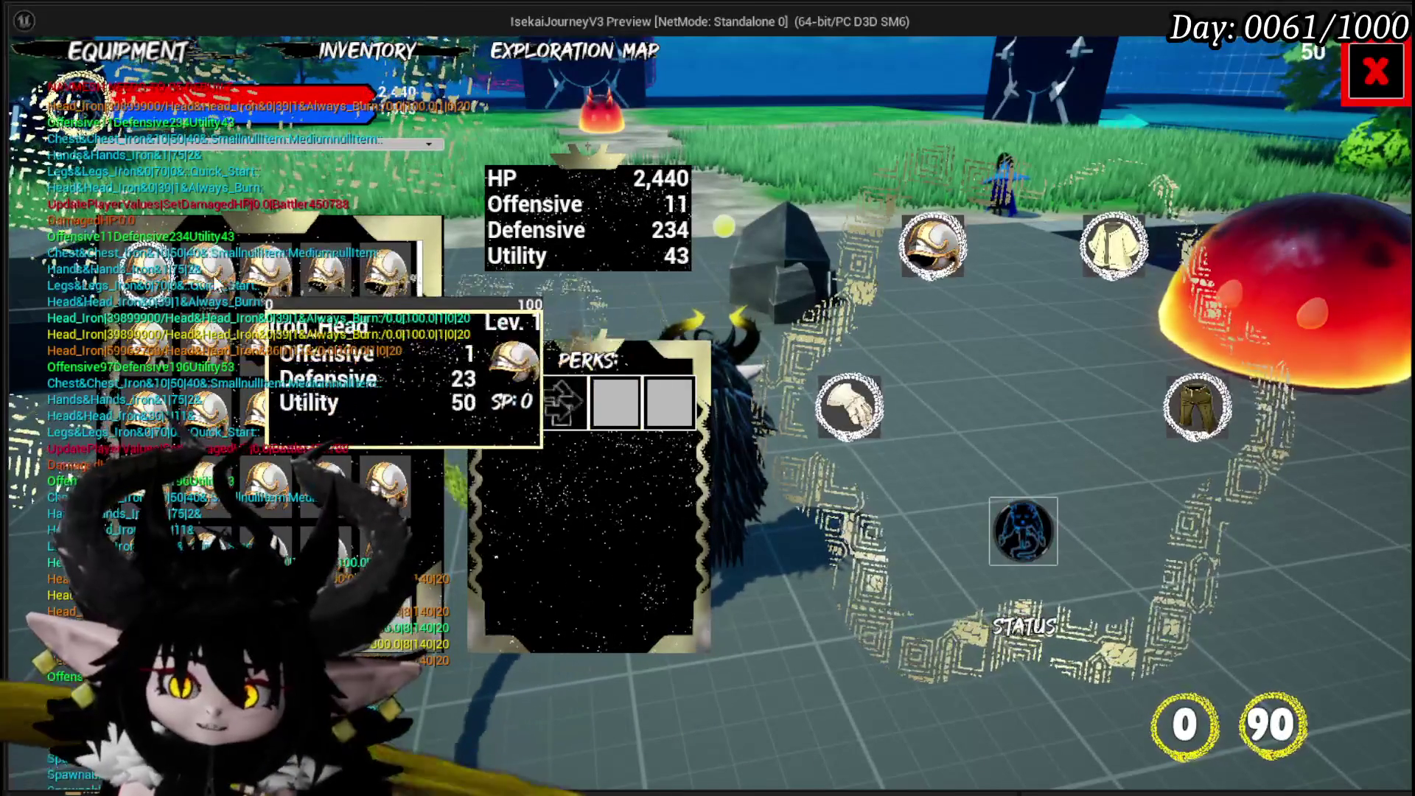
mouse_move(162, 352)
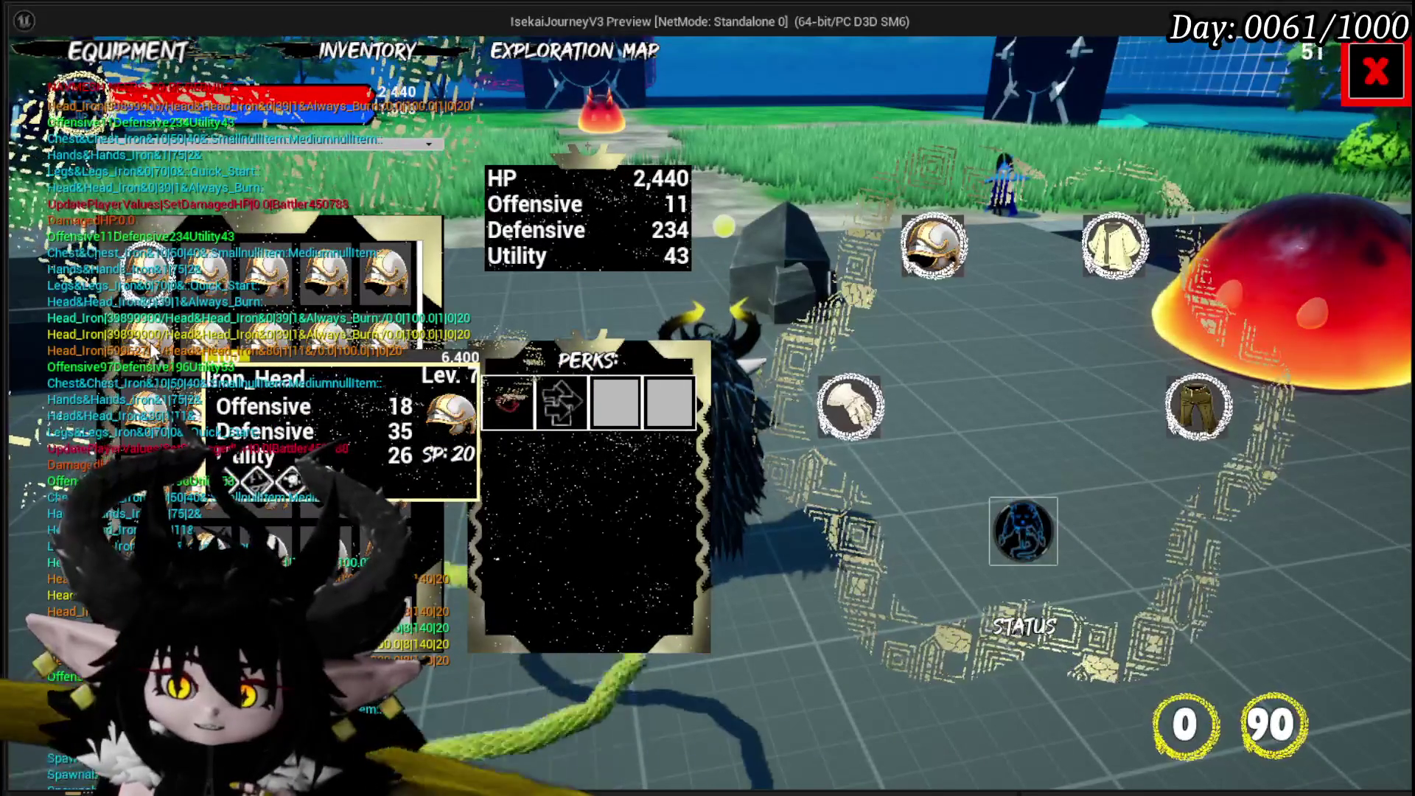
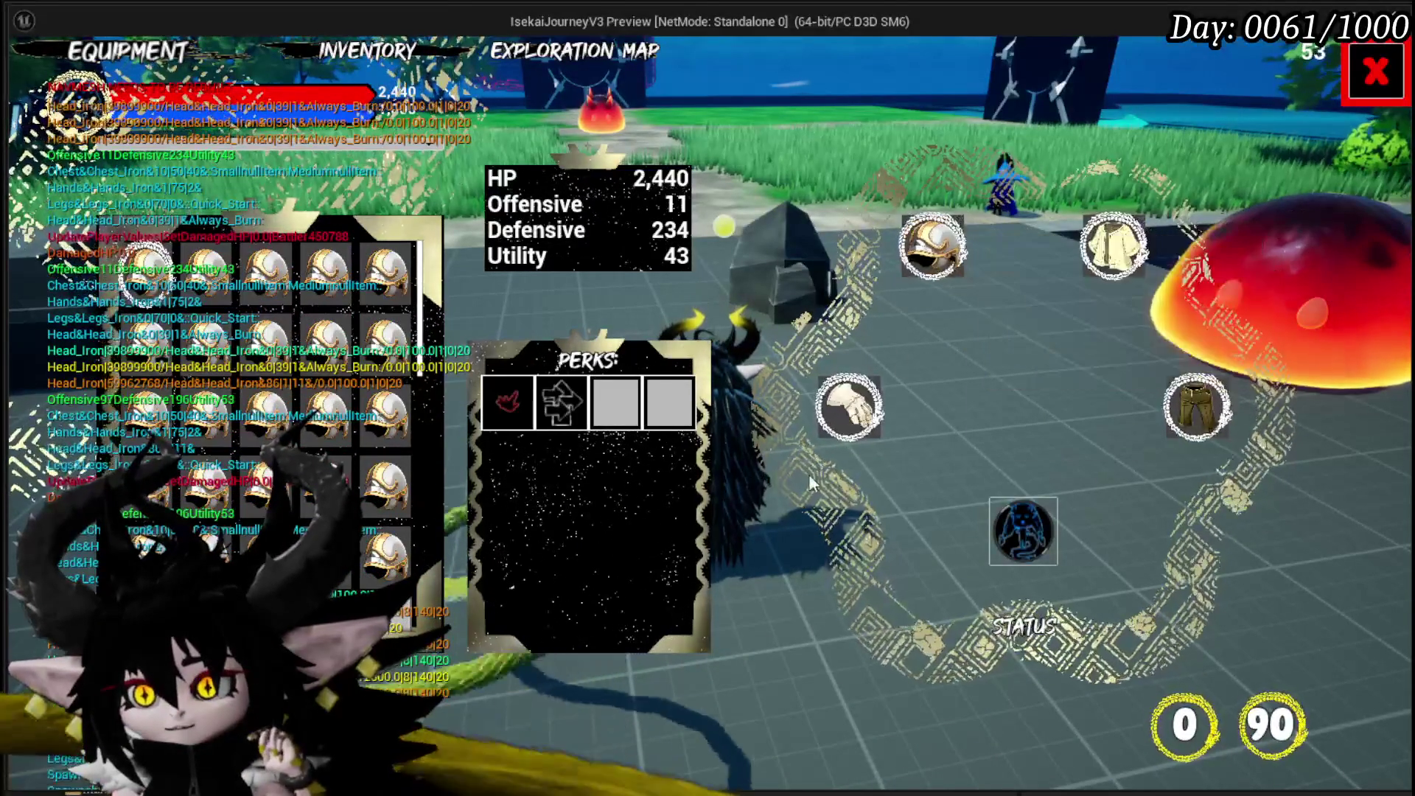
In the running preview, use Change Core to browse several cores, then Inspect Core to reach InspectEquipment(notConnected).
click(991, 545)
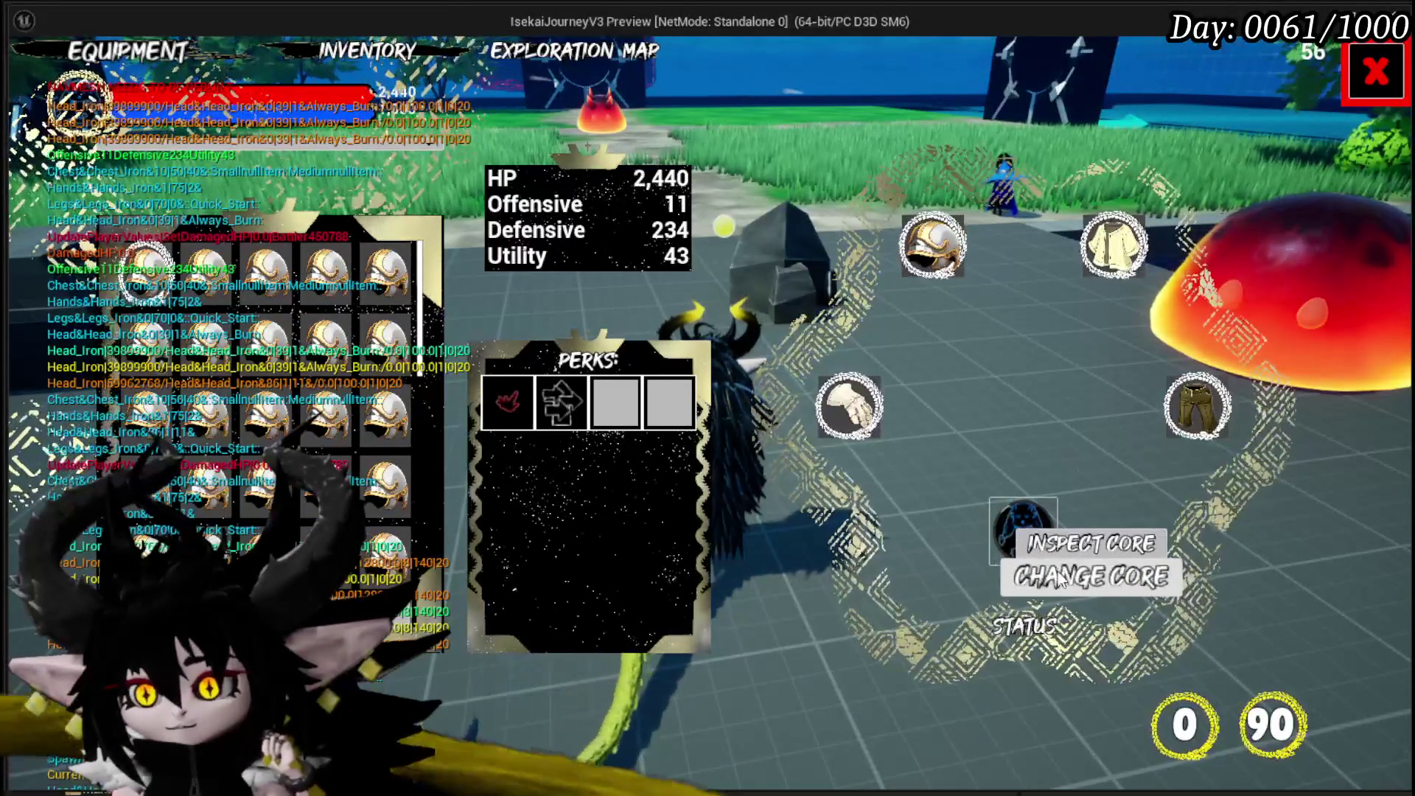
click(1059, 580)
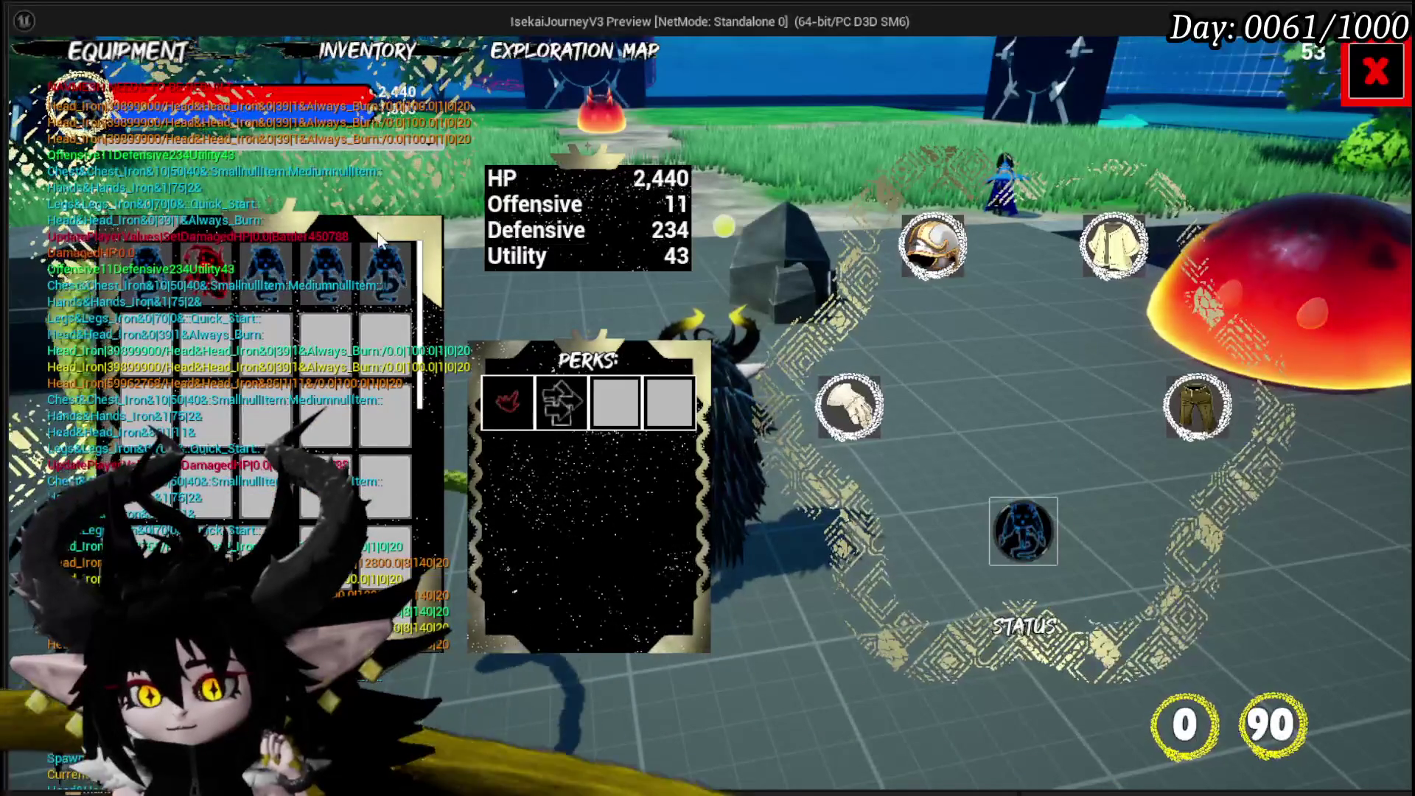
click(364, 270)
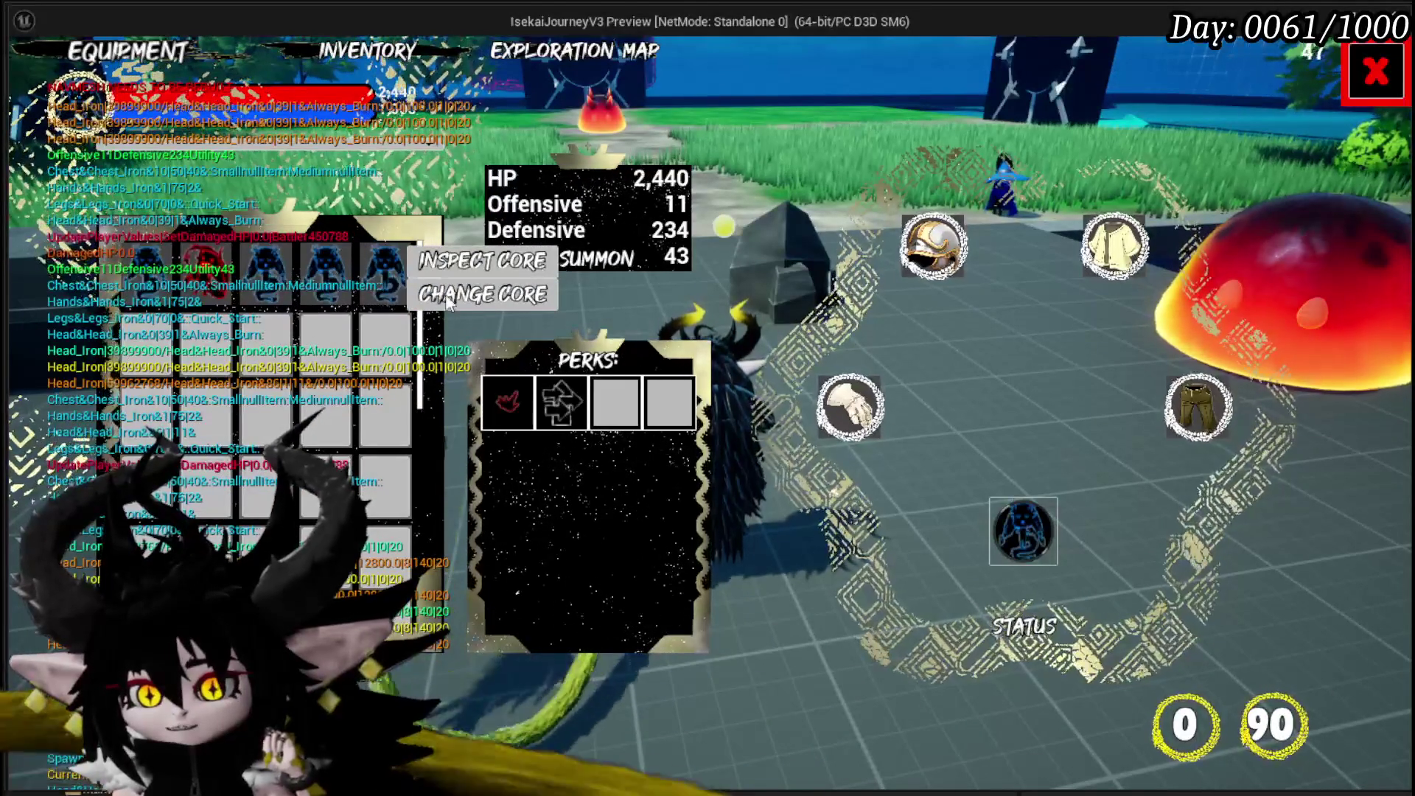
click(367, 253)
click(325, 266)
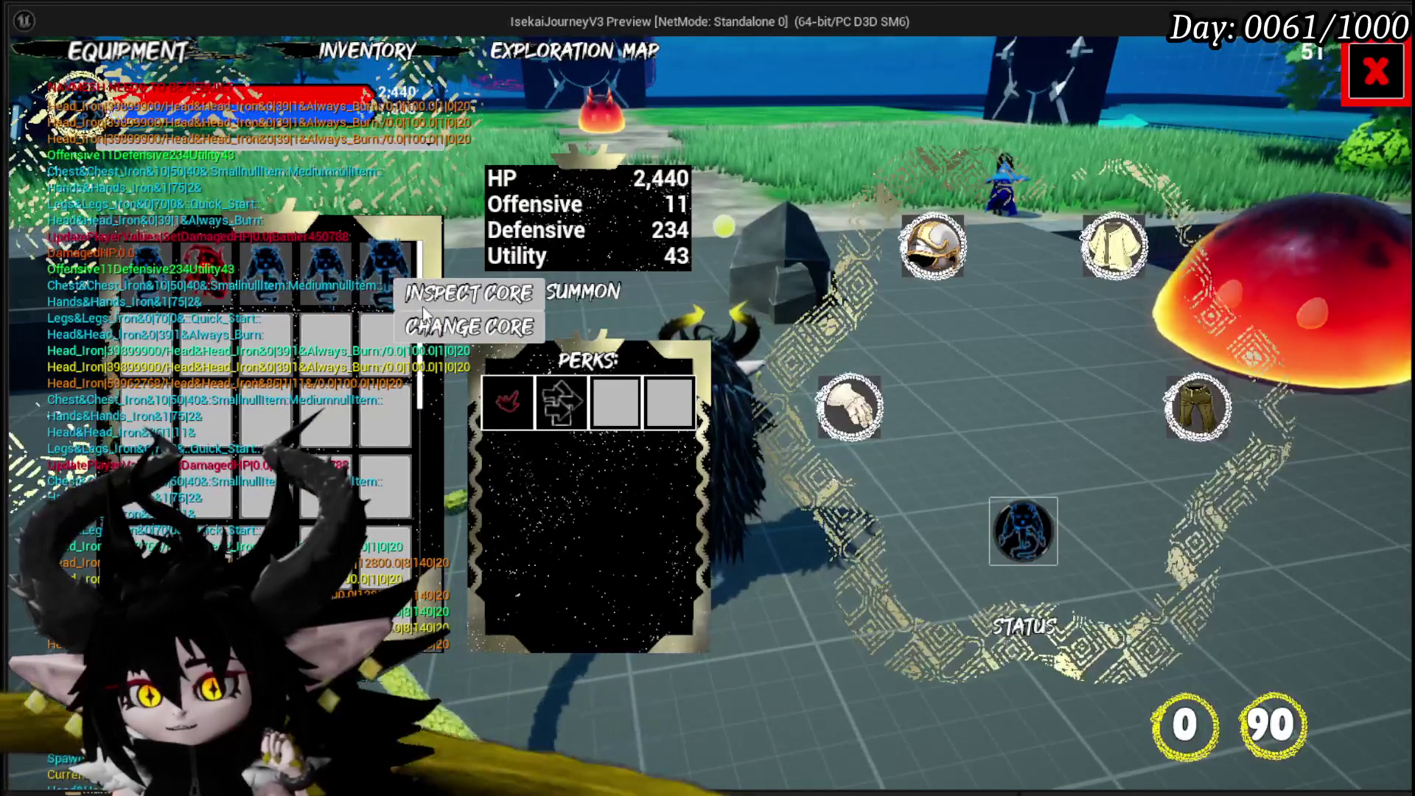
click(383, 261)
click(324, 262)
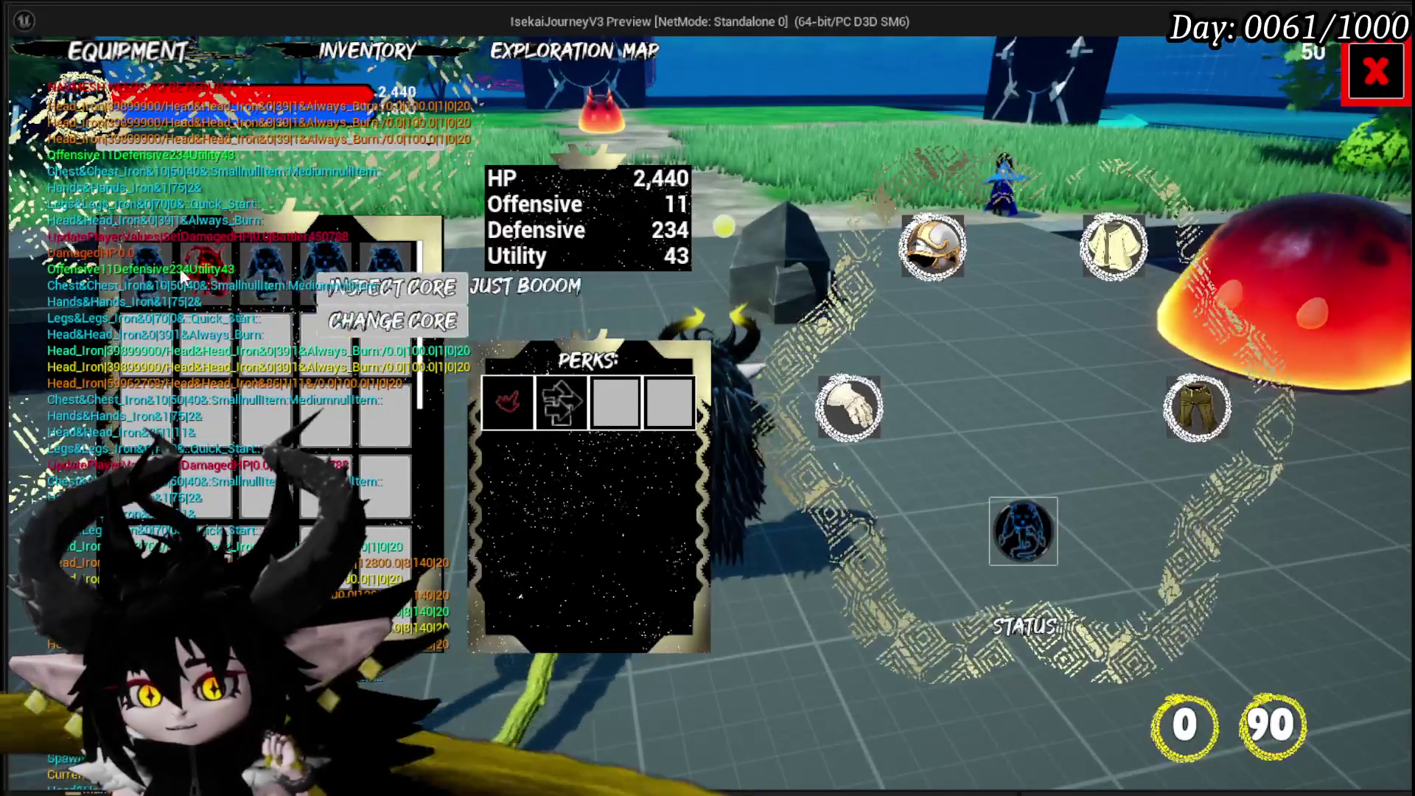
click(271, 260)
click(270, 260)
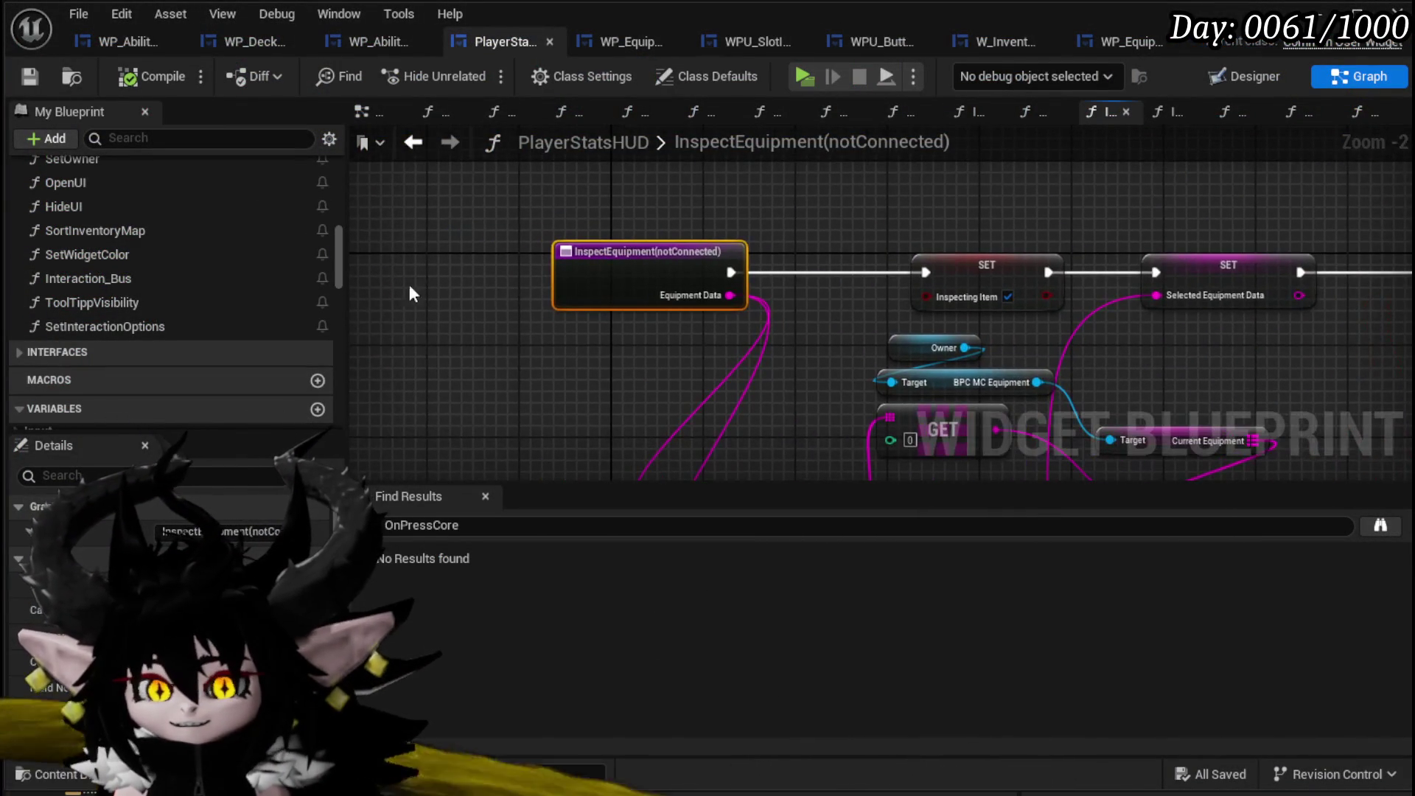
Open the FillCoreOptions function graph from the My Blueprint list.
scroll(213, 282, up, 3)
scroll(214, 283, up, 2)
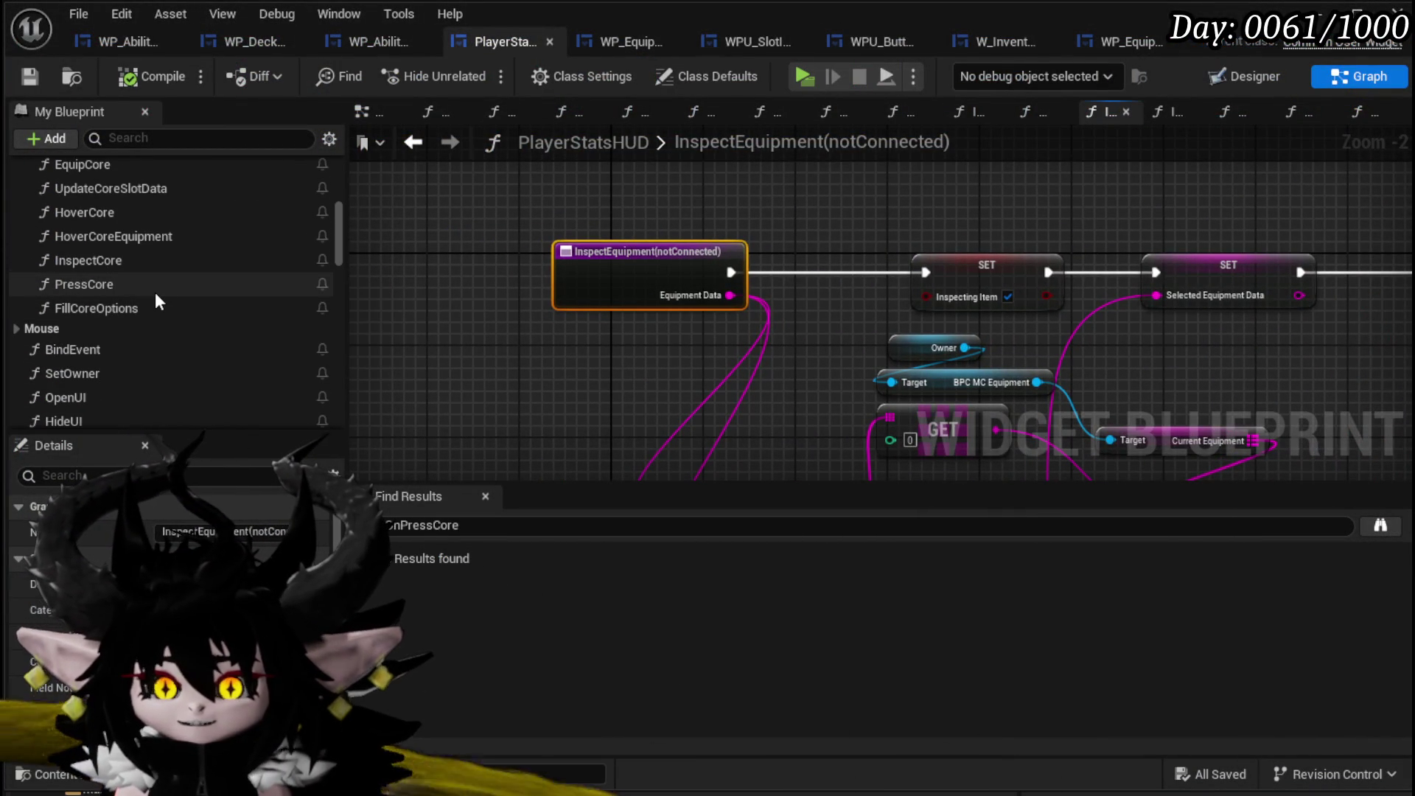
scroll(157, 294, down, 3)
scroll(155, 300, up, 3)
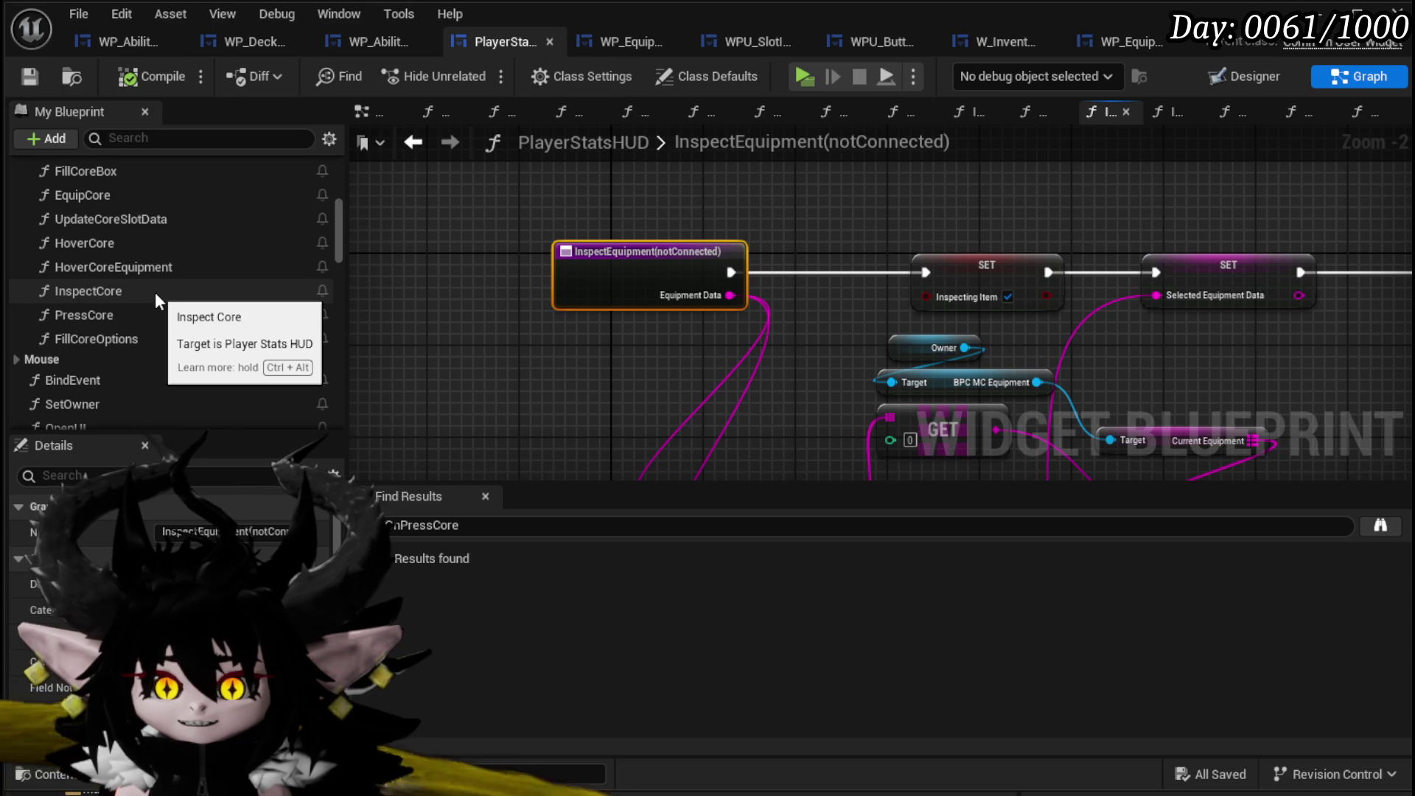
scroll(154, 292, up, 1)
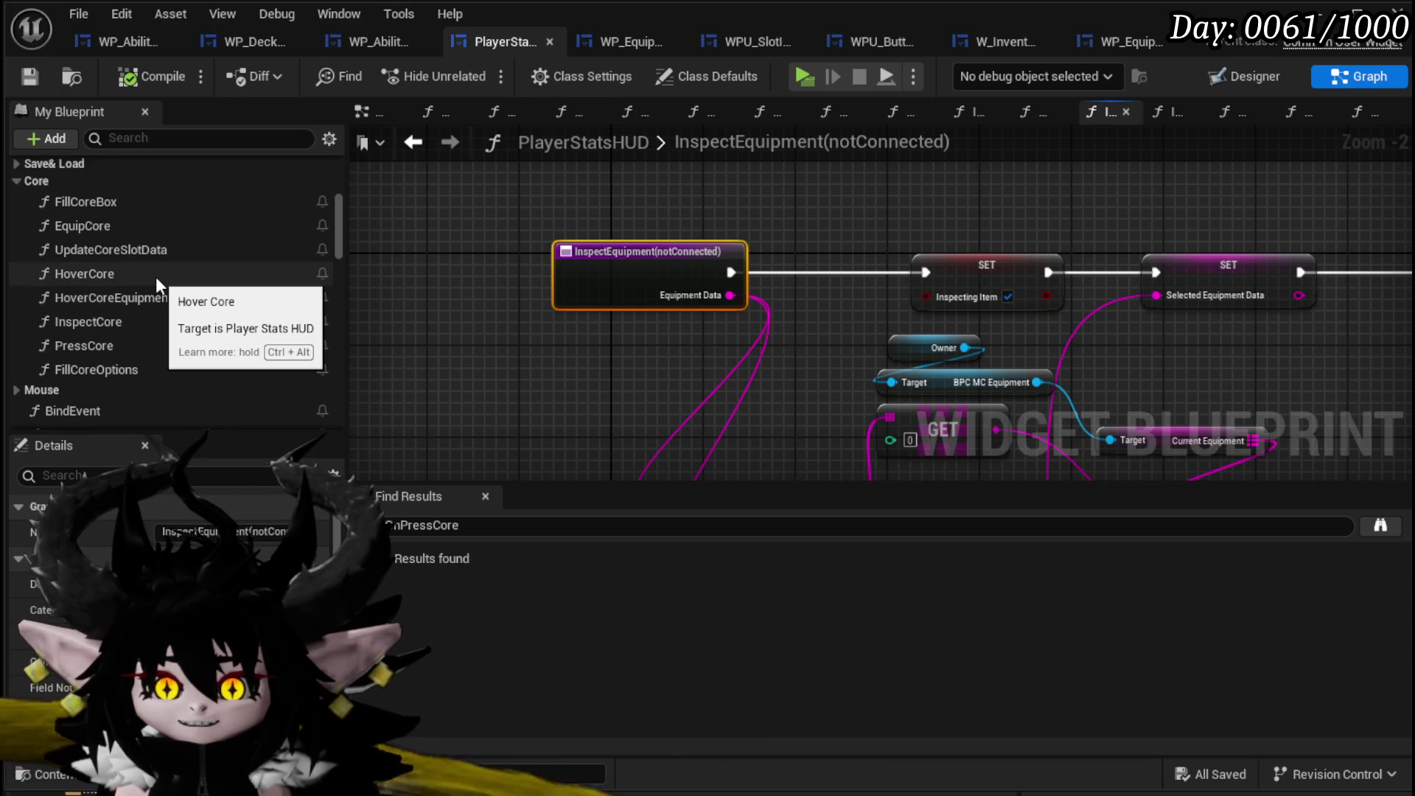
click(126, 369)
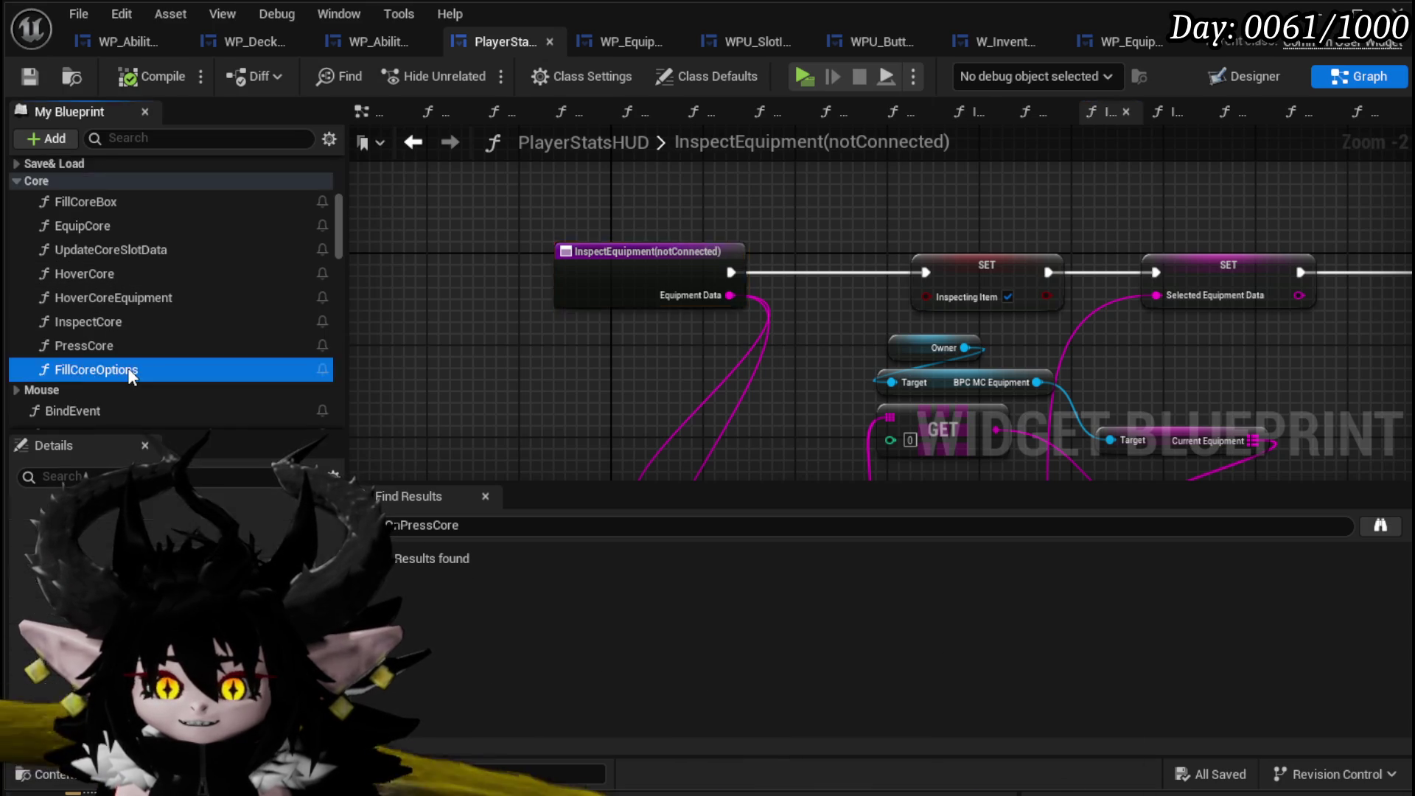
double_click(127, 369)
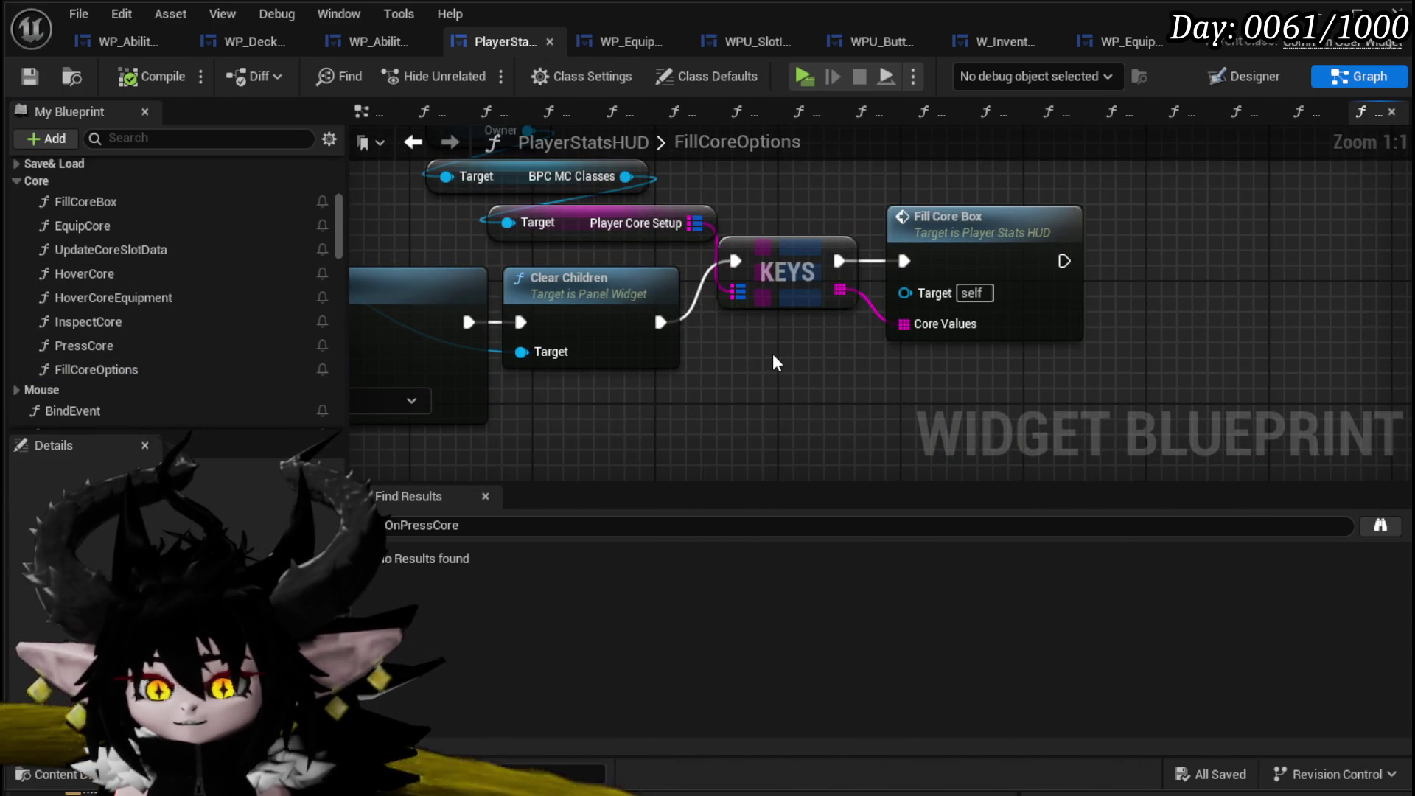
Open FillCoreBox to view its Bind Event and Create Event nodes, then open HoverCoreEquipment.
mouse_move(772, 361)
mouse_down()
mouse_move(964, 405)
mouse_move(999, 398)
mouse_move(1026, 433)
mouse_up()
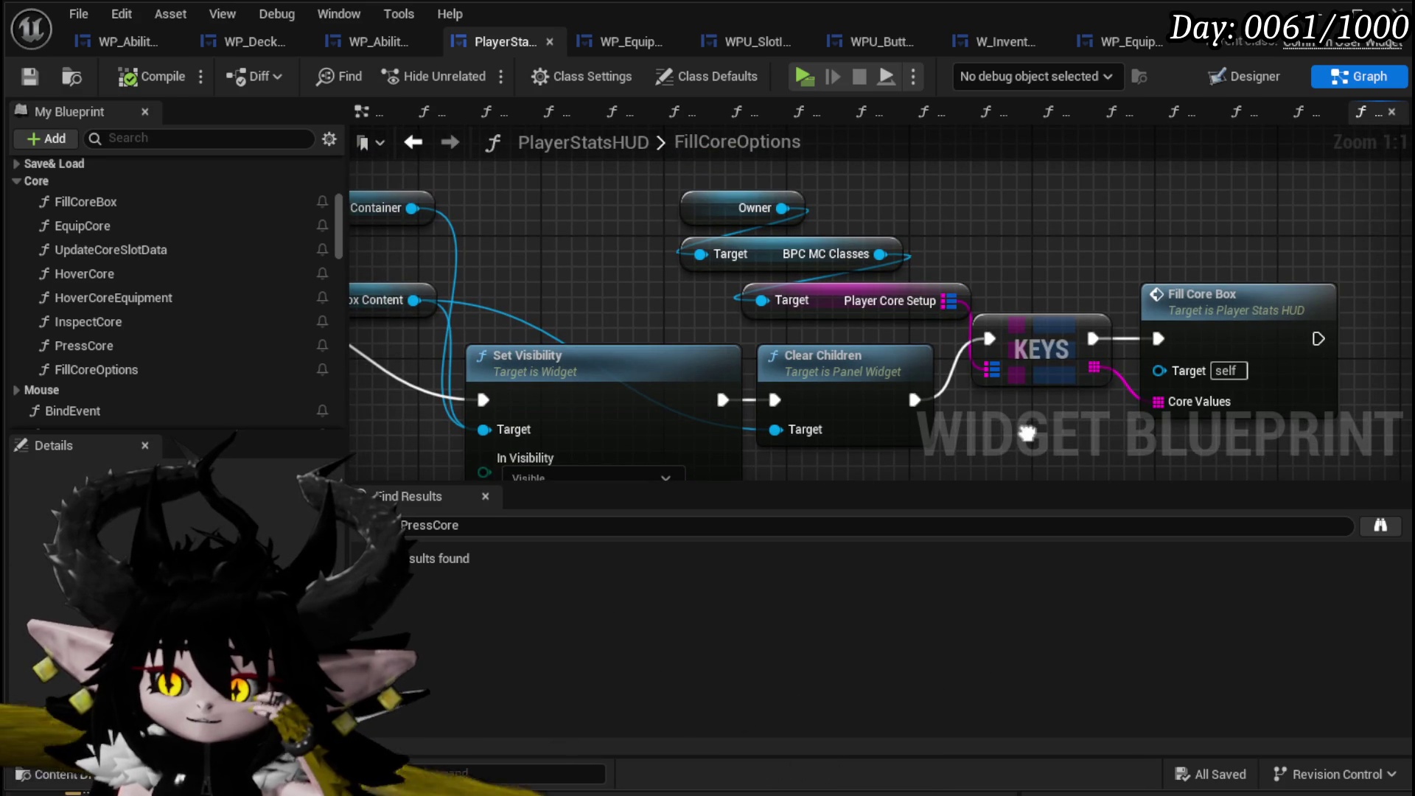
double_click(1248, 305)
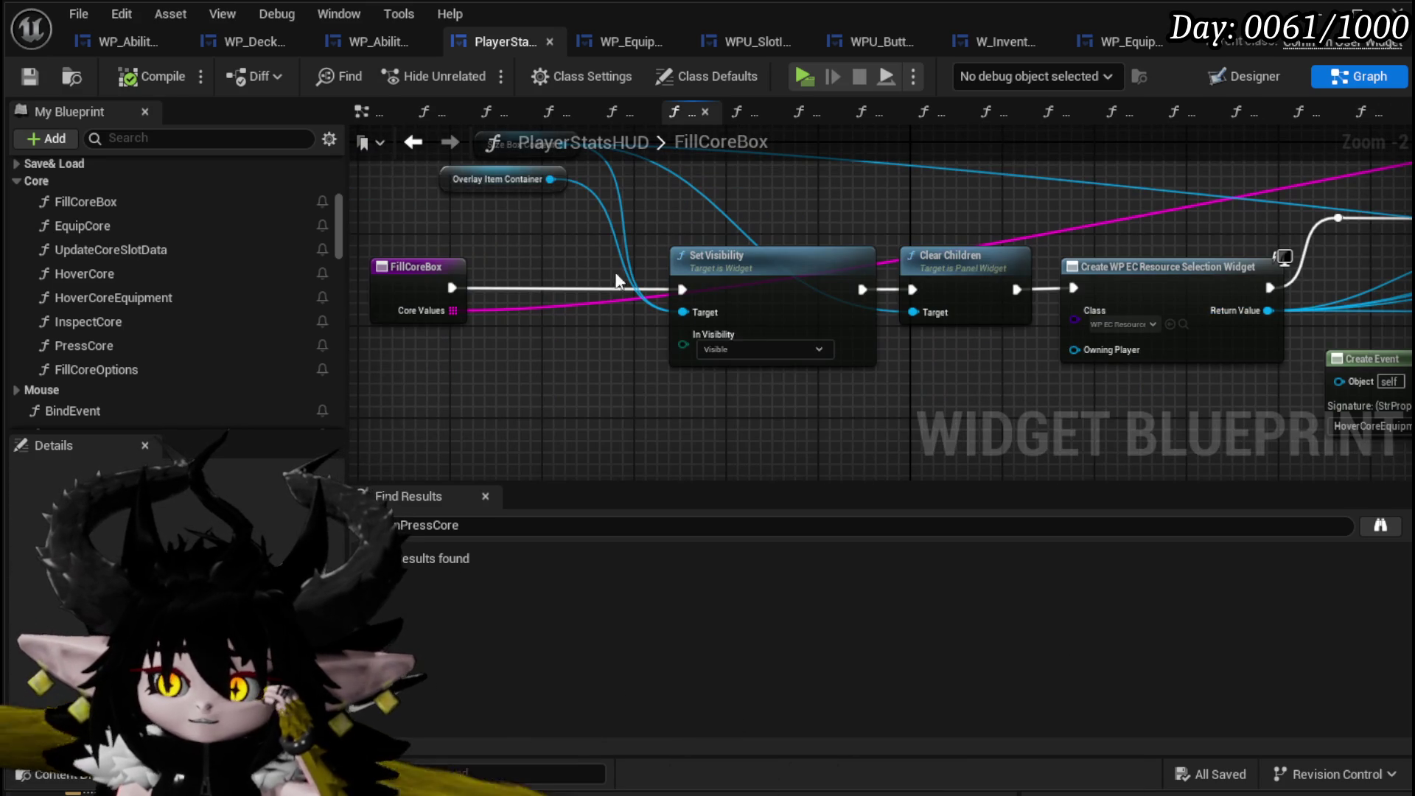
drag(598, 300, 186, 266)
drag(1117, 214, 479, 219)
mouse_move(616, 228)
mouse_down()
mouse_move(526, 250)
mouse_move(621, 344)
mouse_up()
mouse_move(1112, 385)
mouse_down()
mouse_move(1112, 253)
mouse_move(1248, 199)
mouse_up()
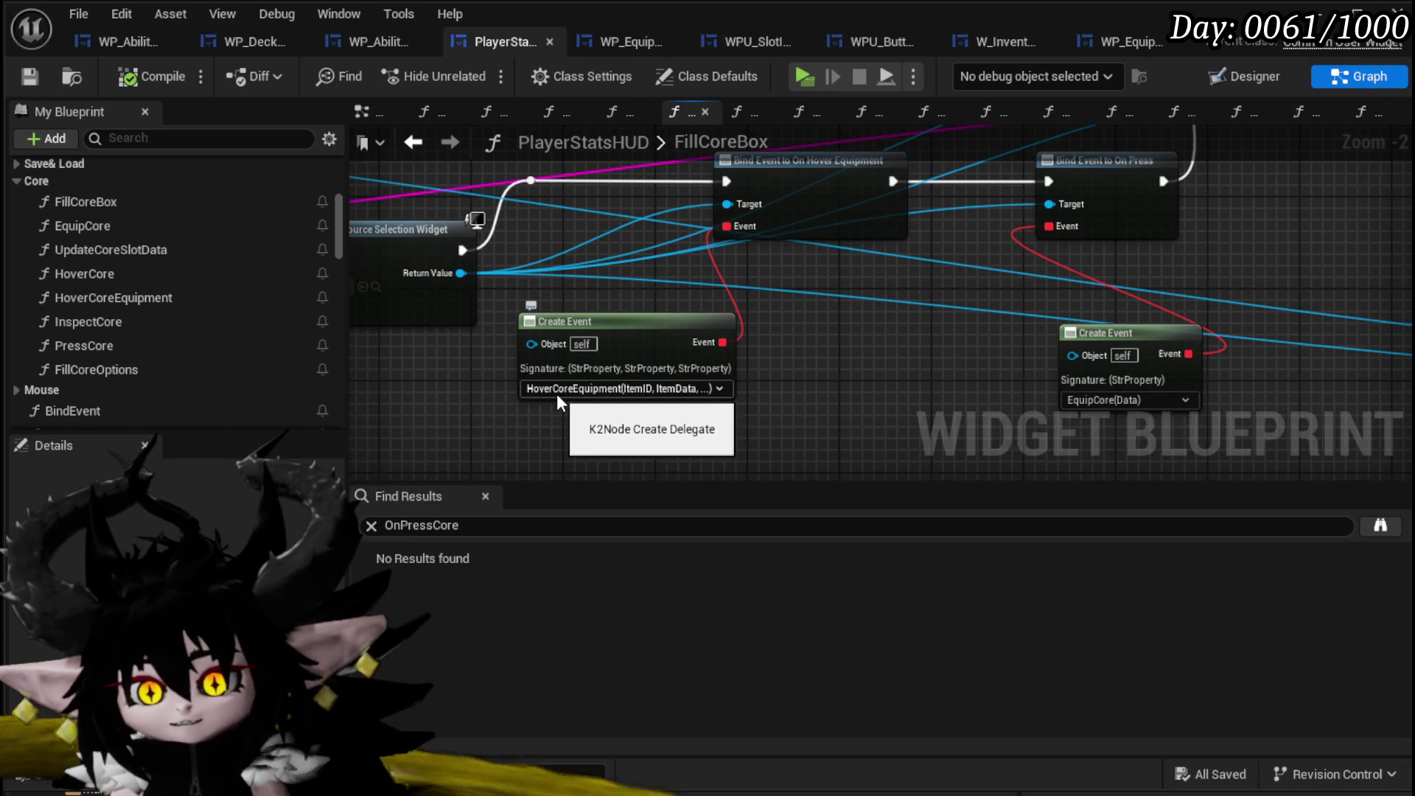
click(147, 299)
double_click(148, 299)
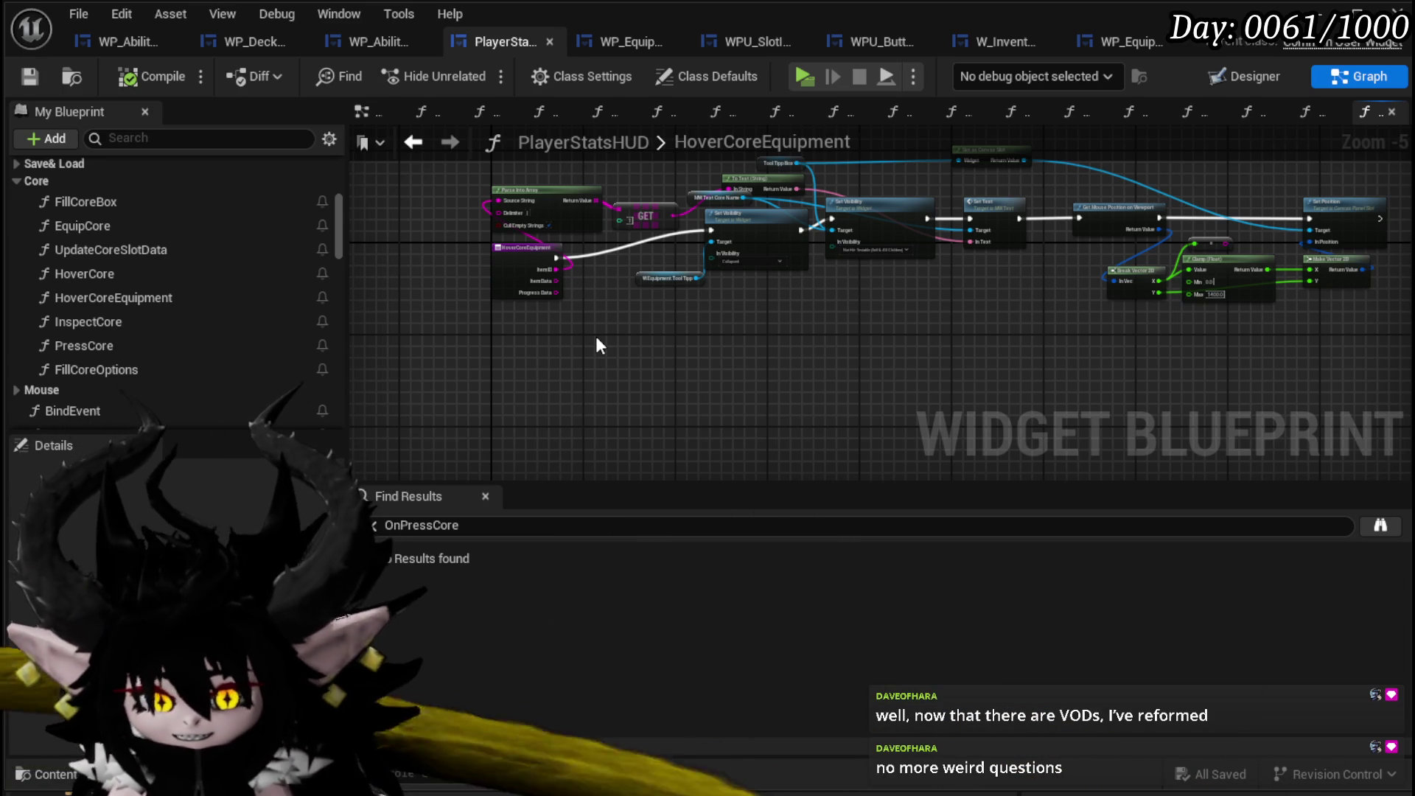
Realign the two Set Visibility nodes in the HoverCoreEquipment graph.
scroll(640, 319, up, 1)
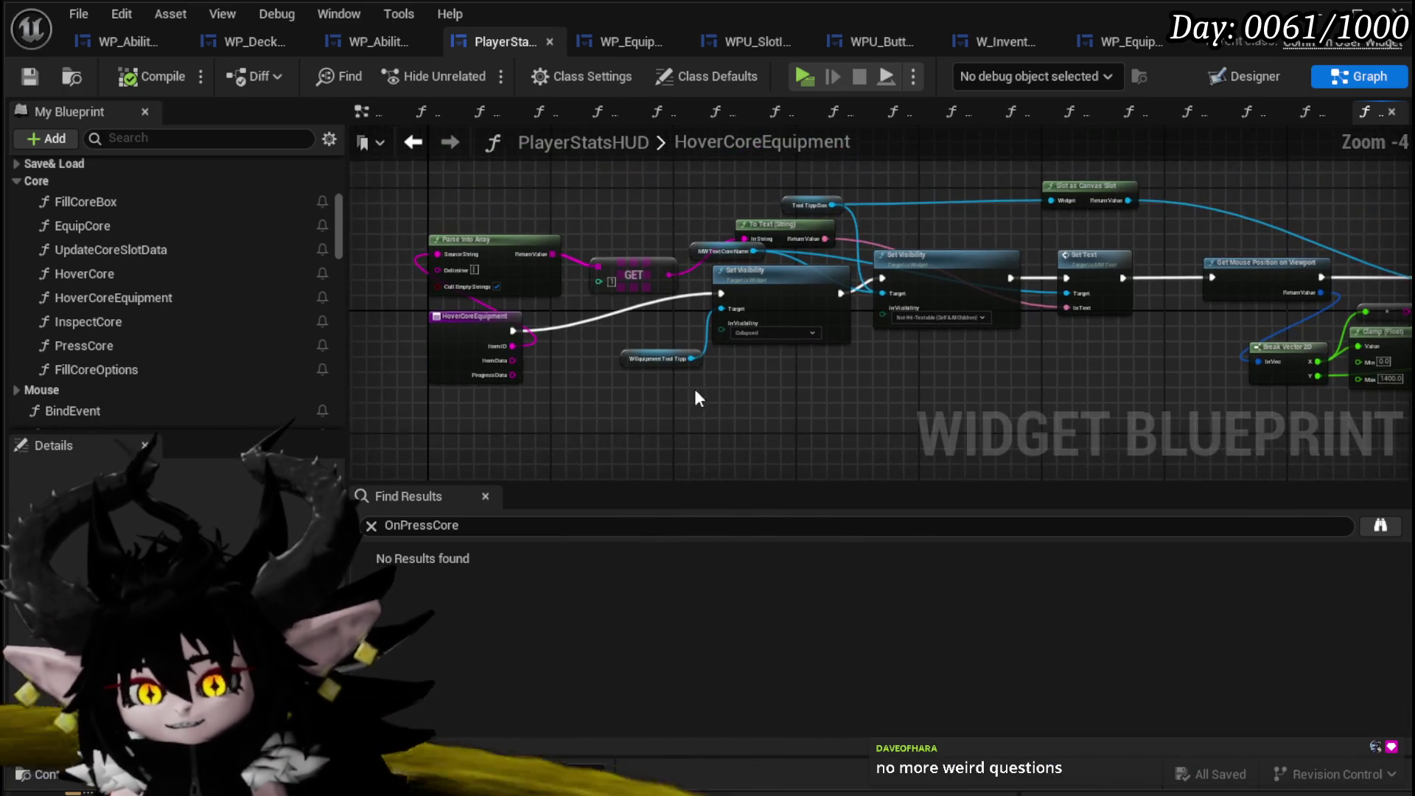
mouse_move(653, 391)
mouse_down()
mouse_move(760, 289)
mouse_move(768, 321)
mouse_up()
click(783, 251)
scroll(783, 250, up, 3)
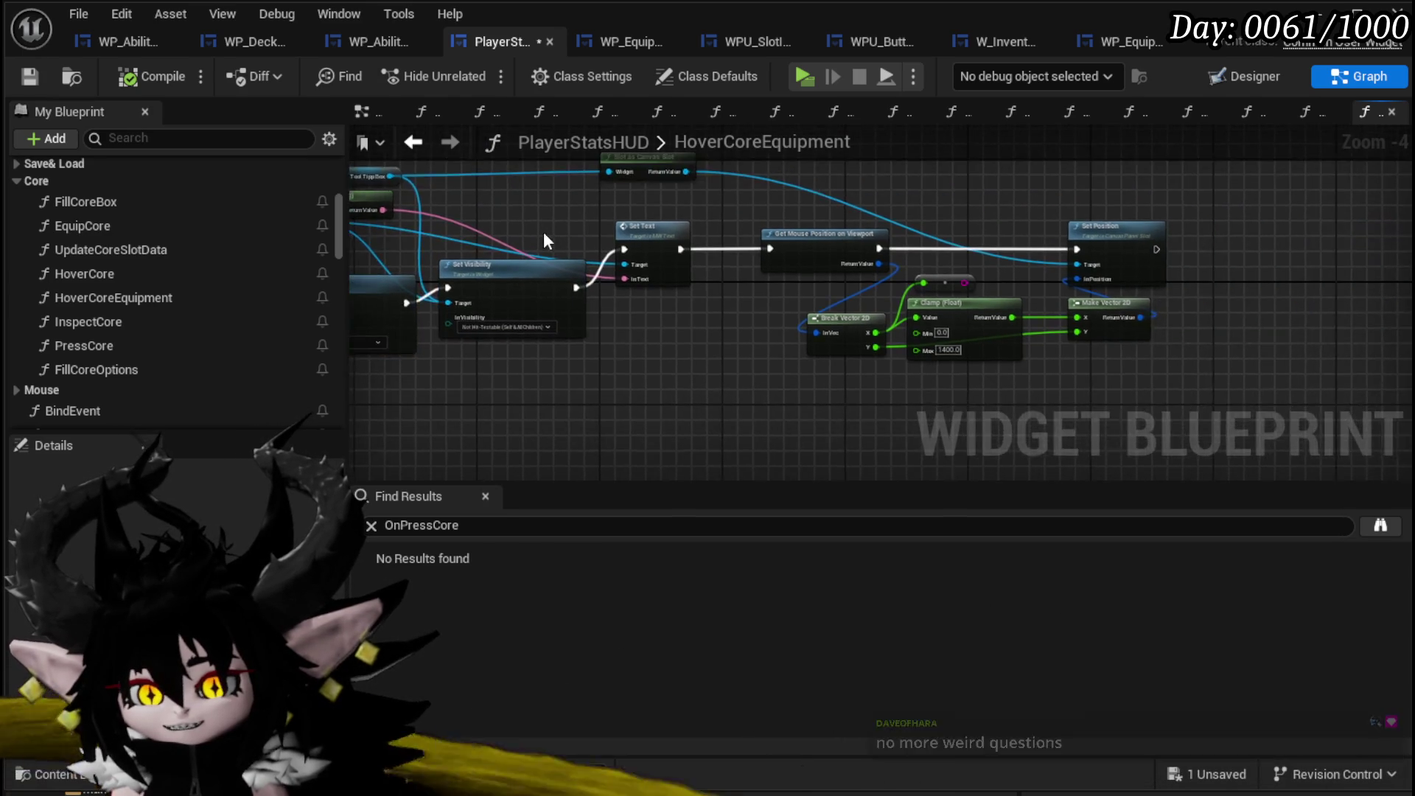
click(677, 308)
drag(738, 251, 632, 221)
click(634, 214)
scroll(523, 353, down, 3)
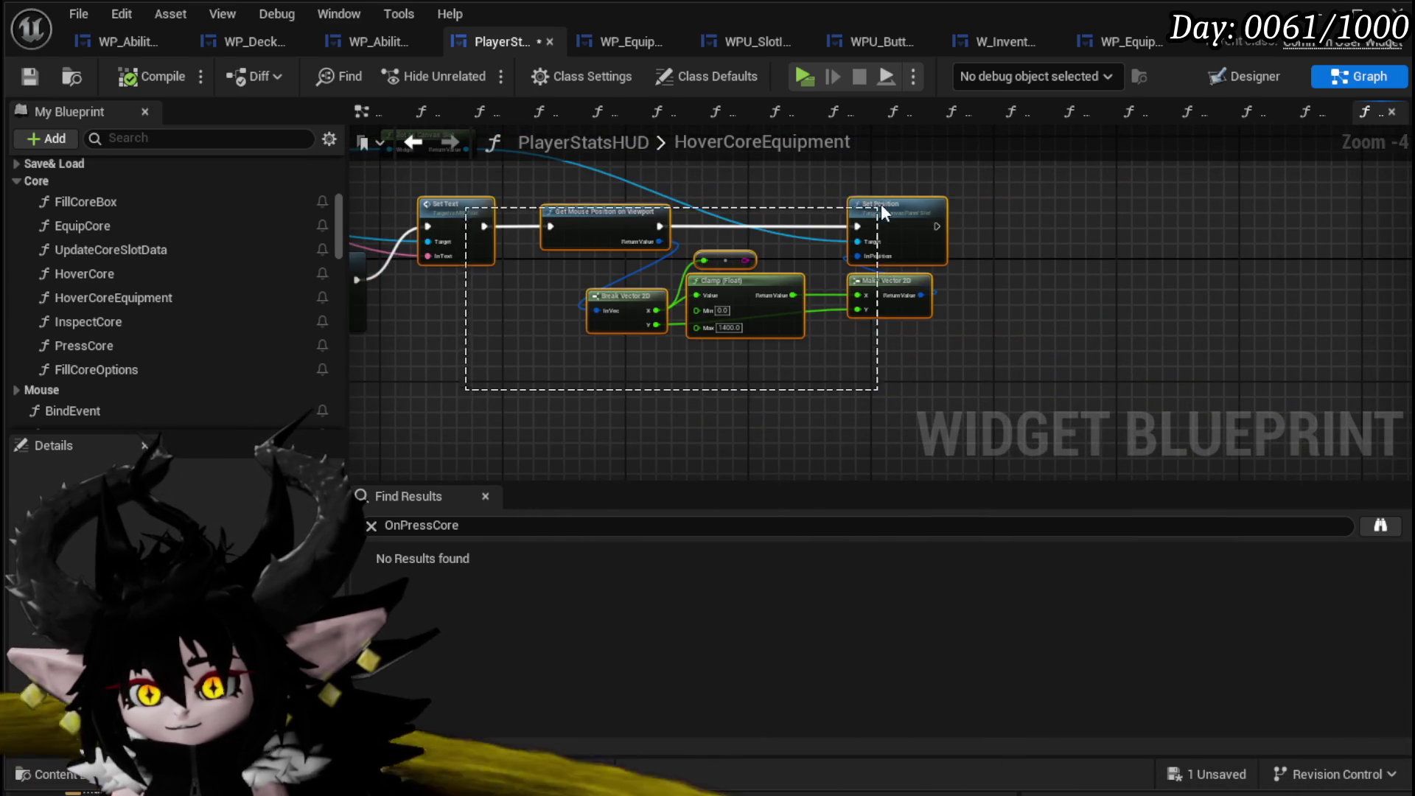
drag(875, 214, 869, 214)
scroll(745, 219, up, 3)
Delete the stray To String conversion node above Clamp.
click(732, 292)
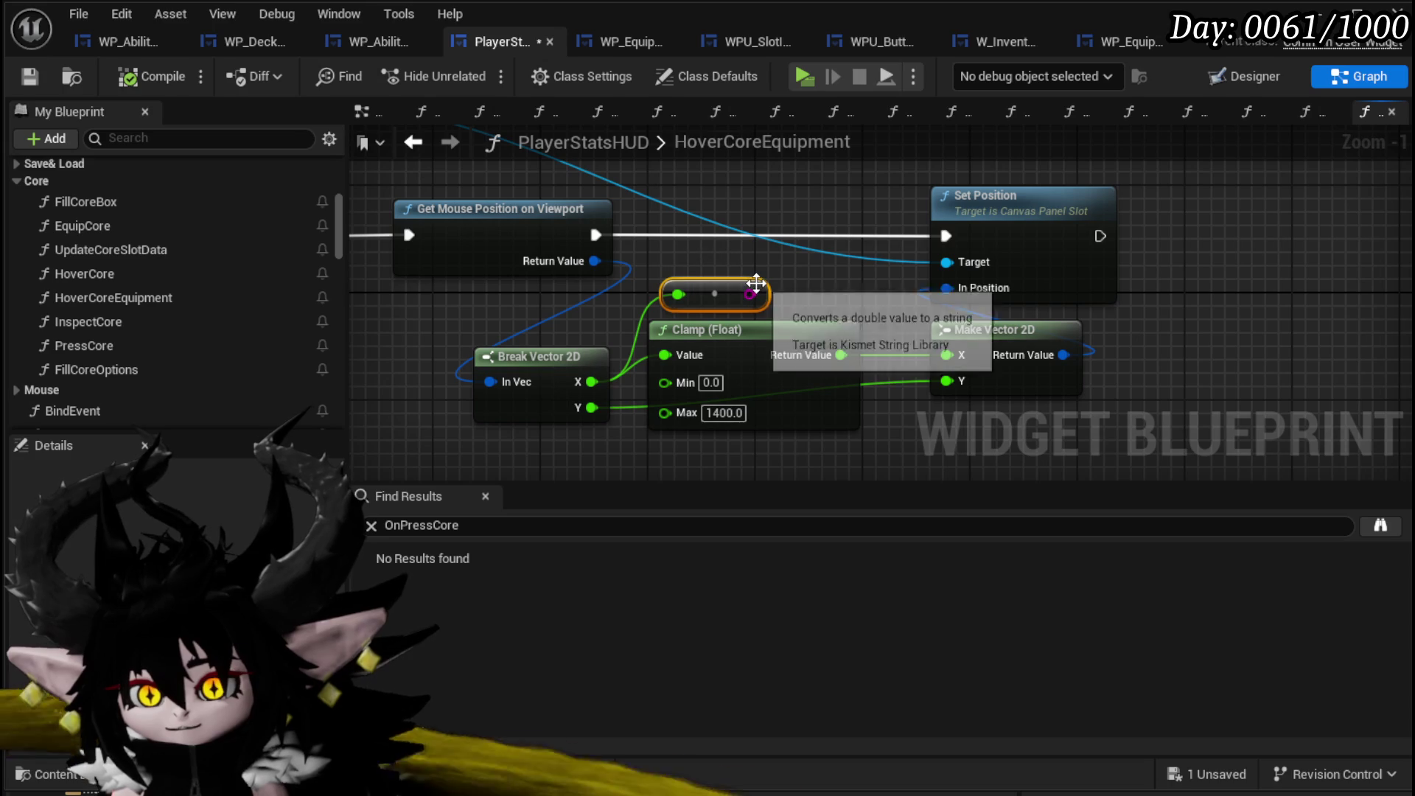
key(Delete)
mouse_move(550, 376)
mouse_down()
mouse_move(860, 352)
mouse_move(845, 352)
mouse_up()
scroll(550, 376, down, 2)
drag(541, 418, 1087, 241)
click(977, 197)
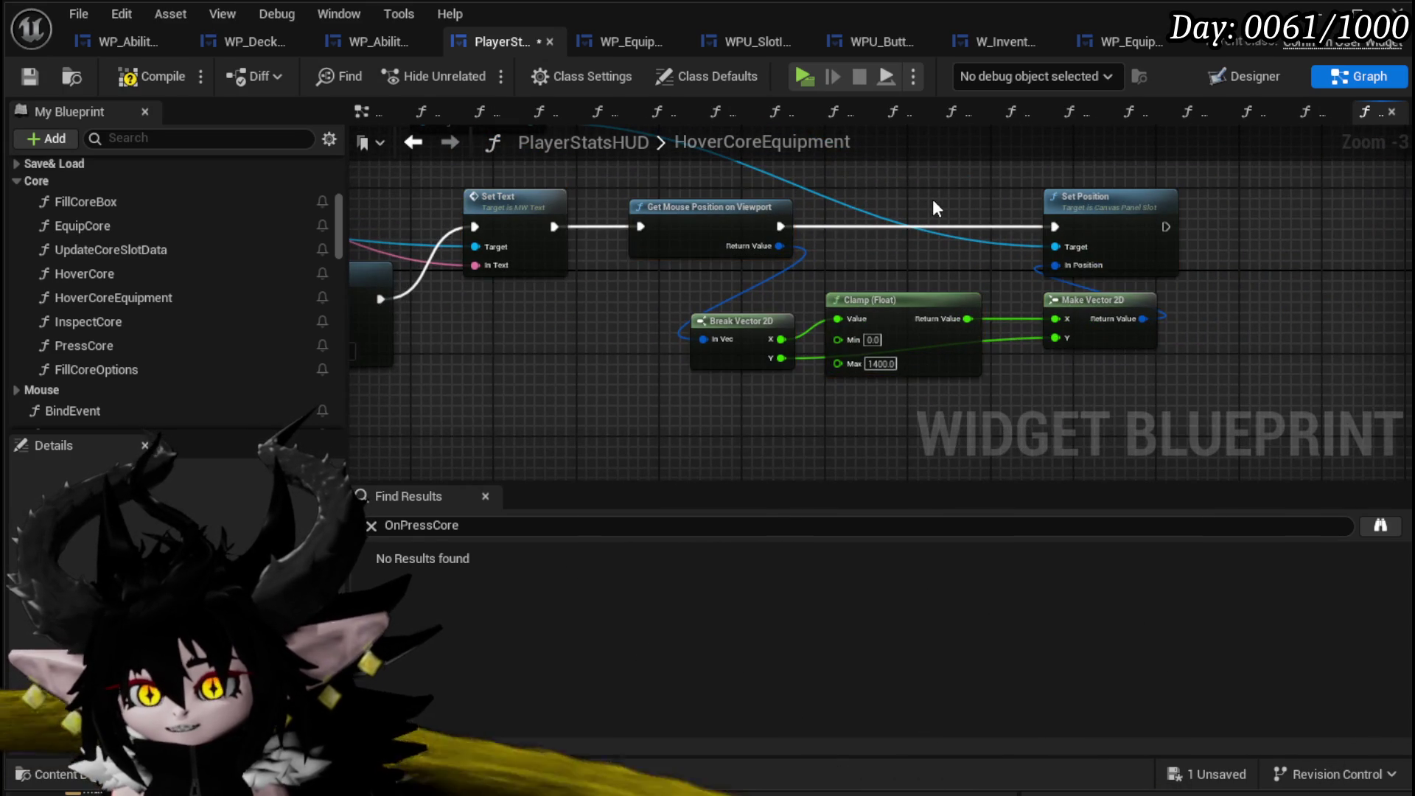
drag(931, 199, 773, 201)
Shift the Break Vector 2D and Clamp nodes to the right and review the layout.
mouse_move(767, 317)
mouse_down()
mouse_move(834, 364)
mouse_move(824, 304)
mouse_up()
click(824, 299)
mouse_move(772, 259)
mouse_down()
mouse_move(897, 282)
mouse_move(706, 218)
mouse_move(859, 224)
mouse_move(780, 245)
mouse_move(805, 278)
mouse_move(778, 267)
mouse_move(686, 301)
mouse_up()
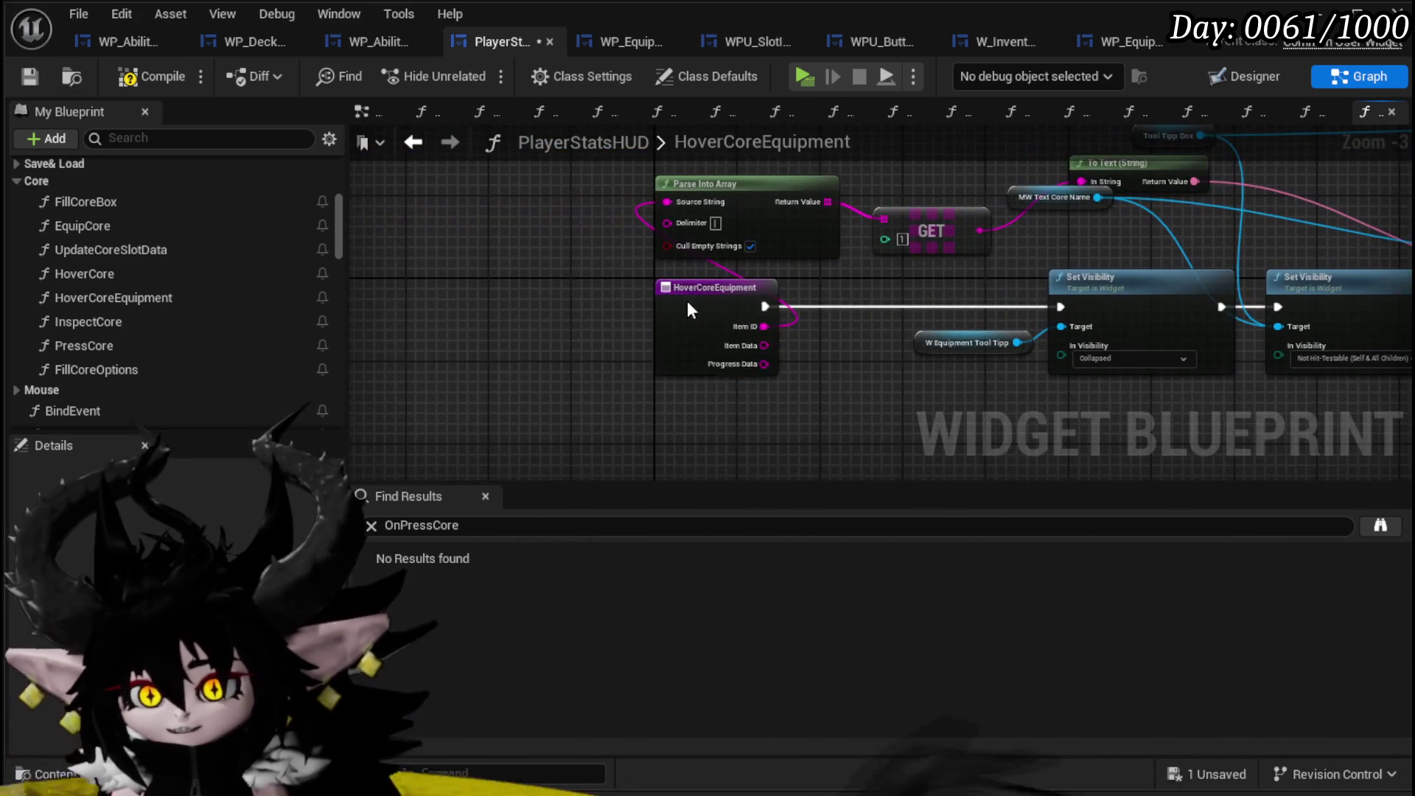
click(790, 292)
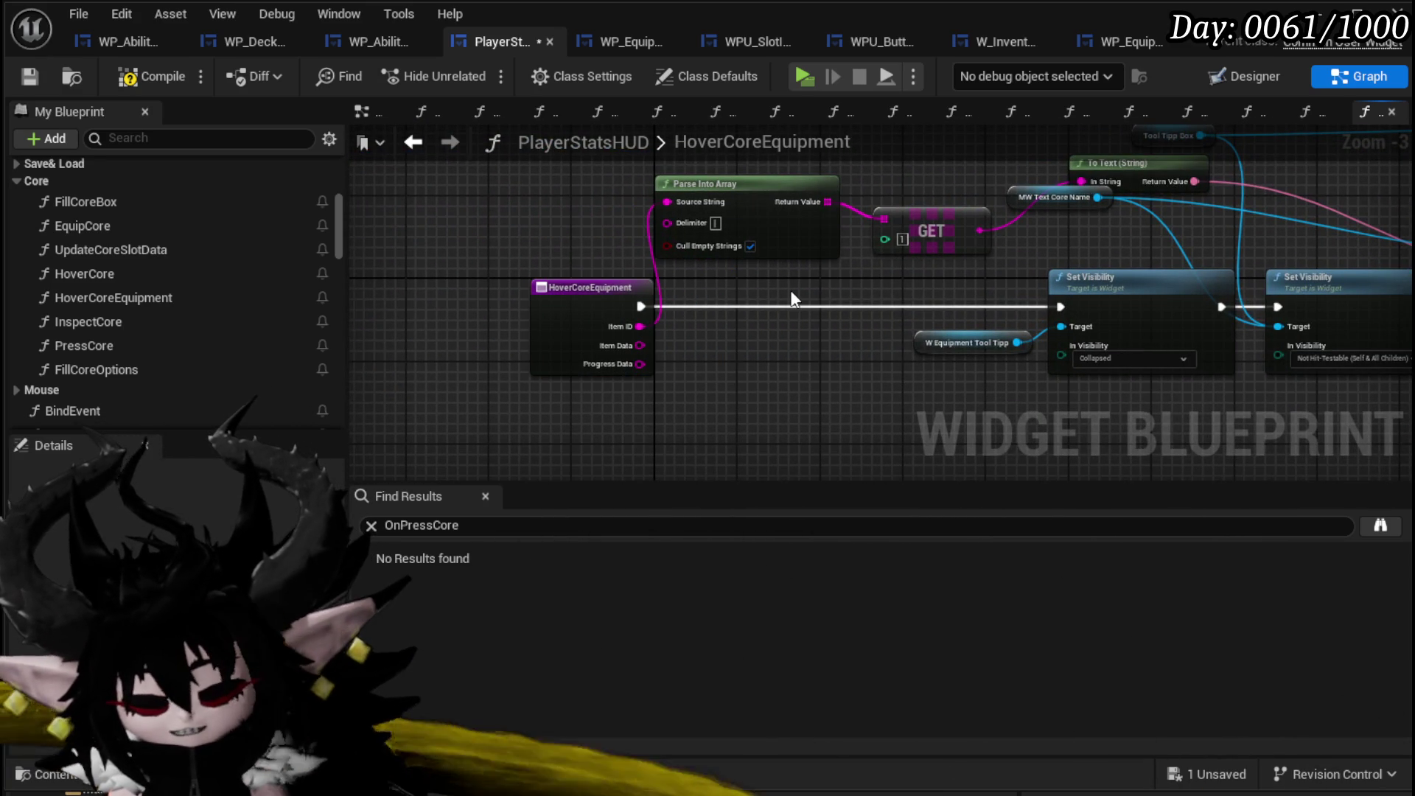
mouse_move(754, 361)
mouse_down()
mouse_move(749, 339)
mouse_move(680, 403)
mouse_move(665, 364)
mouse_up()
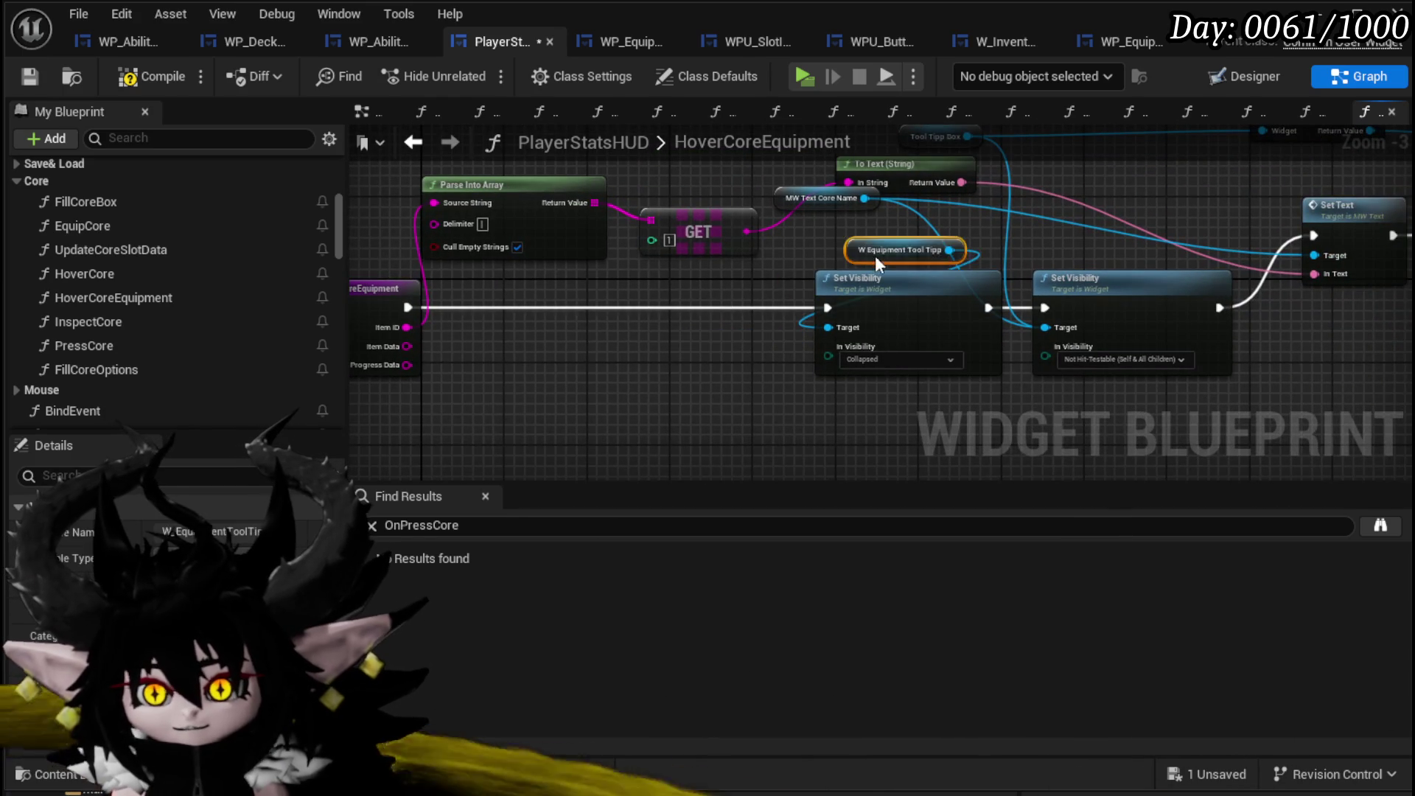
drag(850, 249, 641, 328)
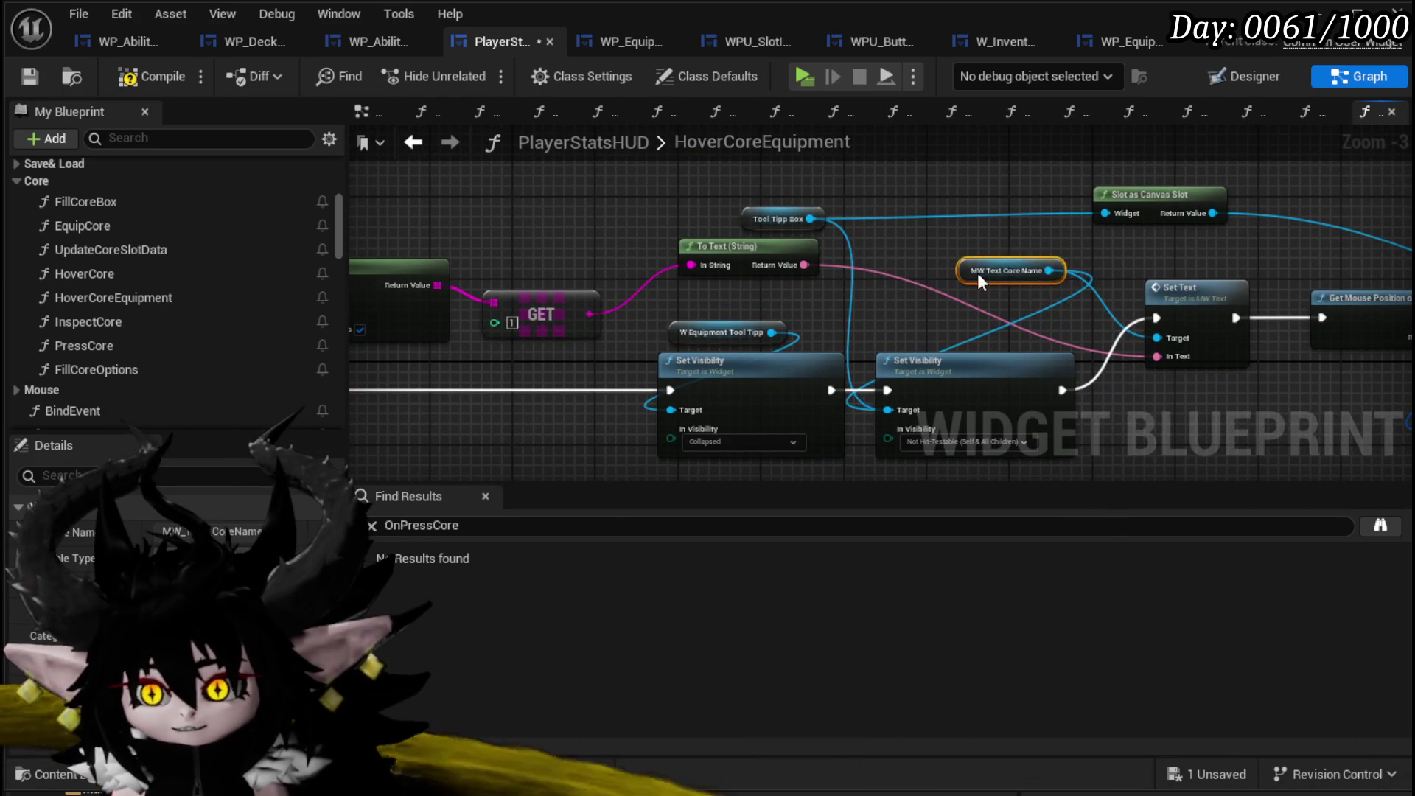
mouse_move(917, 253)
mouse_down()
mouse_move(664, 180)
mouse_move(815, 268)
mouse_move(741, 310)
mouse_move(671, 294)
mouse_move(864, 325)
mouse_up()
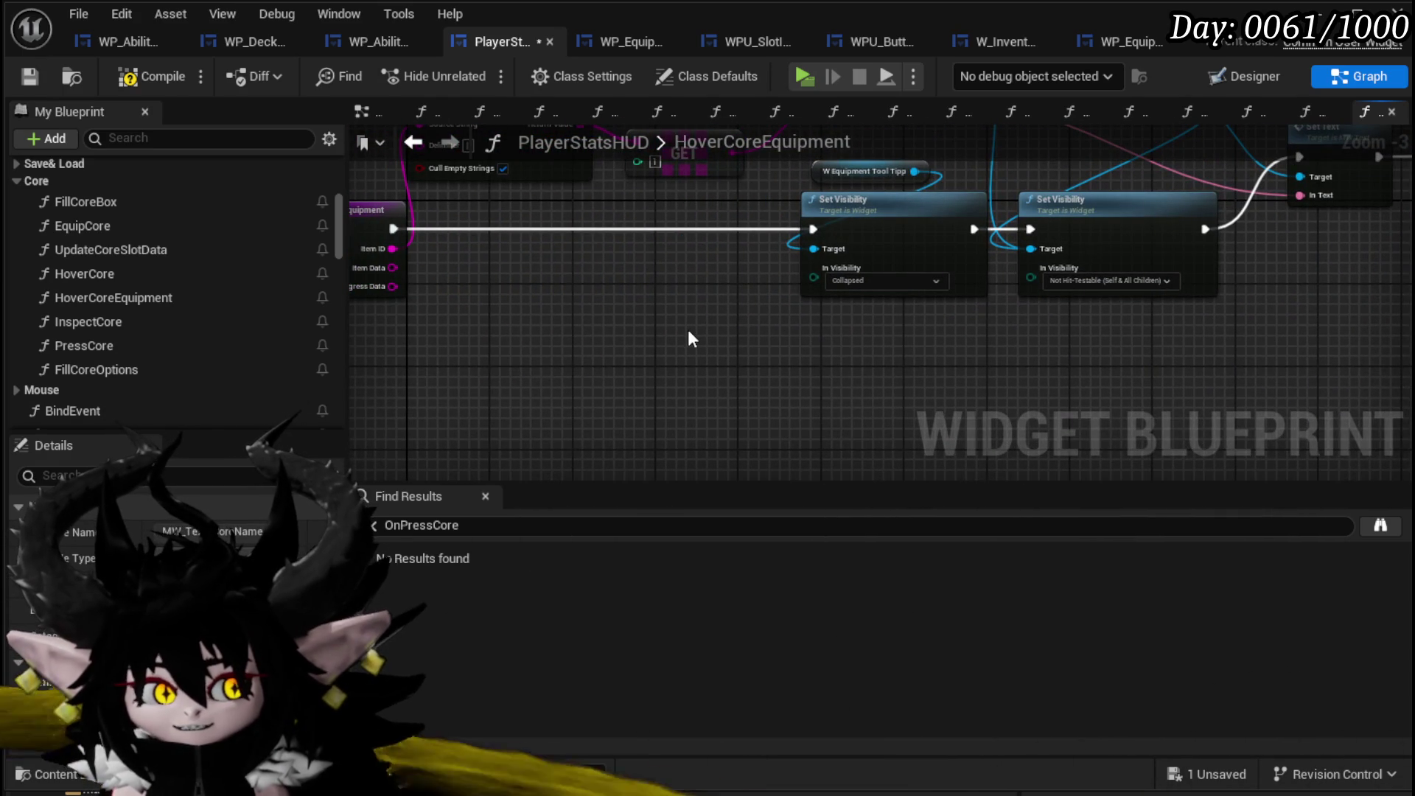
mouse_move(643, 344)
mouse_down()
mouse_move(732, 401)
mouse_move(645, 343)
mouse_move(763, 365)
mouse_move(623, 371)
mouse_move(607, 227)
mouse_move(584, 256)
mouse_move(467, 227)
mouse_move(356, 228)
mouse_move(594, 278)
mouse_move(967, 226)
mouse_move(1083, 306)
mouse_move(945, 339)
mouse_up()
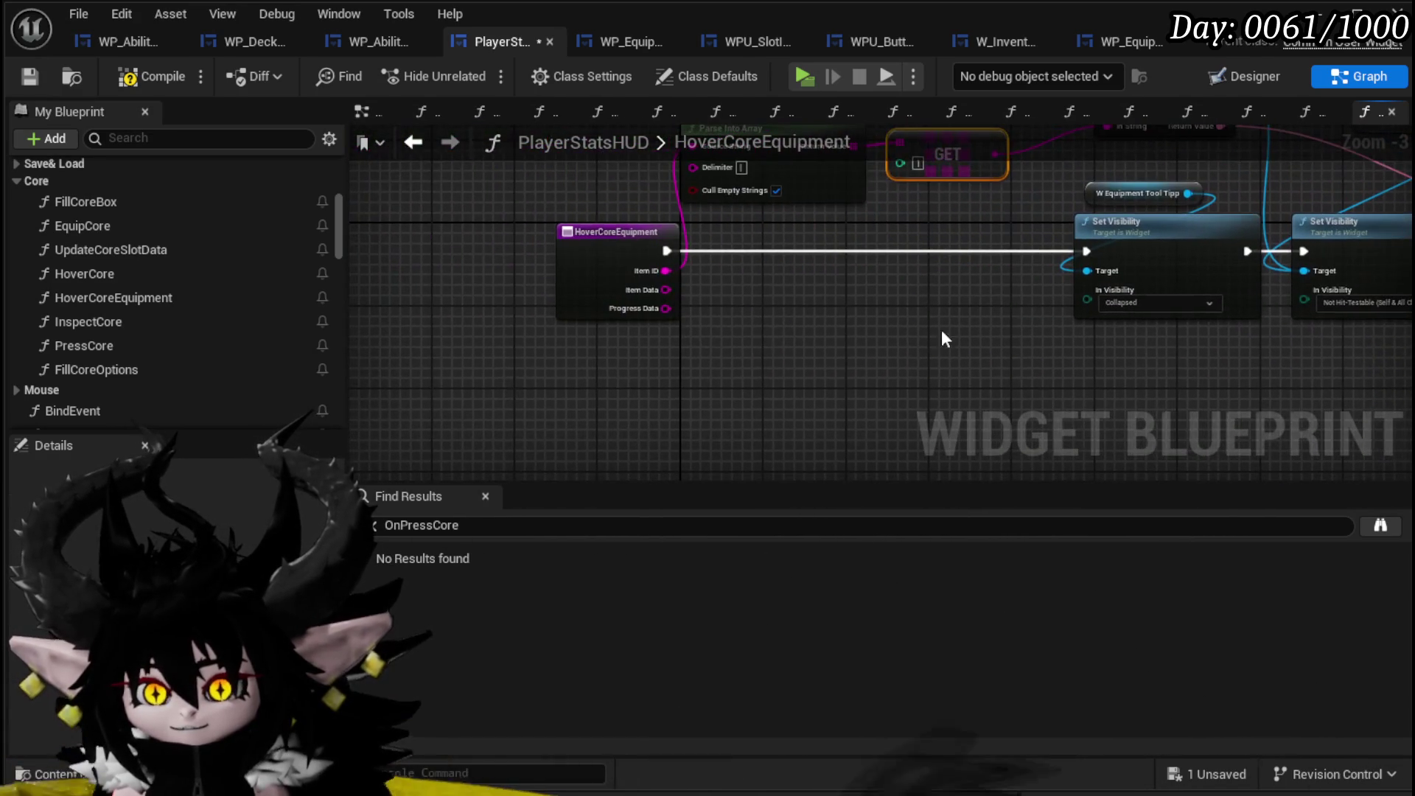
Compile and save the PlayerStatsHUD widget blueprint.
click(147, 76)
click(32, 77)
mouse_move(796, 334)
mouse_down()
mouse_move(745, 363)
mouse_move(622, 275)
mouse_move(477, 377)
mouse_up()
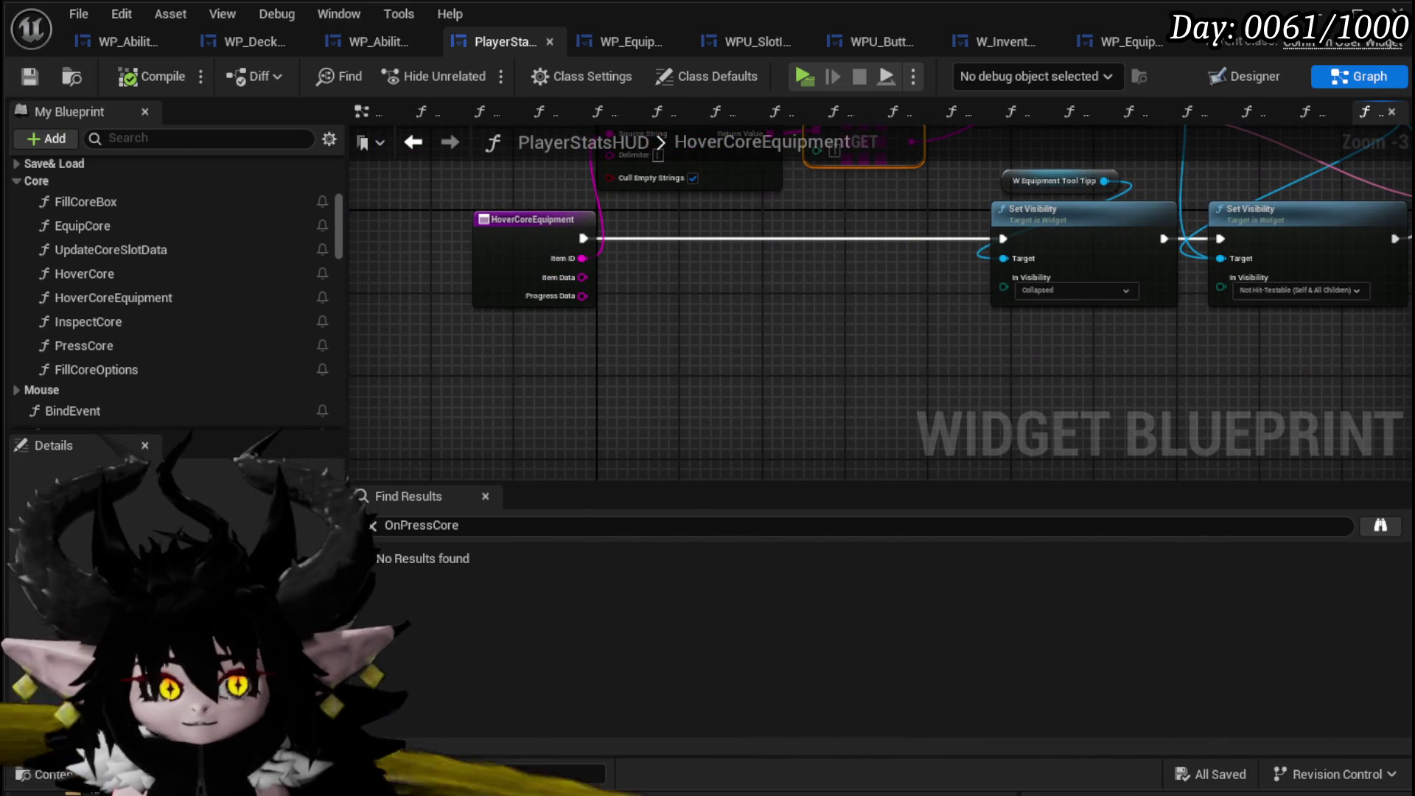
mouse_move(669, 339)
mouse_down()
mouse_move(385, 310)
mouse_move(452, 367)
mouse_move(622, 372)
mouse_move(500, 393)
mouse_up()
mouse_move(779, 199)
mouse_down()
mouse_move(803, 267)
mouse_move(480, 261)
mouse_up()
drag(359, 418, 391, 350)
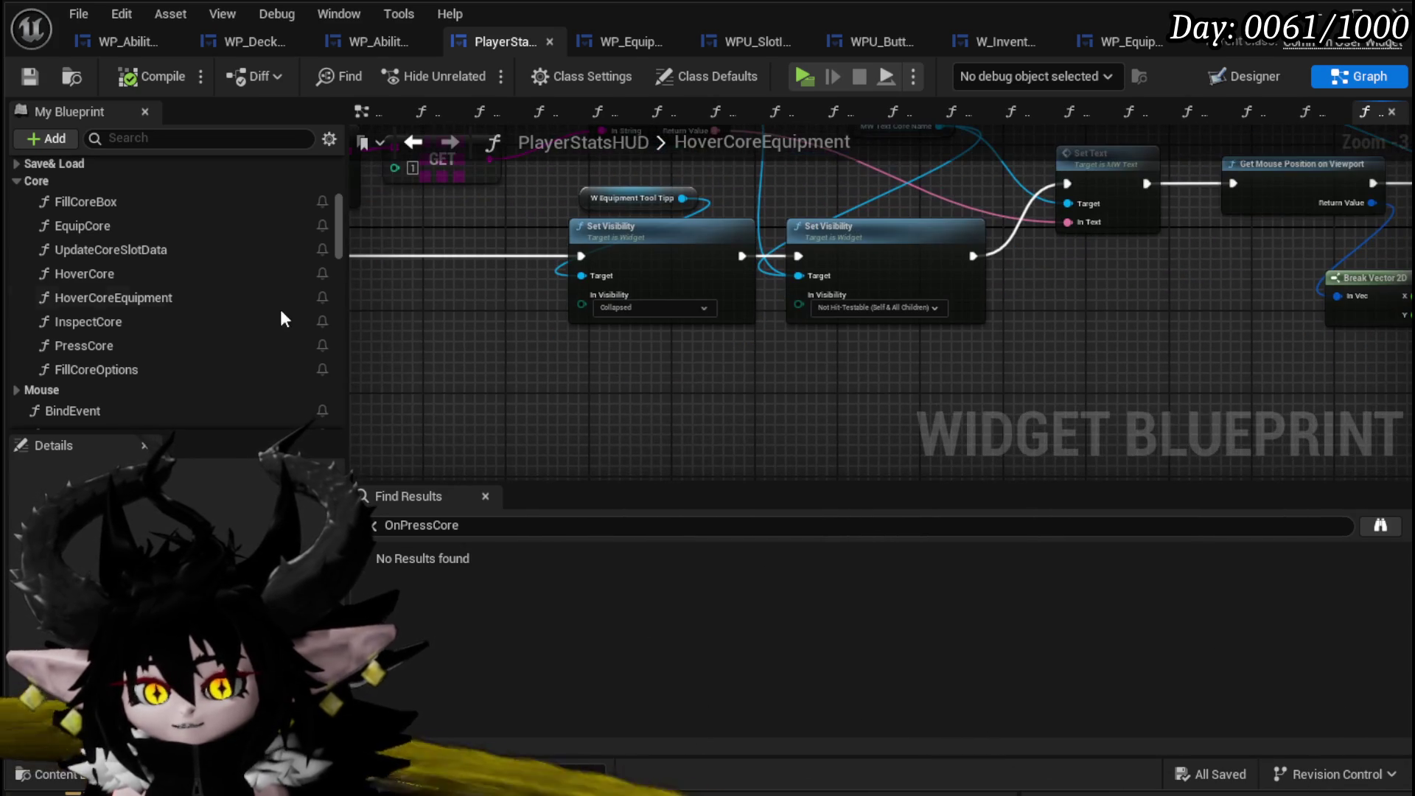
Add a Tool Tipp Visibility function call to the HoverCoreEquipment graph.
scroll(201, 322, down, 10)
click(120, 249)
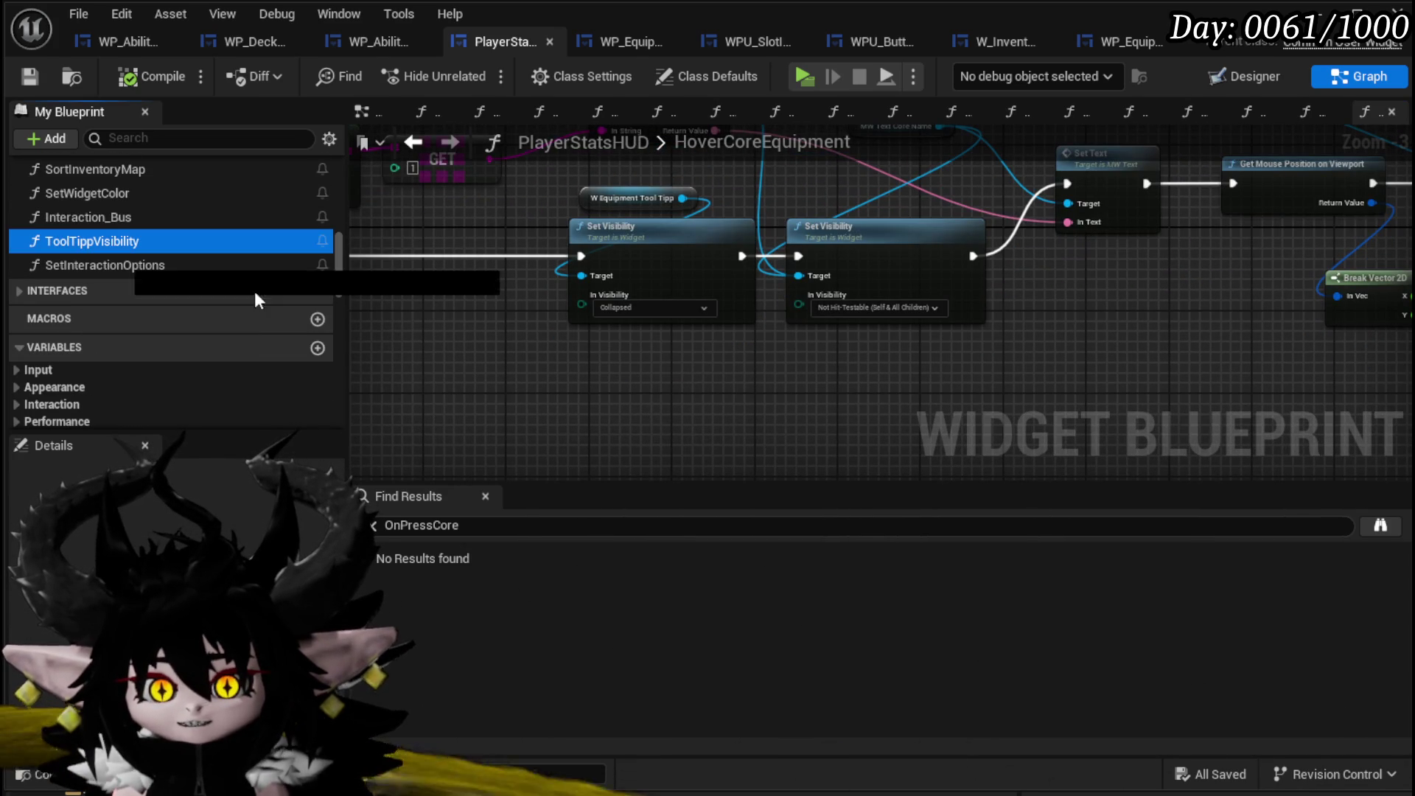
drag(119, 261, 643, 386)
click(643, 338)
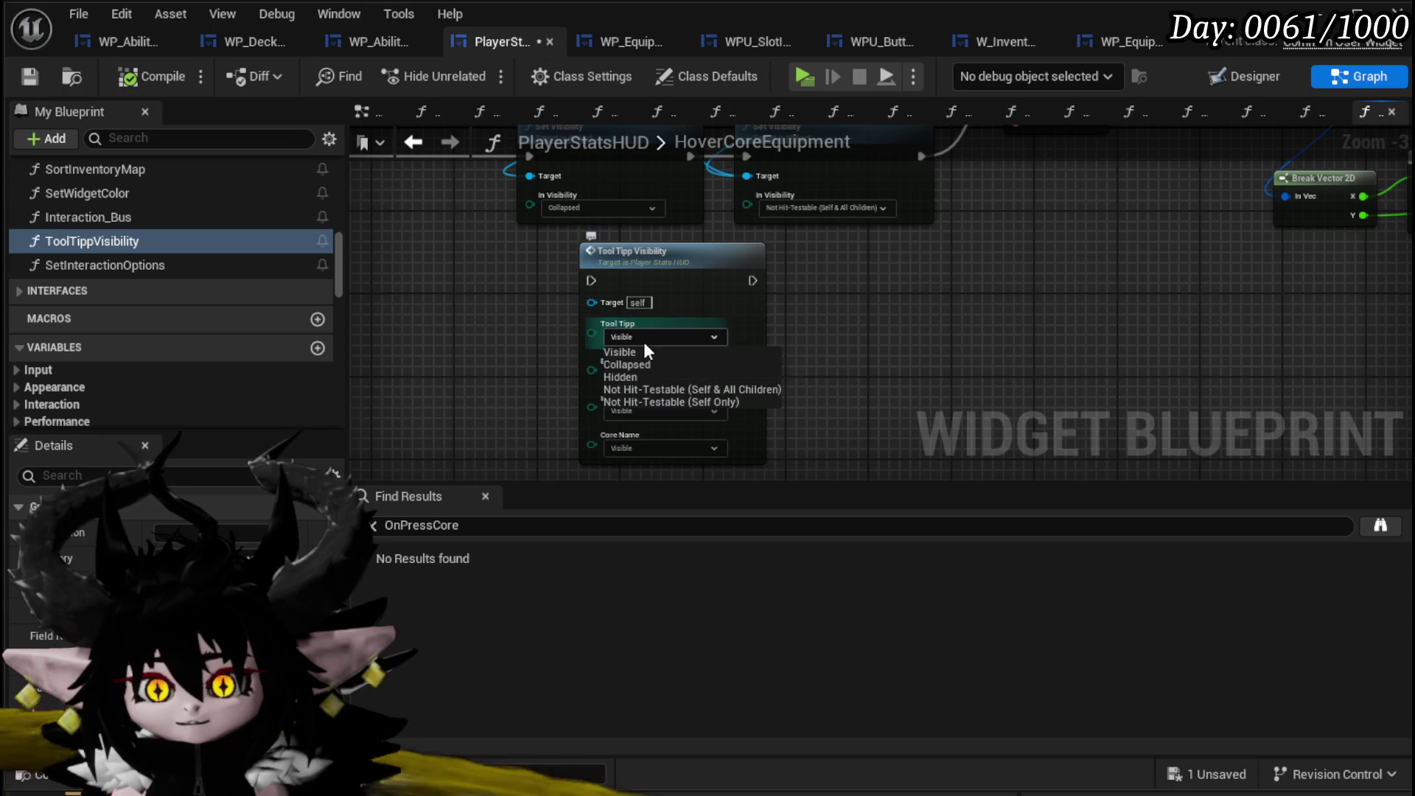
Set Tool Tipp and Core Name to Not Hit-Testable, Interaction and Equipment to Collapsed.
click(644, 352)
click(634, 338)
click(652, 390)
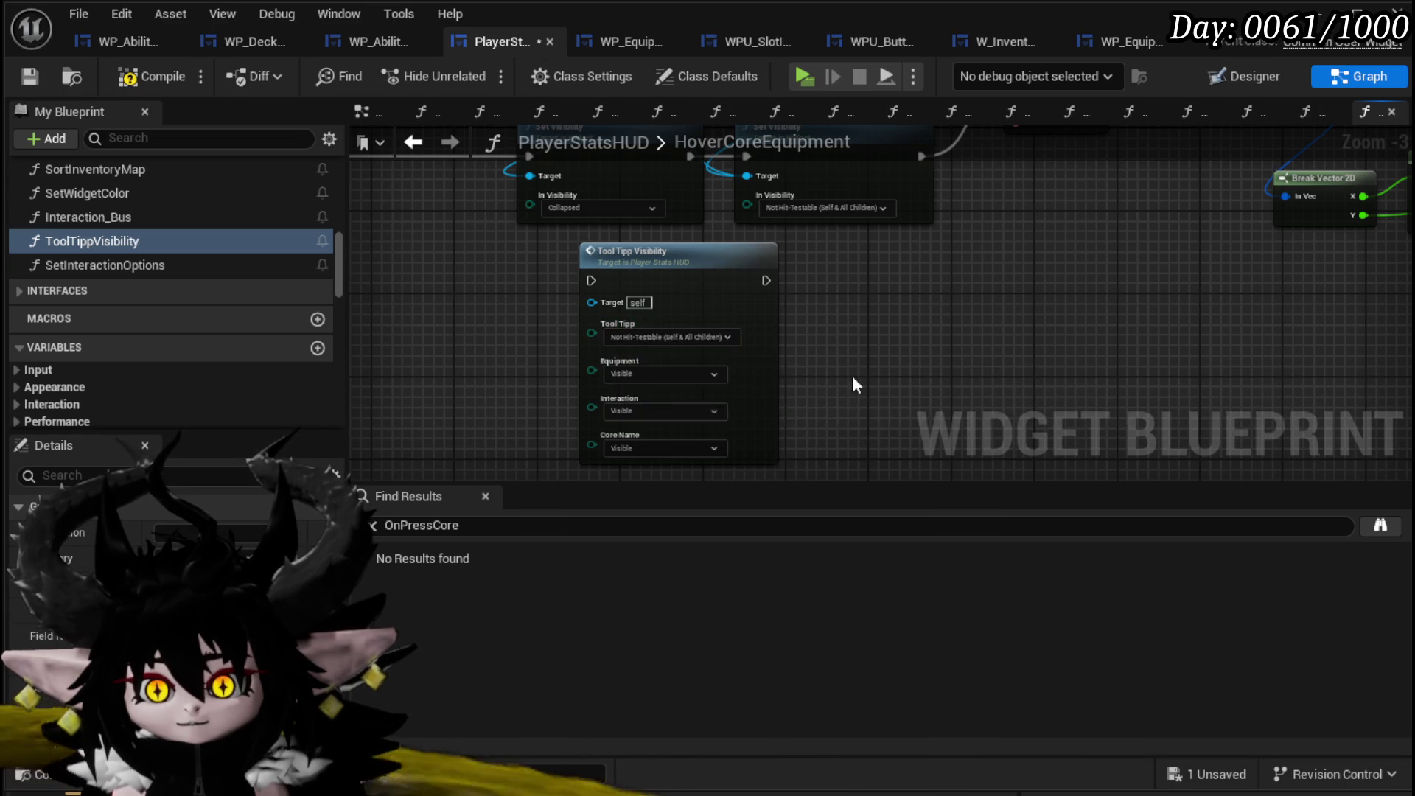
click(632, 402)
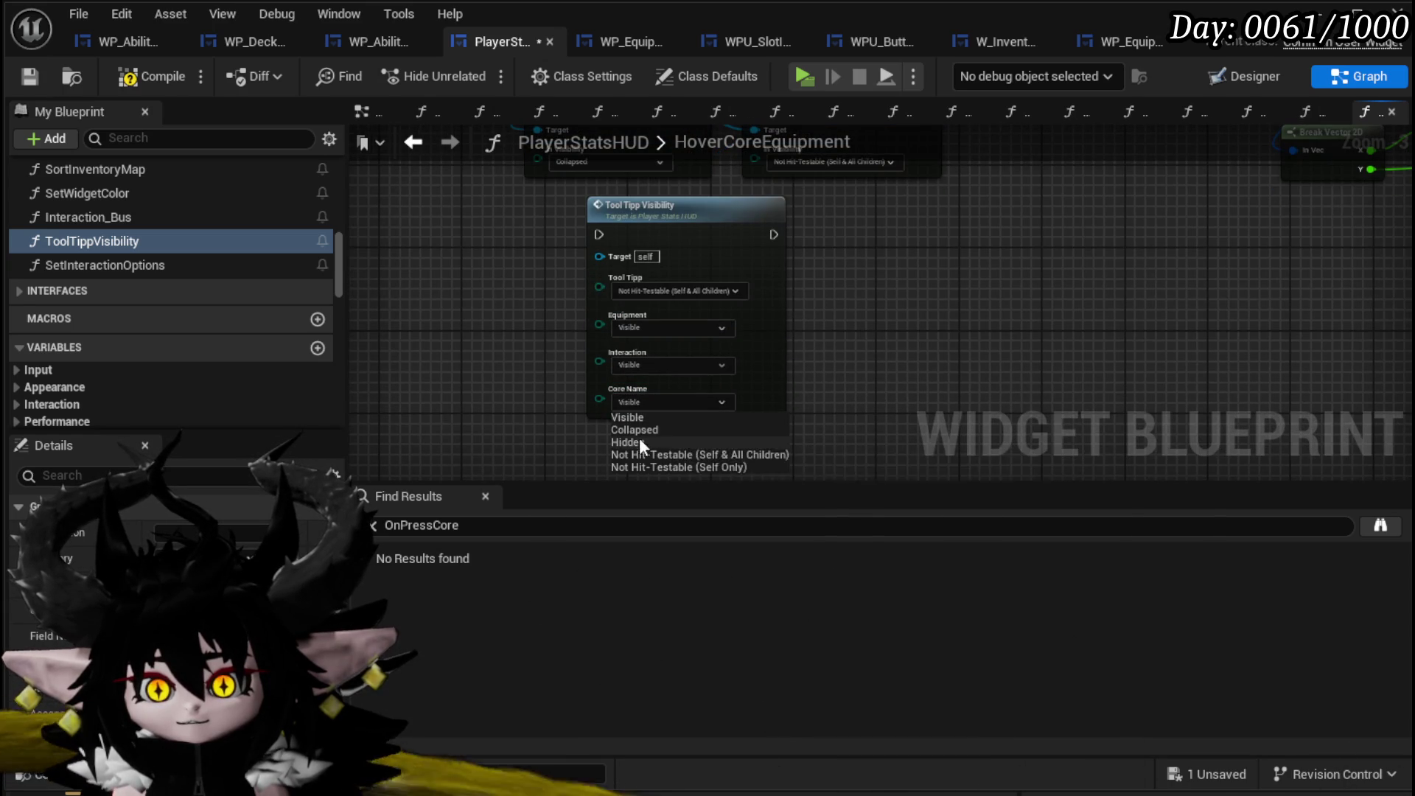
click(633, 453)
click(636, 365)
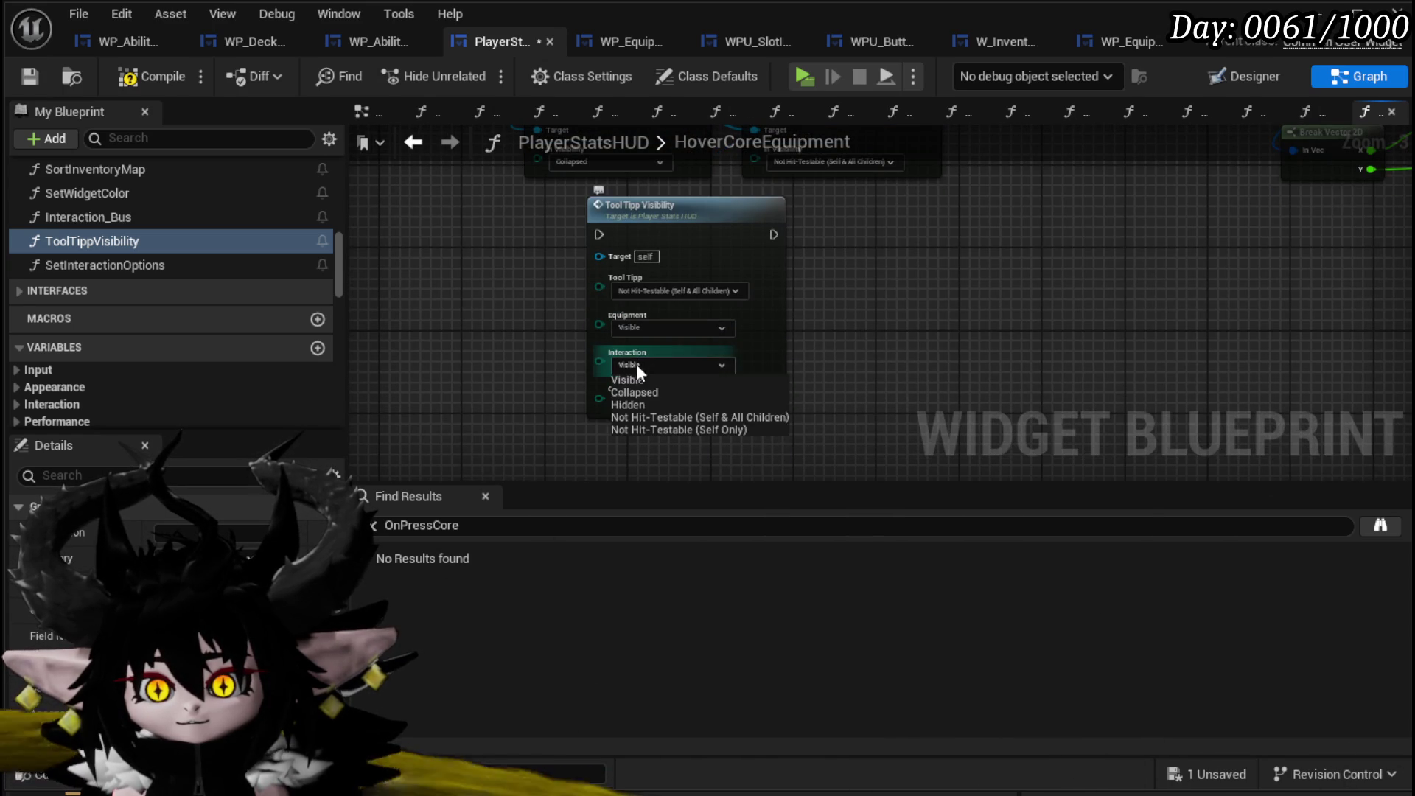
click(635, 393)
click(656, 328)
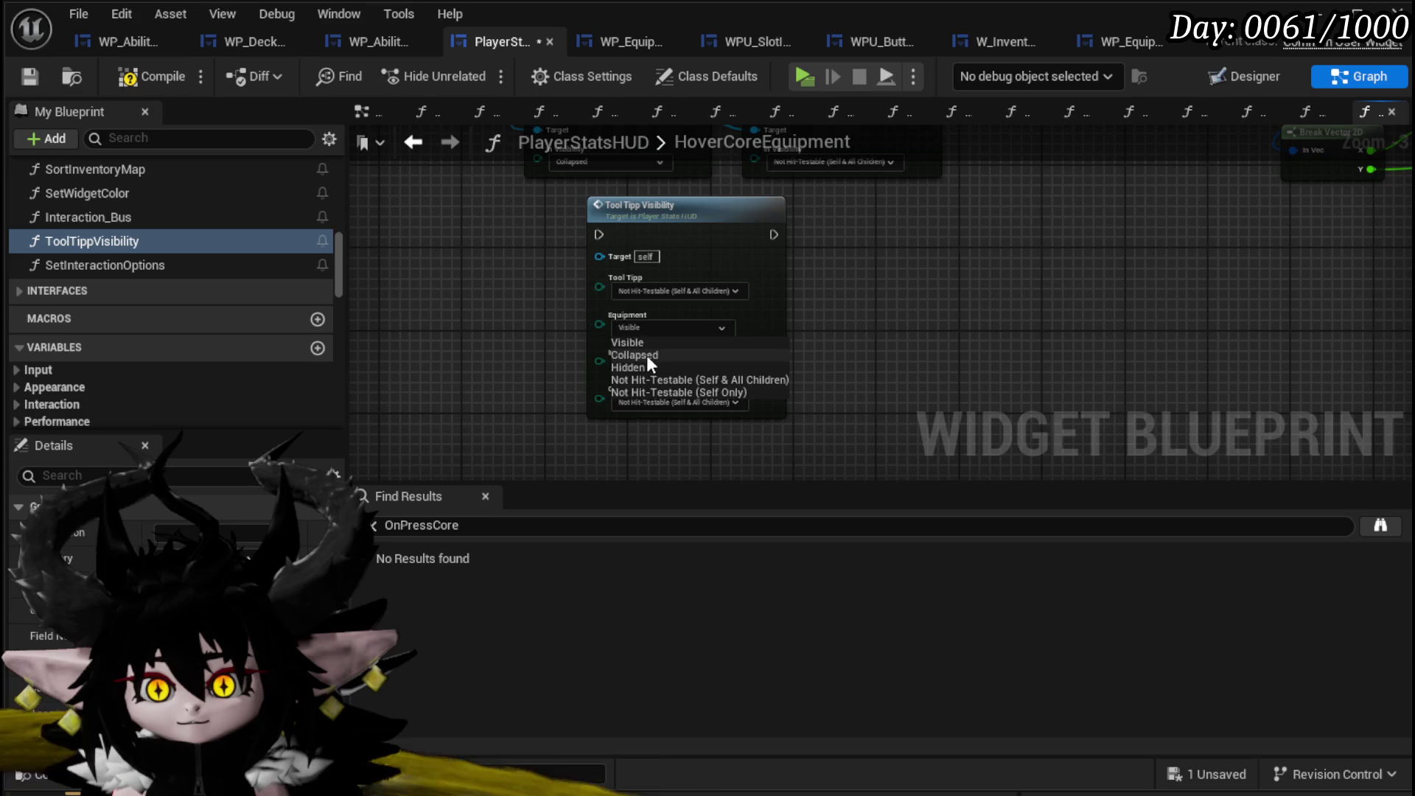
click(647, 356)
scroll(791, 295, down, 4)
Wire Tool Tipp Visibility between HoverCoreEquipment and Set Text, deleting the old Set Visibility nodes.
mouse_move(412, 280)
mouse_down()
mouse_move(687, 349)
mouse_move(638, 382)
mouse_up()
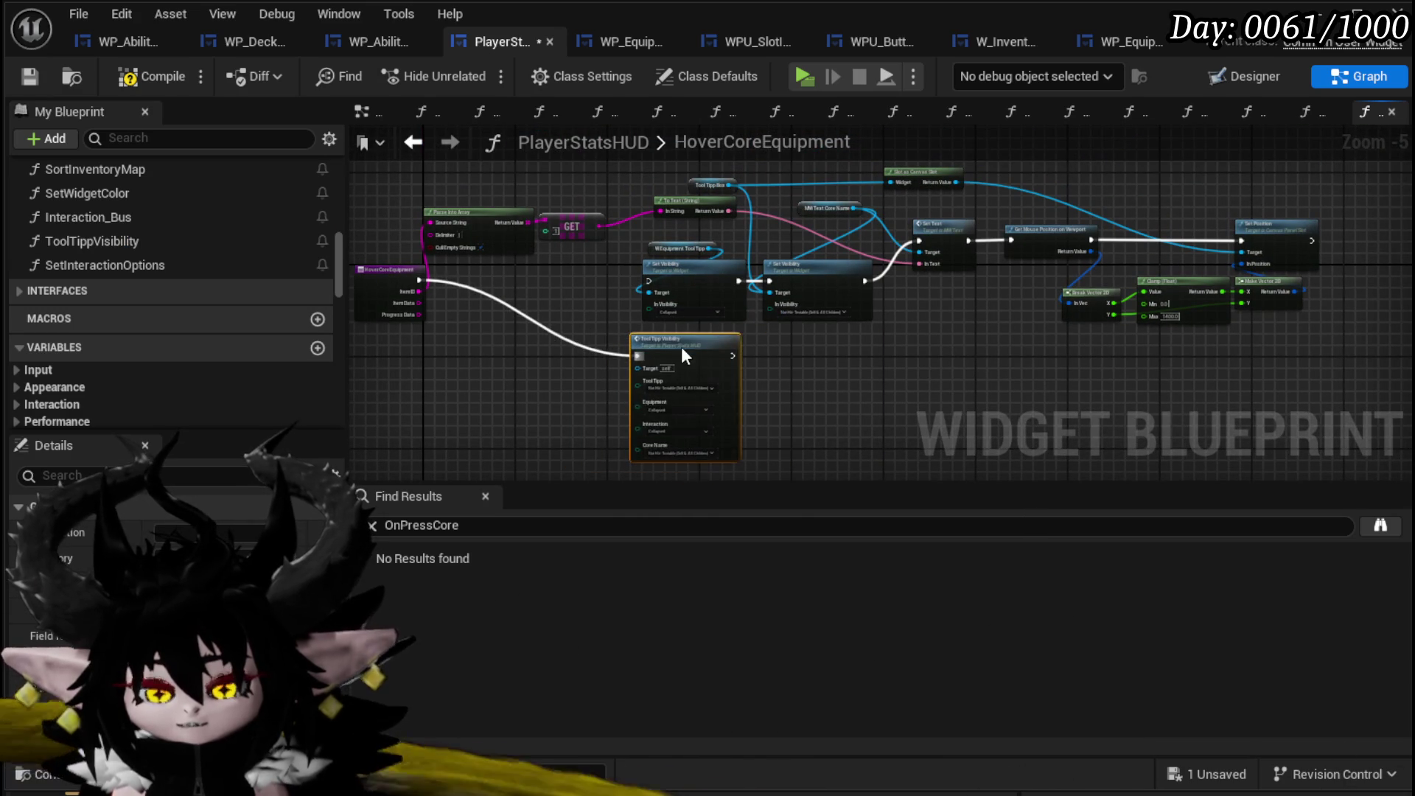
scroll(681, 347, up, 2)
drag(692, 455, 1026, 249)
click(802, 369)
key(Delete)
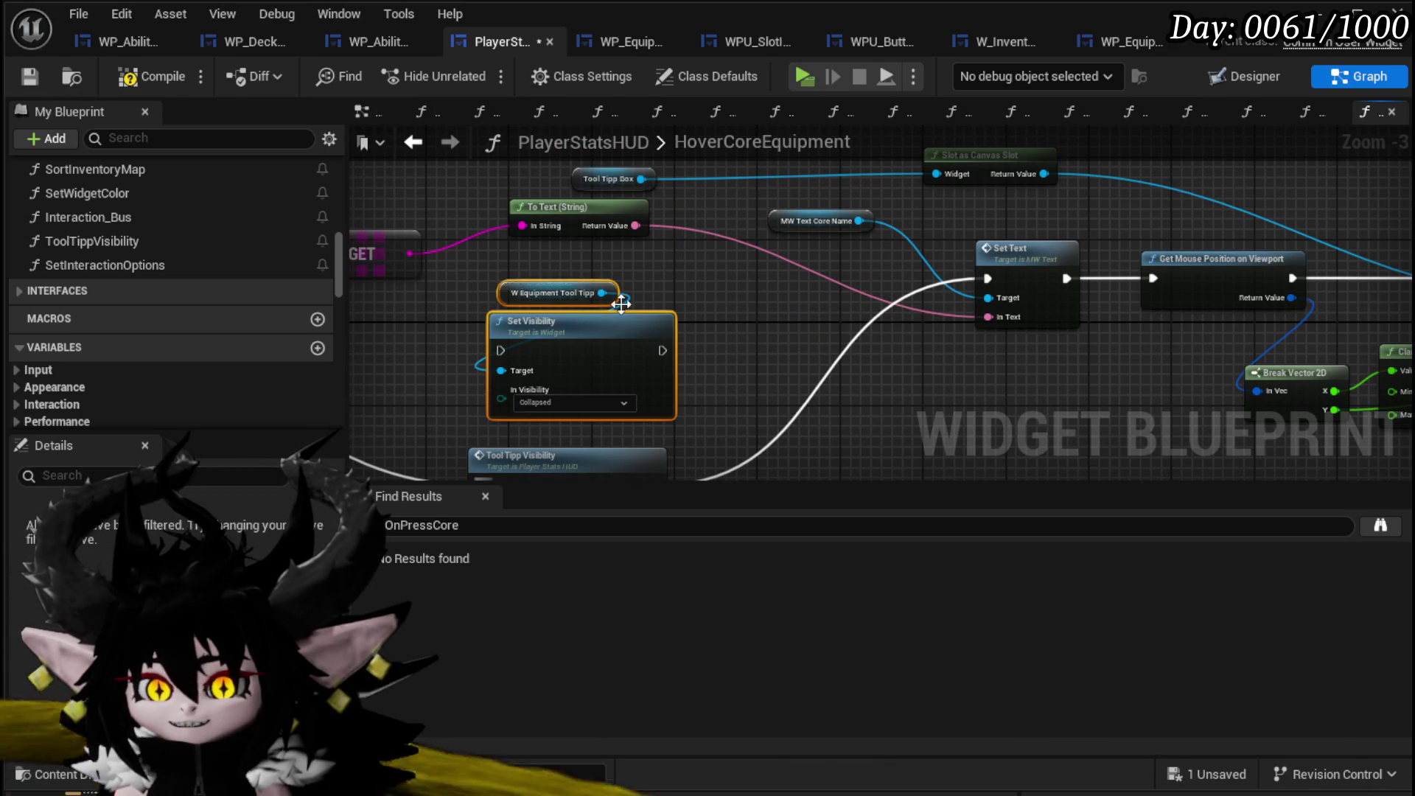
key(Delete)
mouse_move(567, 462)
mouse_down()
mouse_move(657, 277)
mouse_move(607, 324)
mouse_move(401, 325)
mouse_move(689, 300)
mouse_move(461, 192)
mouse_up()
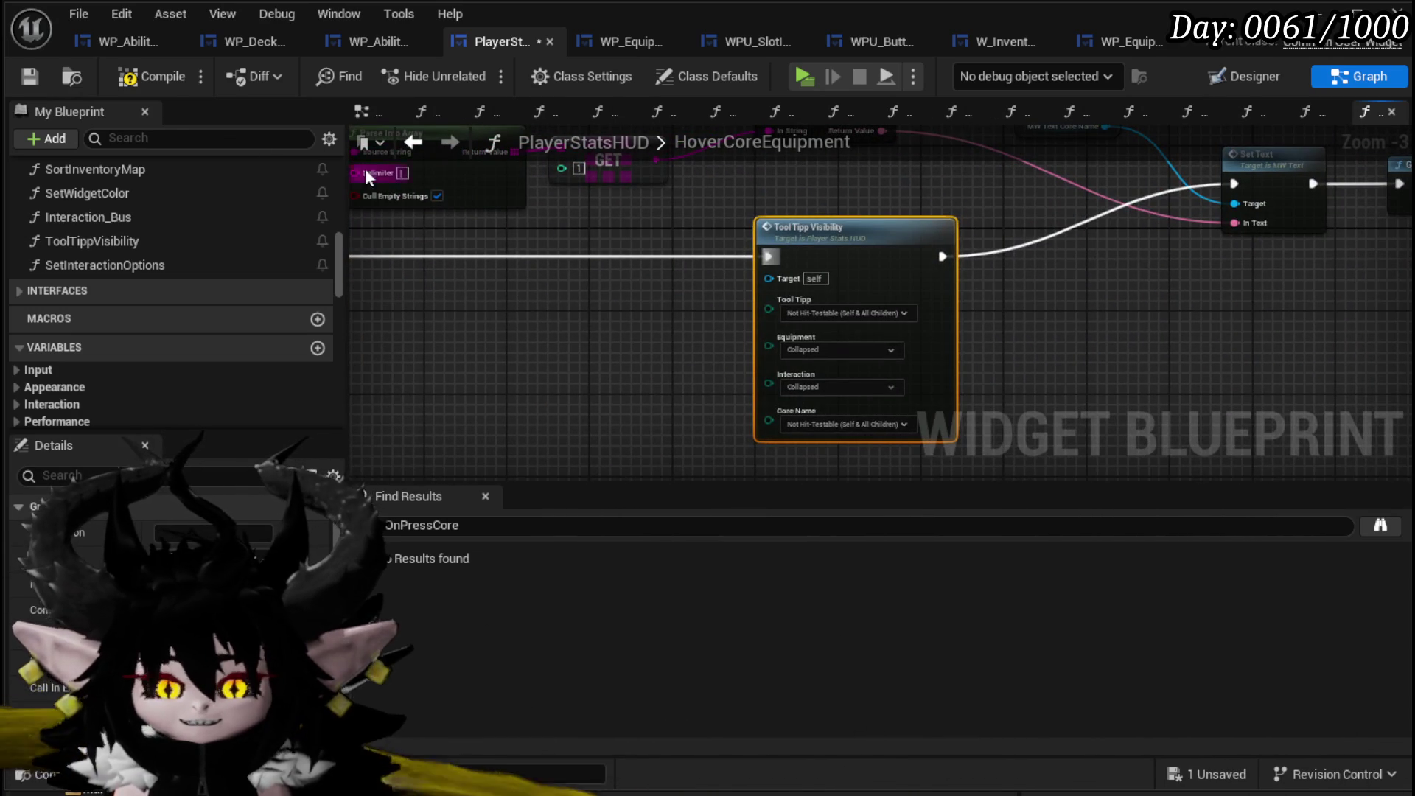
Compile the blueprint and save all modified assets.
click(30, 78)
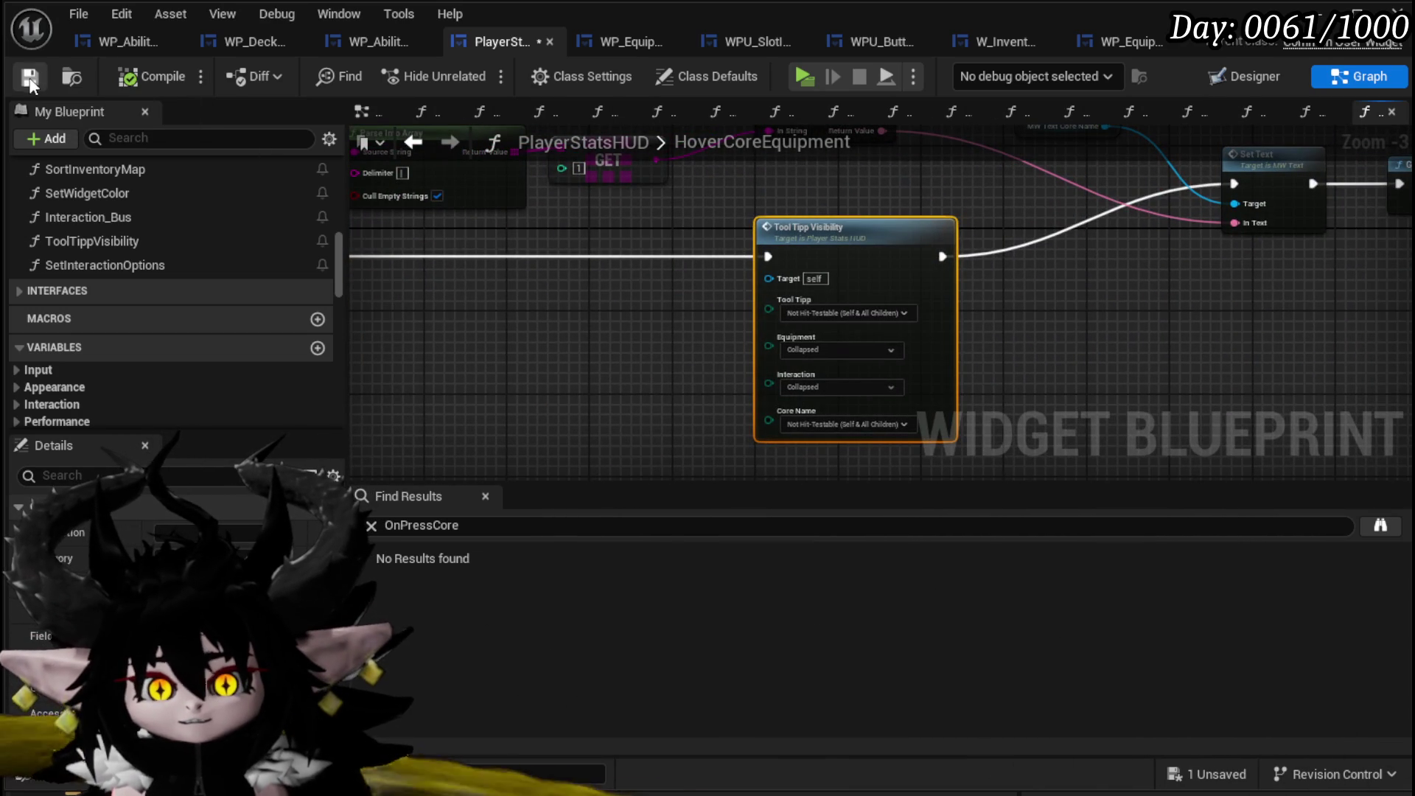
drag(632, 201, 898, 328)
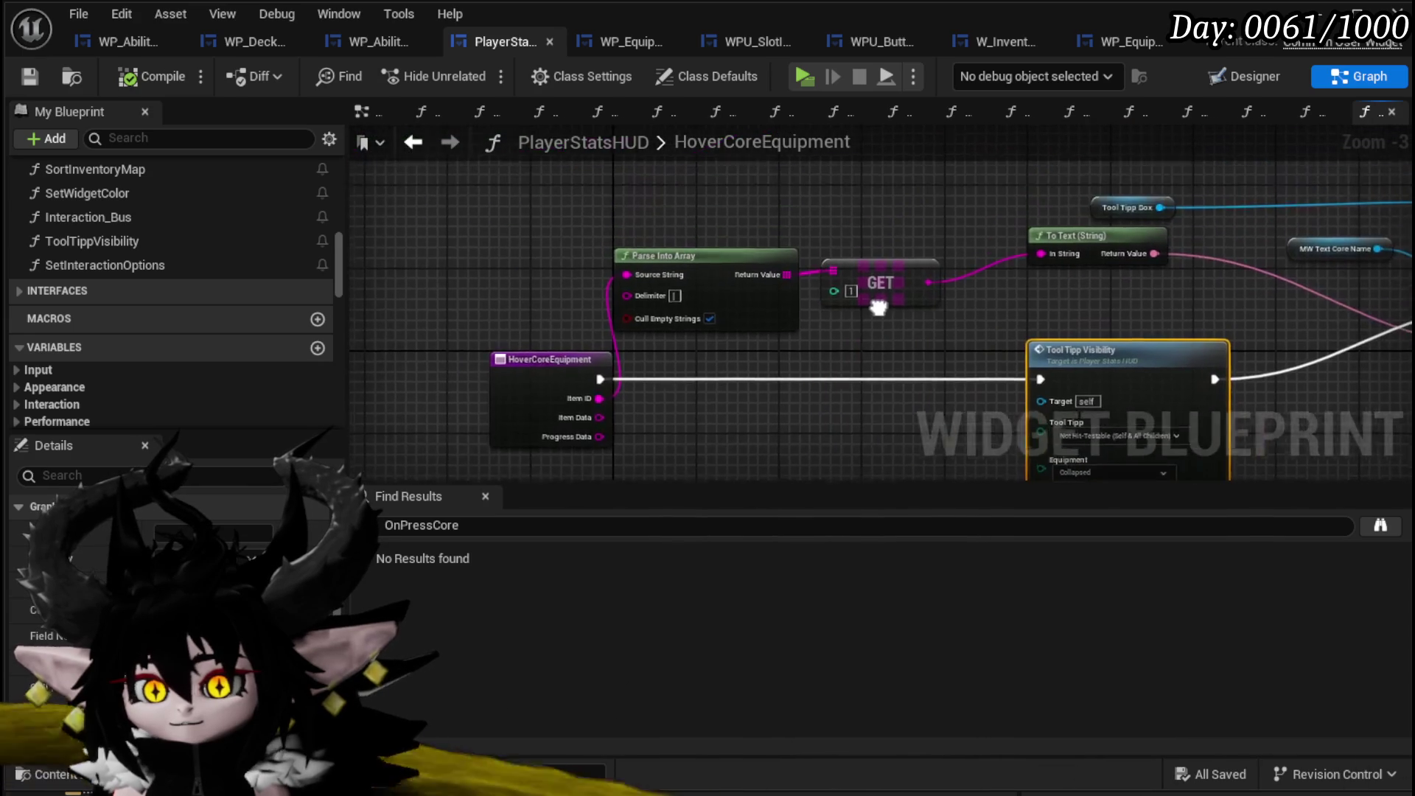
key(ctrl+s)
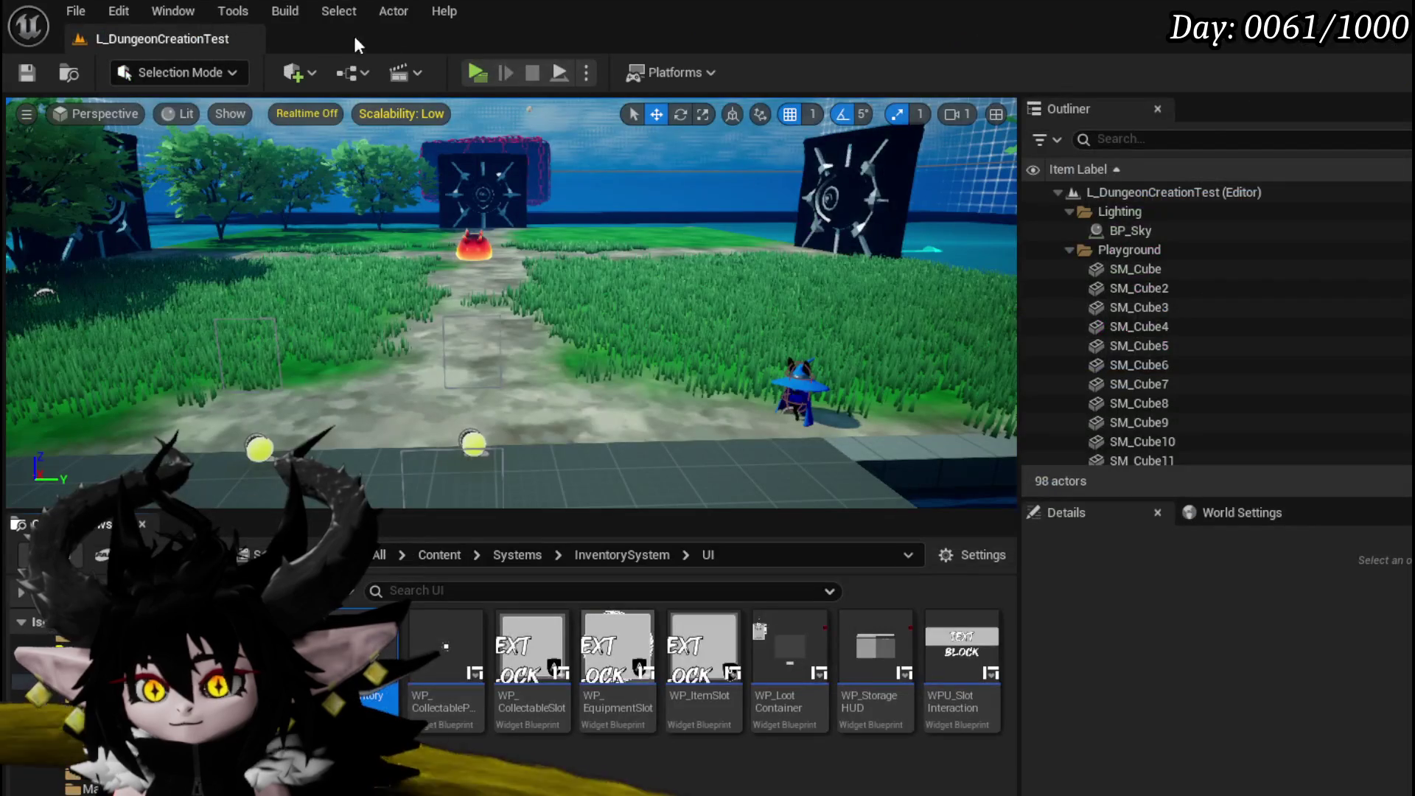
key(i)
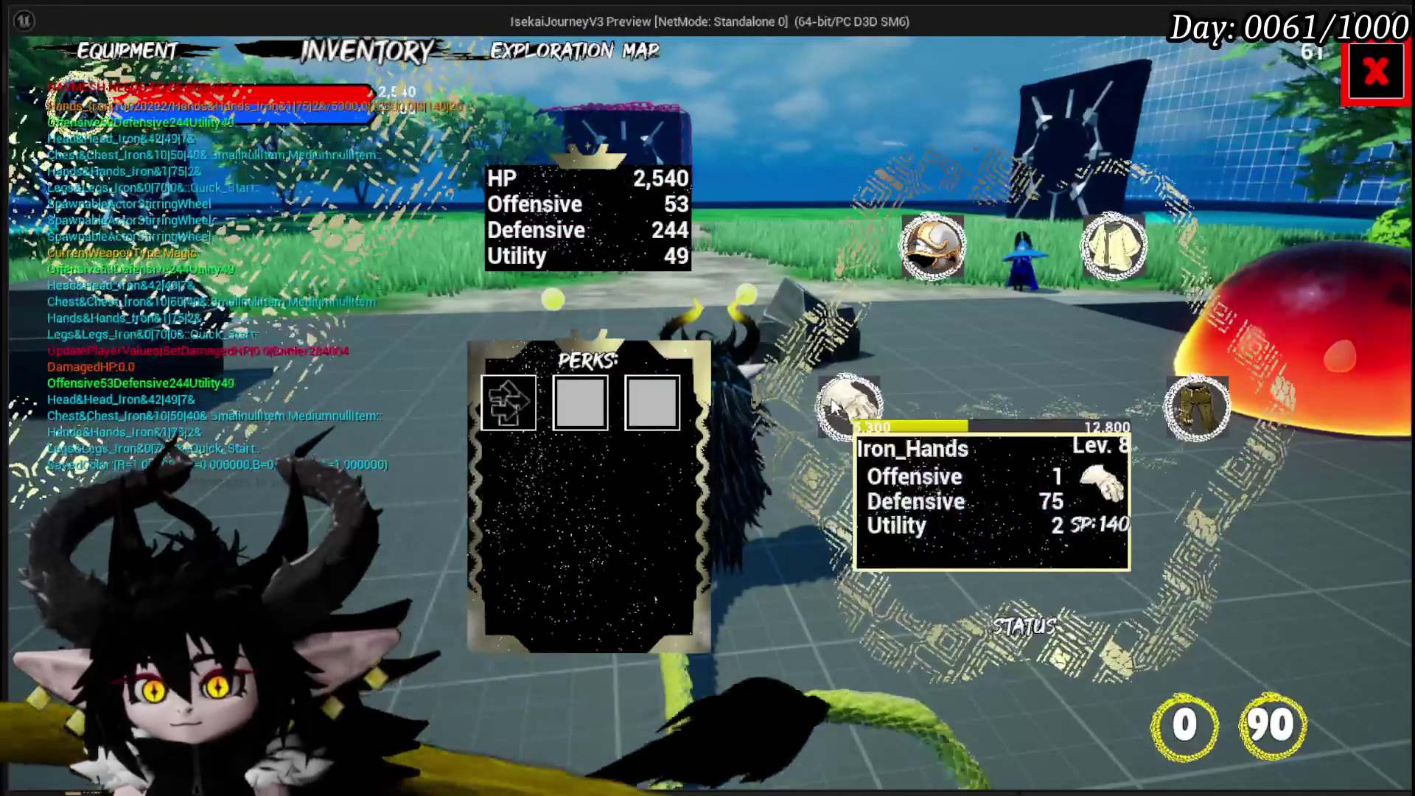
click(1017, 509)
click(1080, 558)
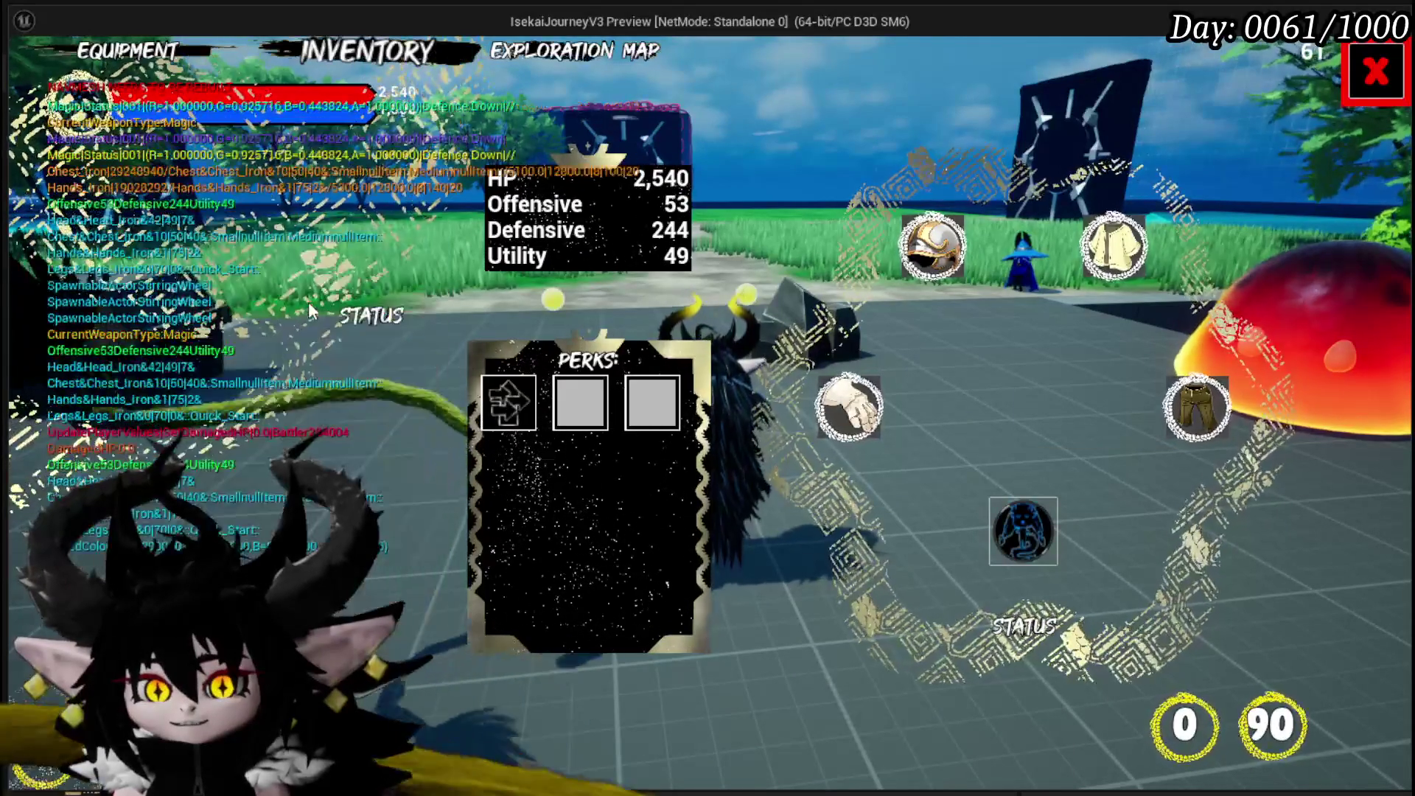
click(1025, 531)
click(1092, 532)
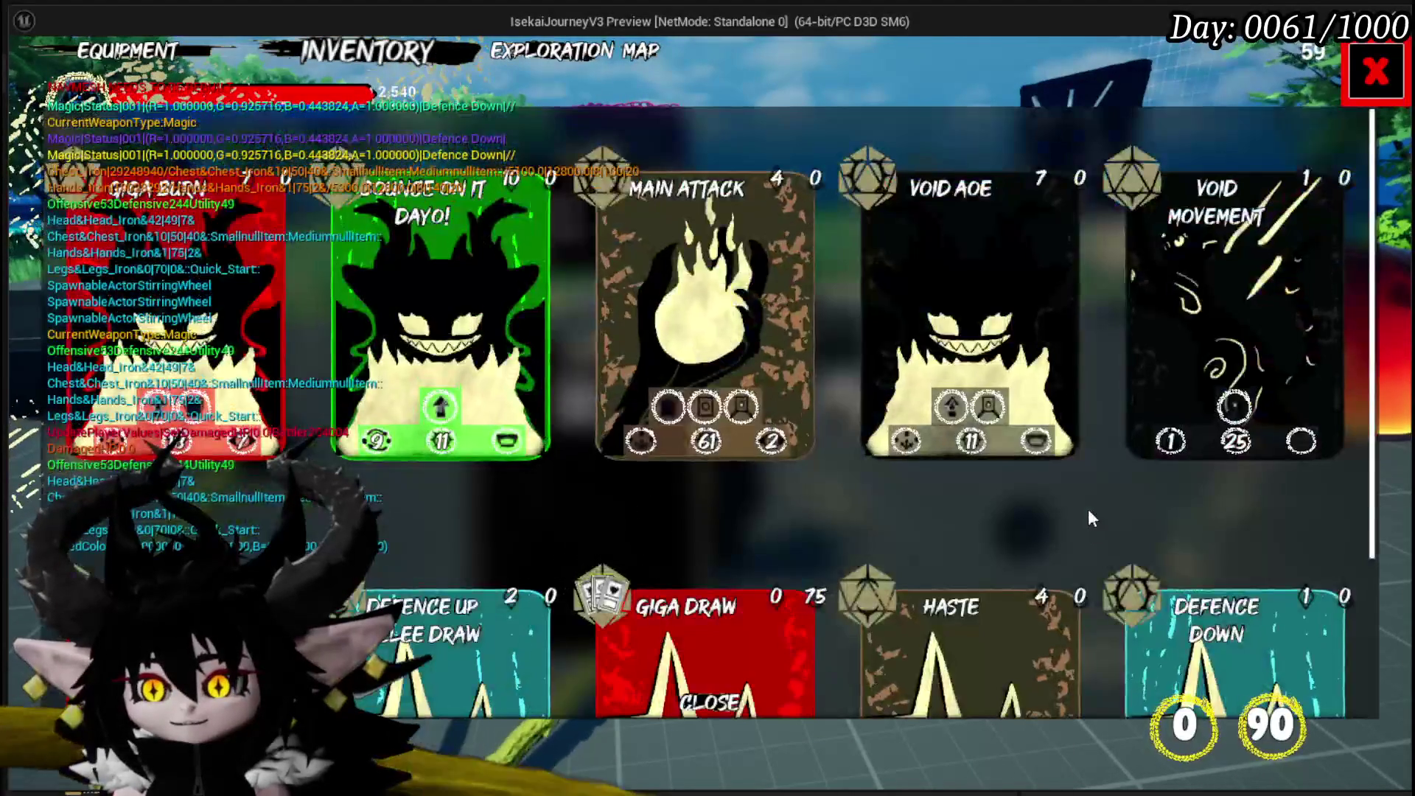
scroll(607, 449, down, 4)
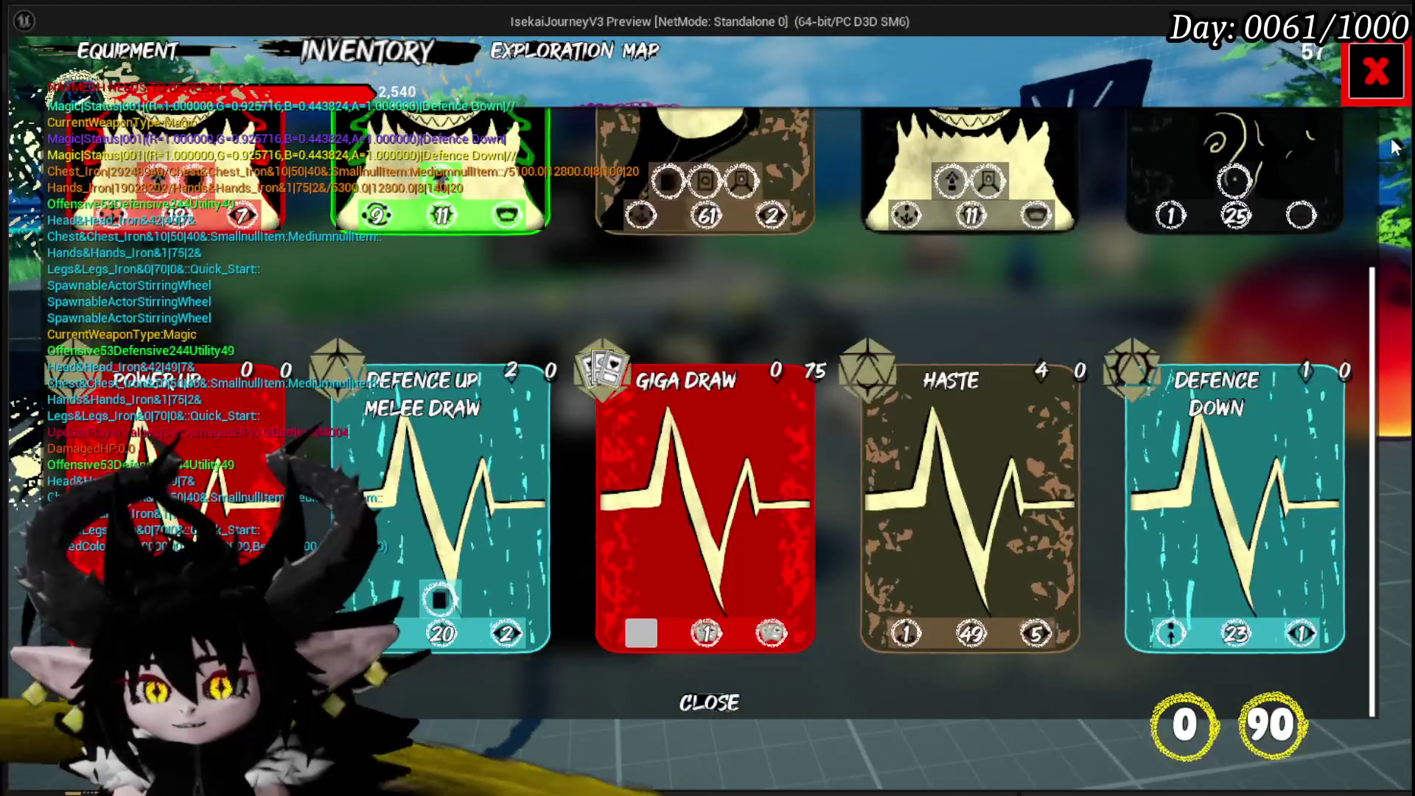
key(Escape)
key(Escape)
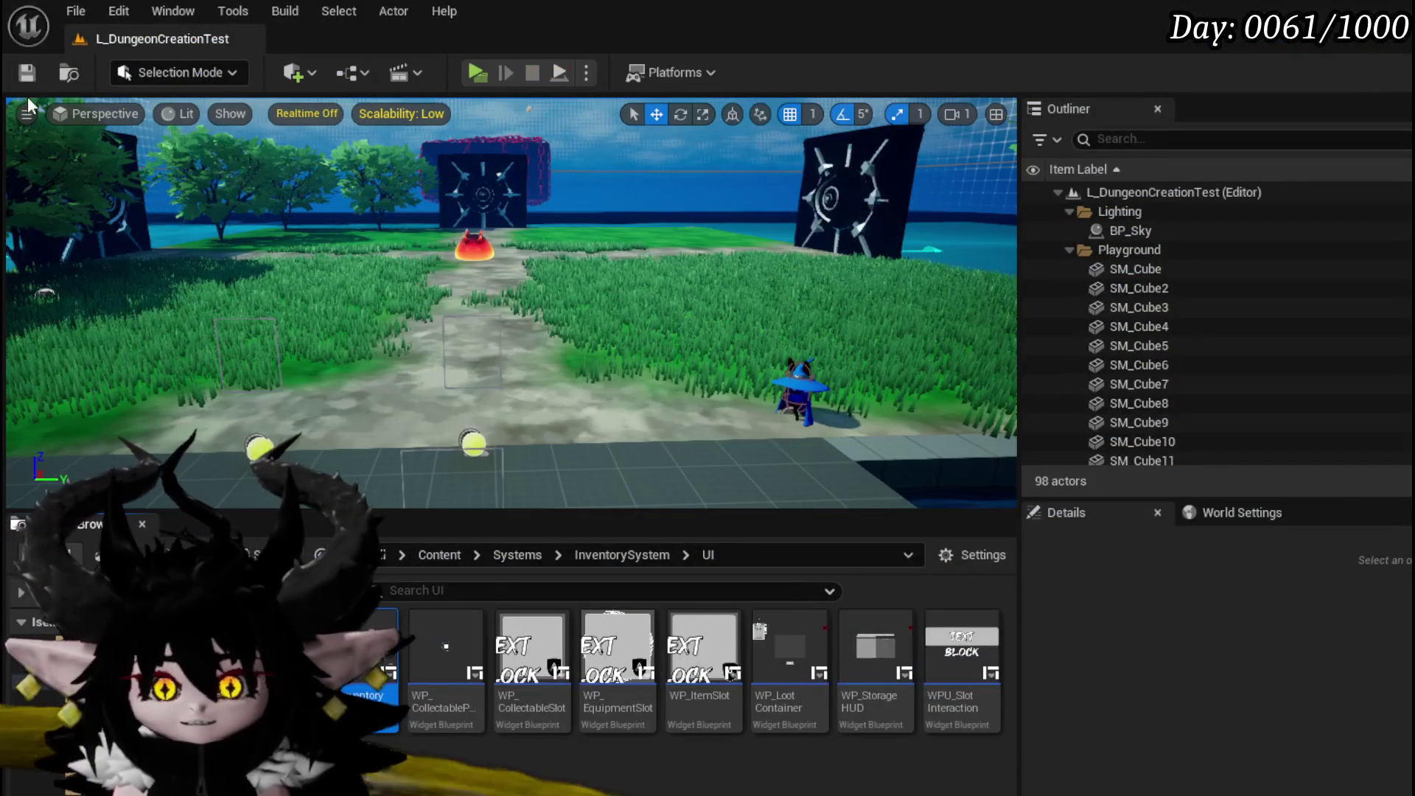
Pan the HoverCoreEquipment graph back to Tool Tipp Visibility, then launch Play to test.
key(ctrl+s)
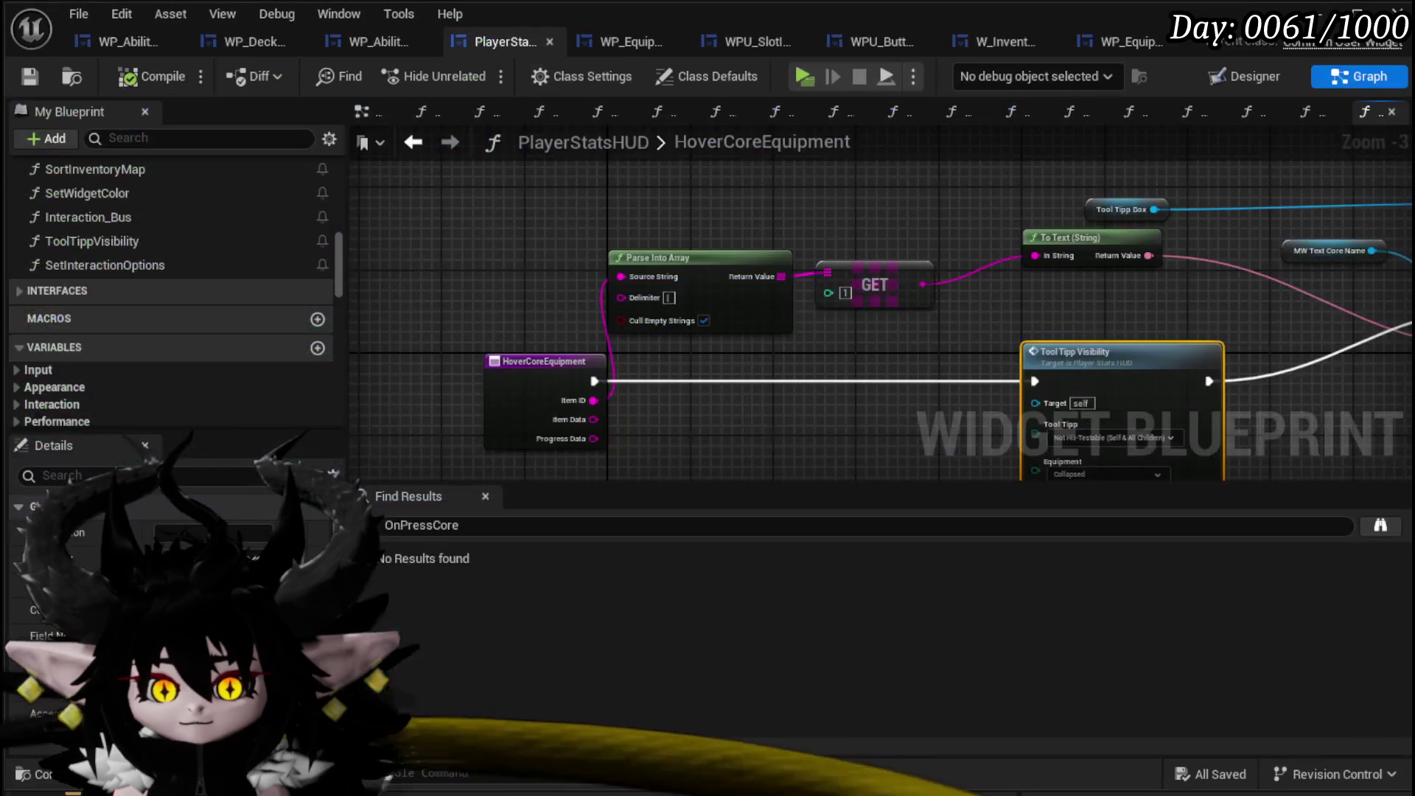
mouse_move(704, 408)
mouse_down()
mouse_move(530, 401)
mouse_move(533, 362)
mouse_move(143, 402)
mouse_up()
mouse_move(1012, 405)
mouse_down()
mouse_move(669, 406)
mouse_move(1178, 398)
mouse_up()
drag(423, 215, 542, 211)
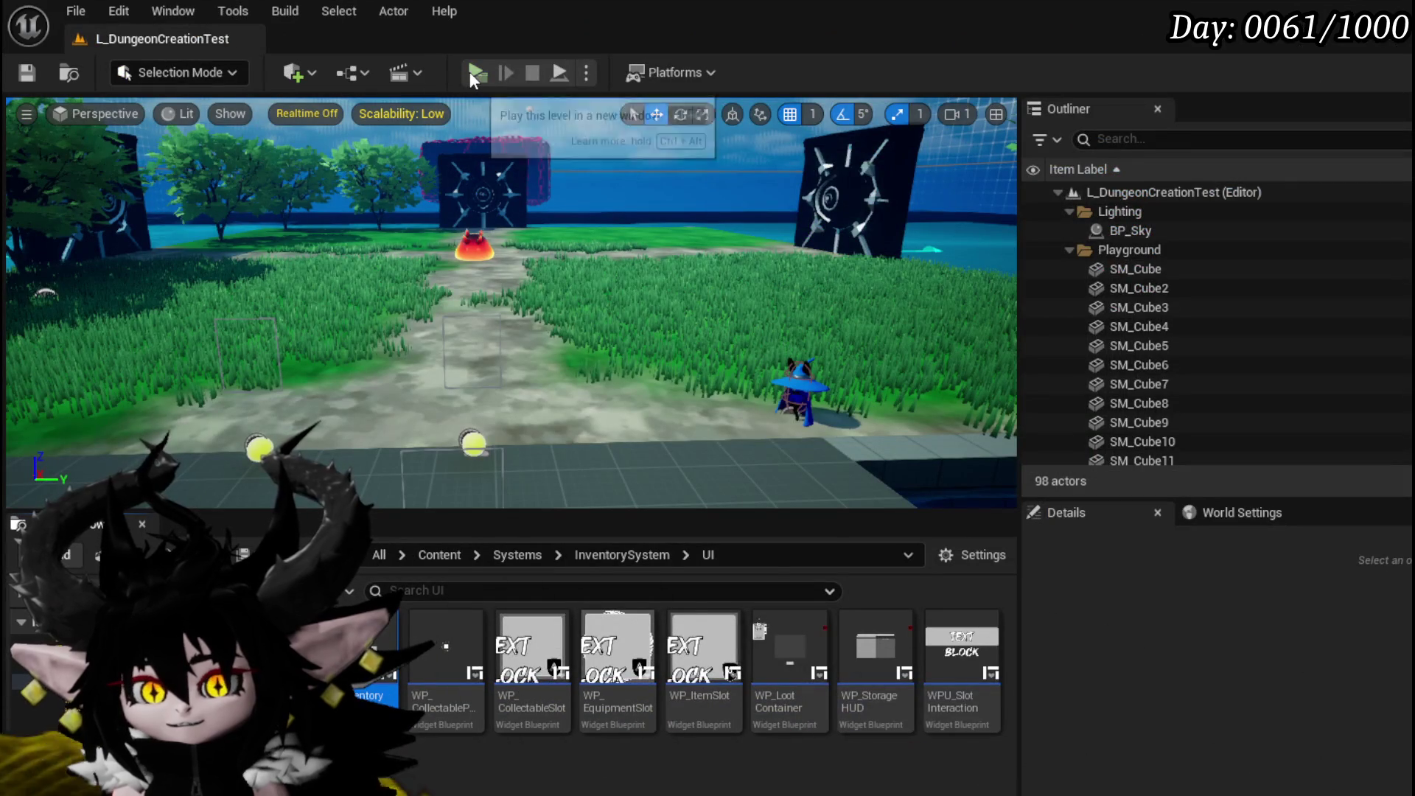
click(472, 72)
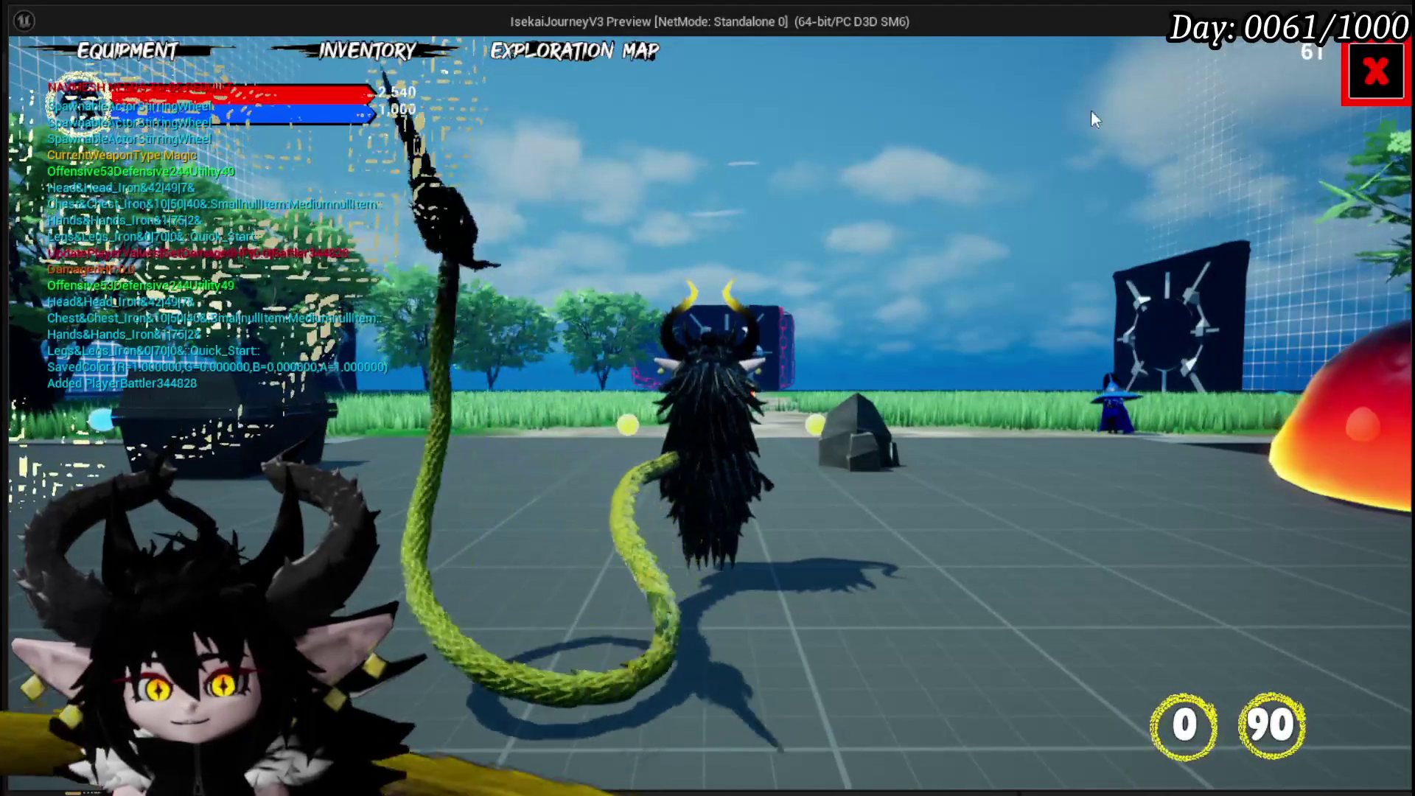
Open the core ability menu, view Chura Main, another core and Status, then close it.
click(1377, 67)
key(e)
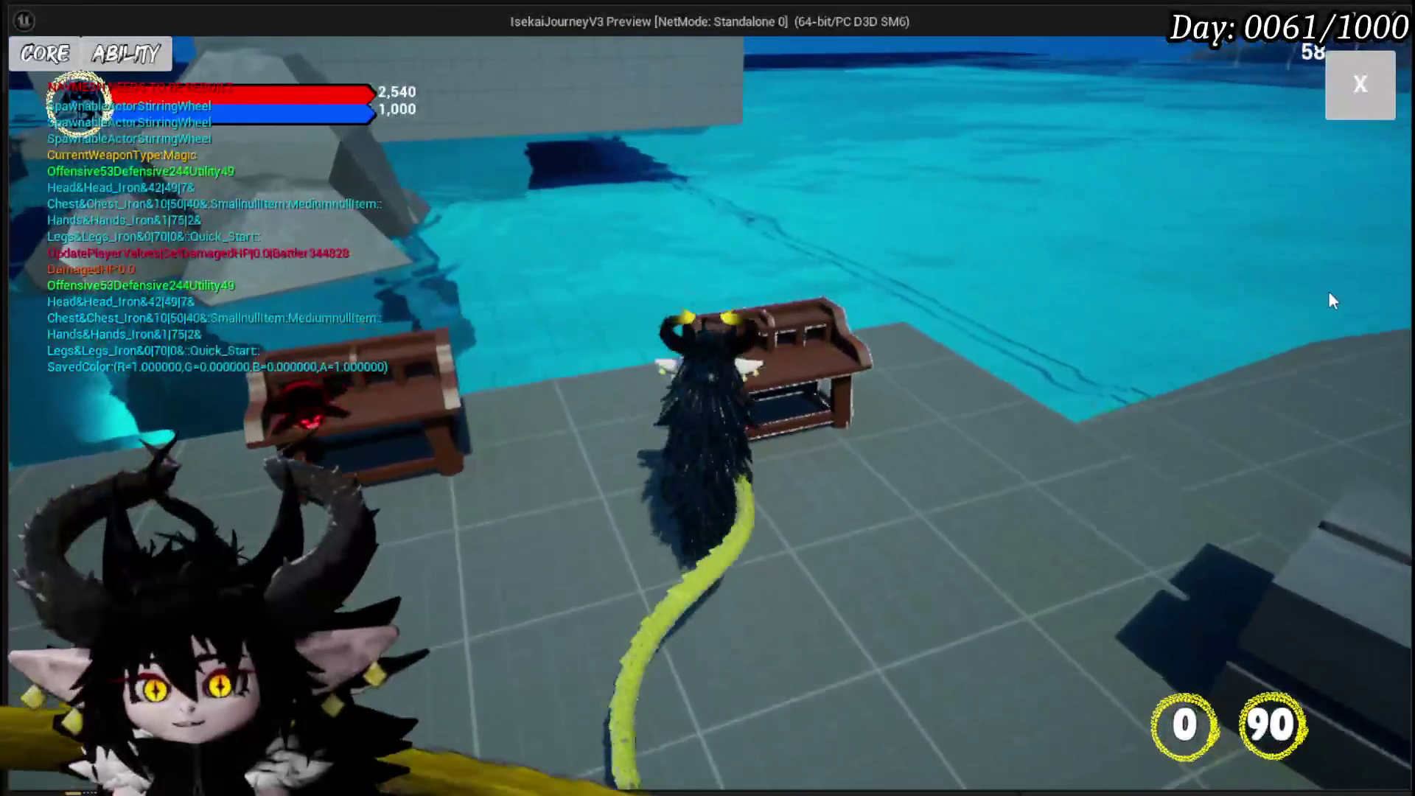
click(30, 56)
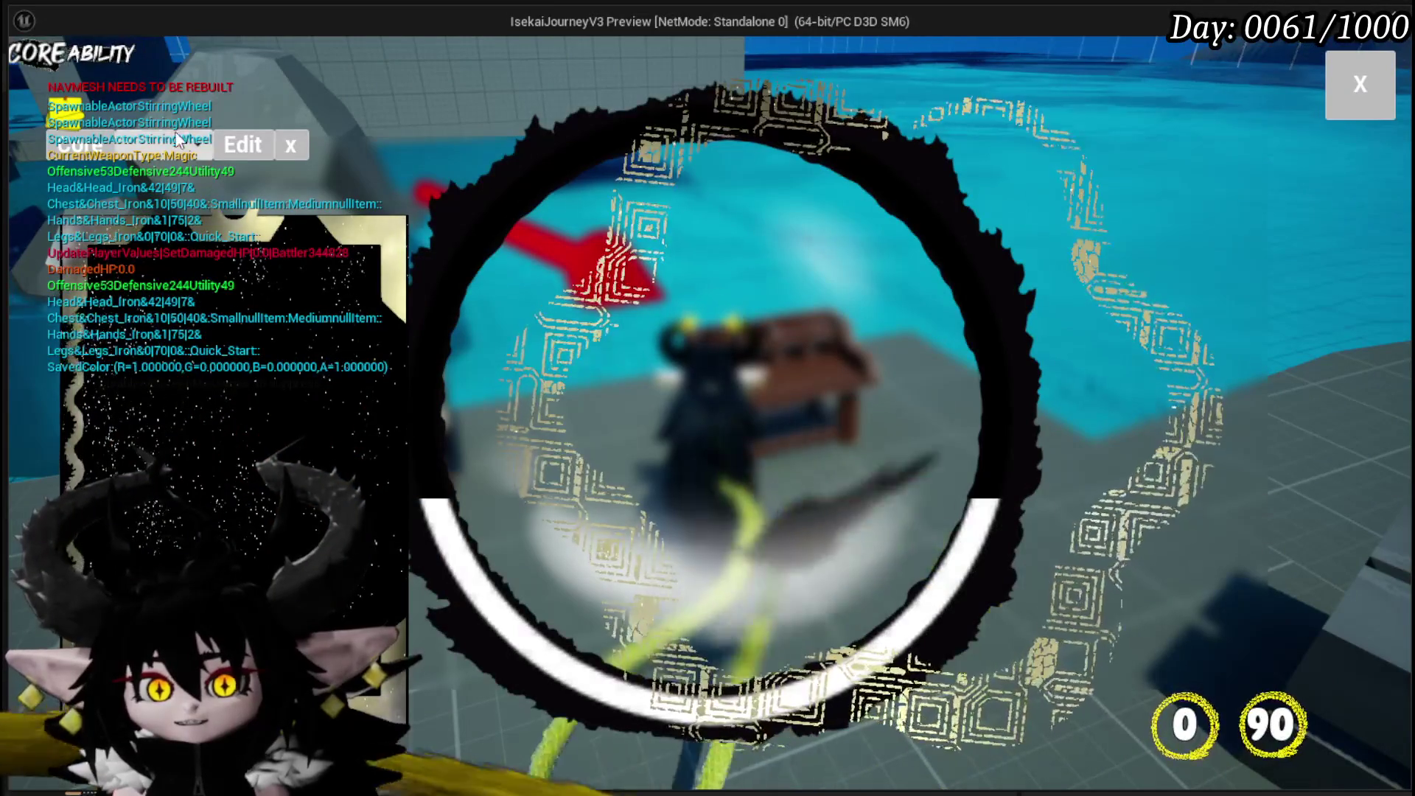
click(171, 146)
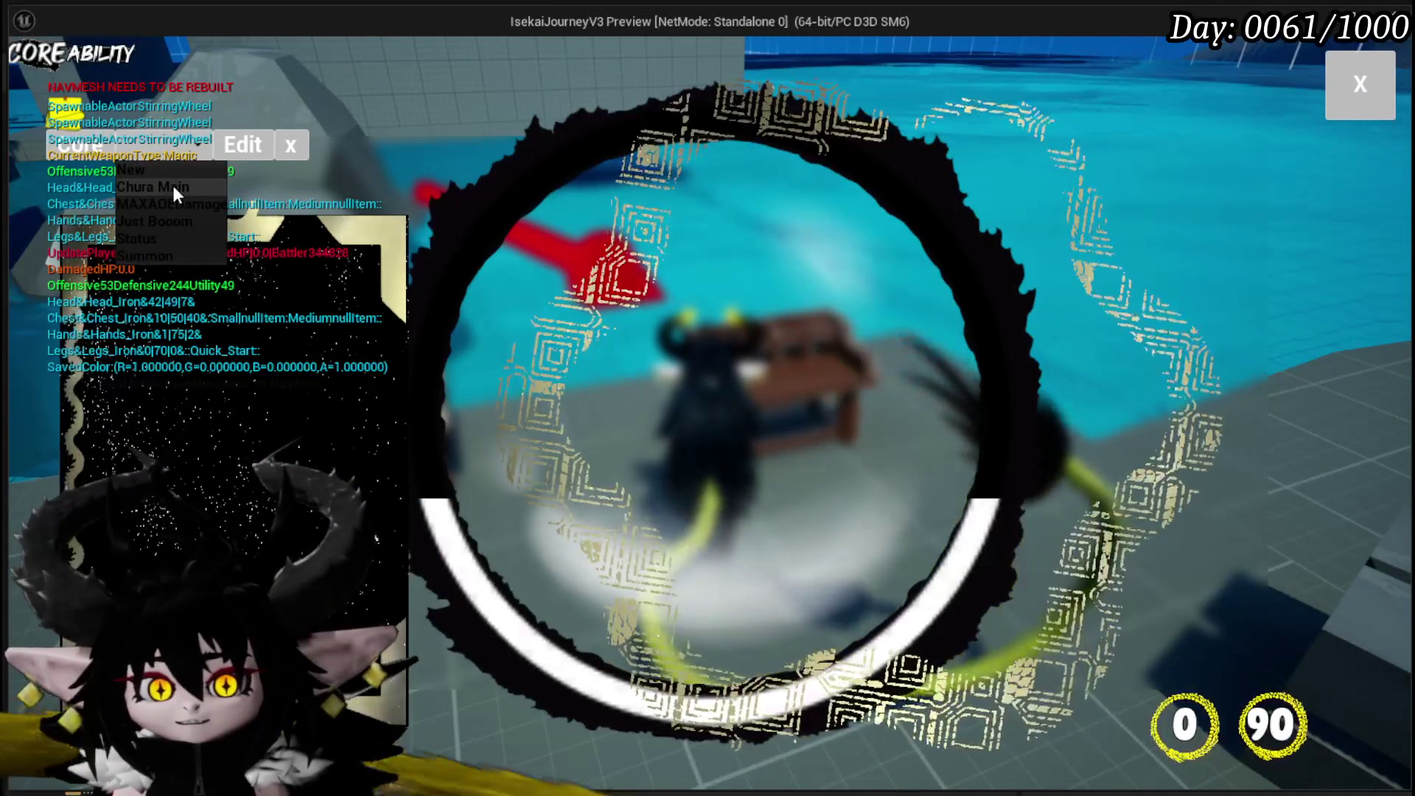
click(156, 187)
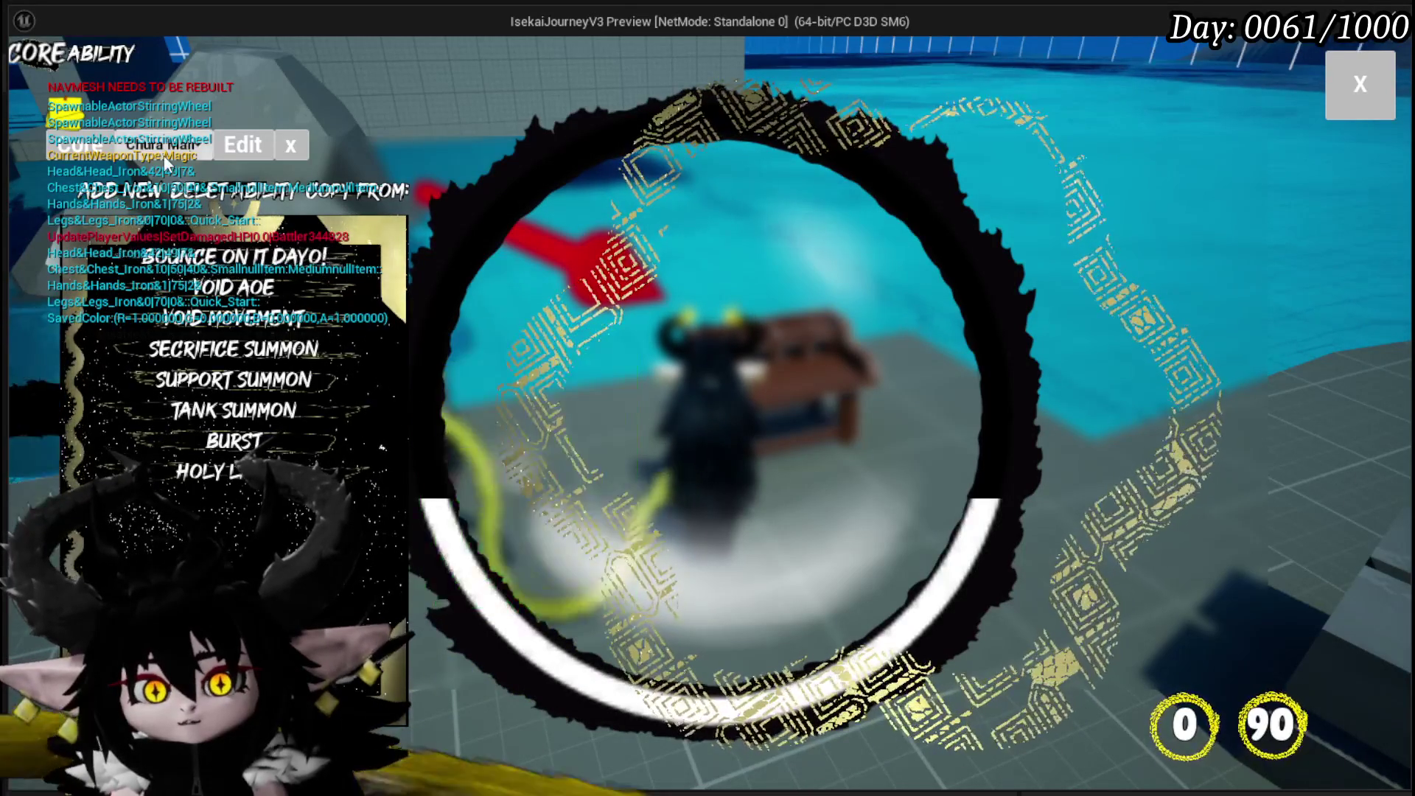
click(165, 145)
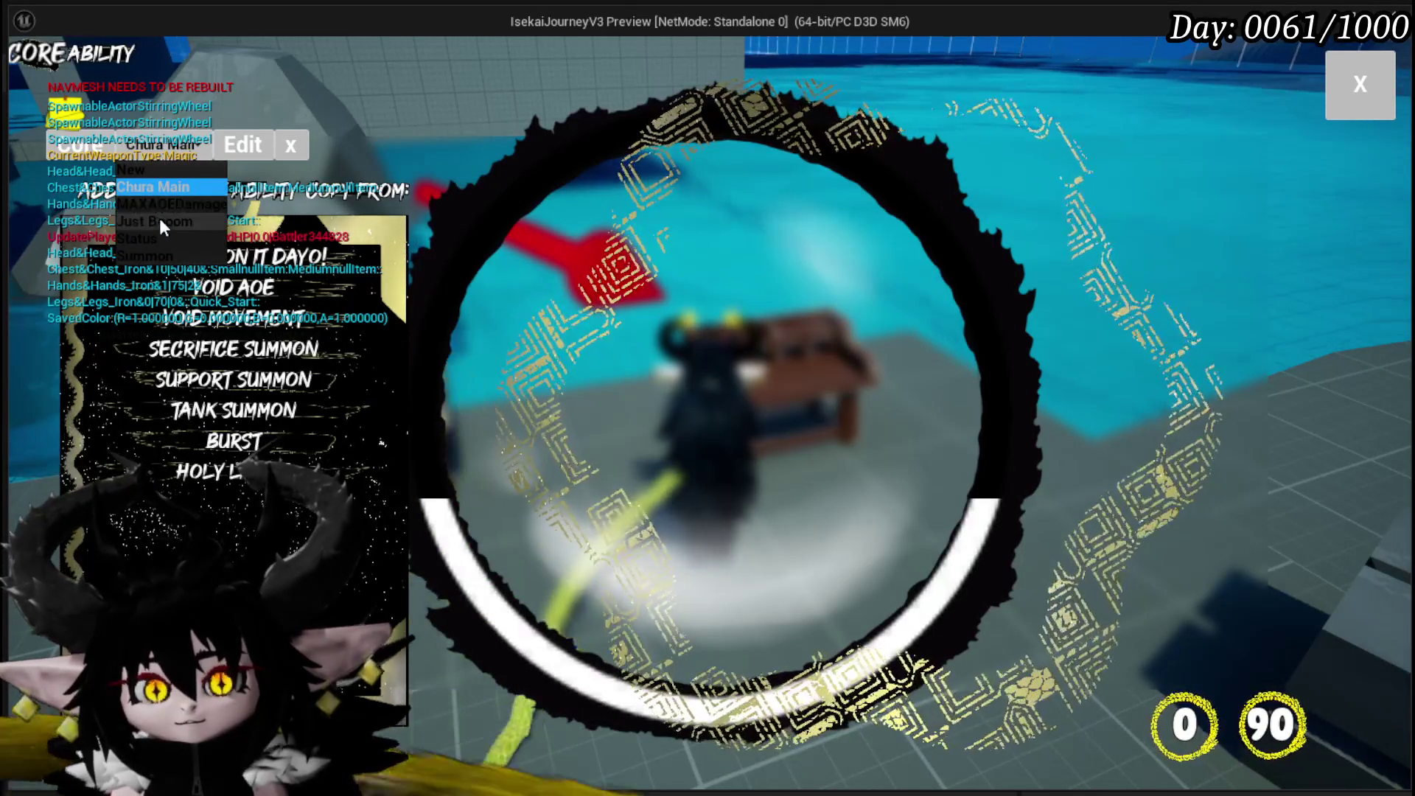
click(159, 218)
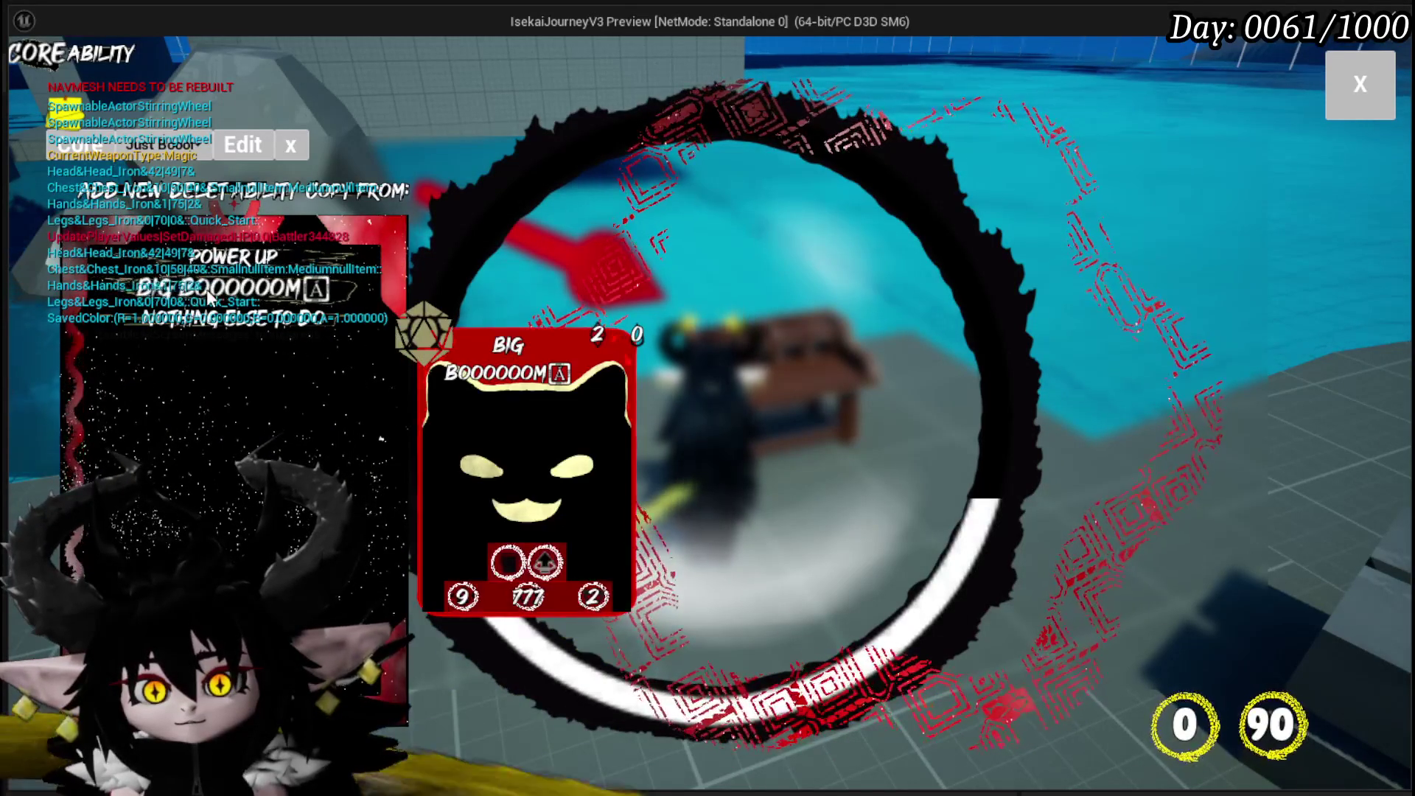
click(165, 145)
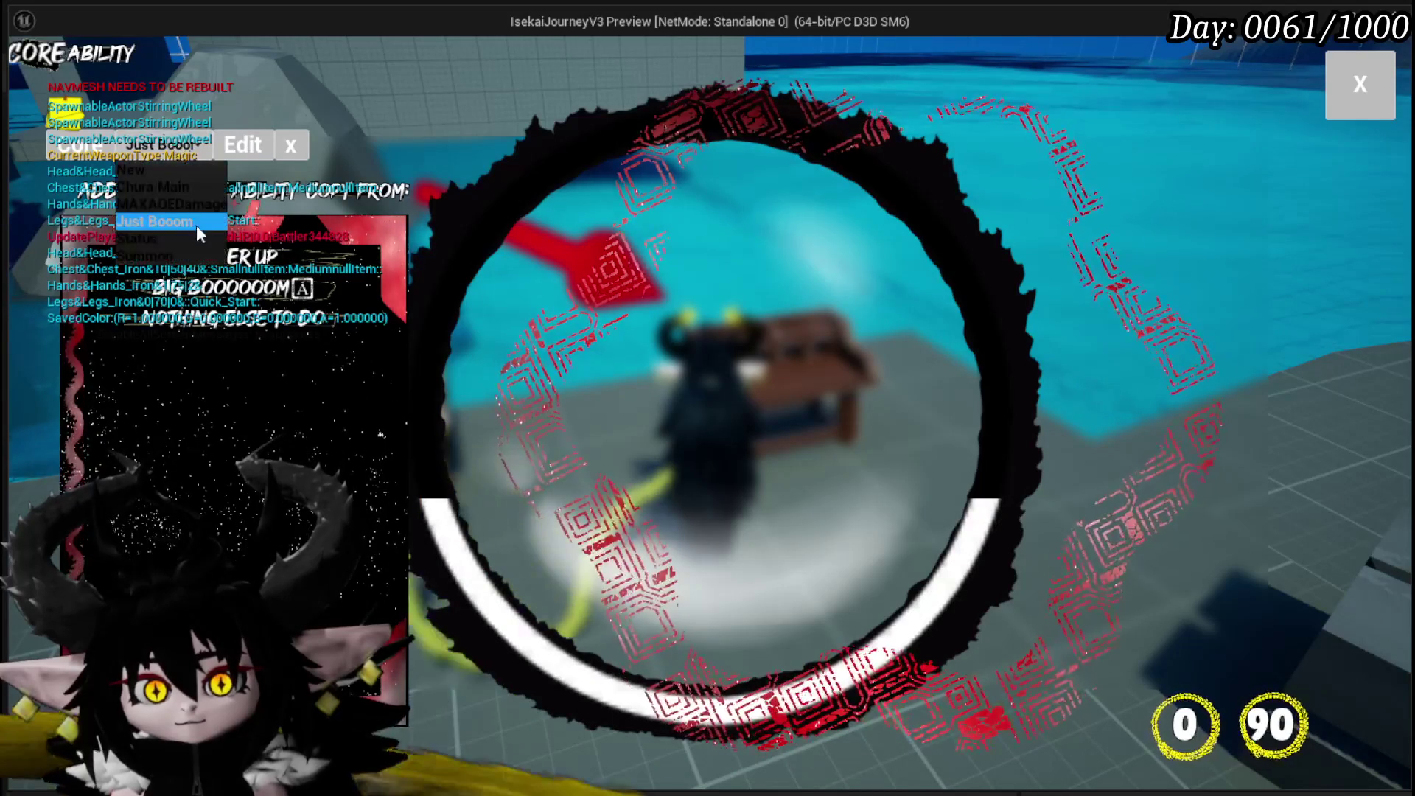
click(171, 246)
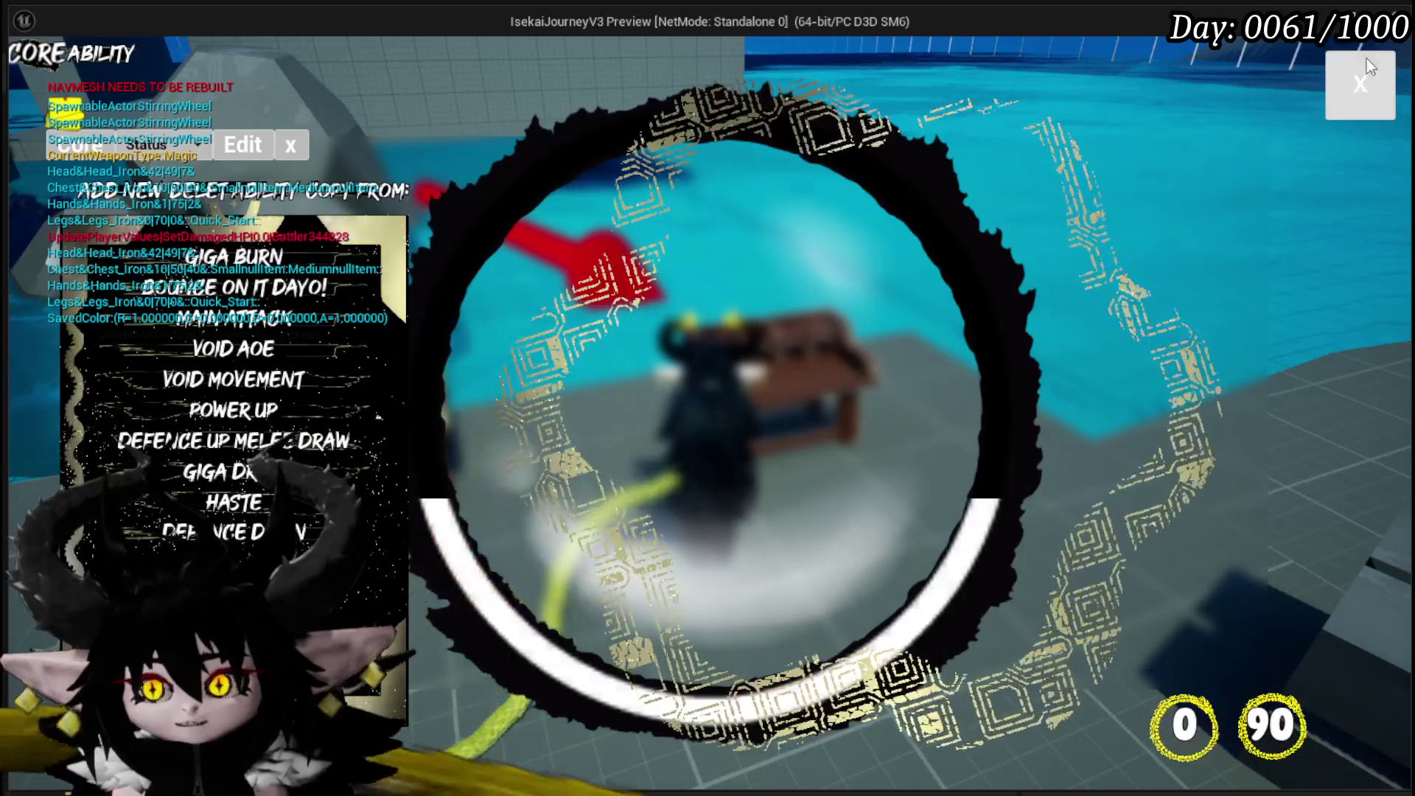
click(1343, 65)
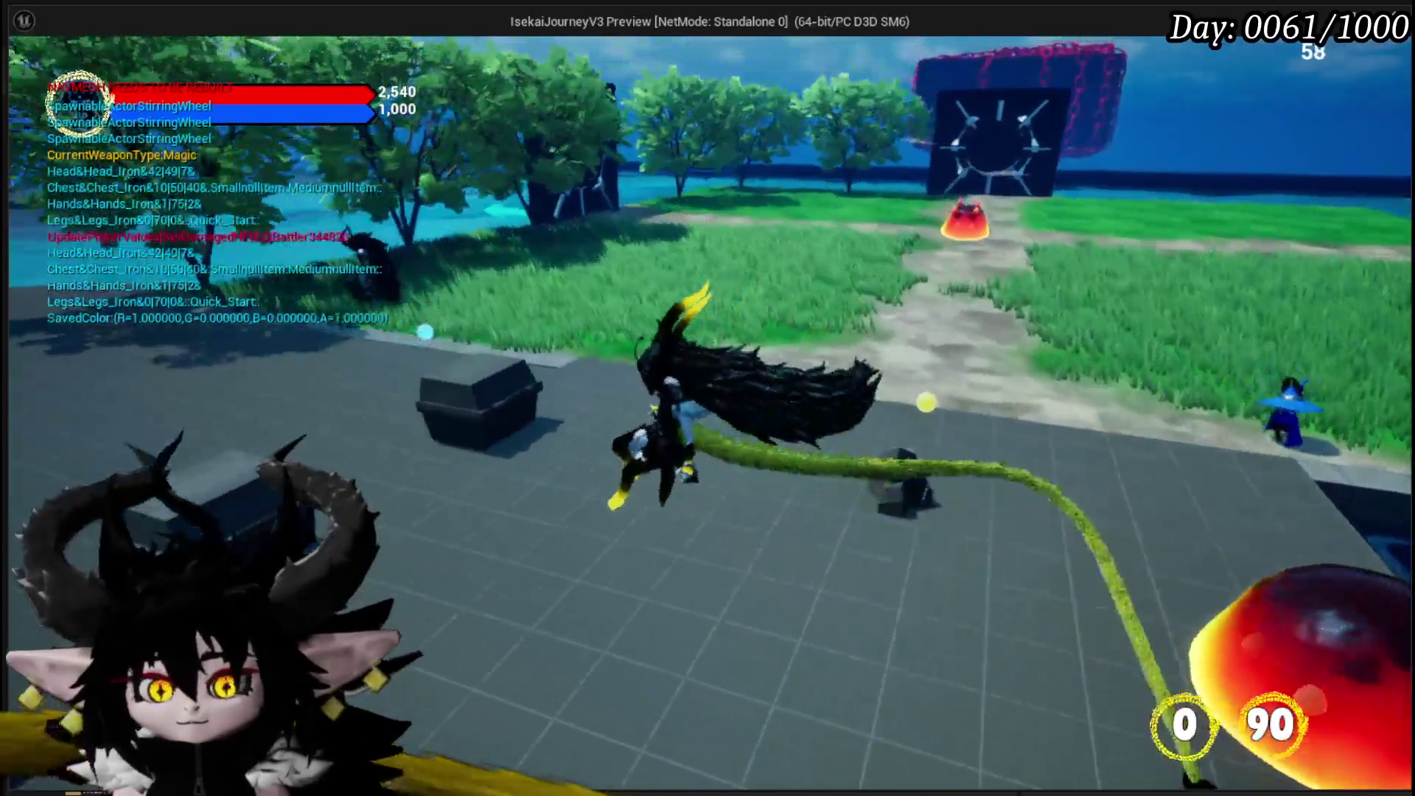
Walk the character past the ore rocks, then exit the preview and save the level.
key(w)
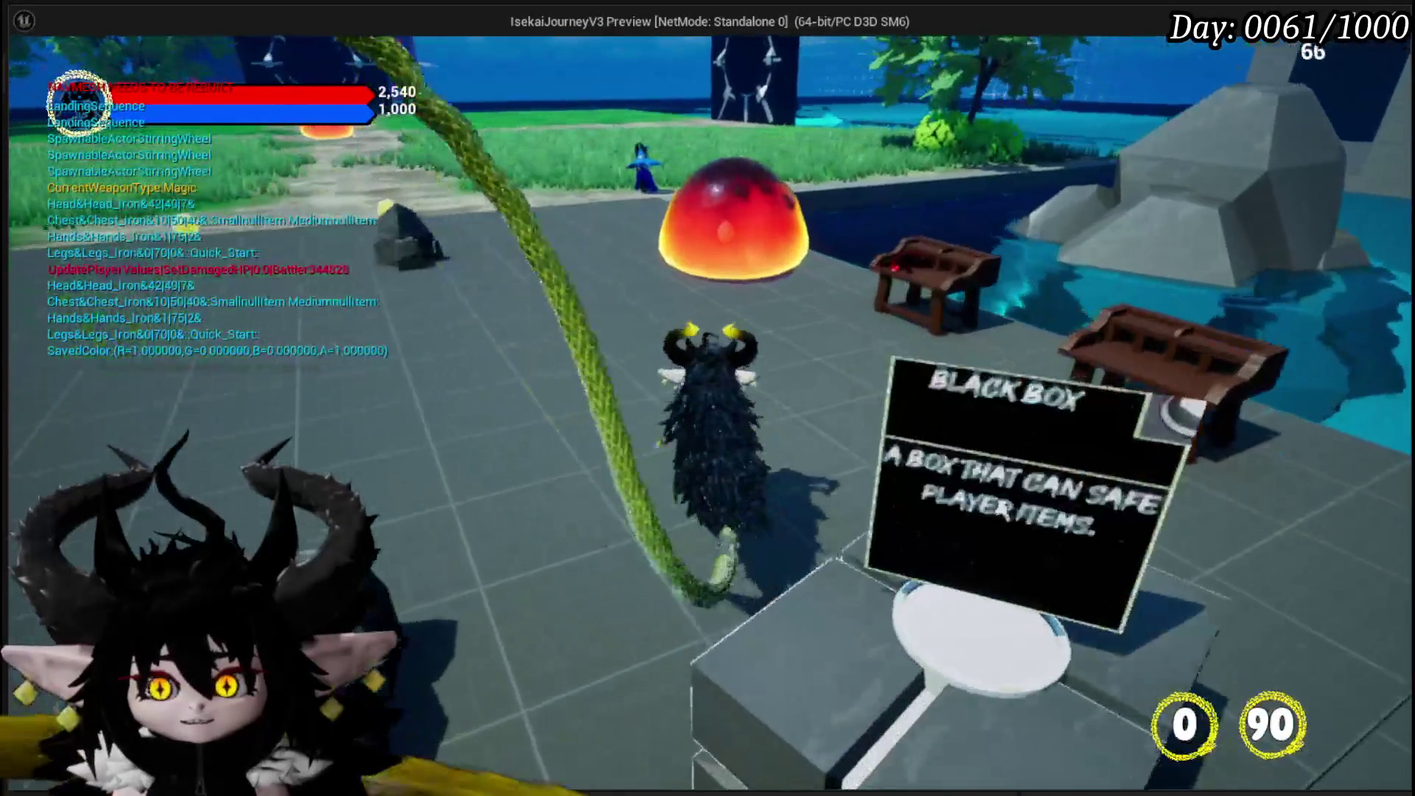
key(w)
key(w)
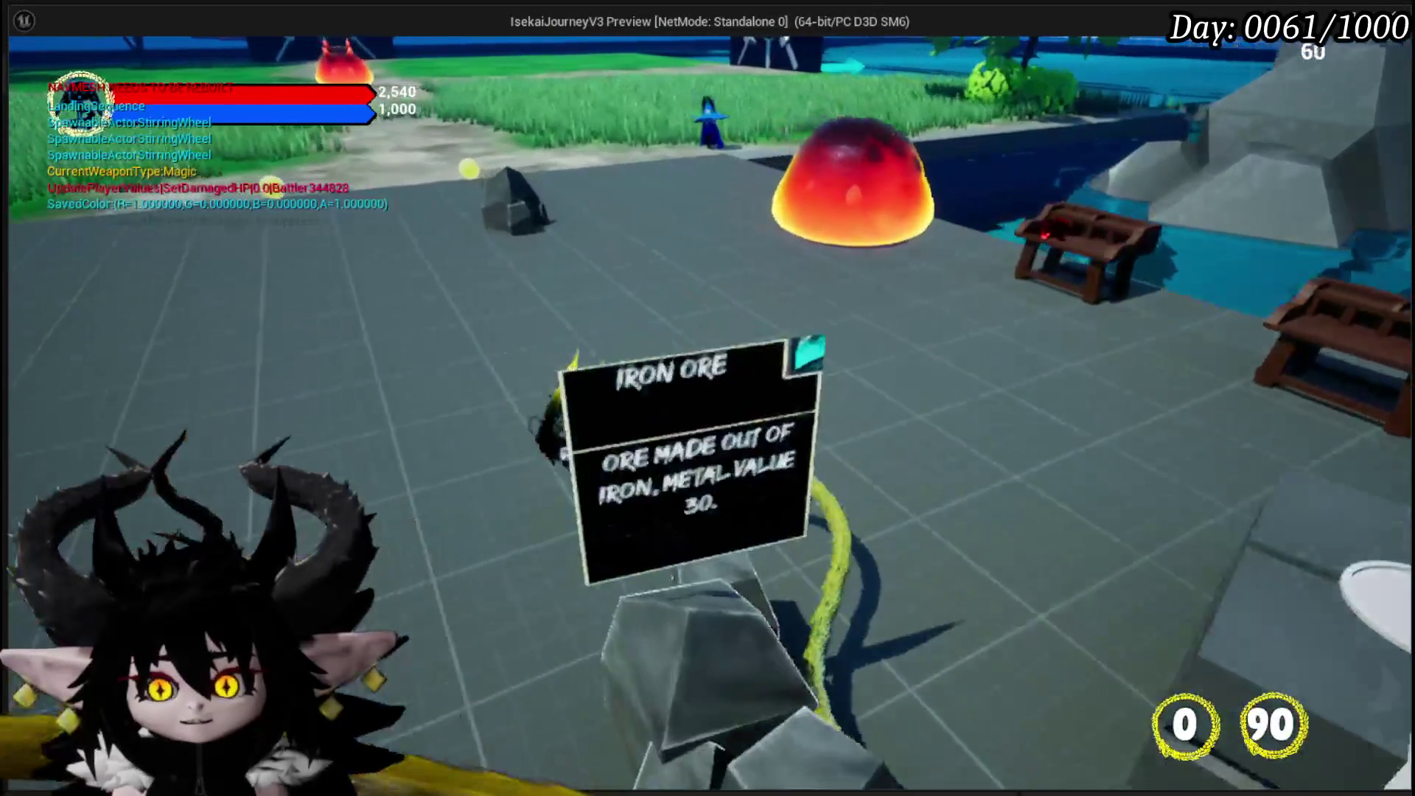
key(w)
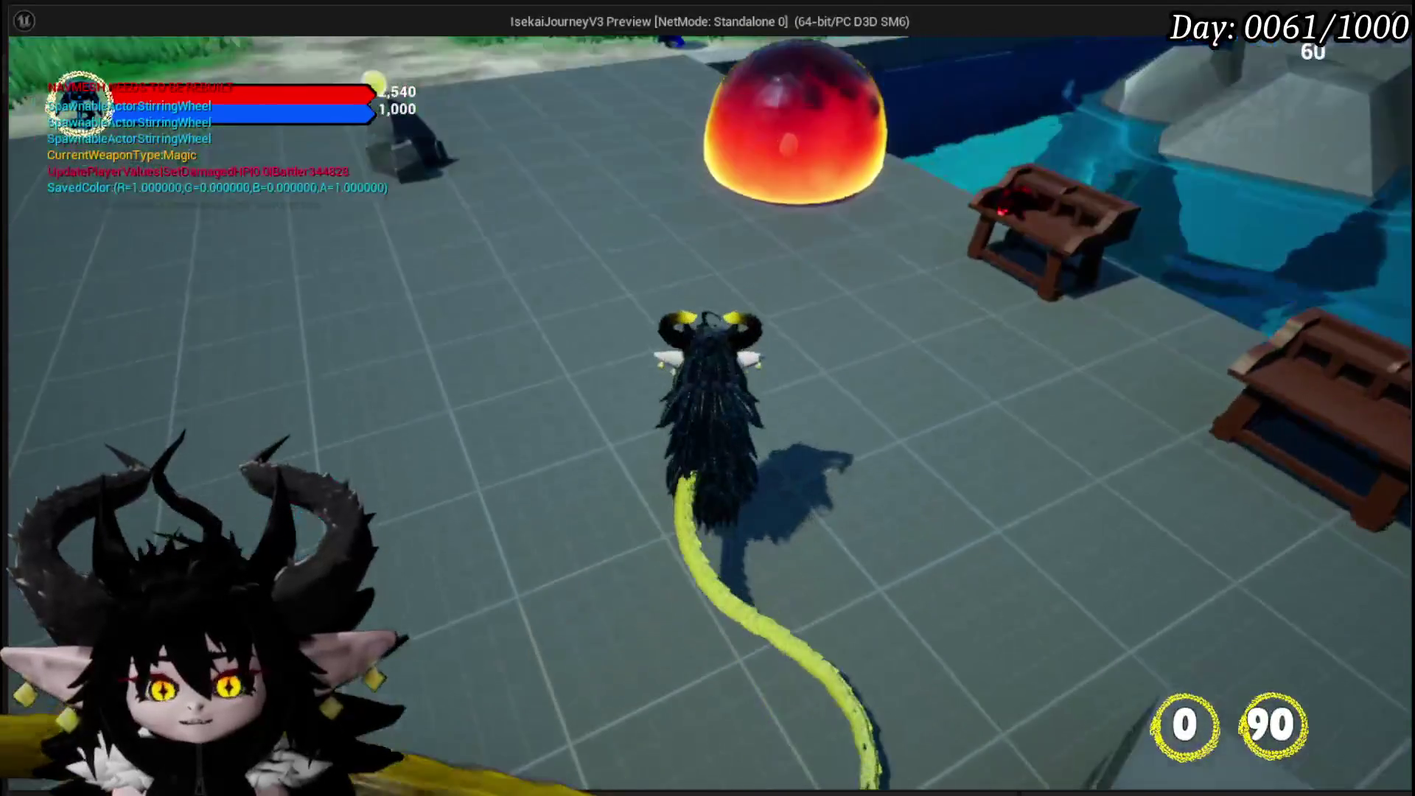
key(Escape)
key(ctrl+s)
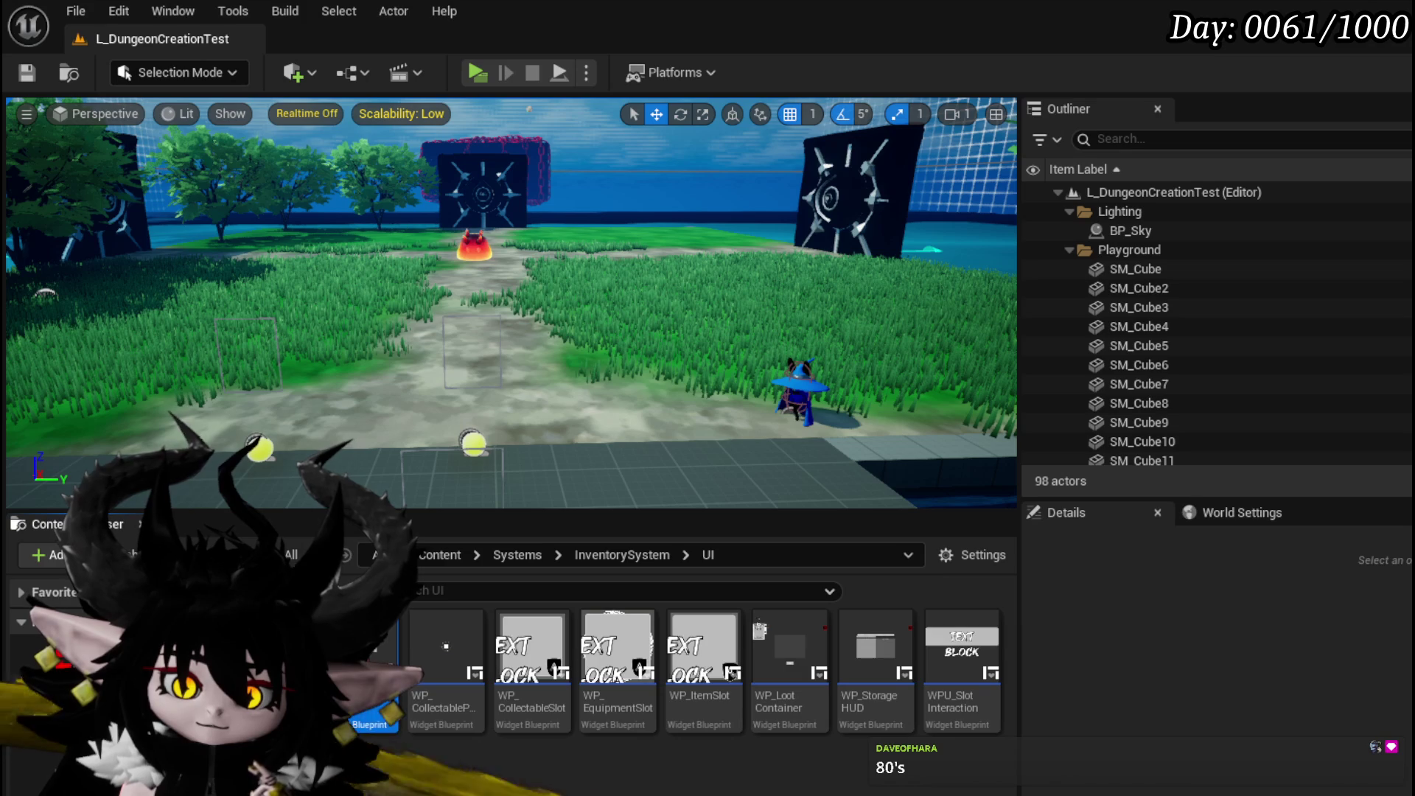
Navigate the Content Browser tree to AbilitySystem/UI and open AbilityWorkBenchUI.
click(354, 725)
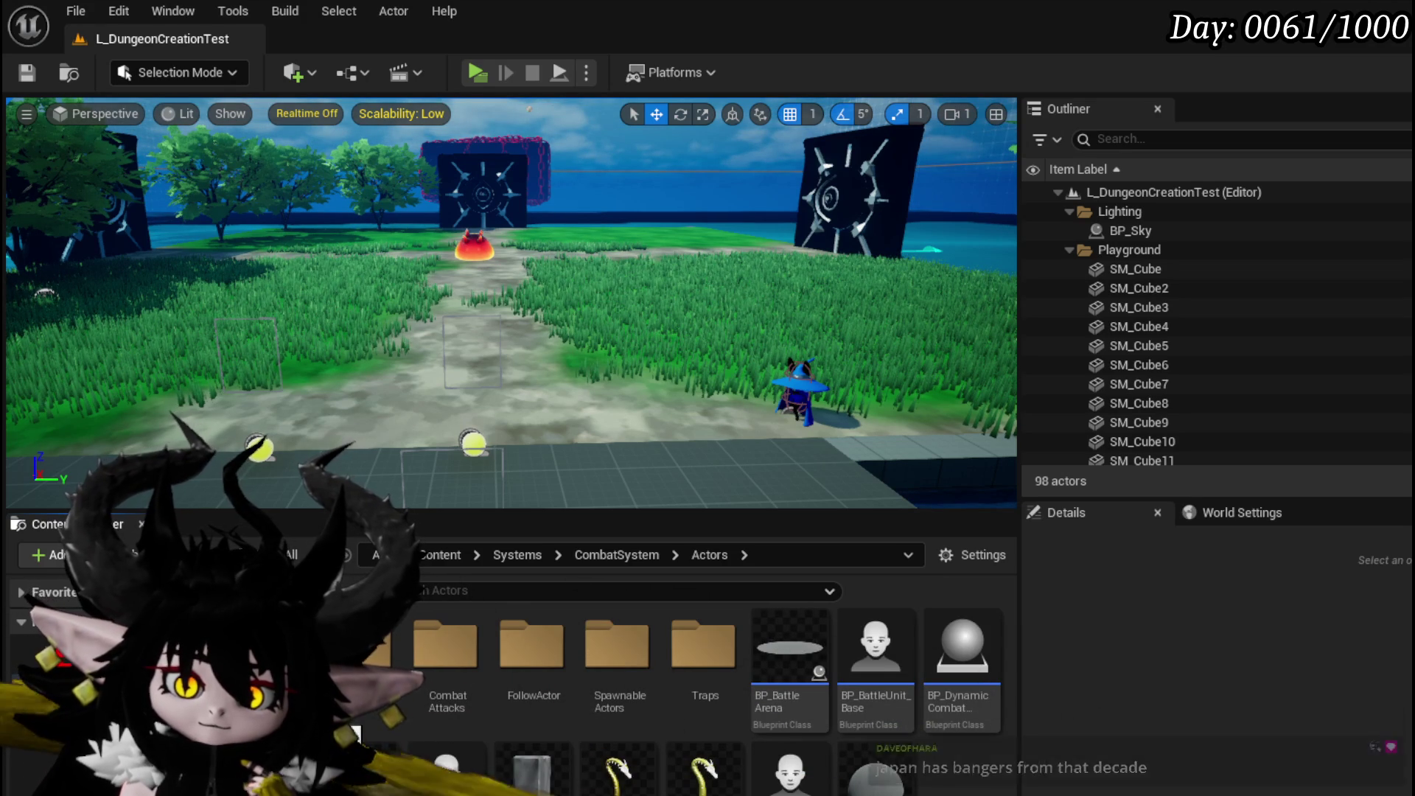
click(35, 710)
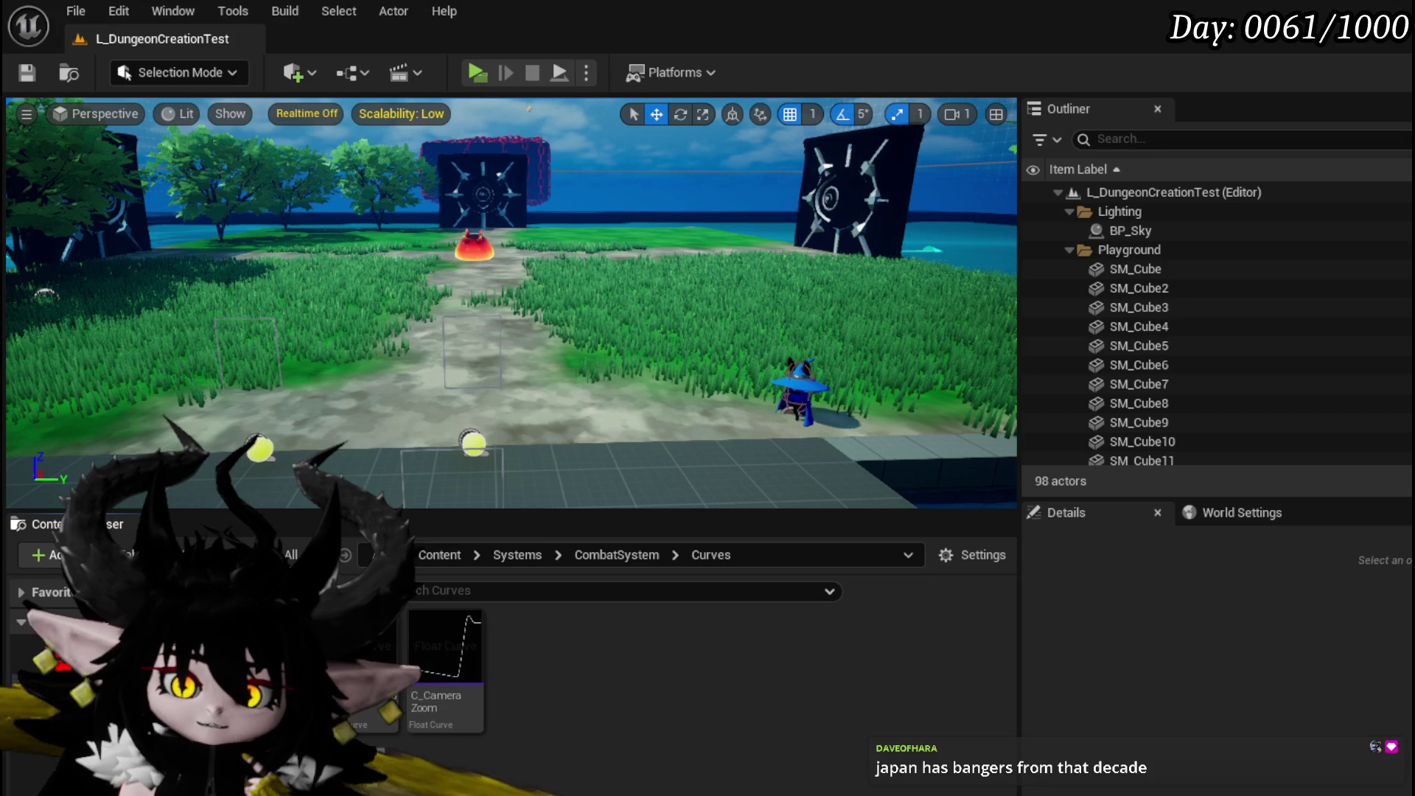
key(Down)
key(Down)
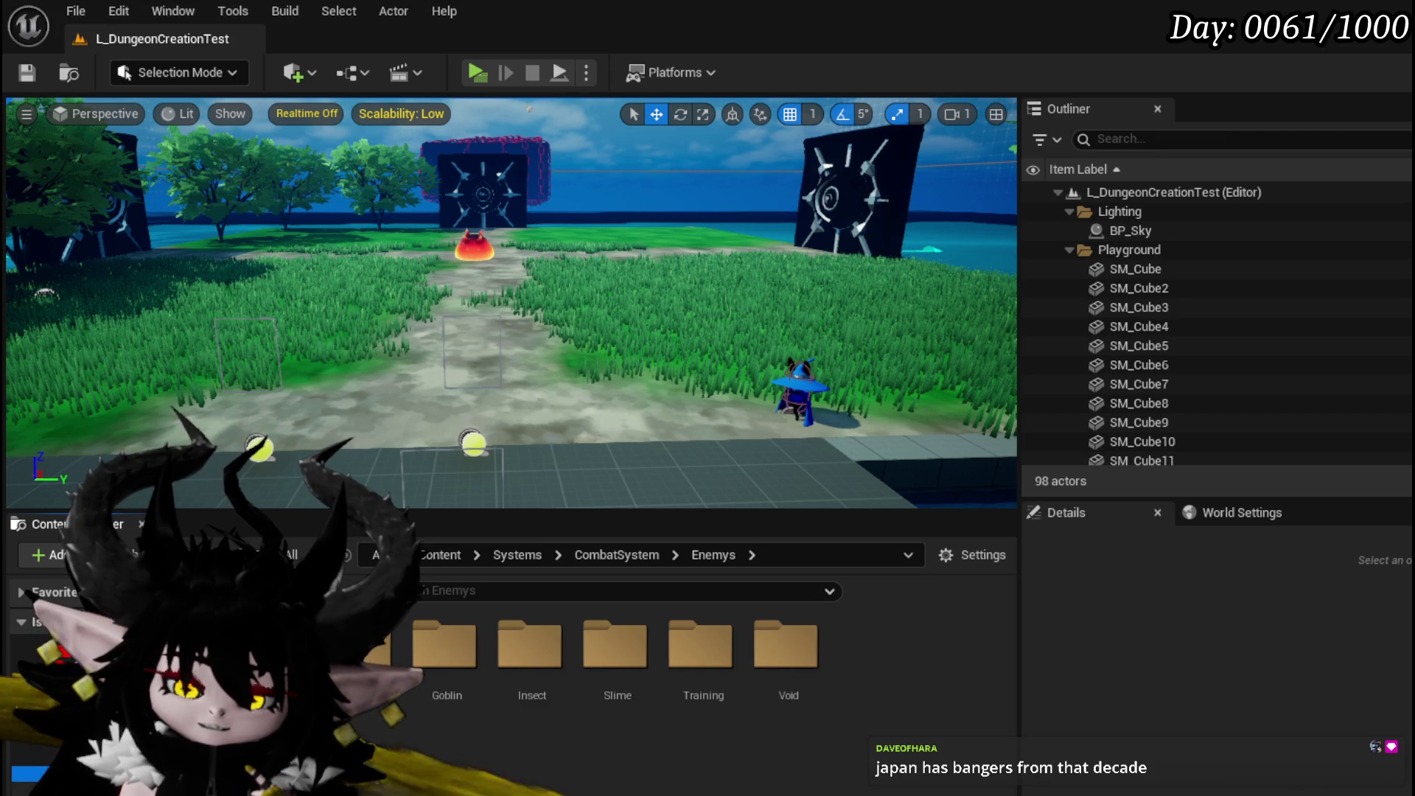
key(Down)
key(Down)
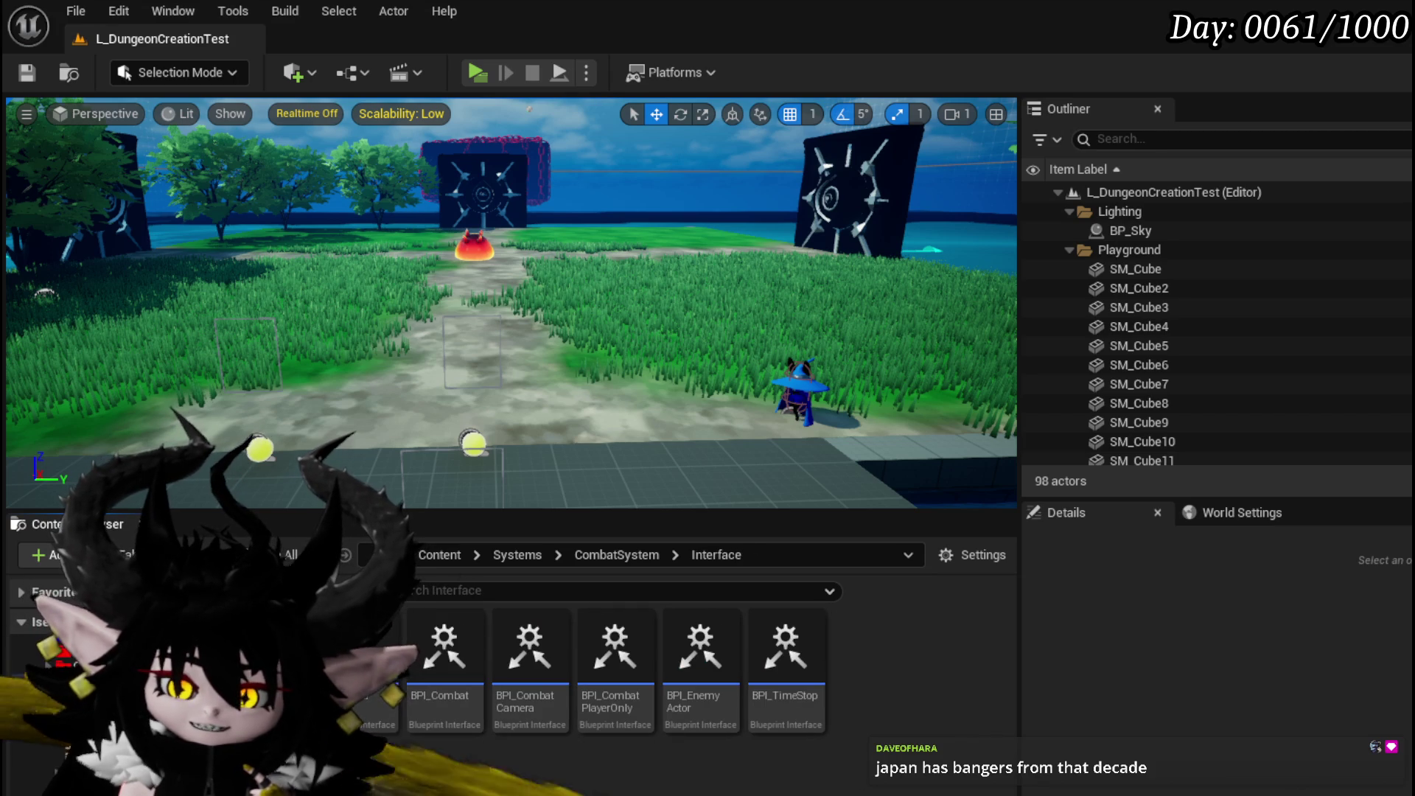
key(Down)
key(Down)
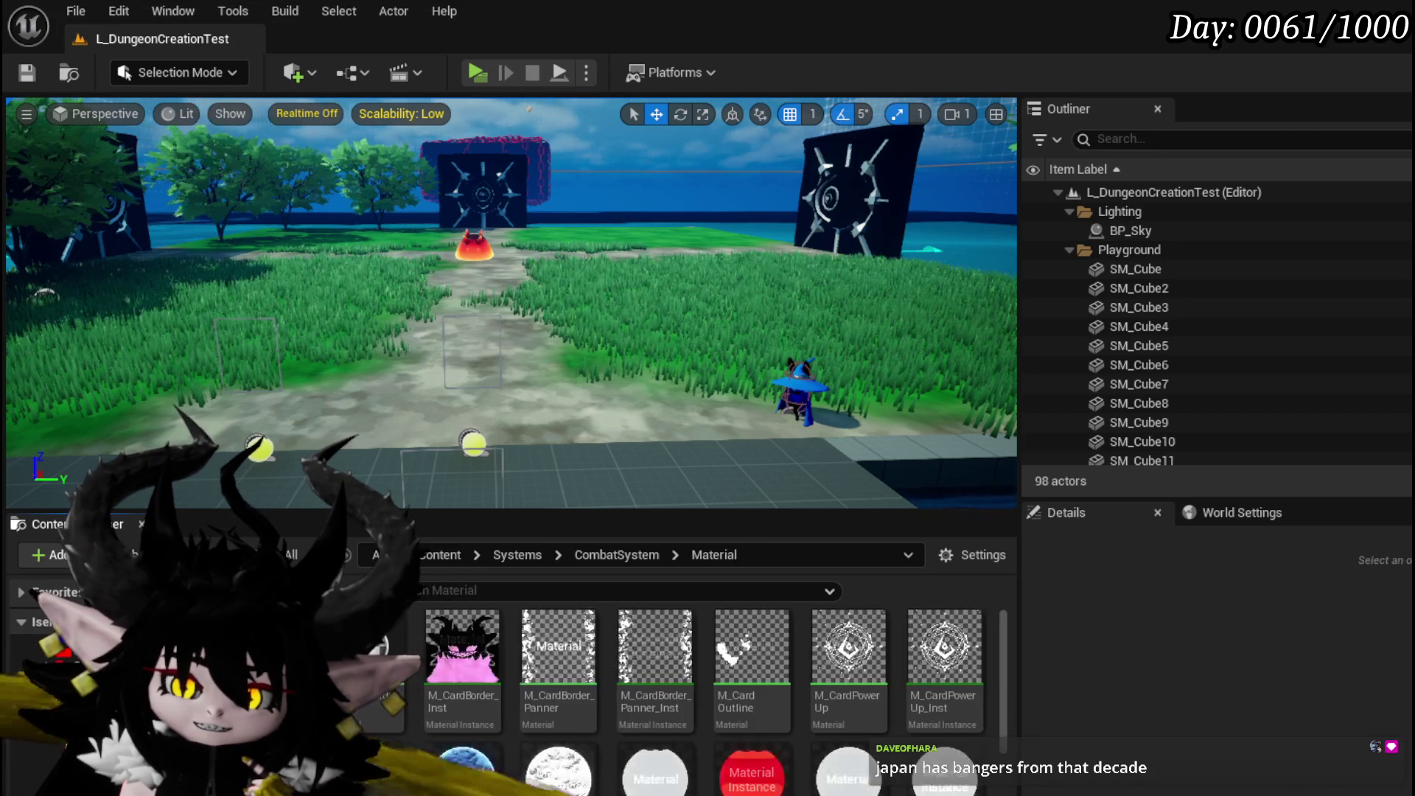
key(Down)
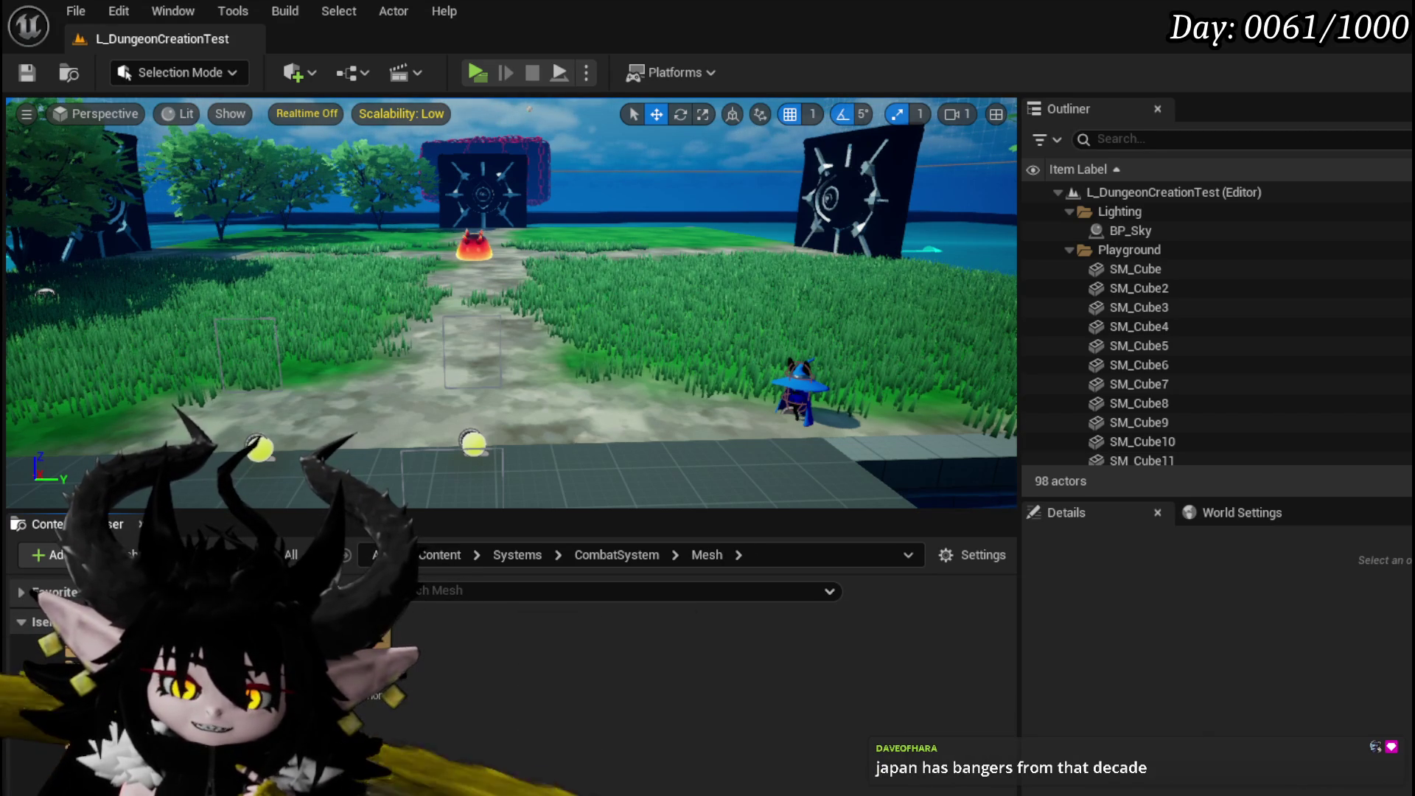
key(Down)
key(Down)
key(Down)
key(Down)
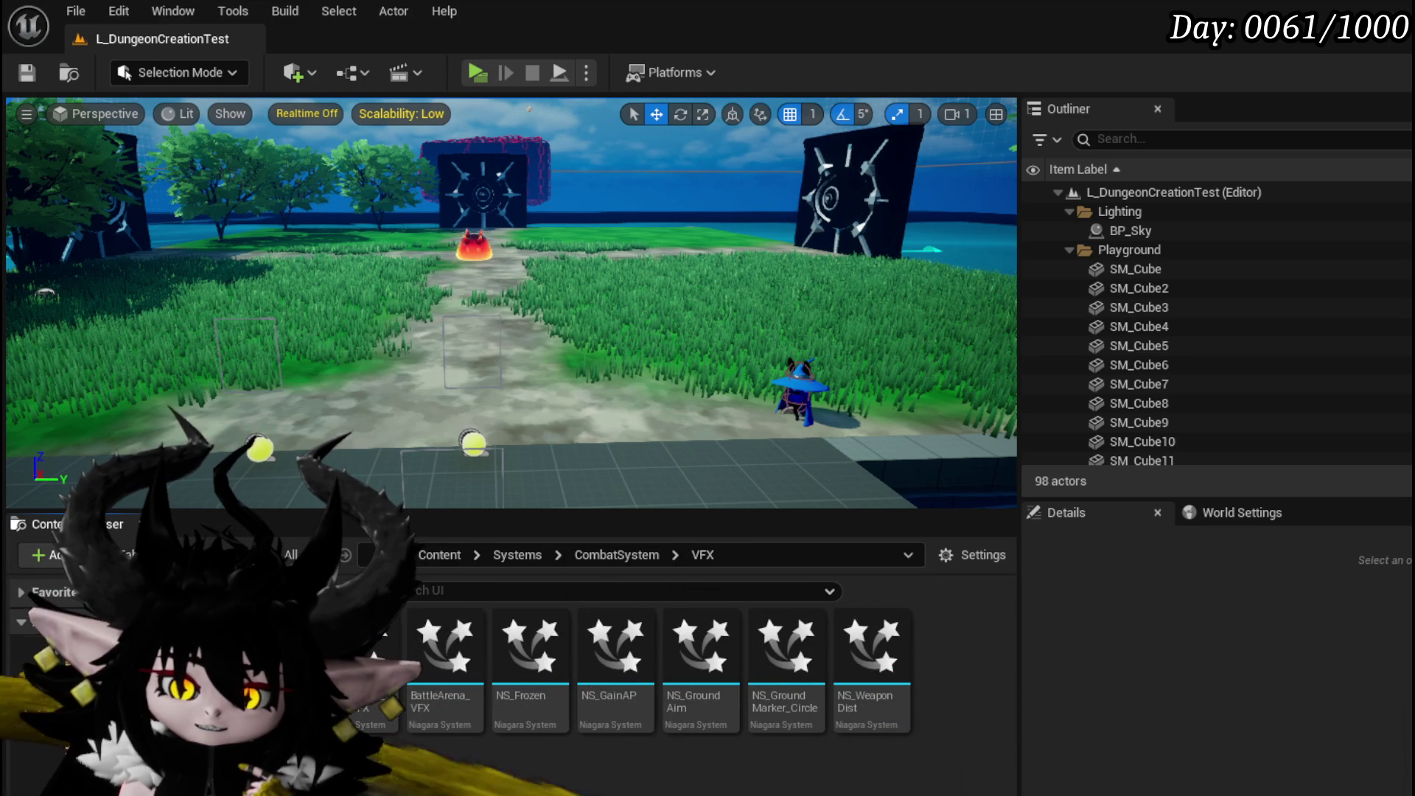
key(Up)
key(Up)
key(Up)
key(Return)
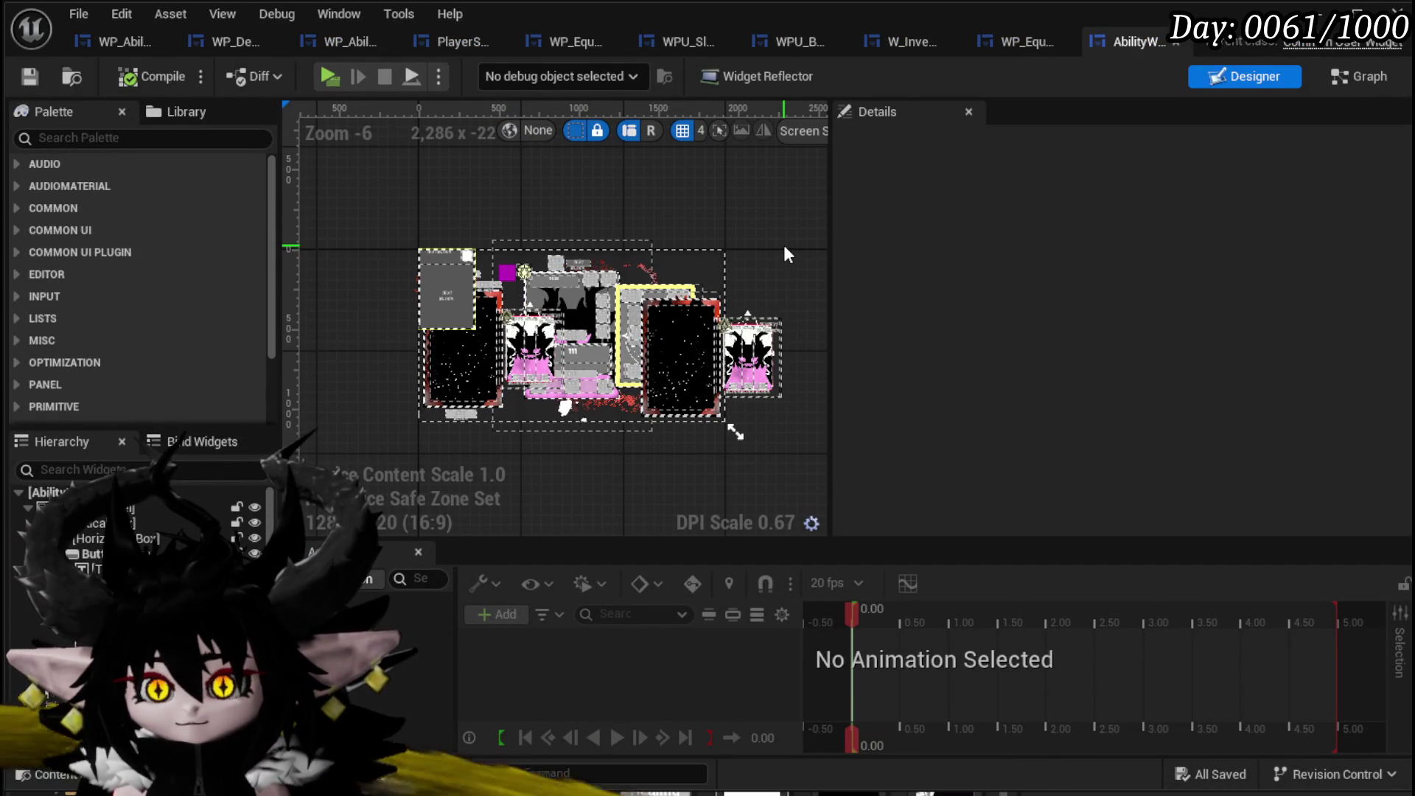
click(122, 138)
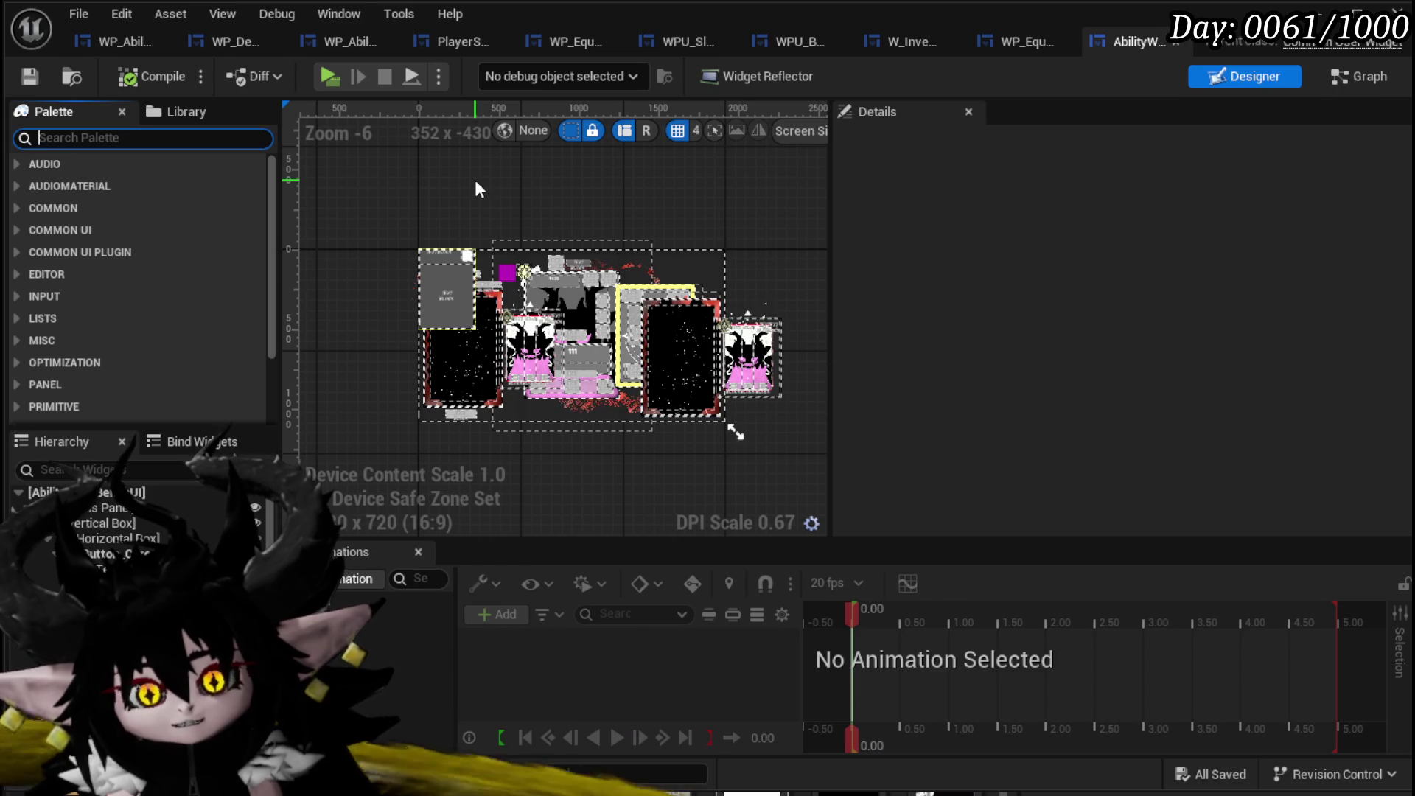
scroll(209, 539, down, 3)
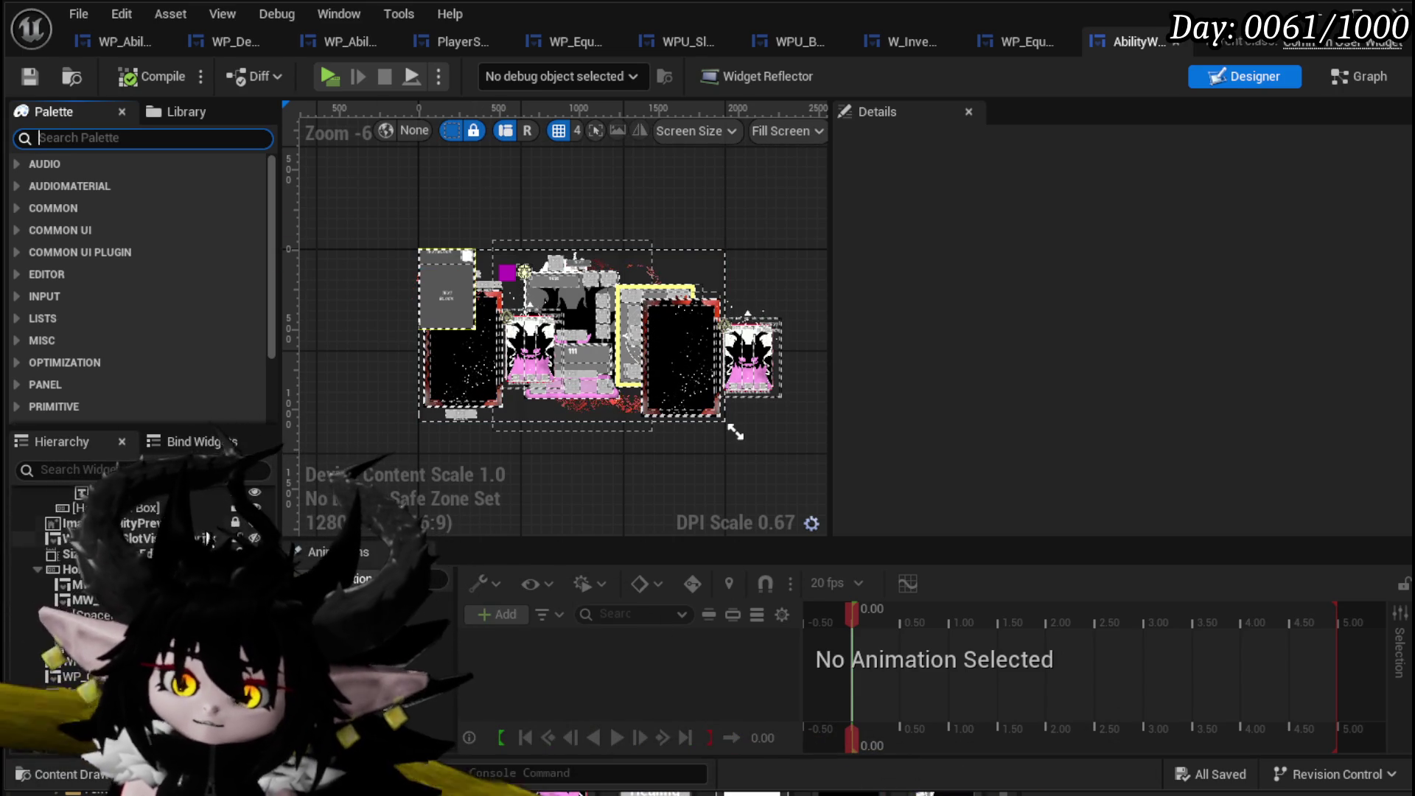
scroll(209, 539, down, 3)
Search the Palette for 'Deck' and add a full-stretch WP Deck Viewer to the canvas.
text(Deck)
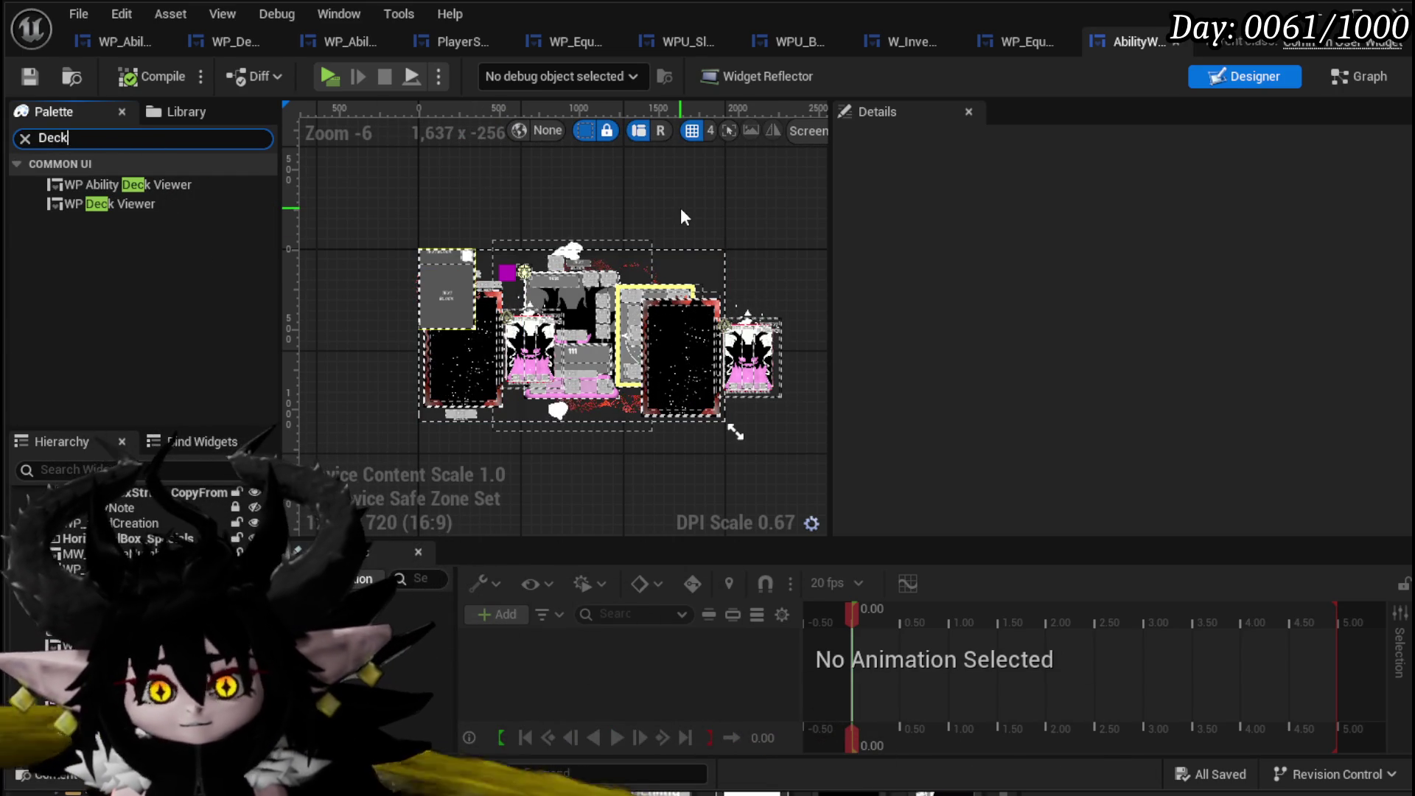
scroll(184, 531, down, 3)
scroll(147, 516, up, 5)
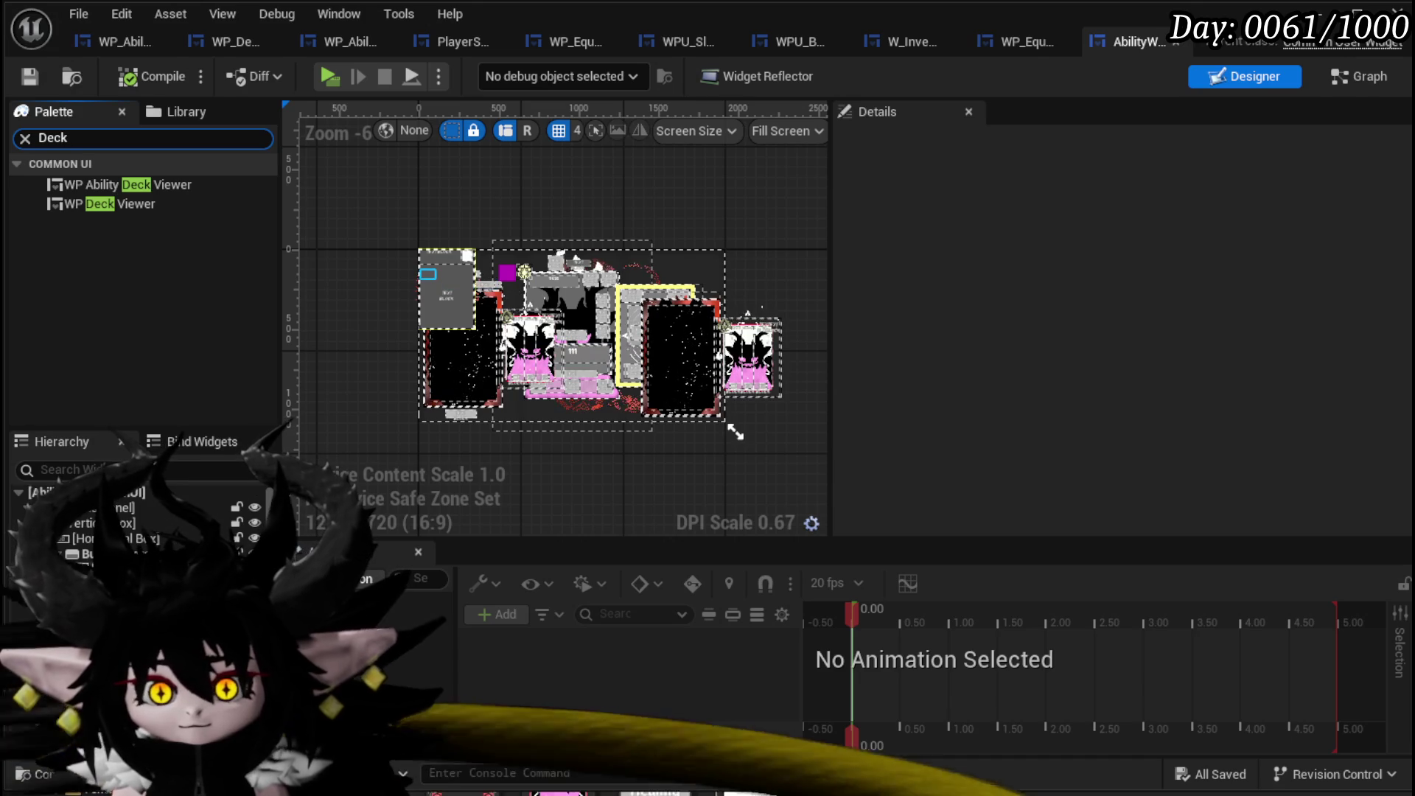
click(103, 204)
drag(736, 432, 735, 433)
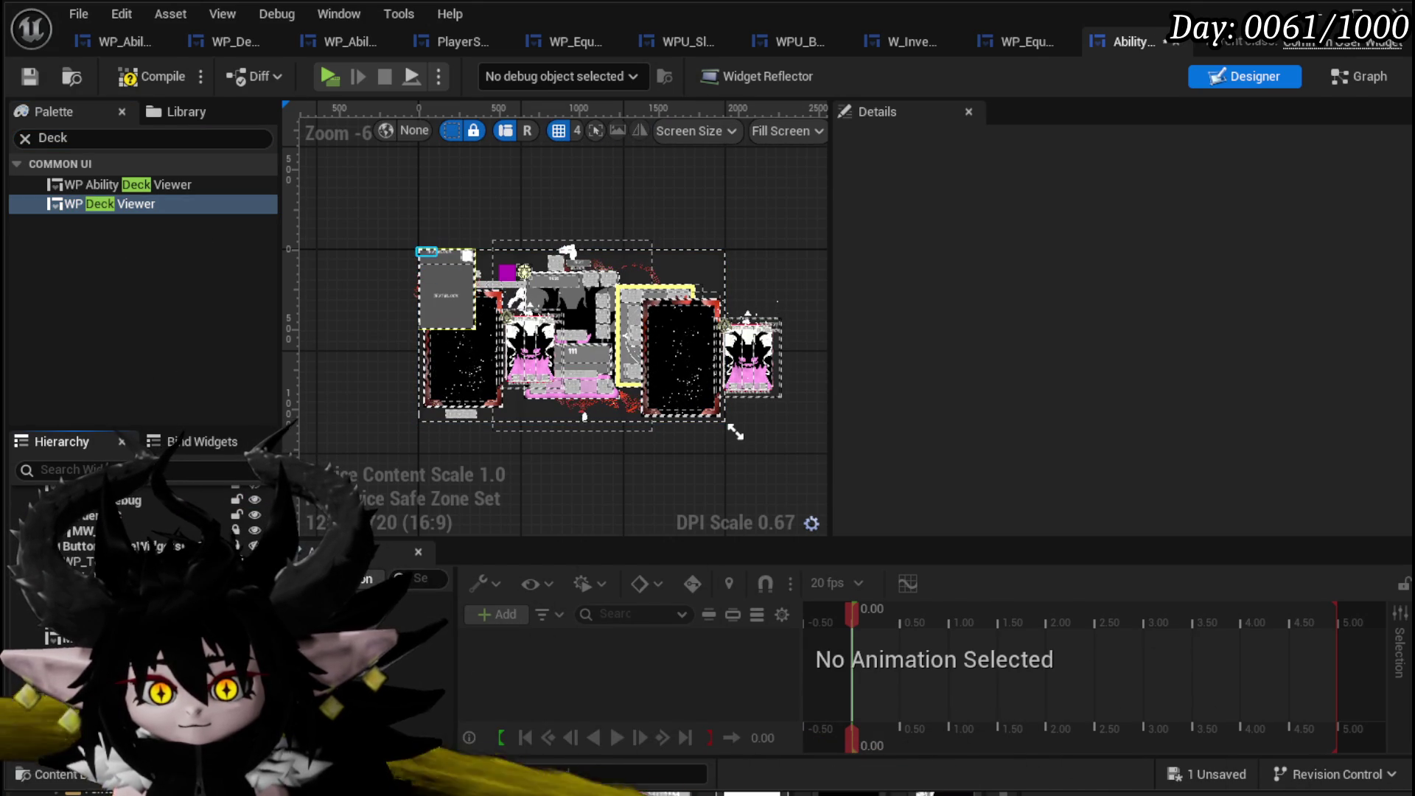
click(1148, 233)
click(1306, 493)
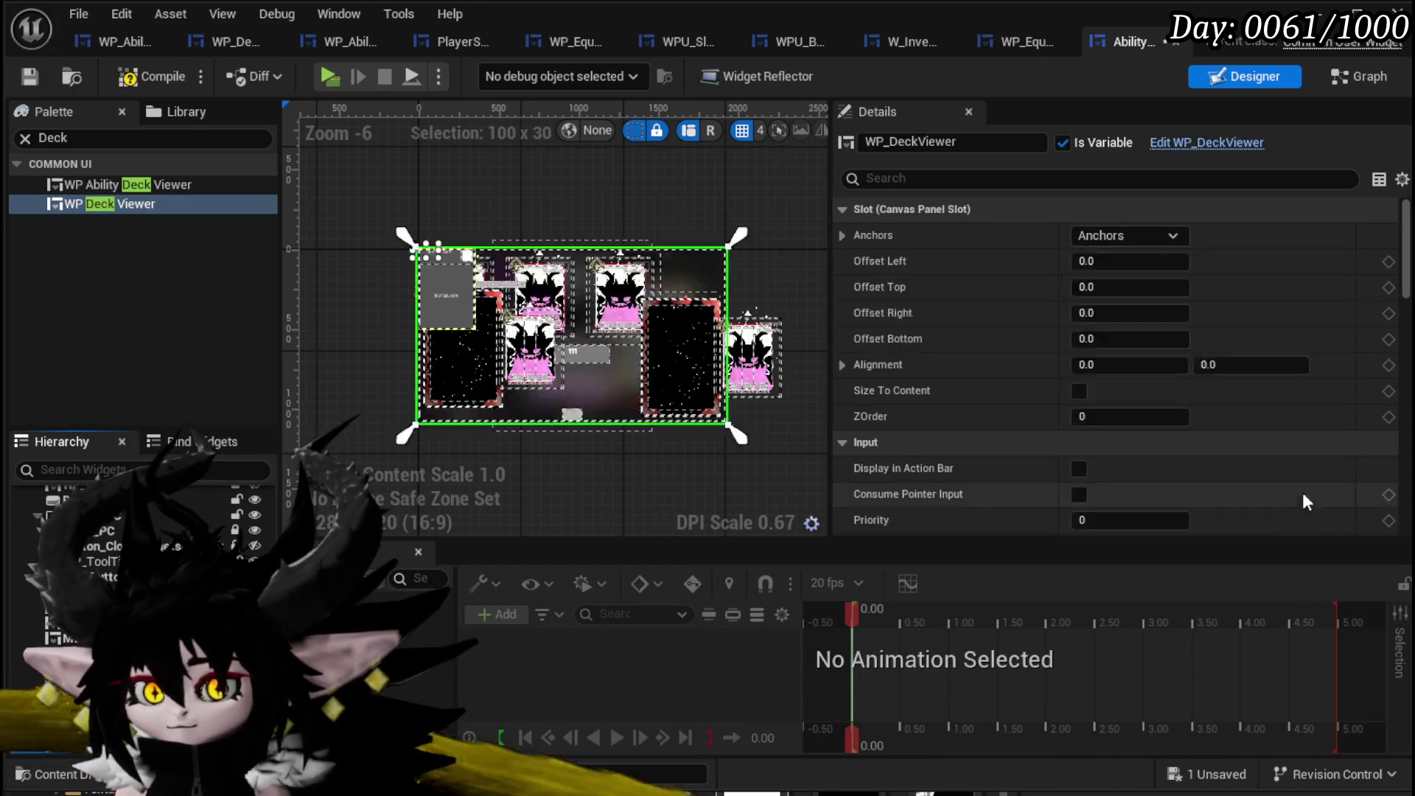
Set the deck viewer's offsets to Top 150 and Bottom 100.
scroll(560, 396, up, 3)
scroll(560, 397, down, 2)
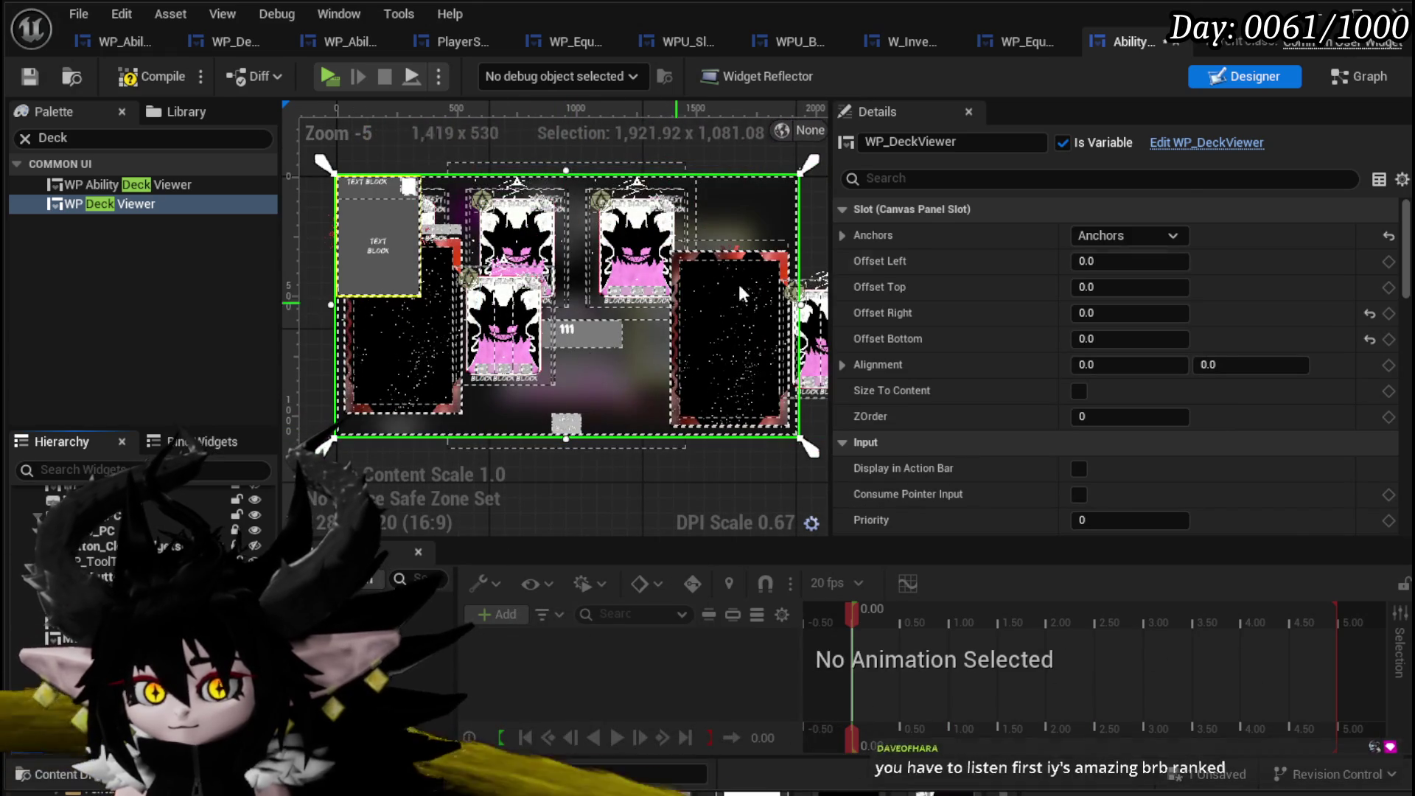
click(1120, 286)
text(200)
key(Return)
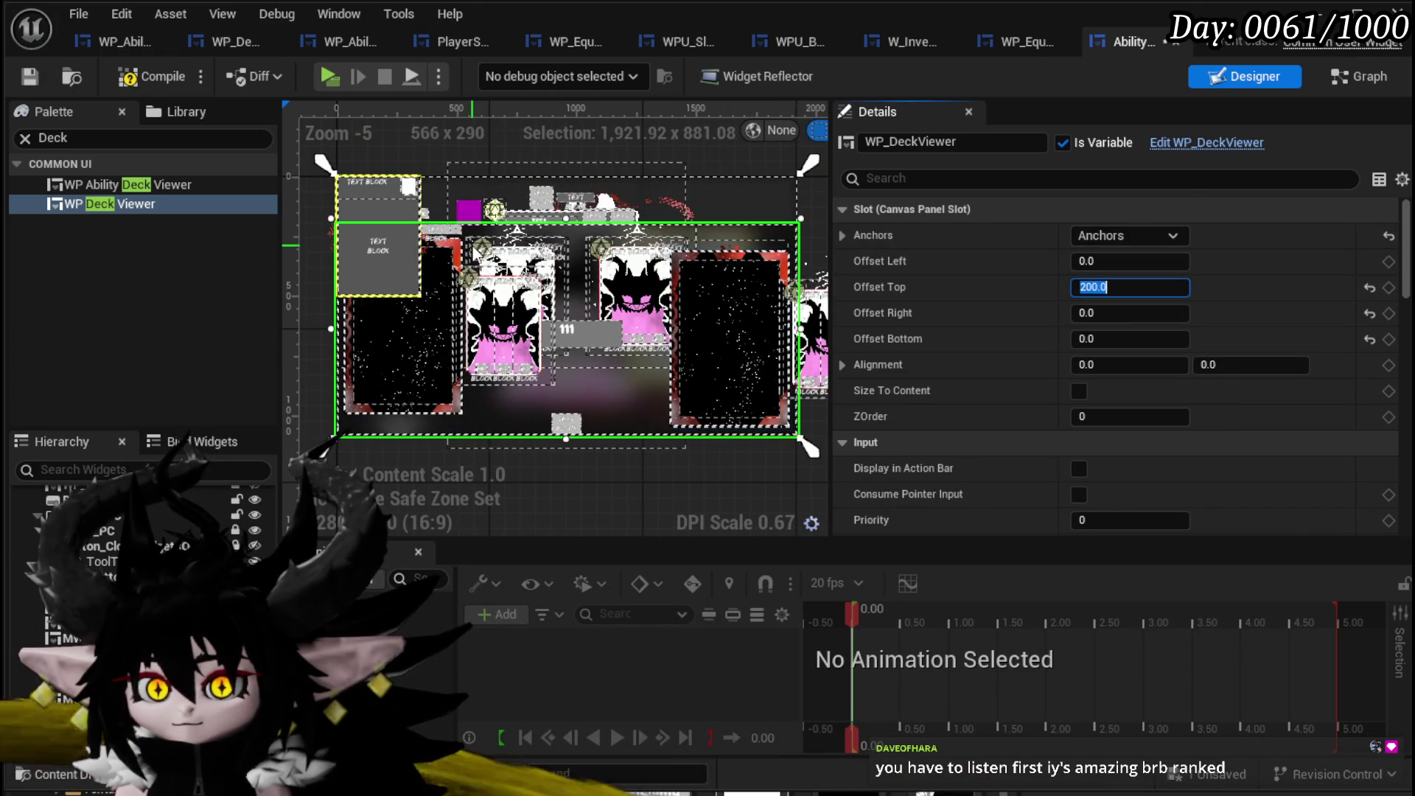
scroll(475, 251, up, 3)
scroll(476, 251, down, 2)
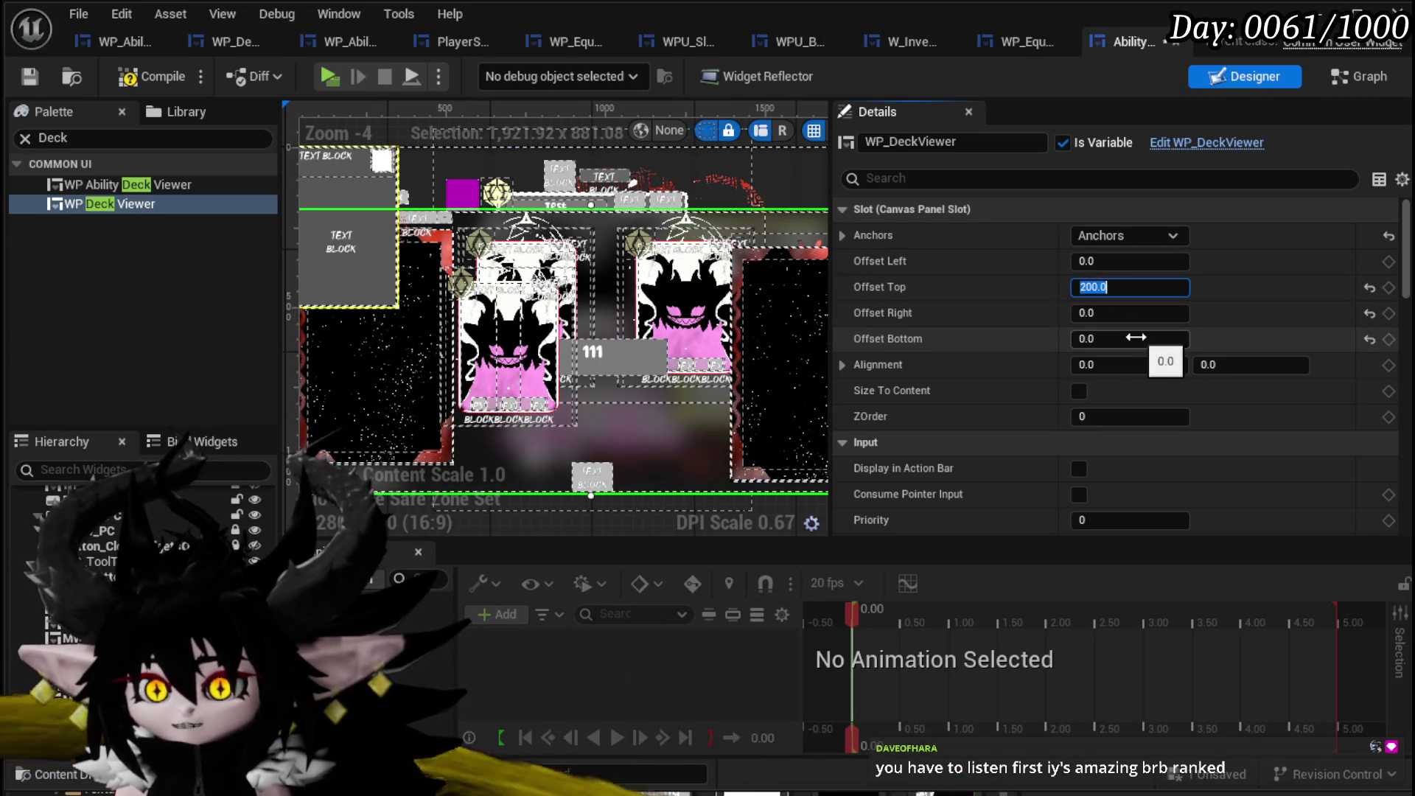
scroll(513, 329, down, 2)
scroll(512, 329, up, 1)
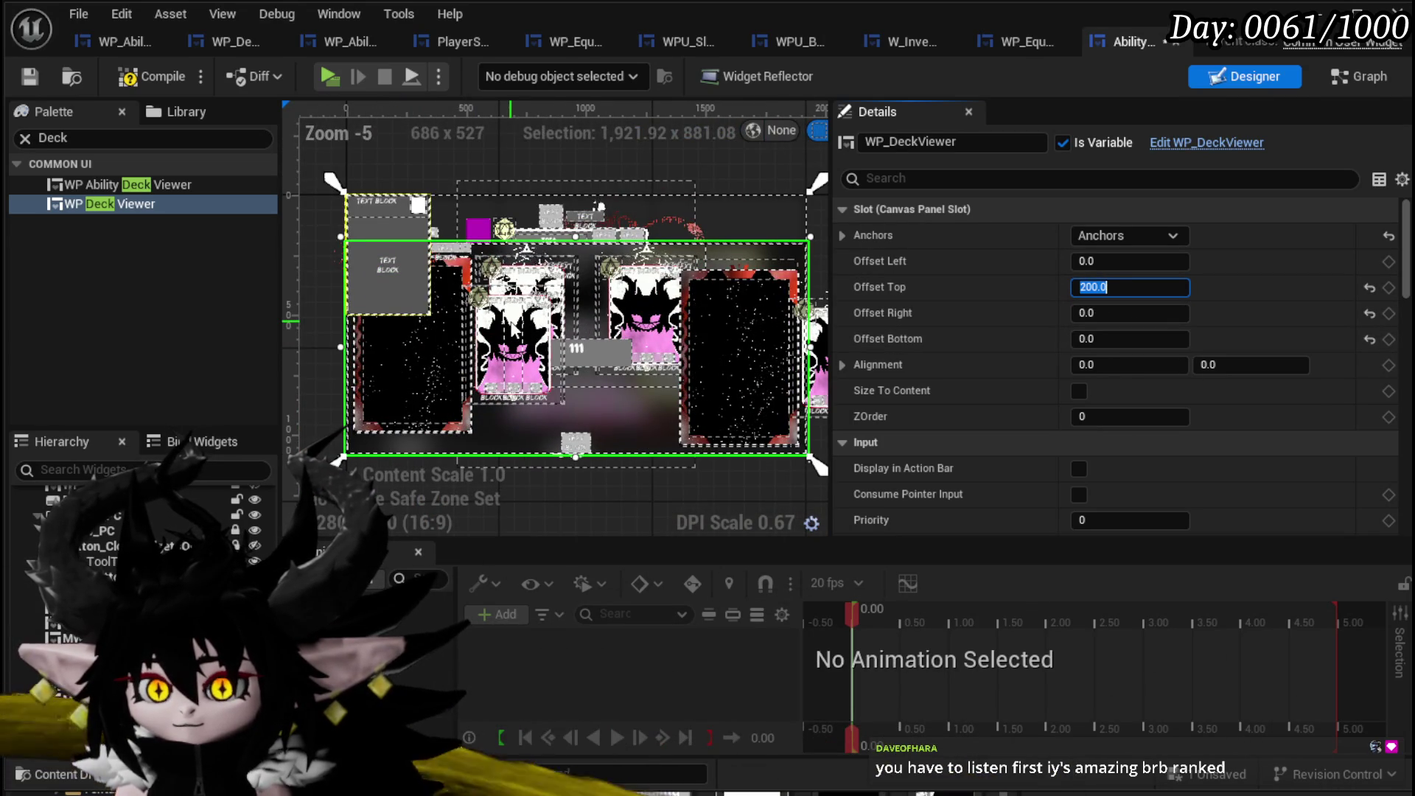
click(1119, 344)
text(100)
key(Return)
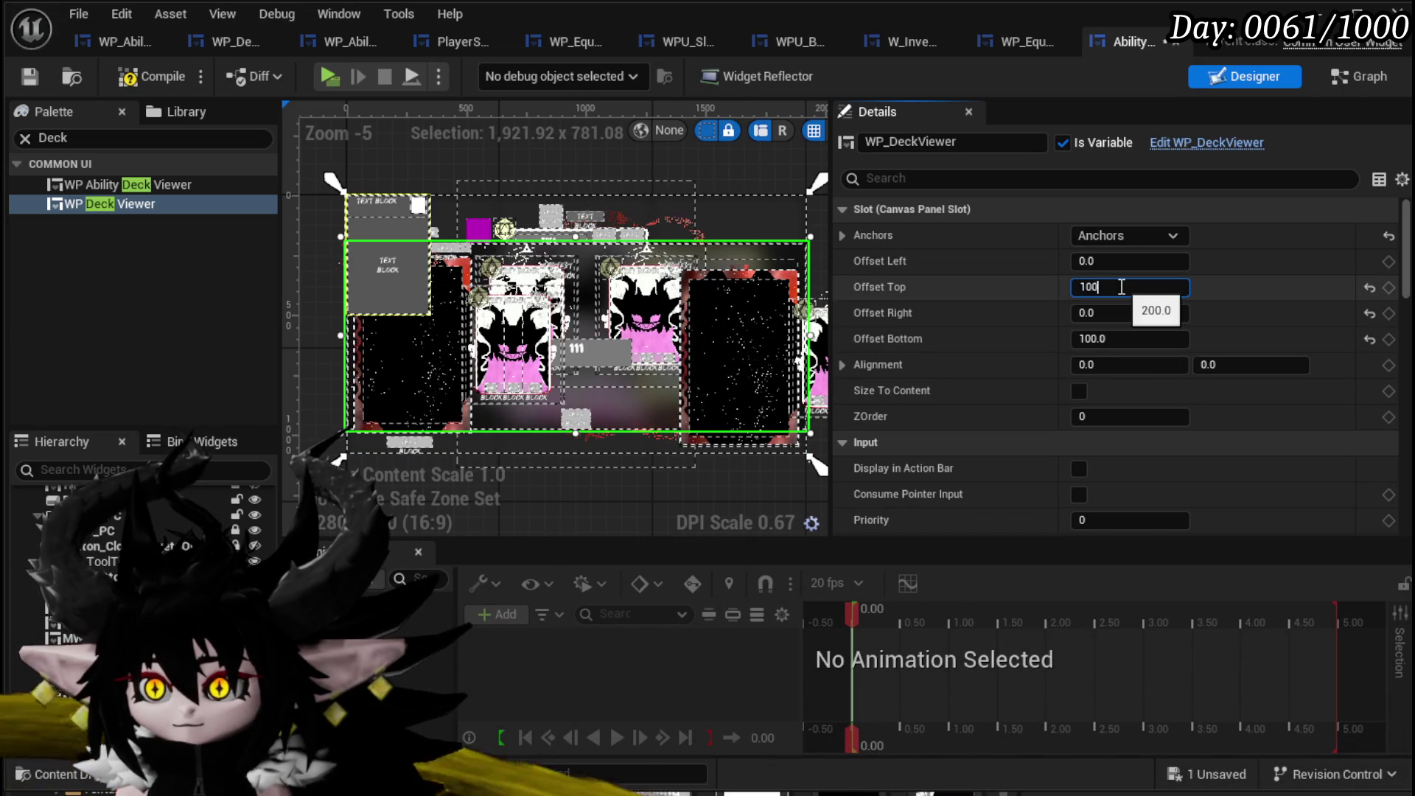
key(Return)
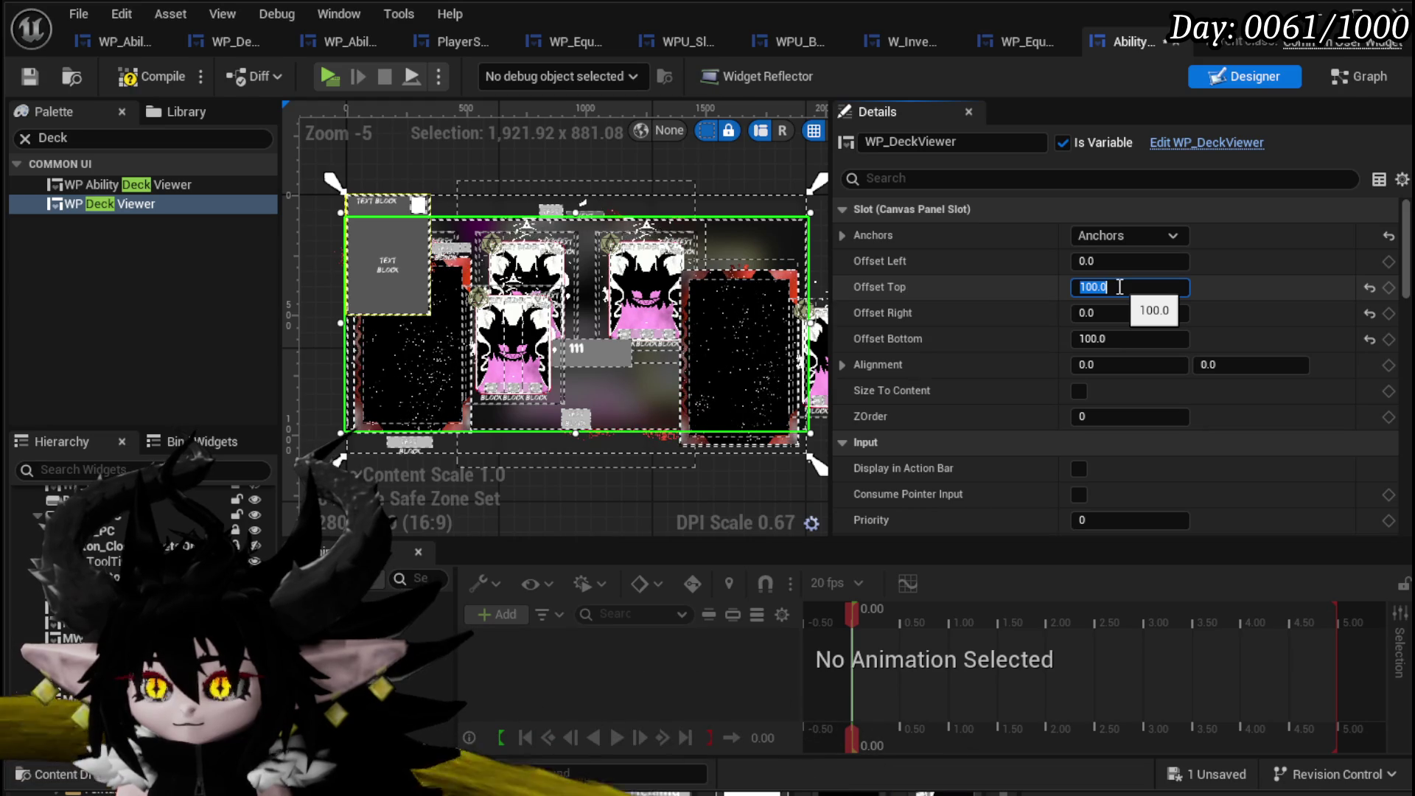
Set the deck viewer's ZOrder to 2 so text draws in front, then compile and save.
text(1)
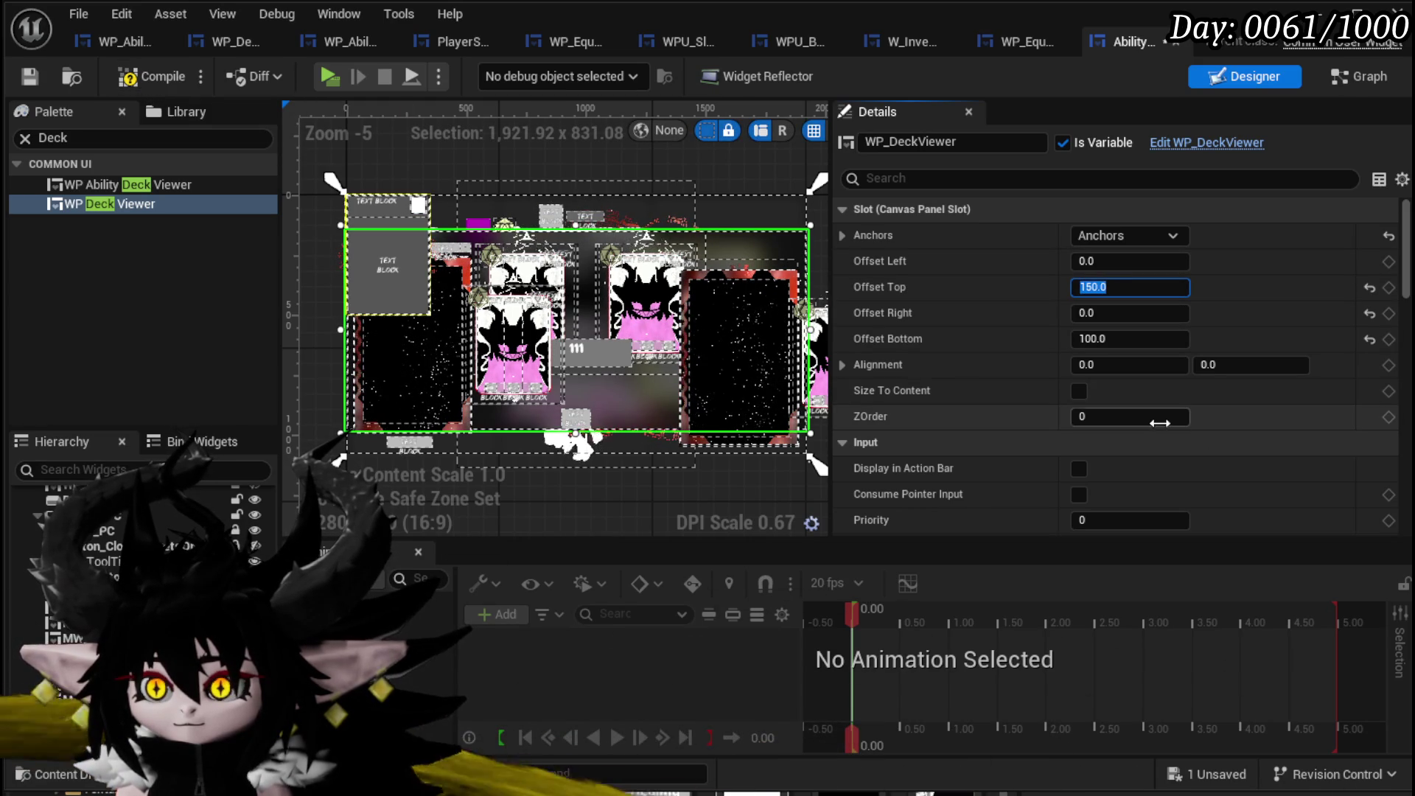
click(1170, 418)
text(1)
key(Return)
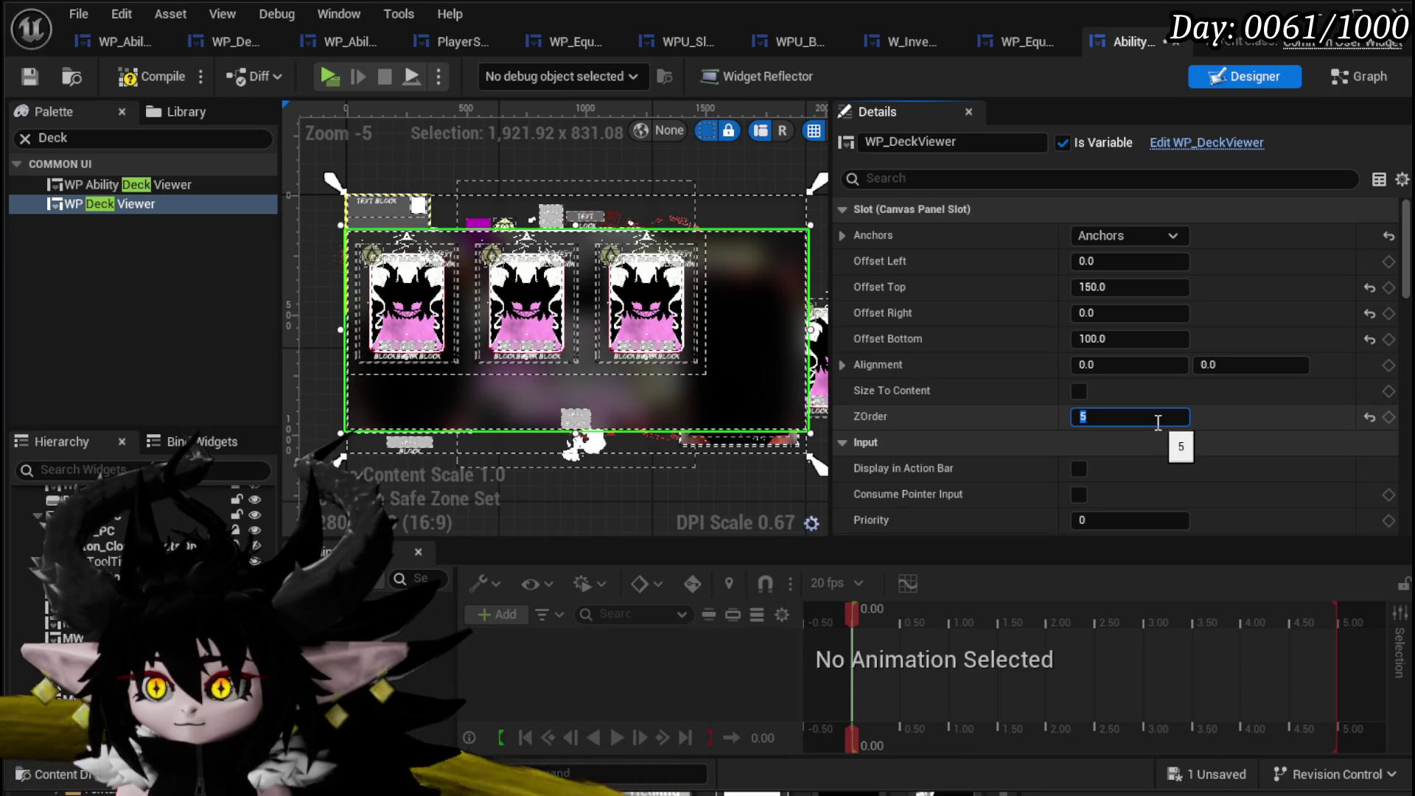
text(4)
key(Return)
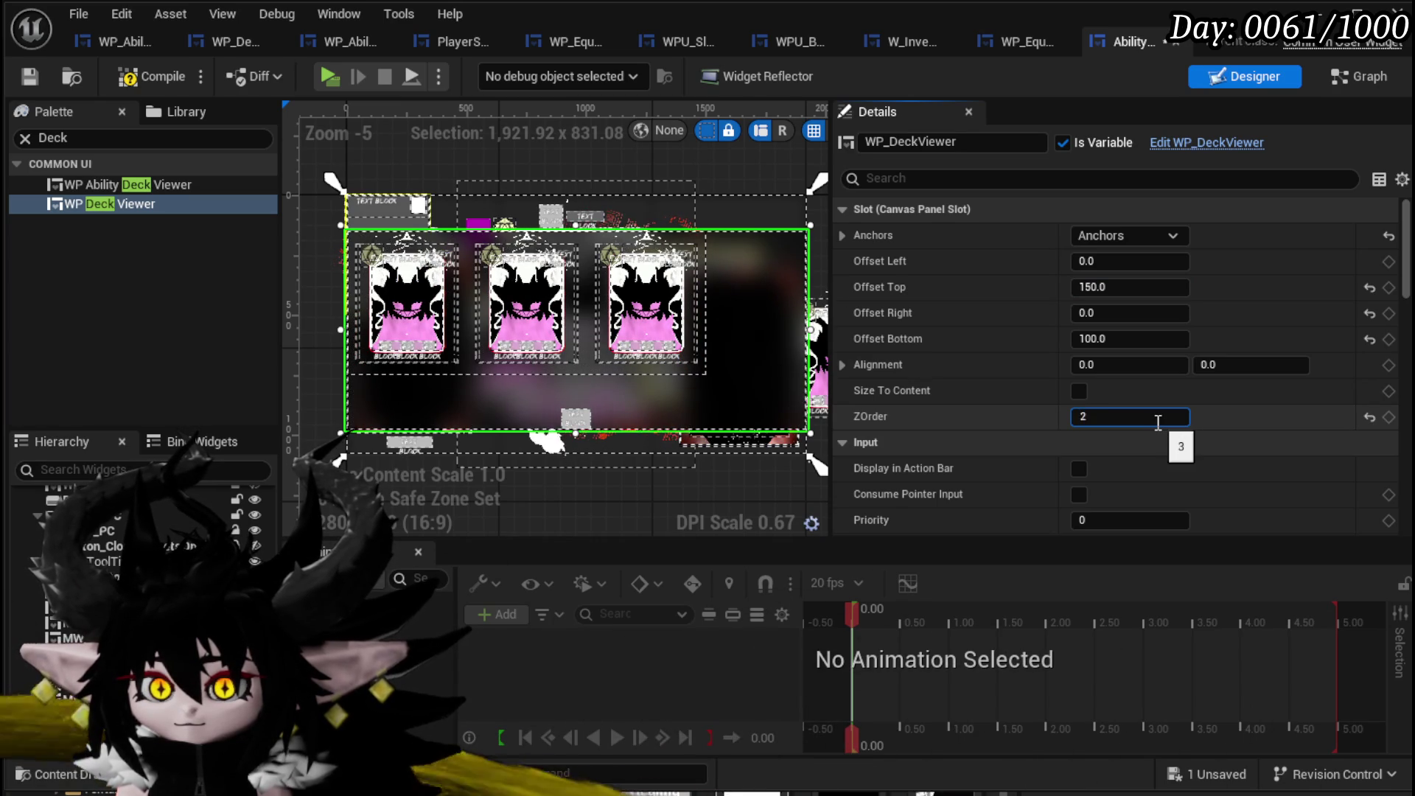
key(Return)
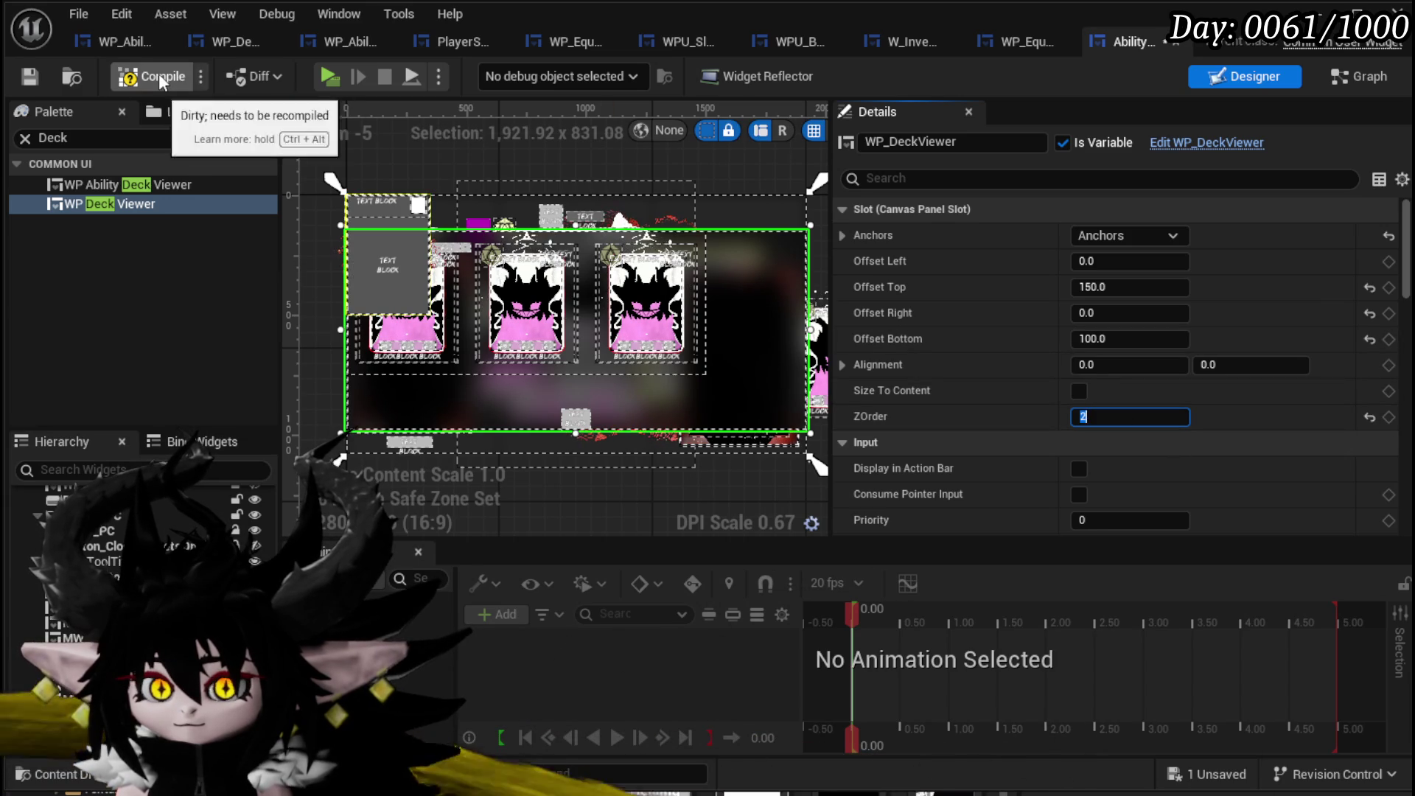
click(30, 76)
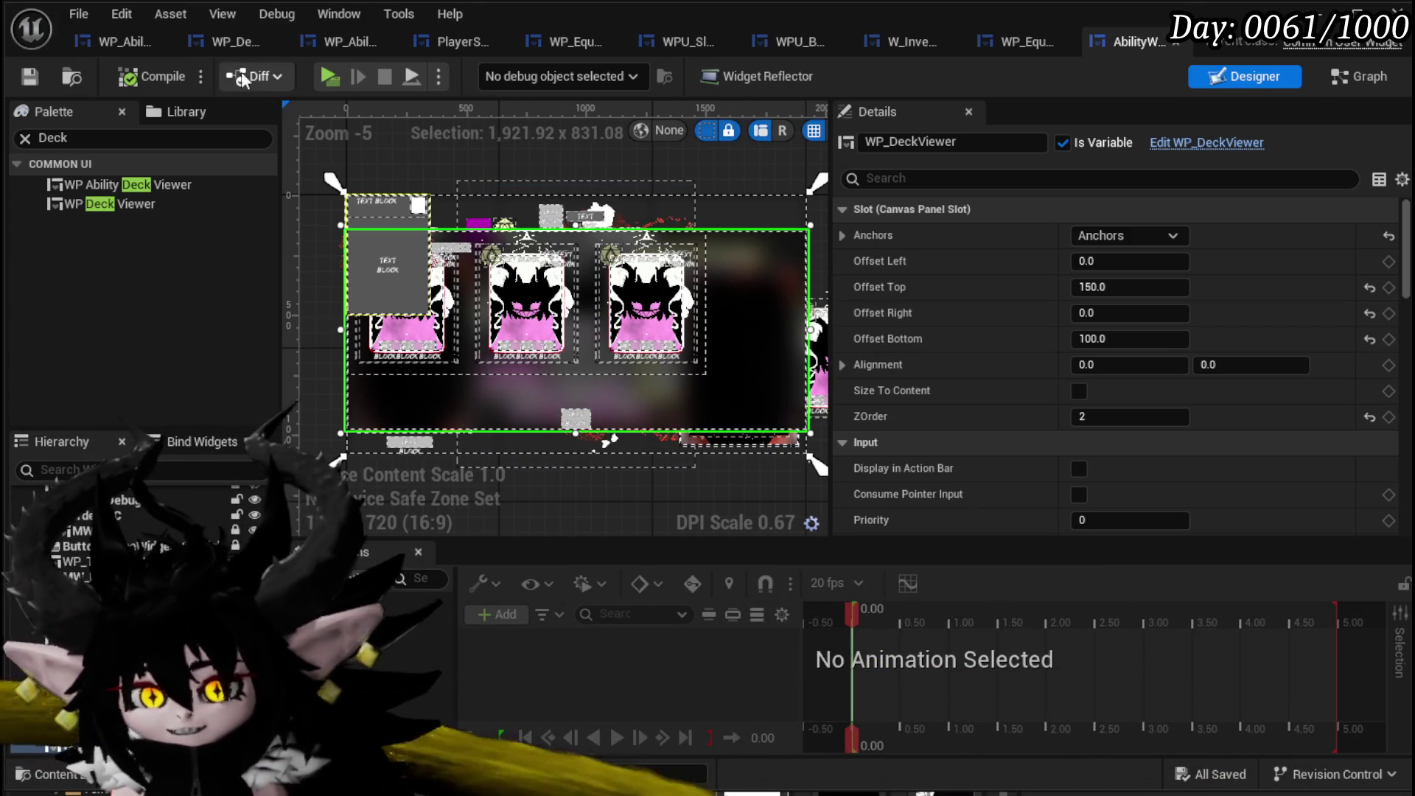
Set WP_DeckViewer's Visibility to Collapsed, then compile and save the widget blueprint.
scroll(1221, 339, down, 10)
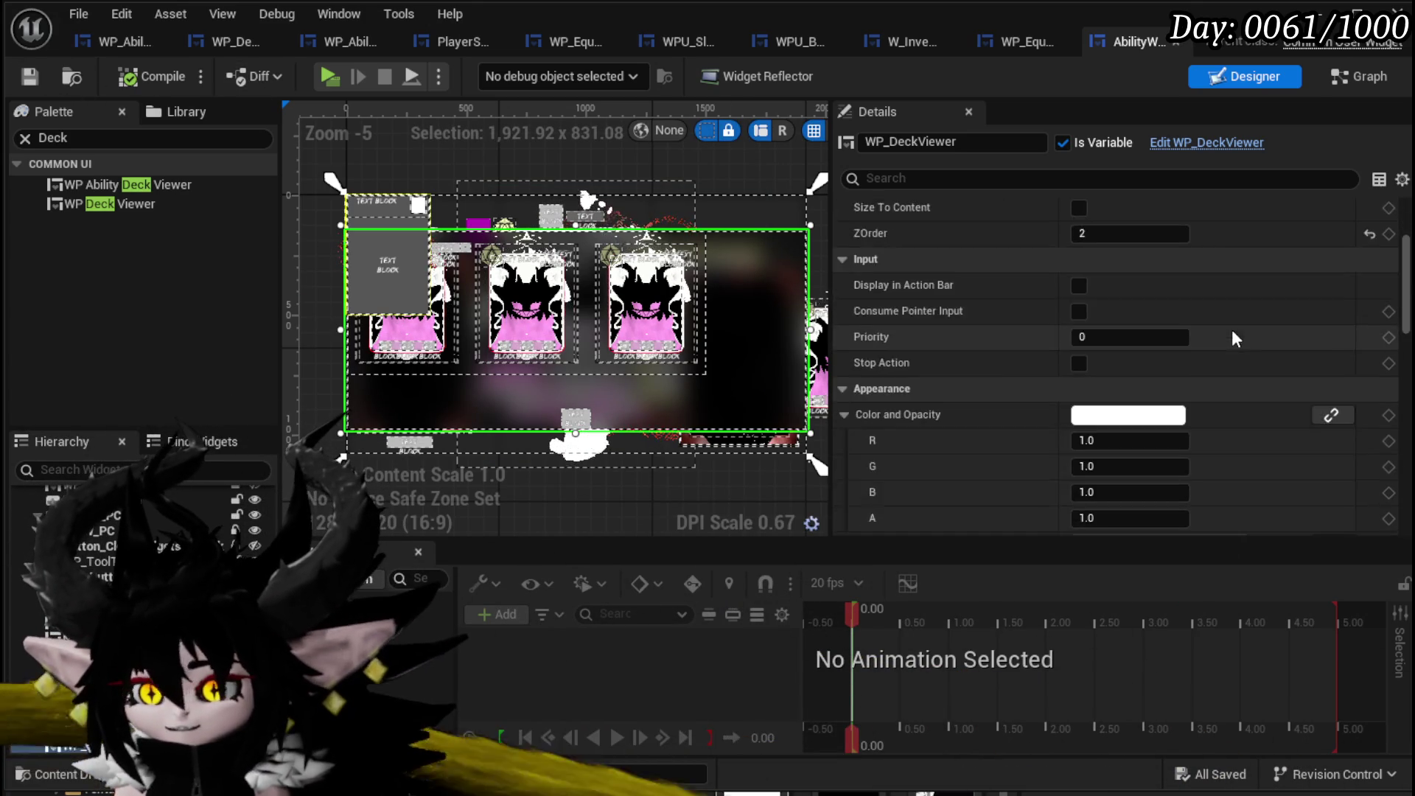
scroll(1226, 325, down, 3)
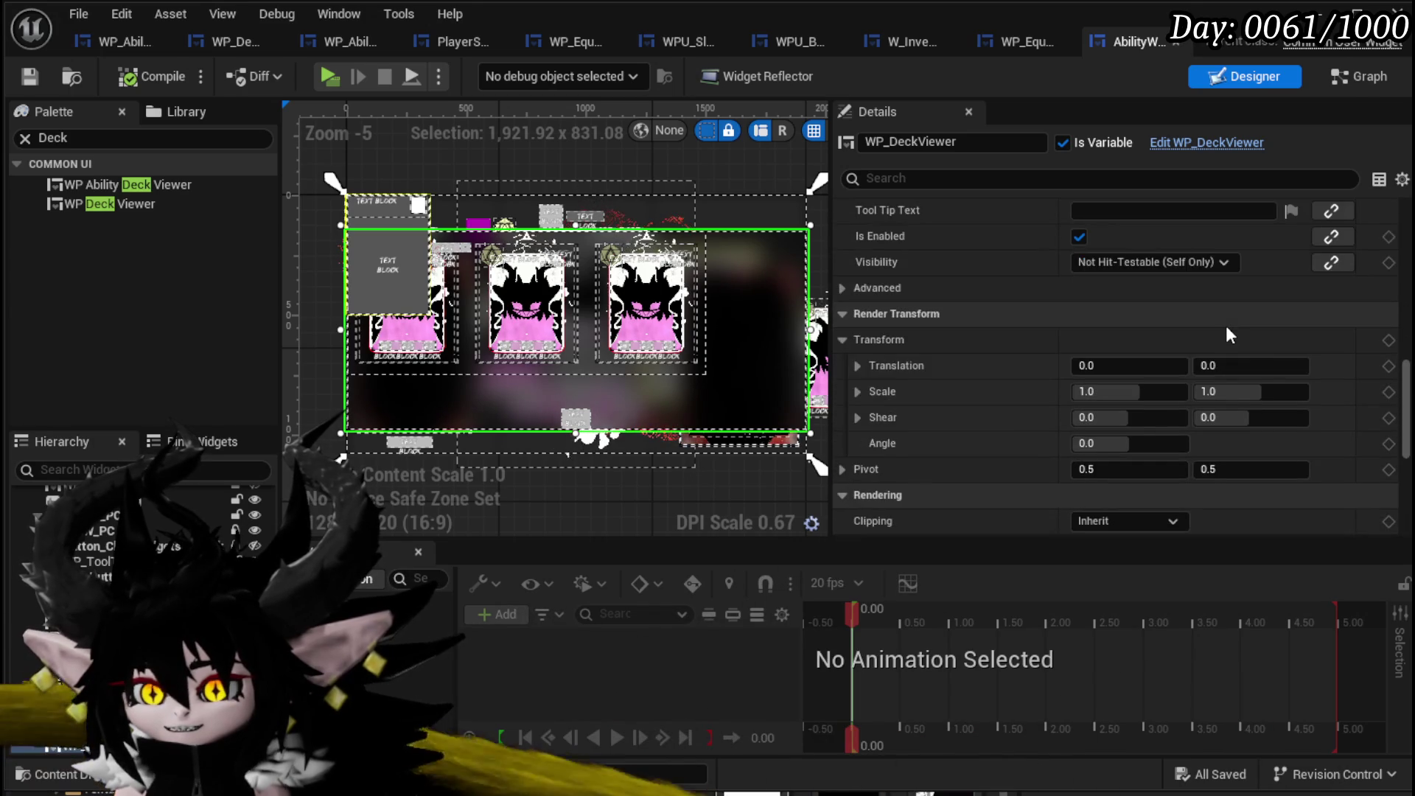
click(1111, 263)
click(1124, 305)
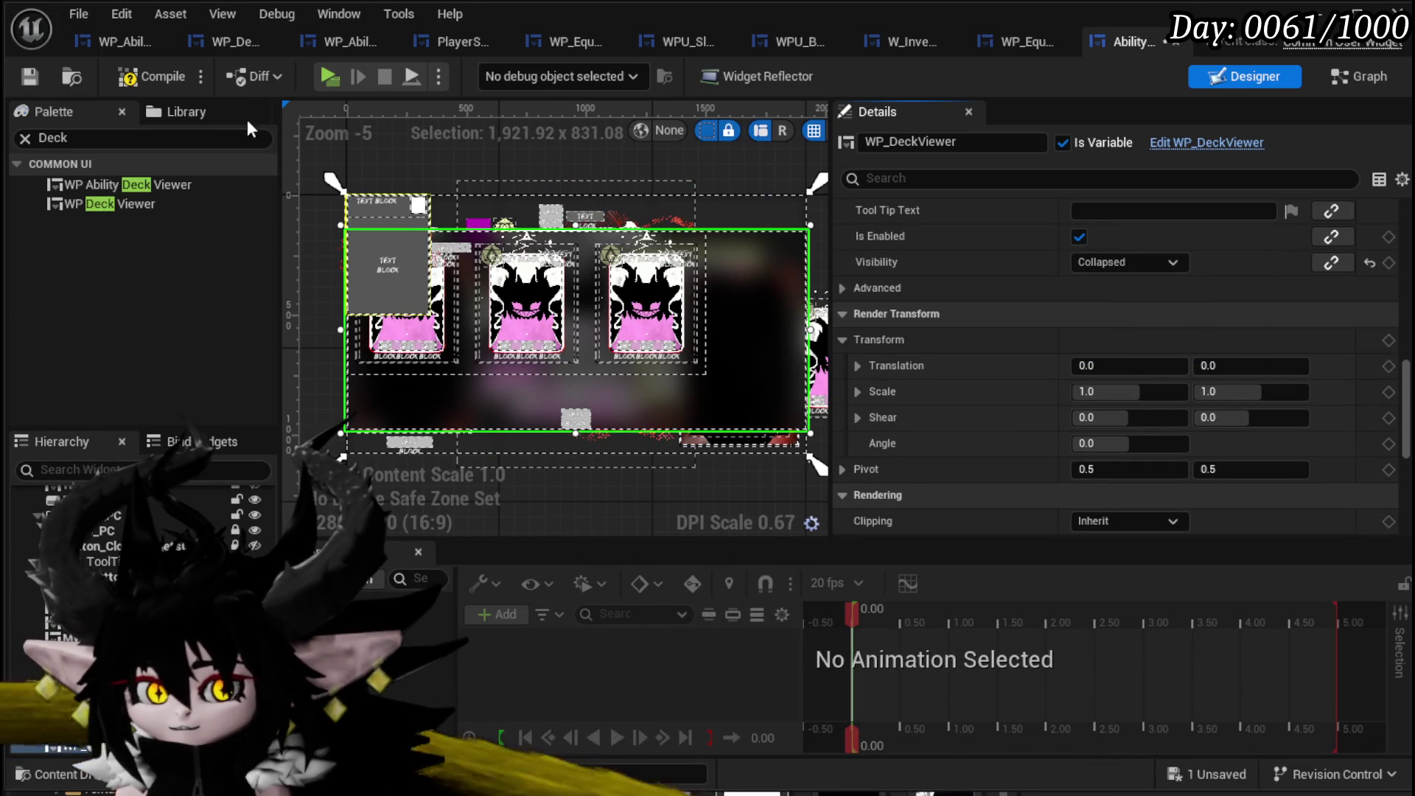
click(32, 77)
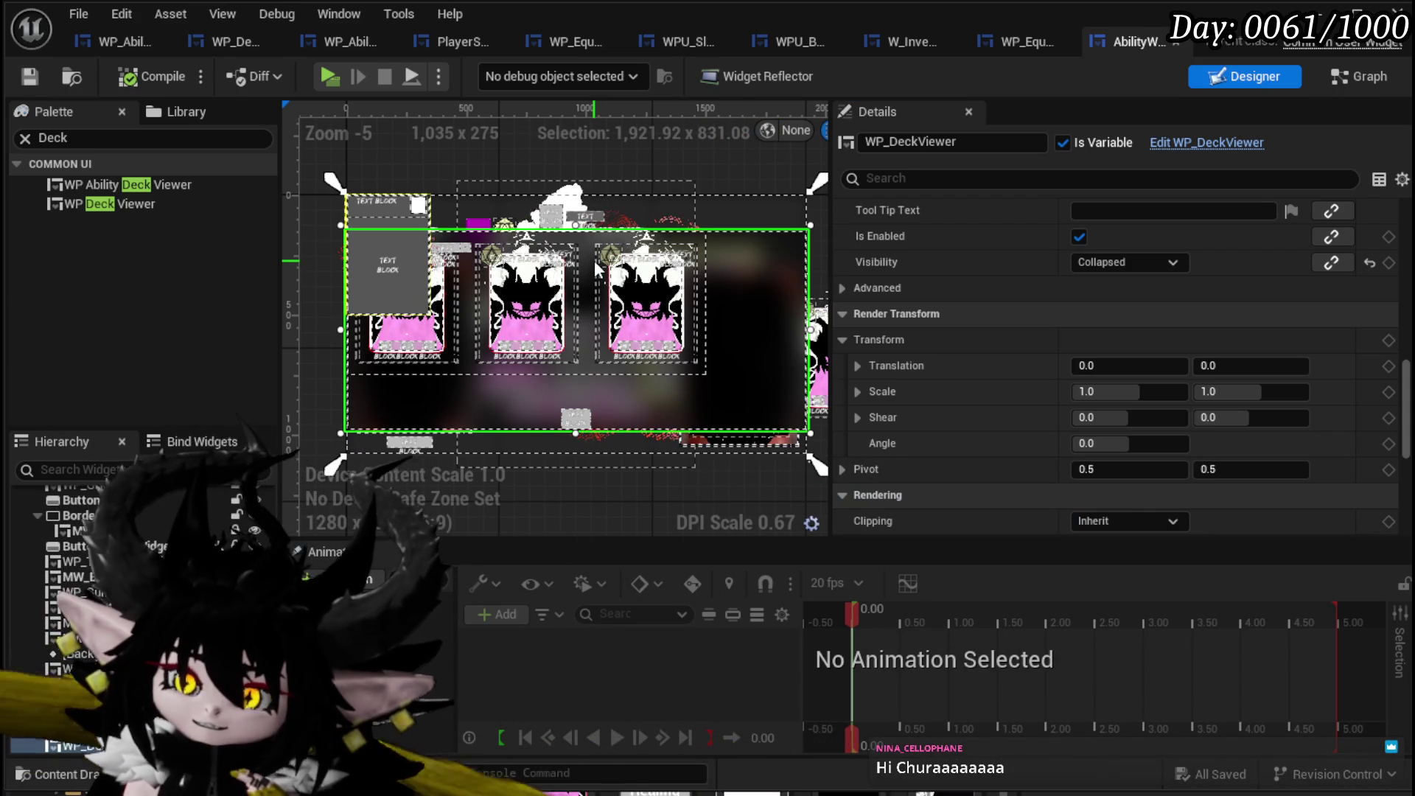
click(33, 81)
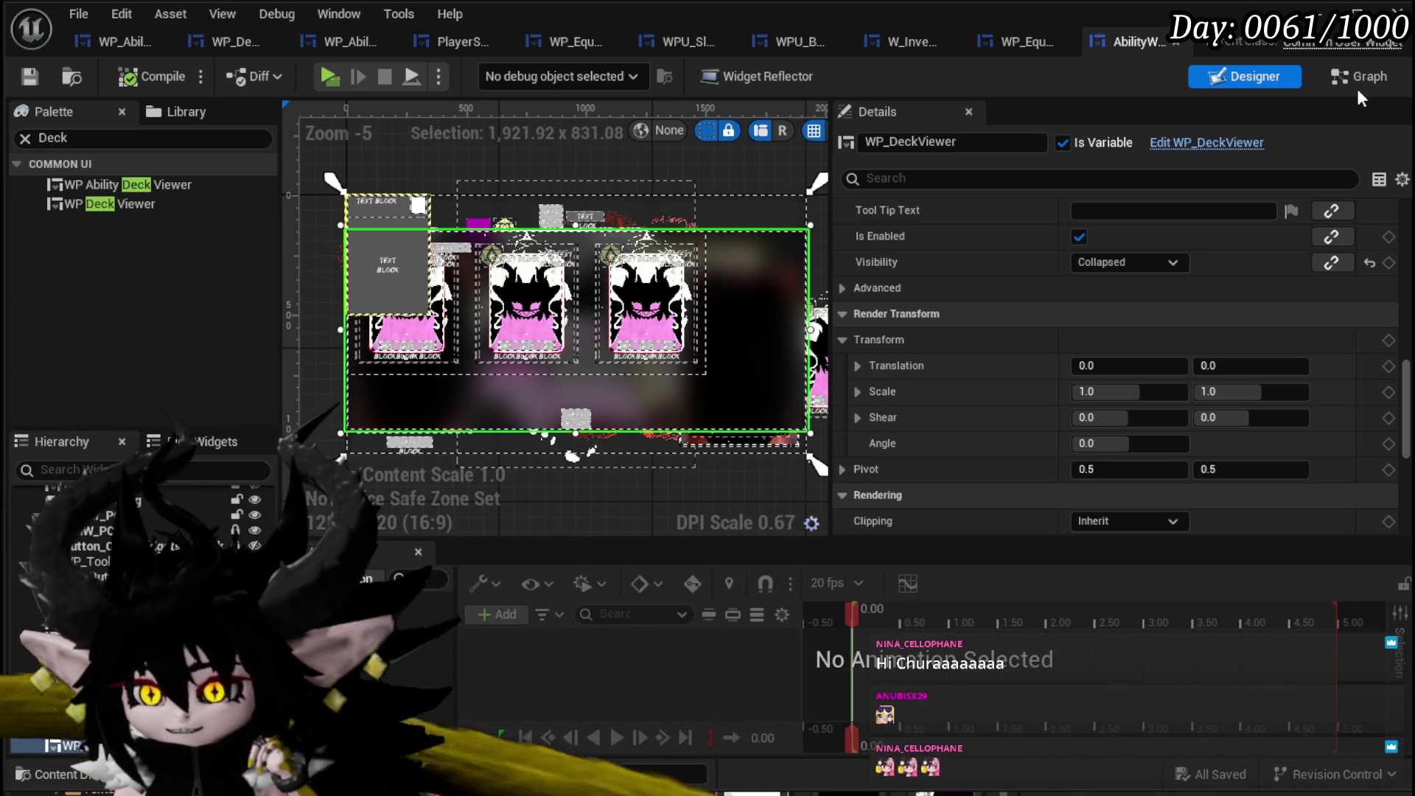
In the Graph view, shift the WP Summon Ability Work Bench node left to tidy the EventGraph.
click(1352, 77)
mouse_move(662, 282)
mouse_down()
mouse_move(874, 387)
mouse_move(1027, 230)
mouse_move(1083, 219)
mouse_move(950, 307)
mouse_up()
mouse_move(855, 215)
mouse_down()
mouse_move(610, 215)
mouse_move(894, 214)
mouse_up()
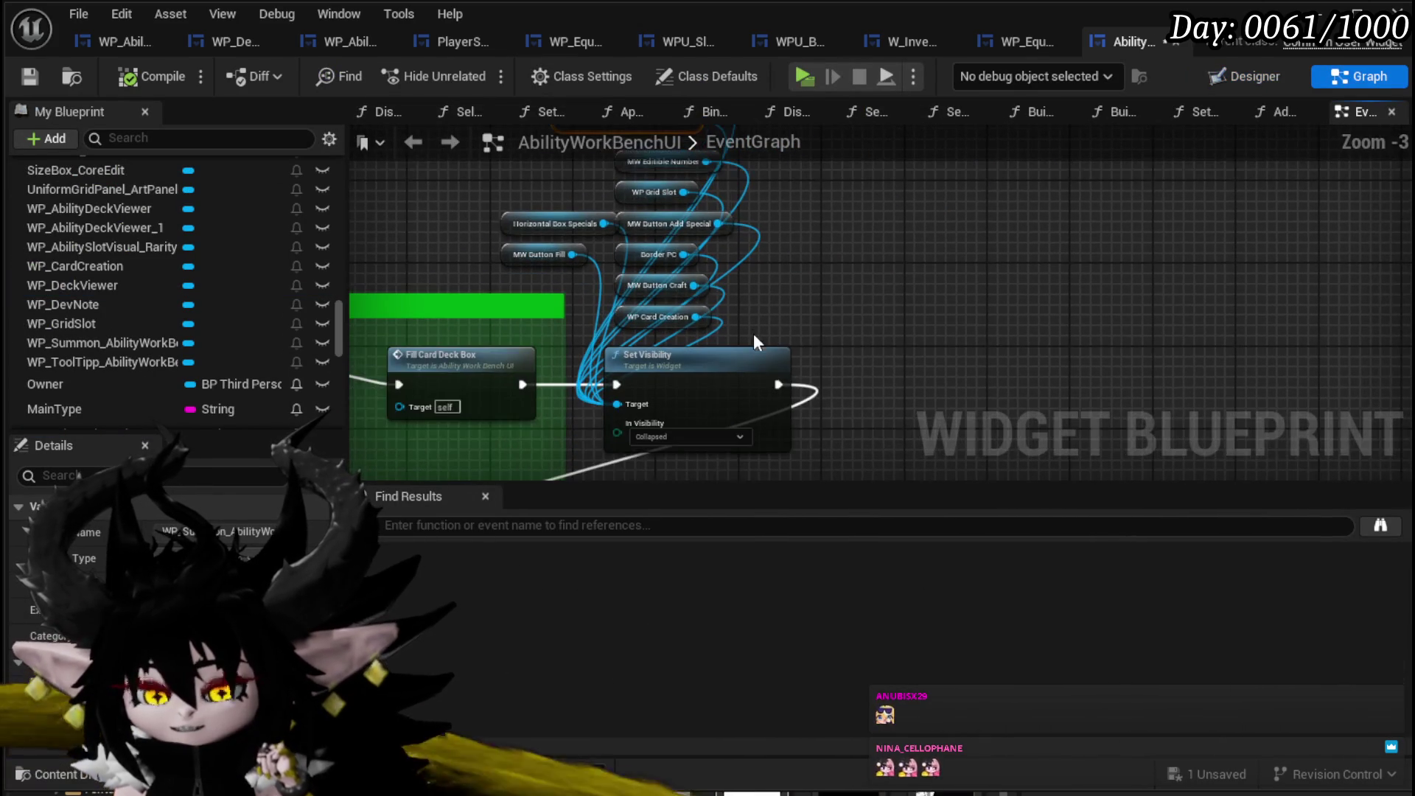
scroll(753, 333, down, 1)
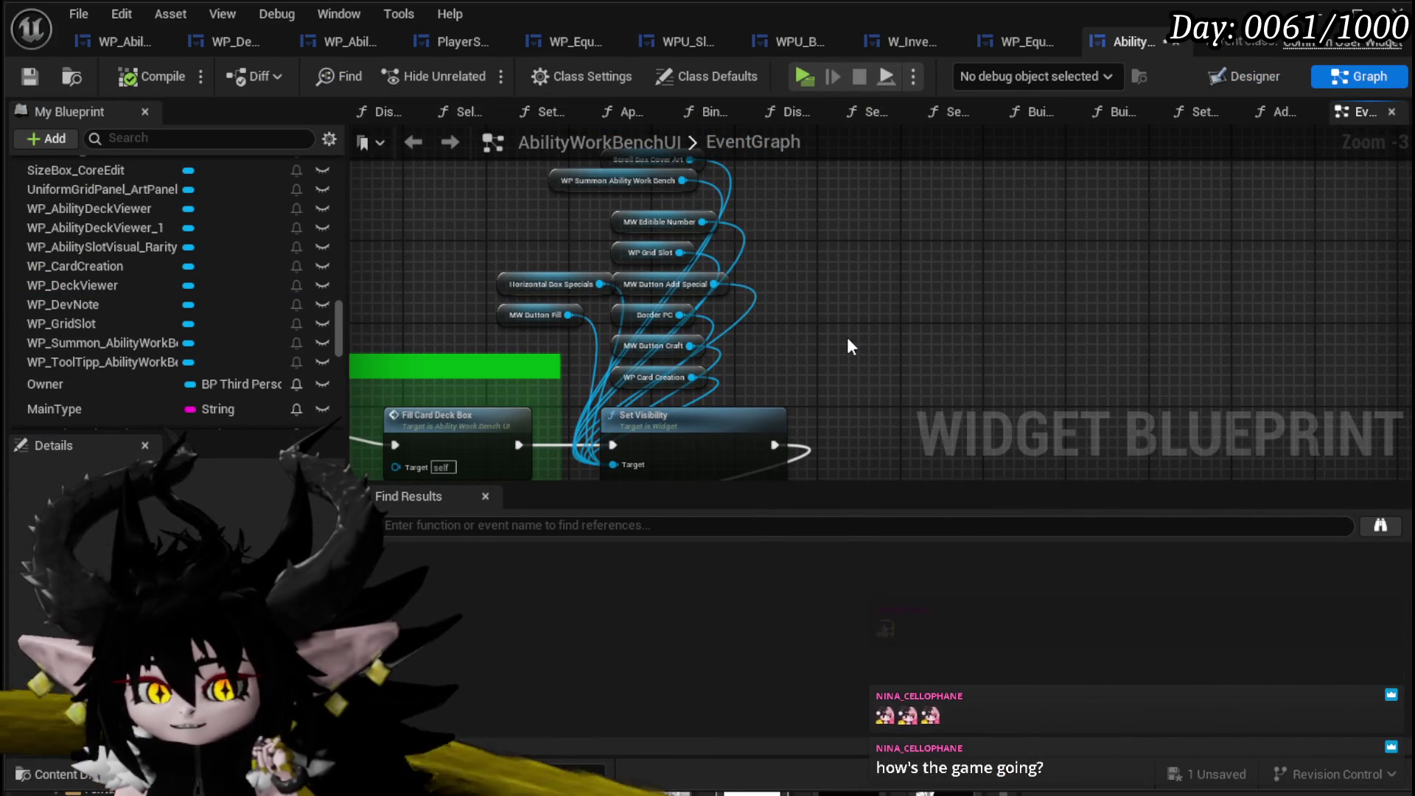
Save the blueprint and launch the game in a standalone preview with Alt+P.
click(29, 76)
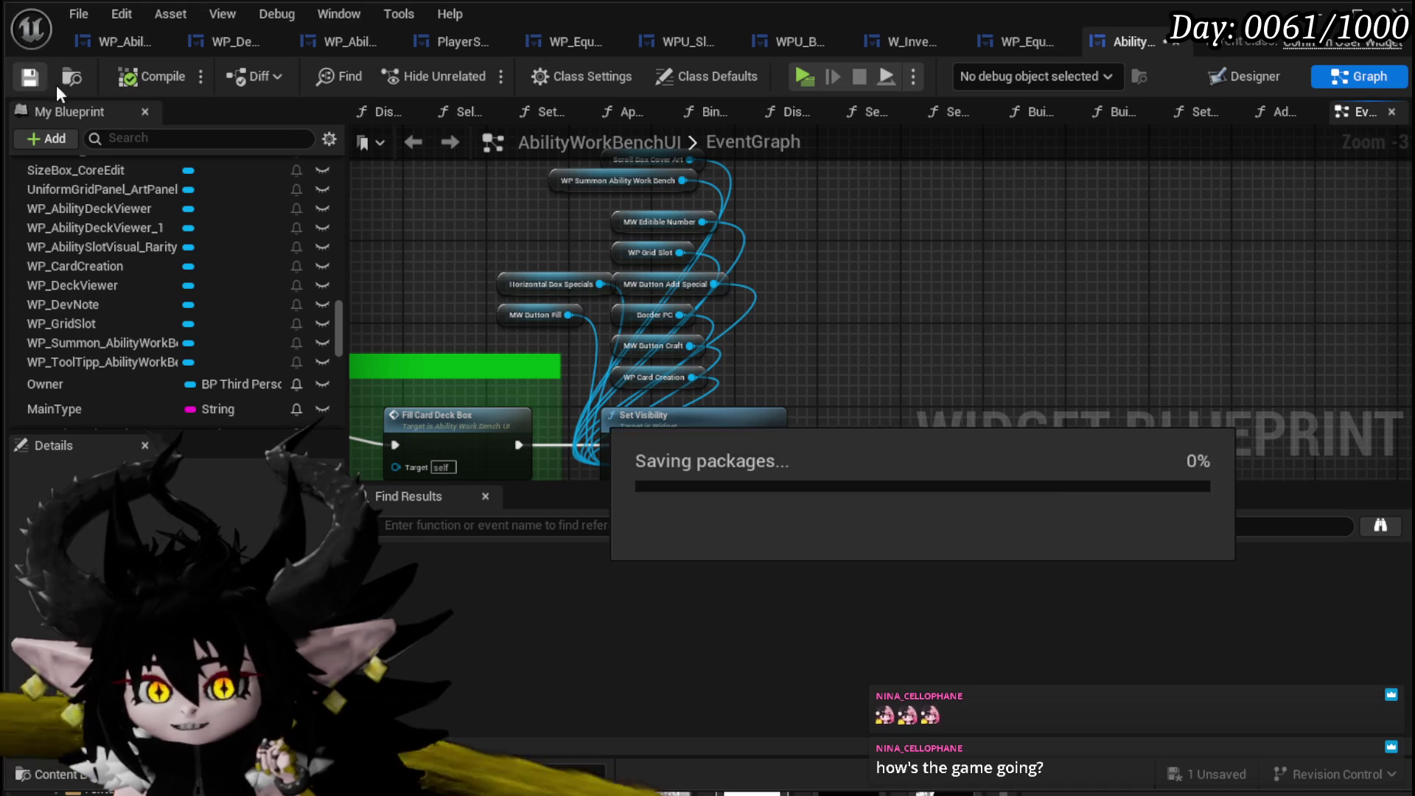
key(alt+Tab)
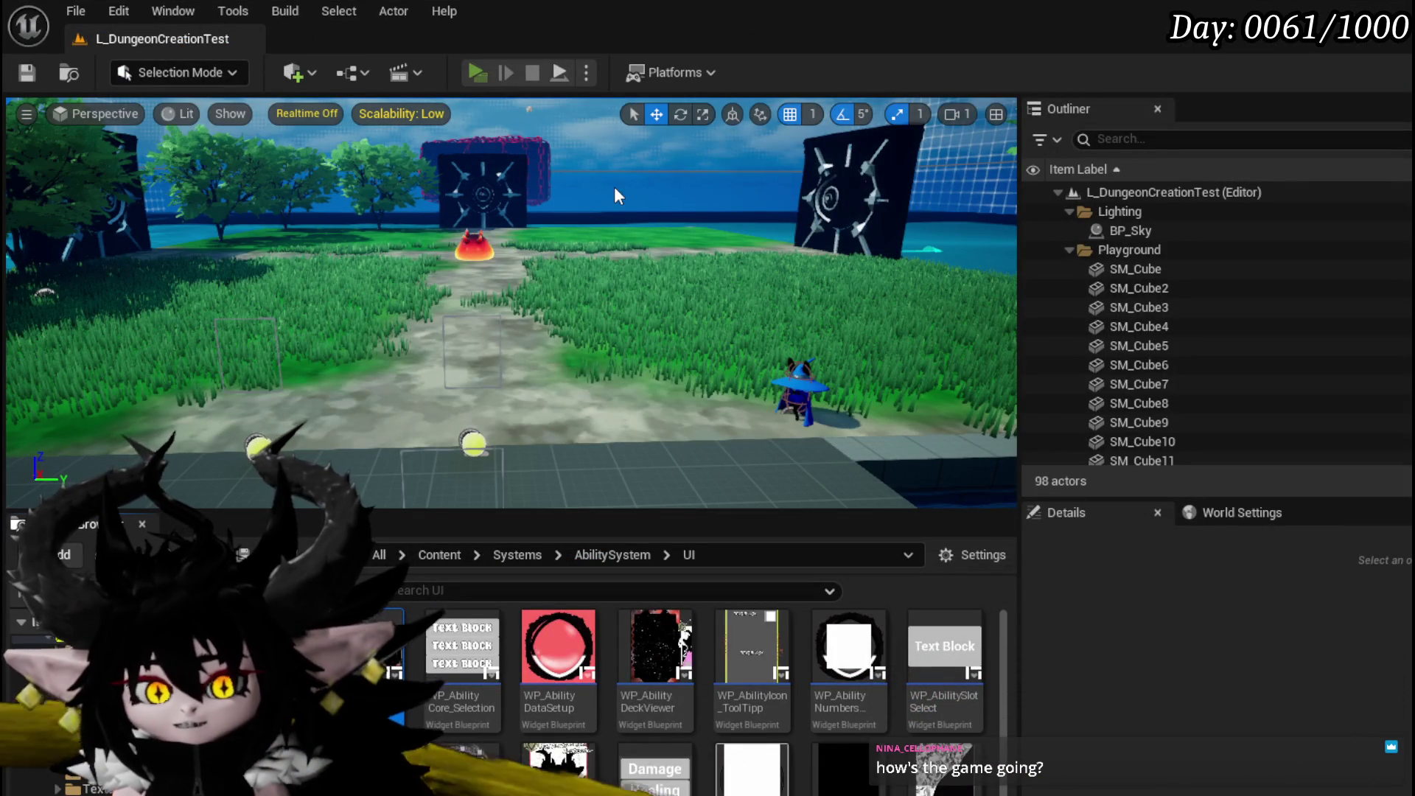
key(alt+p)
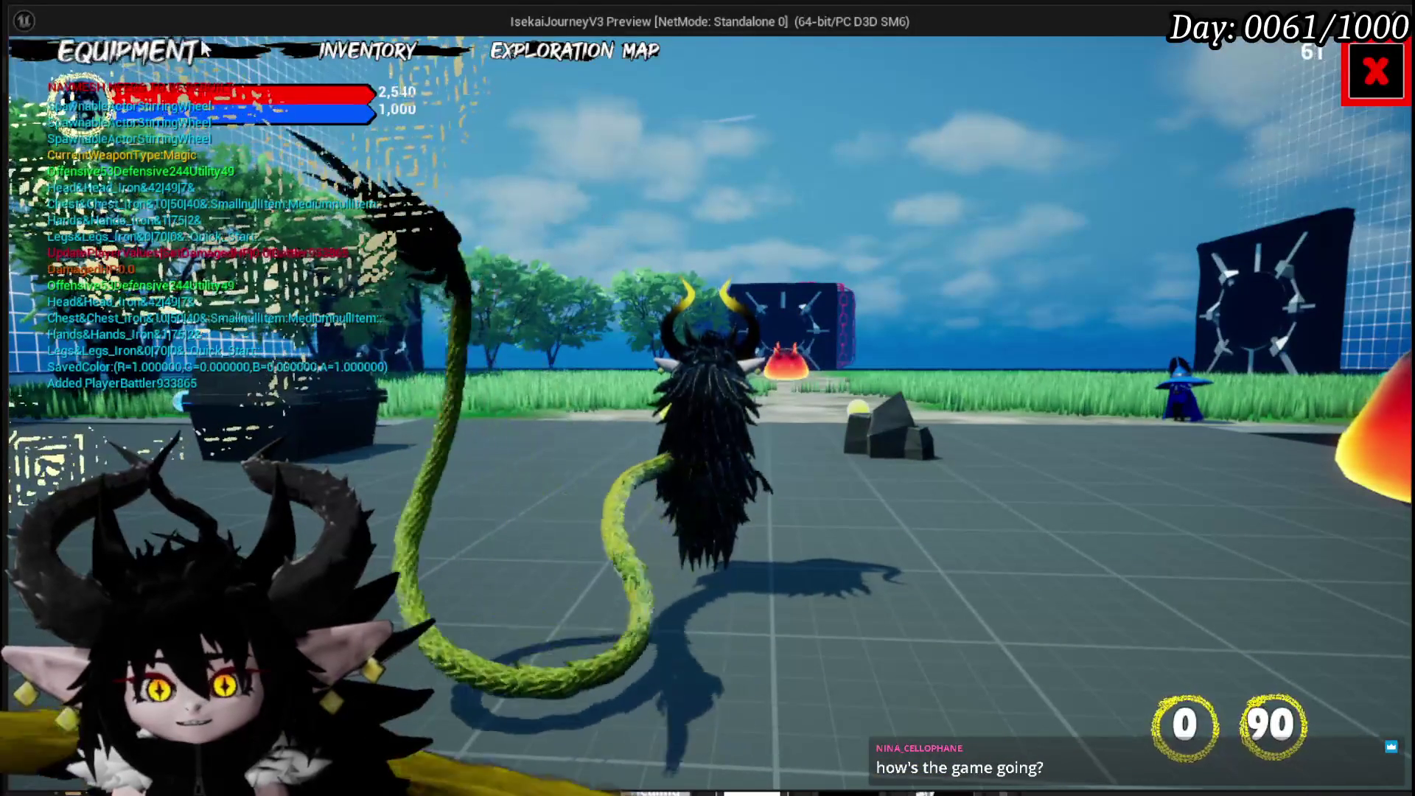
Open Equipment in the running game and inspect the equipped core's card deck (Giga Burn, Main Attack, Void AOE).
click(140, 50)
click(1024, 522)
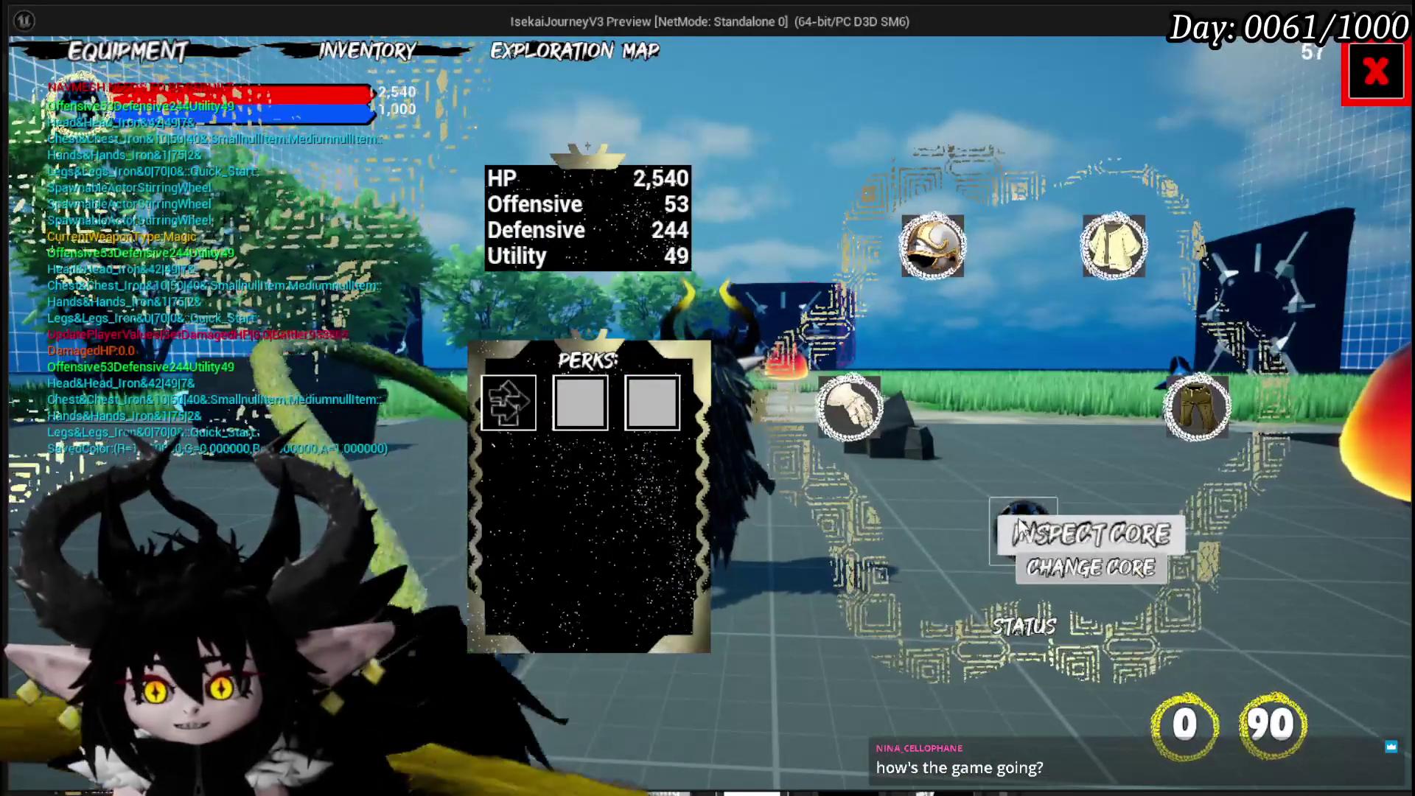
click(1064, 532)
scroll(493, 380, down, 2)
scroll(604, 369, up, 5)
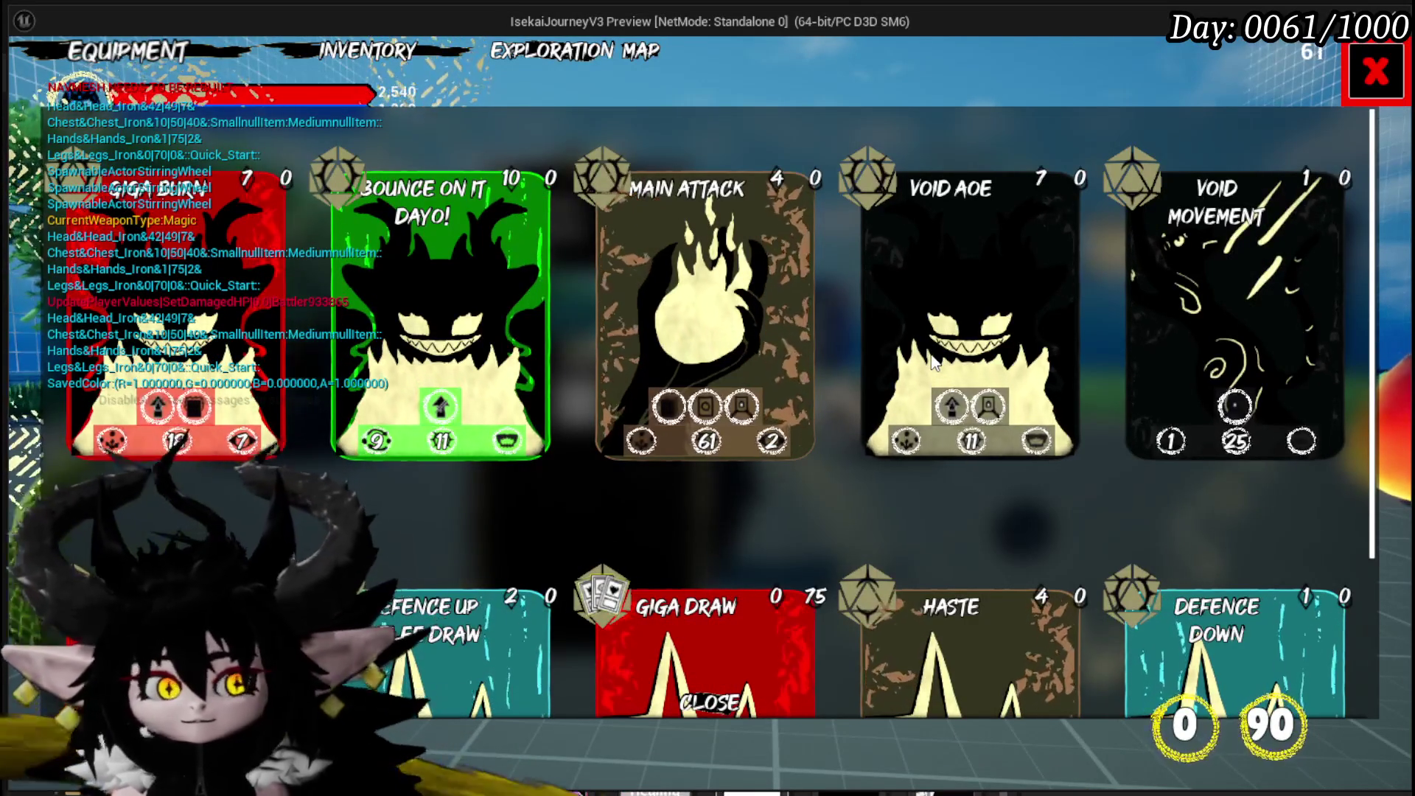
Scroll through the core's card grid, then close it to return to the equipment screen.
scroll(932, 361, down, 3)
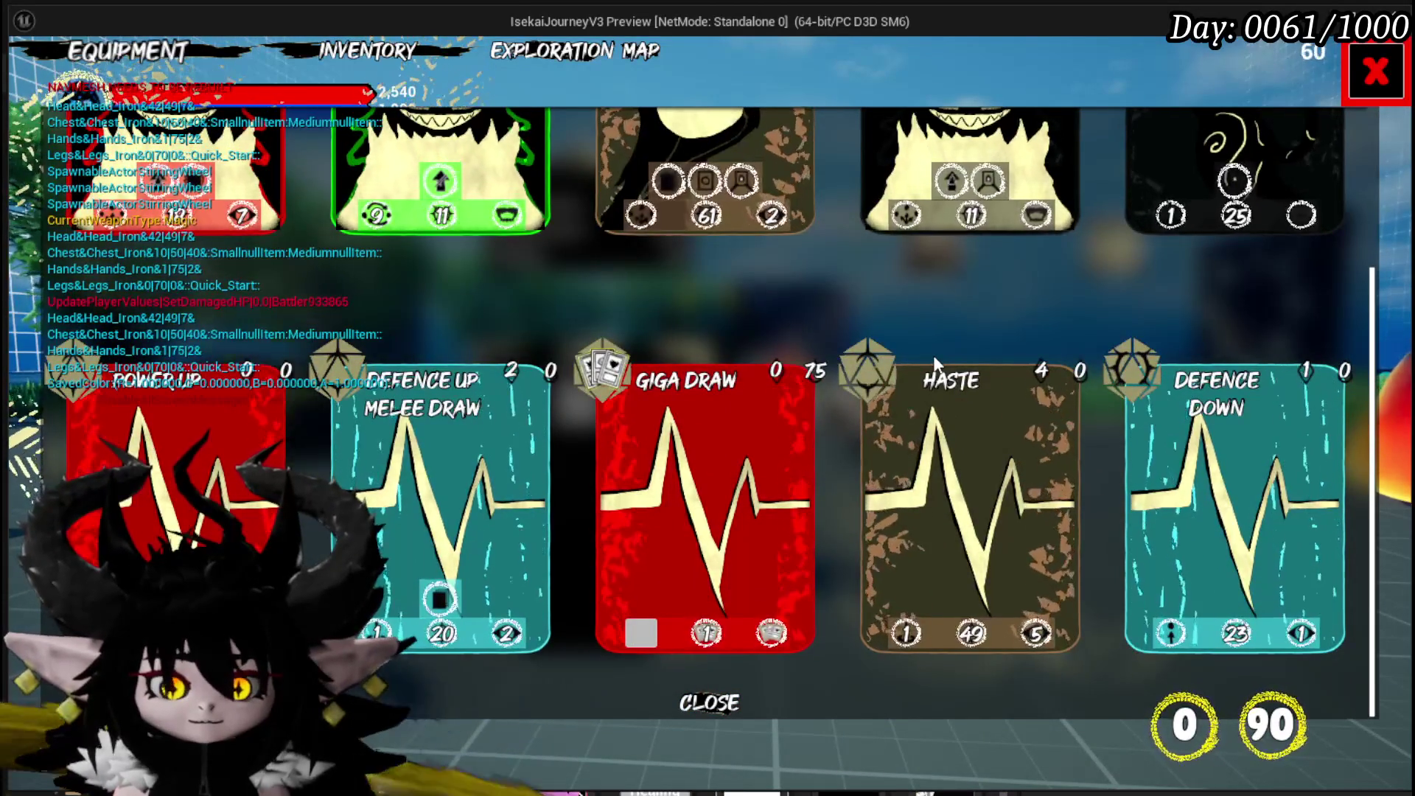
scroll(935, 361, up, 3)
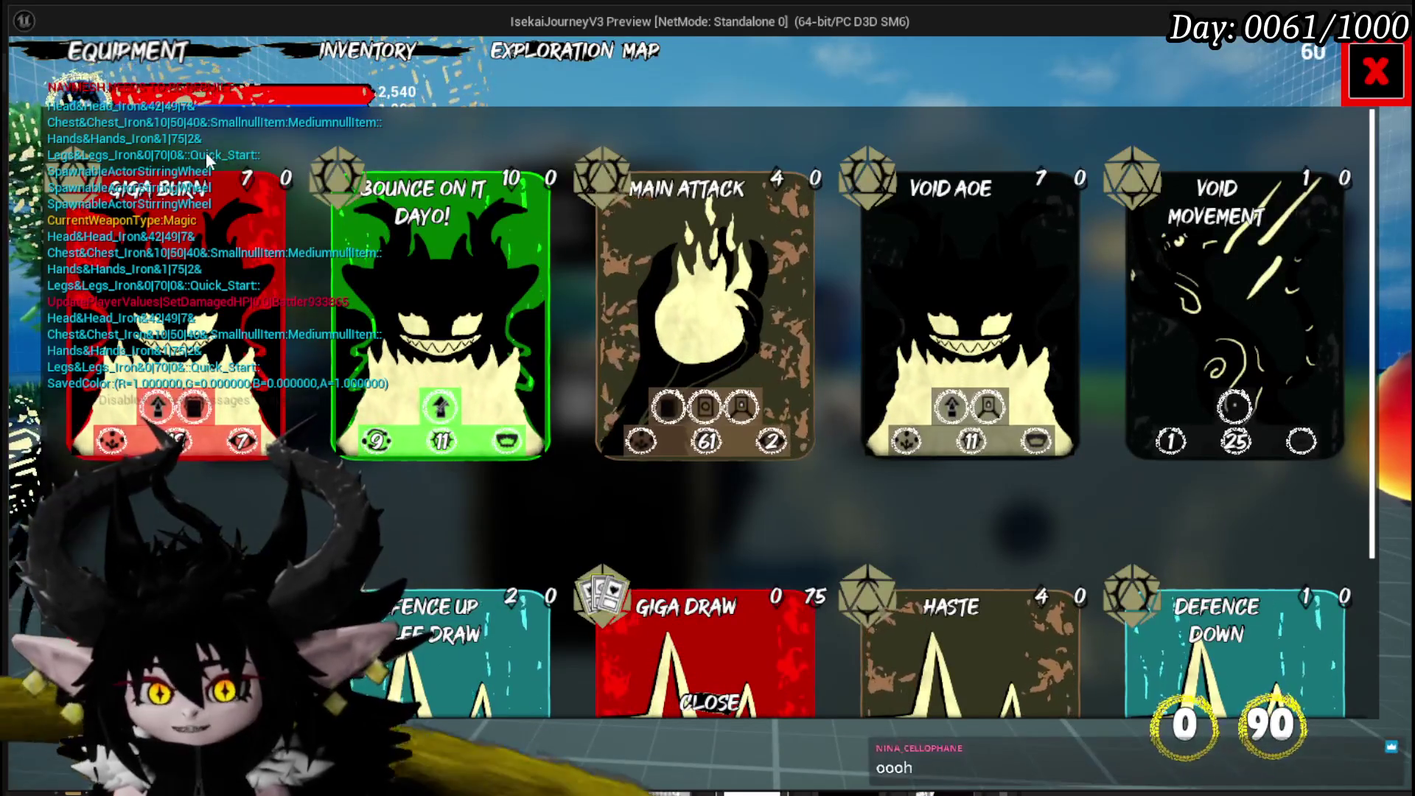
scroll(384, 164, down, 3)
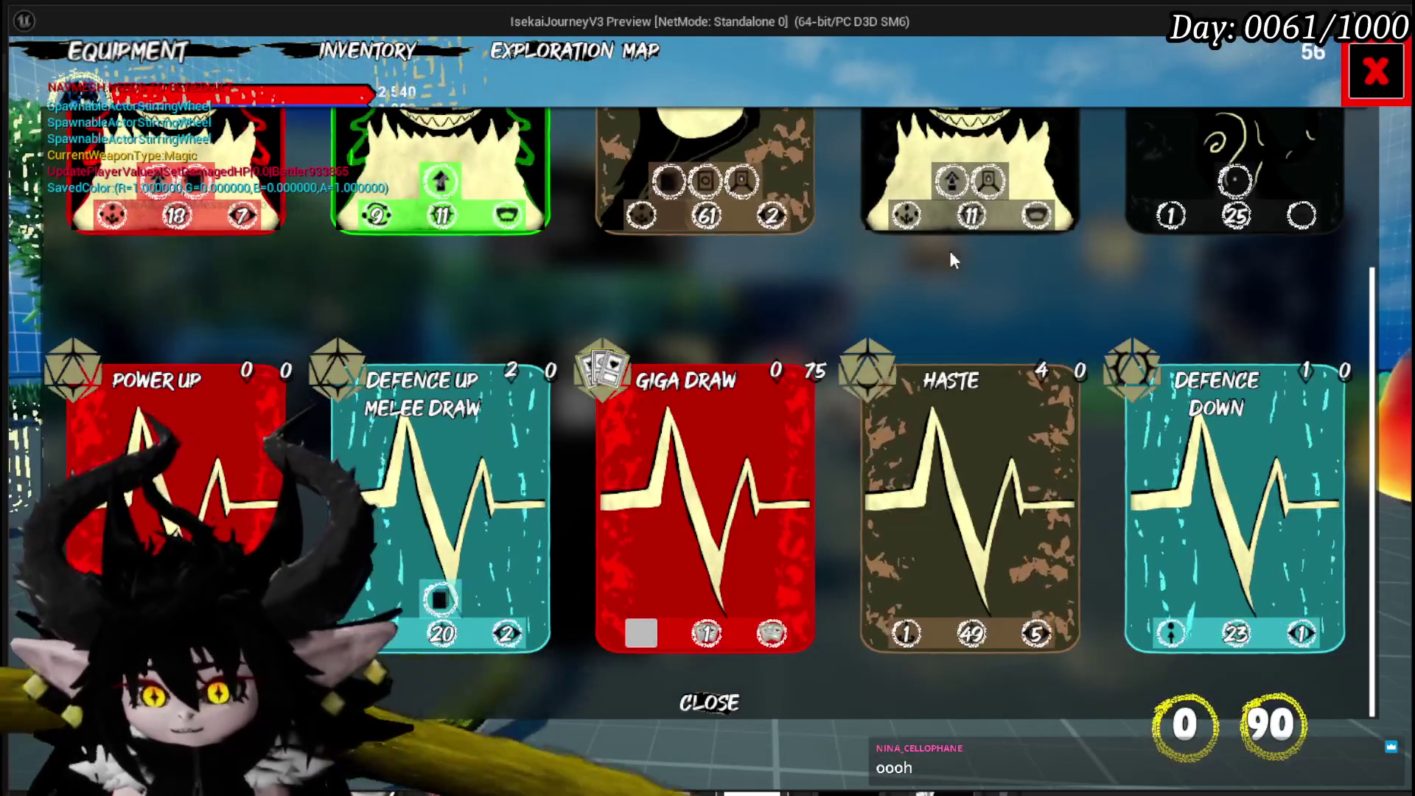
scroll(881, 267, up, 3)
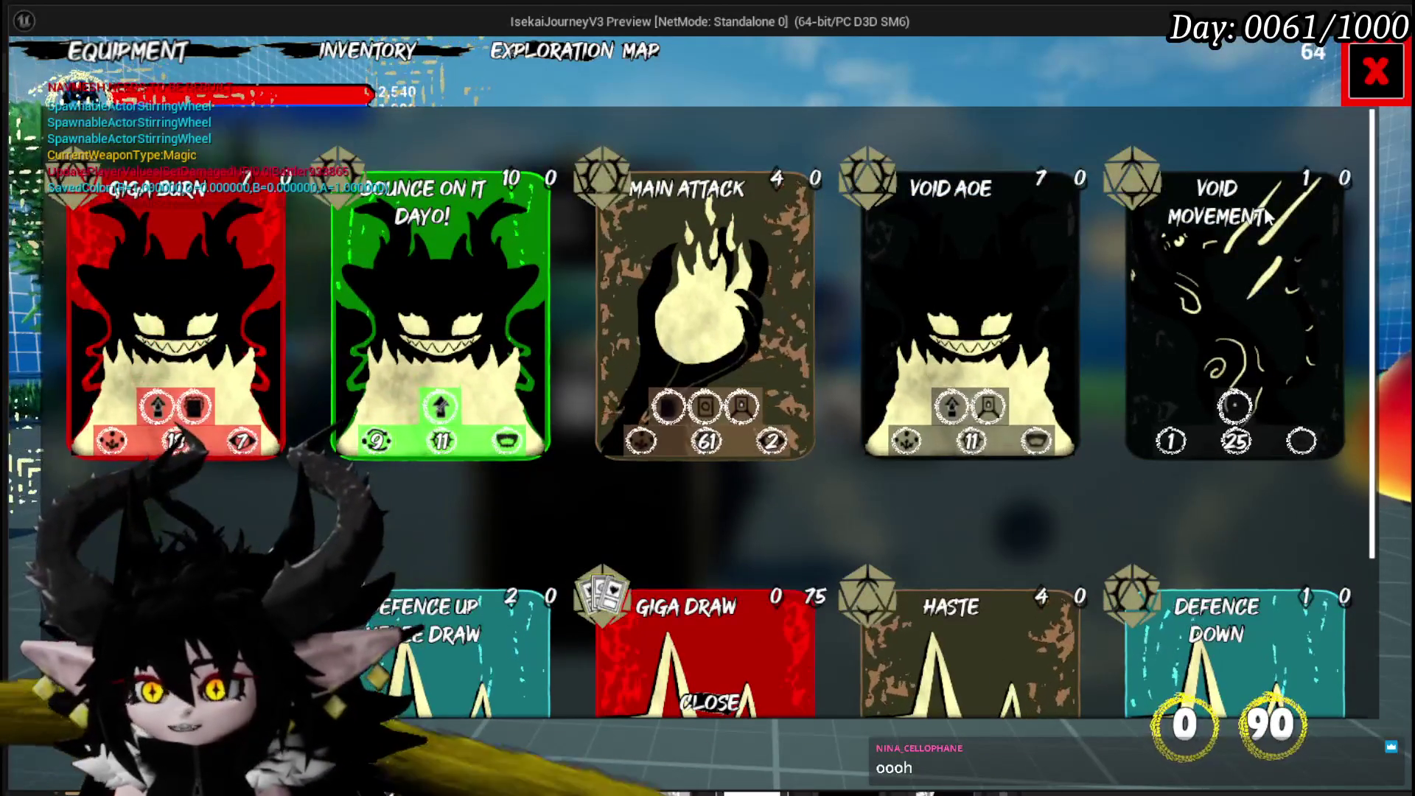
scroll(430, 330, down, 3)
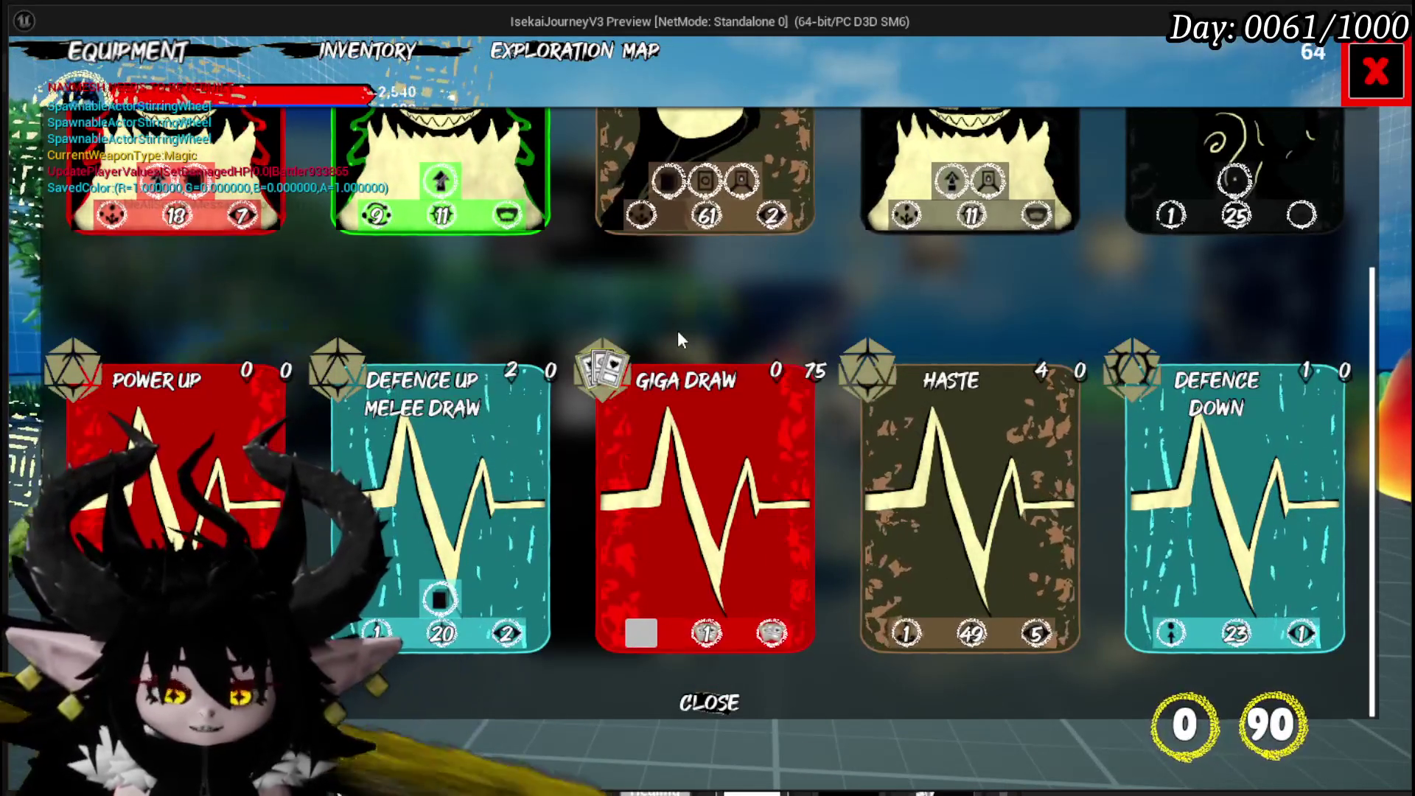
click(712, 701)
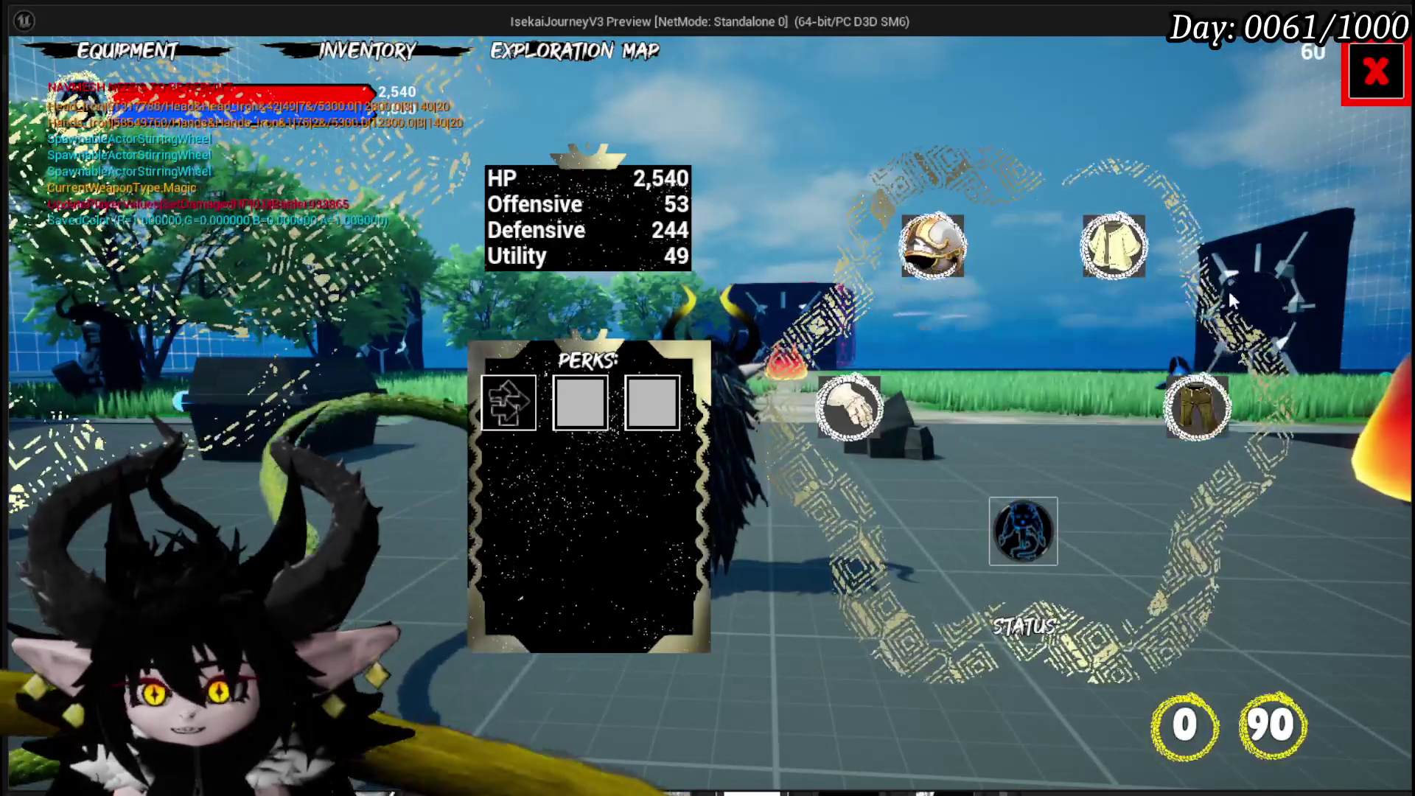
View the gear slots' item cards, close the equipment menu, then reopen Equipment from the Tab menu.
mouse_move(855, 409)
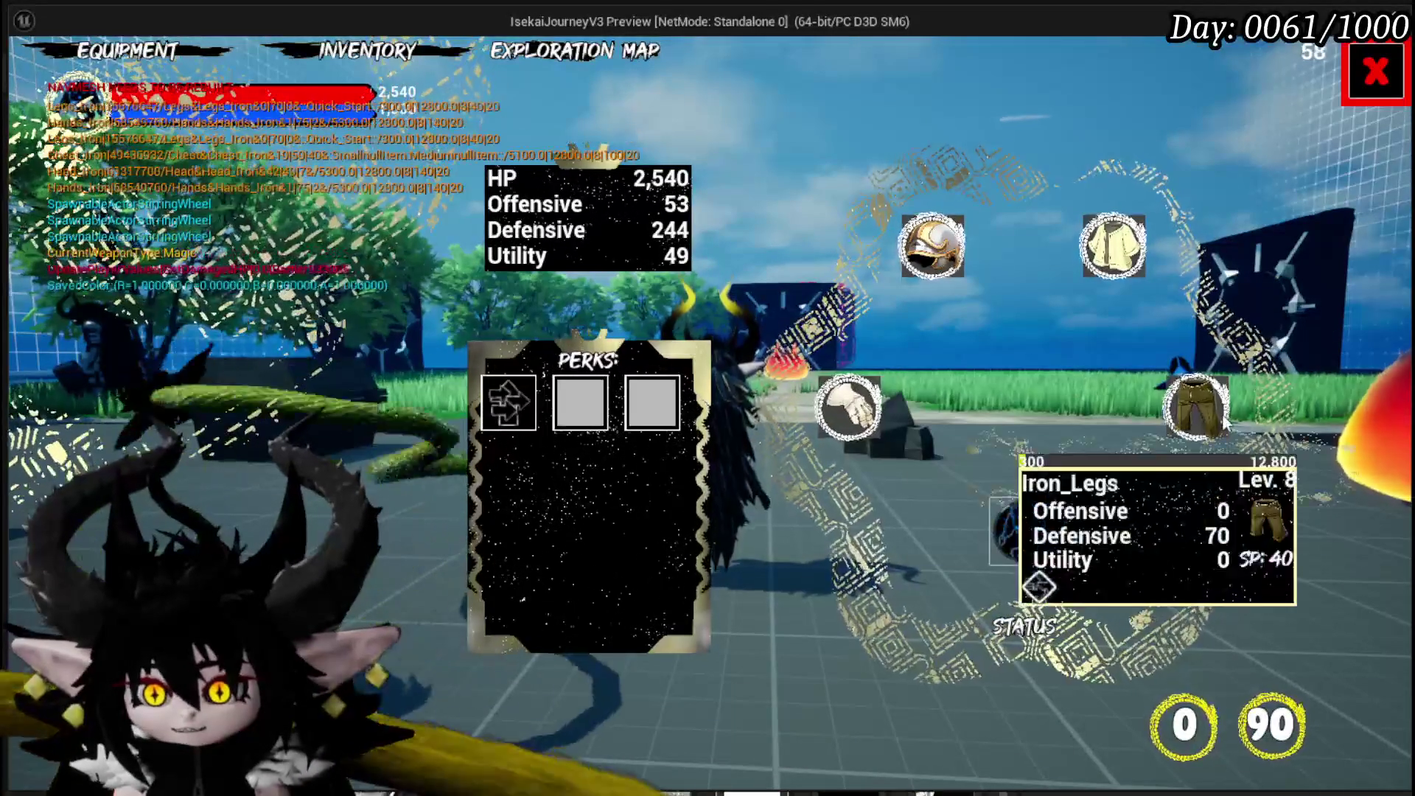
mouse_move(961, 264)
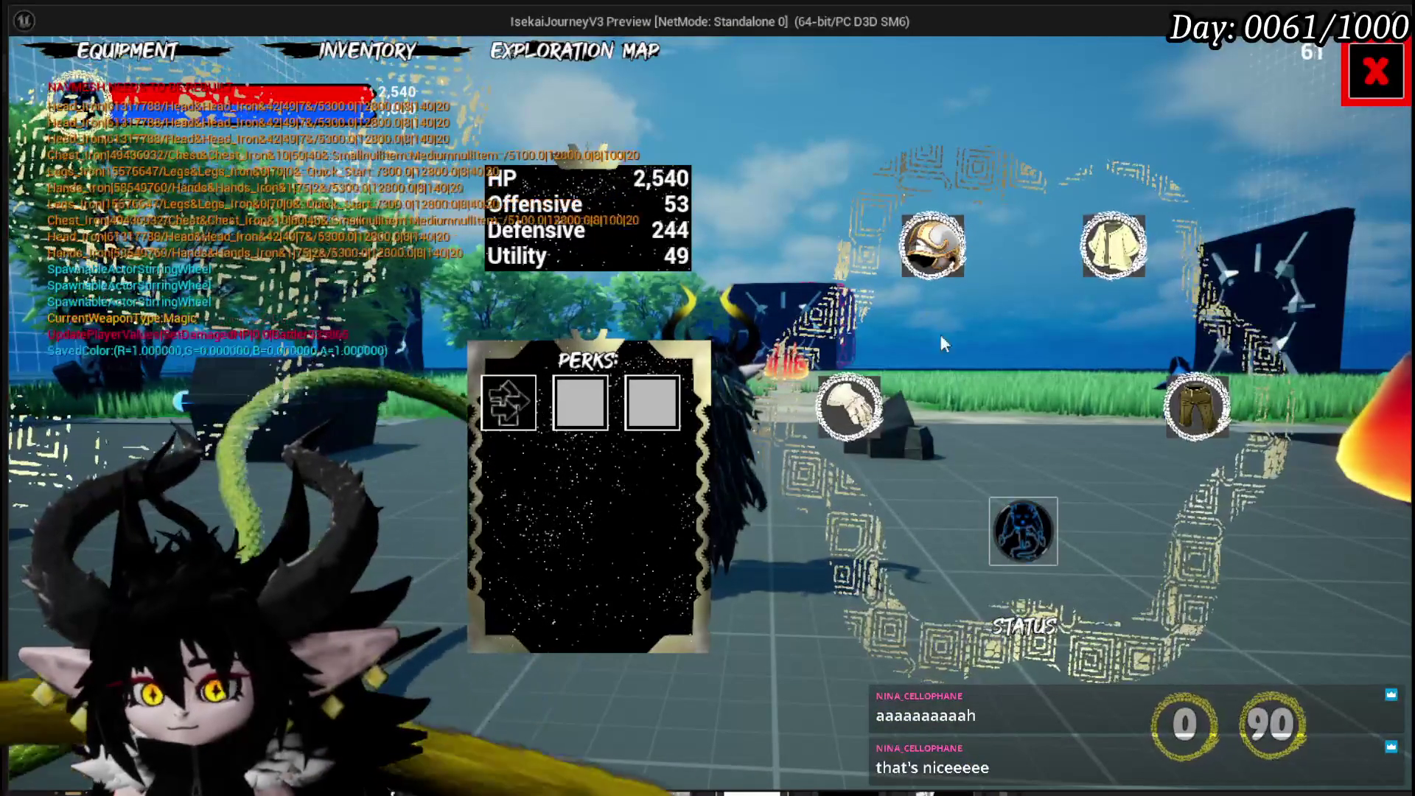
mouse_move(933, 246)
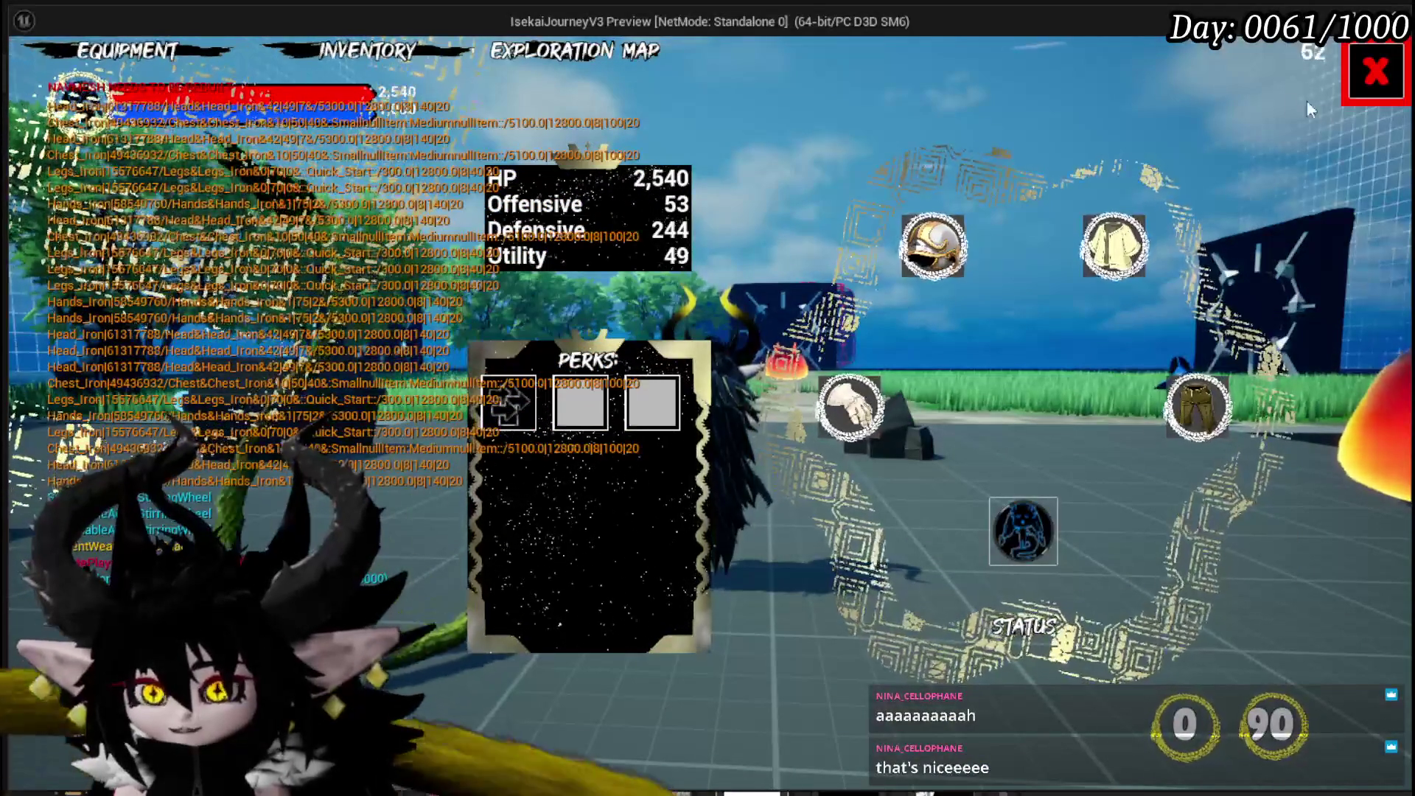
click(1375, 72)
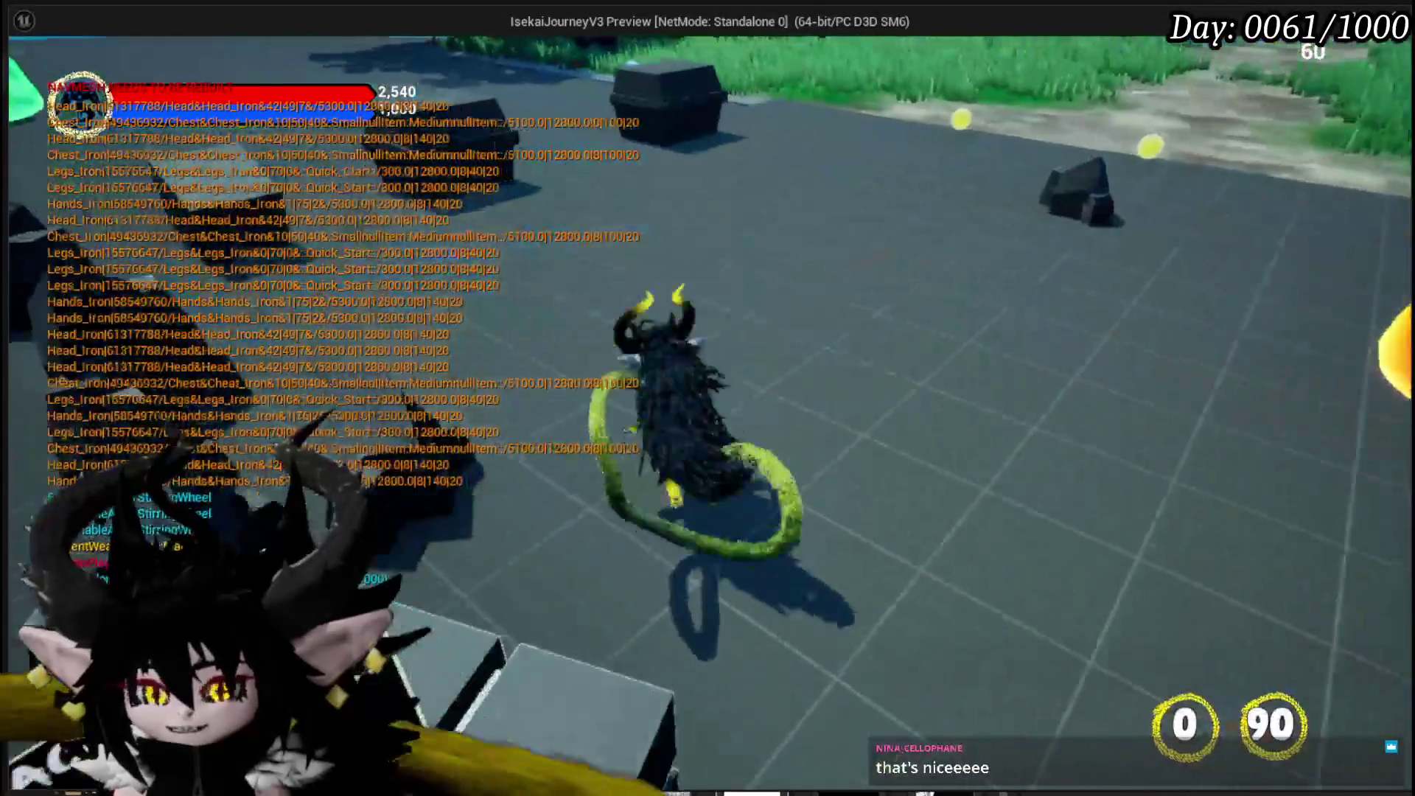
key(Tab)
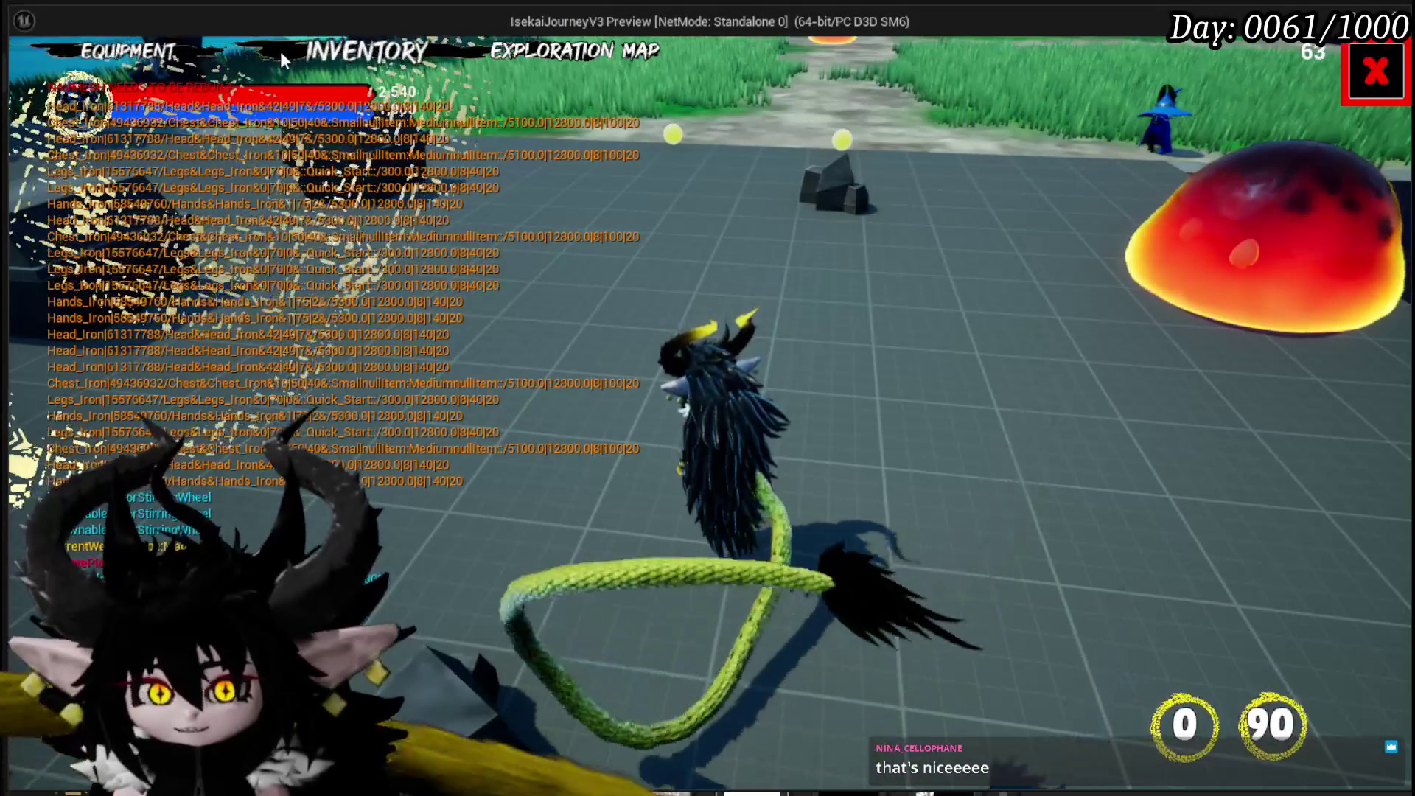
click(162, 59)
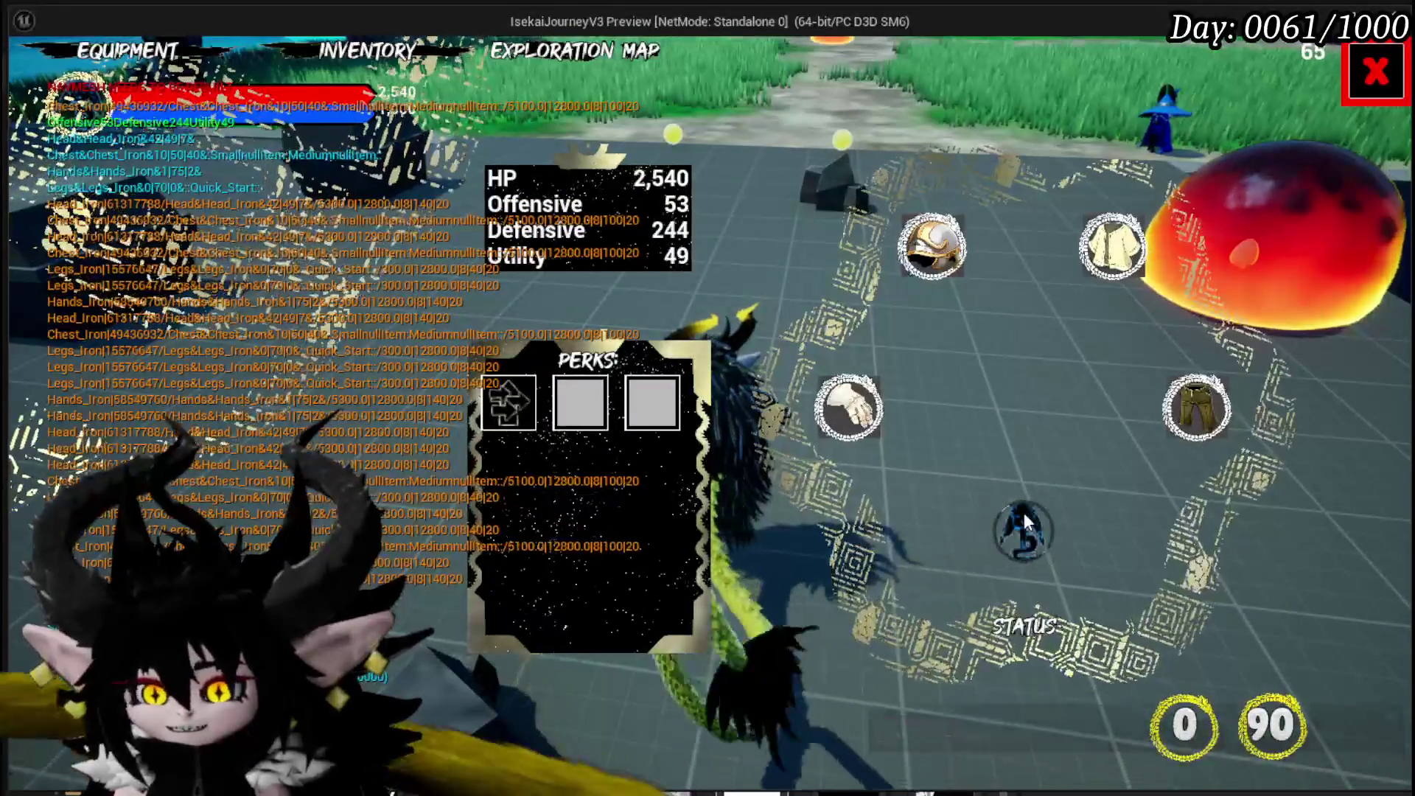
Equip the Just Booom core and inspect its card deck.
click(1024, 516)
click(1076, 565)
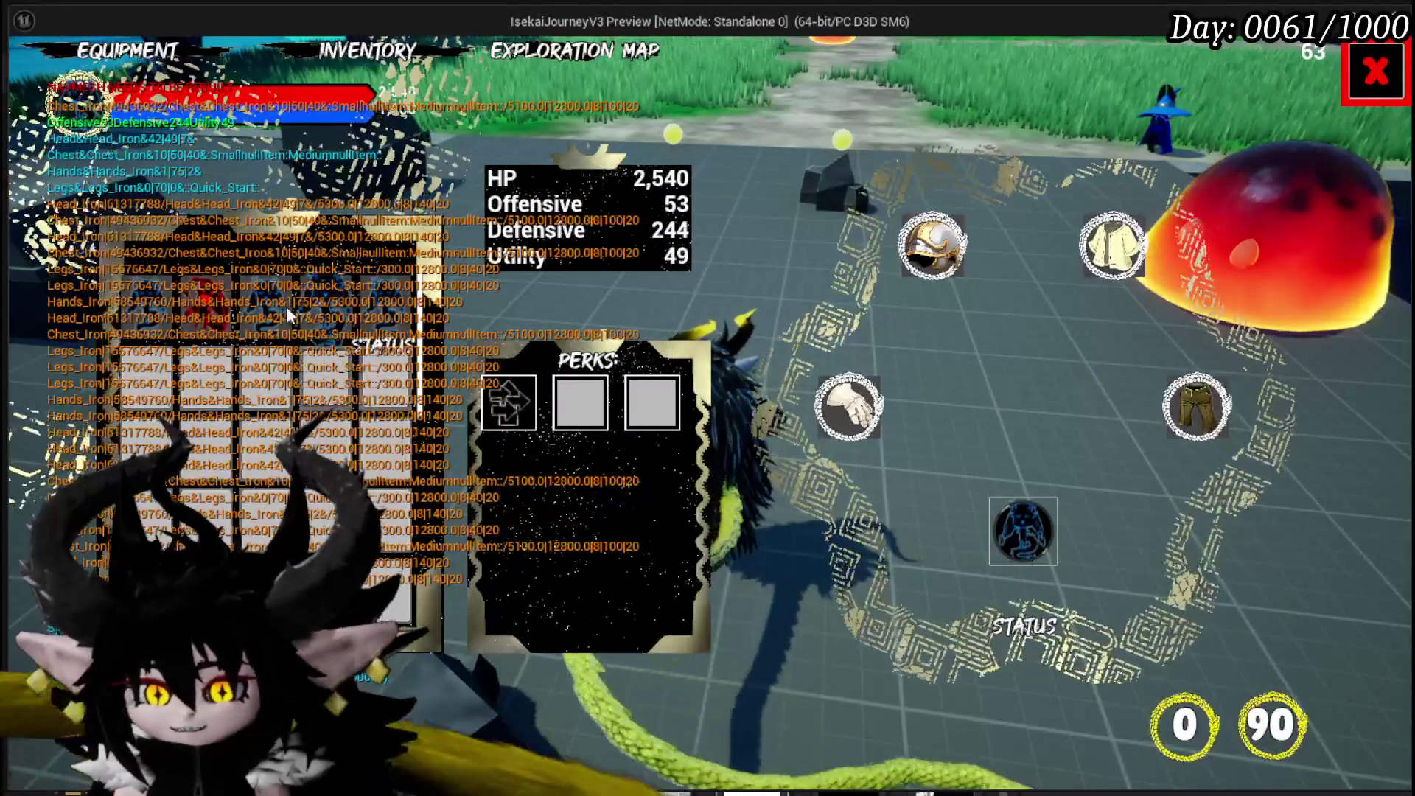
click(248, 299)
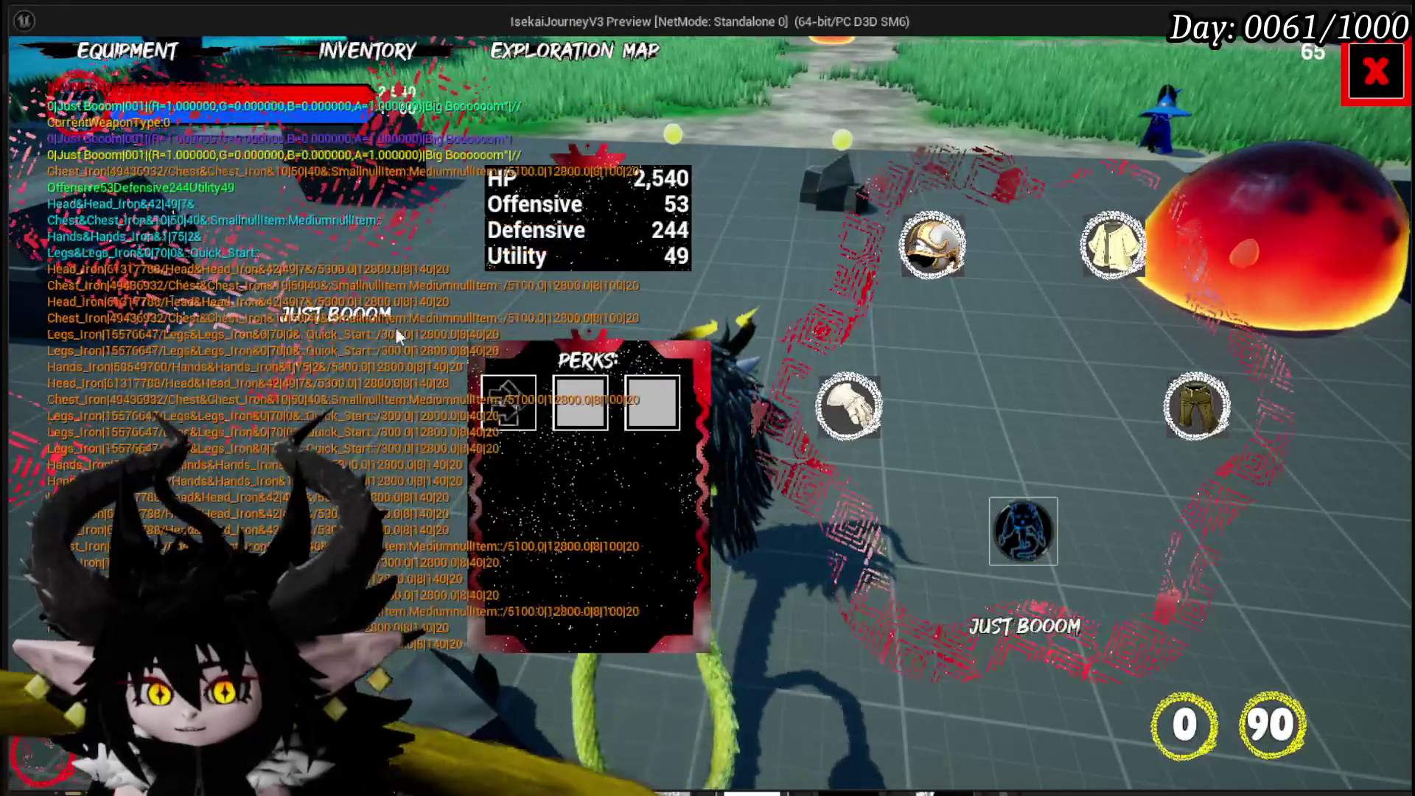
click(1022, 520)
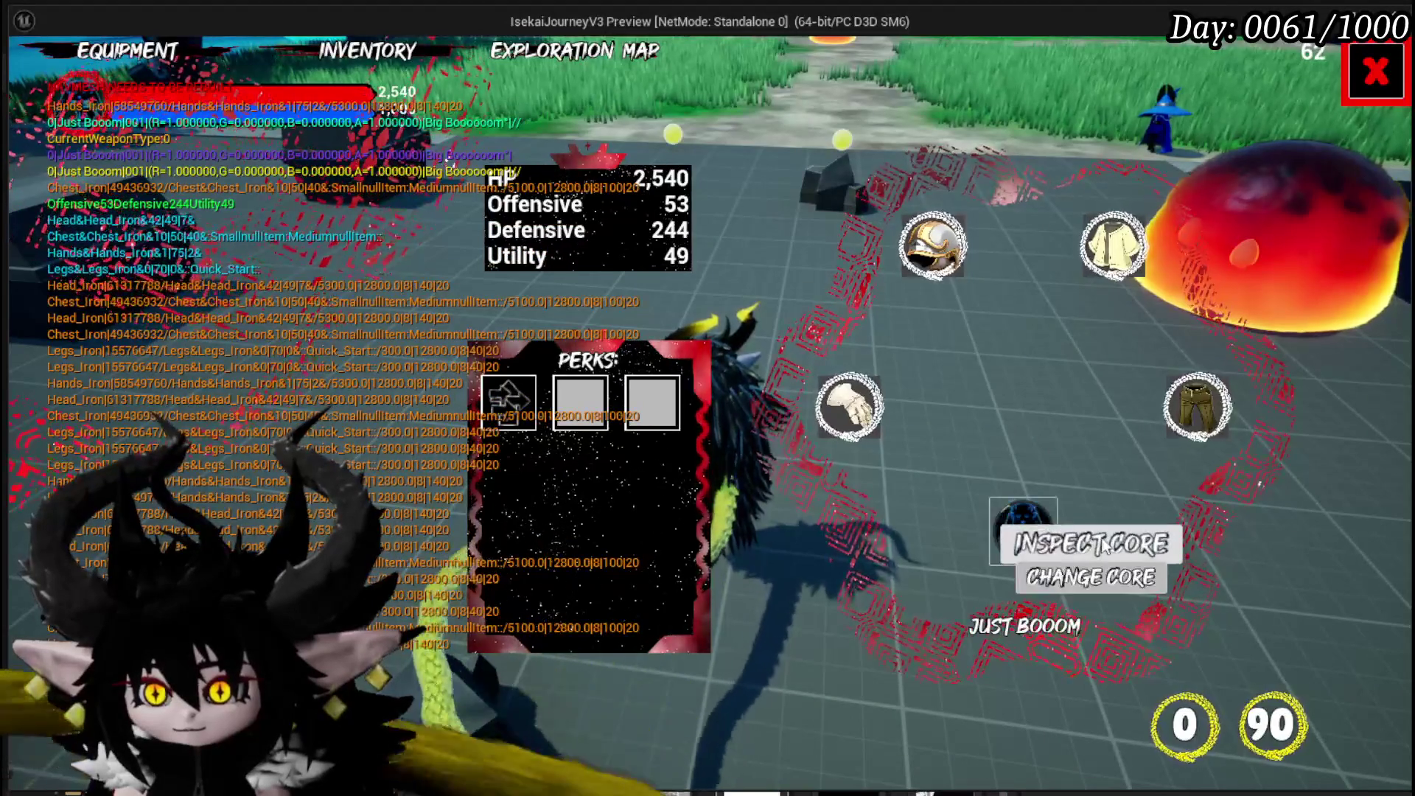
click(1047, 542)
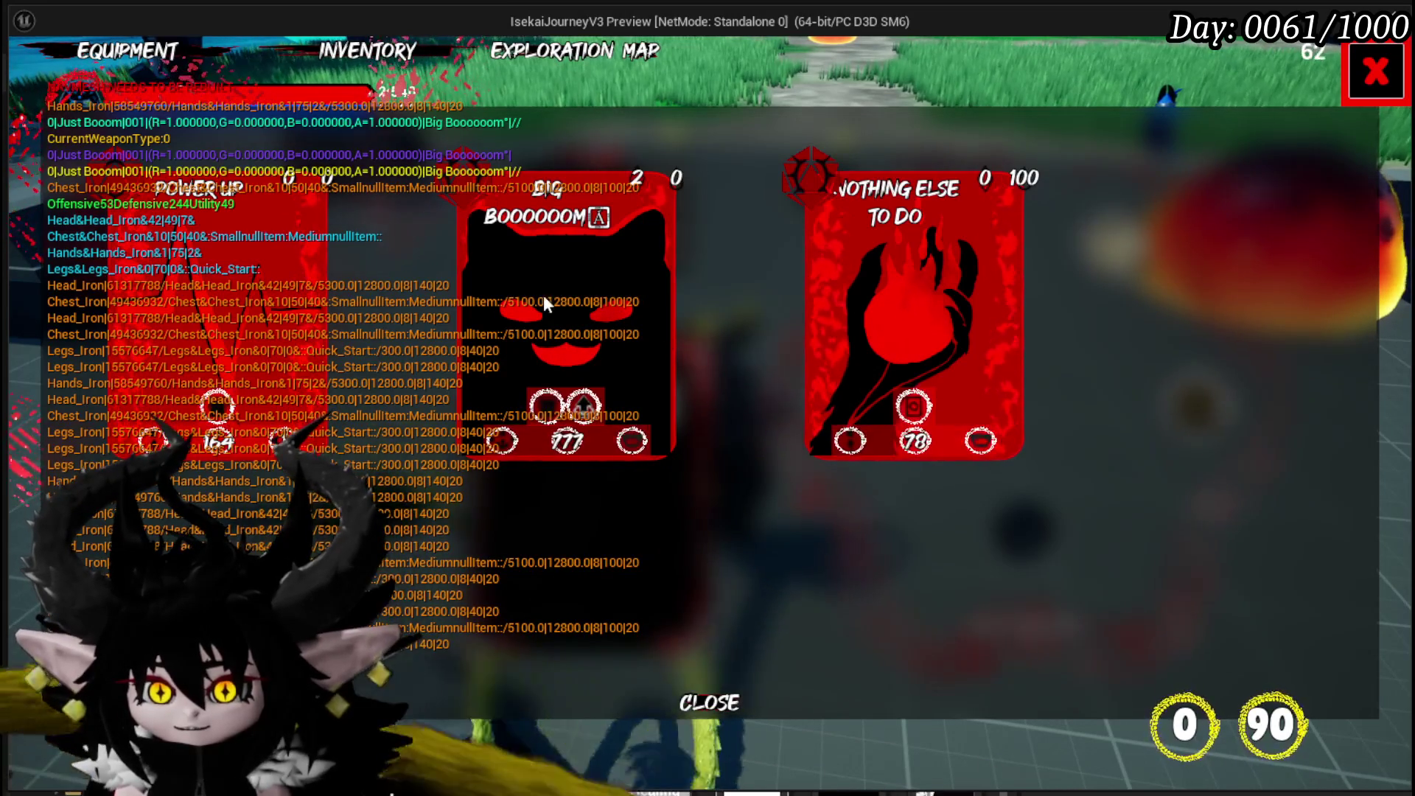
Review Just Booom's cards once more, then switch the equipped core back to Status.
click(1374, 79)
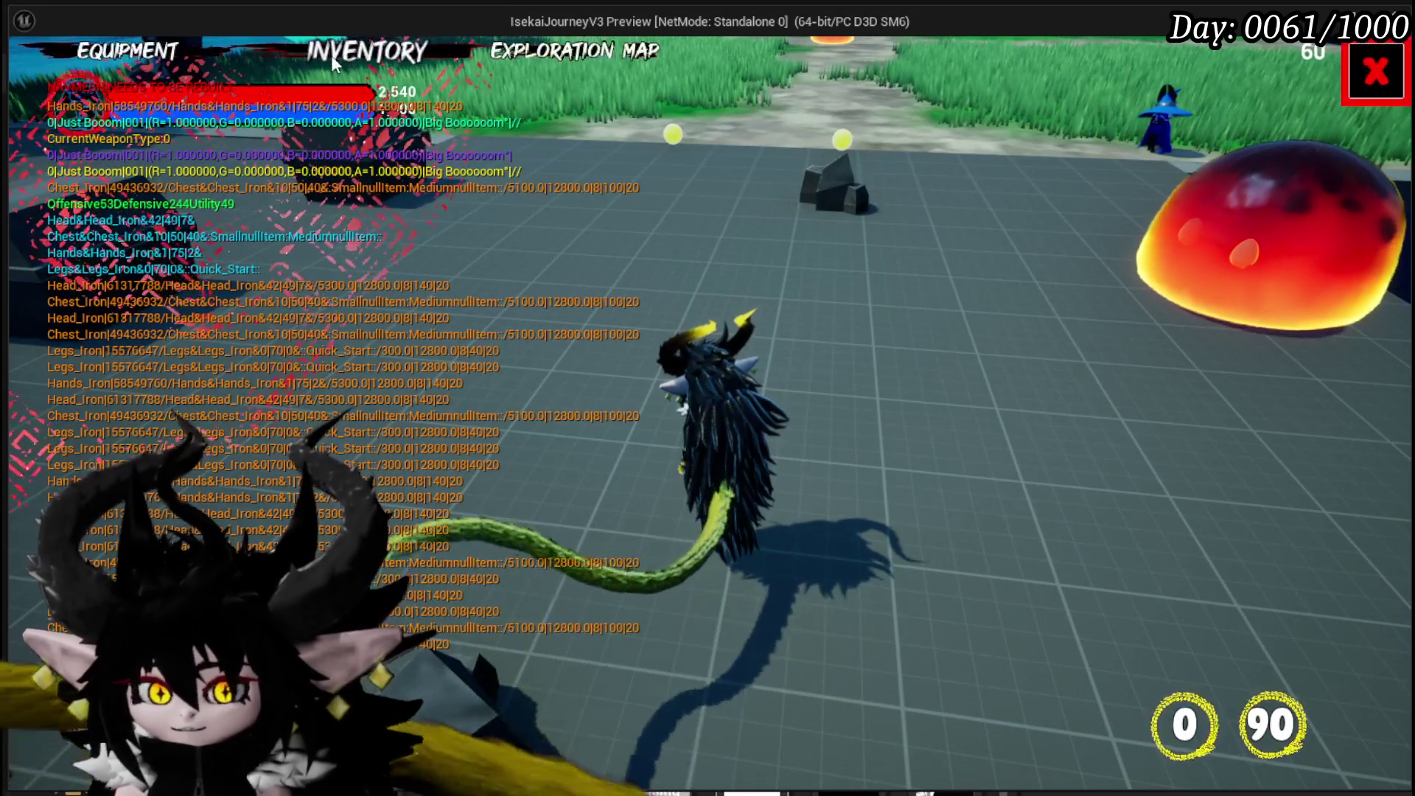
click(179, 64)
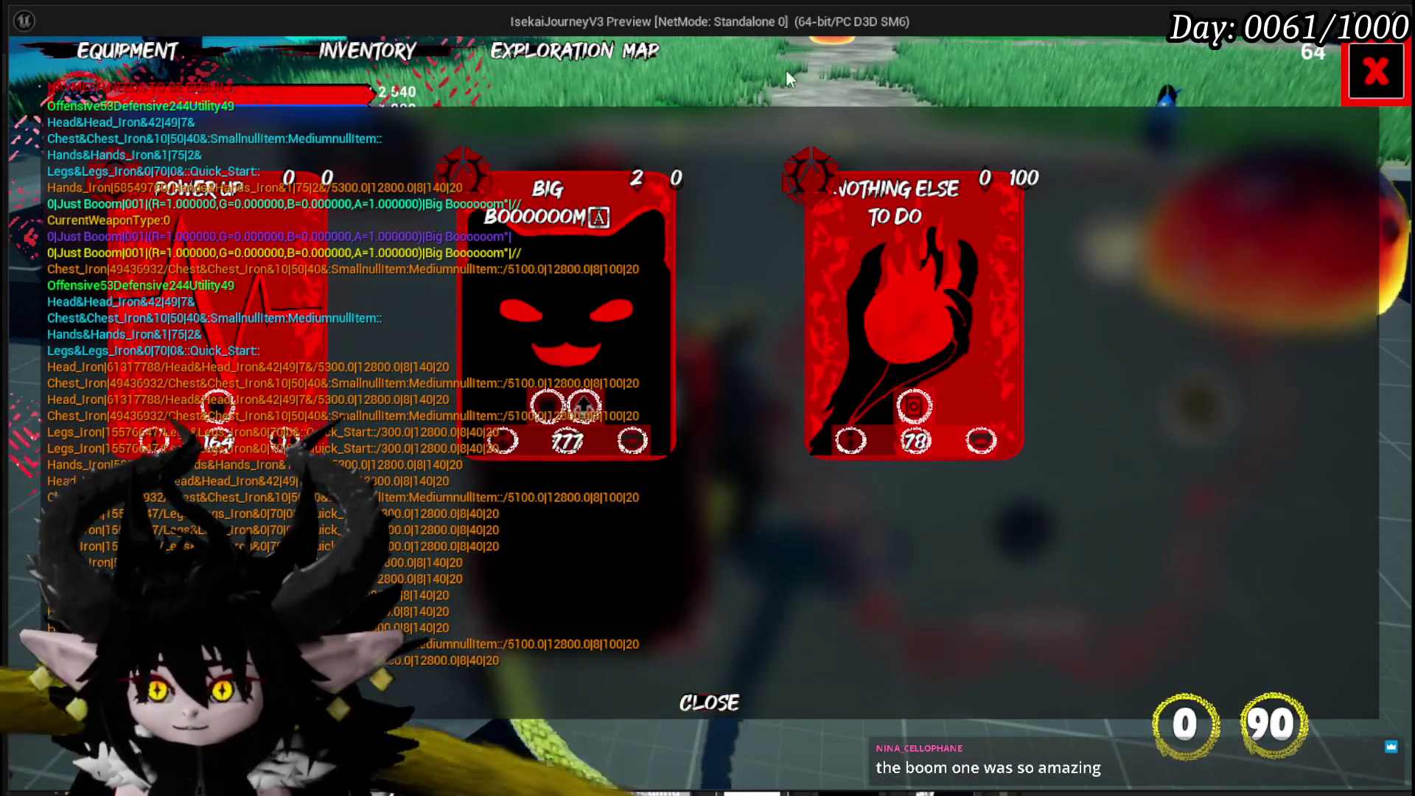
click(706, 707)
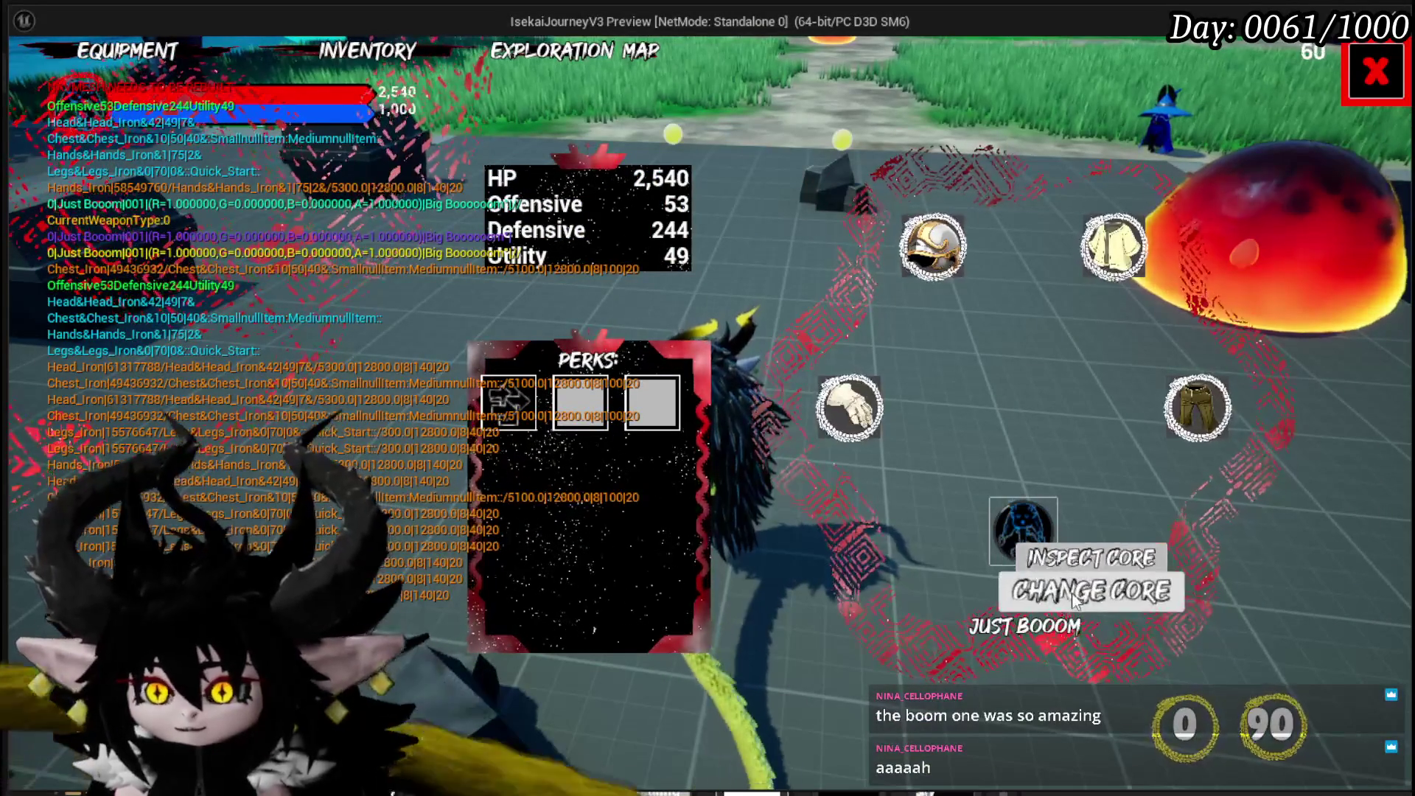
click(1073, 591)
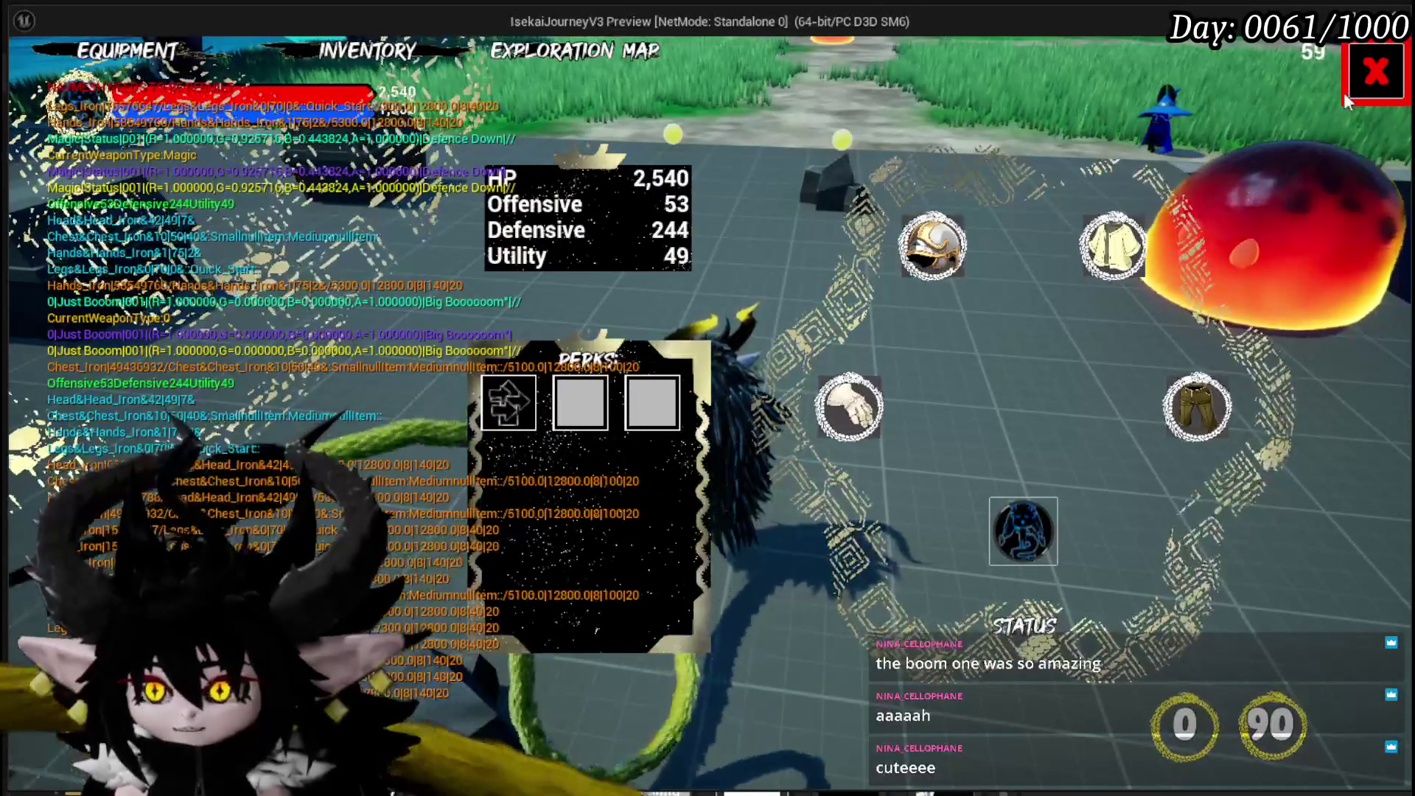
Close the equipment screen, dash the character forward with W, and leave the game preview.
click(1346, 101)
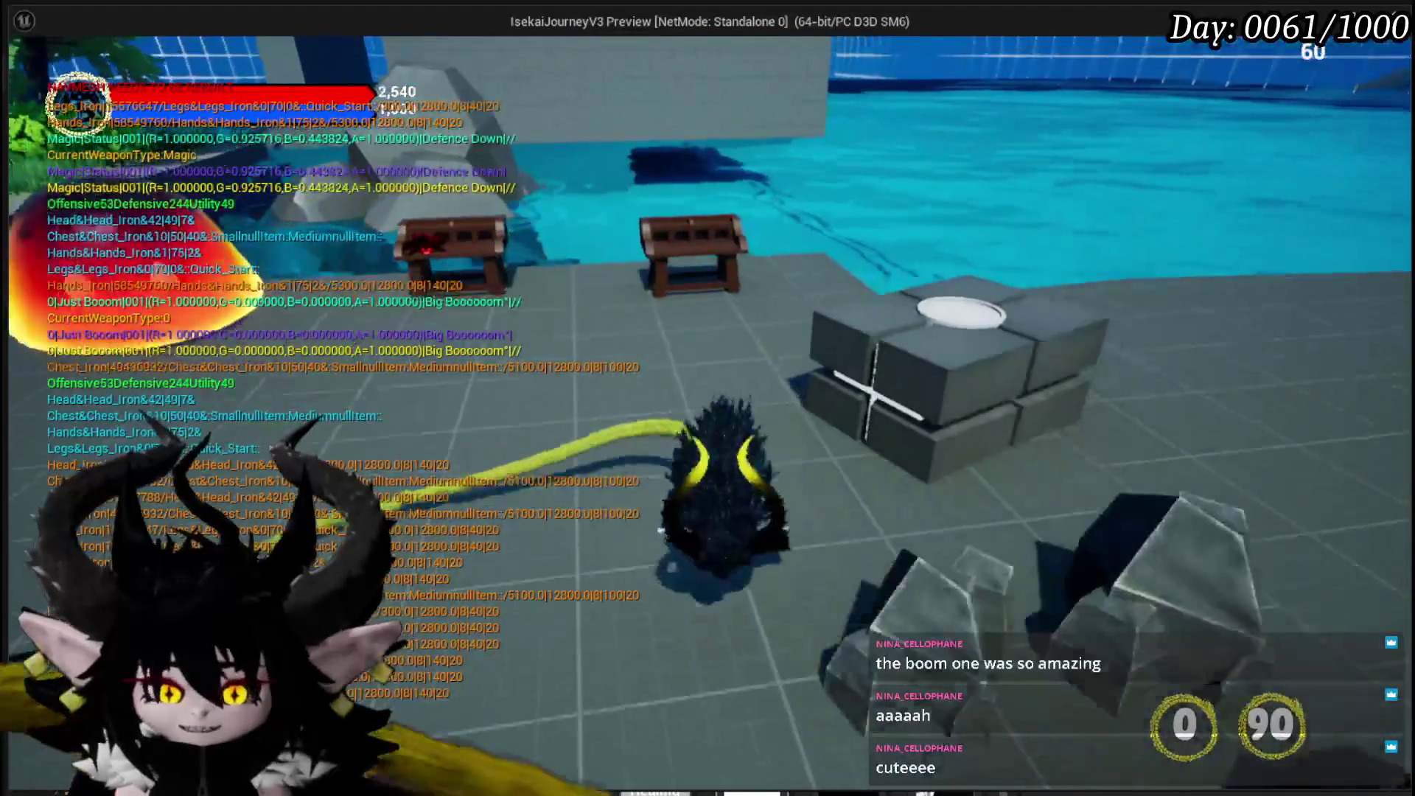
key(w)
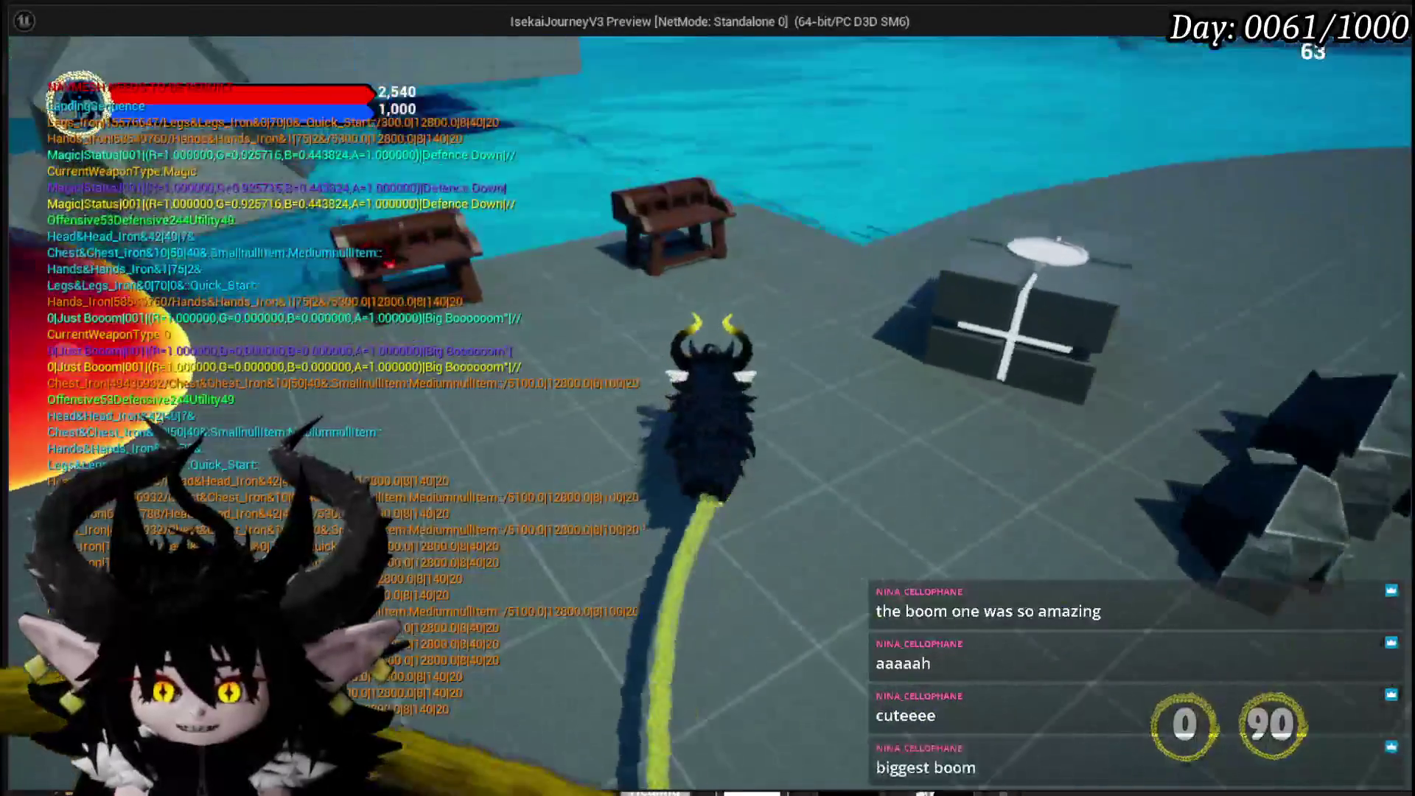
key(alt+Tab)
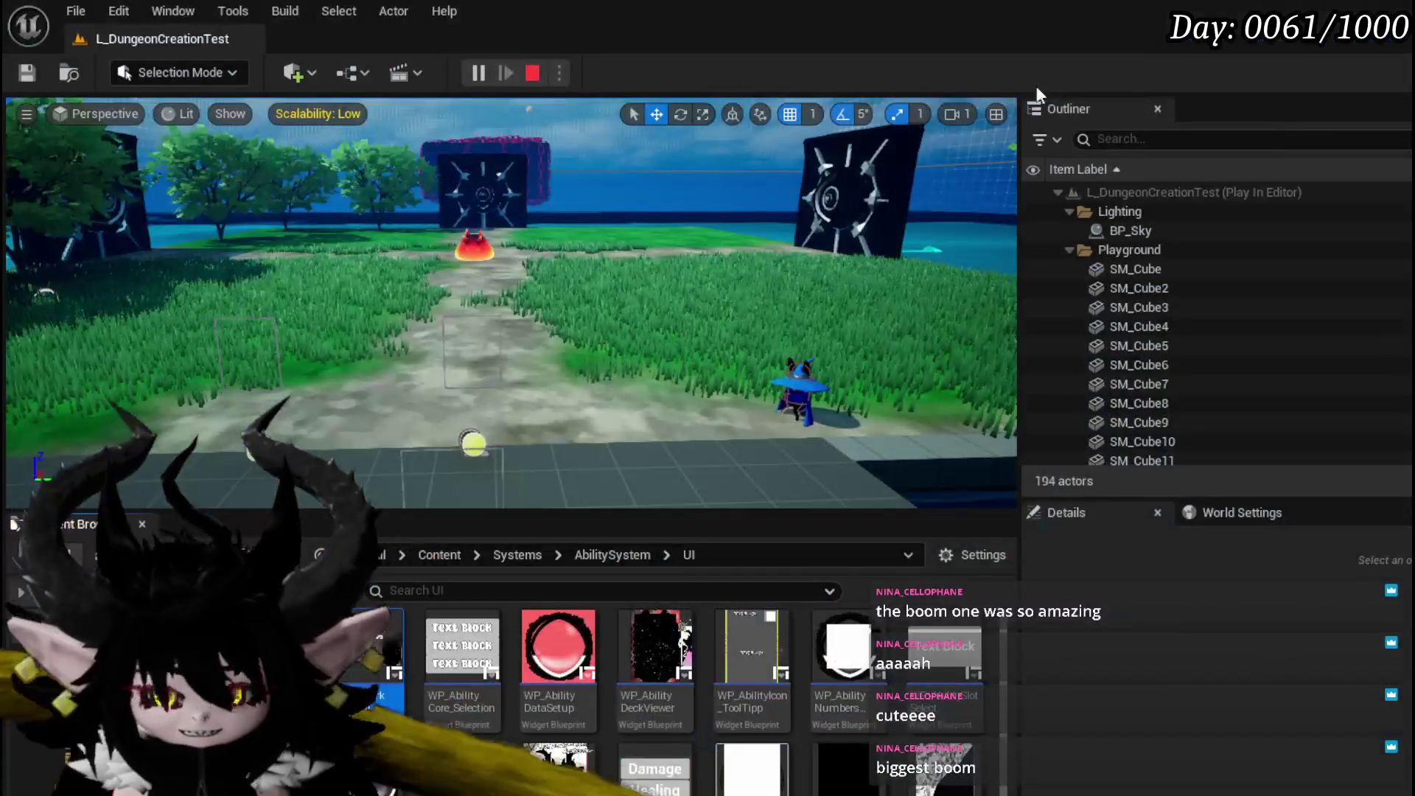
Stop the play session and browse AbilityWorkBenchUI's event graph and functions to find Fill Card Deck Box.
click(14, 76)
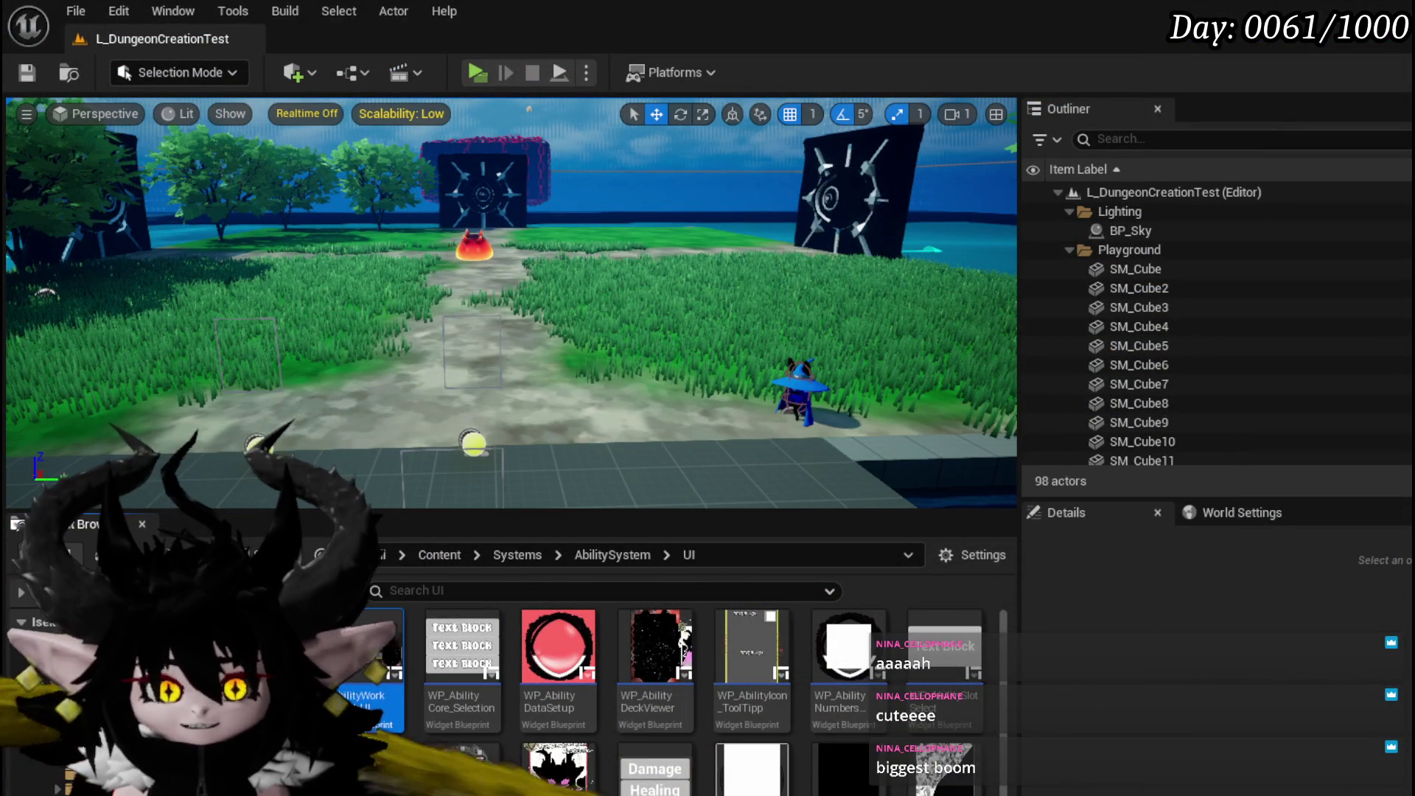
mouse_move(679, 676)
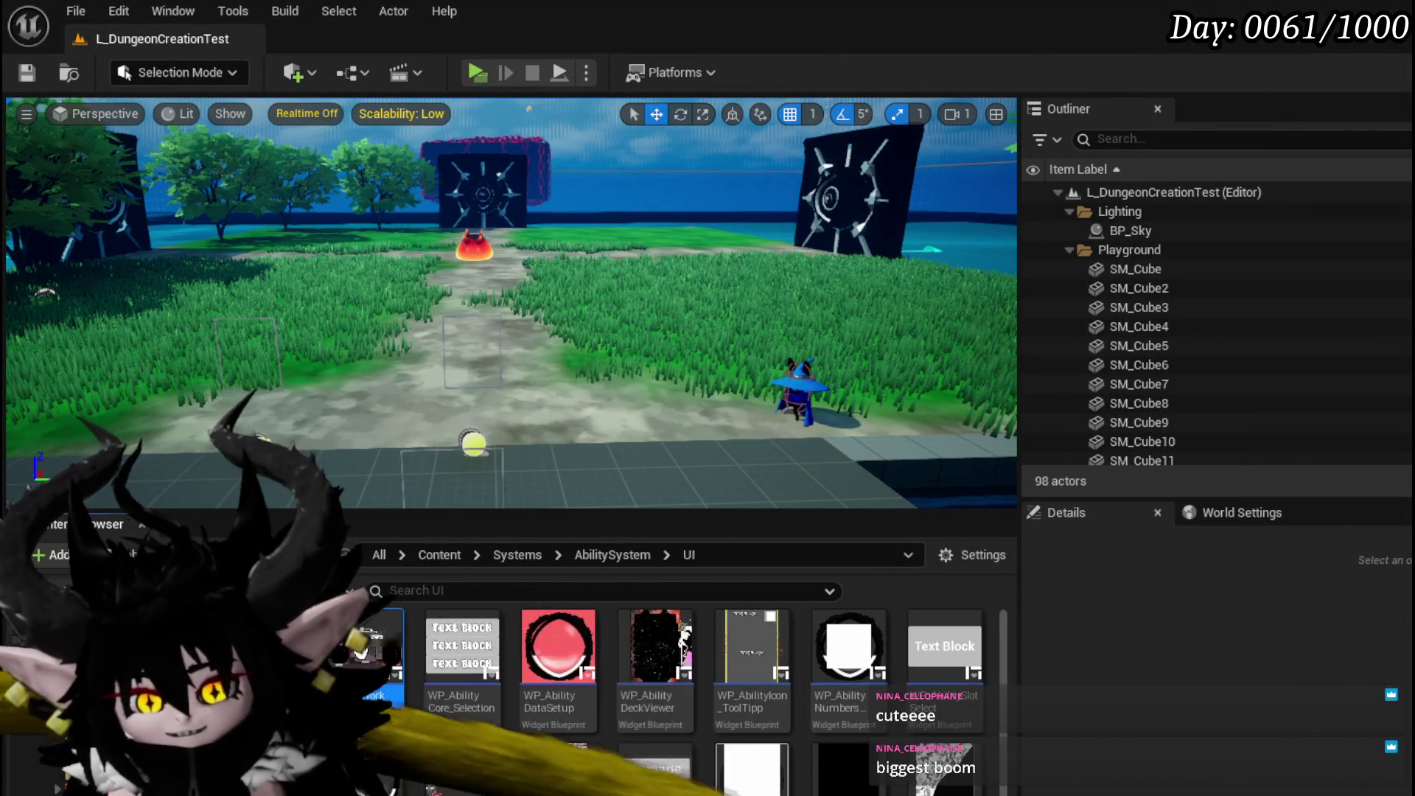
scroll(811, 332, down, 2)
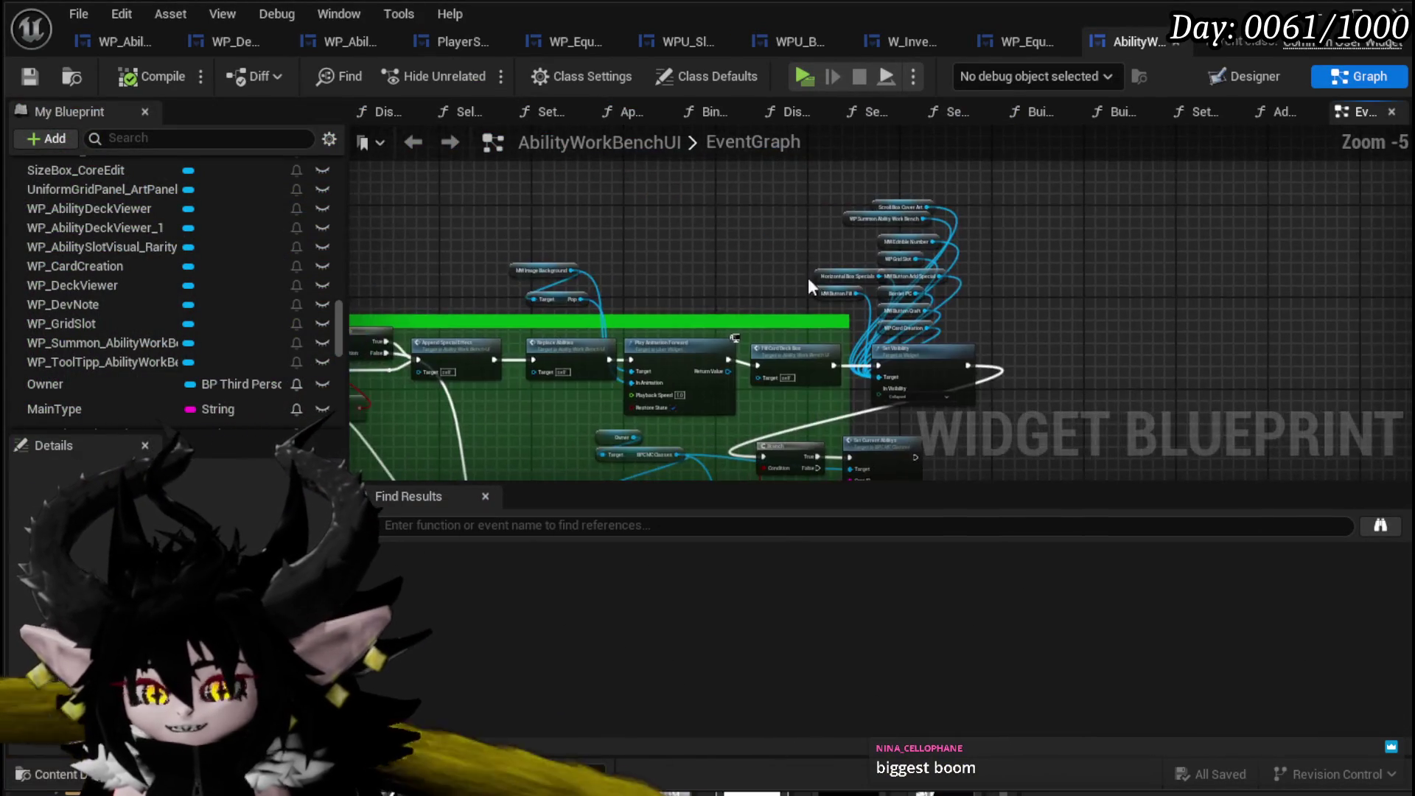
scroll(132, 278, up, 3)
scroll(133, 279, up, 10)
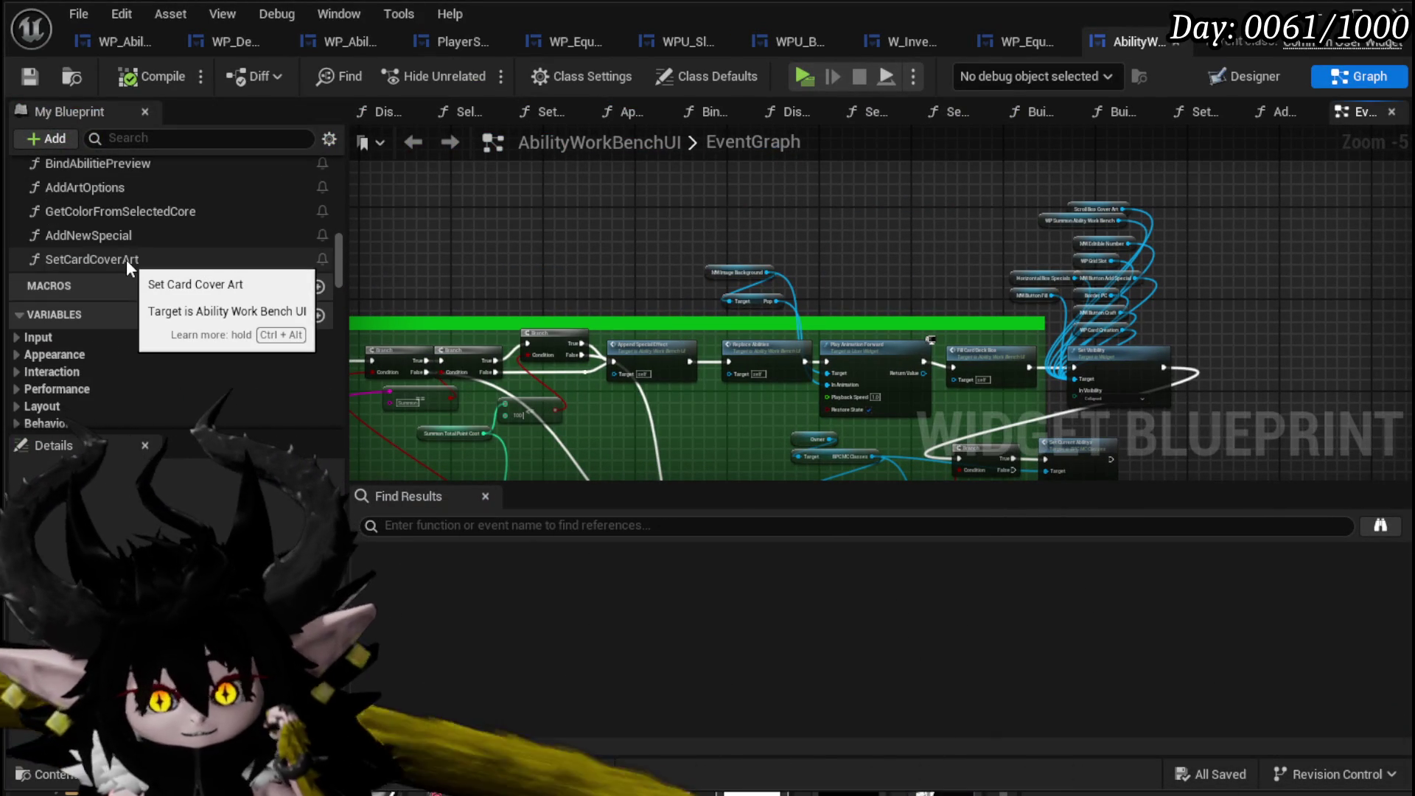
scroll(126, 260, up, 8)
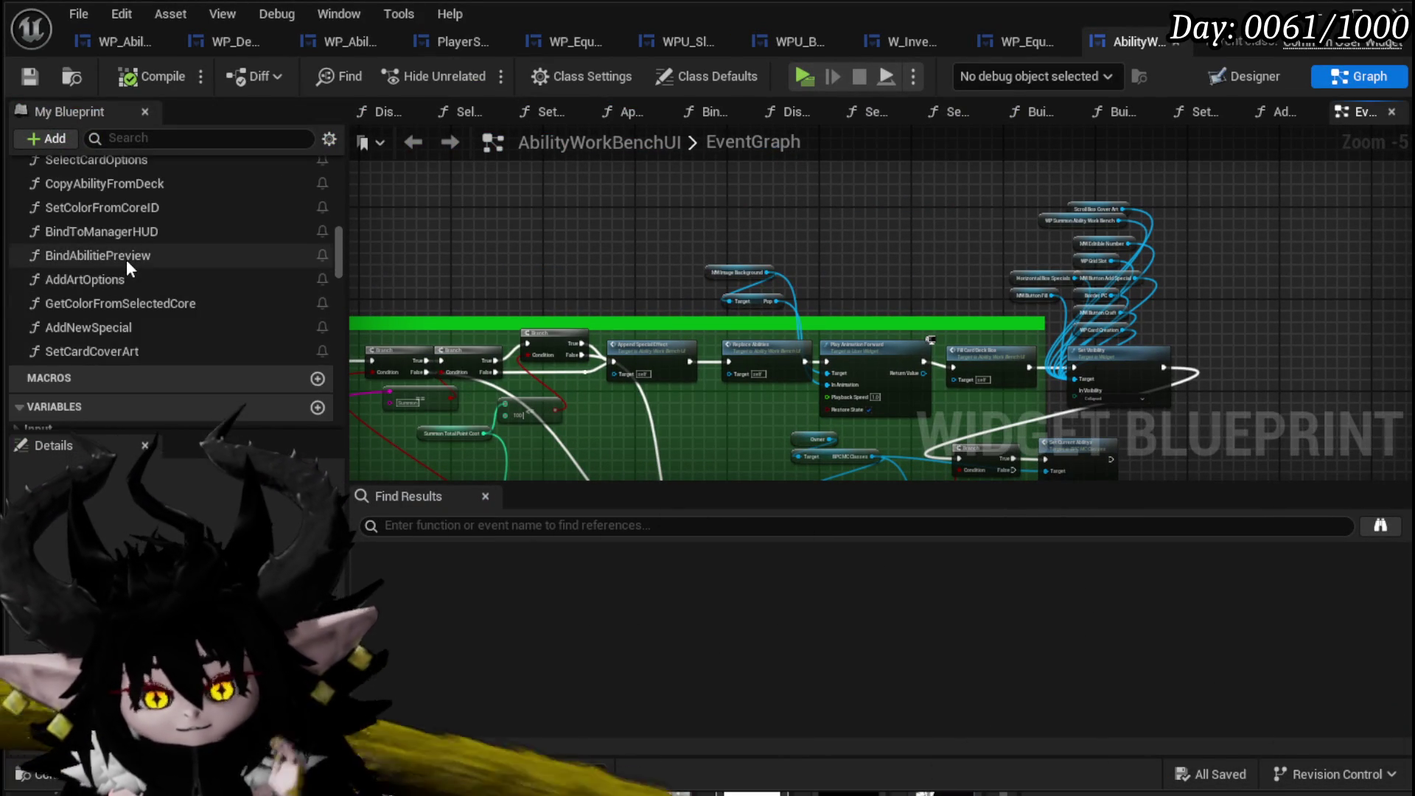
scroll(206, 295, up, 8)
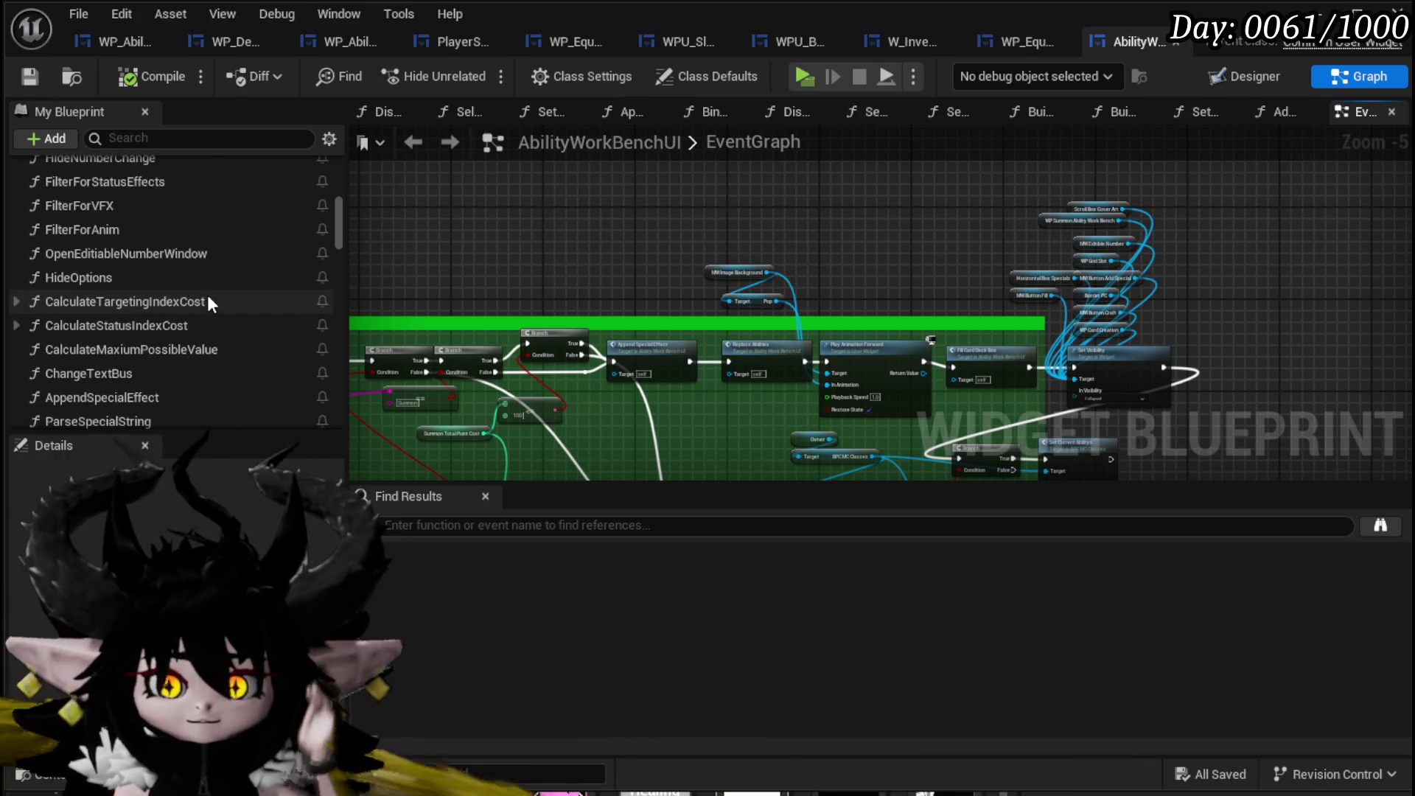
scroll(206, 295, up, 4)
scroll(206, 295, up, 5)
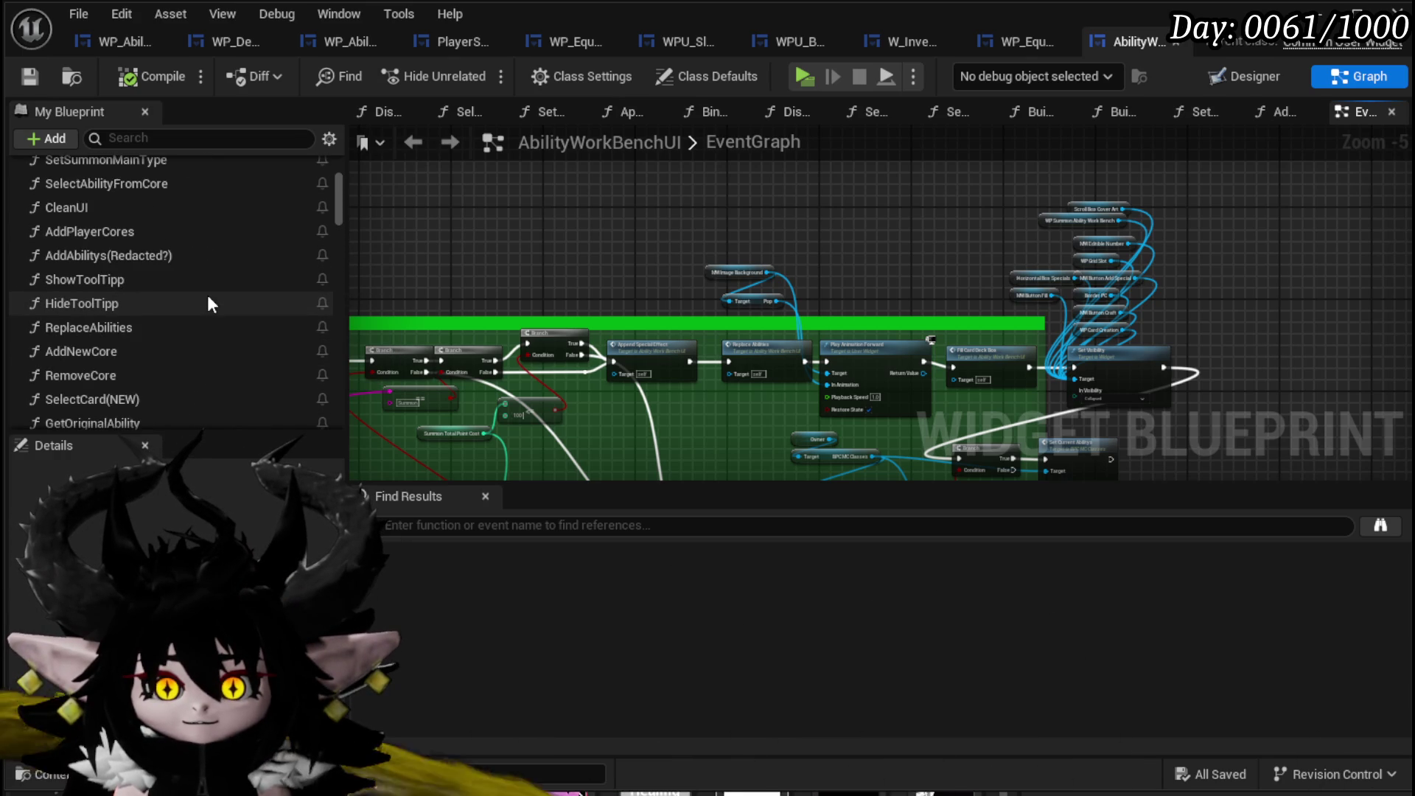
scroll(206, 295, up, 5)
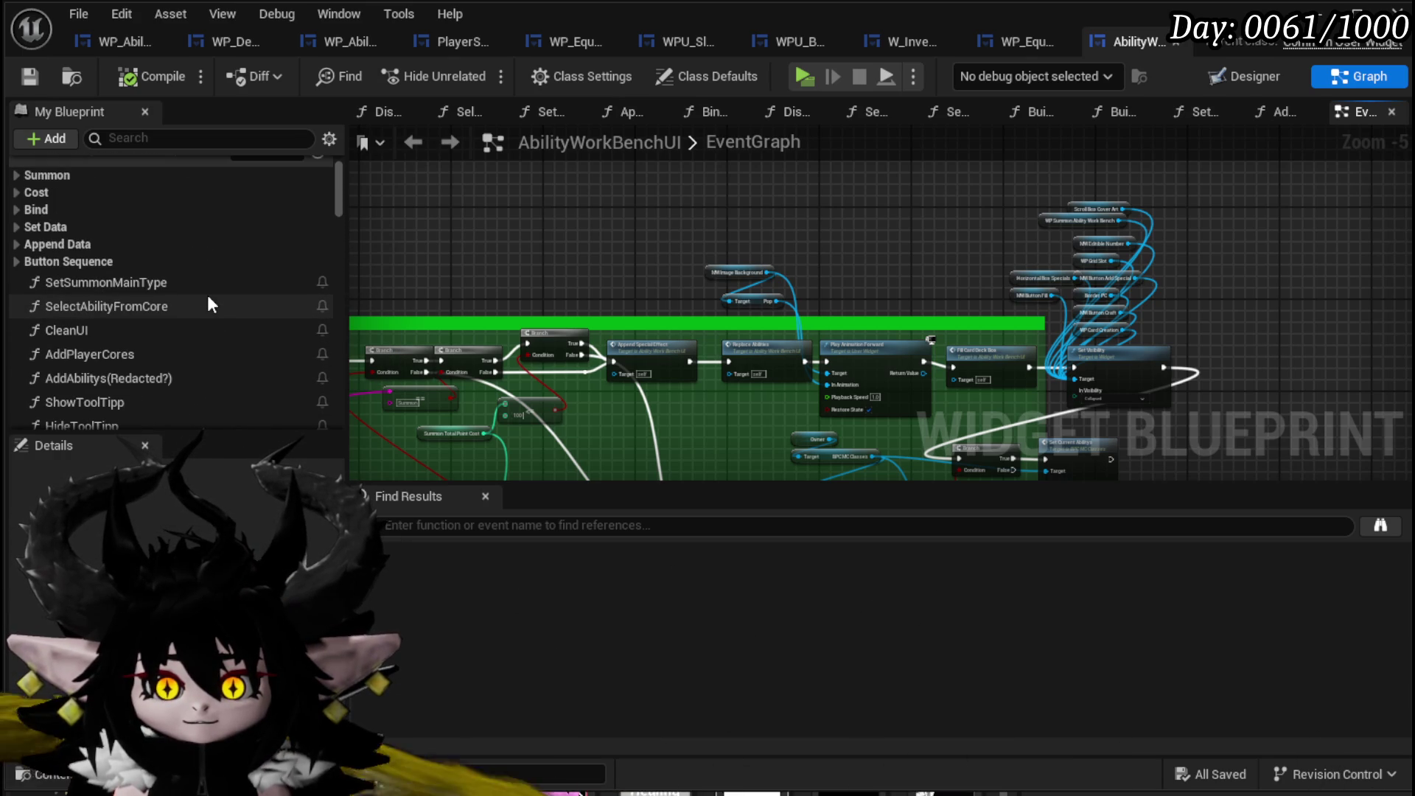
scroll(207, 295, down, 5)
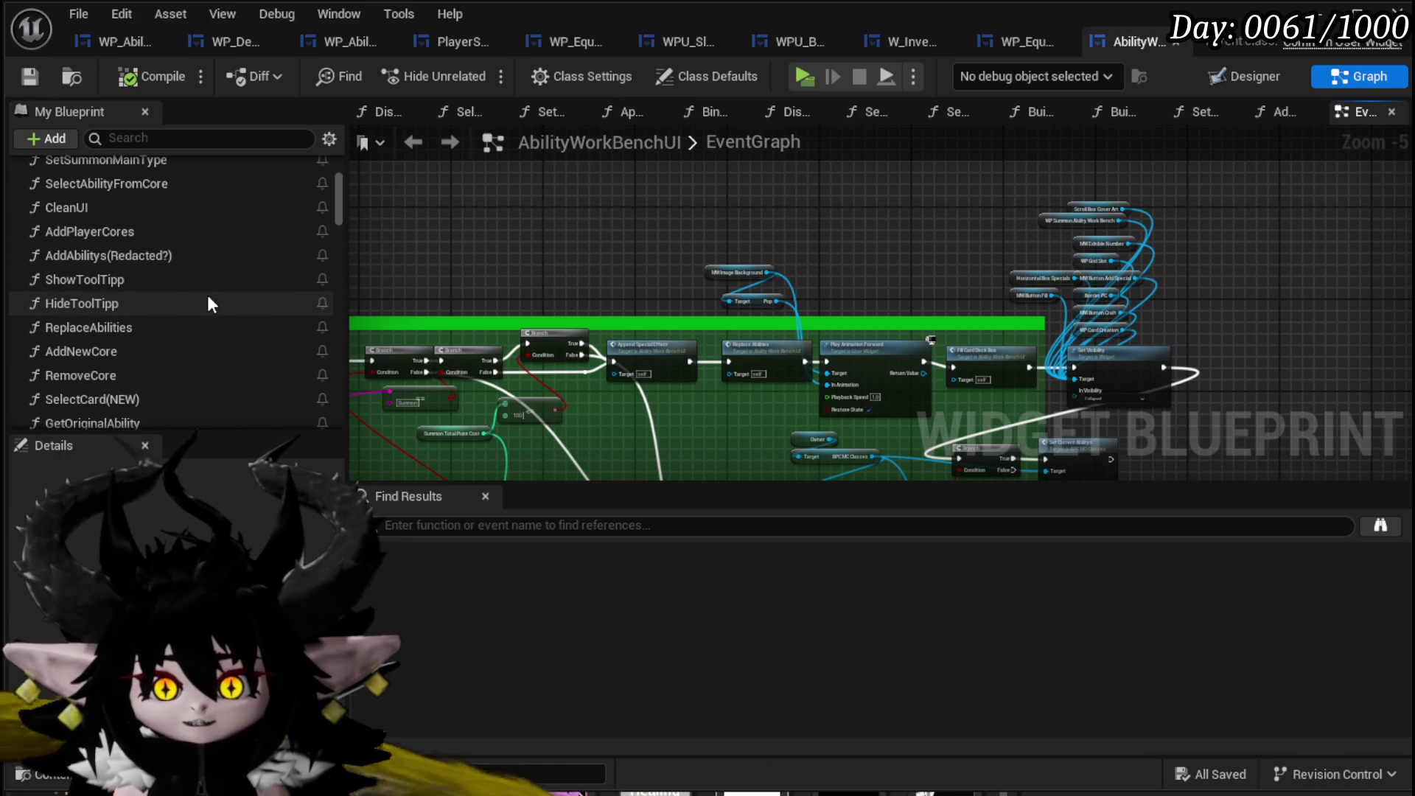
scroll(210, 295, down, 15)
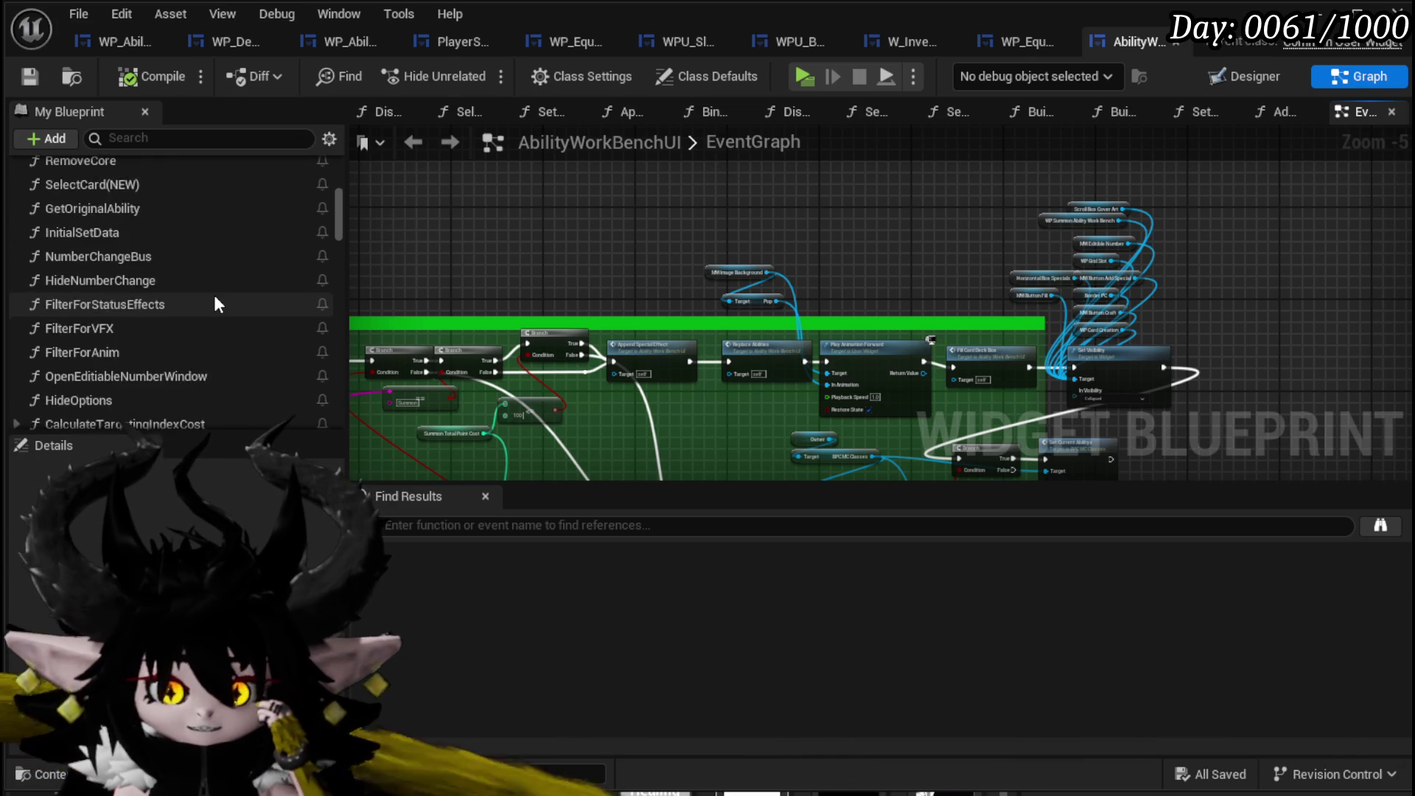
scroll(213, 298, down, 15)
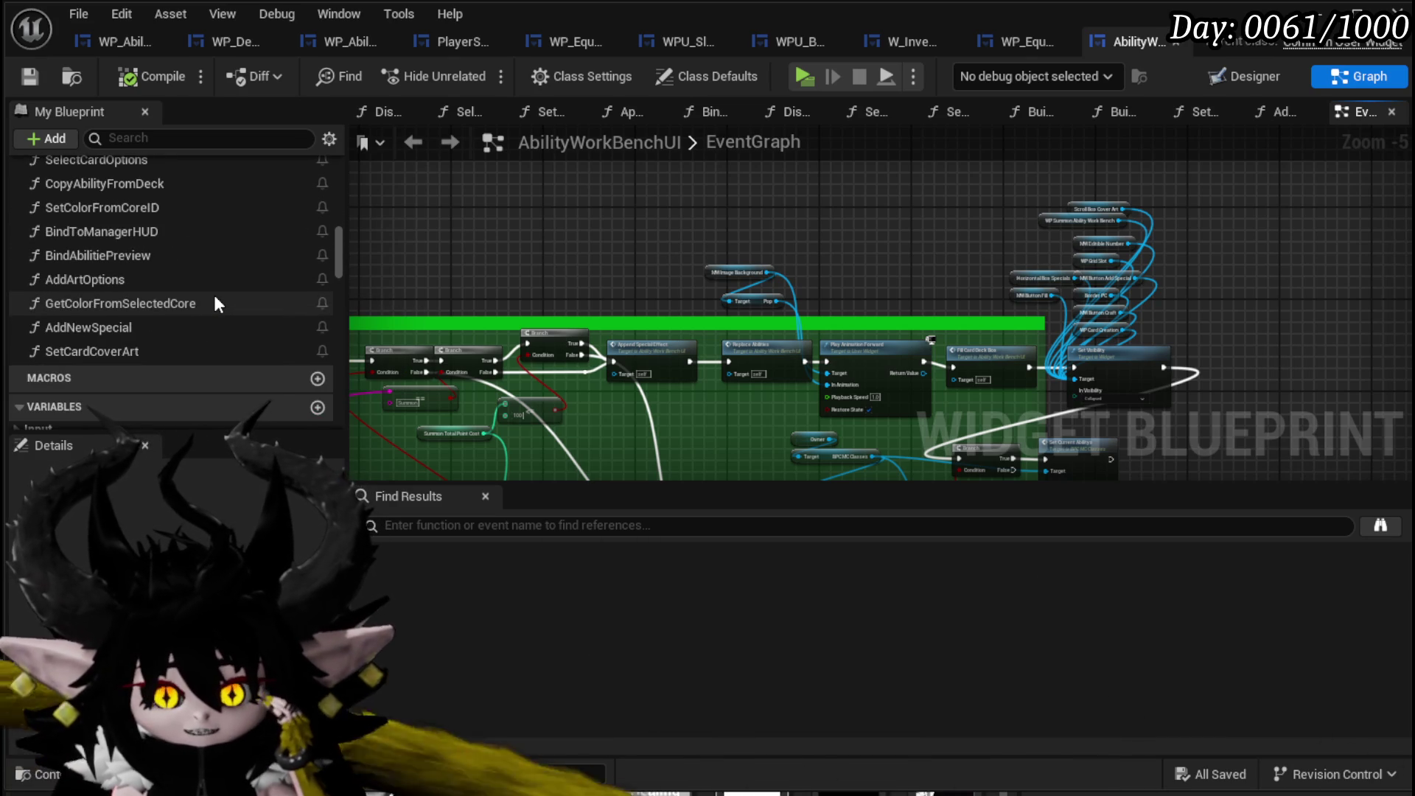
scroll(216, 305, up, 5)
scroll(213, 295, up, 15)
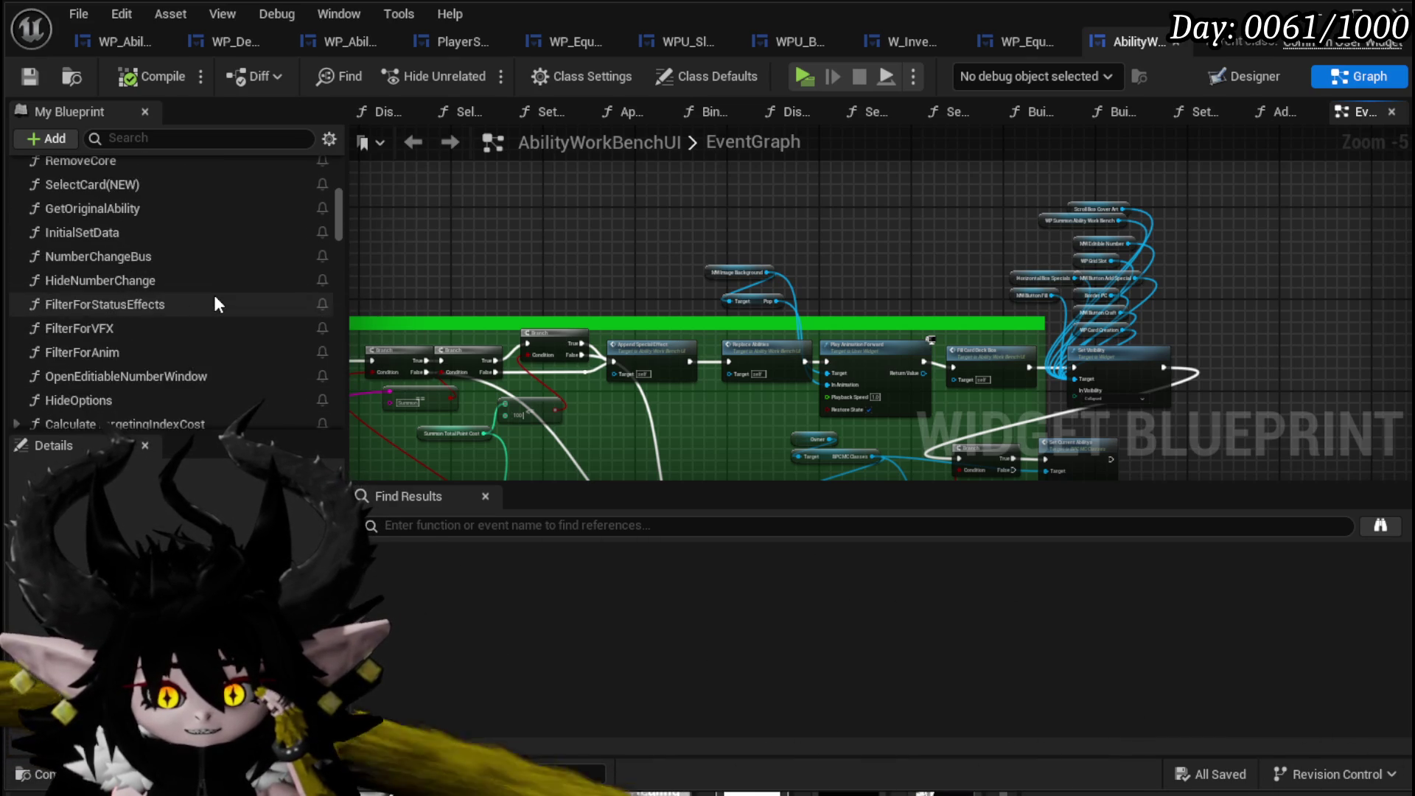
scroll(213, 295, up, 2)
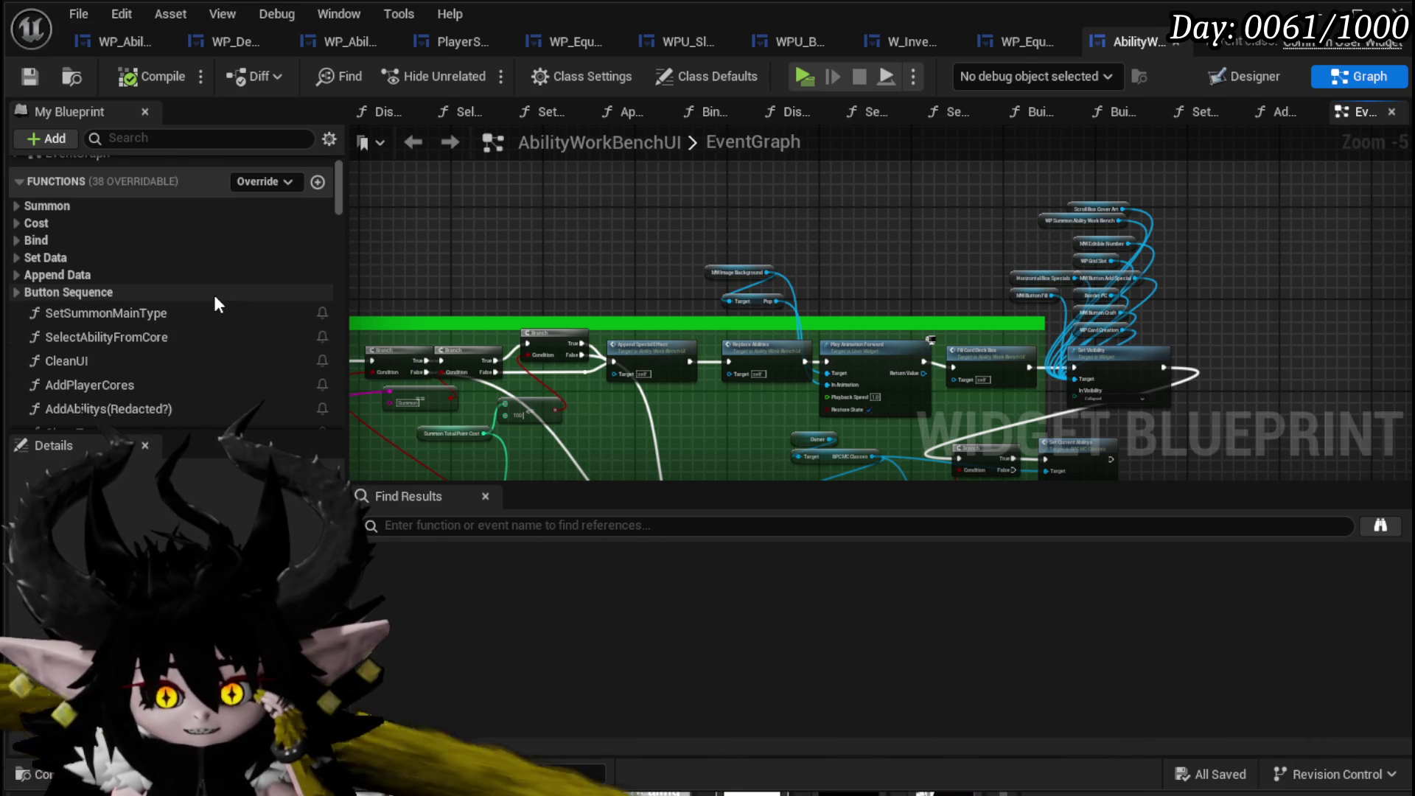
scroll(214, 295, down, 2)
scroll(174, 276, down, 2)
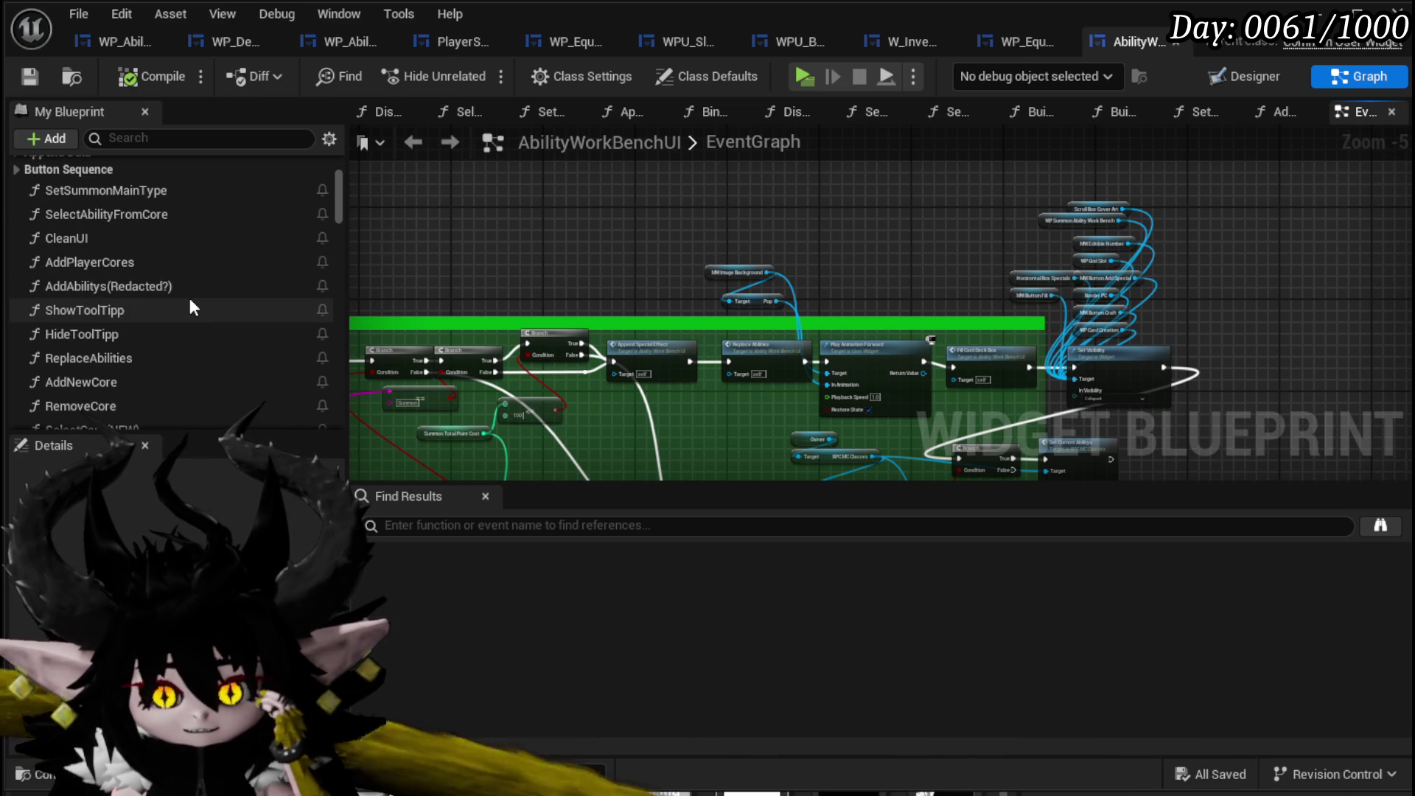
scroll(190, 302, down, 5)
scroll(188, 298, down, 3)
scroll(188, 298, down, 2)
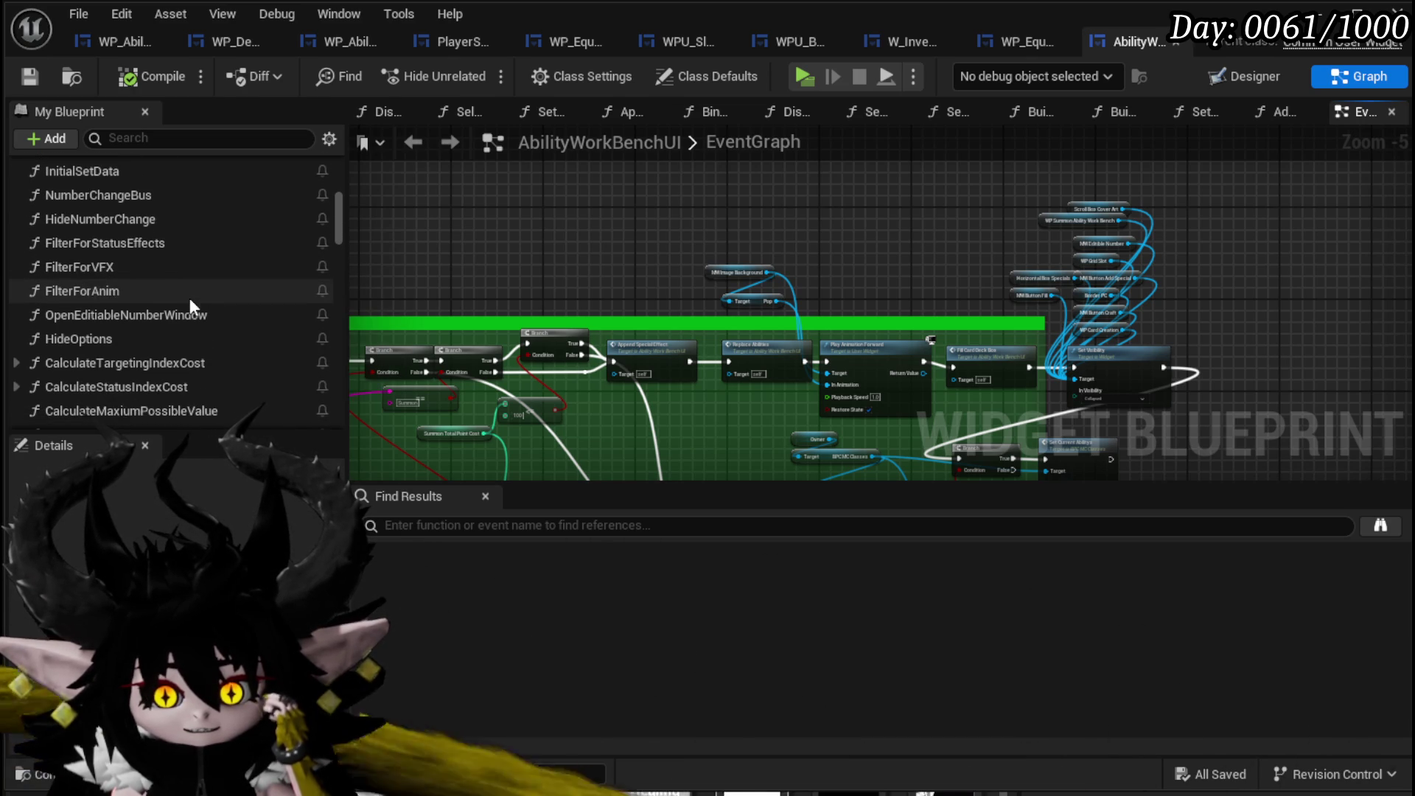
scroll(788, 214, down, 4)
scroll(771, 349, up, 4)
scroll(771, 350, up, 5)
Locate Fill Card Deck Box and move the Horizontal Box Edit Main getter to the left.
click(661, 287)
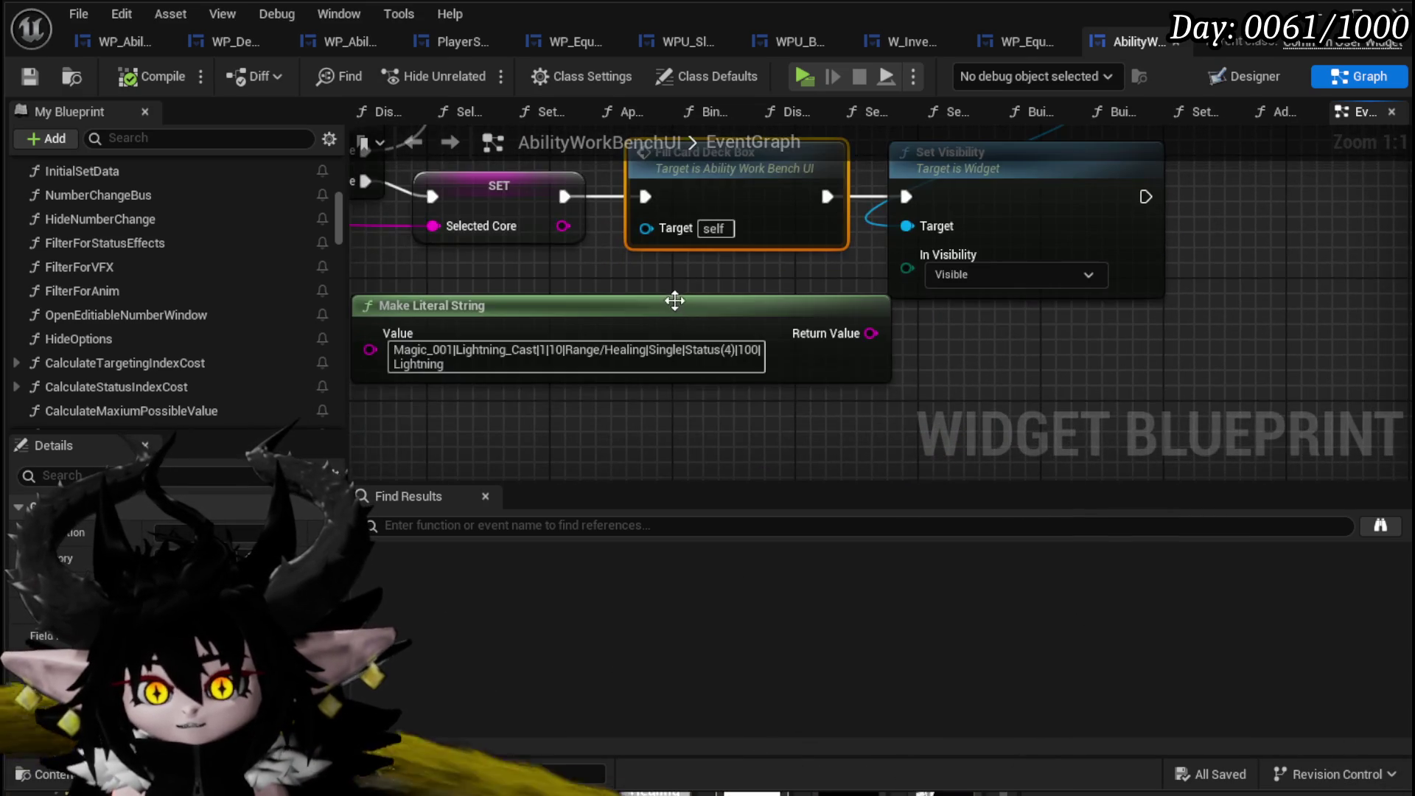
scroll(711, 300, down, 1)
mouse_move(711, 300)
mouse_down()
mouse_move(548, 392)
mouse_move(595, 381)
mouse_up()
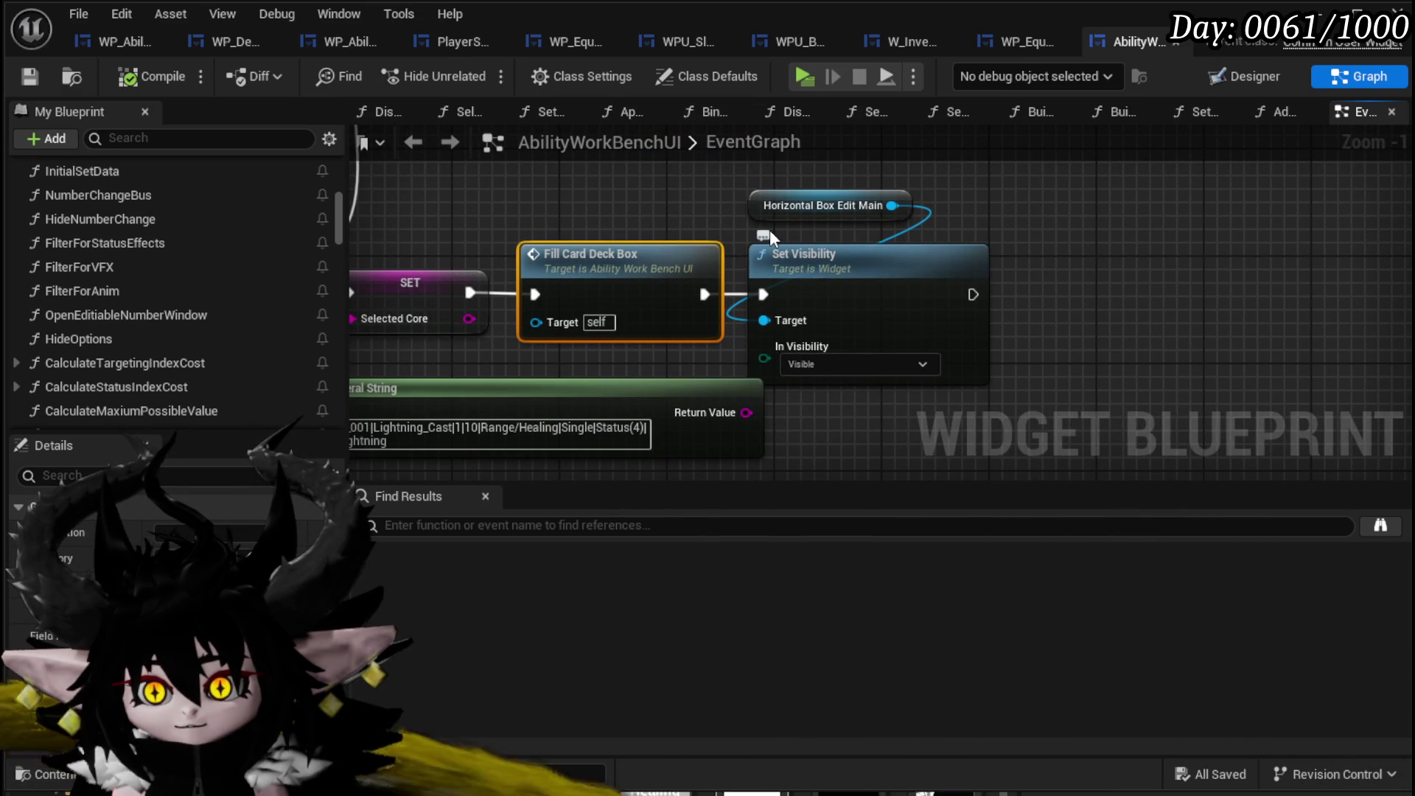
drag(723, 193, 979, 245)
click(754, 196)
mouse_move(754, 196)
mouse_down()
mouse_move(430, 188)
mouse_move(541, 193)
mouse_up()
mouse_move(602, 381)
mouse_down()
mouse_move(675, 377)
mouse_move(620, 380)
mouse_up()
Raise the Horizontal Box Edit Main node above Fill Card Deck Box, keeping its Set Visibility wire.
scroll(187, 310, down, 3)
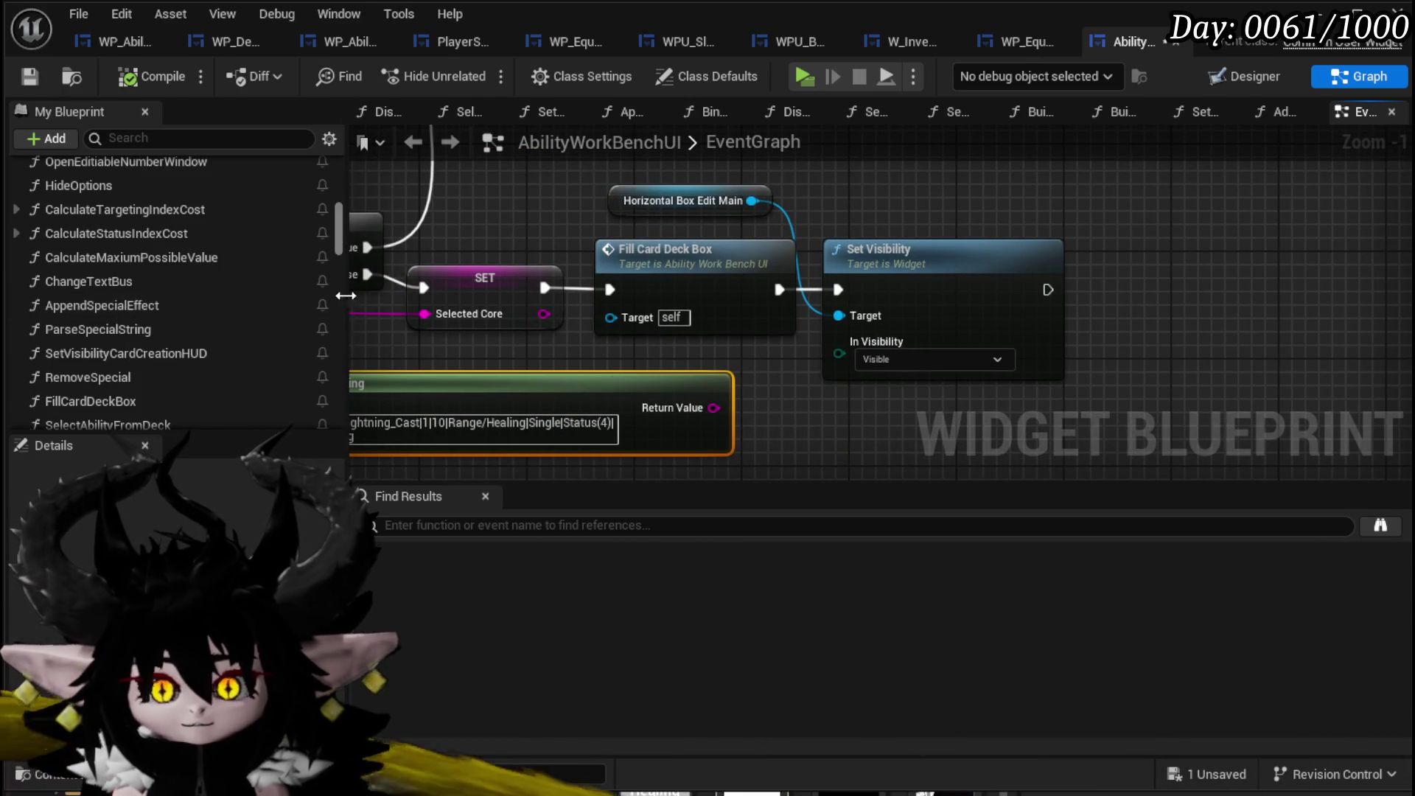
mouse_move(343, 243)
mouse_down()
mouse_move(343, 439)
mouse_move(345, 364)
mouse_up()
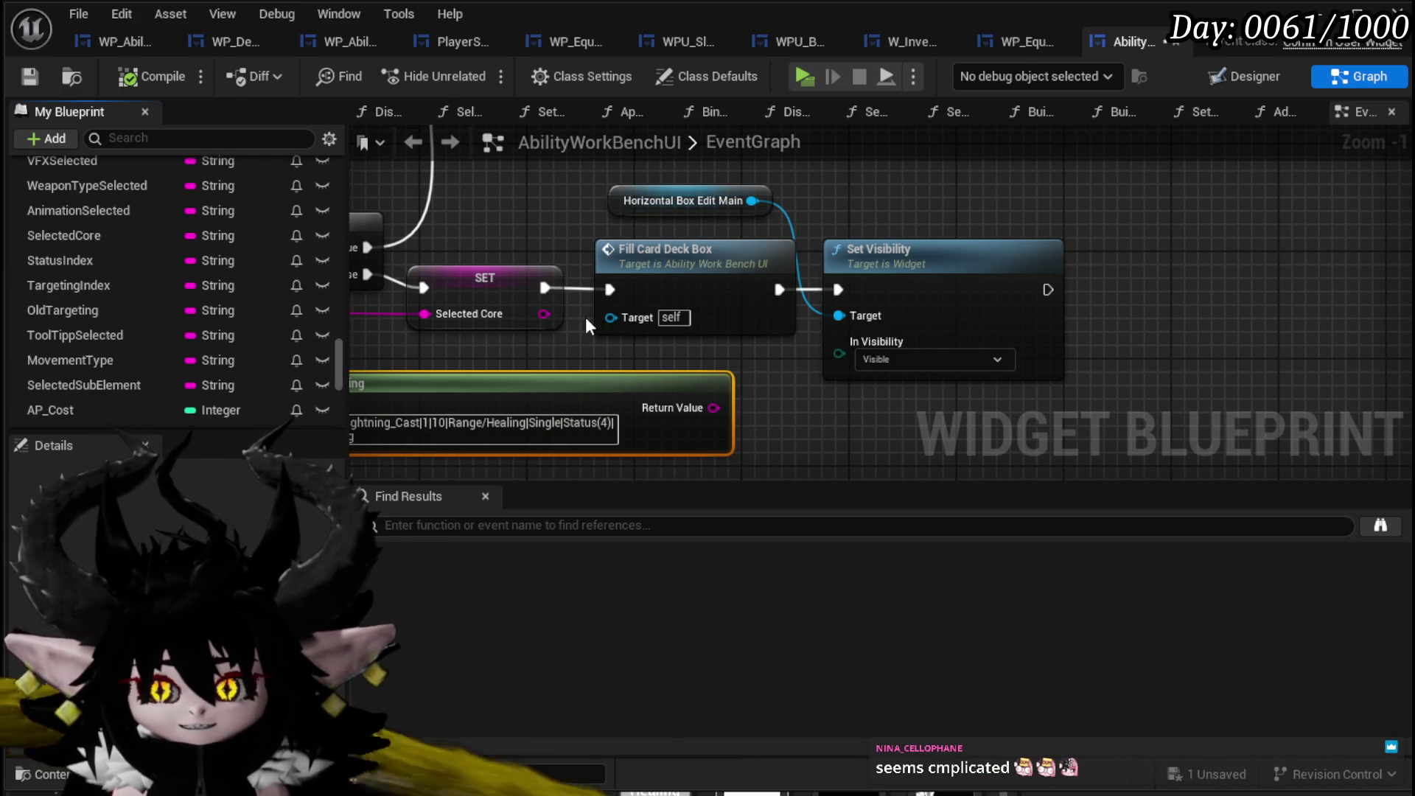
drag(585, 317, 895, 339)
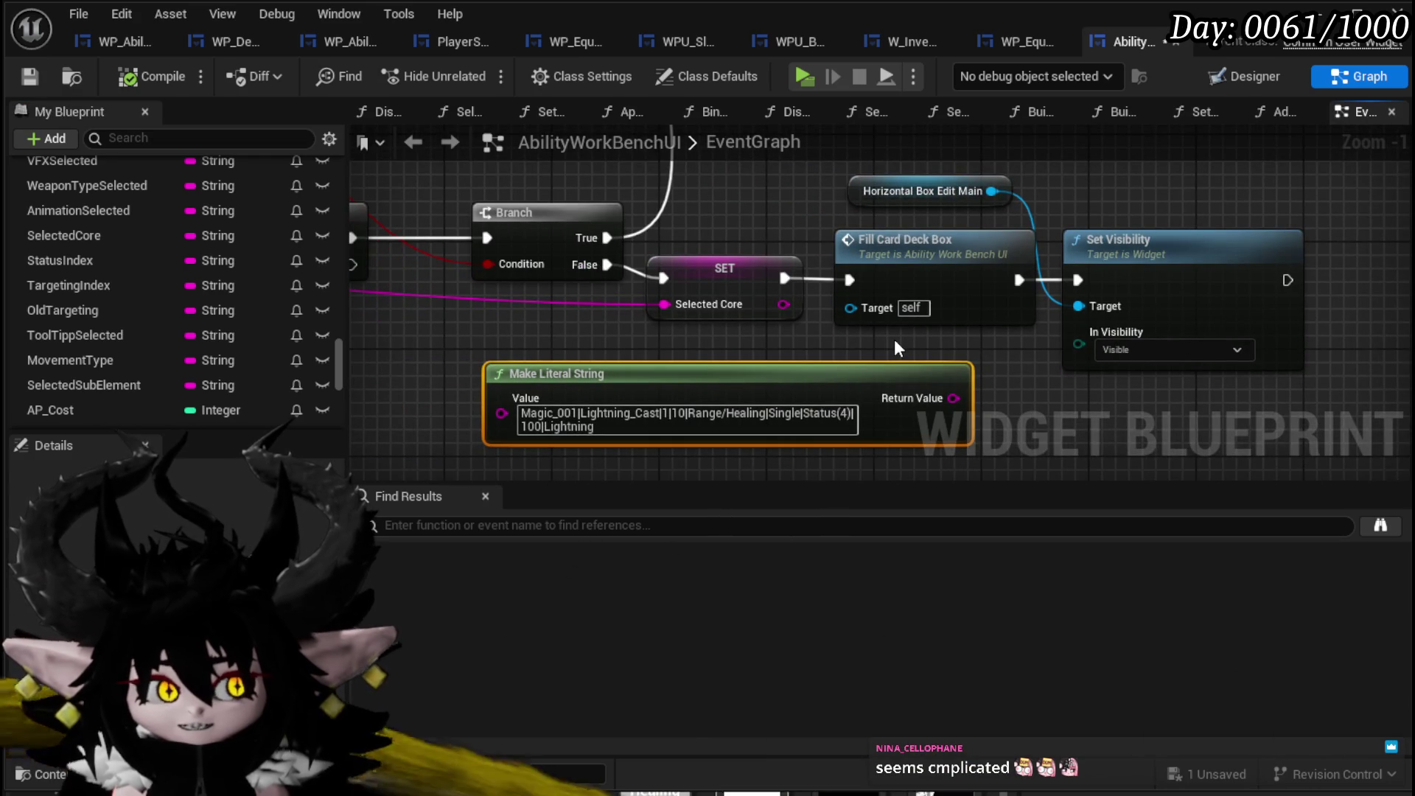
drag(890, 339, 715, 417)
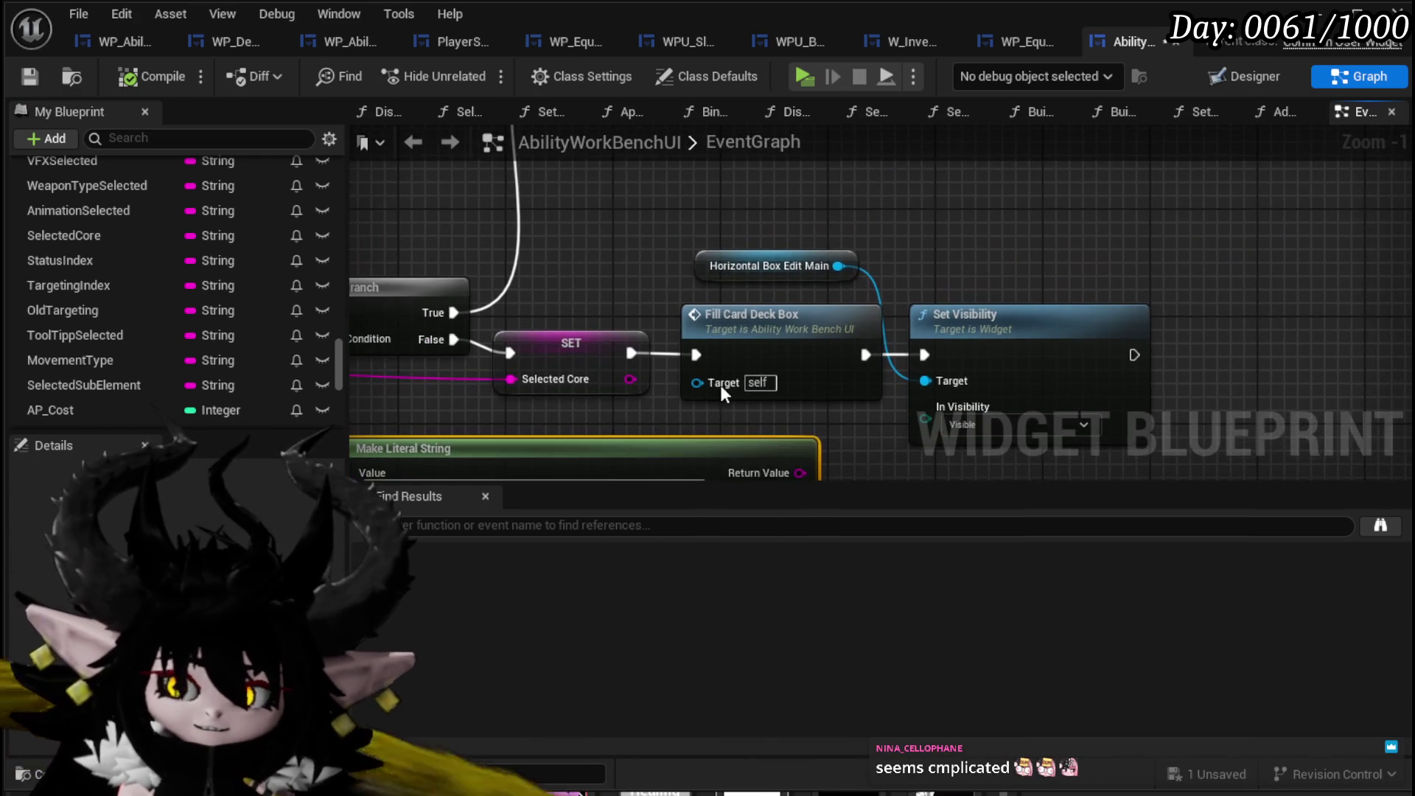
drag(709, 266, 709, 214)
drag(896, 229, 772, 254)
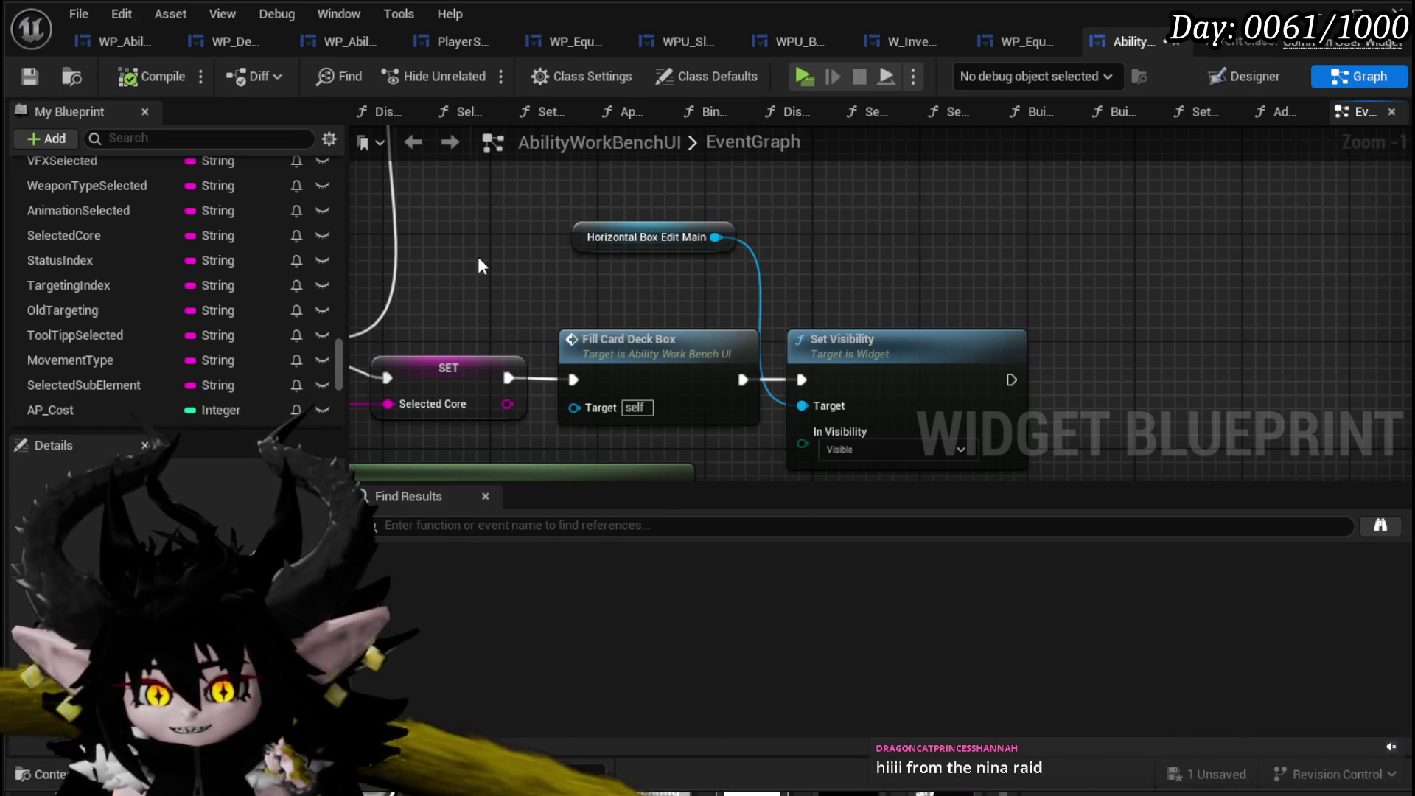
Zoom out and glance at the Designer layout before returning to the event graph.
scroll(229, 256, up, 5)
scroll(228, 256, up, 10)
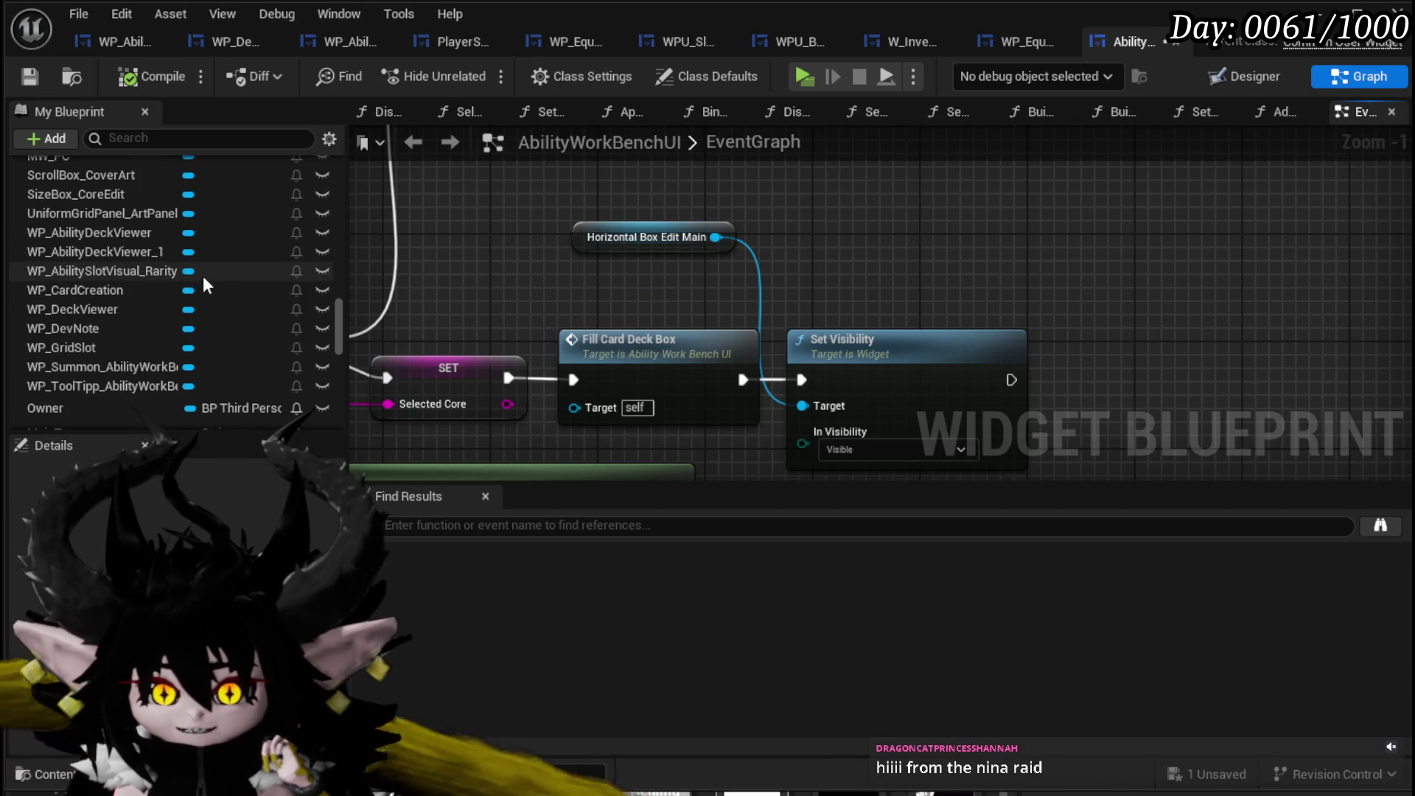
scroll(189, 289, up, 5)
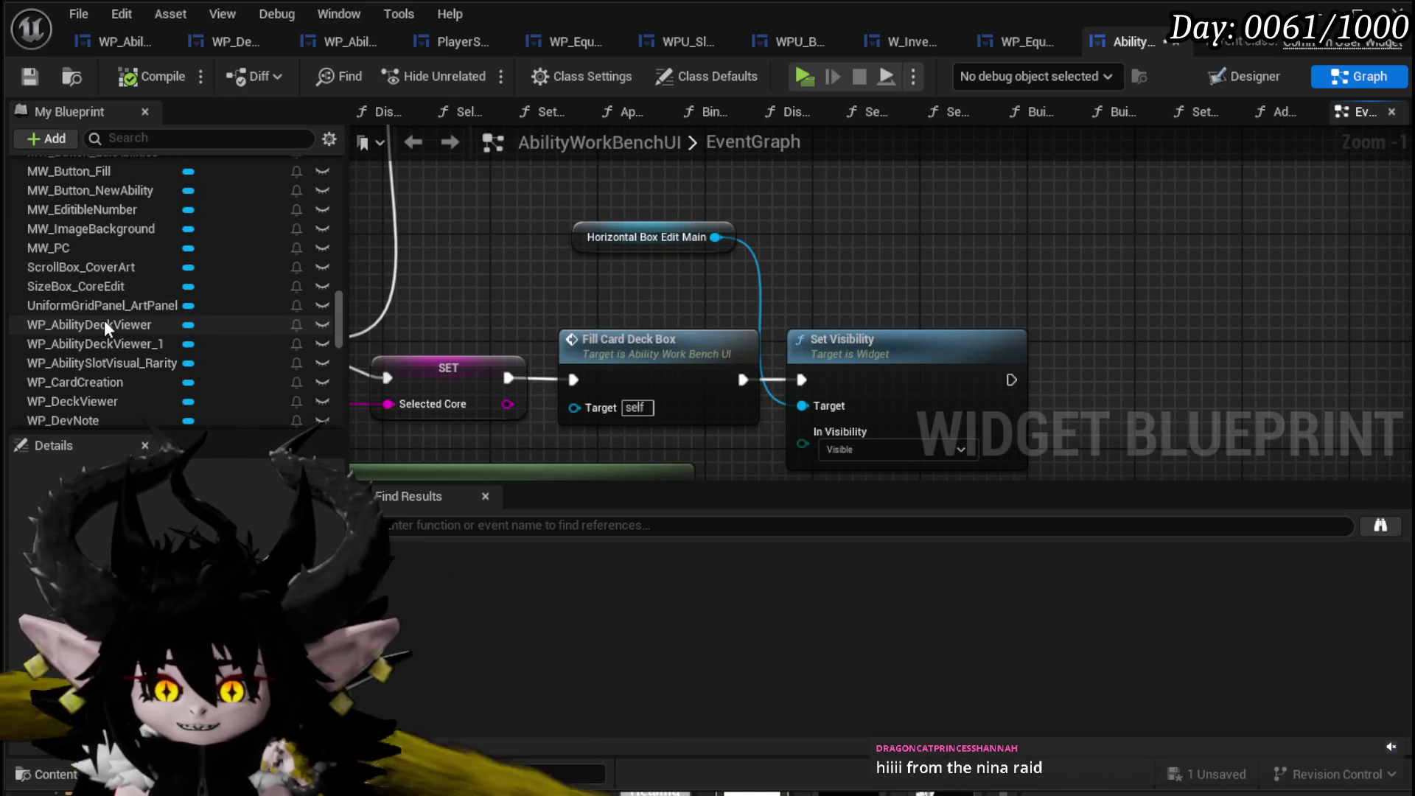
click(1244, 77)
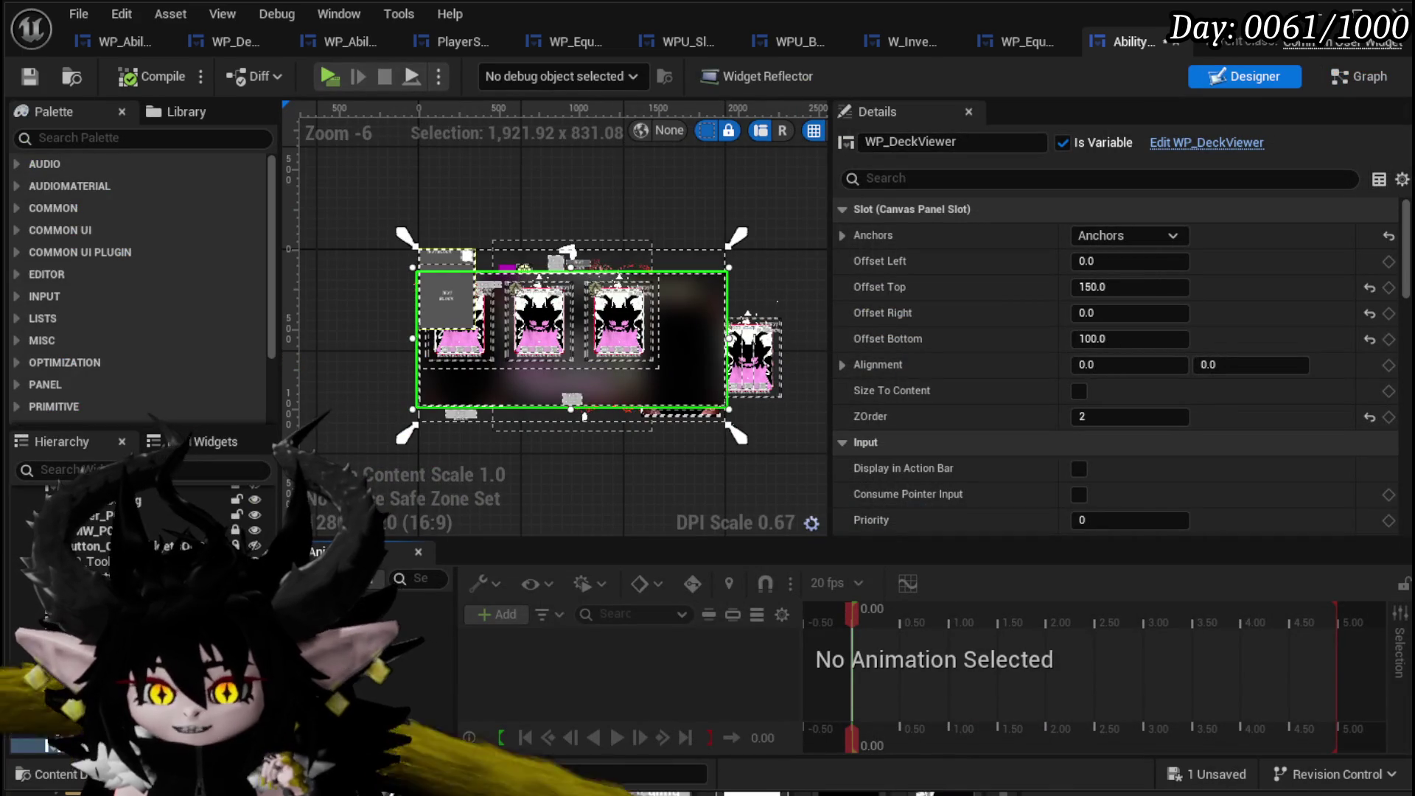
click(1358, 77)
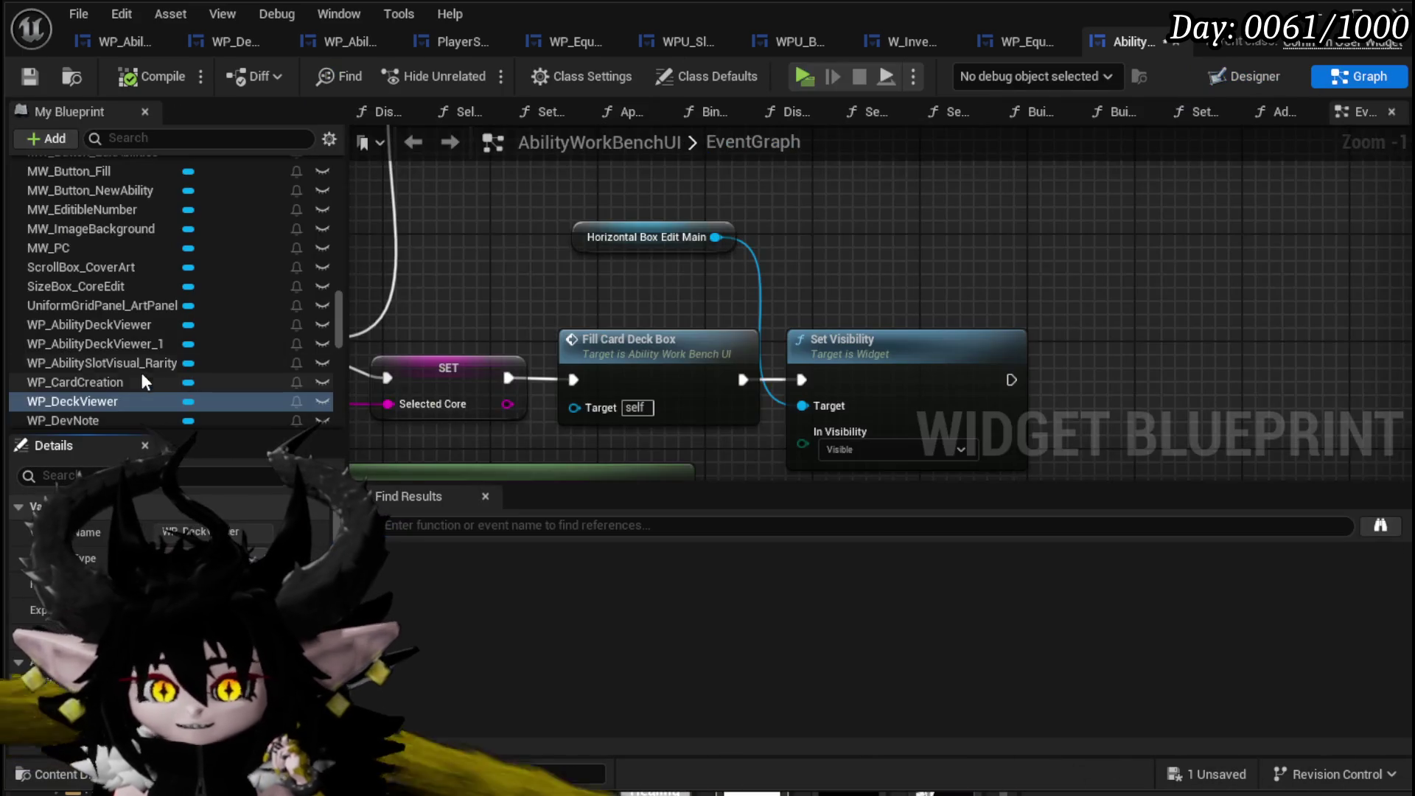
Add a WP Deck Viewer reference node and wire it to Set Visibility's Target.
mouse_move(104, 401)
mouse_down()
mouse_move(881, 221)
mouse_move(854, 259)
mouse_move(848, 235)
mouse_up()
drag(894, 317, 905, 291)
drag(817, 394, 830, 356)
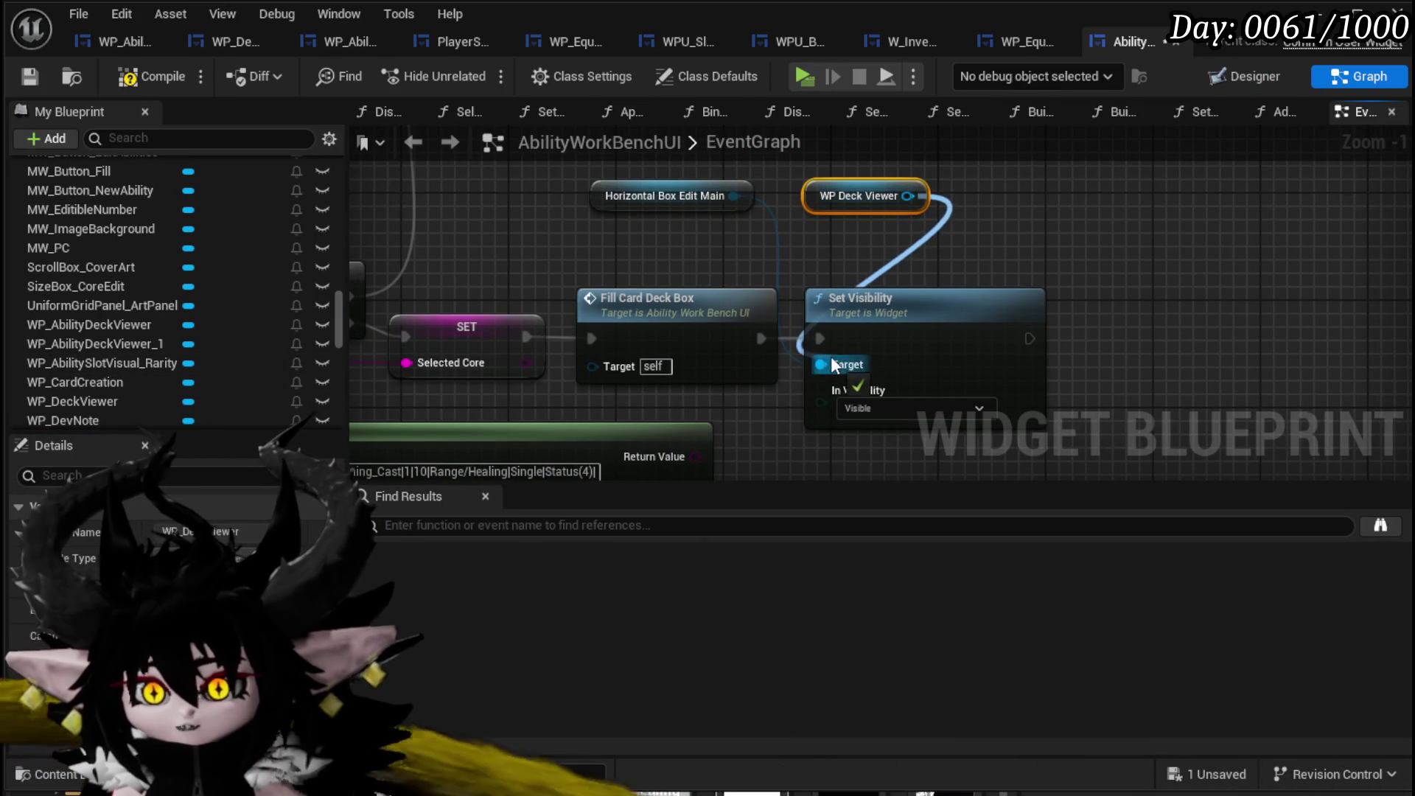
click(656, 194)
scroll(1000, 254, down, 1)
scroll(1000, 254, up, 1)
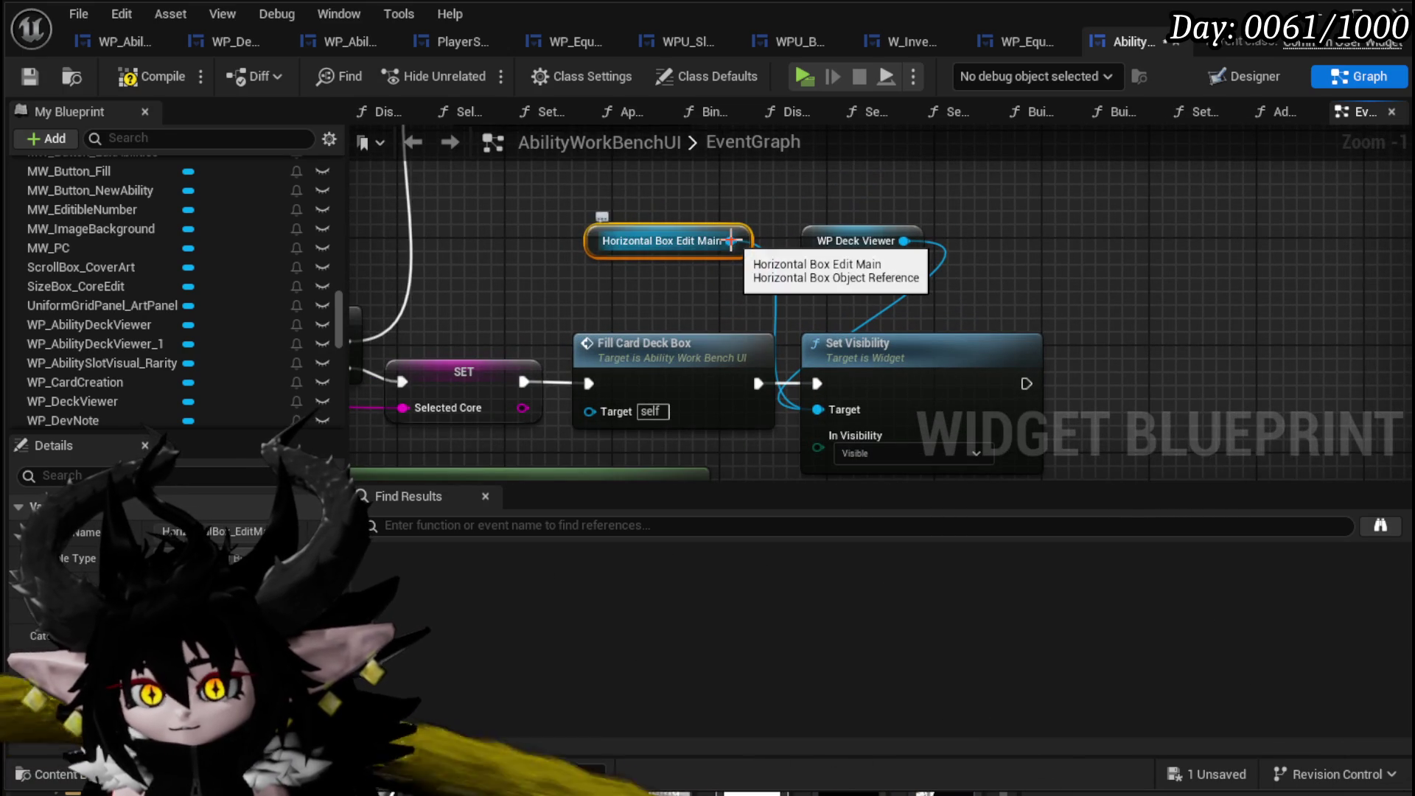
Add a Fill Grid call on WP Deck Viewer, chained to run after Set Visibility.
drag(648, 250, 1022, 289)
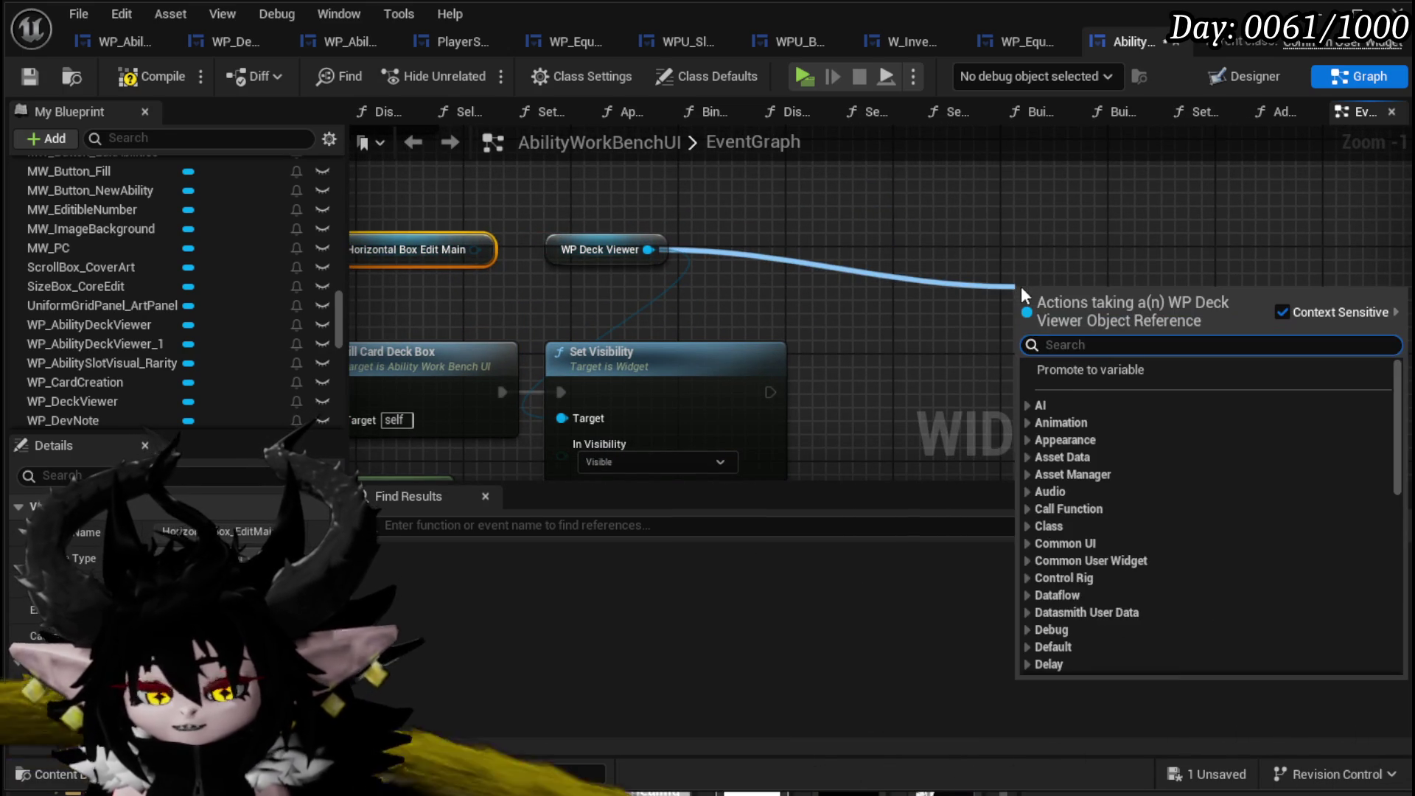
text(Fill)
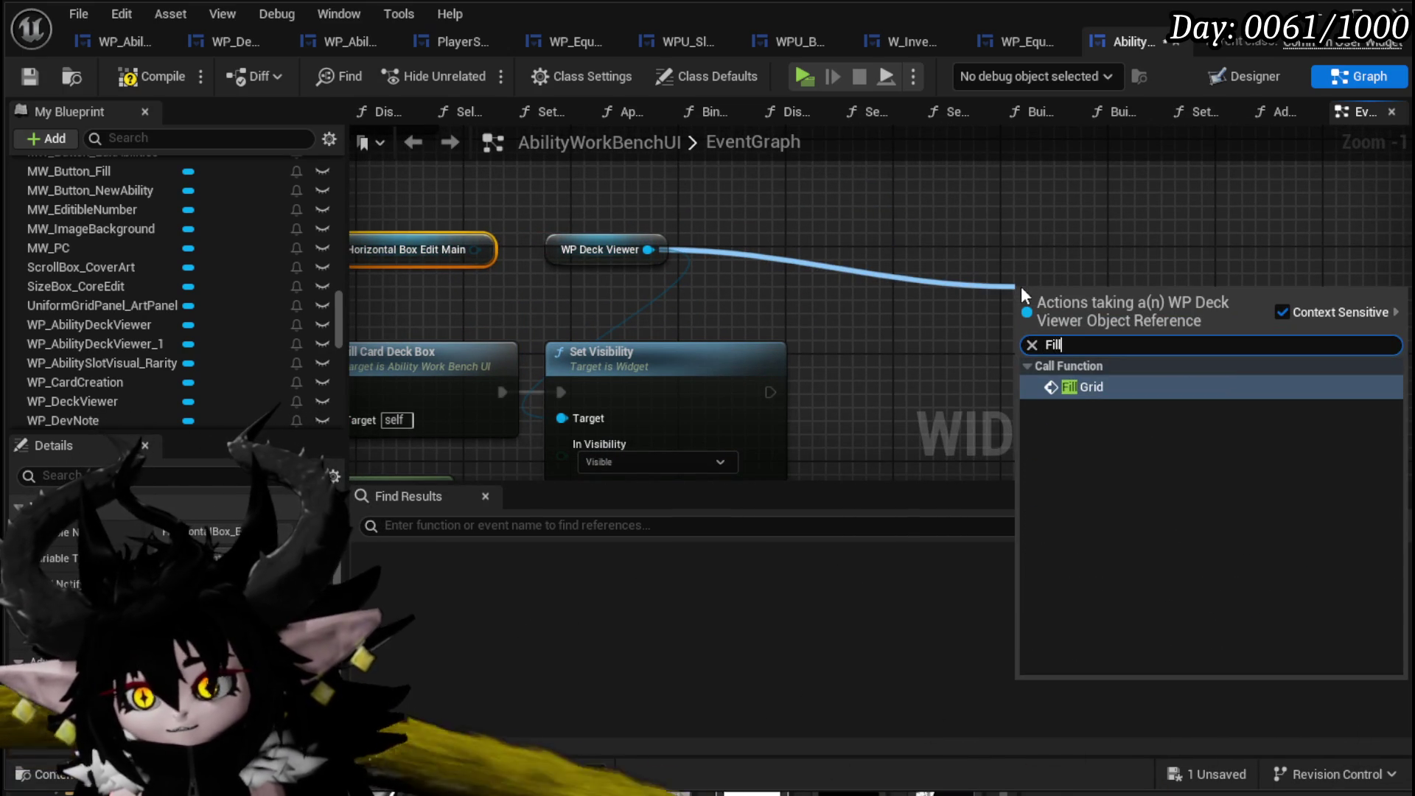
click(1062, 384)
mouse_move(770, 392)
mouse_down()
mouse_move(1036, 322)
mouse_move(900, 403)
mouse_up()
Save the blueprint and inspect the Fill Grid chain up to the For Each Loop and KEYS nodes.
scroll(841, 311, down, 3)
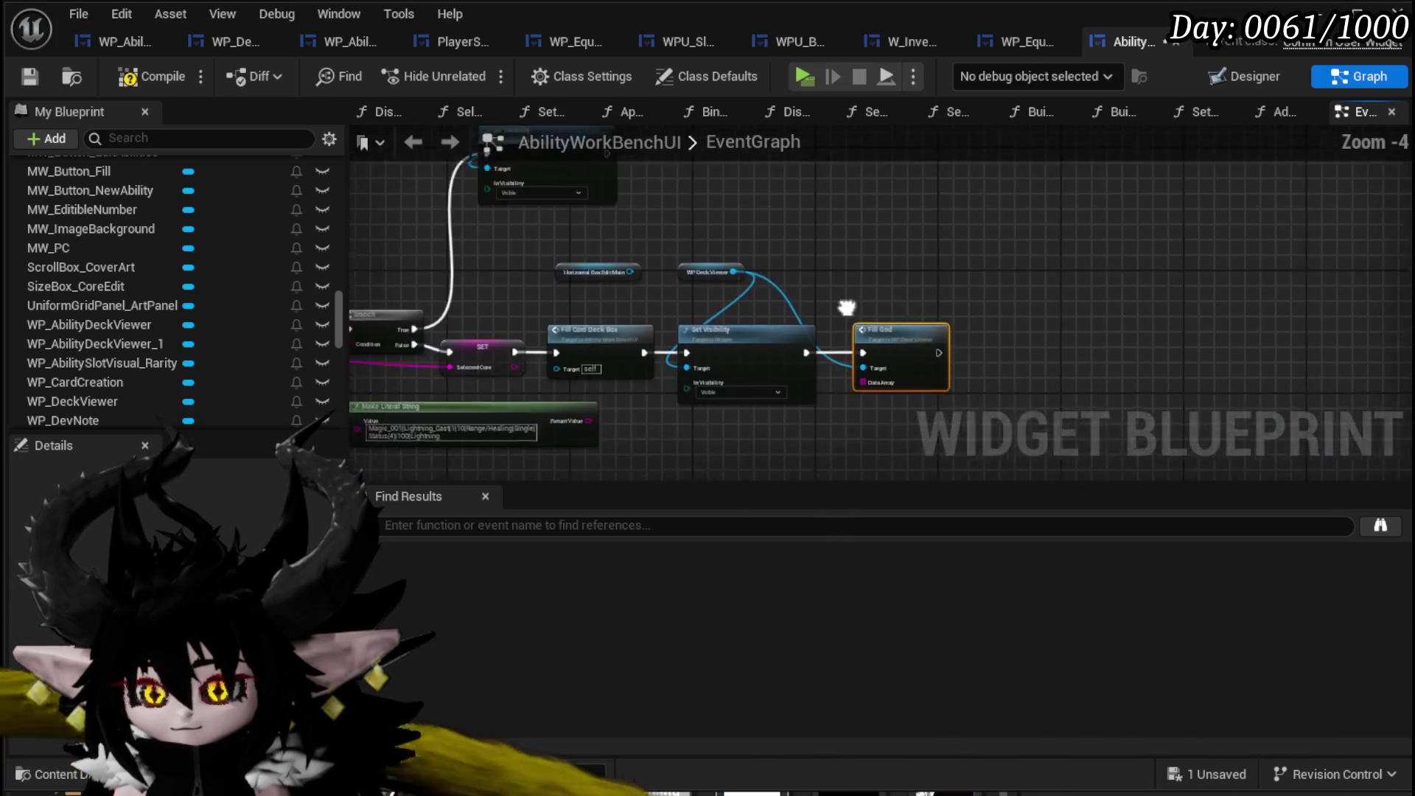
drag(842, 311, 1061, 221)
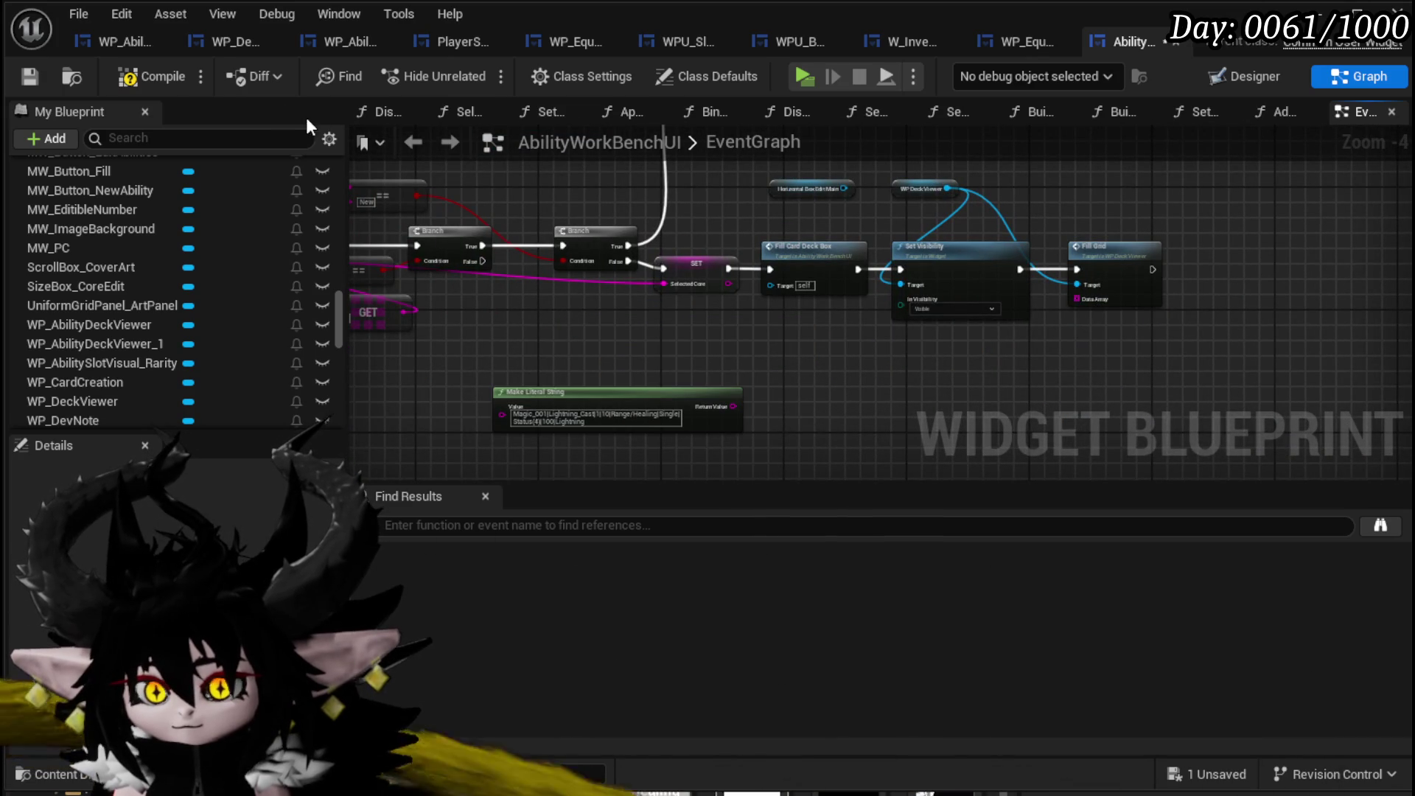
click(29, 78)
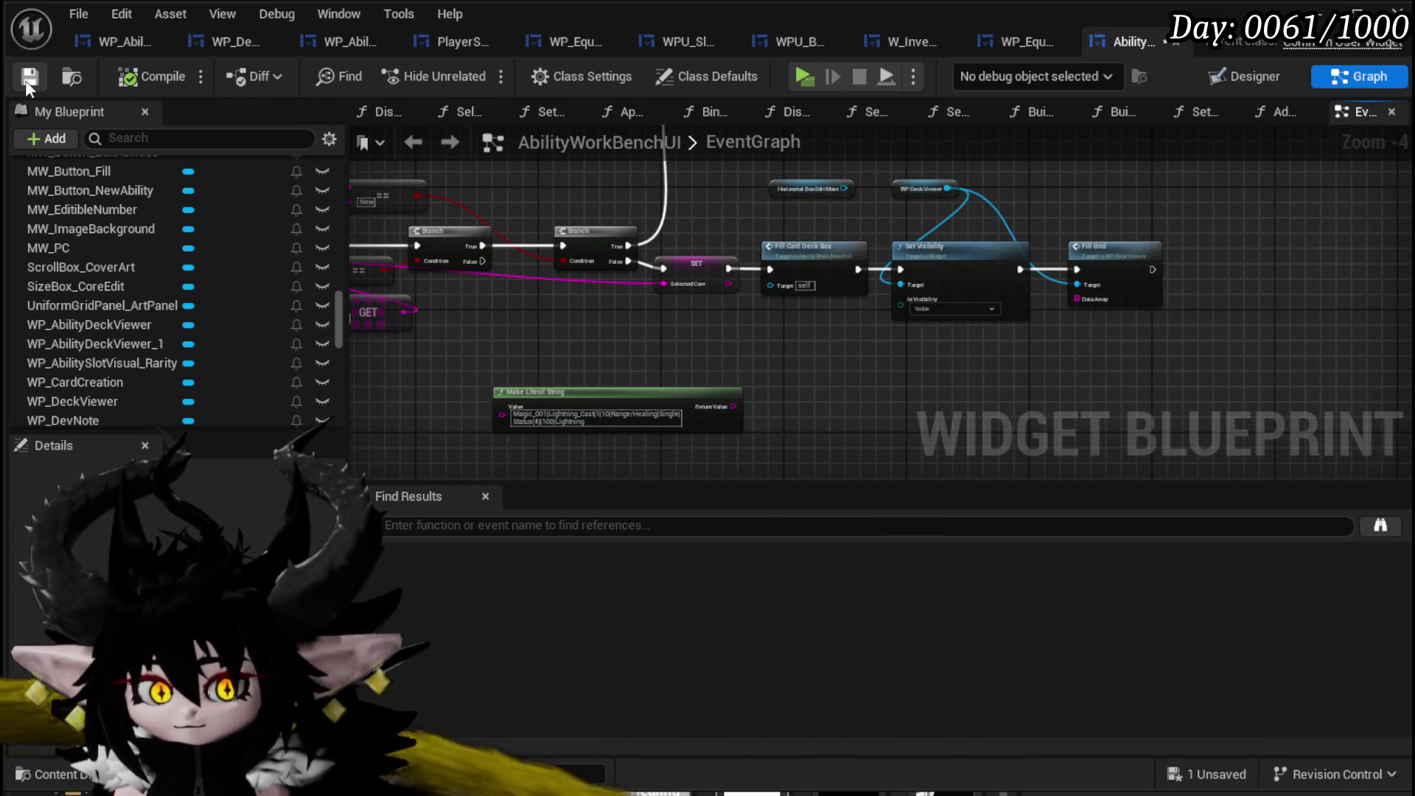
scroll(706, 333, up, 3)
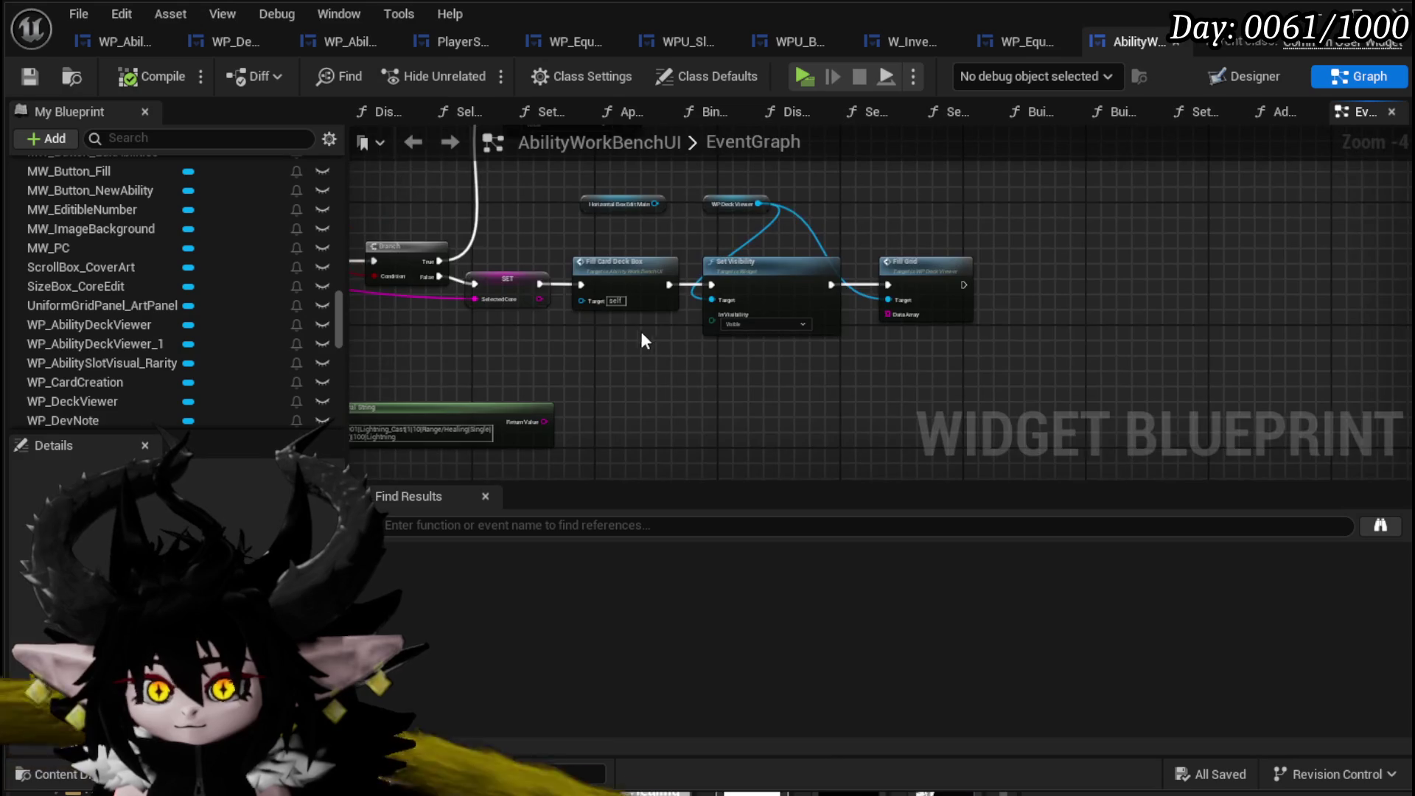
drag(644, 330, 1097, 396)
drag(737, 354, 1058, 368)
Add a Map Find node from the Player Core Setup map using the 'Fi' search.
mouse_move(361, 250)
mouse_down()
mouse_move(1028, 273)
mouse_move(729, 263)
mouse_move(792, 250)
mouse_move(913, 267)
mouse_move(689, 256)
mouse_move(646, 221)
mouse_up()
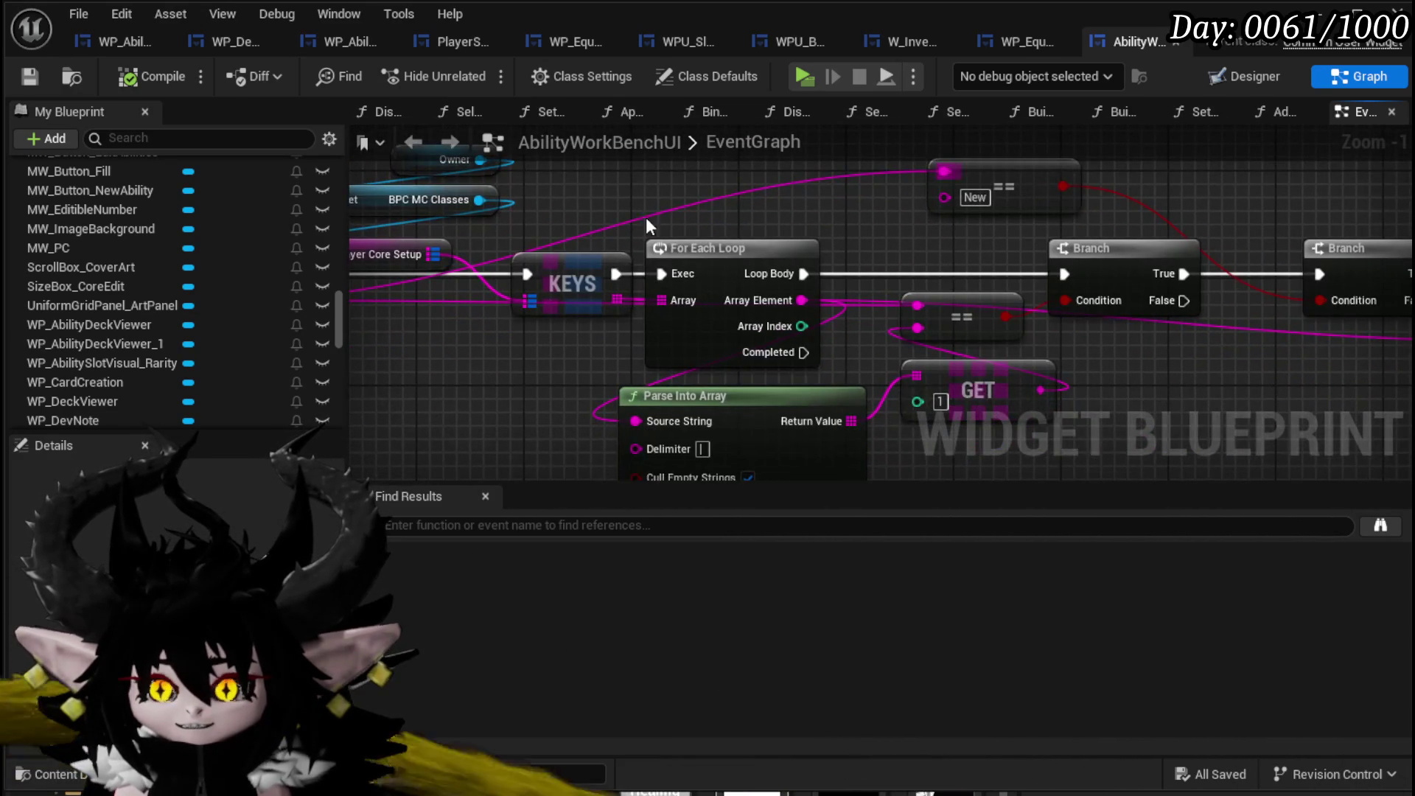
mouse_move(528, 351)
mouse_down()
mouse_move(609, 395)
mouse_move(601, 368)
mouse_move(472, 273)
mouse_move(474, 297)
mouse_move(642, 220)
mouse_up()
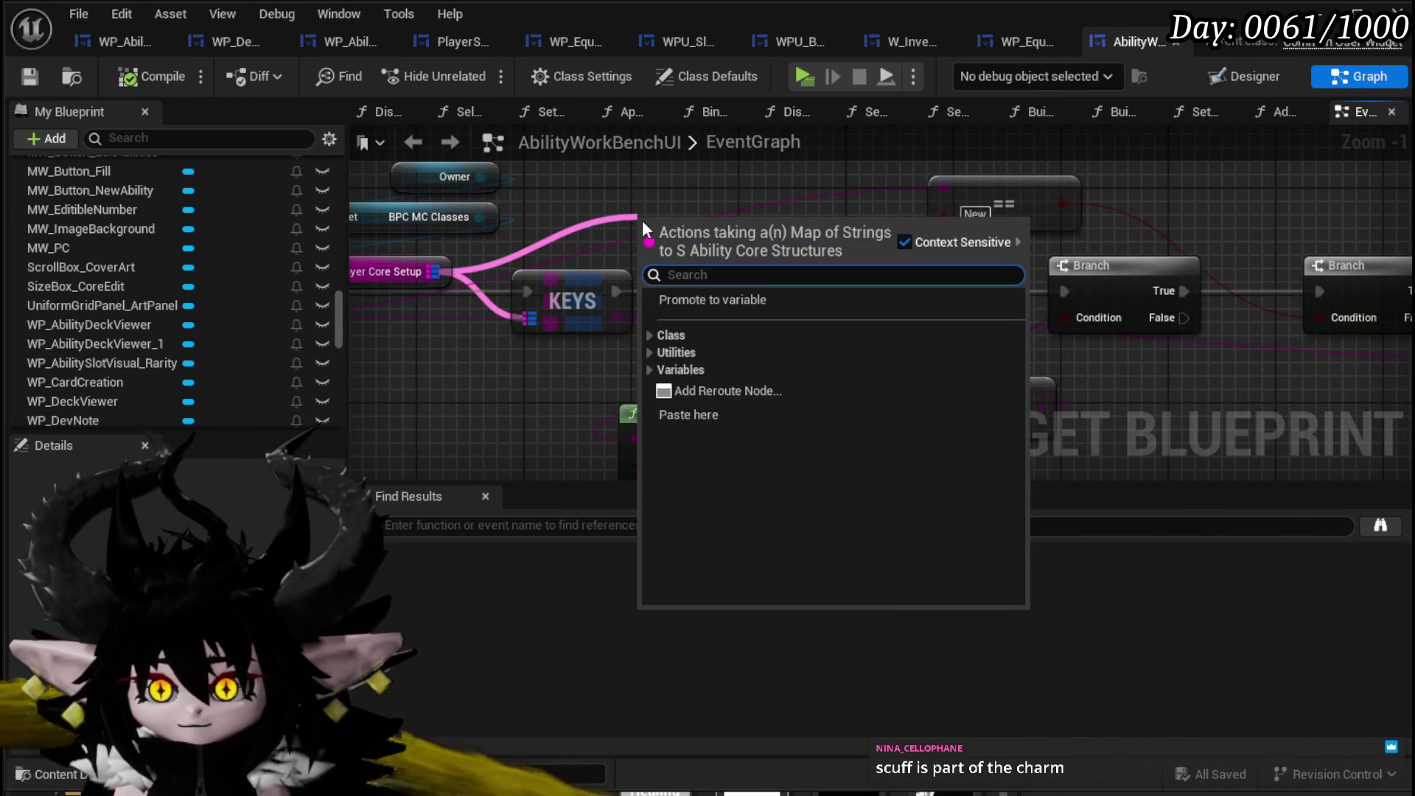
text(Fi)
key(Return)
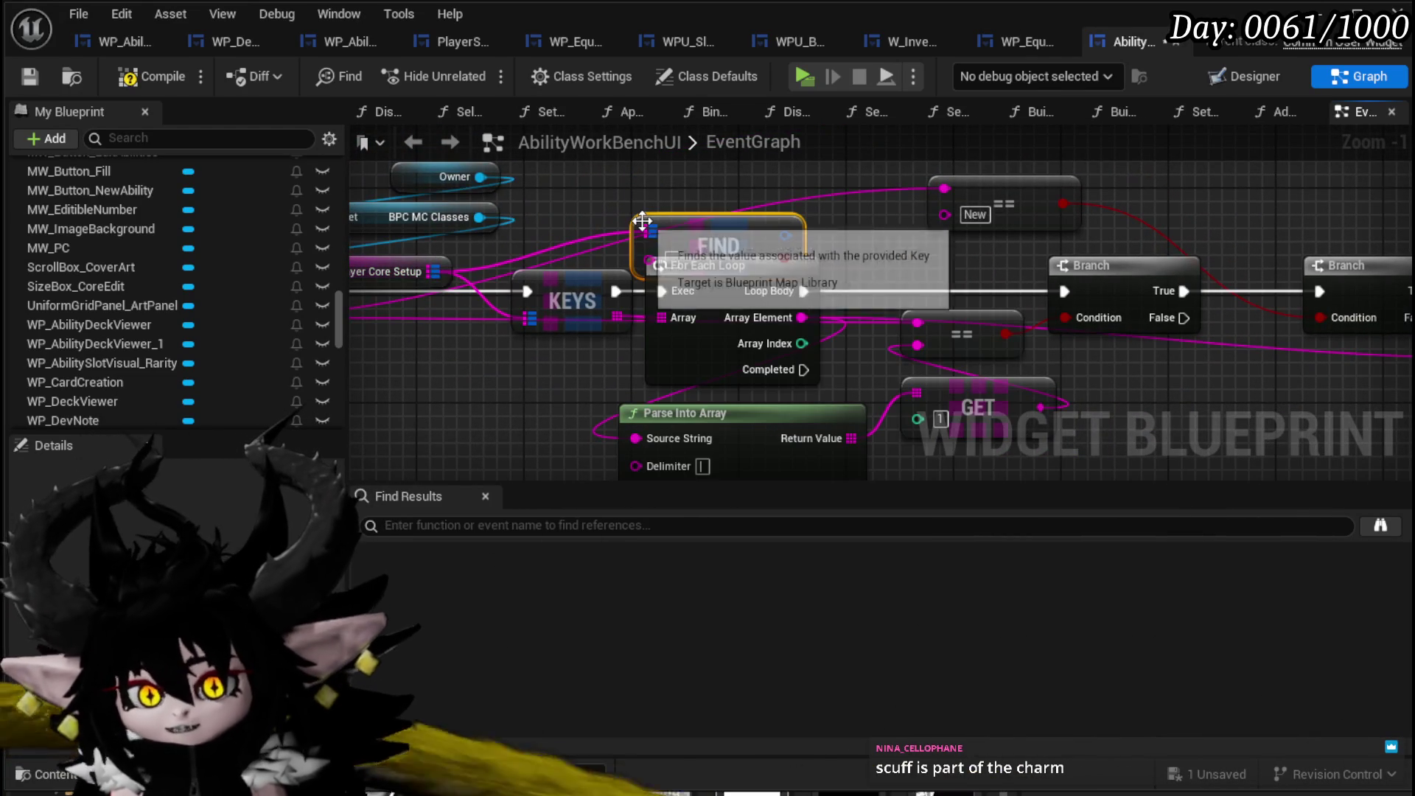
Move the new Find node down near the Fill Card Deck Box call.
scroll(884, 243, down, 1)
mouse_move(884, 243)
mouse_down()
mouse_move(889, 259)
mouse_move(756, 229)
mouse_move(674, 239)
mouse_move(741, 243)
mouse_up()
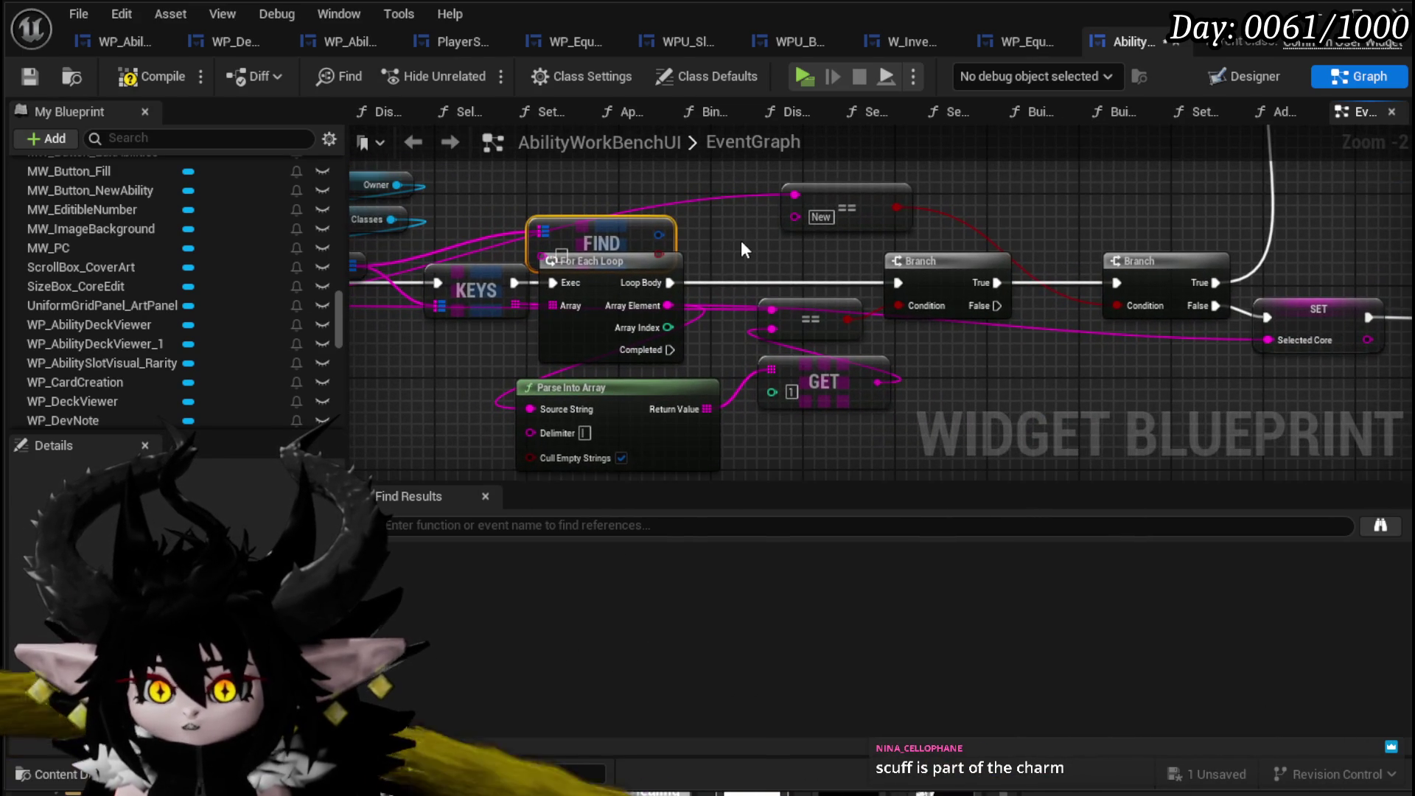
click(741, 240)
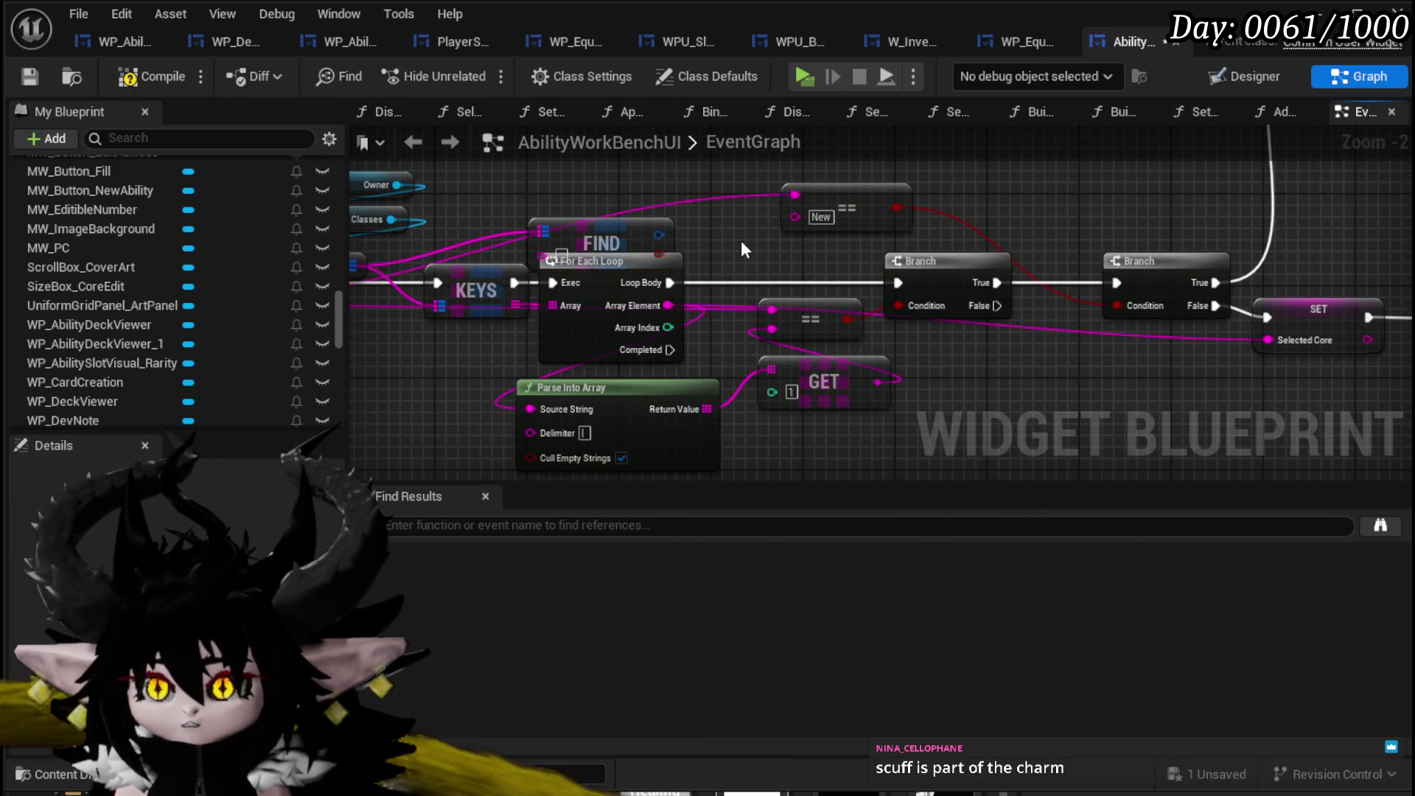
mouse_move(648, 234)
mouse_down()
mouse_move(965, 283)
mouse_move(1319, 398)
mouse_up()
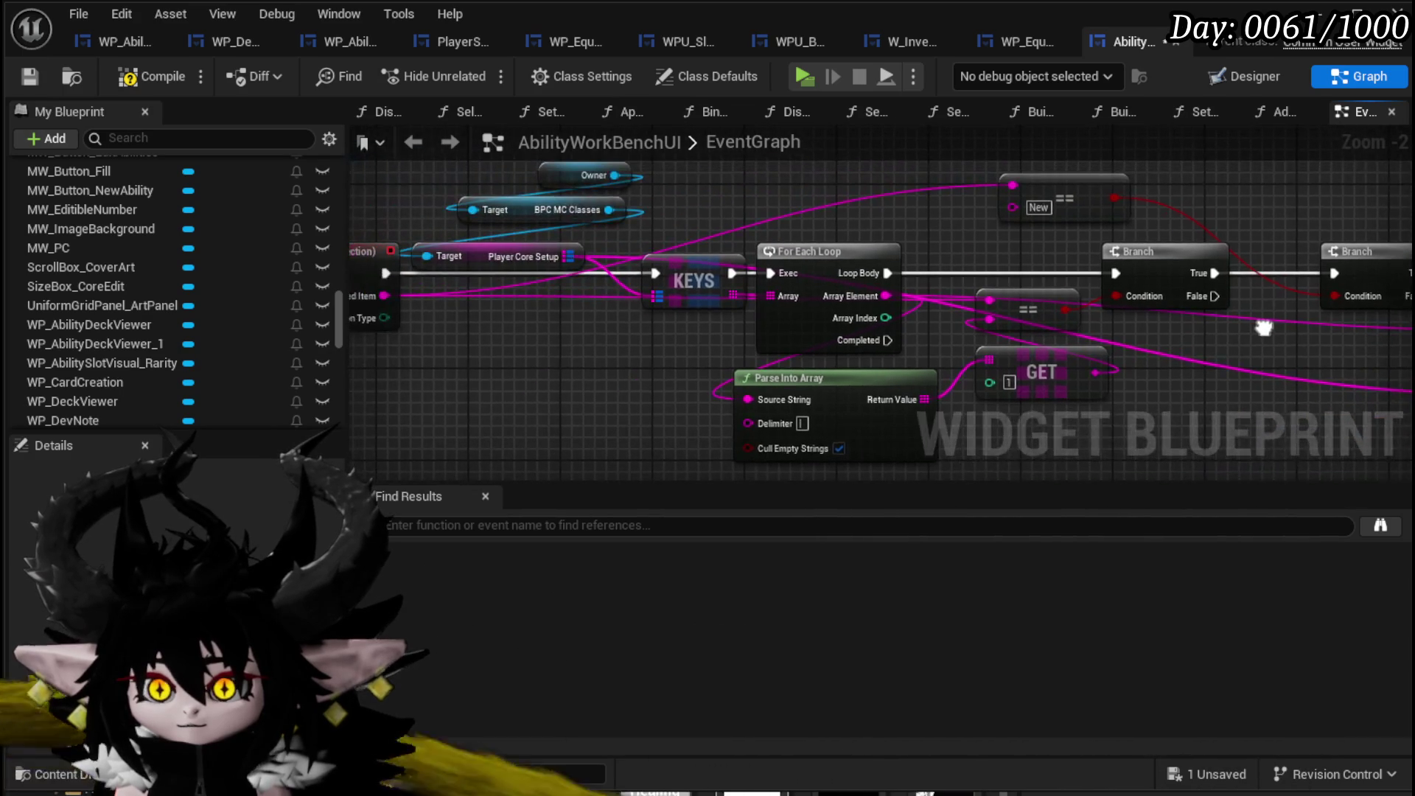
mouse_move(1264, 328)
mouse_down()
mouse_move(911, 300)
mouse_move(671, 302)
mouse_move(531, 409)
mouse_move(482, 284)
mouse_up()
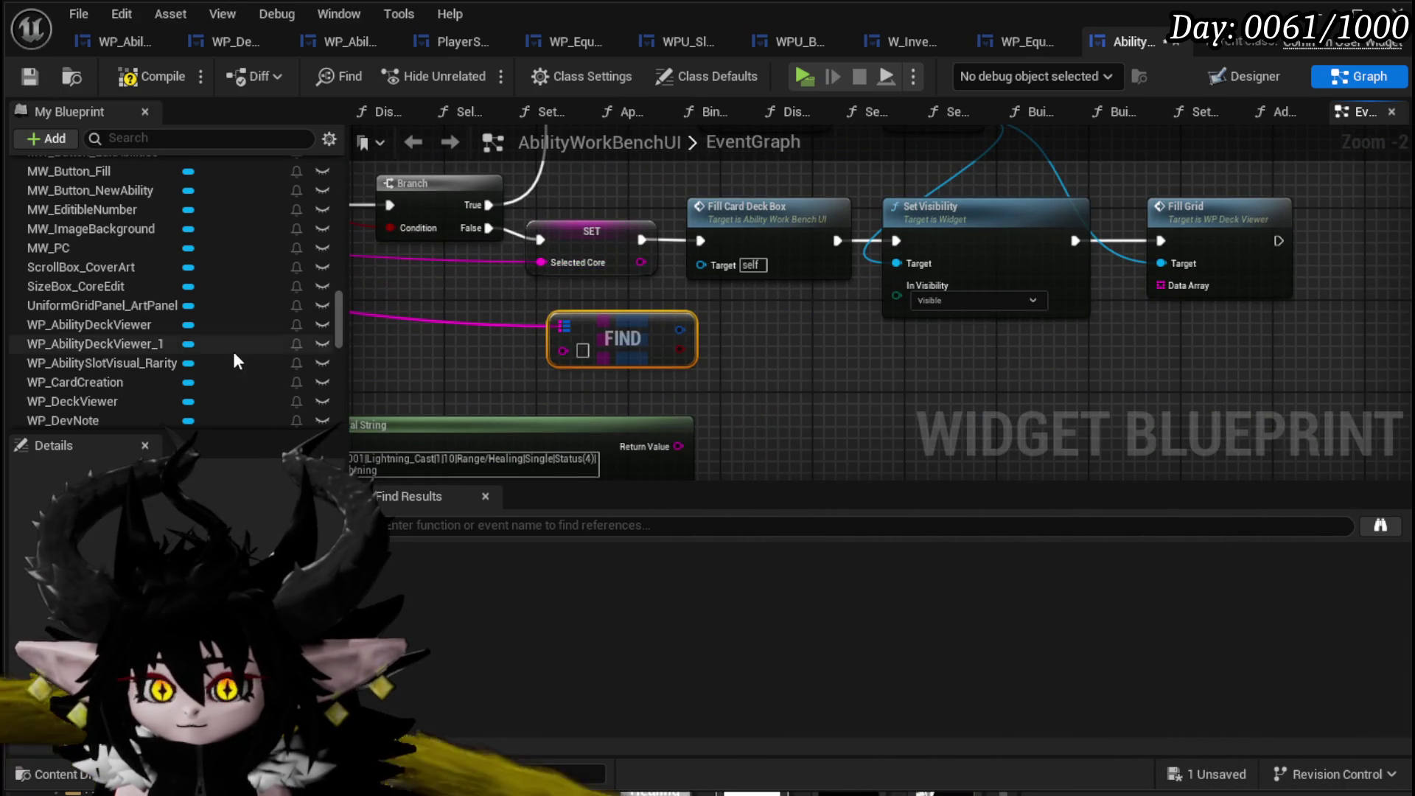
In FillCardDeckBox, add a Return Node wired to the map's VALUES array.
scroll(225, 349, up, 5)
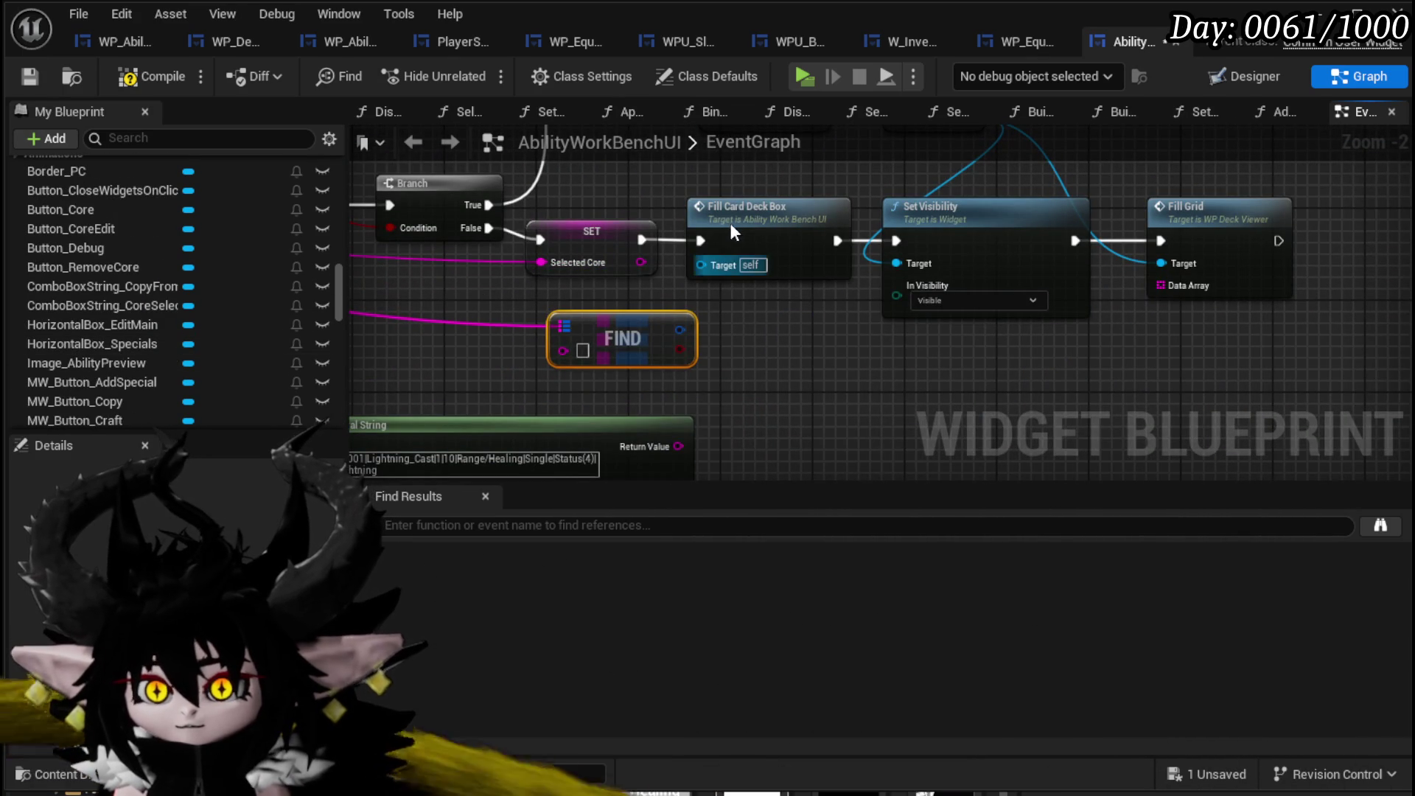
double_click(729, 227)
scroll(793, 240, down, 3)
drag(776, 366, 762, 354)
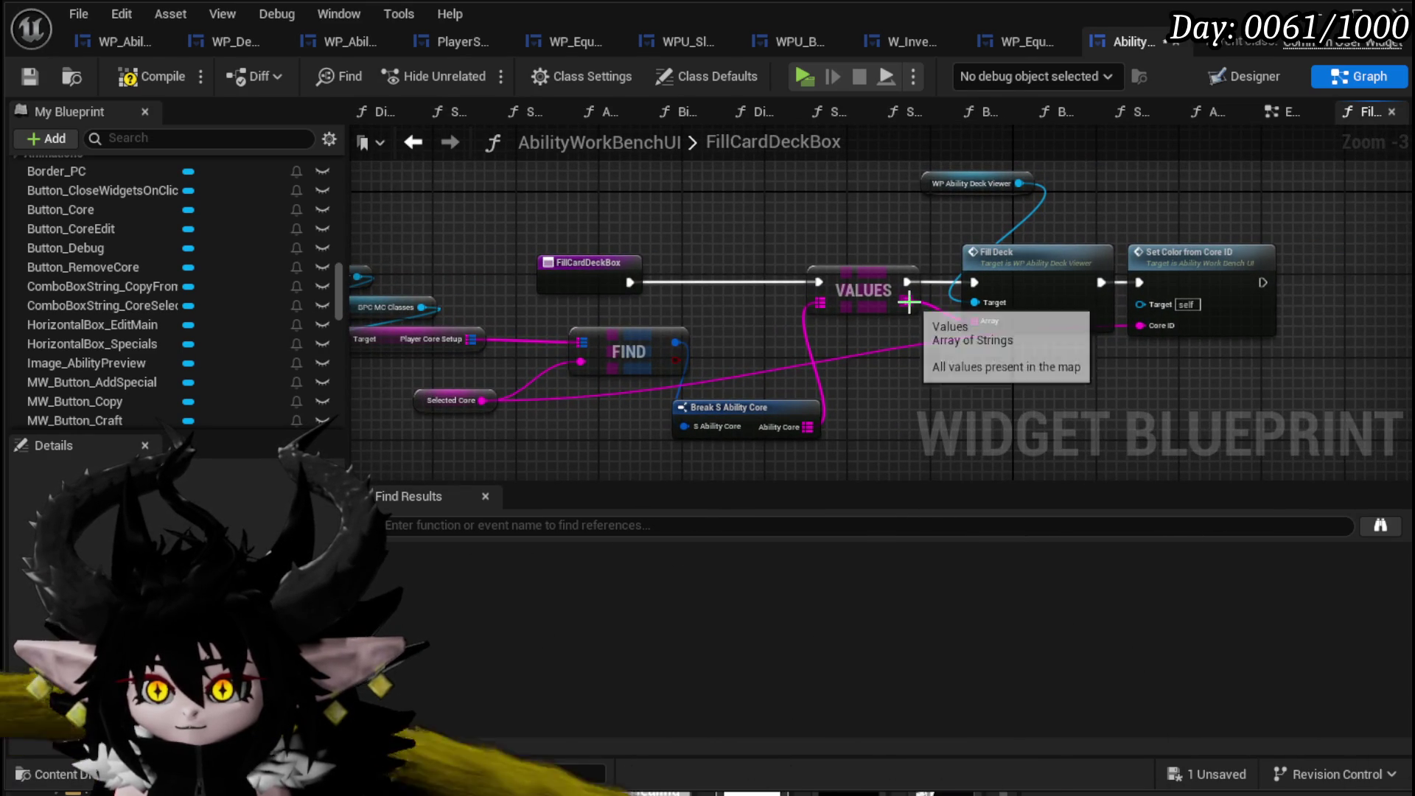
drag(886, 375, 815, 390)
mouse_move(673, 355)
mouse_down()
mouse_move(804, 326)
mouse_move(645, 351)
mouse_up()
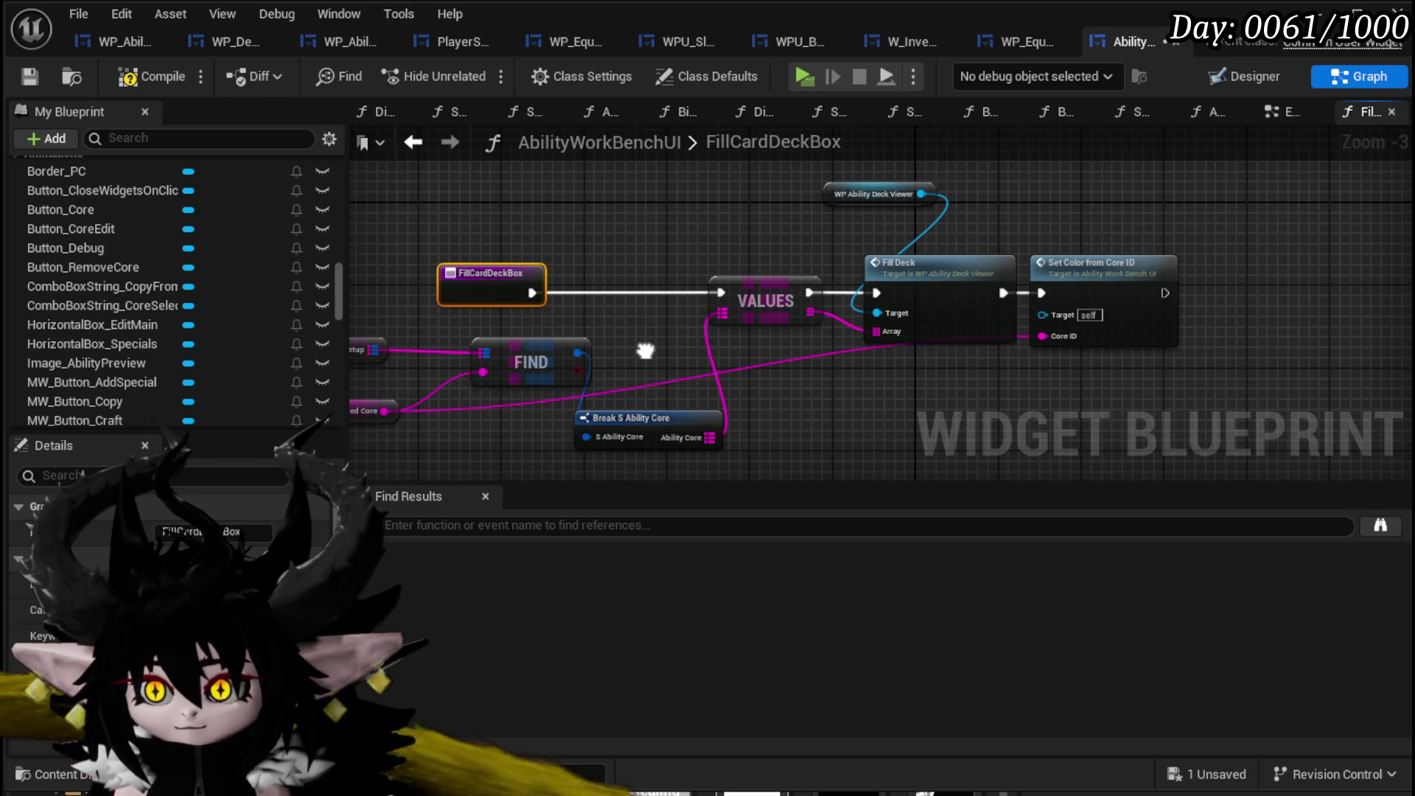
mouse_move(338, 307)
mouse_down()
mouse_move(330, 435)
mouse_move(321, 347)
mouse_move(395, 329)
mouse_up()
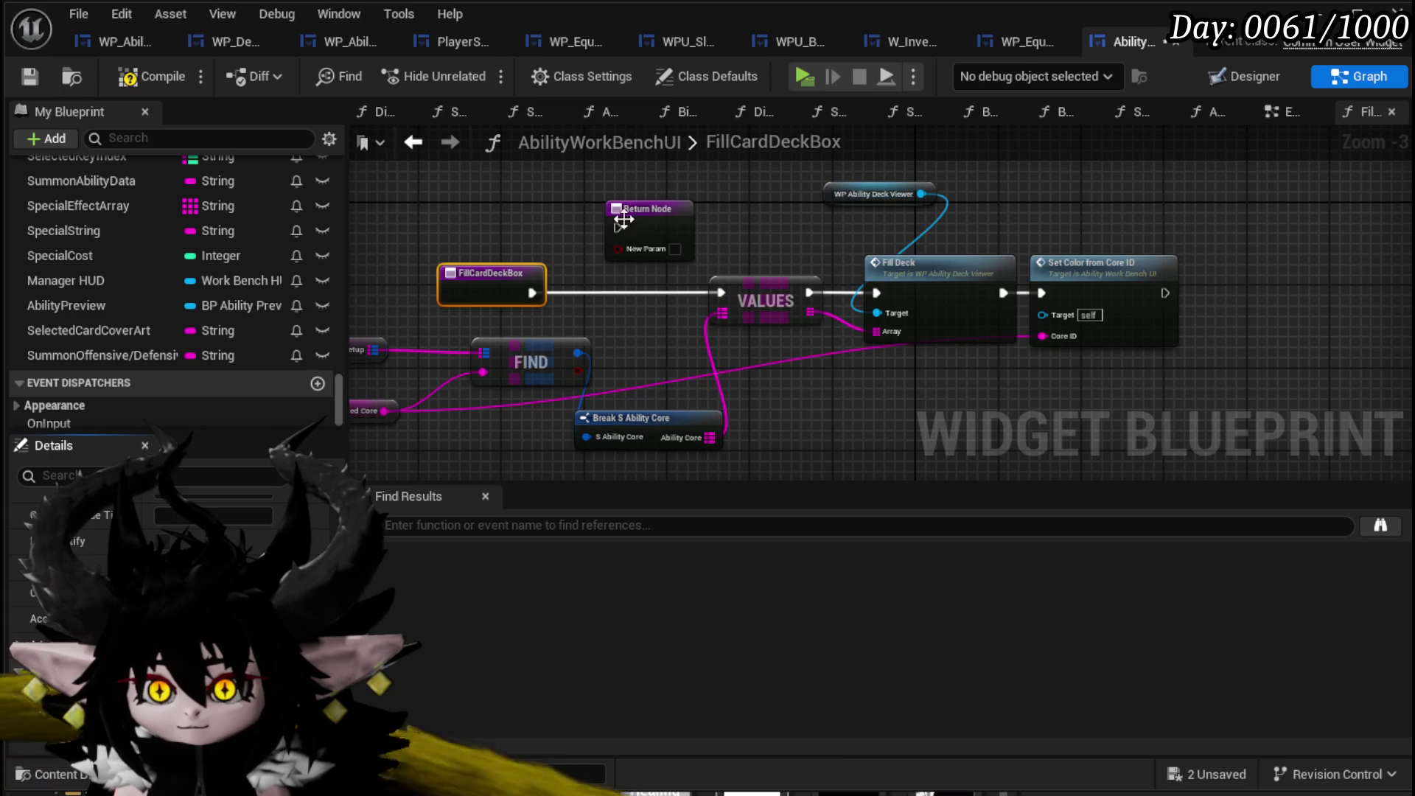
mouse_move(1064, 412)
mouse_down()
mouse_move(1044, 433)
mouse_move(1092, 421)
mouse_move(1247, 289)
mouse_move(1177, 297)
mouse_move(1262, 287)
mouse_up()
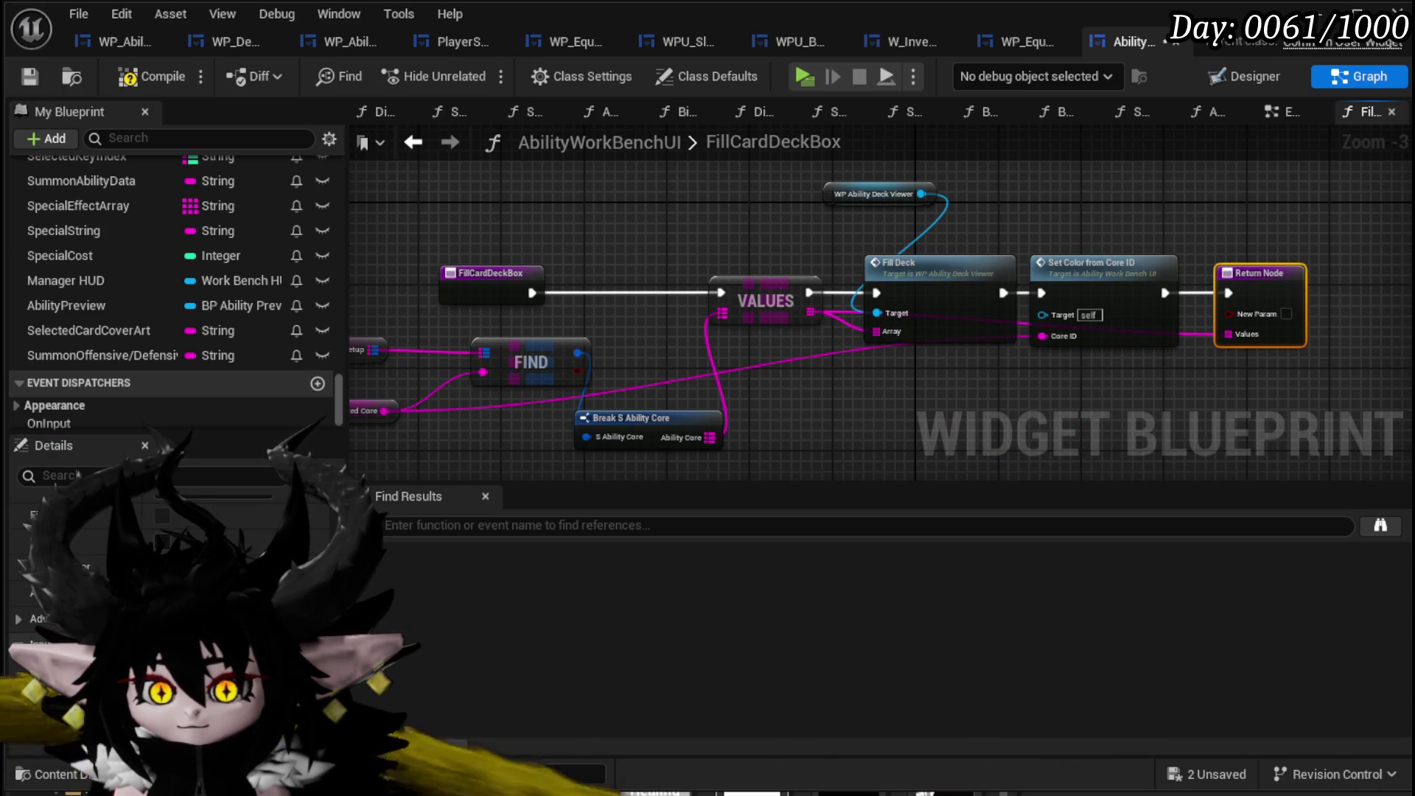
Remove the unused New Param output, then compile and save the blueprint.
key(ctrl+z)
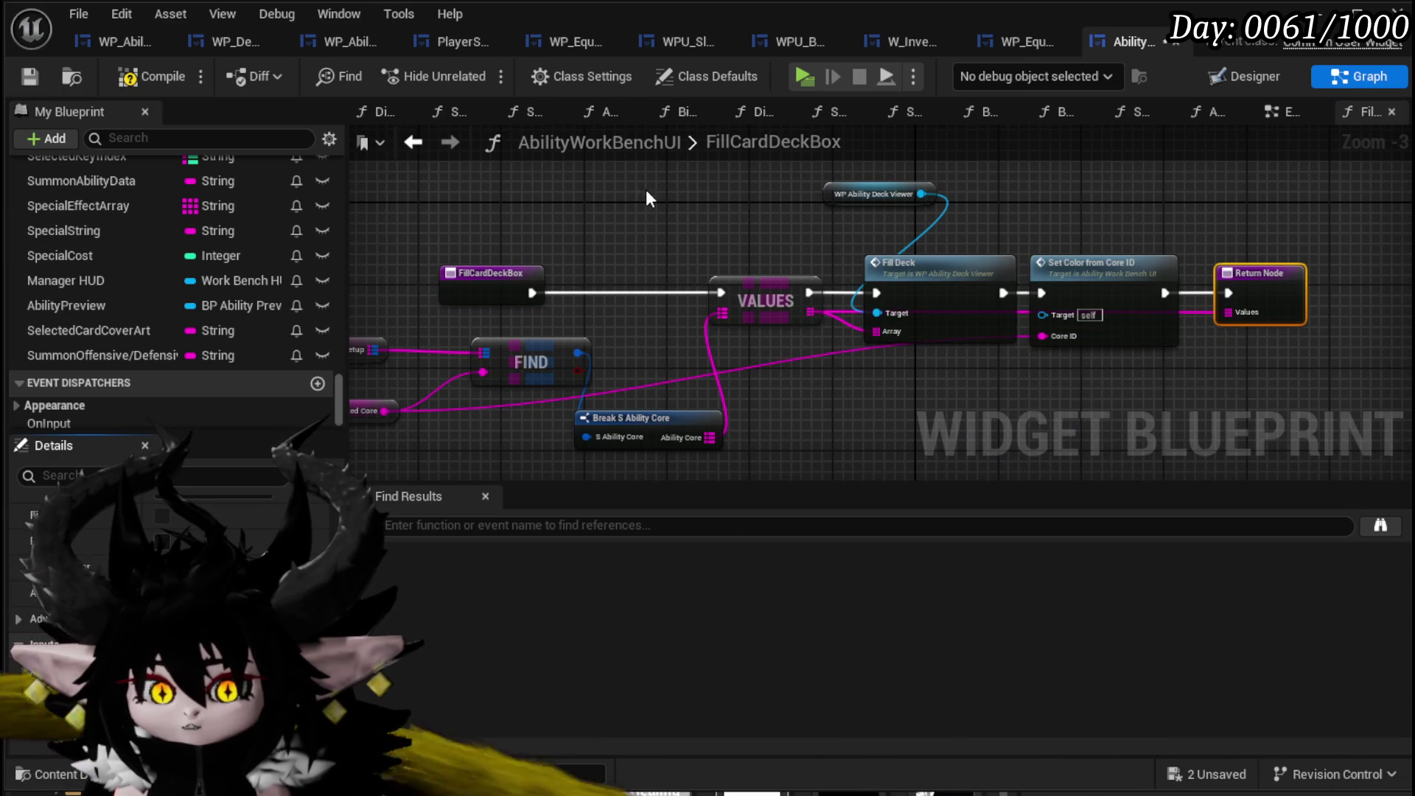
click(152, 77)
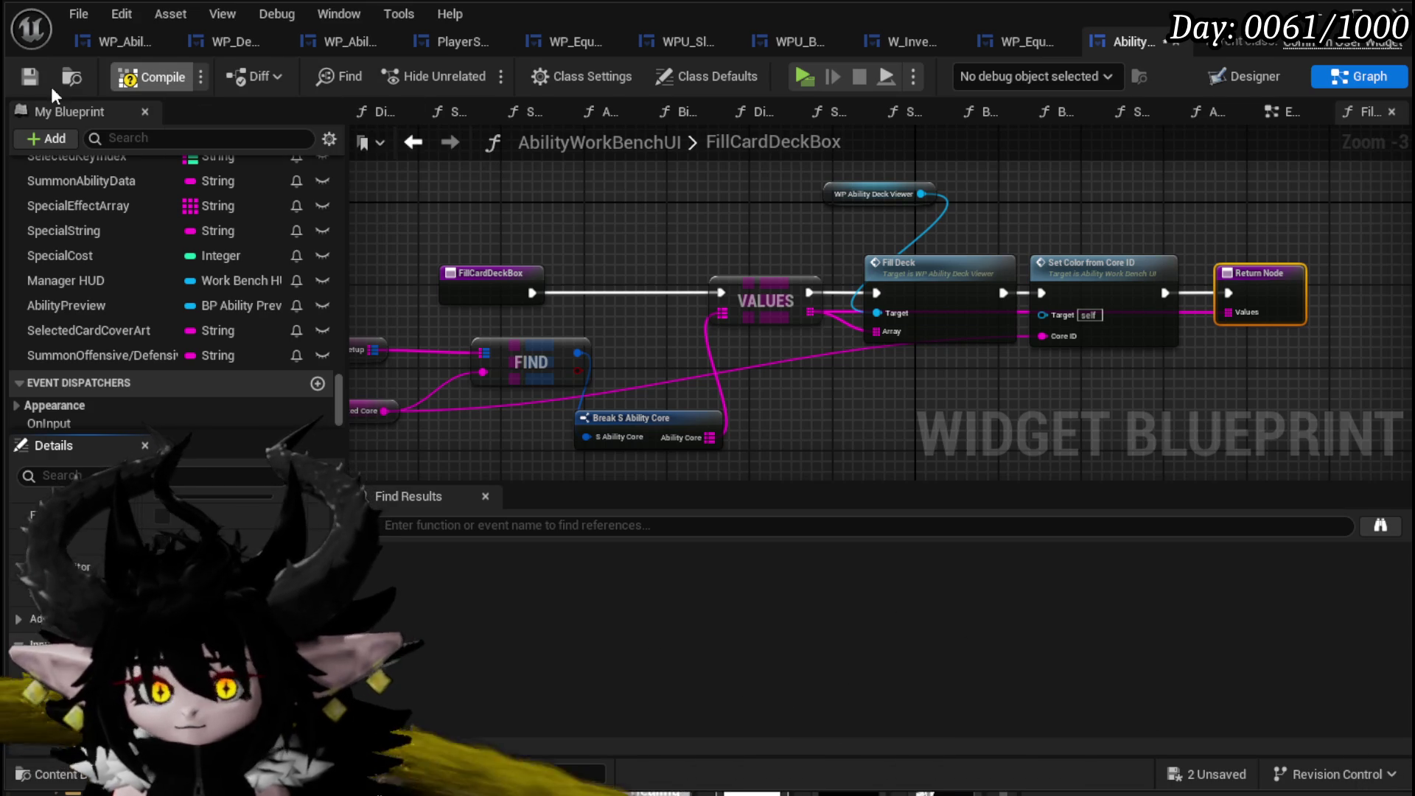
click(29, 78)
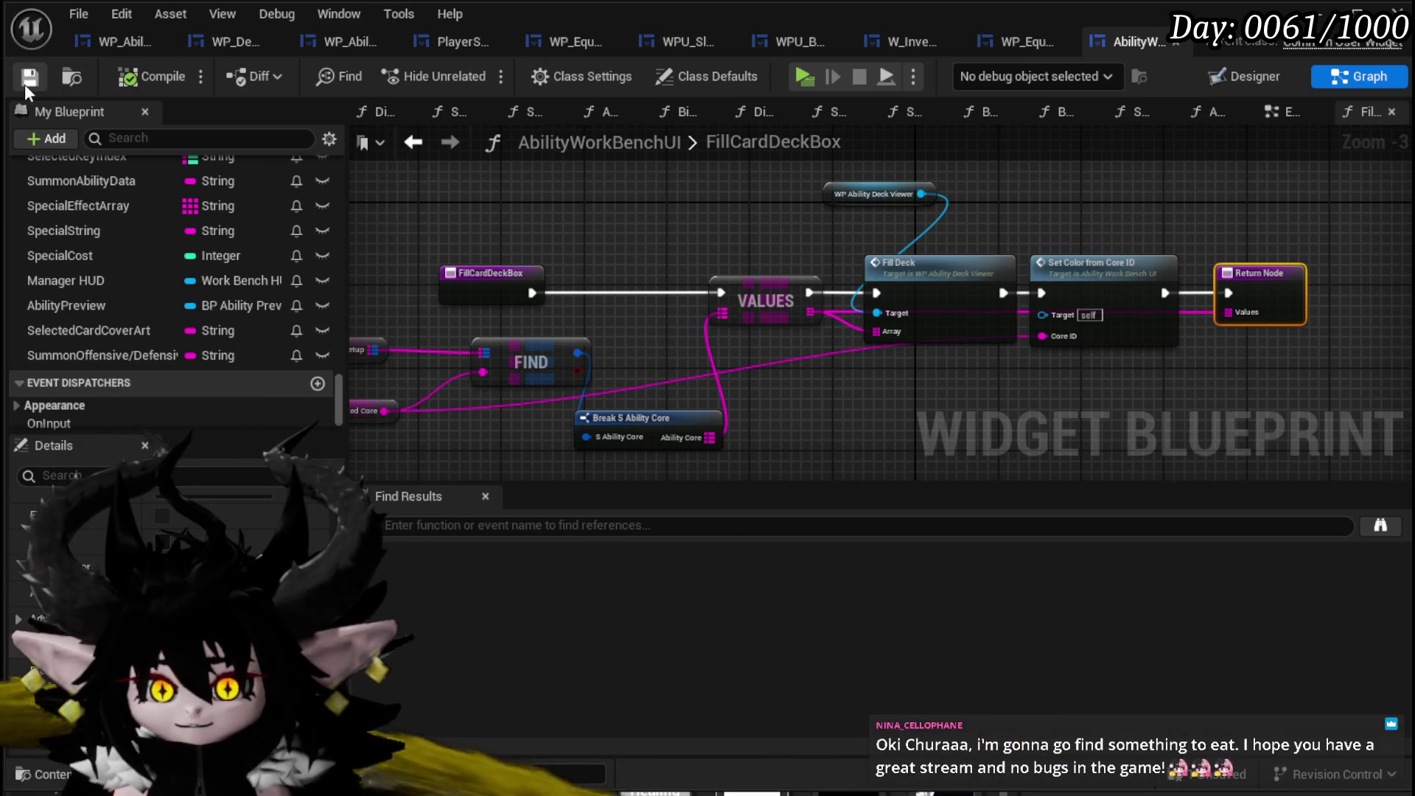
click(1281, 109)
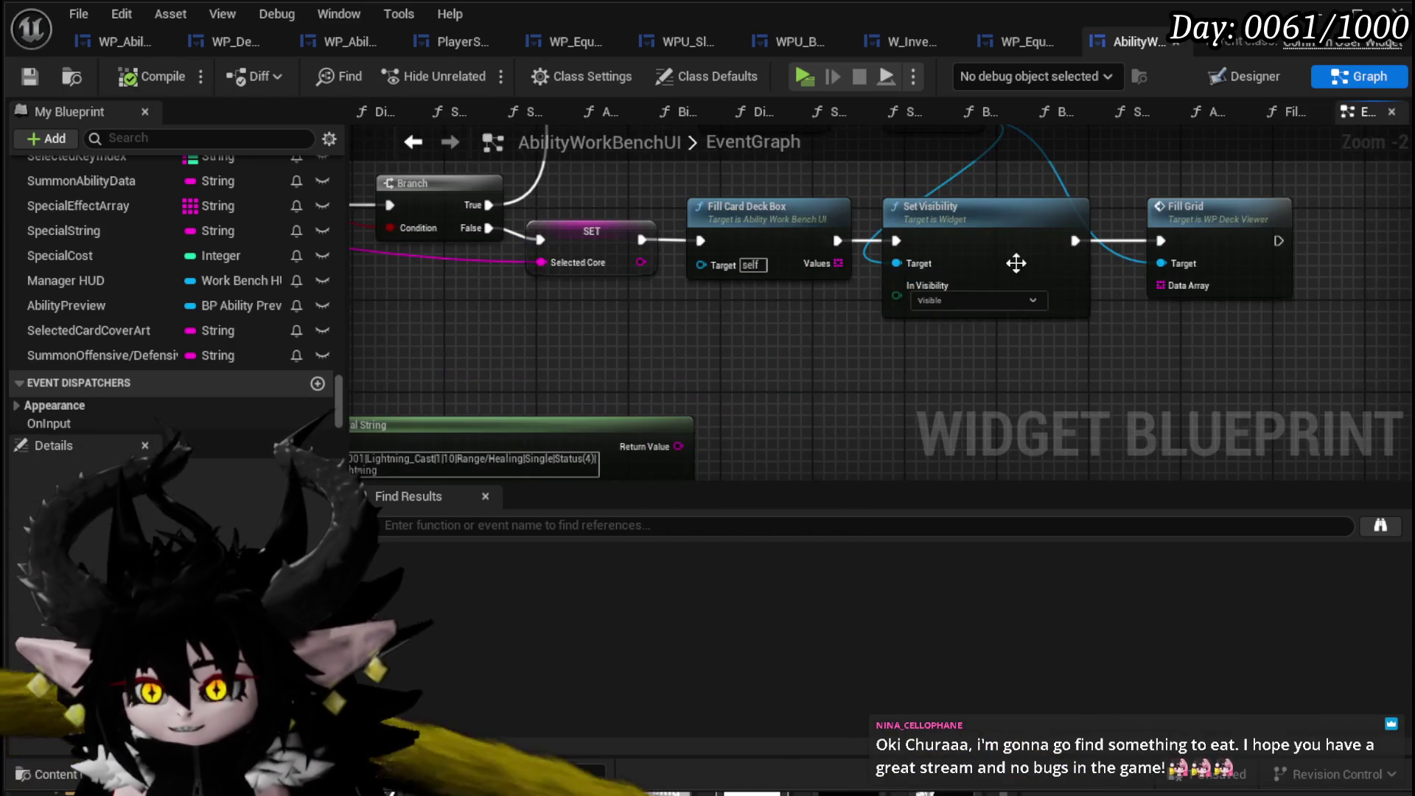
Connect Fill Card Deck Box's Values output to Fill Grid's Data Array and save.
scroll(649, 324, up, 2)
drag(619, 278, 1082, 308)
drag(1031, 368, 793, 404)
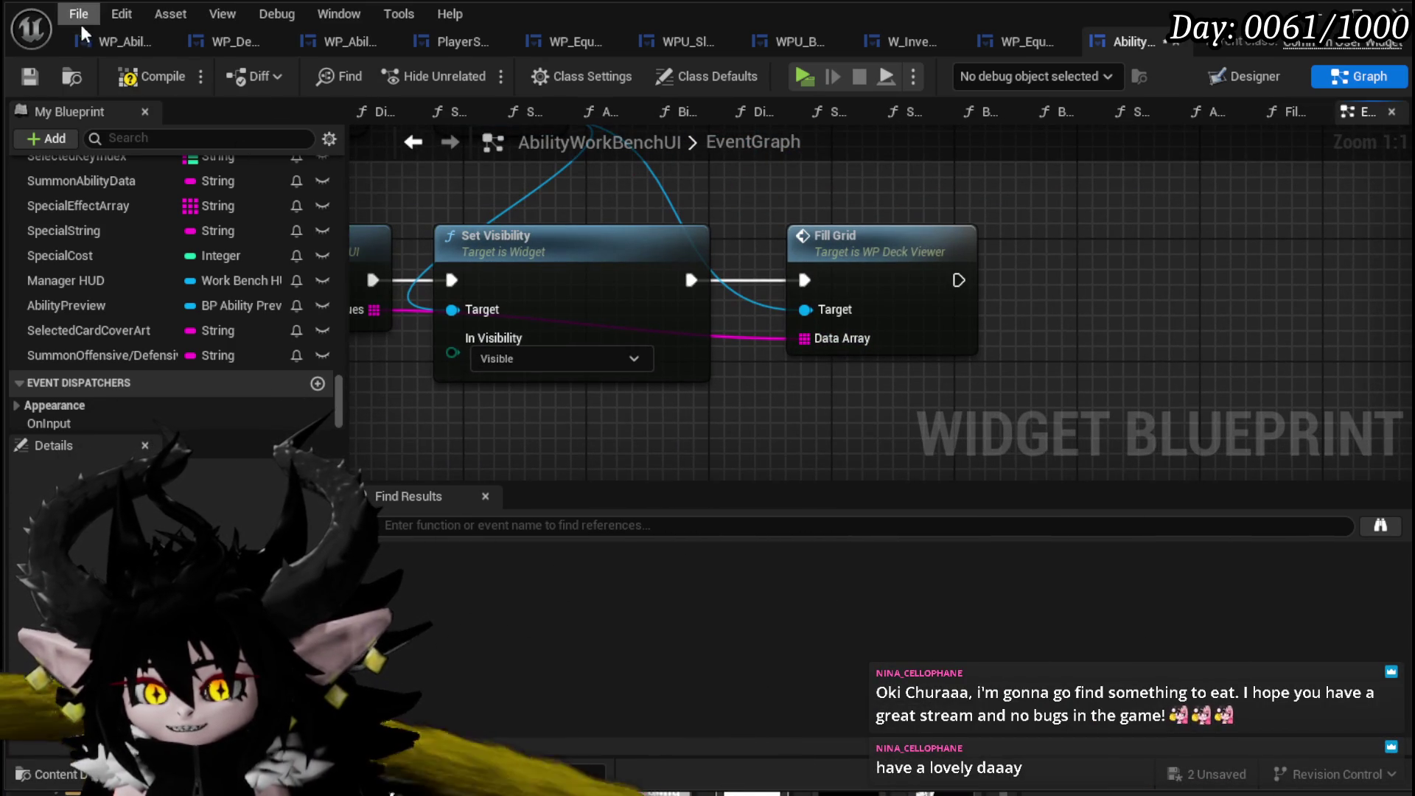
click(24, 80)
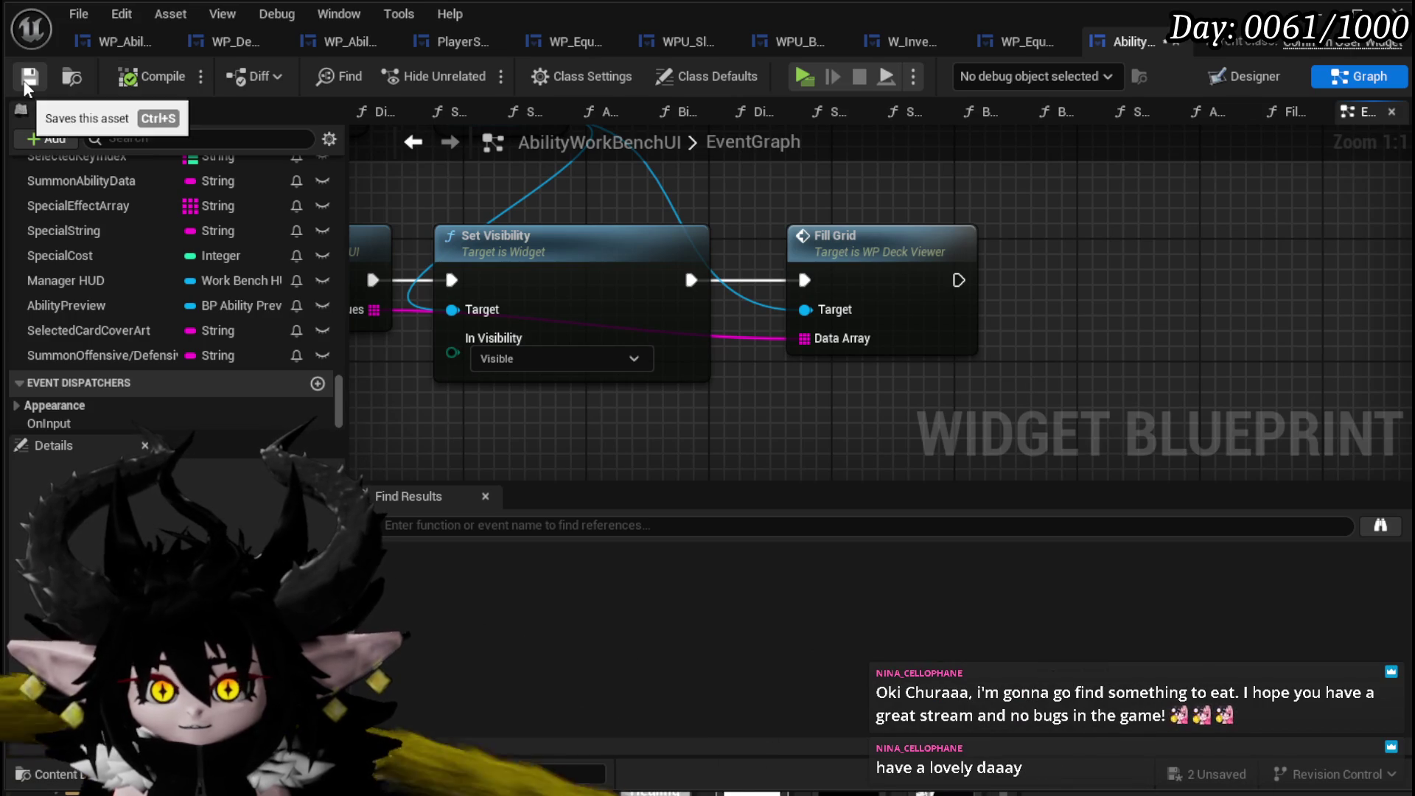
Inspect the deck viewer's Fill Grid function, selecting its widget creation and card setup nodes.
mouse_move(793, 177)
mouse_down()
mouse_move(723, 177)
mouse_move(1123, 198)
mouse_move(884, 225)
mouse_up()
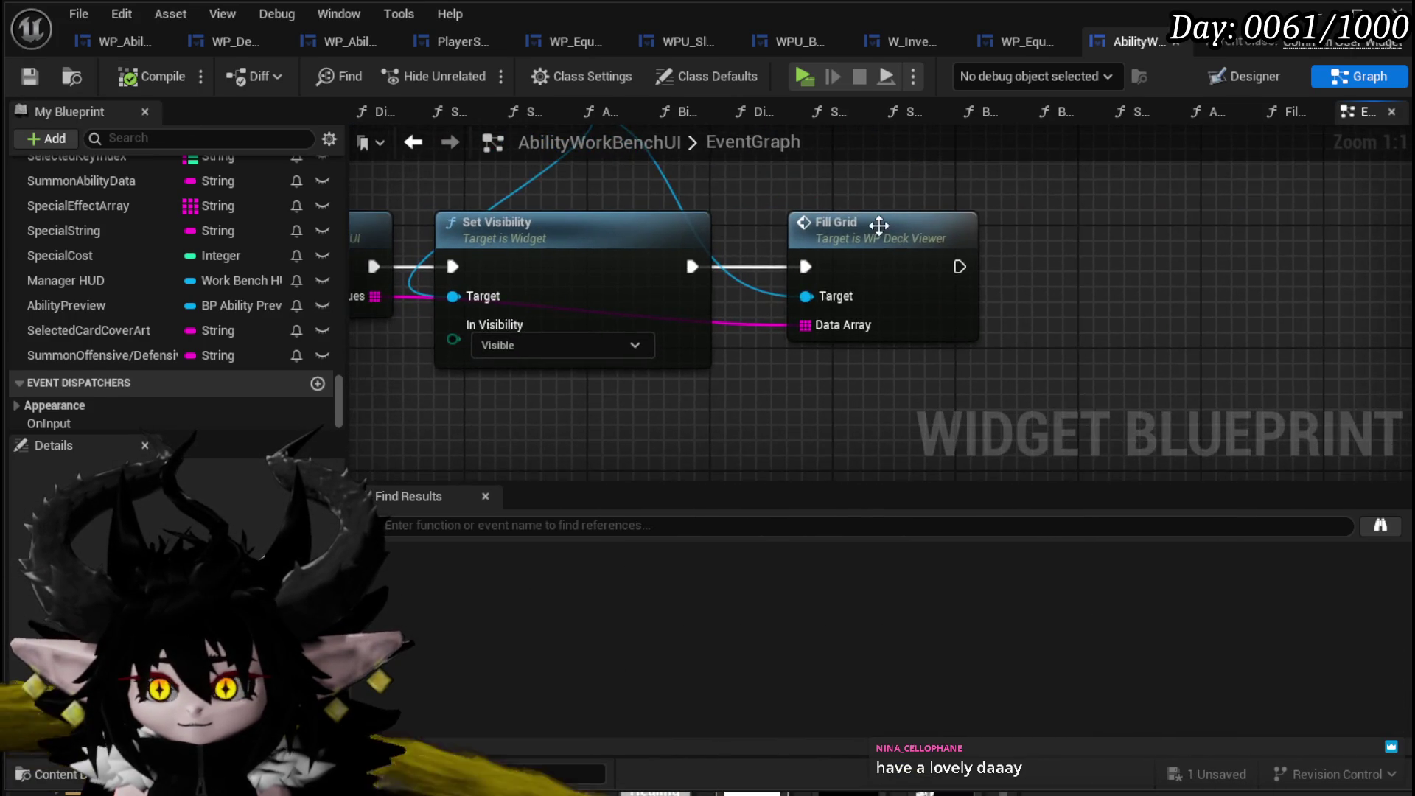
double_click(884, 225)
scroll(768, 238, down, 3)
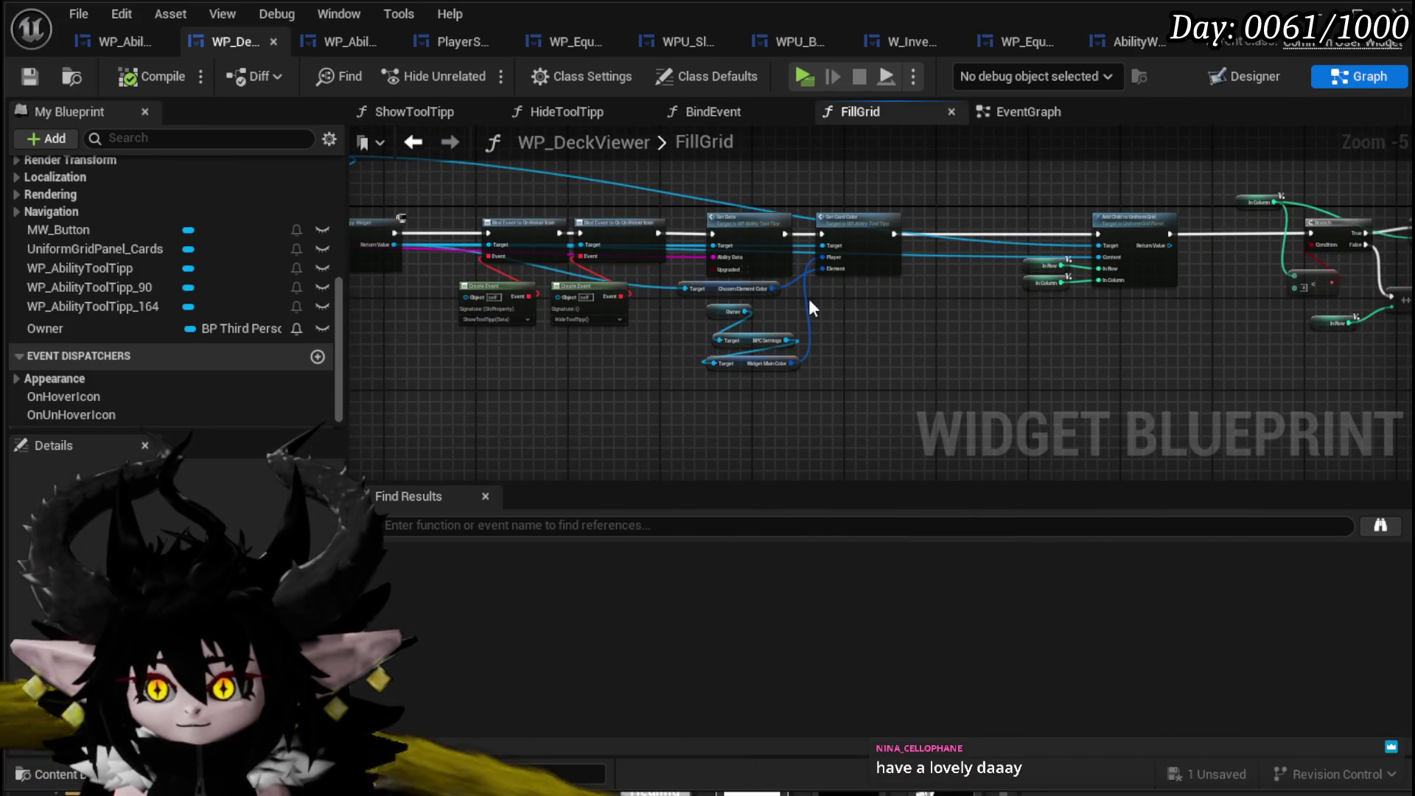
drag(809, 306, 858, 360)
drag(720, 339, 1089, 219)
drag(790, 222, 948, 243)
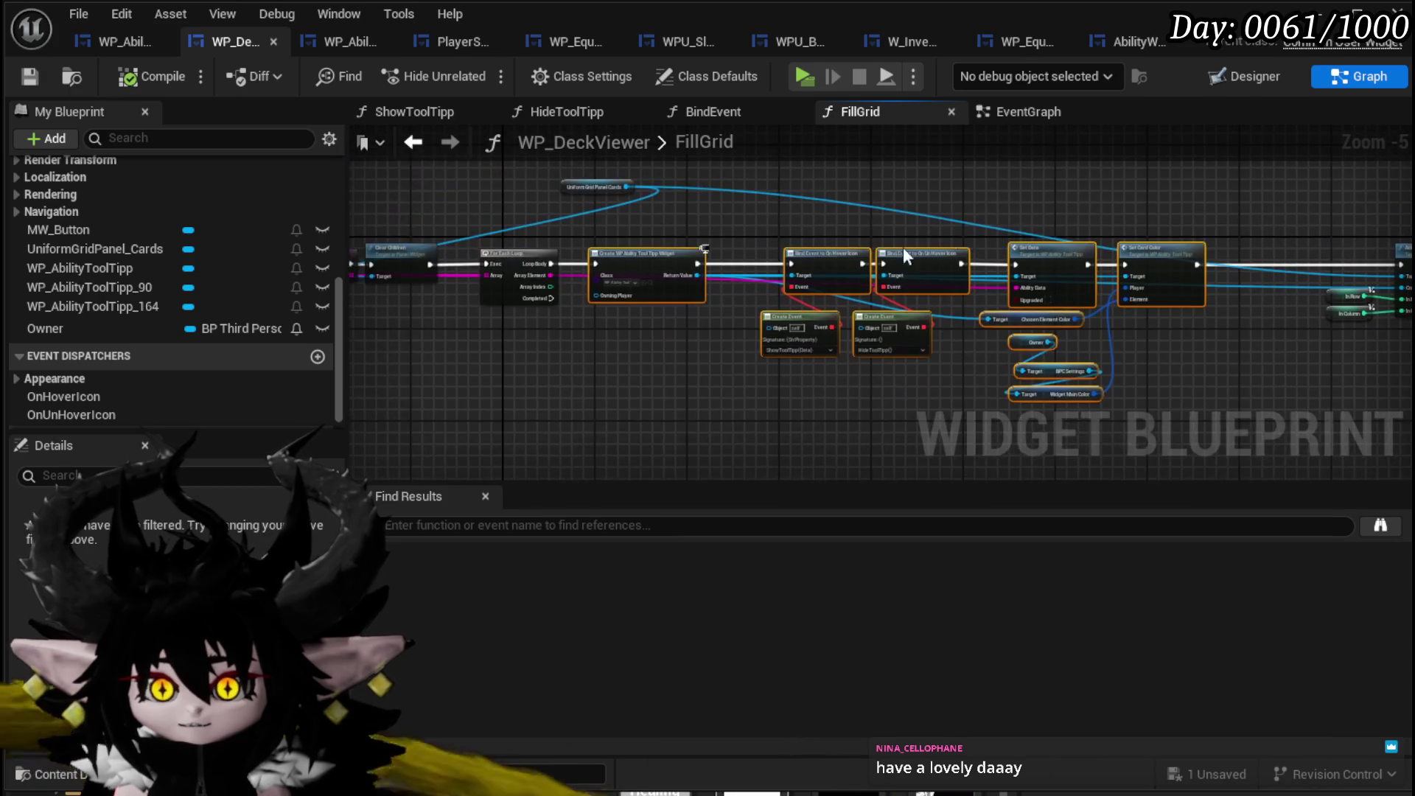
scroll(662, 232, up, 3)
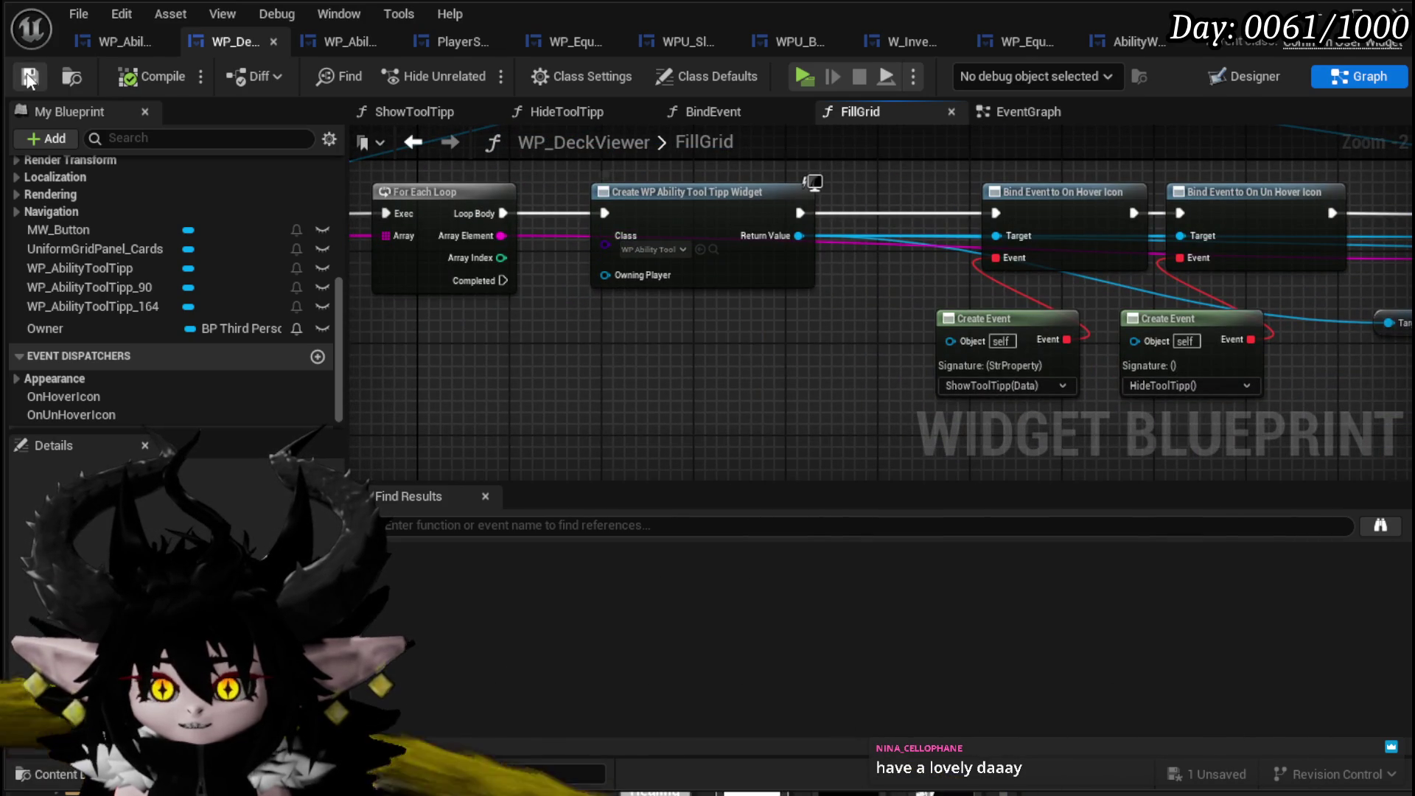
key(alt+Tab)
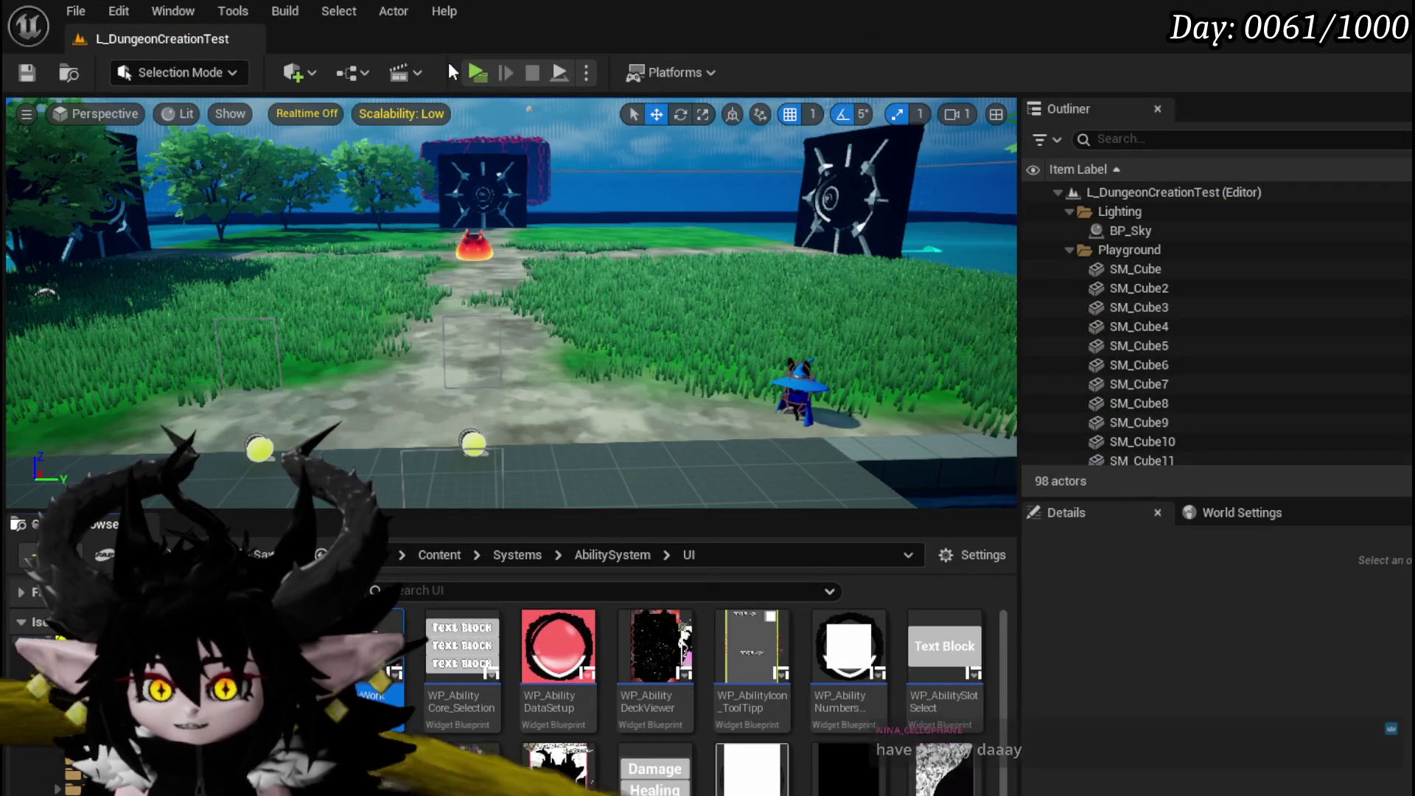
Play in editor, use the workbench, and browse the Status deck's cards in the deck viewer.
key(alt+p)
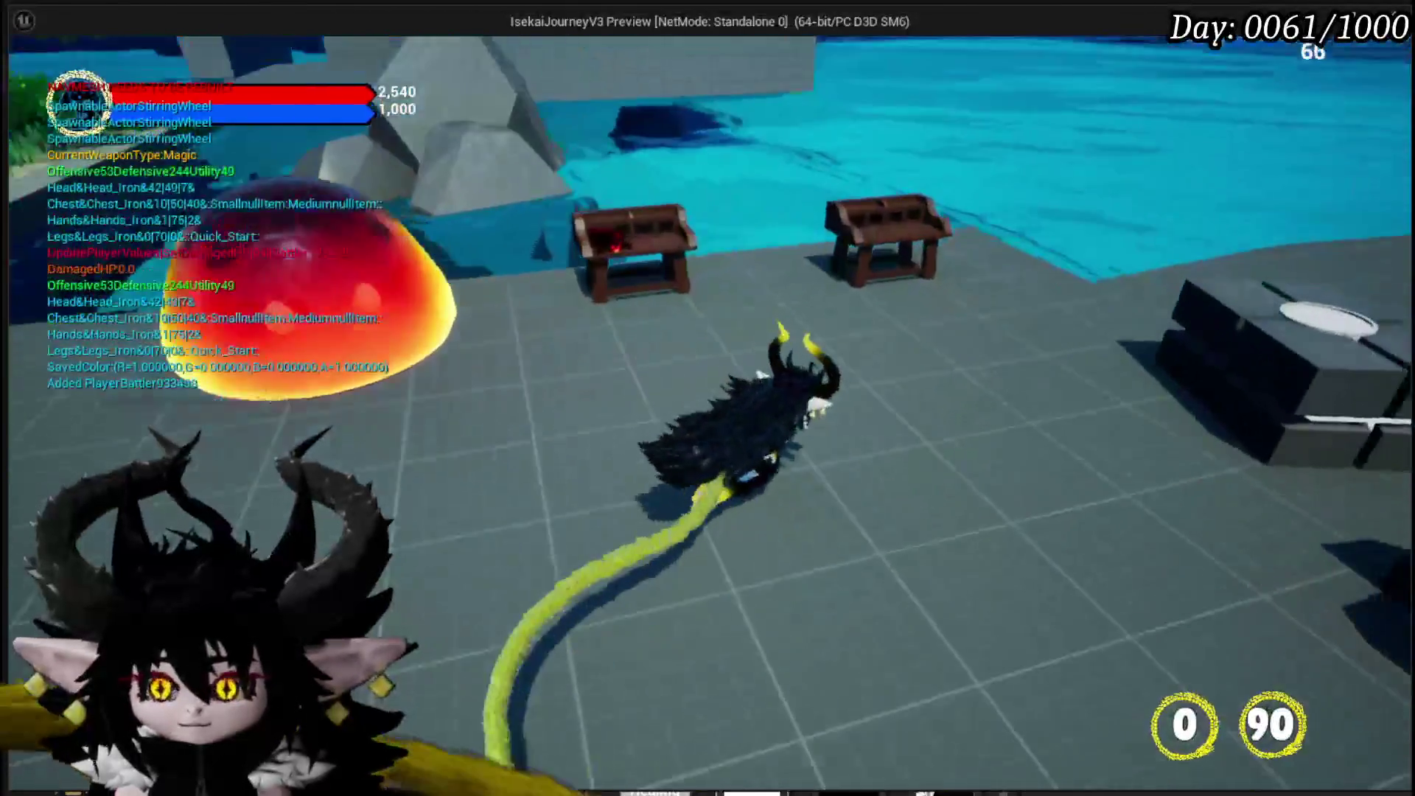
key(e)
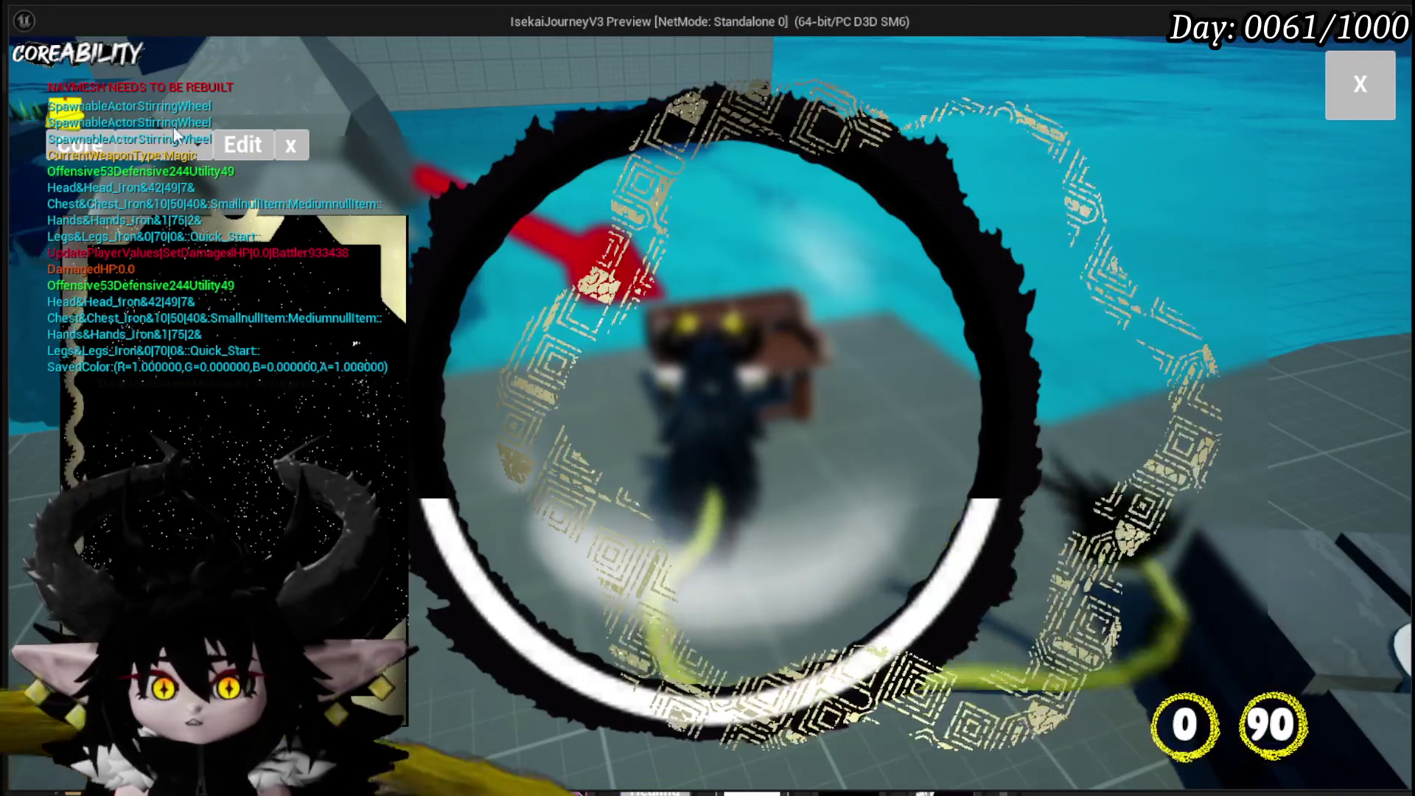
click(143, 236)
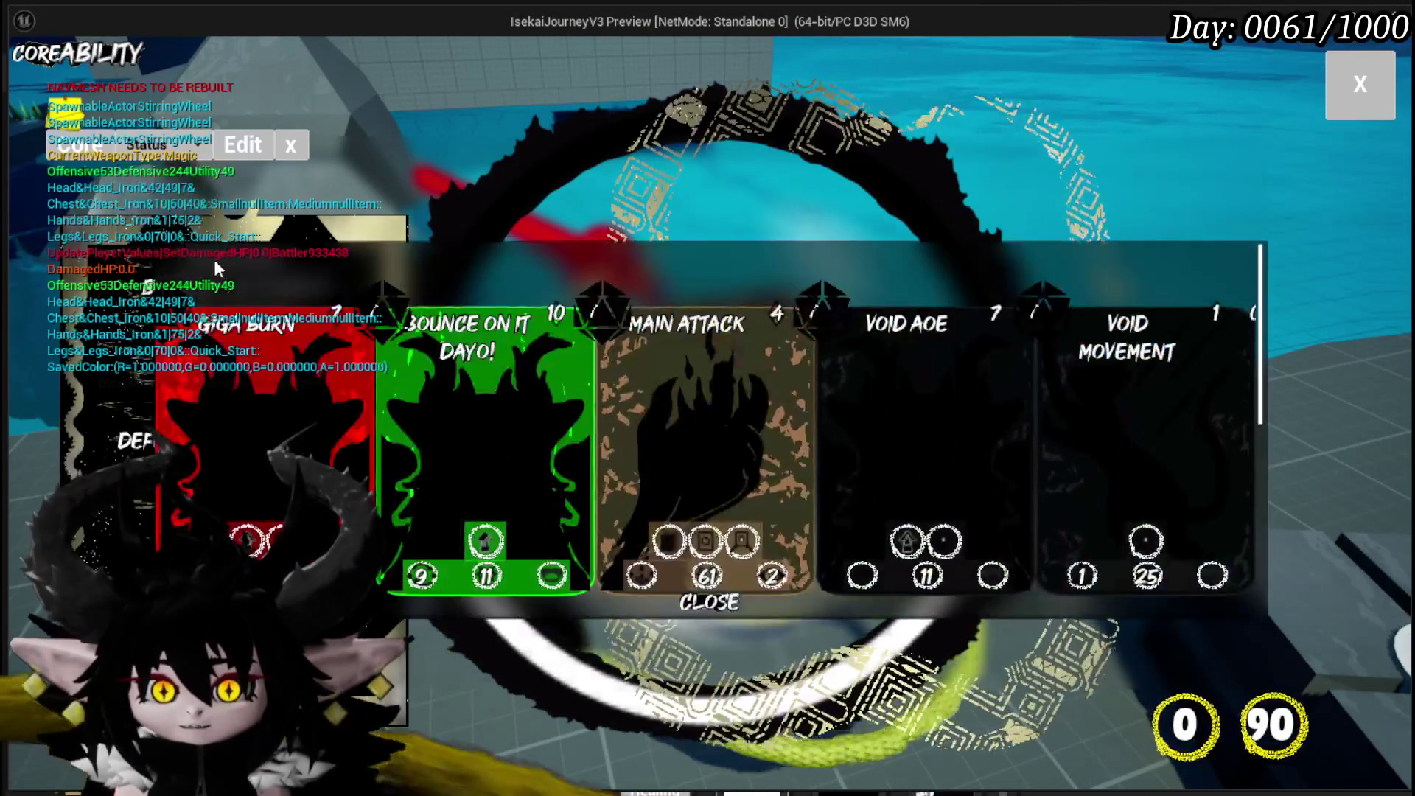
scroll(958, 353, down, 3)
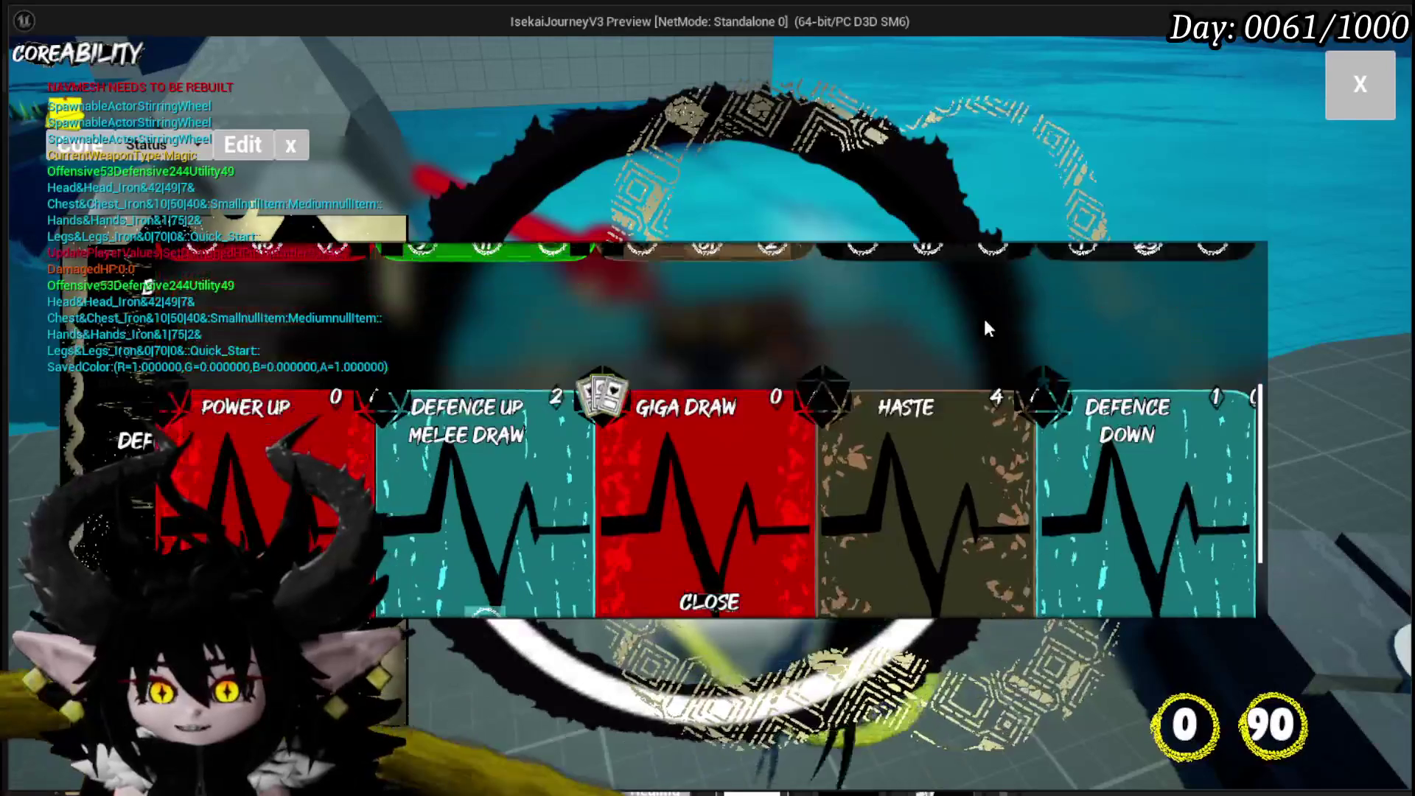
scroll(984, 318, up, 3)
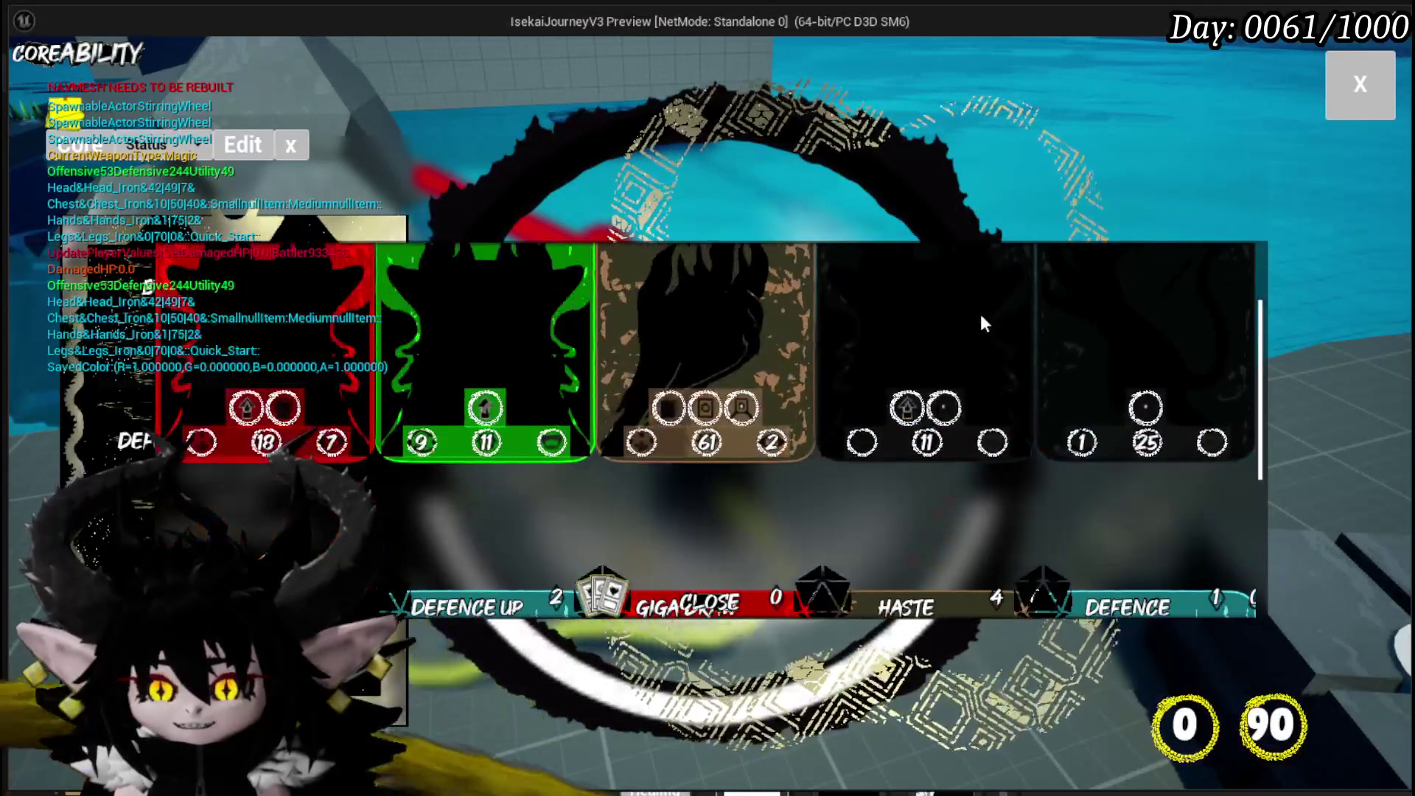
scroll(977, 311, down, 3)
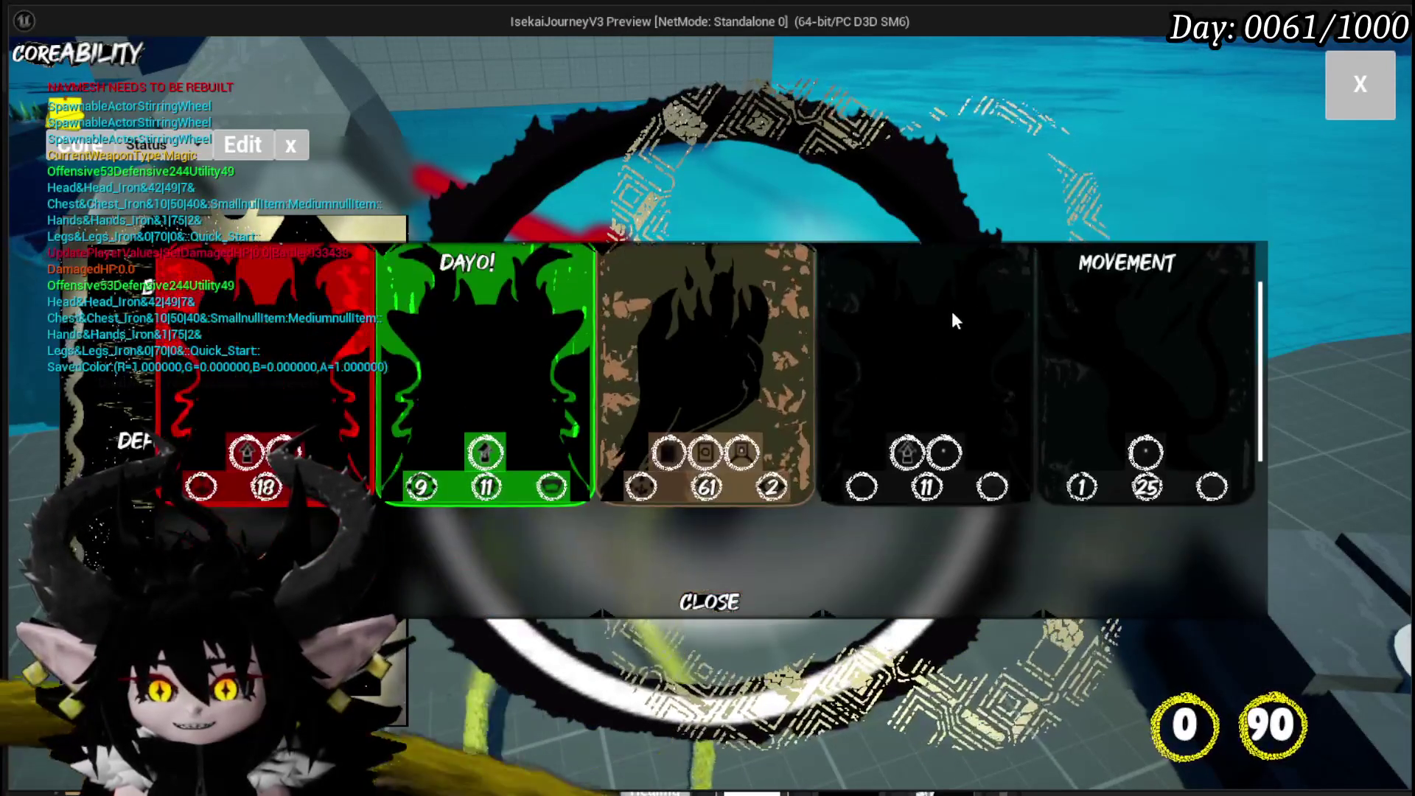
scroll(558, 297, down, 2)
scroll(458, 435, down, 1)
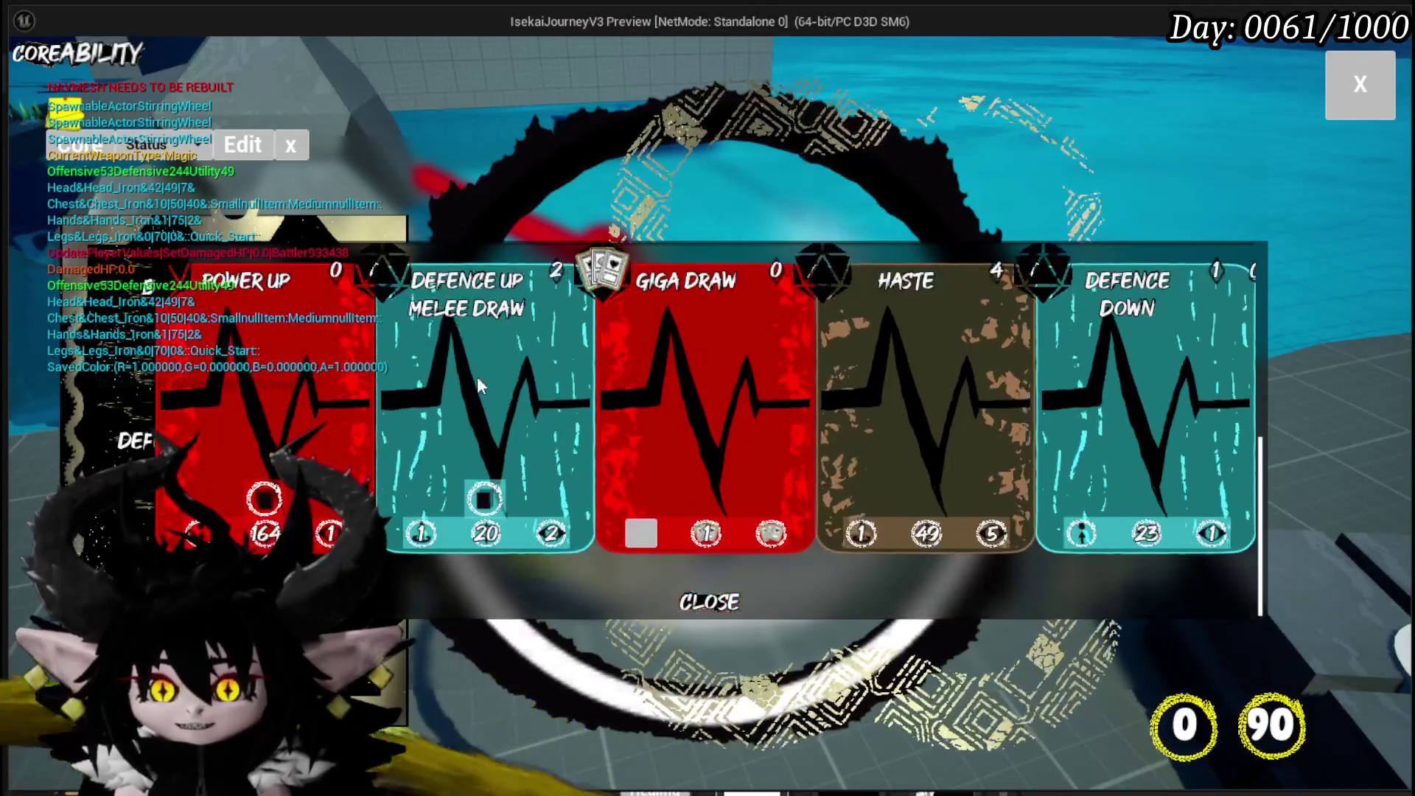
scroll(1066, 382, up, 3)
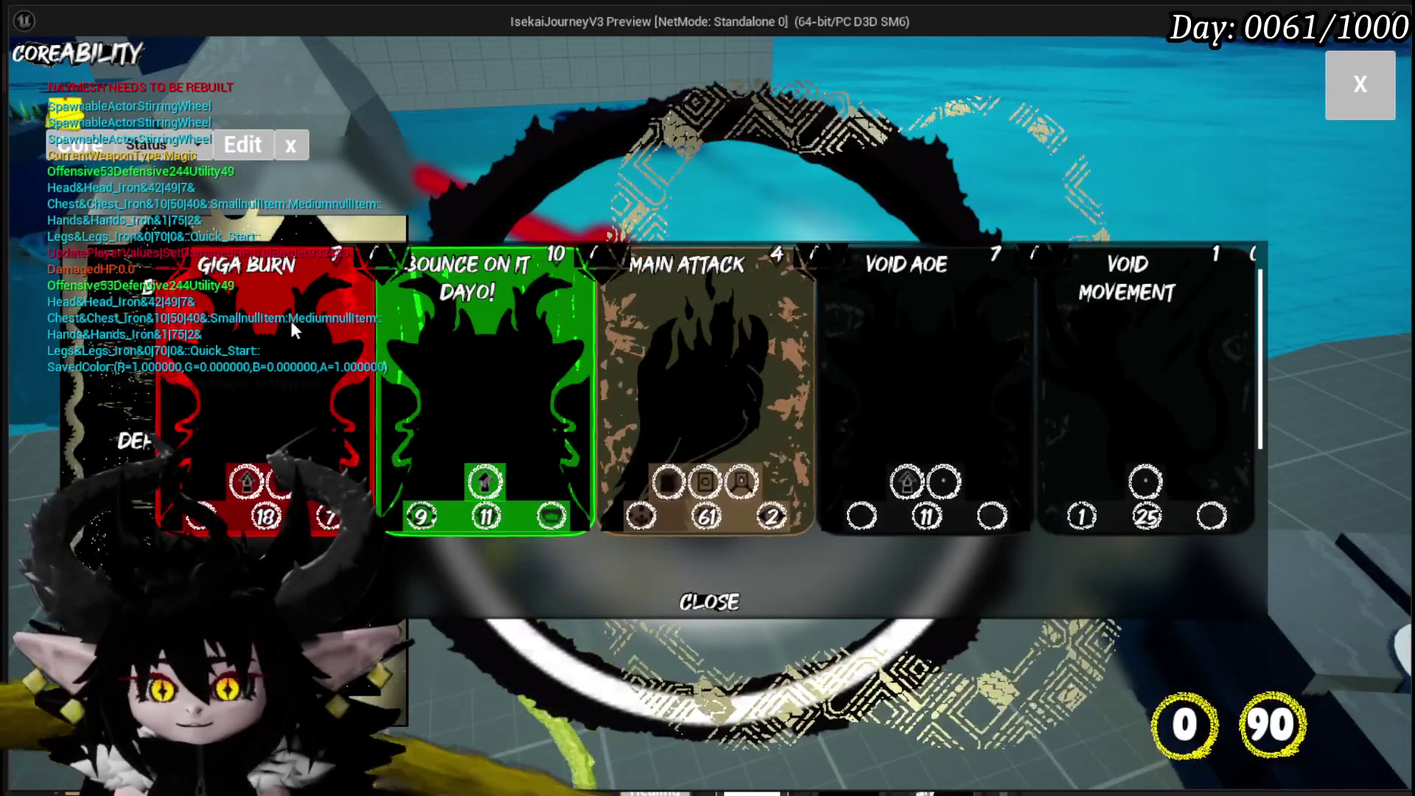
Switch the deck viewer to Chura Main, close the panel, and stop the preview.
click(146, 145)
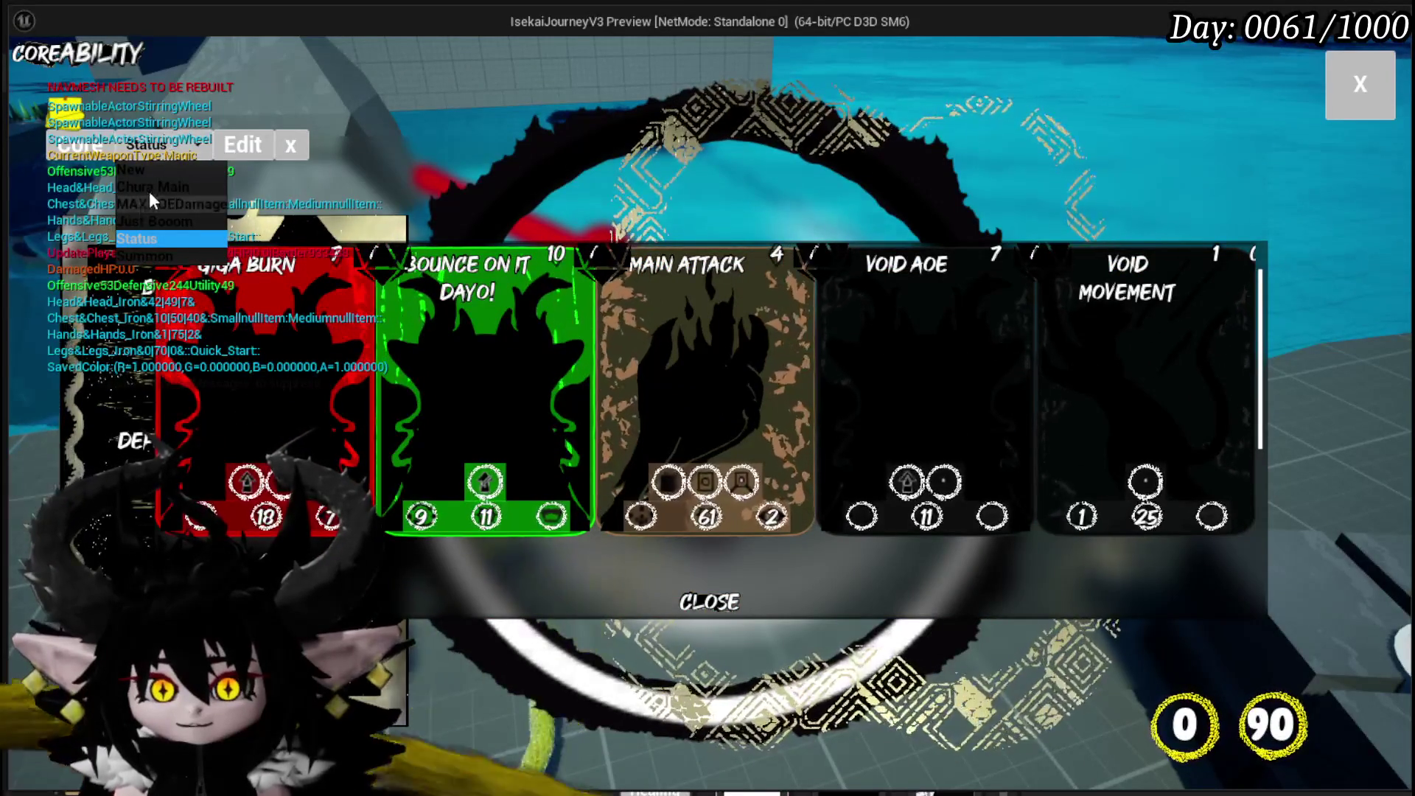
click(151, 187)
scroll(799, 352, down, 3)
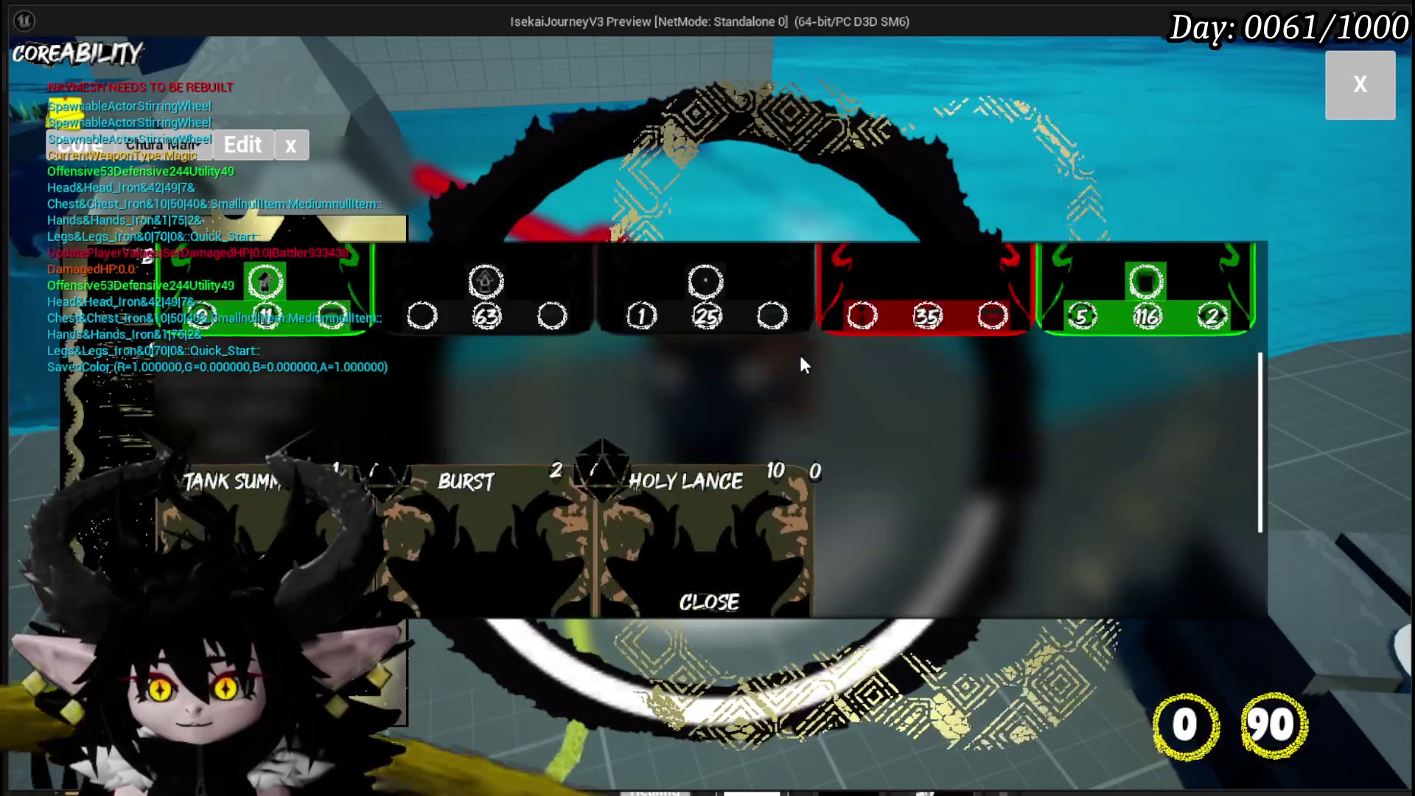
scroll(799, 356, up, 3)
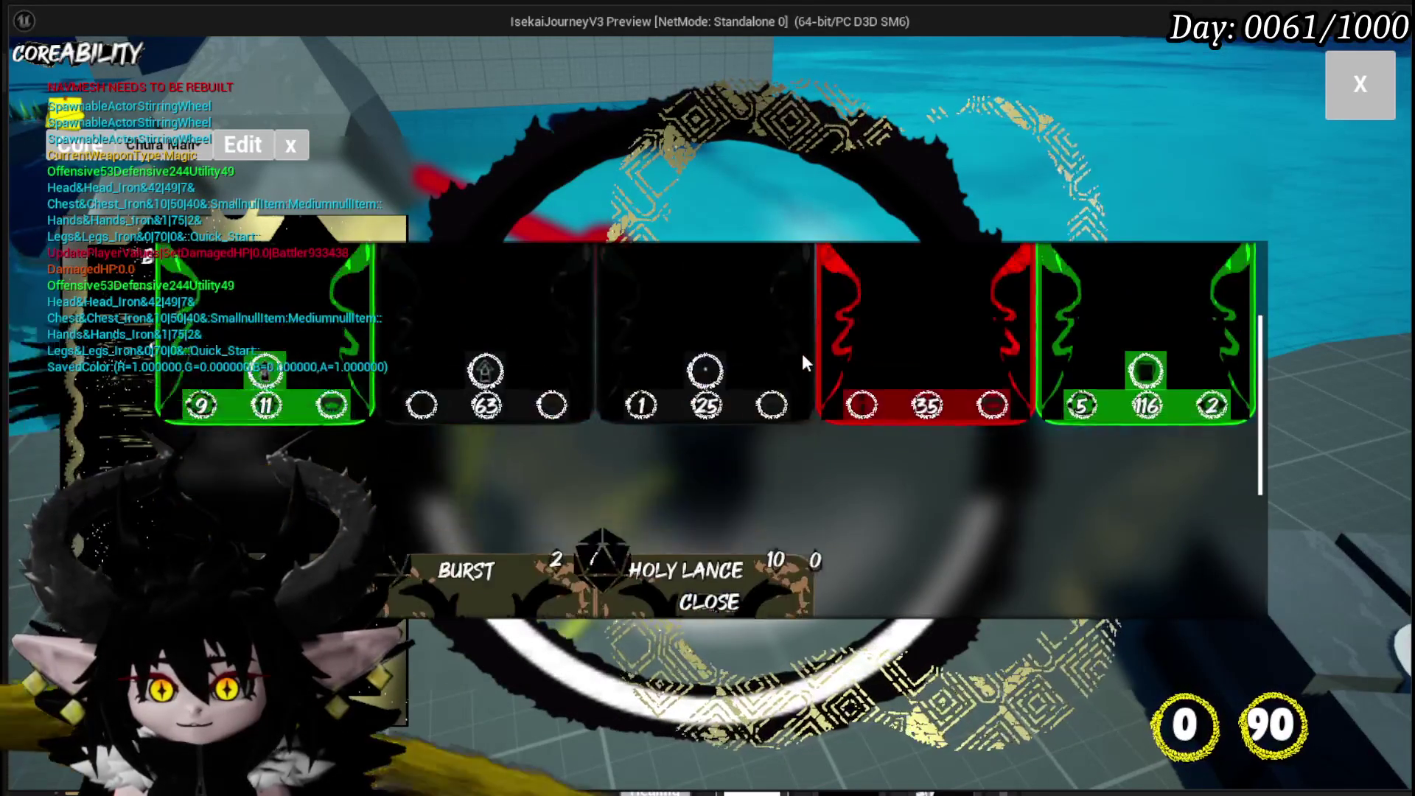
click(1360, 103)
key(Escape)
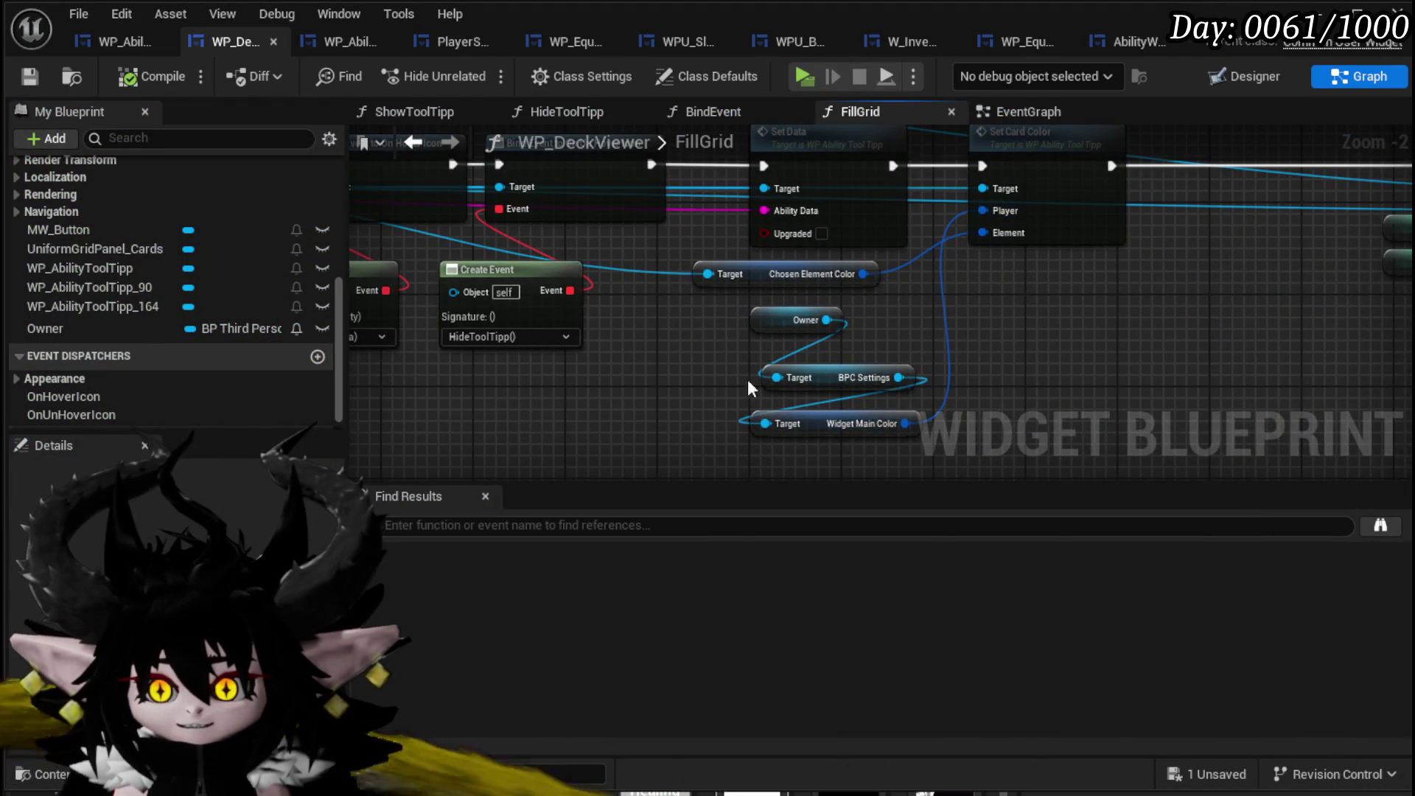
Pan the FillGrid graph from Clear Children to Create WP Ability Tool Tipp Widget, then return to L_DungeonCreationTest.
scroll(772, 329, down, 1)
drag(773, 329, 1074, 405)
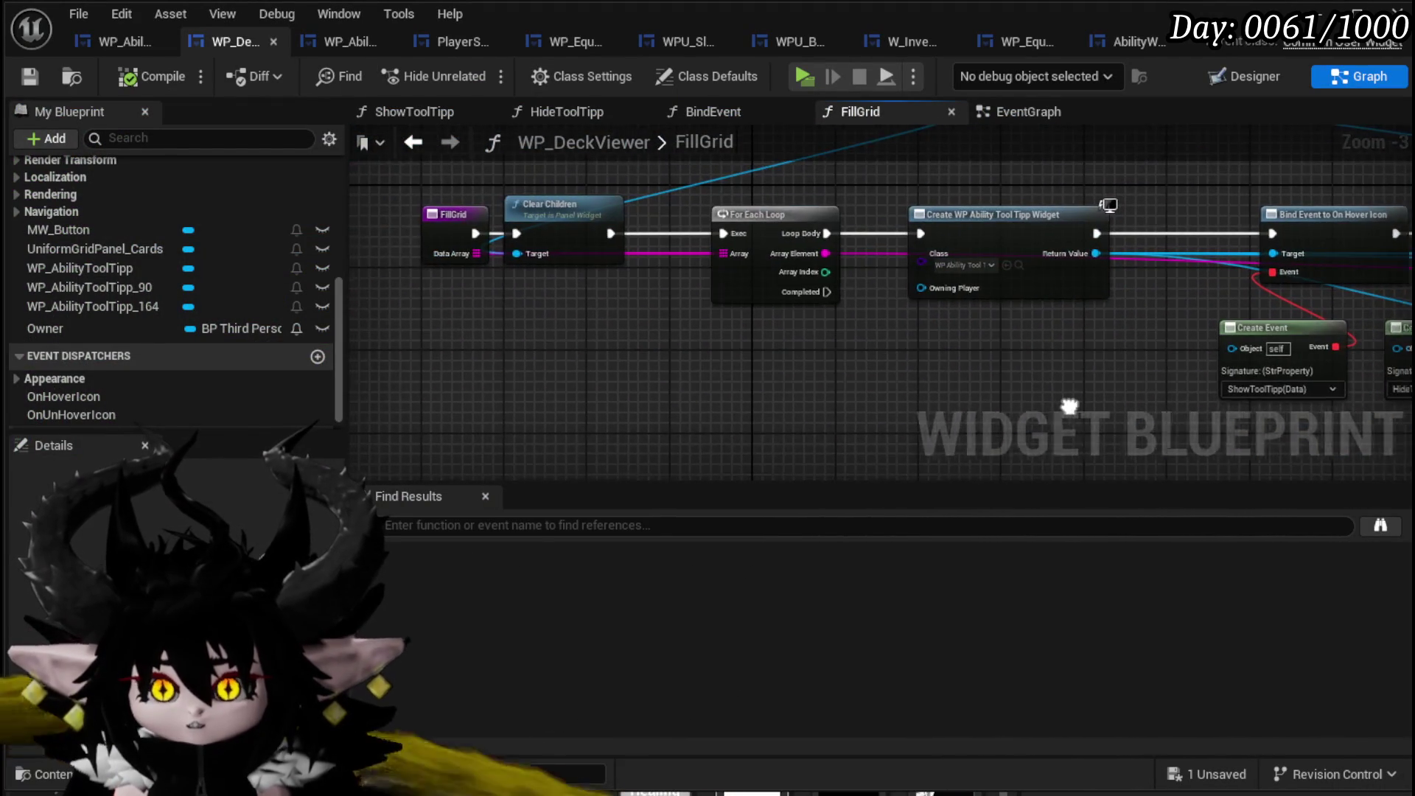
mouse_move(741, 178)
mouse_down()
mouse_move(925, 212)
mouse_move(551, 258)
mouse_move(465, 197)
mouse_up()
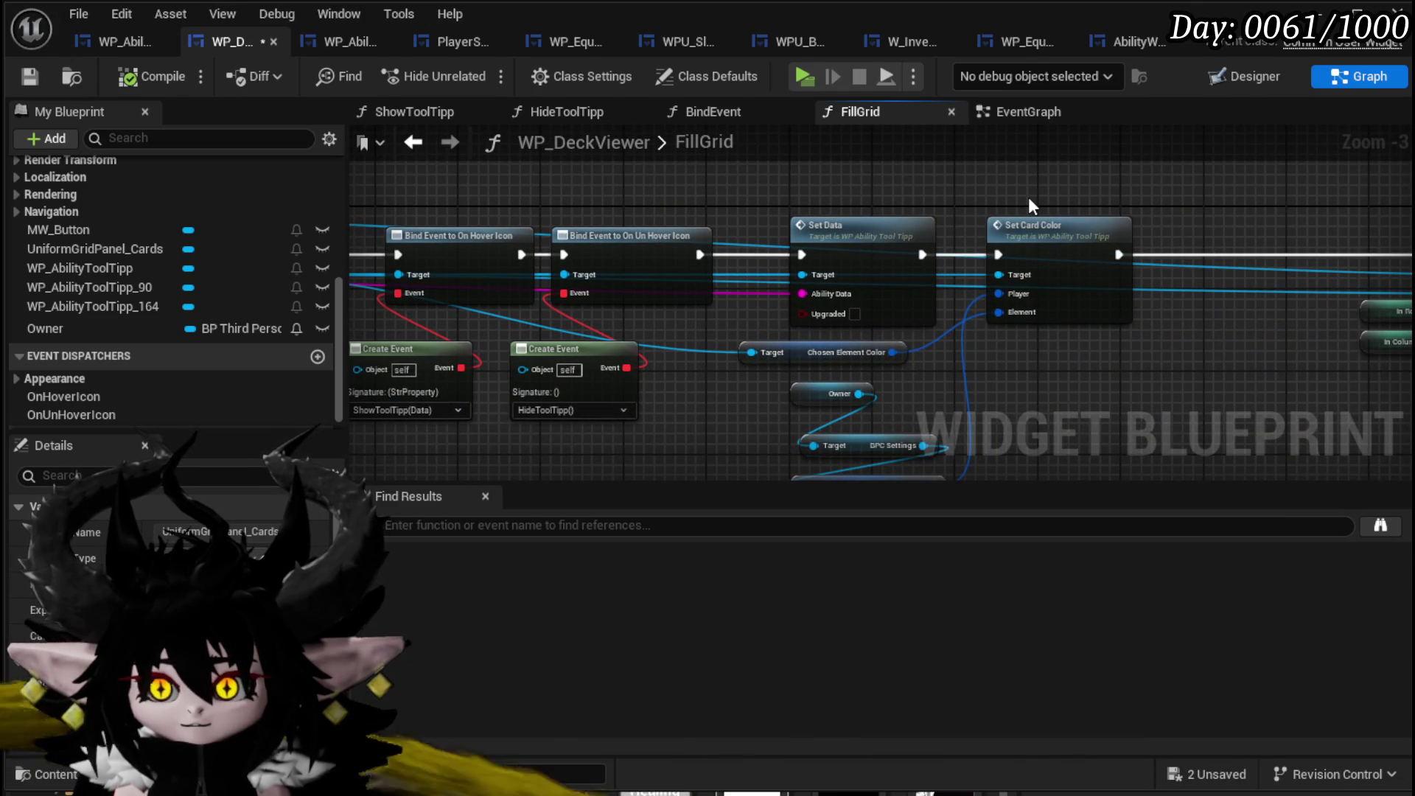
mouse_move(1029, 200)
mouse_down()
mouse_move(1039, 180)
mouse_move(1330, 178)
mouse_move(1157, 281)
mouse_move(988, 290)
mouse_up()
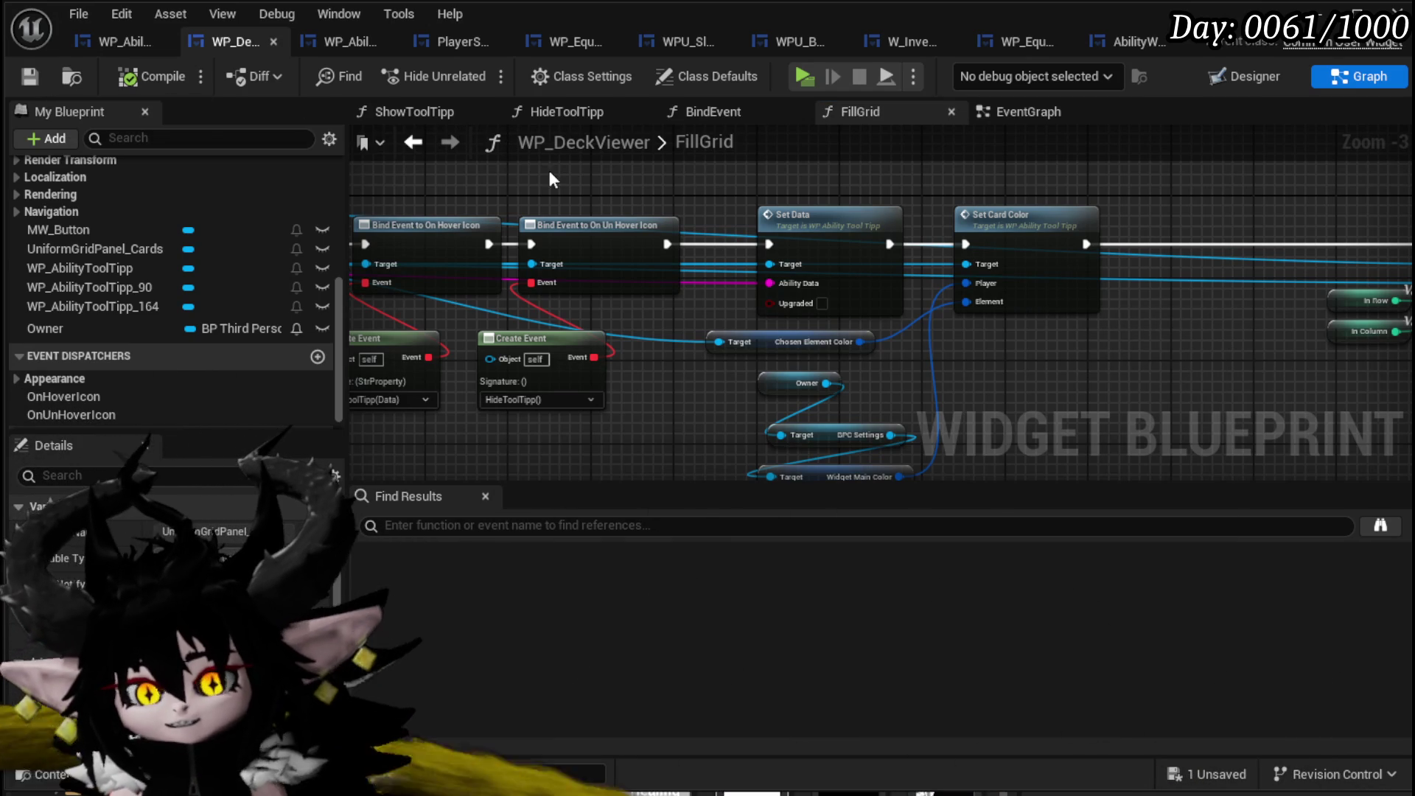
drag(564, 181, 1028, 206)
drag(807, 207, 283, 118)
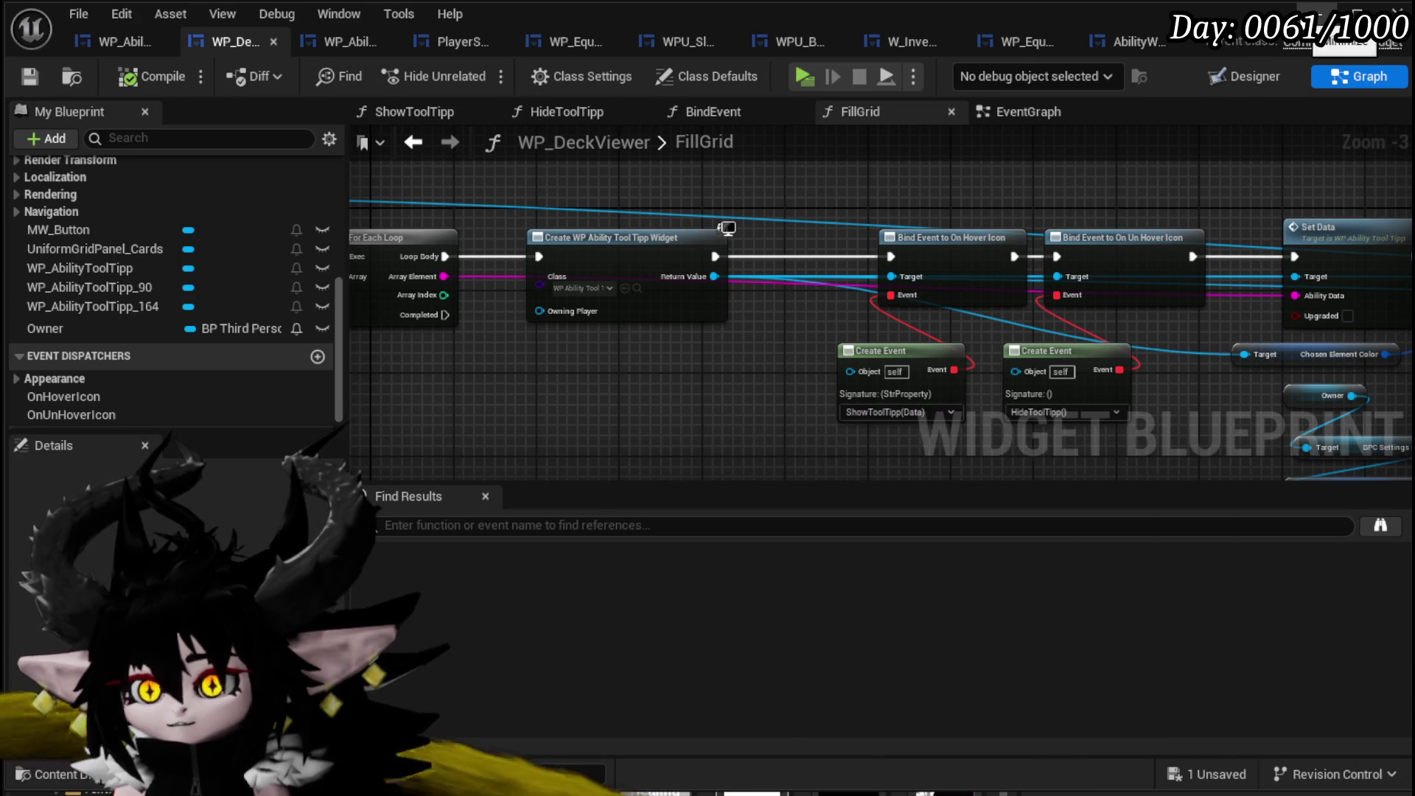
click(774, 789)
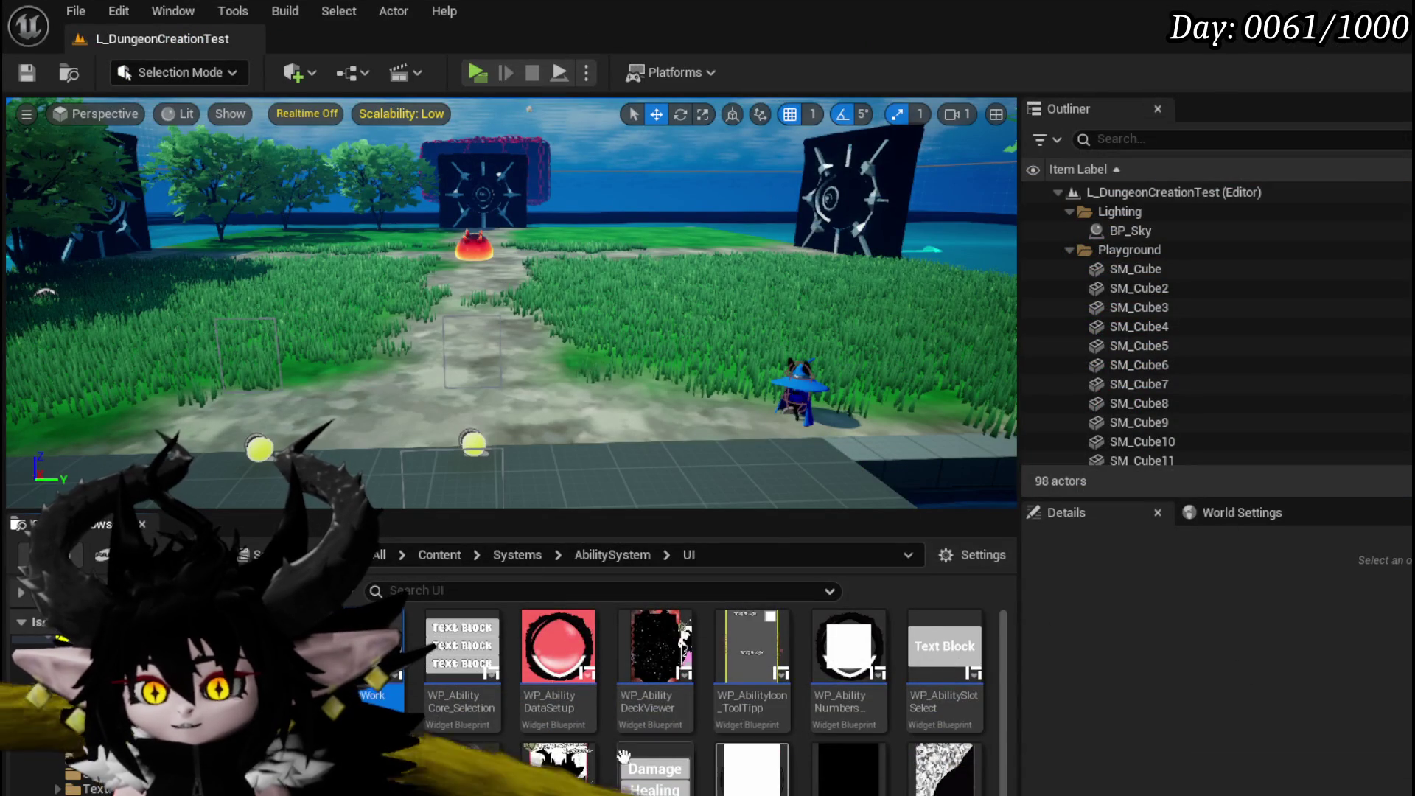
Create a new Widget Blueprint in the UI folder with User Widget as its parent class.
scroll(696, 708, down, 2)
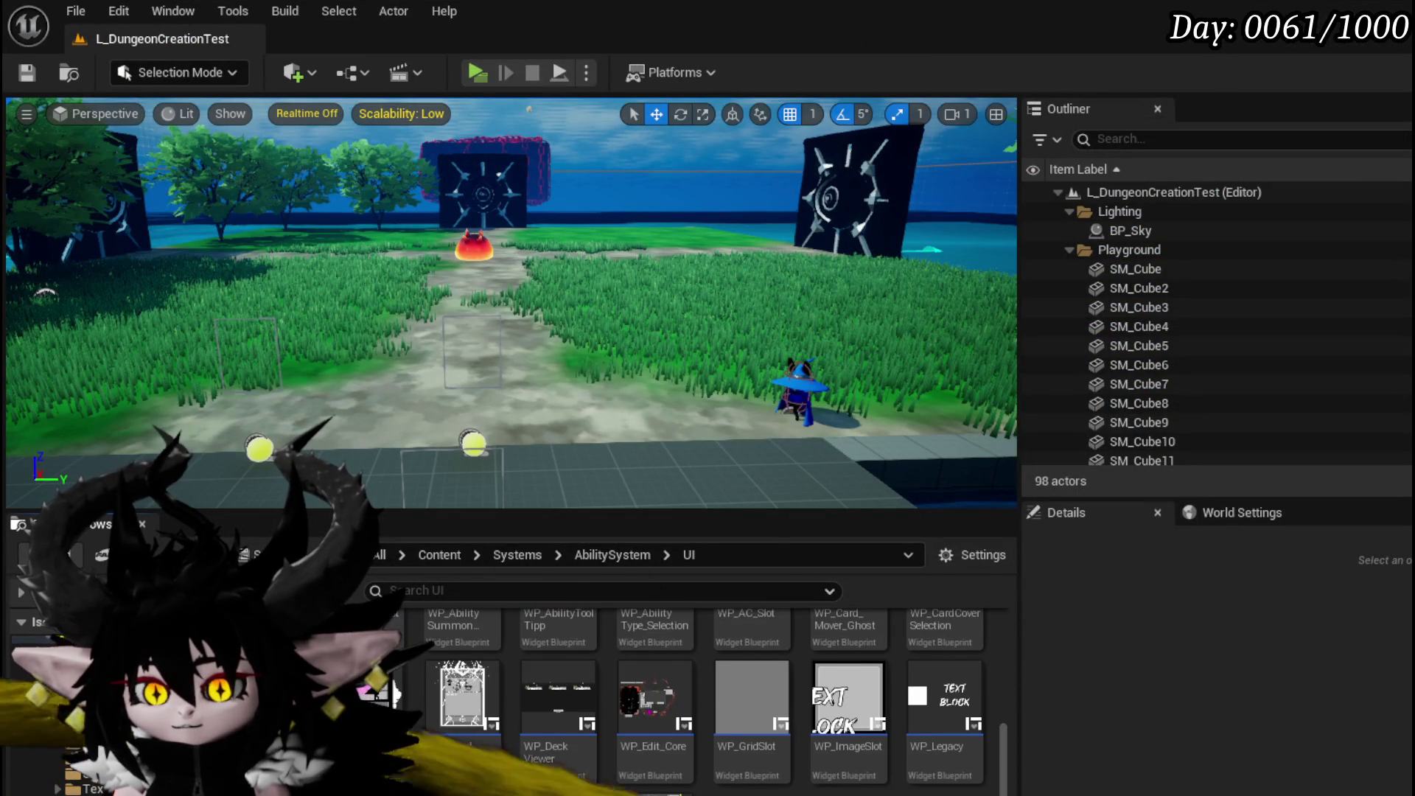
scroll(579, 649, up, 1)
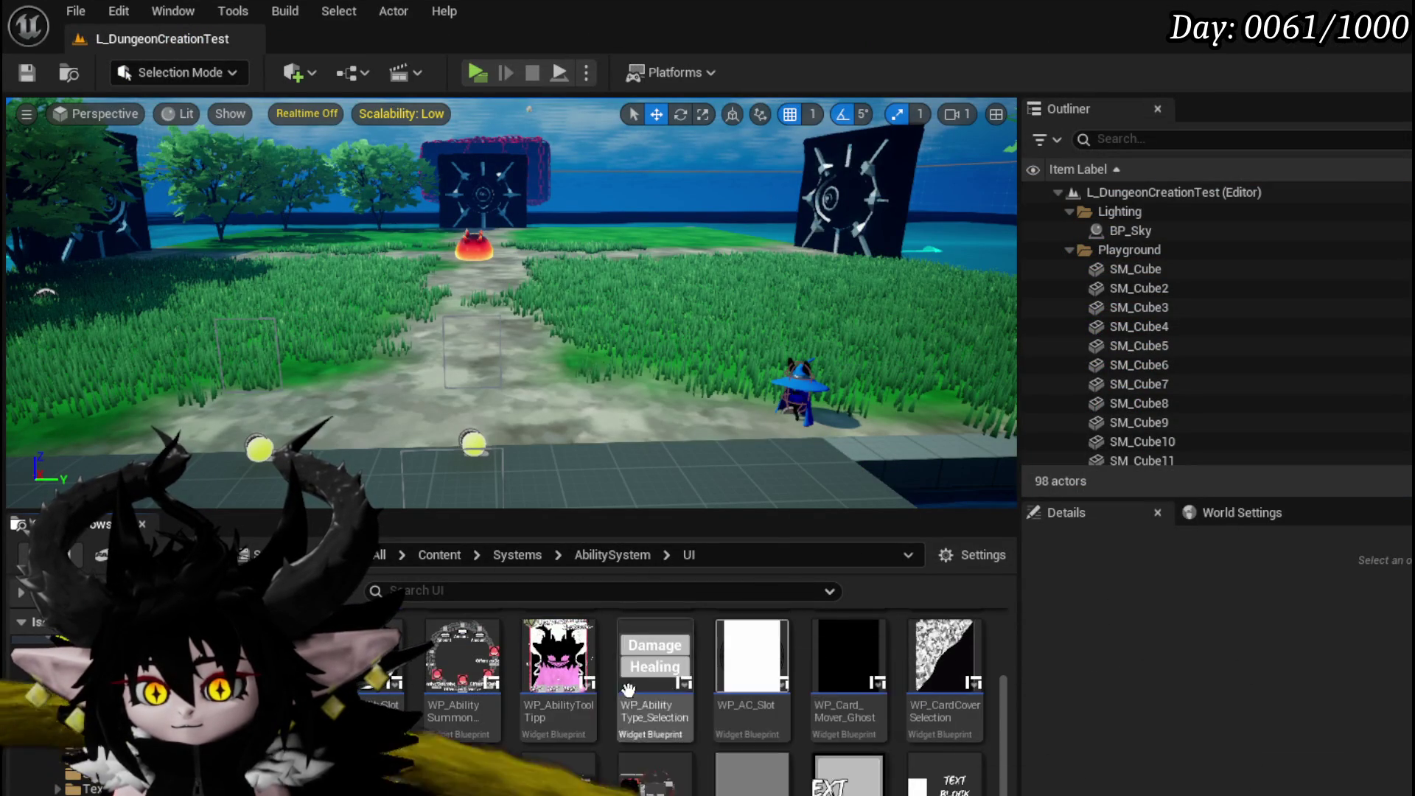
scroll(582, 671, down, 1)
right_click(736, 766)
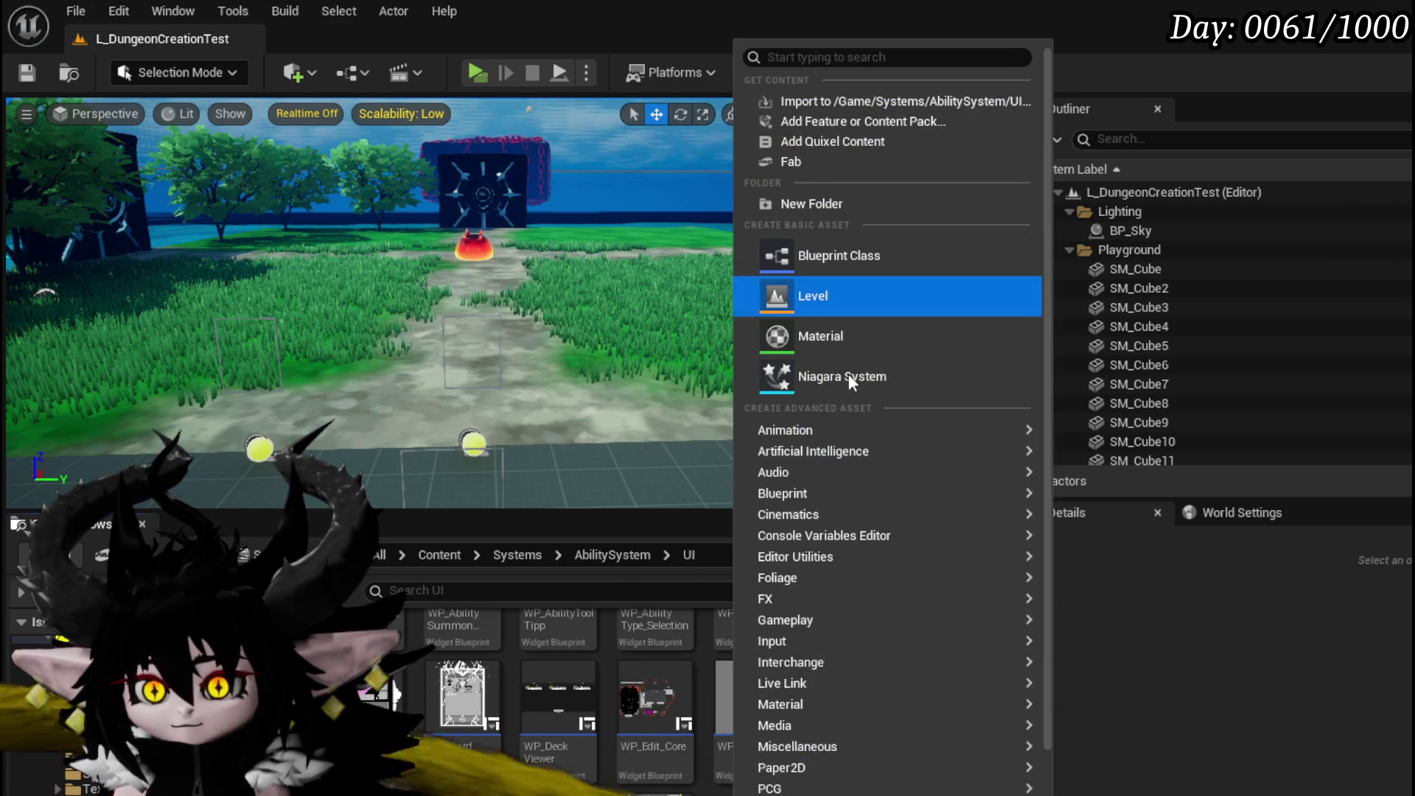
mouse_move(785, 430)
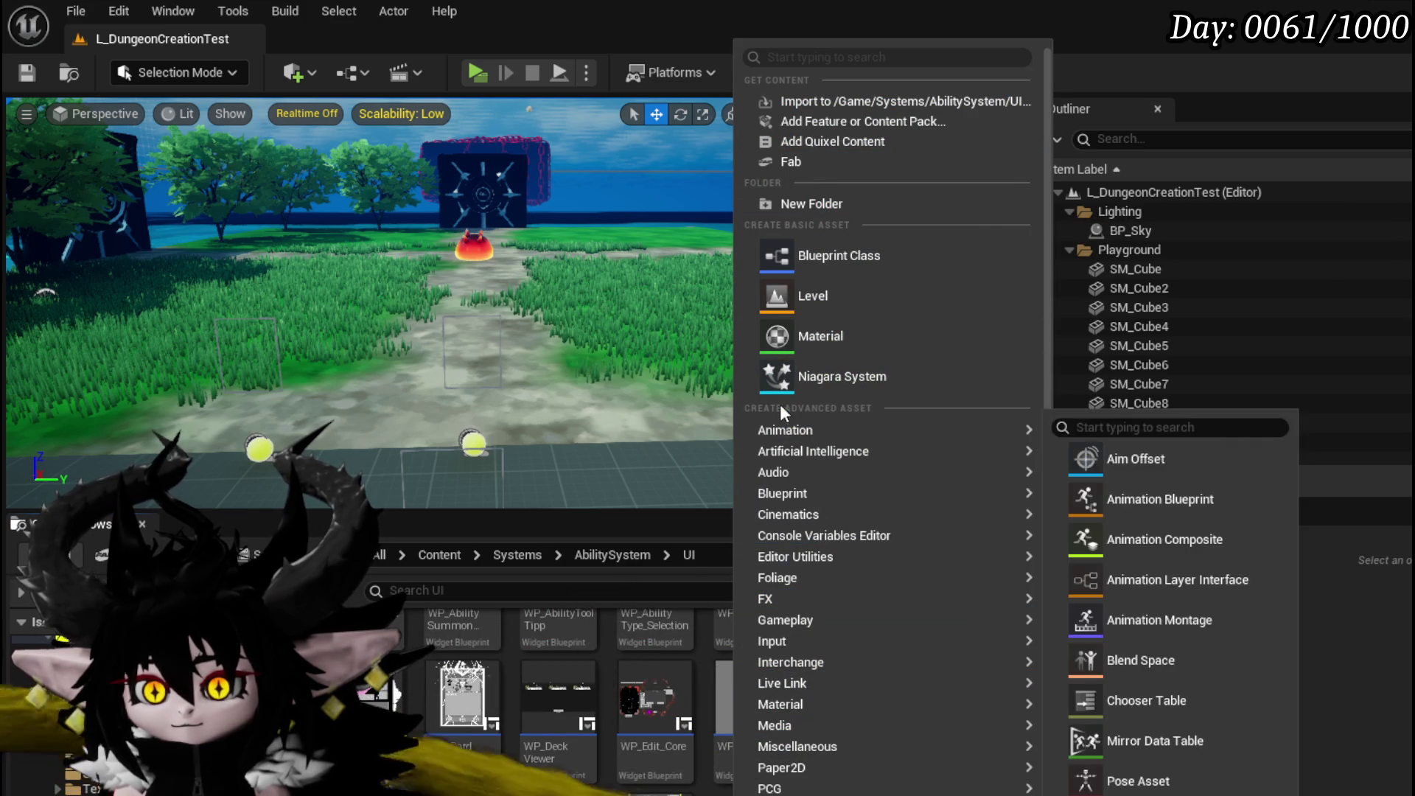
mouse_move(850, 747)
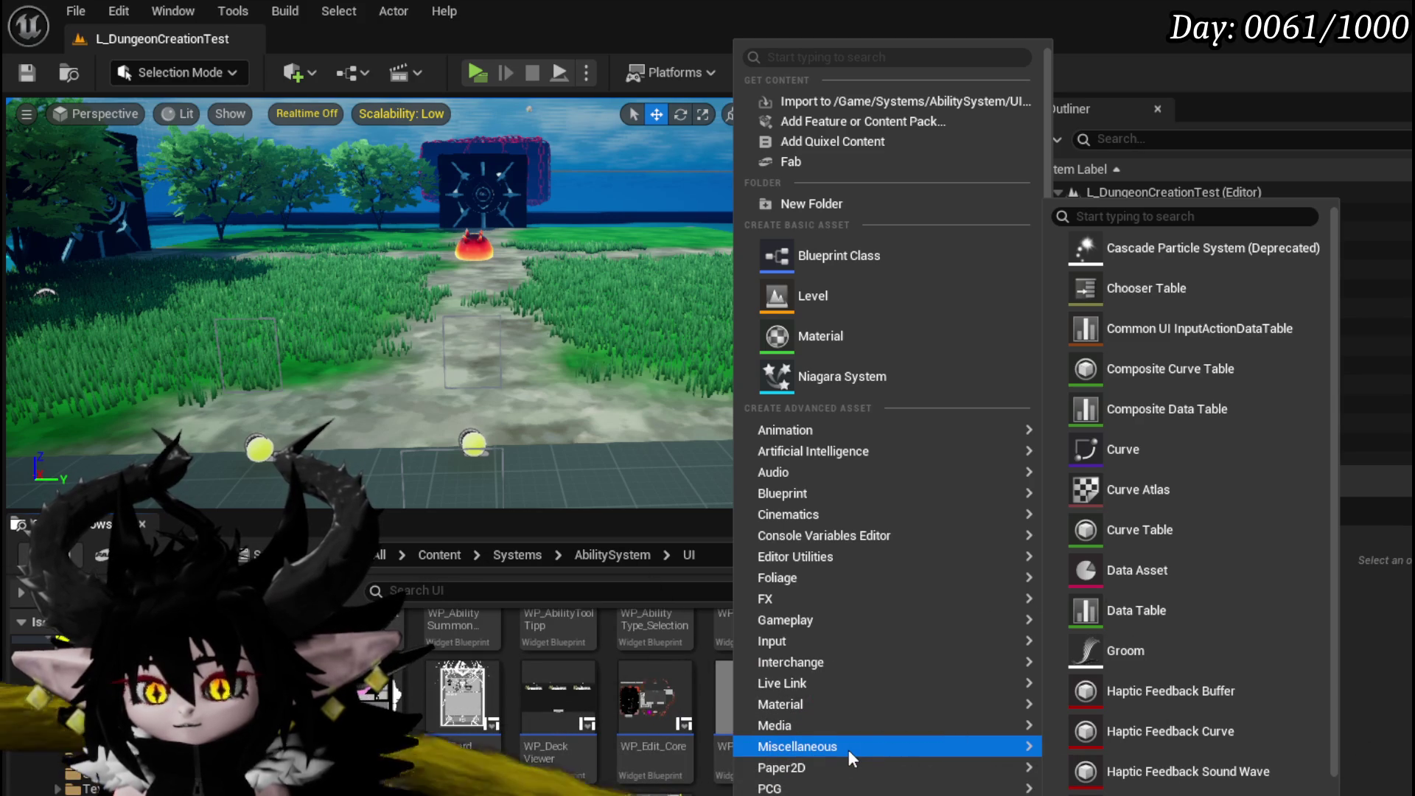
mouse_move(842, 429)
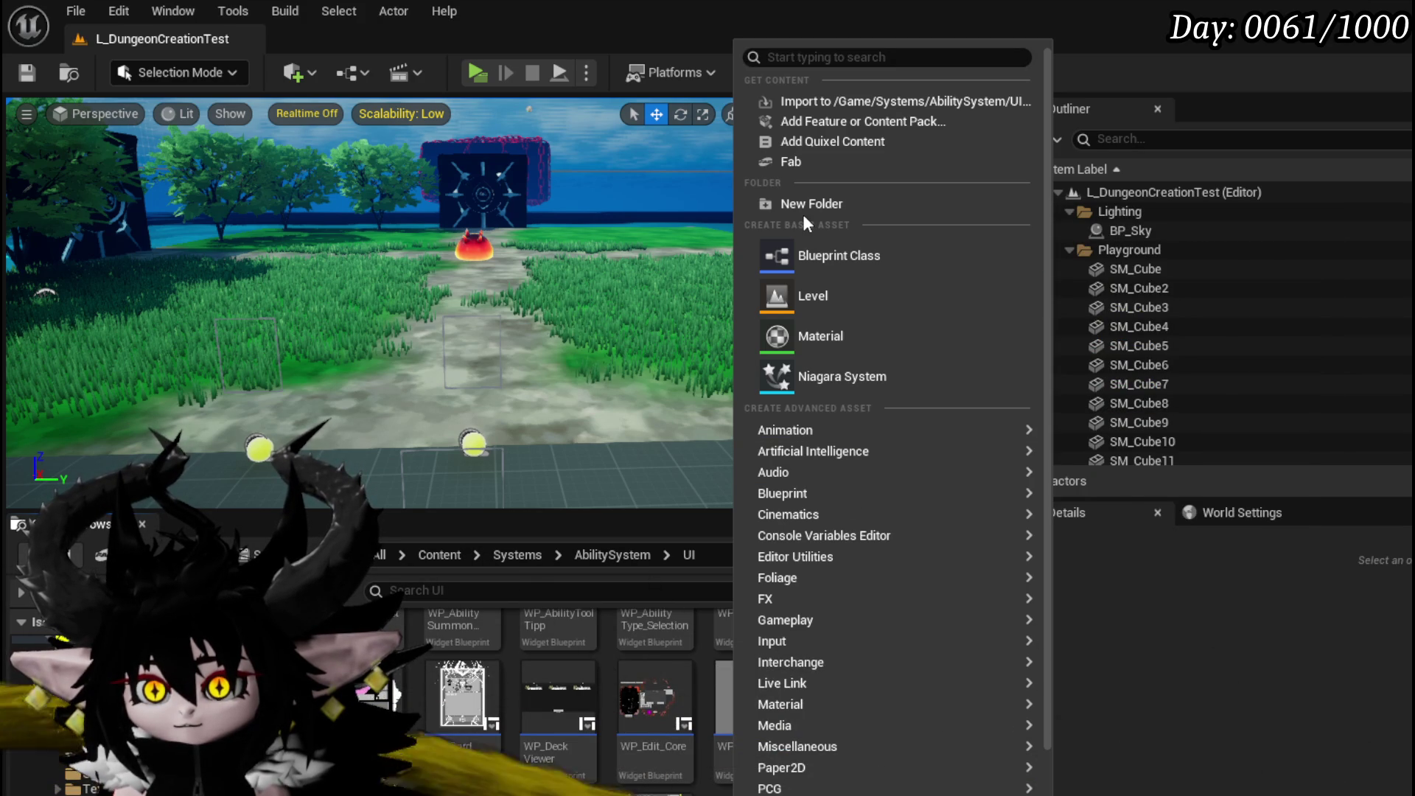
scroll(811, 767, down, 2)
mouse_move(827, 776)
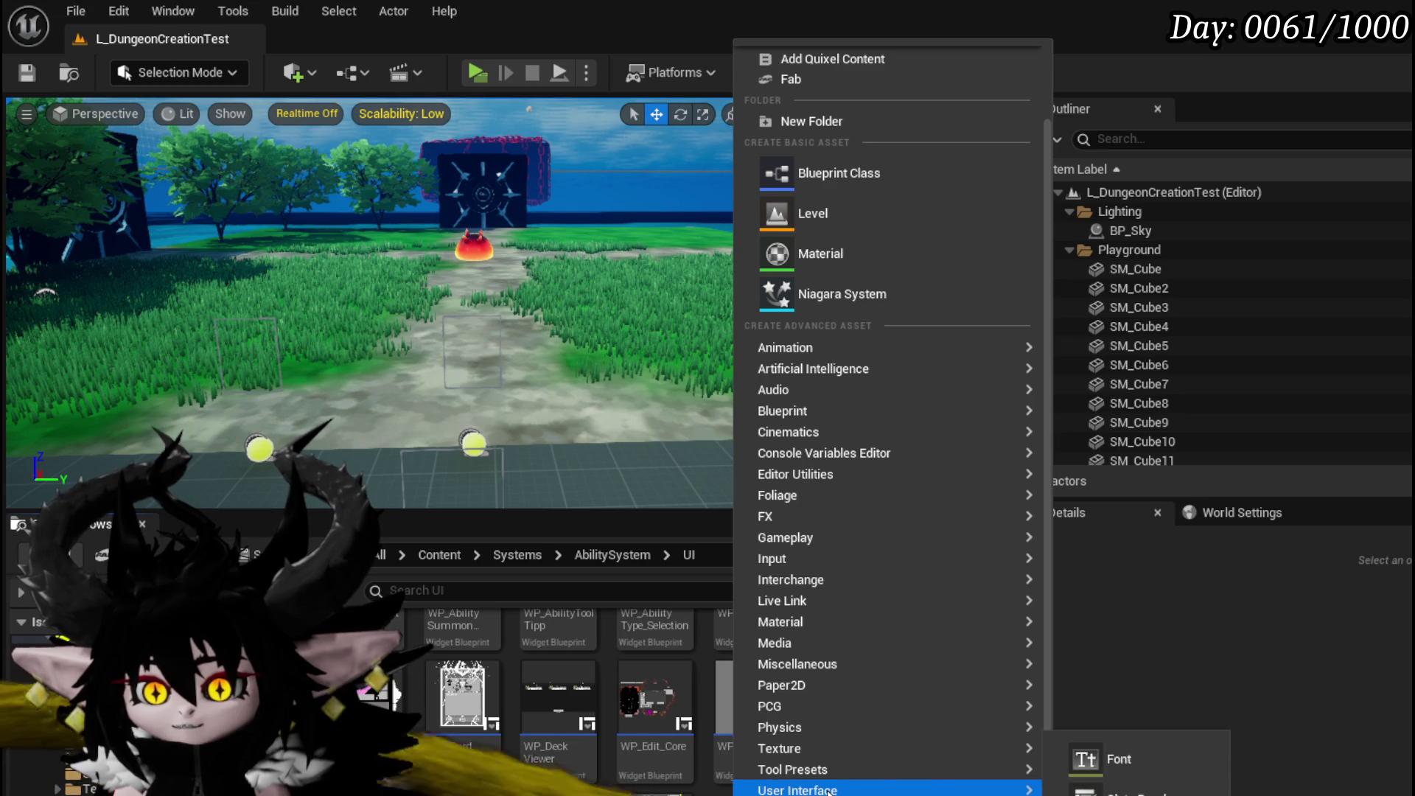
mouse_move(927, 788)
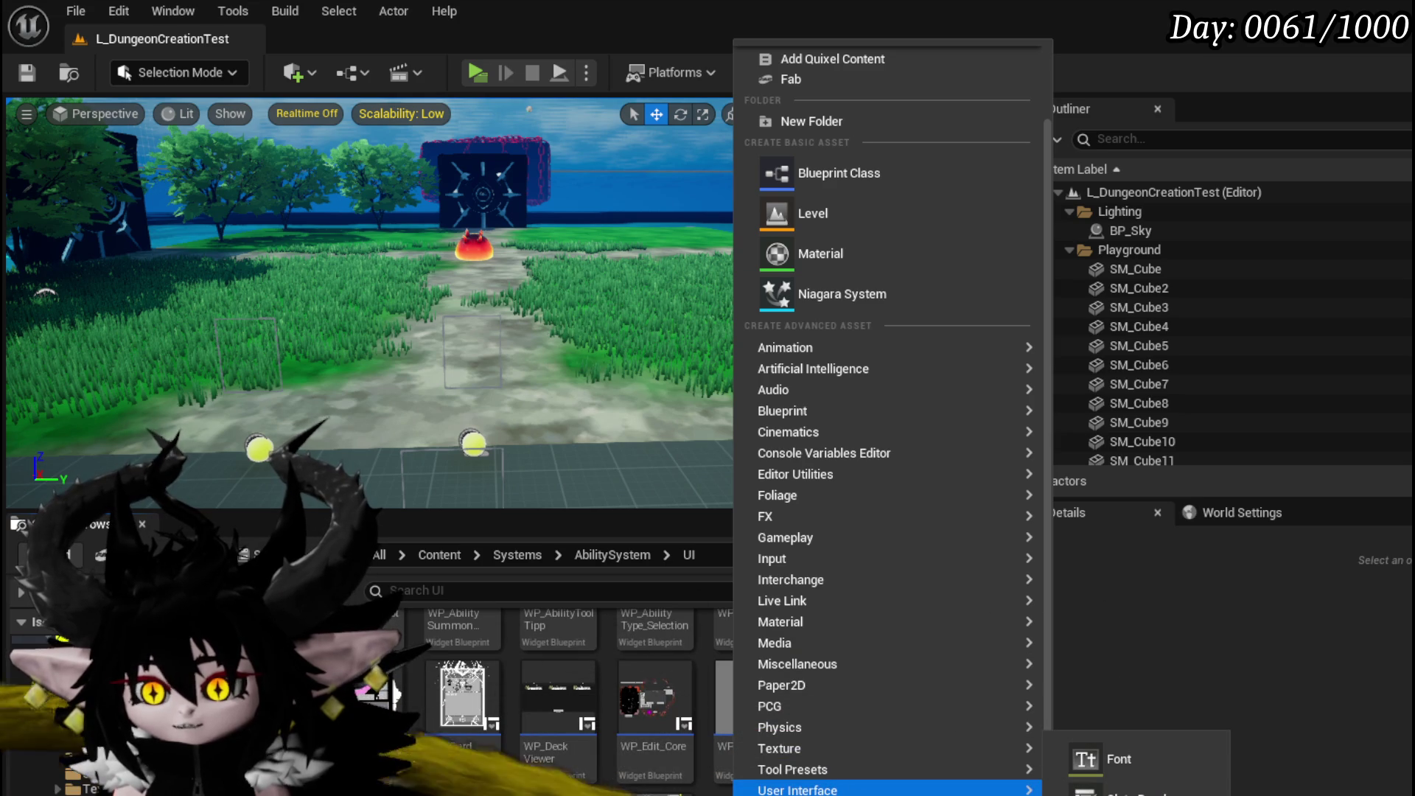
click(1206, 771)
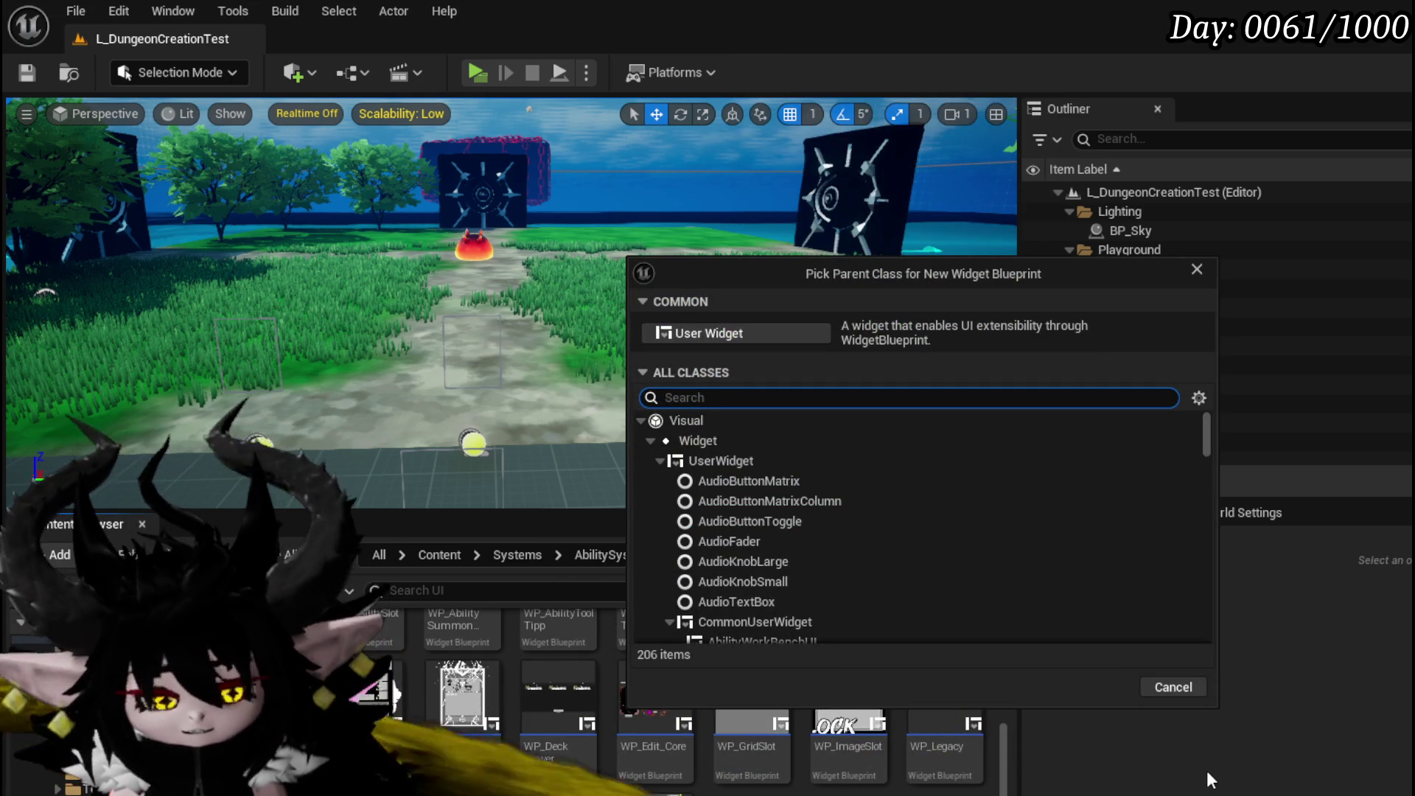
text(user)
key(Return)
text(WP)
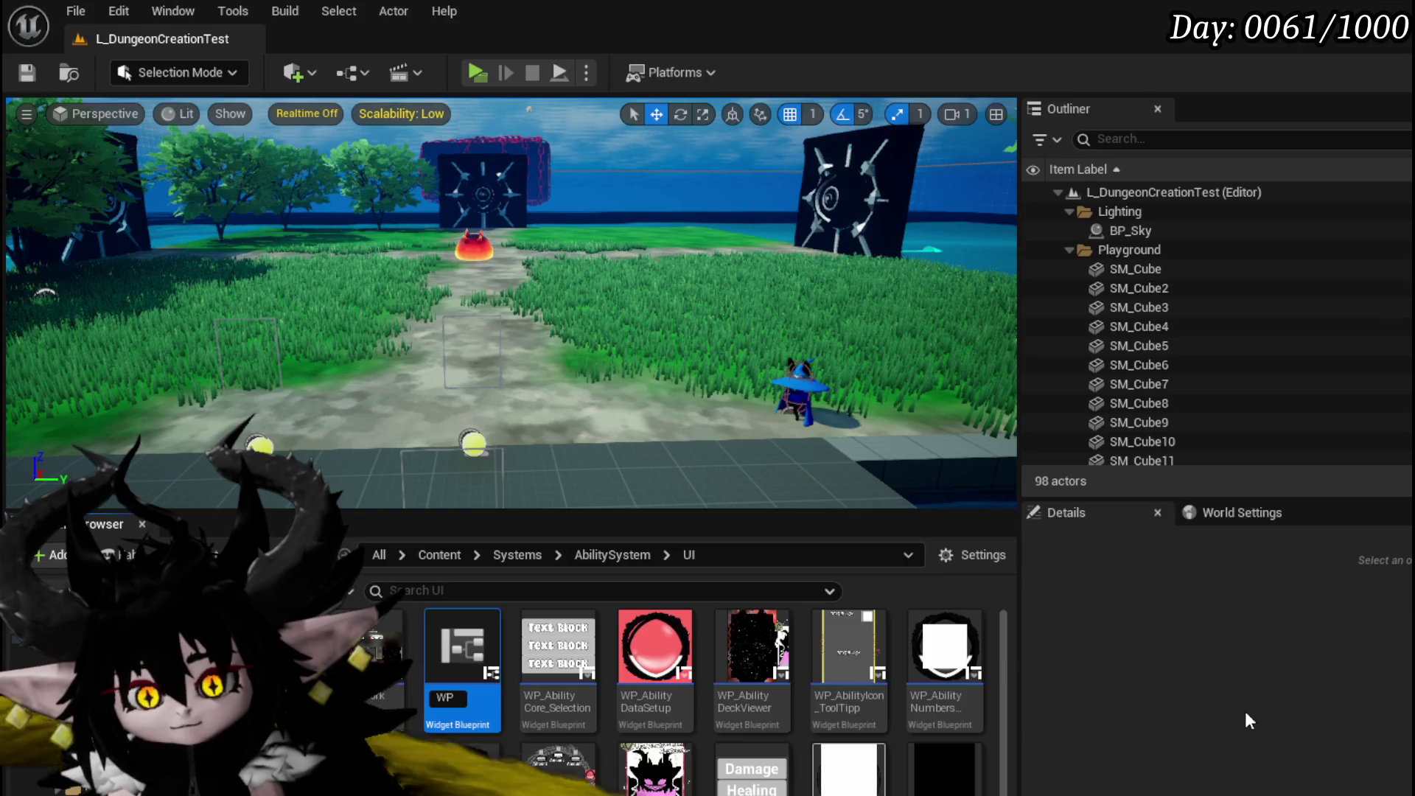
Name it WP_AbilityDeckCardPreview, save it, and open it for editing.
text(_)
text(Abili)
text(Deck)
text(ardPreview)
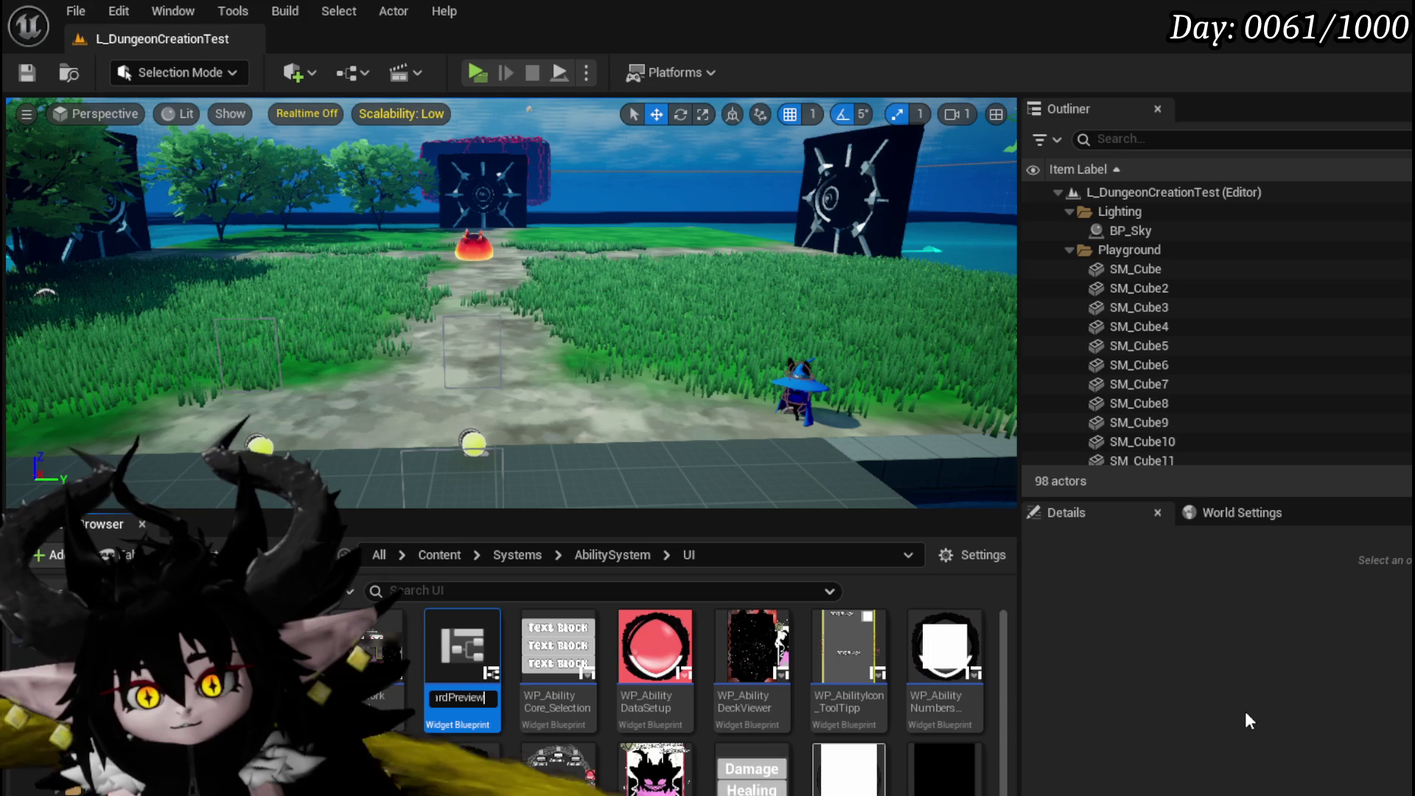
key(Return)
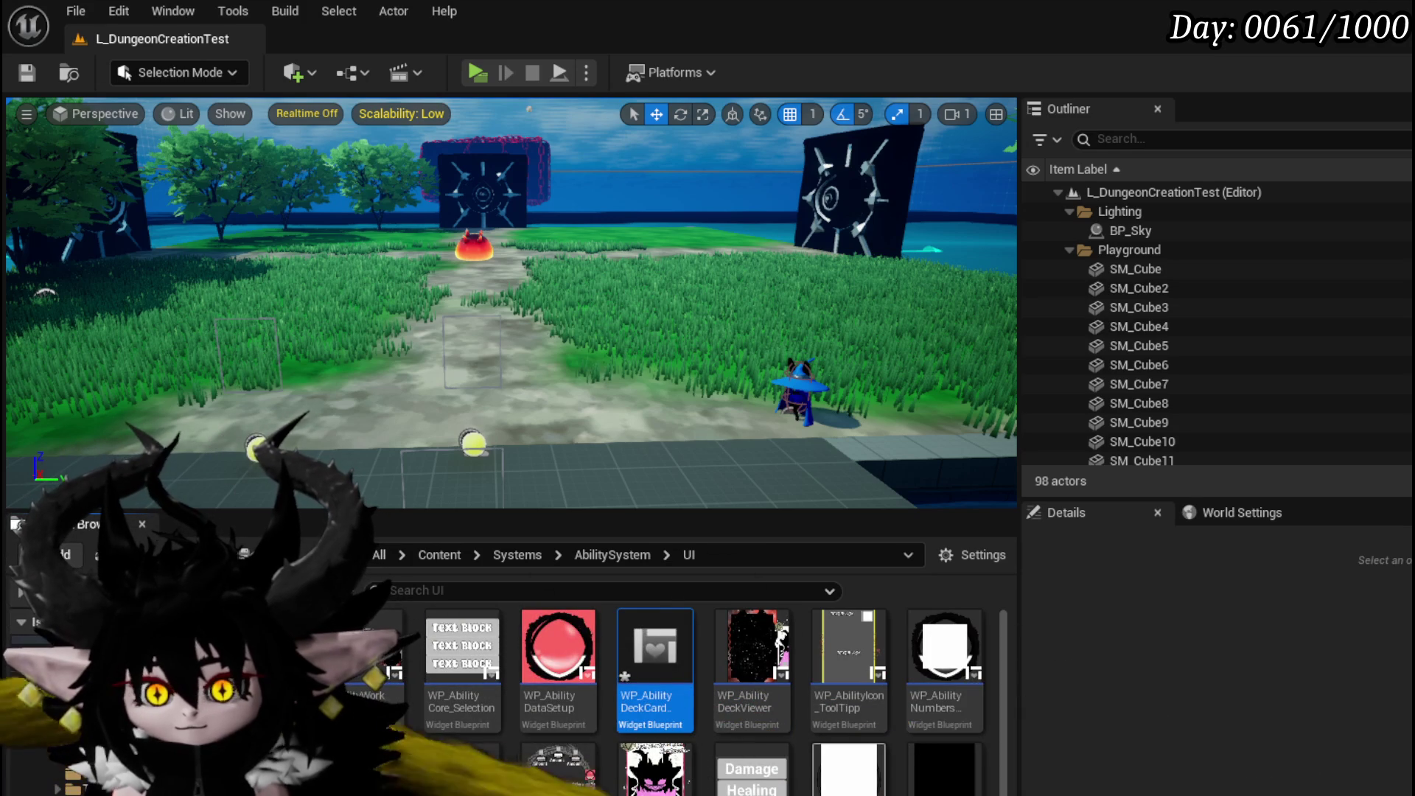
key(ctrl+shift+s)
click(1076, 726)
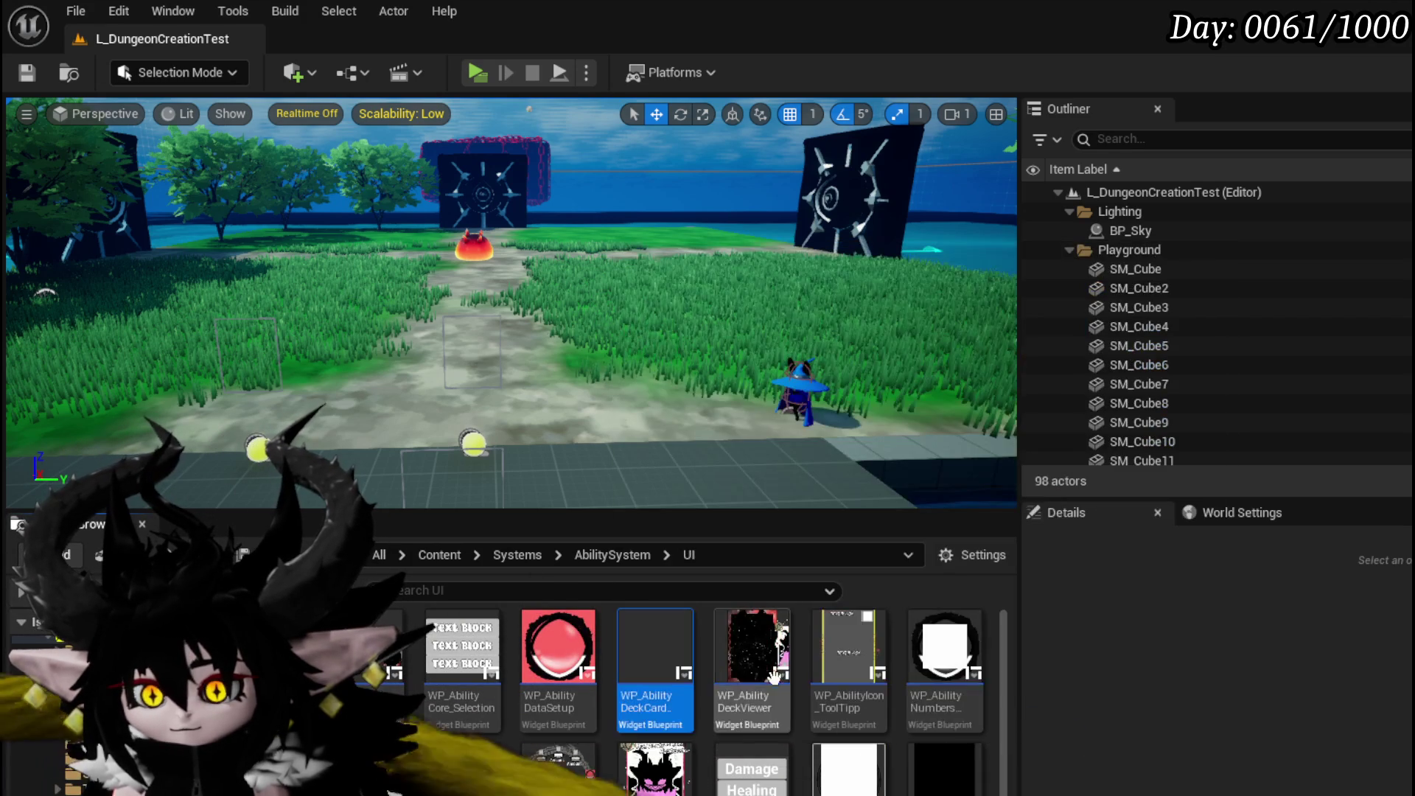
double_click(667, 654)
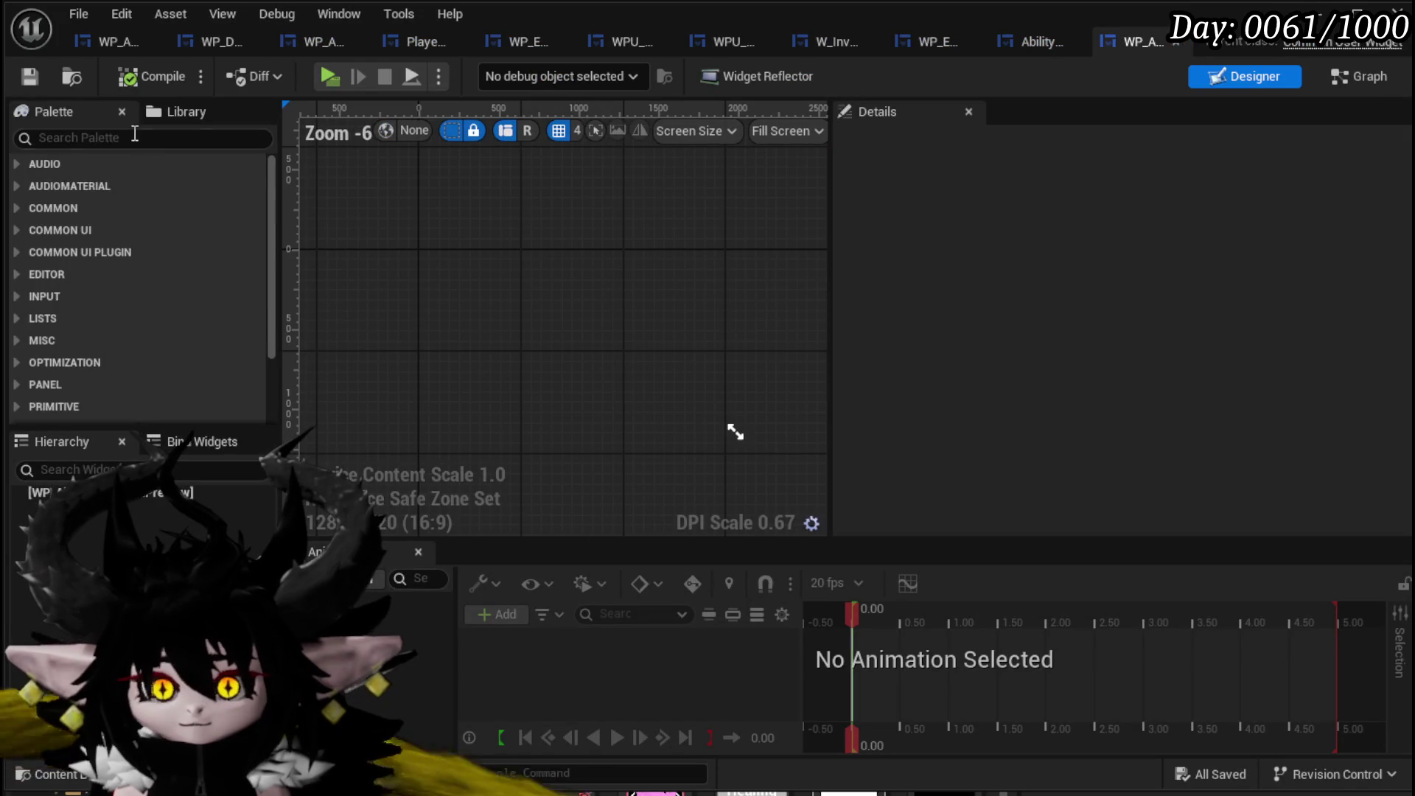
Add an Overlay as the root and place a WP Ability Tool Tipp card inside it.
text(Ove)
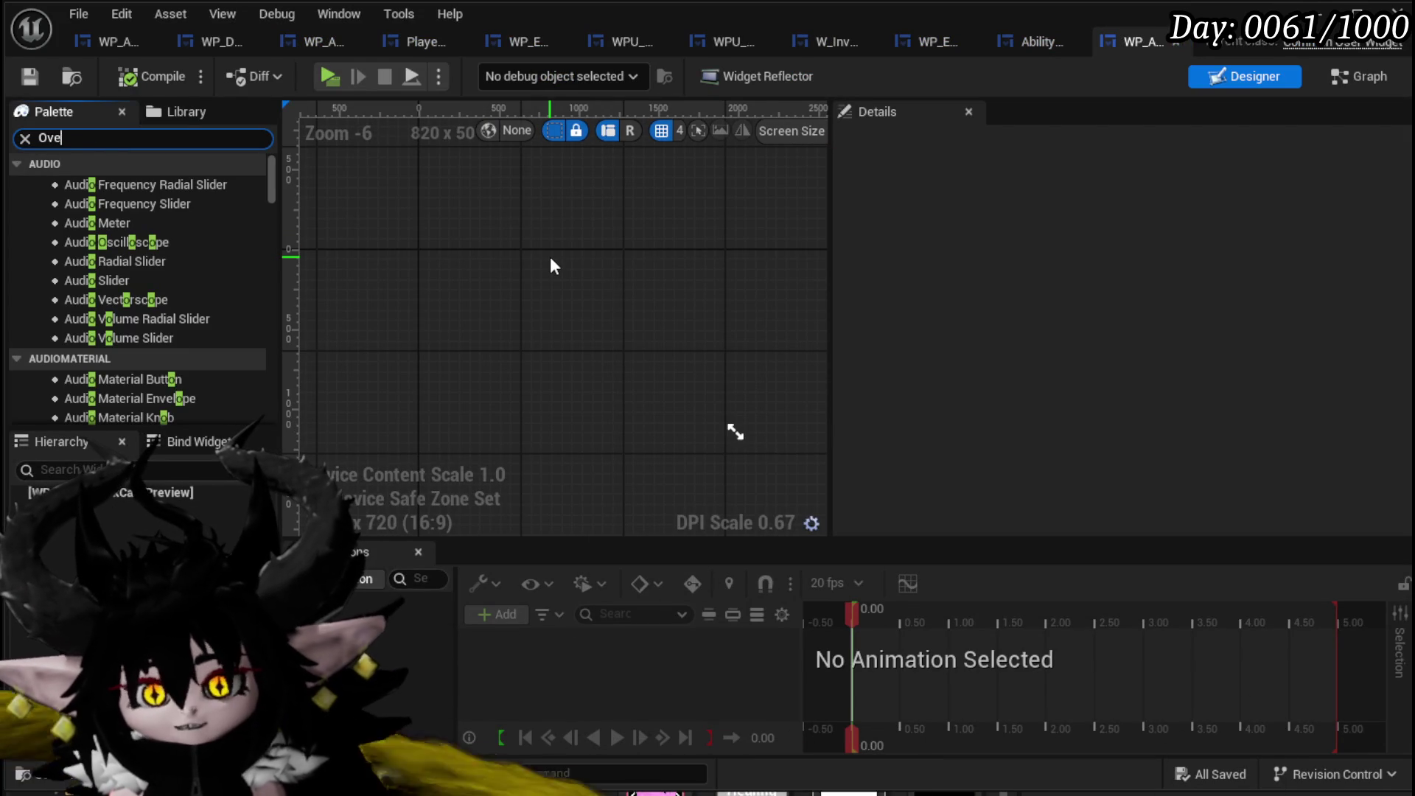
text(rlay)
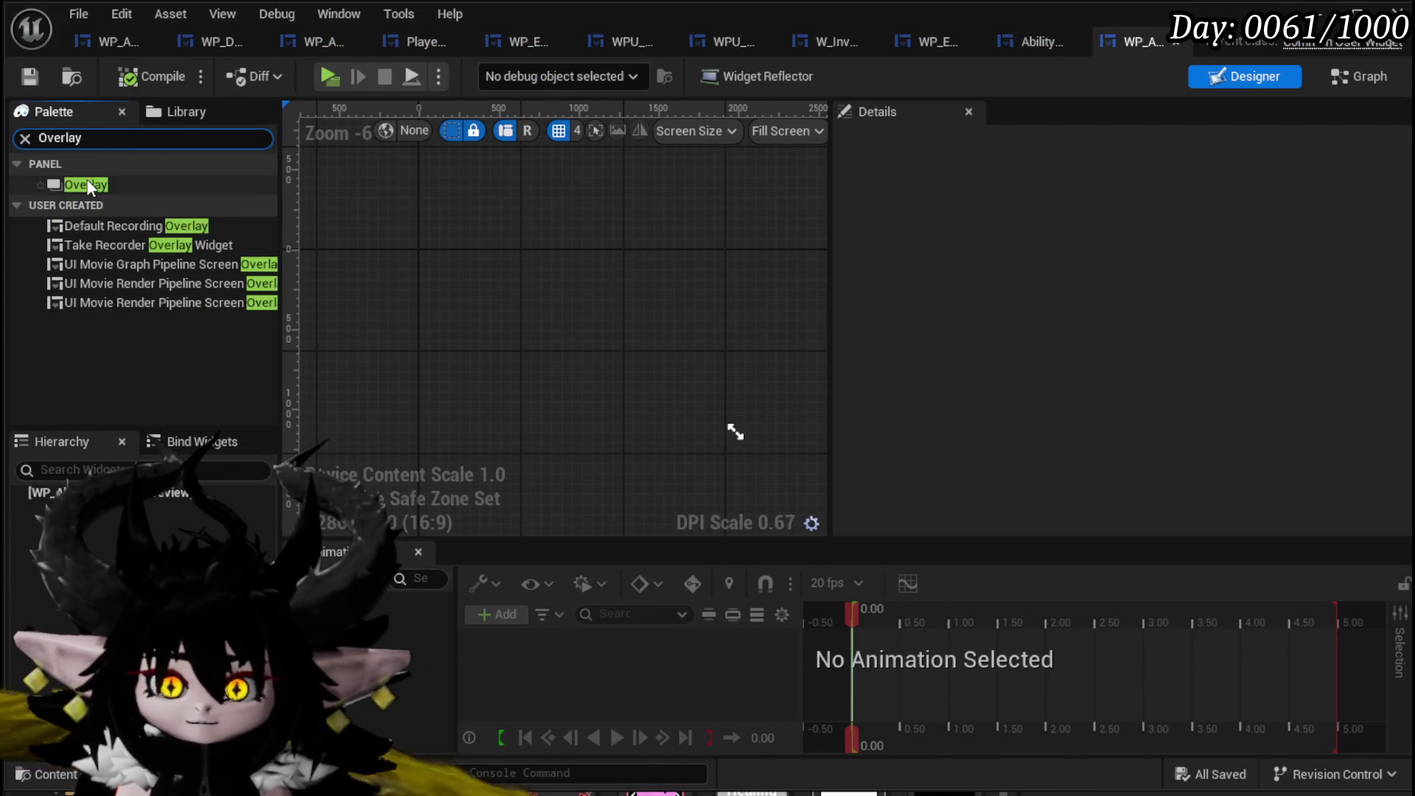
drag(734, 431, 734, 432)
click(435, 378)
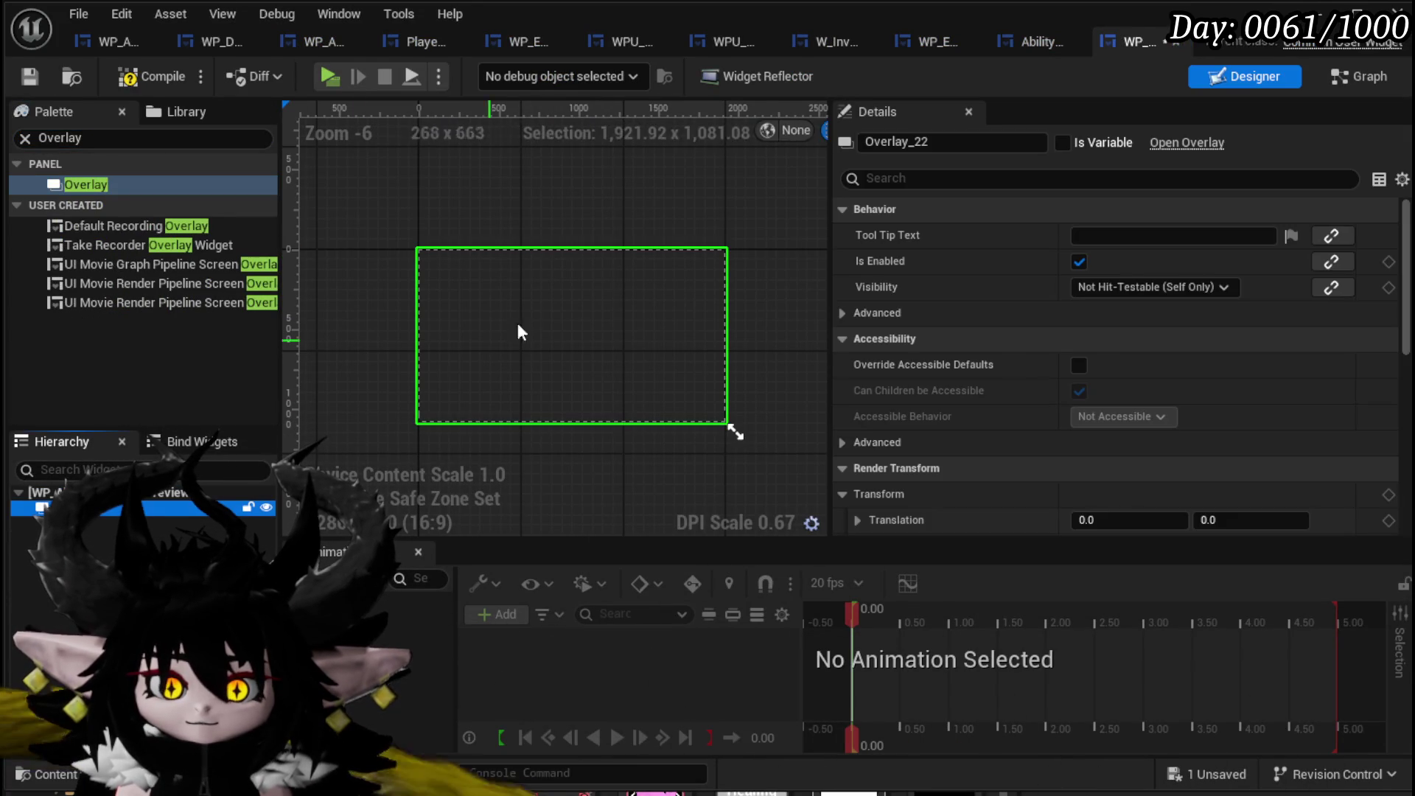
click(72, 140)
text(AbilityTool)
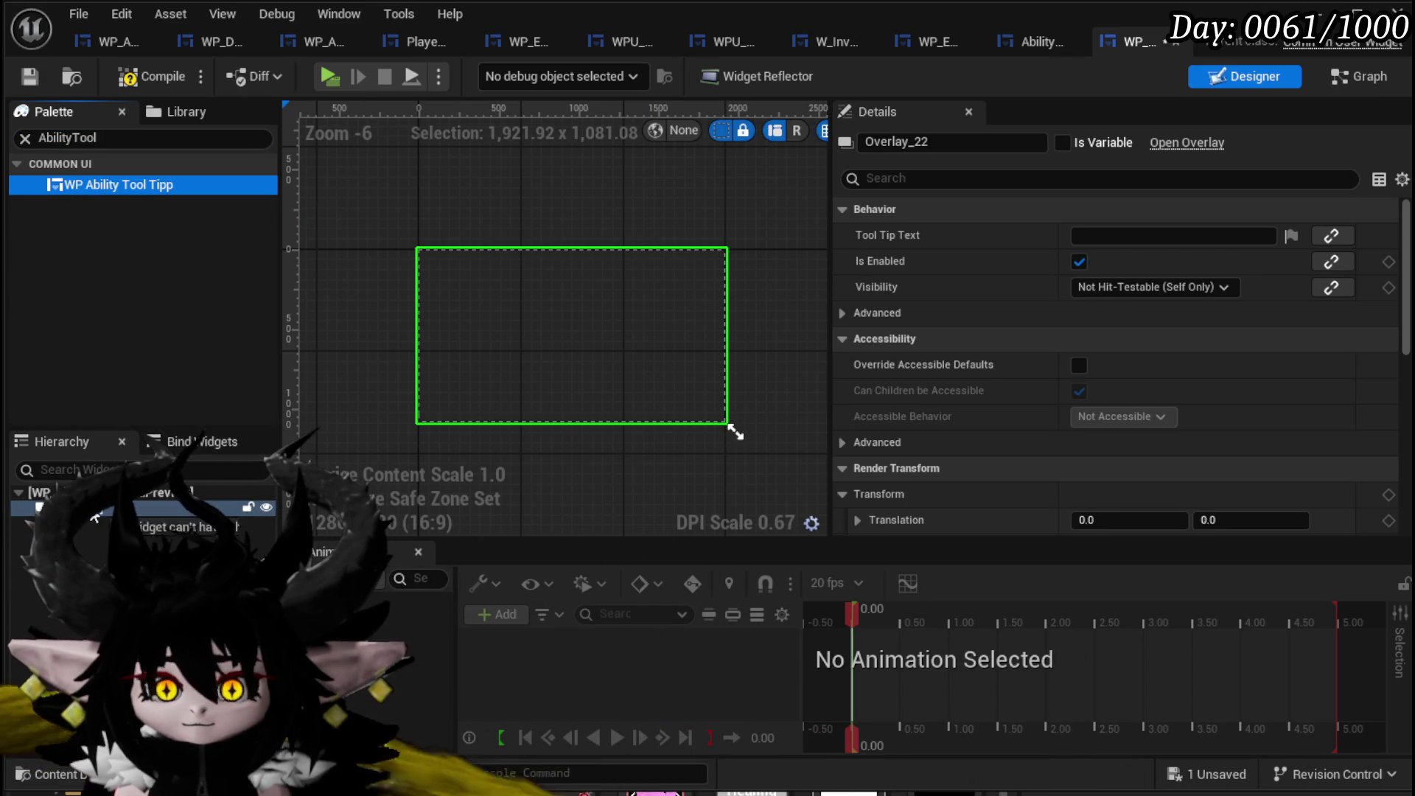
drag(86, 523, 88, 509)
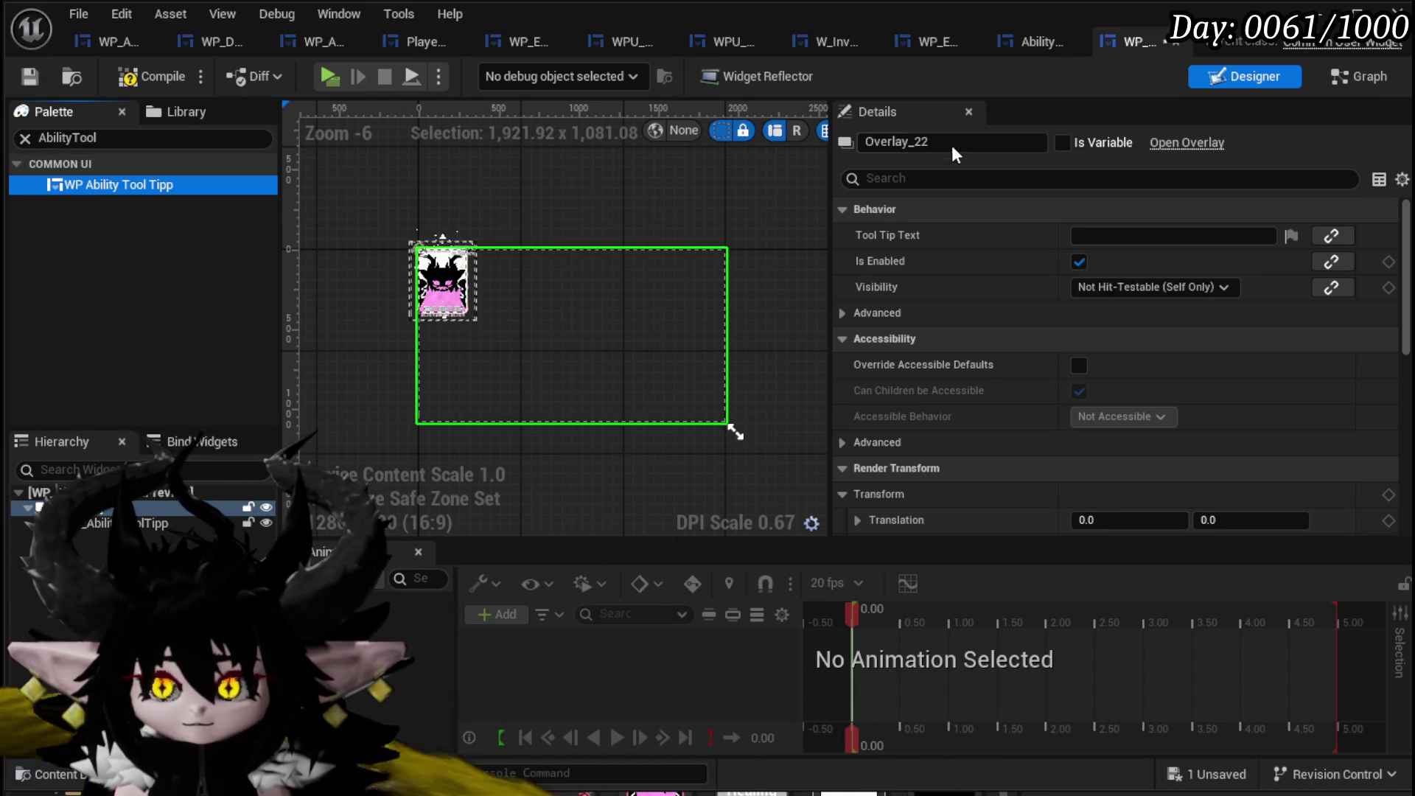
Widen the designer and preview the widget at its Desired size of 300 x 400.
drag(829, 146, 1188, 147)
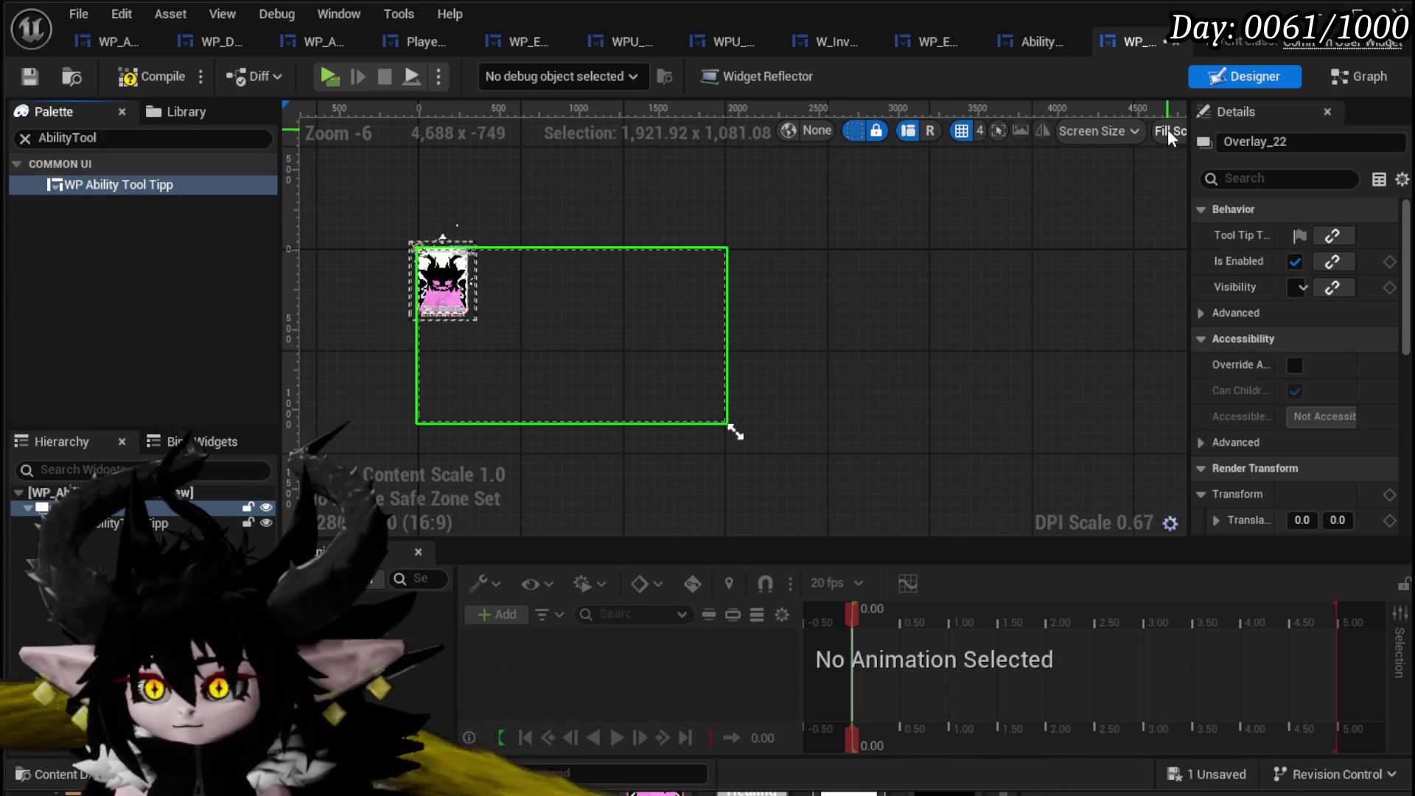
click(1167, 131)
click(1175, 228)
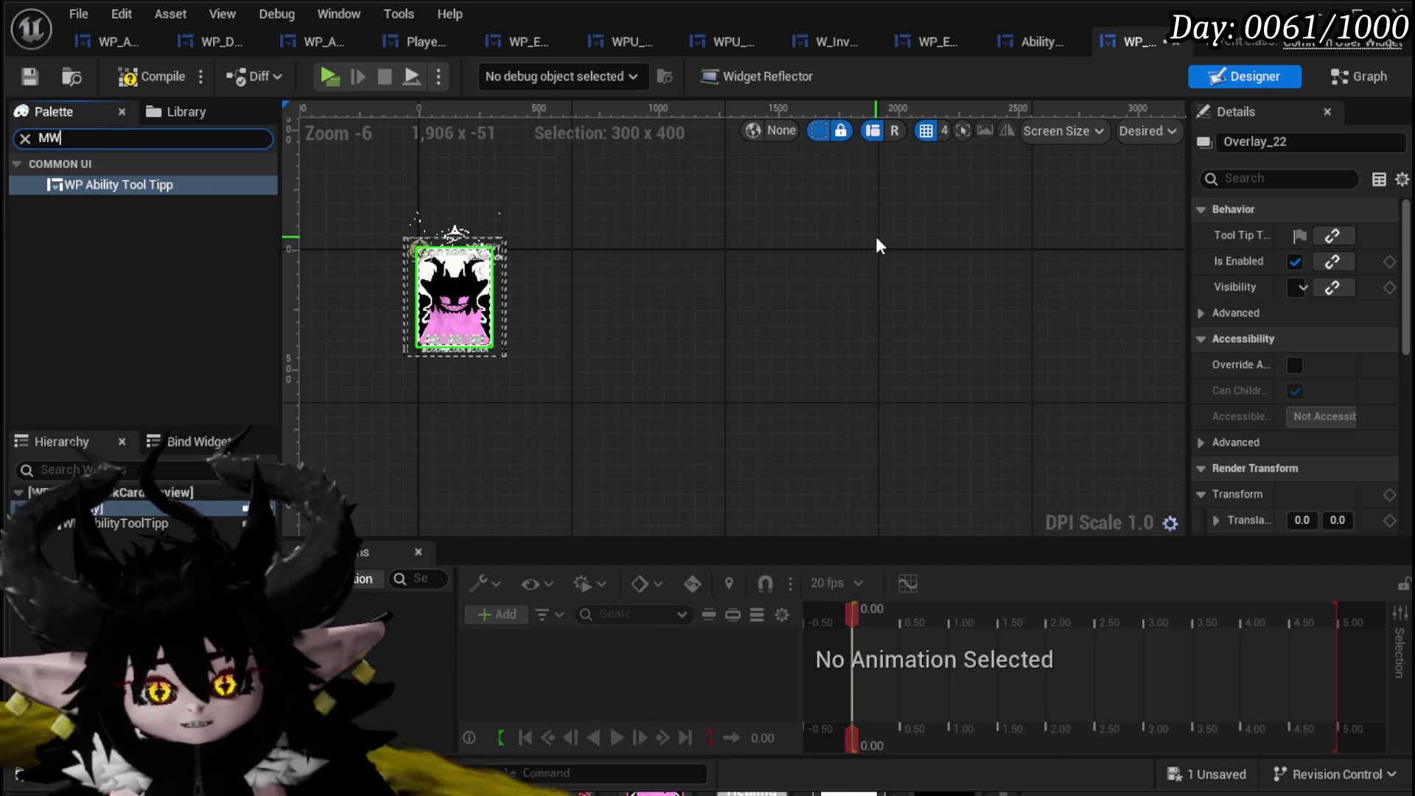
Add an MW Button to the overlay with horizontal and vertical alignment set to Fill.
text(Button)
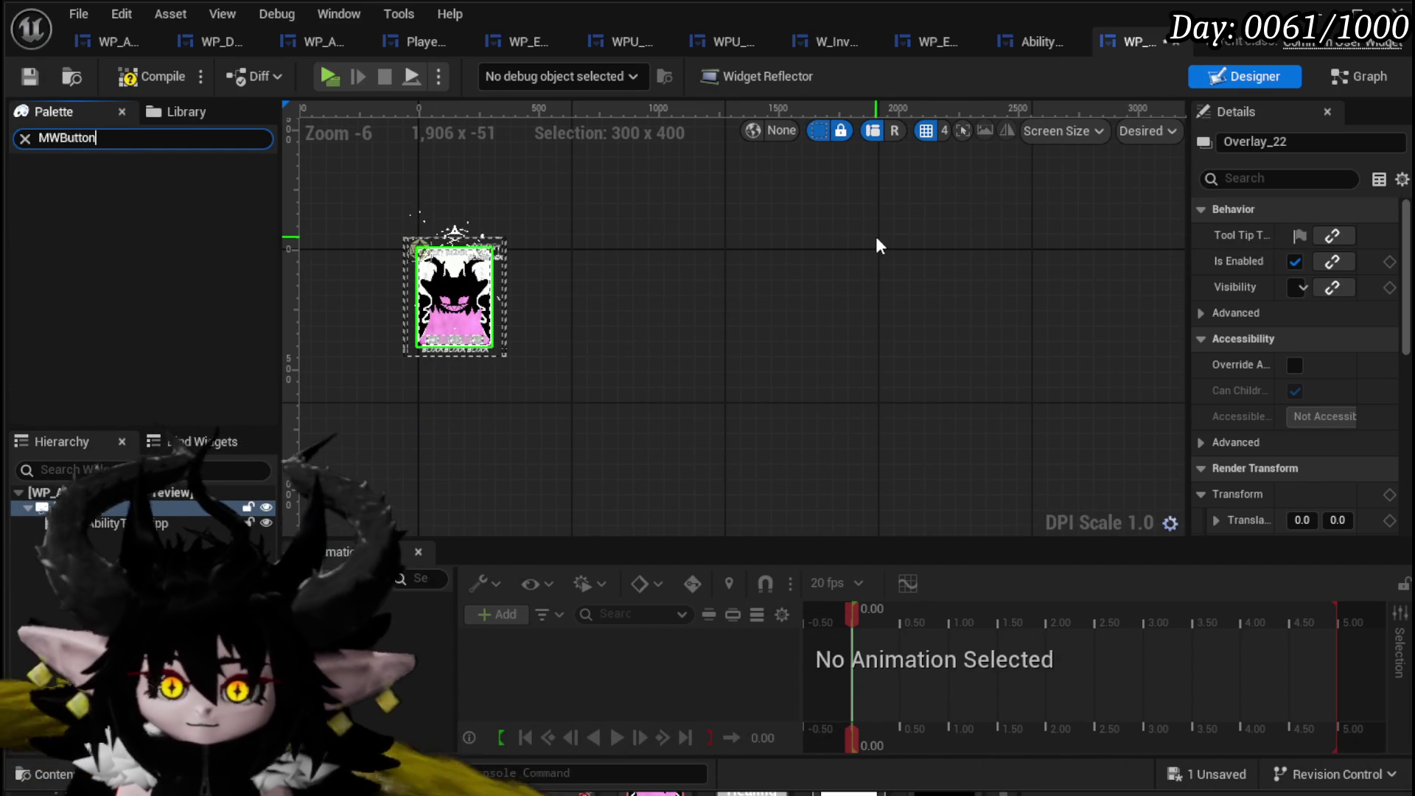
key(BackSpace)
key(BackSpace)
key(BackSpace)
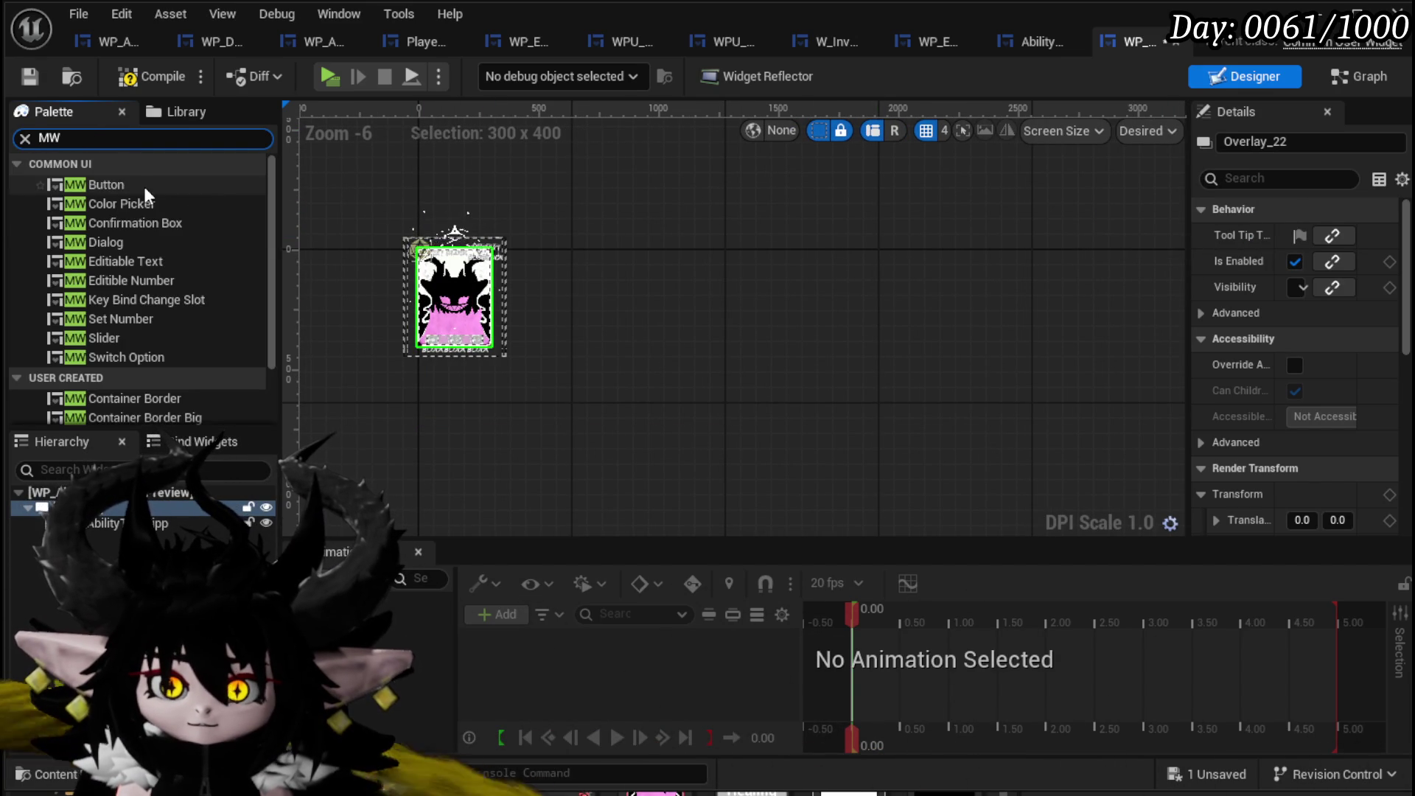
click(89, 184)
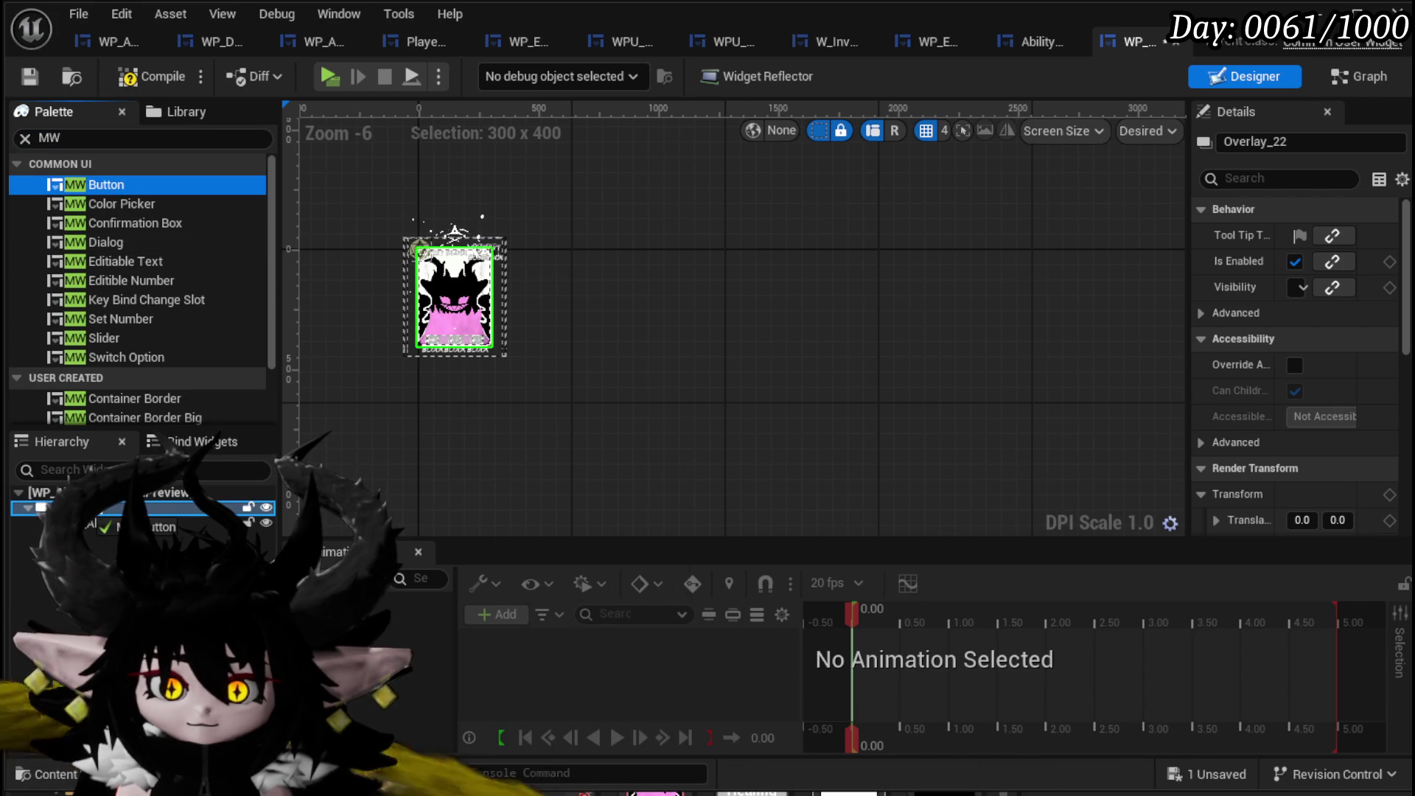
scroll(452, 373, up, 3)
click(483, 191)
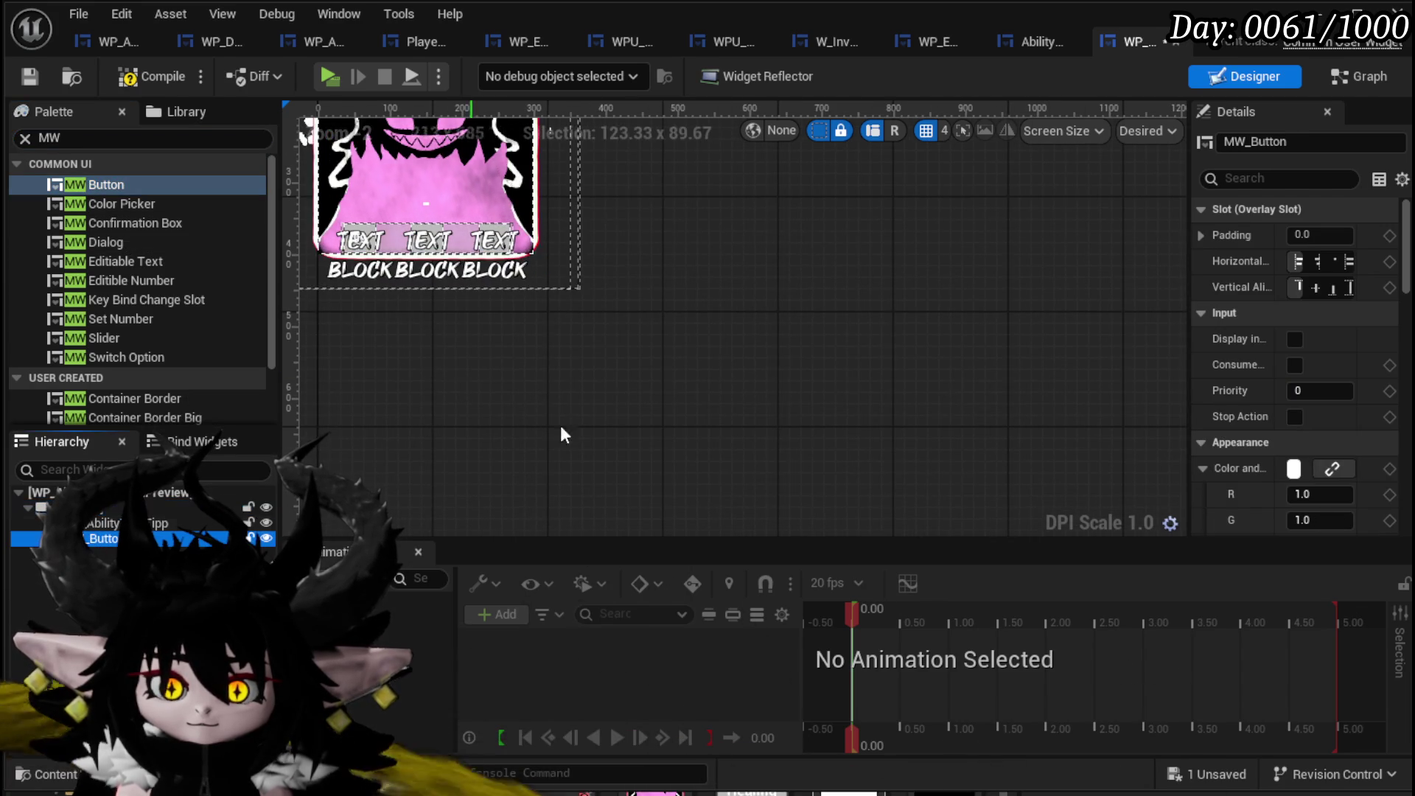
drag(870, 412, 801, 446)
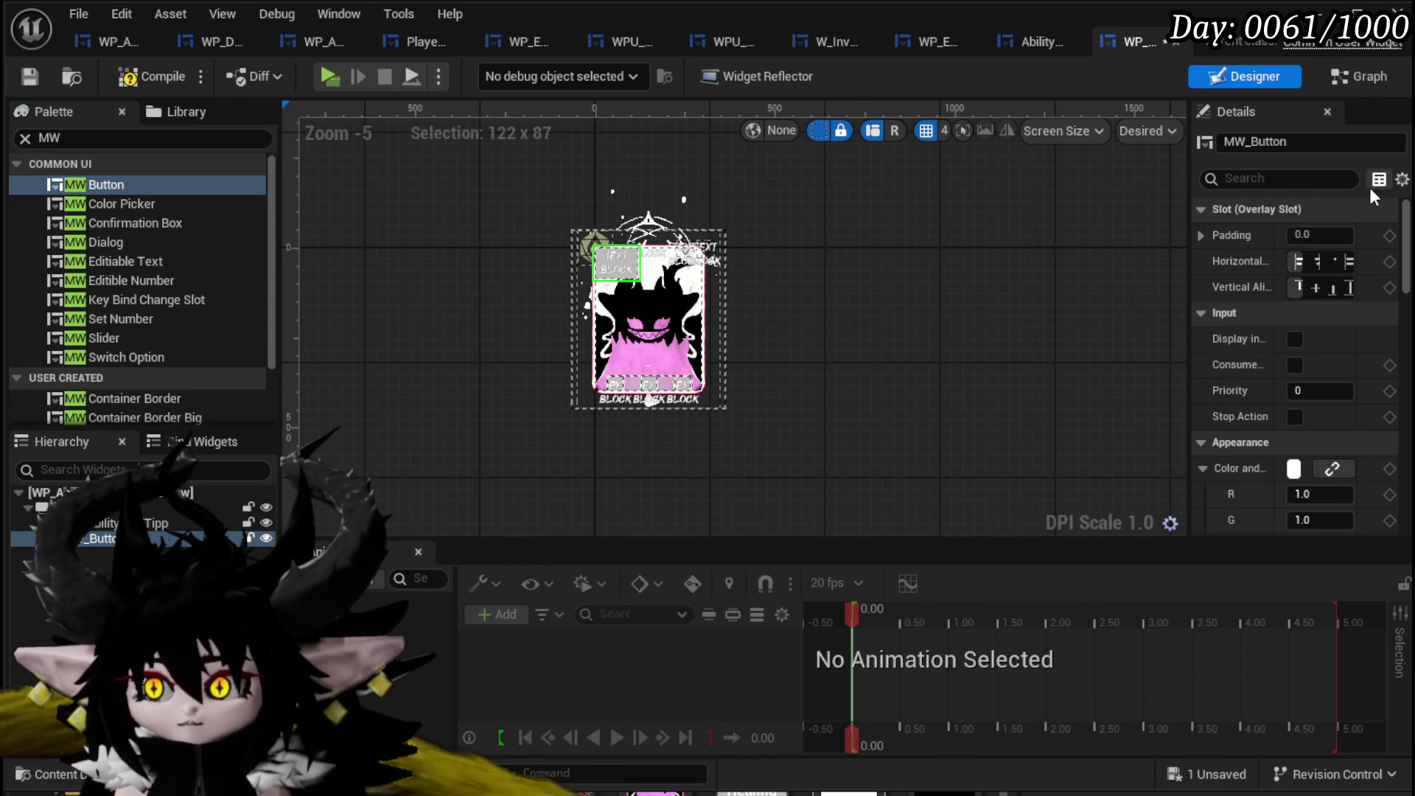
scroll(1391, 267, down, 5)
scroll(1391, 267, up, 5)
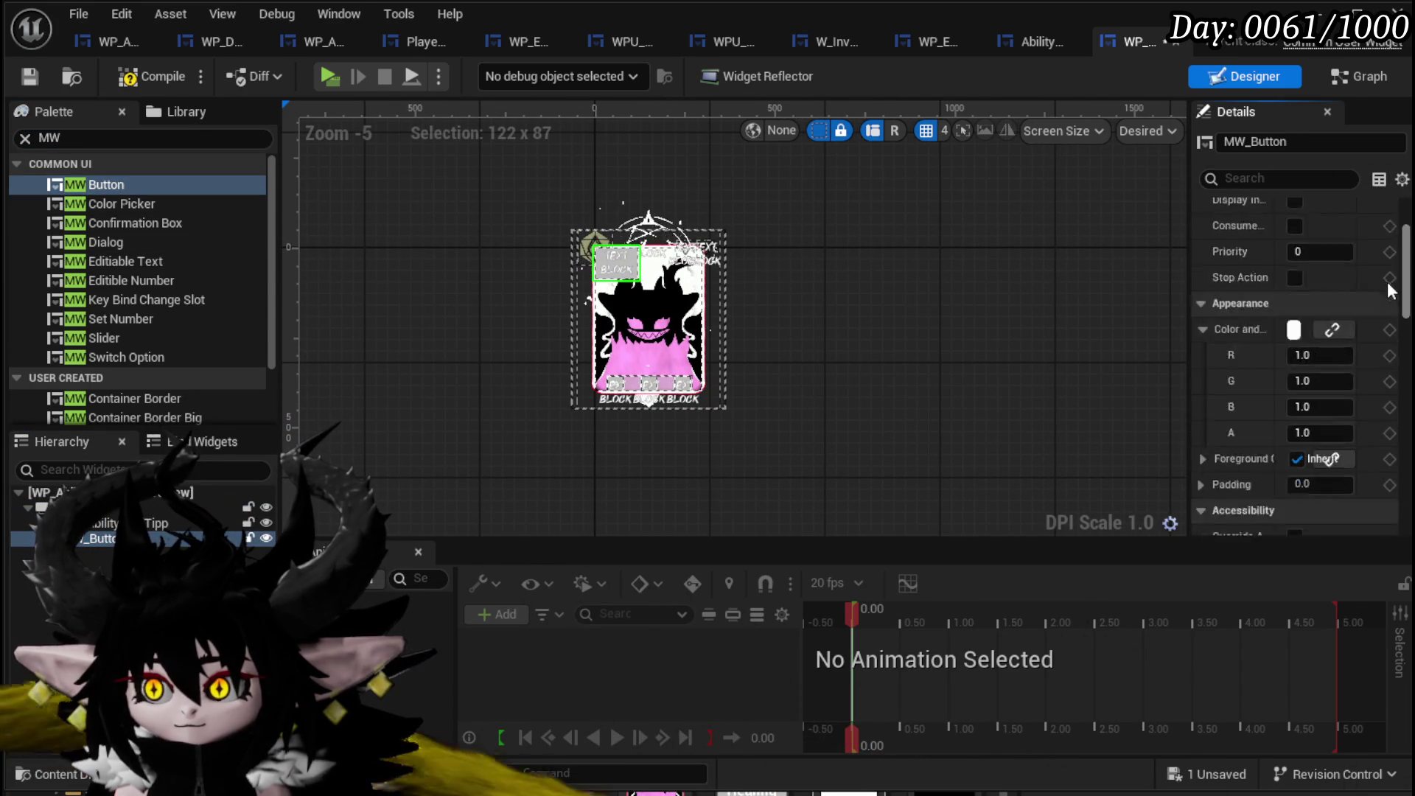
click(1349, 262)
click(1349, 288)
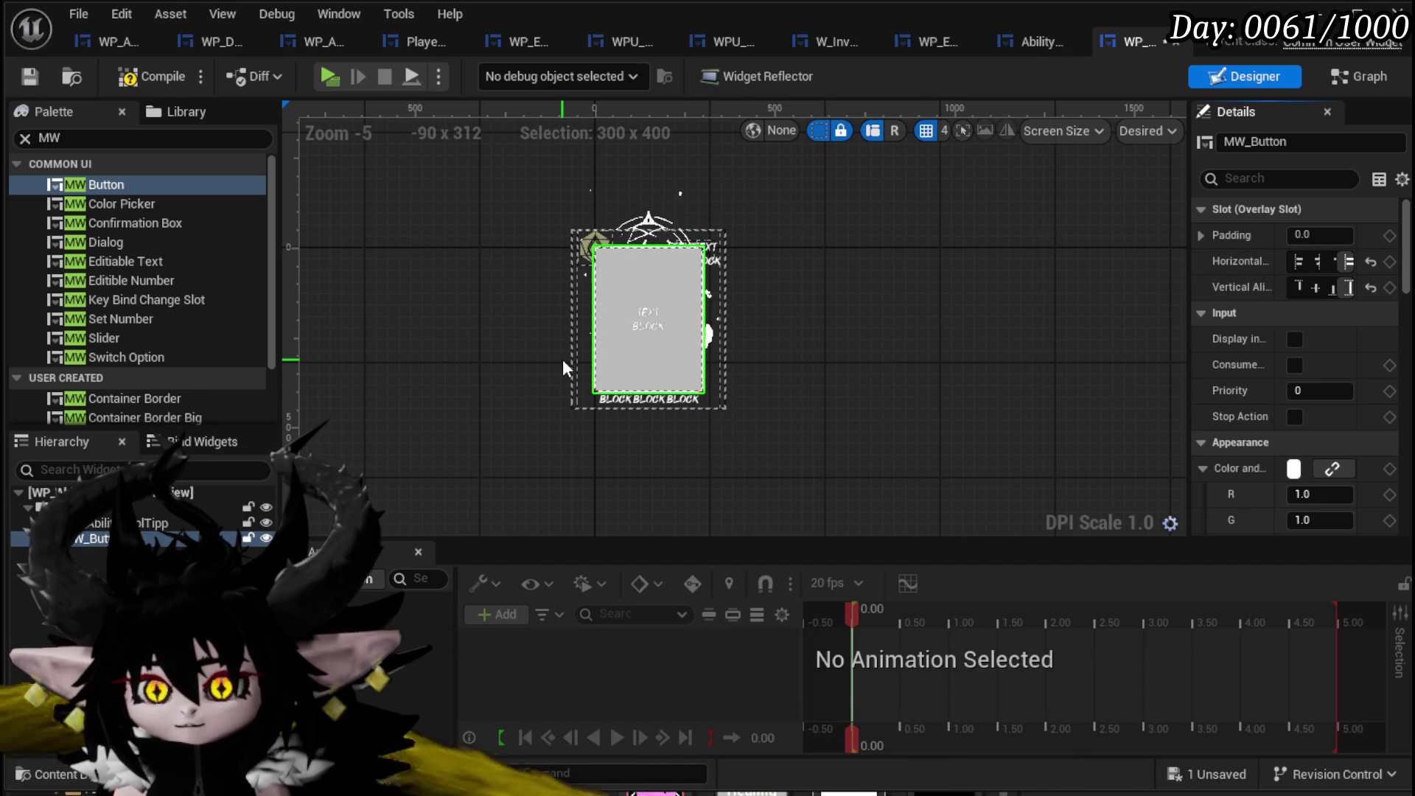
Make the button fully transparent by setting its alpha to 0.
drag(1186, 364, 977, 363)
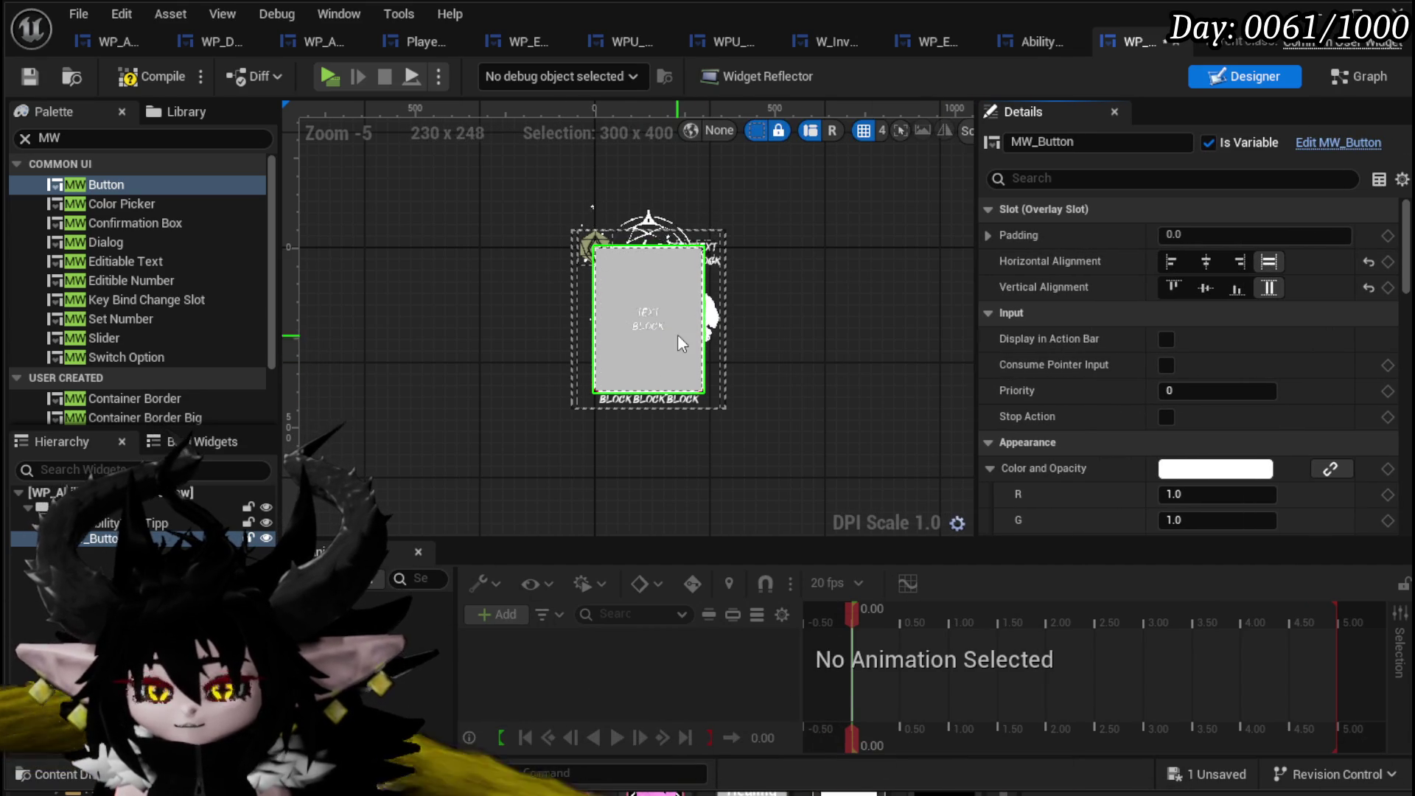
scroll(1150, 372, down, 3)
scroll(1148, 380, up, 3)
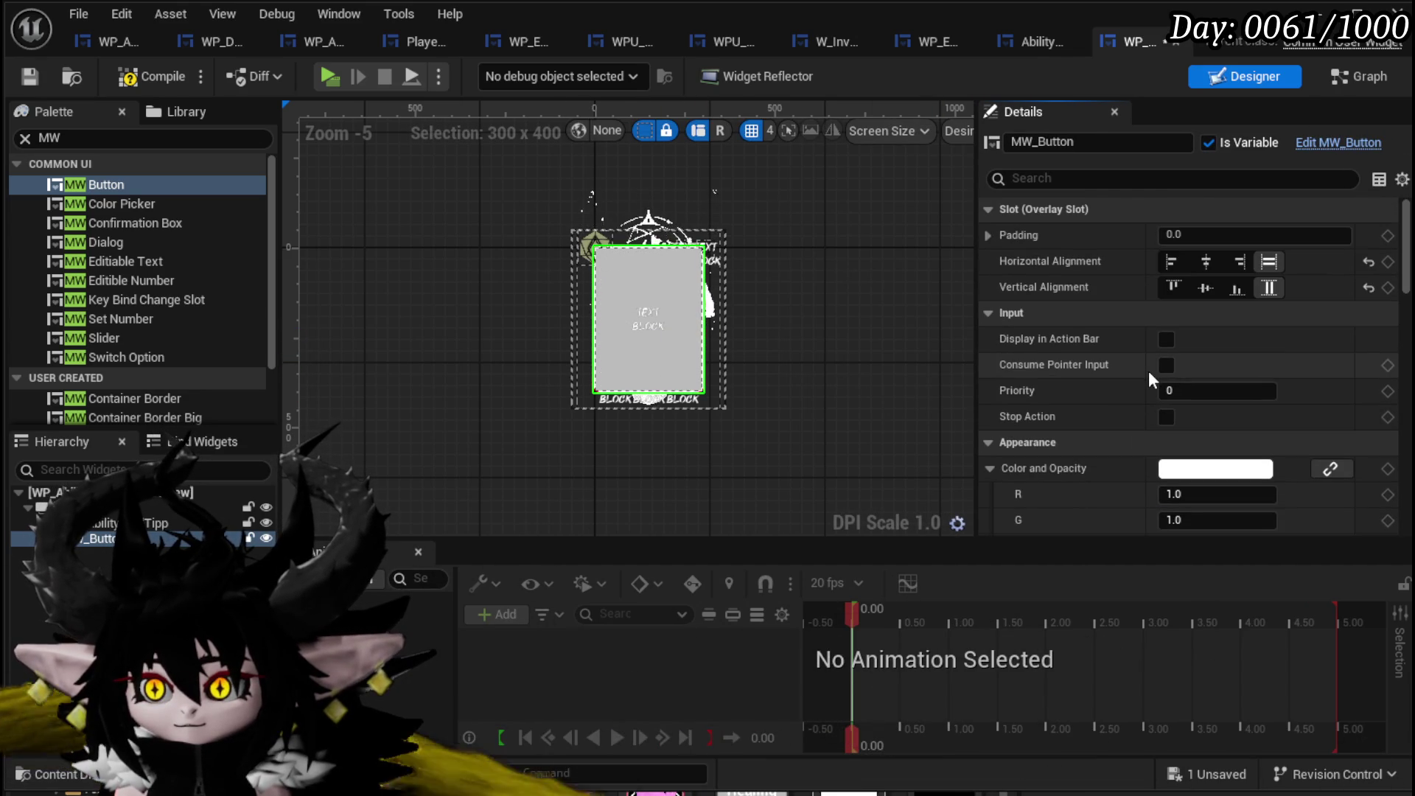
scroll(1150, 376, down, 12)
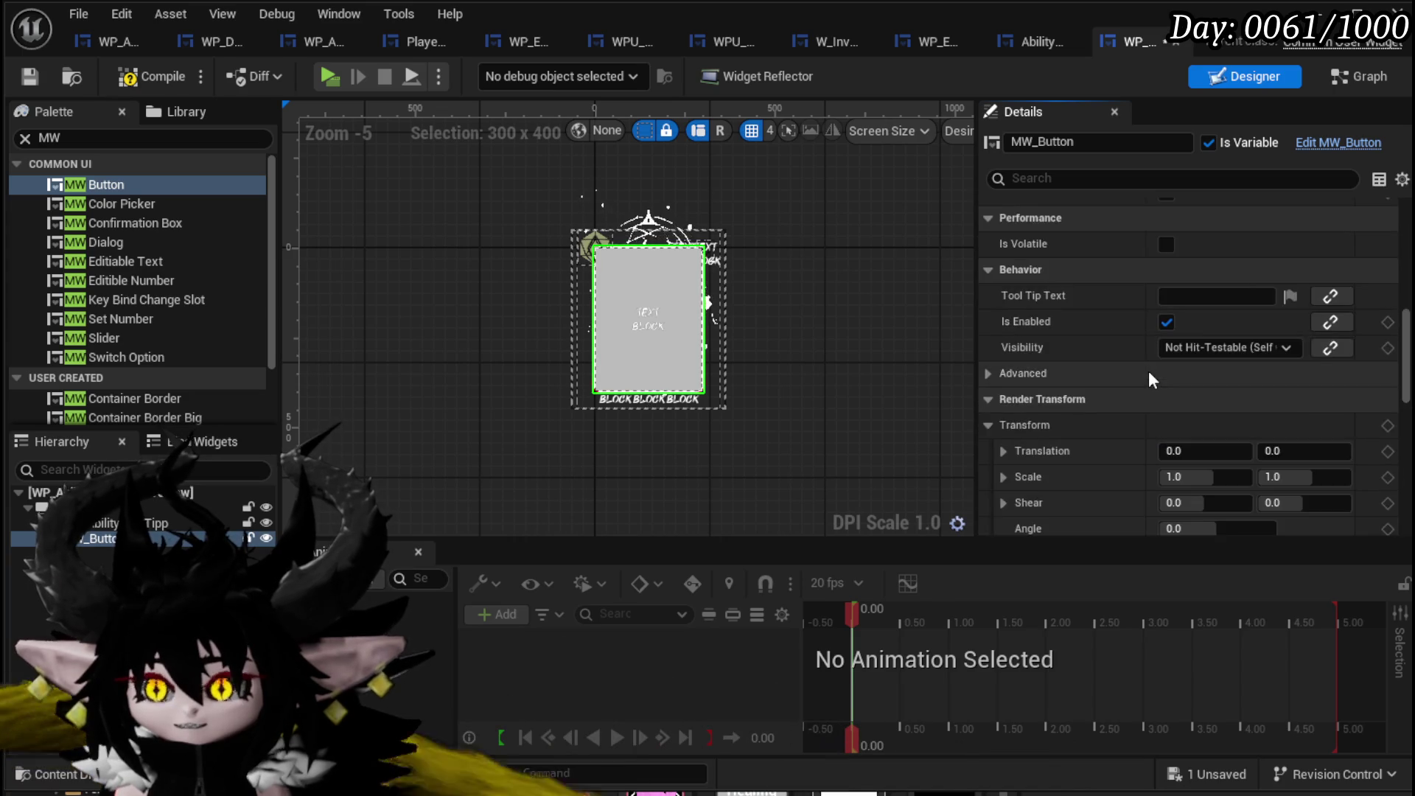
scroll(1148, 370, down, 5)
scroll(1148, 370, up, 9)
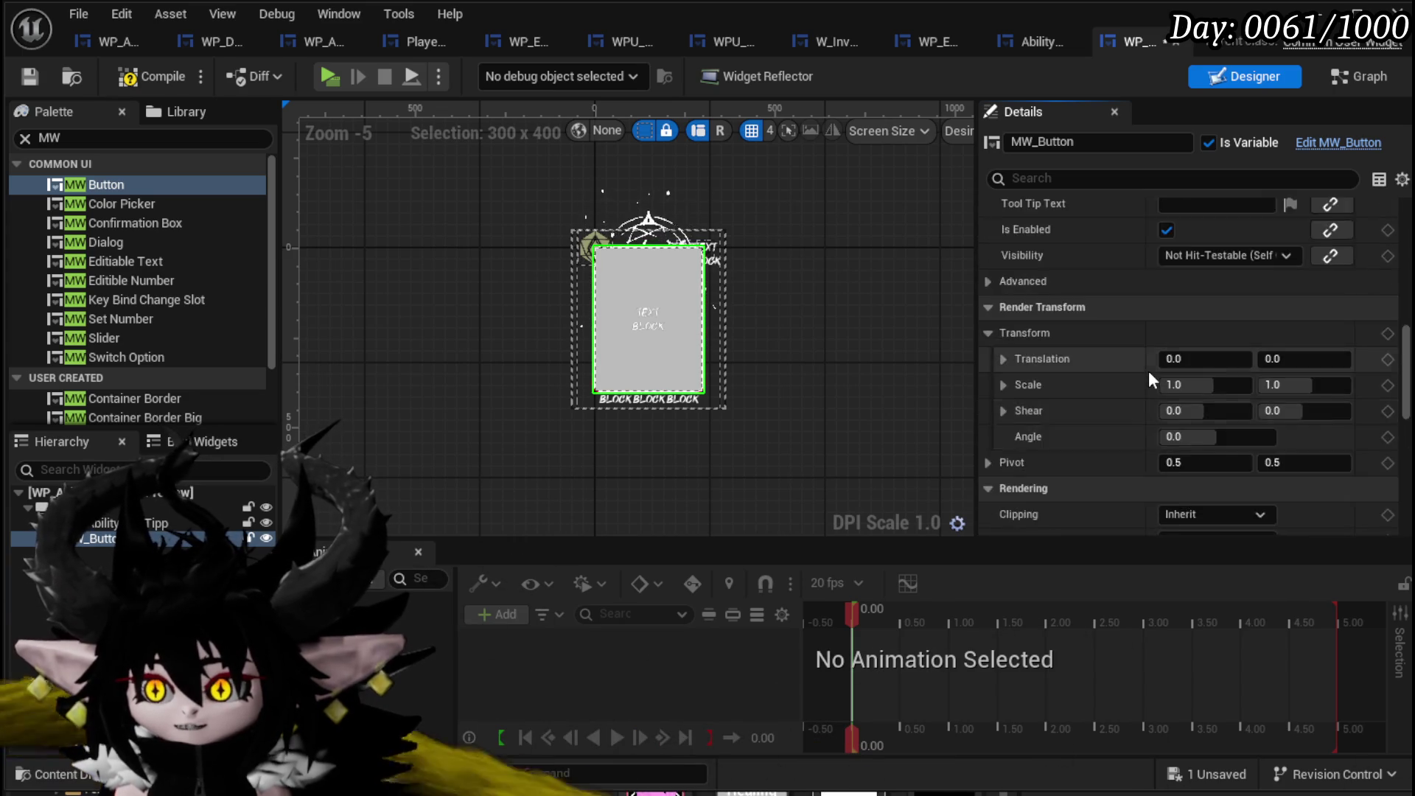
scroll(1149, 370, up, 5)
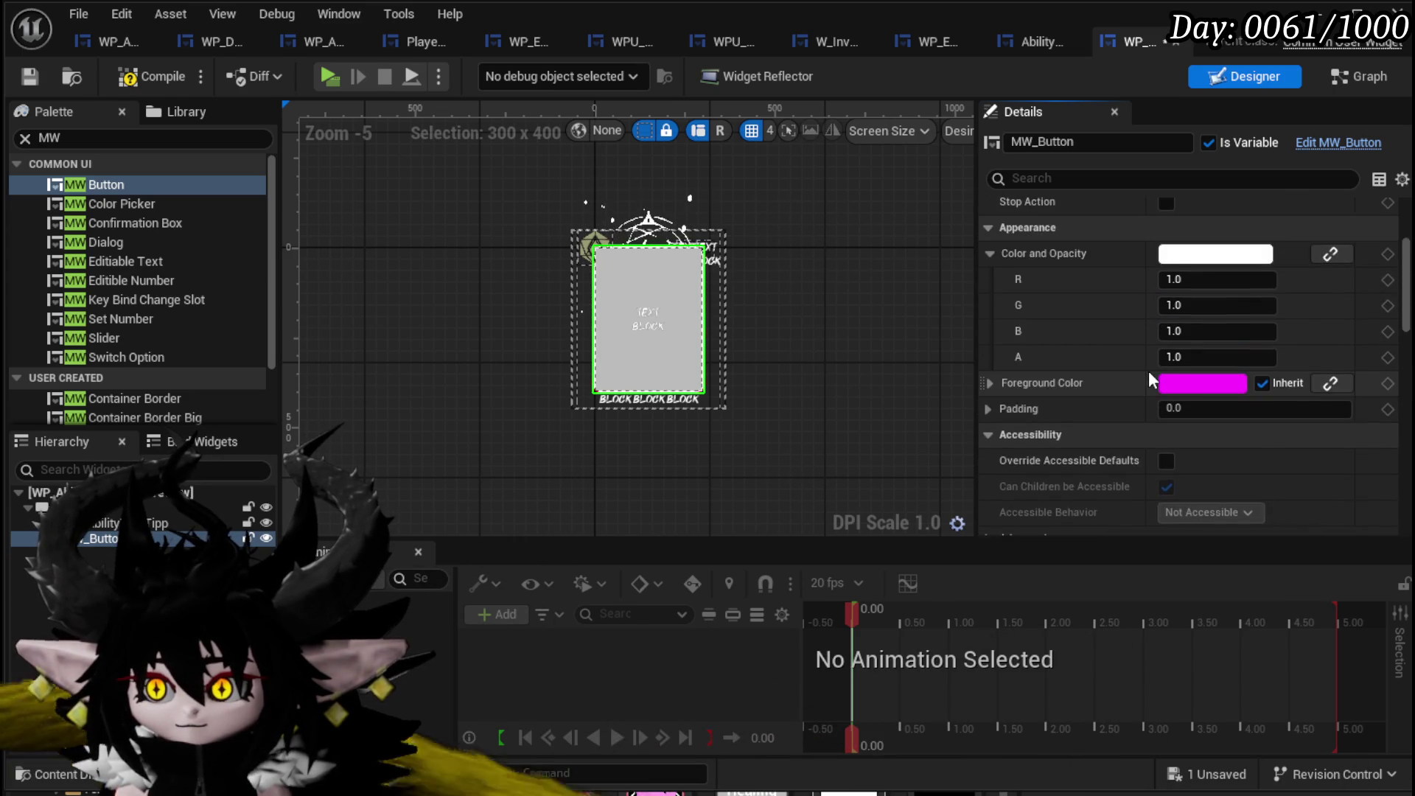
scroll(1148, 370, up, 1)
click(1205, 418)
text(0)
key(Return)
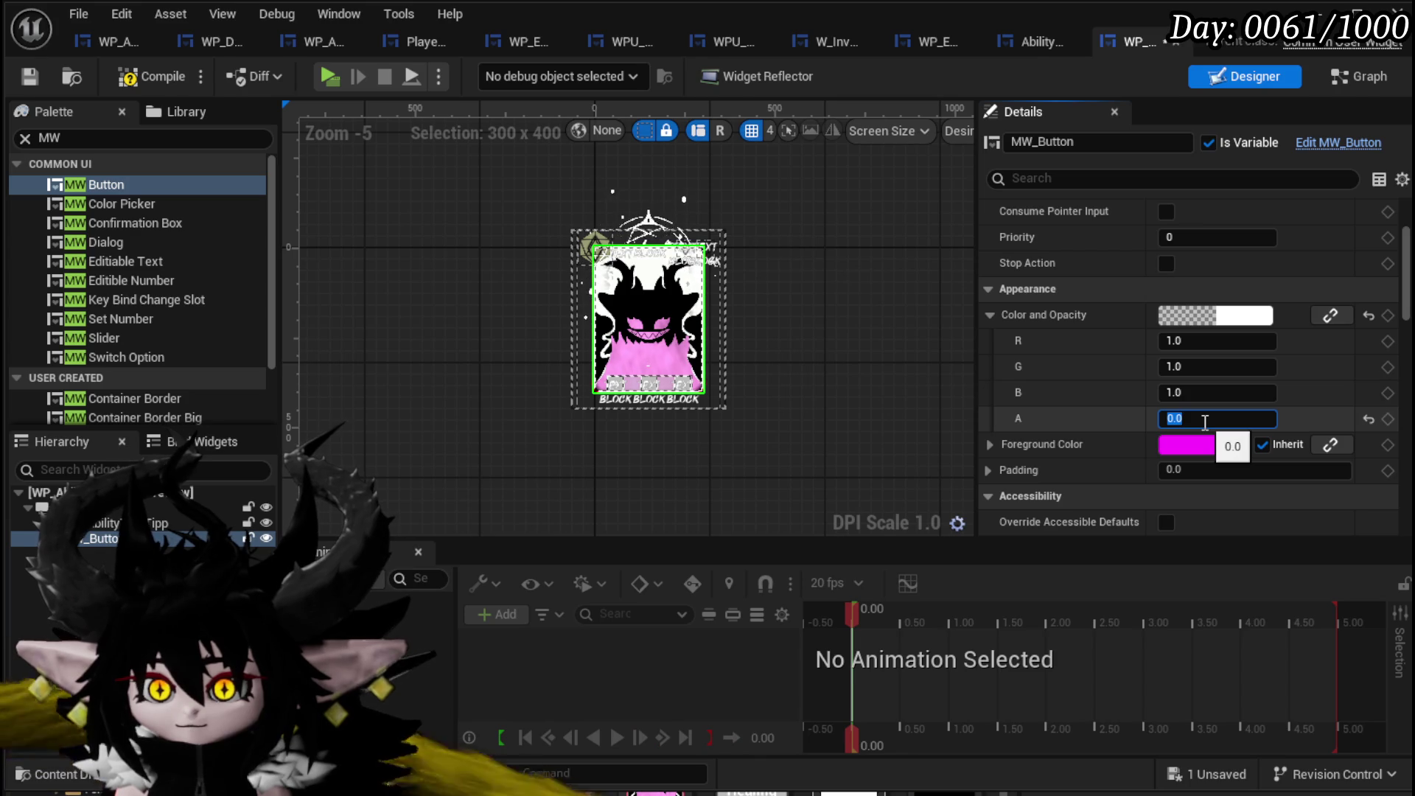
Set the button's Visibility to Visible and save the widget blueprint.
scroll(1084, 417, up, 4)
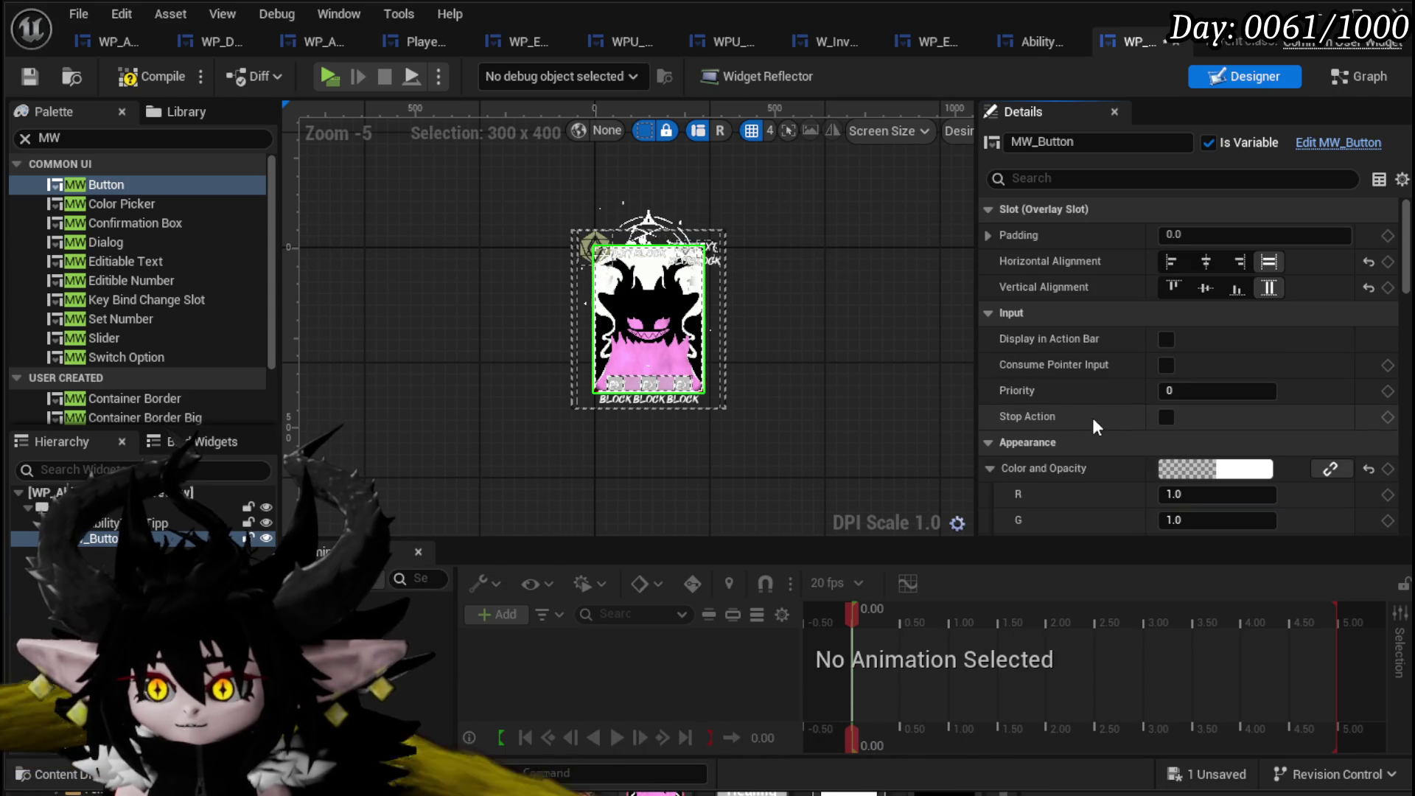
scroll(1091, 406, down, 4)
scroll(1089, 381, down, 8)
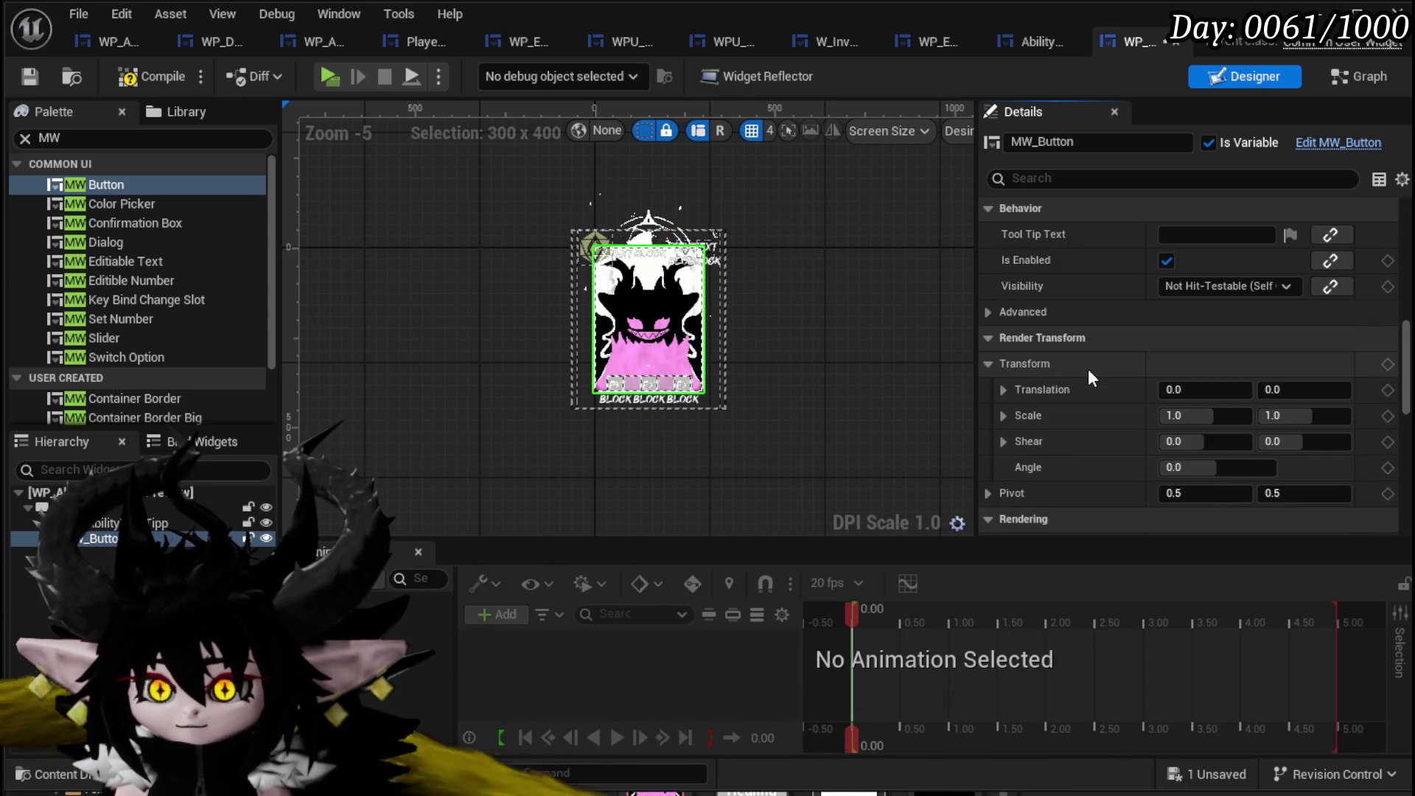
click(1191, 286)
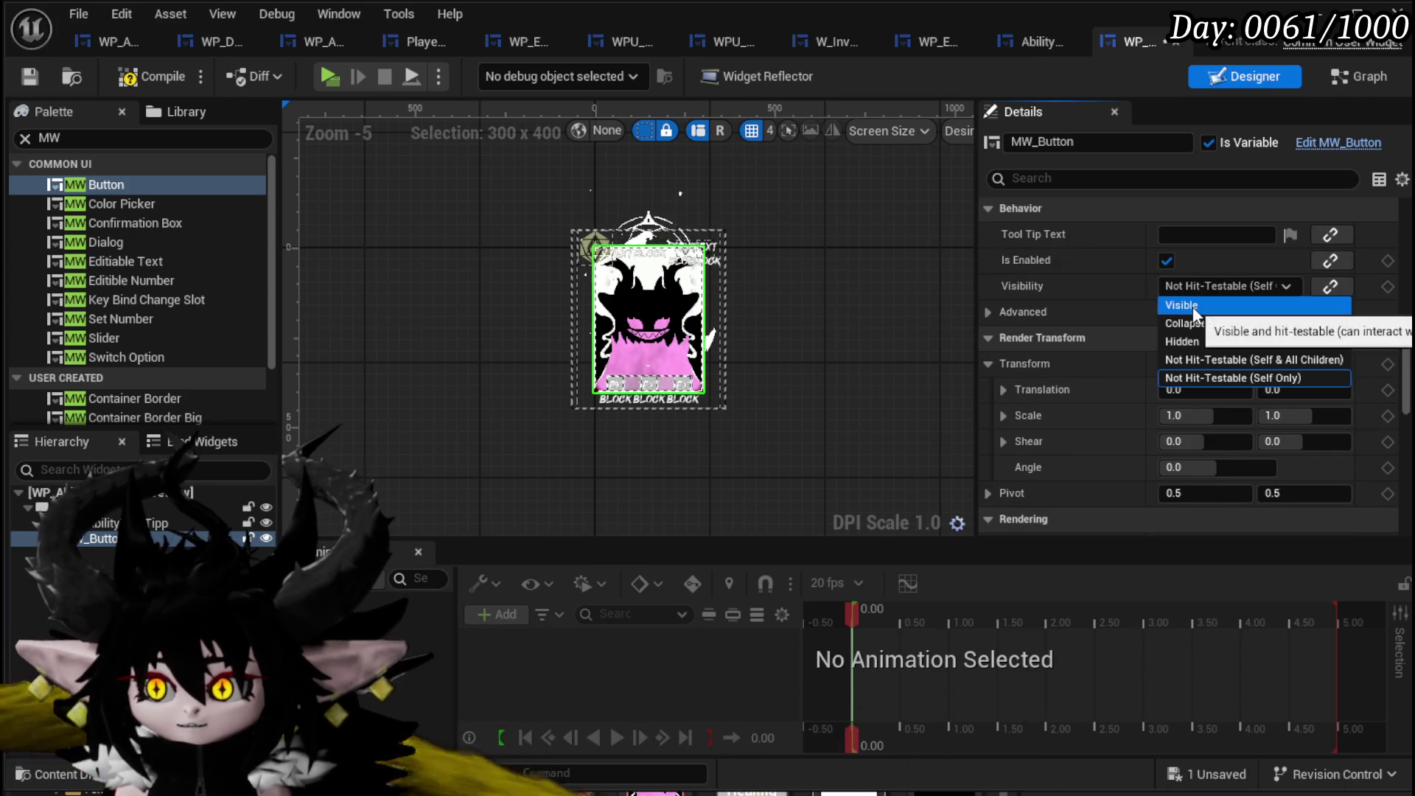
click(1193, 306)
scroll(1253, 298, up, 8)
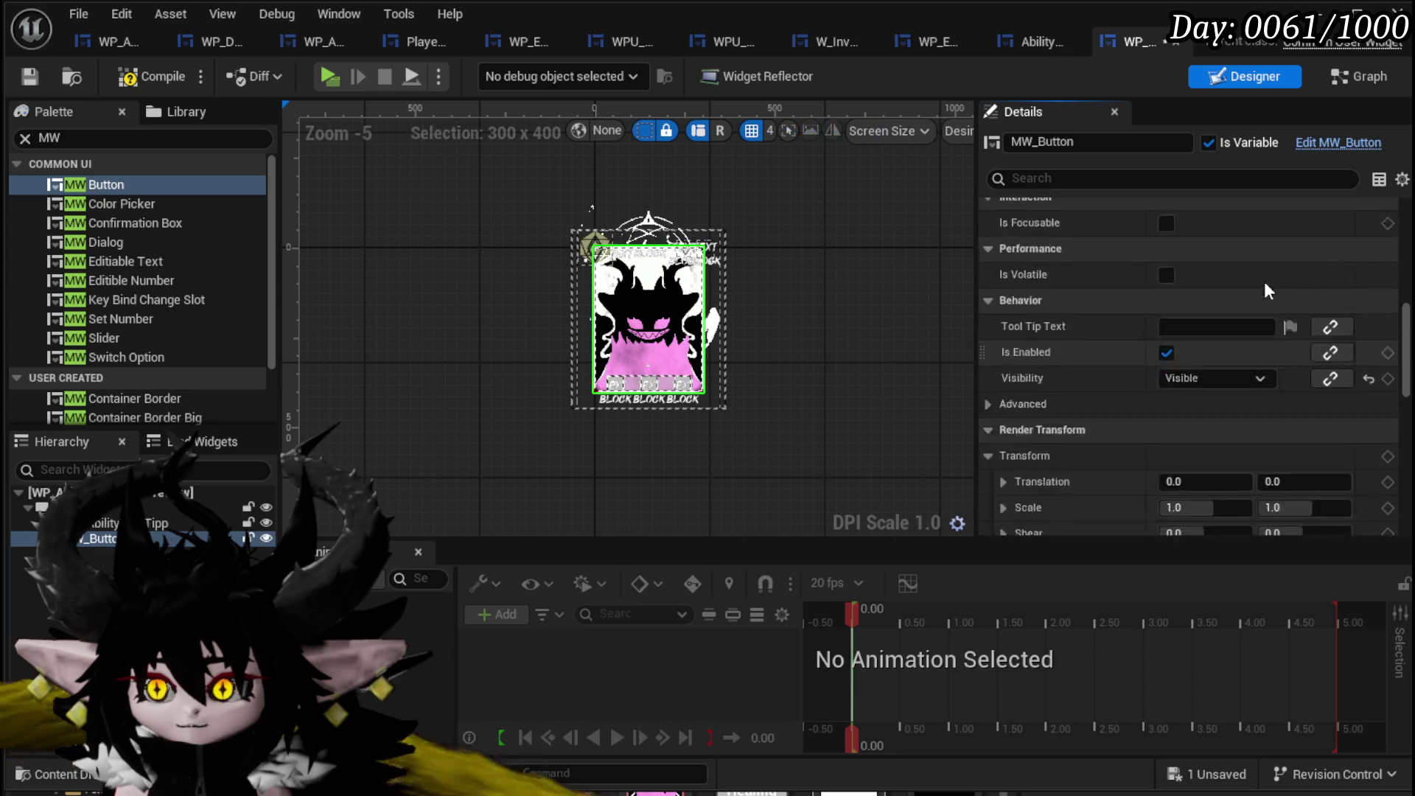
scroll(1251, 298, up, 2)
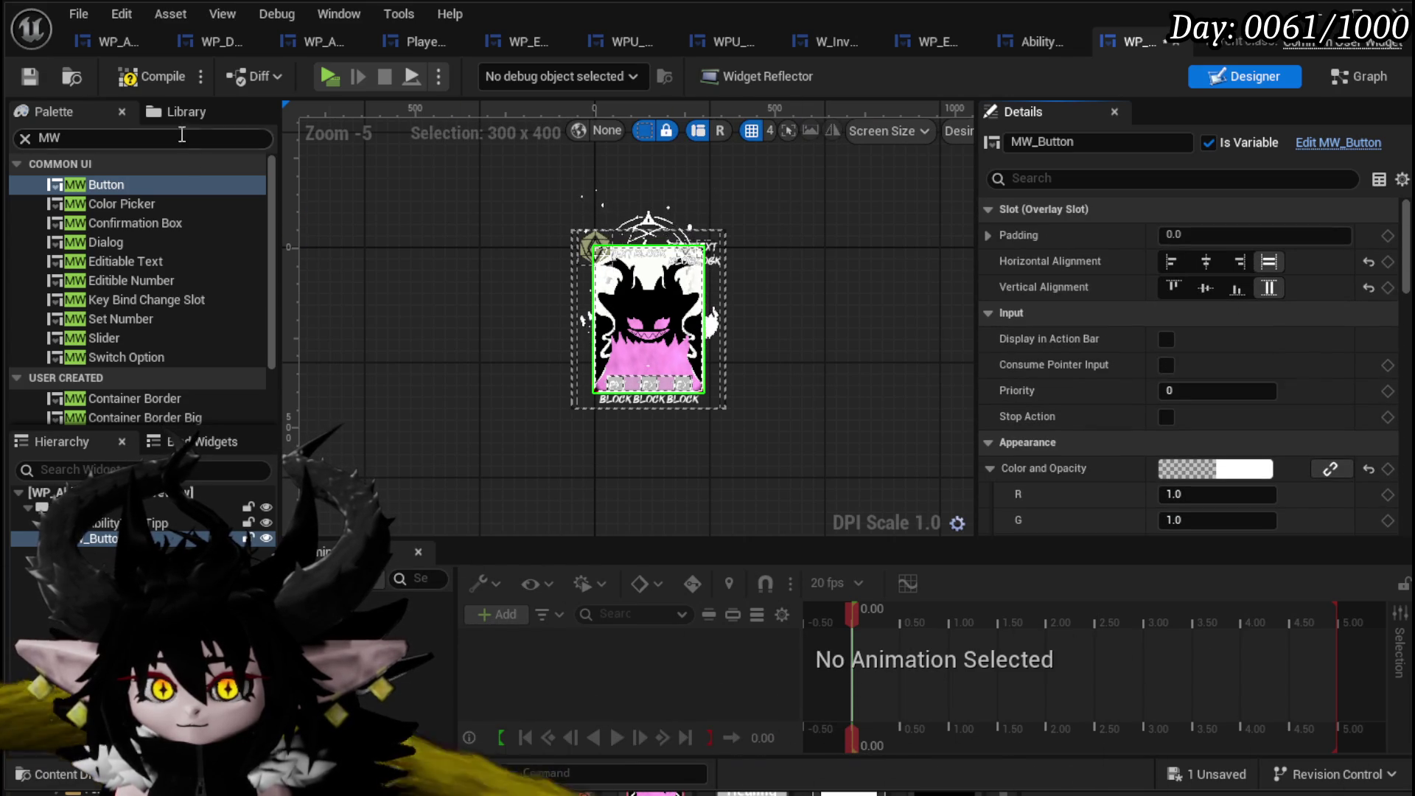
click(30, 77)
scroll(811, 332, up, 4)
scroll(865, 344, down, 2)
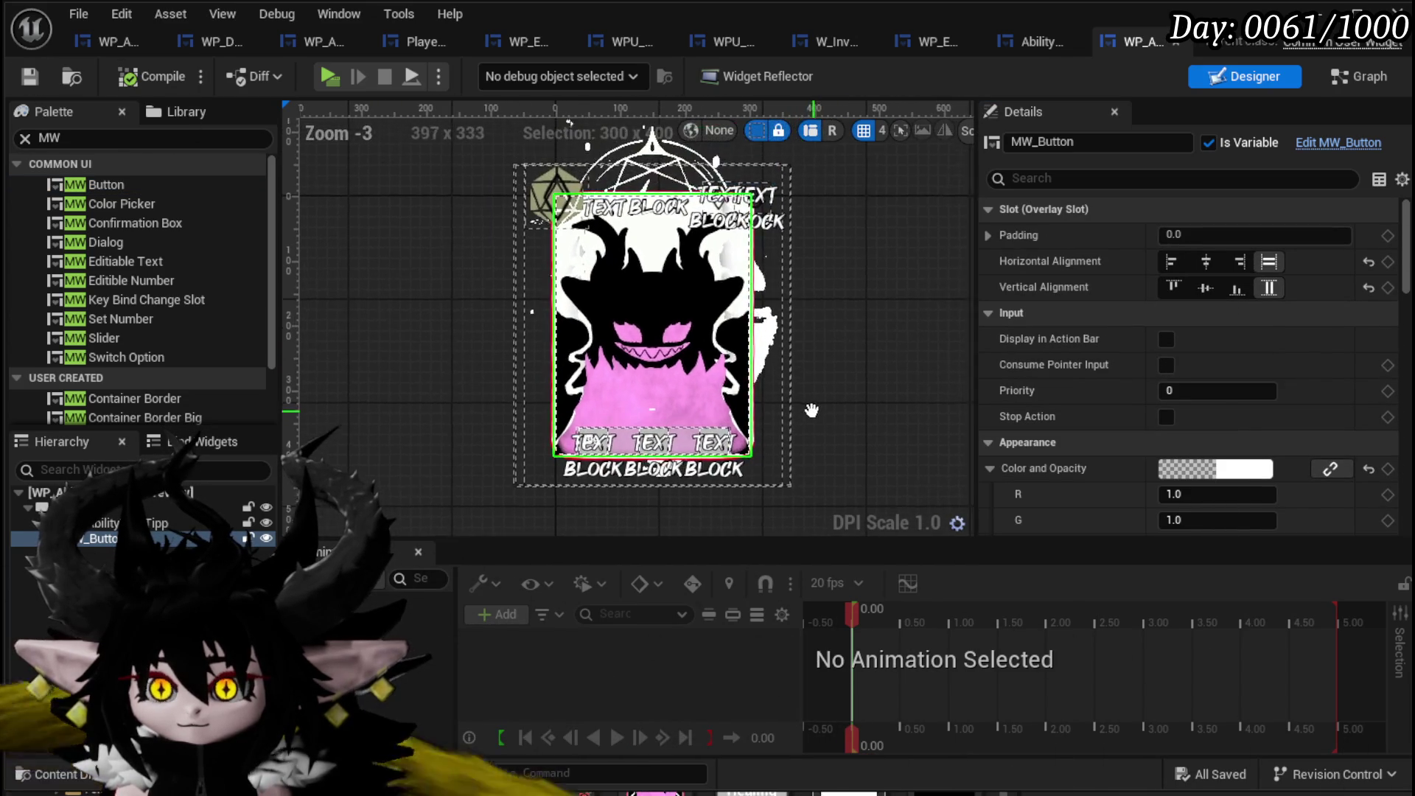
drag(814, 410, 780, 418)
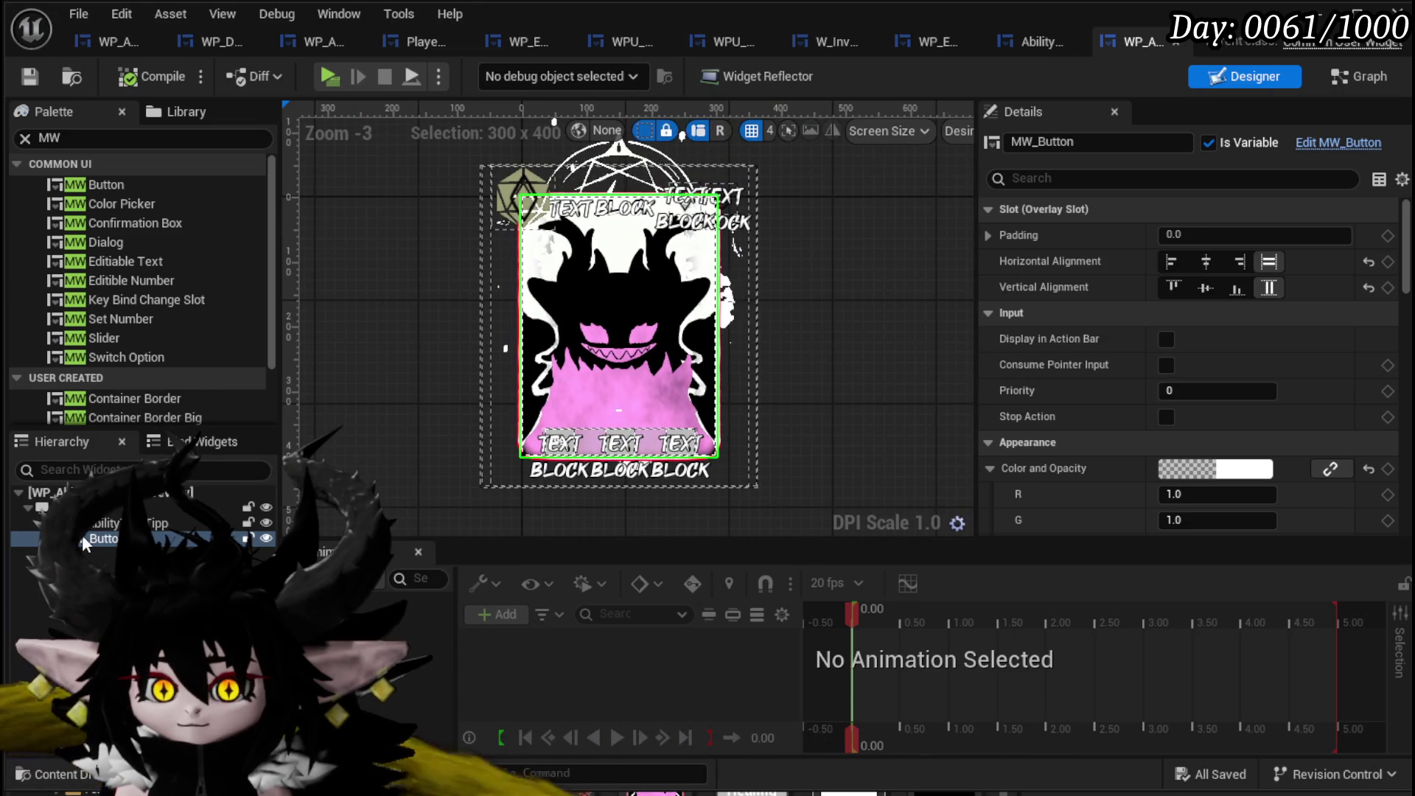
drag(83, 544, 88, 535)
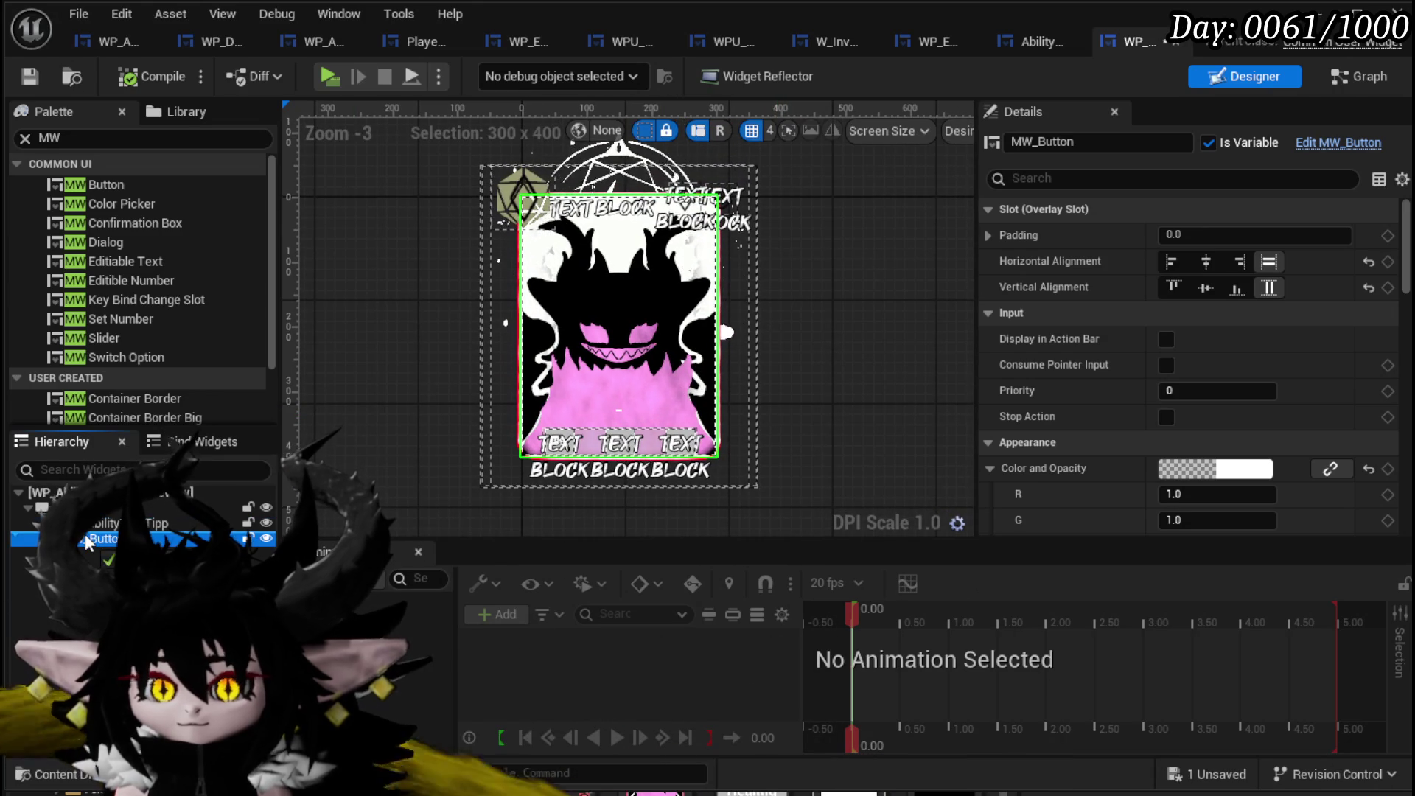
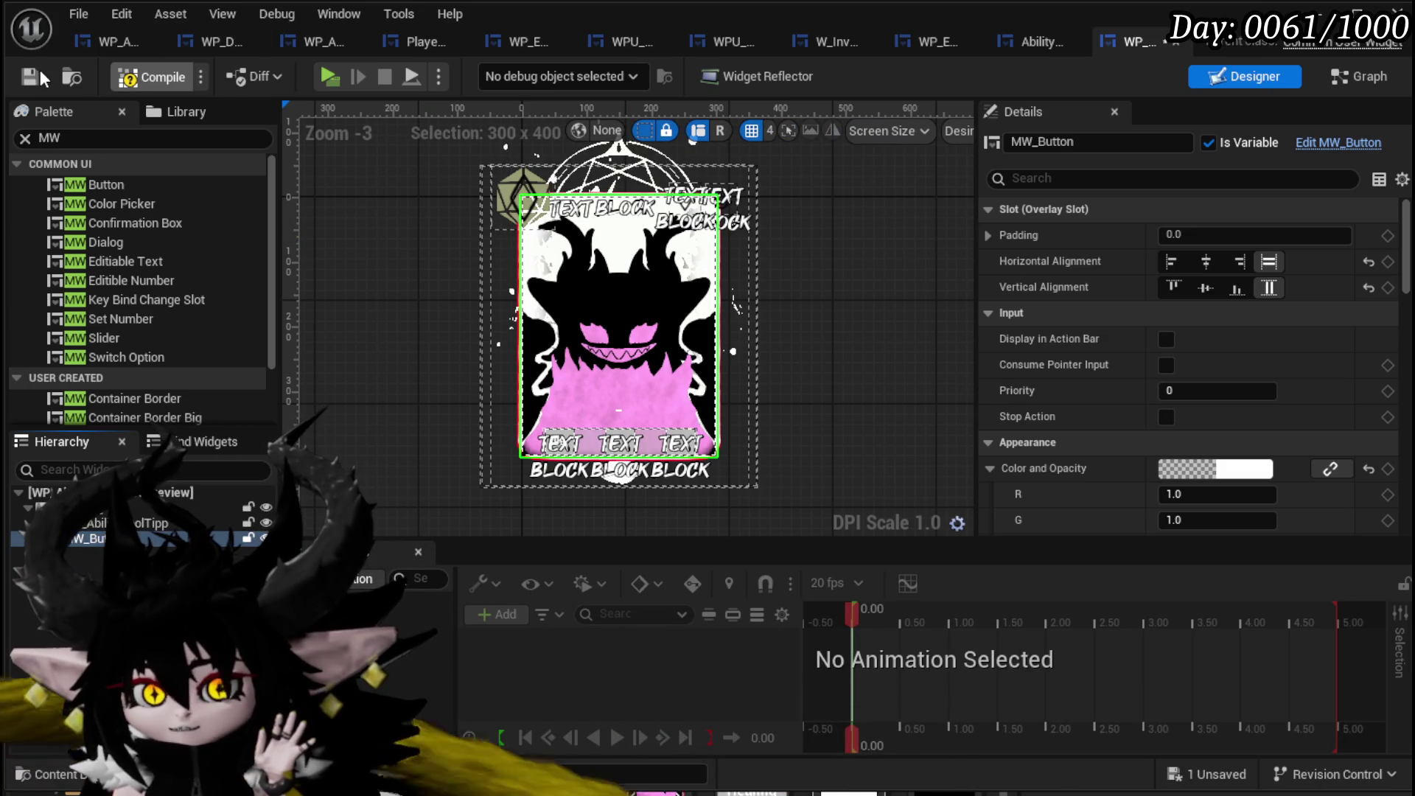
Save the card widget, then duplicate the Create Widget node in WP_DeckViewer's FillGrid graph.
click(31, 74)
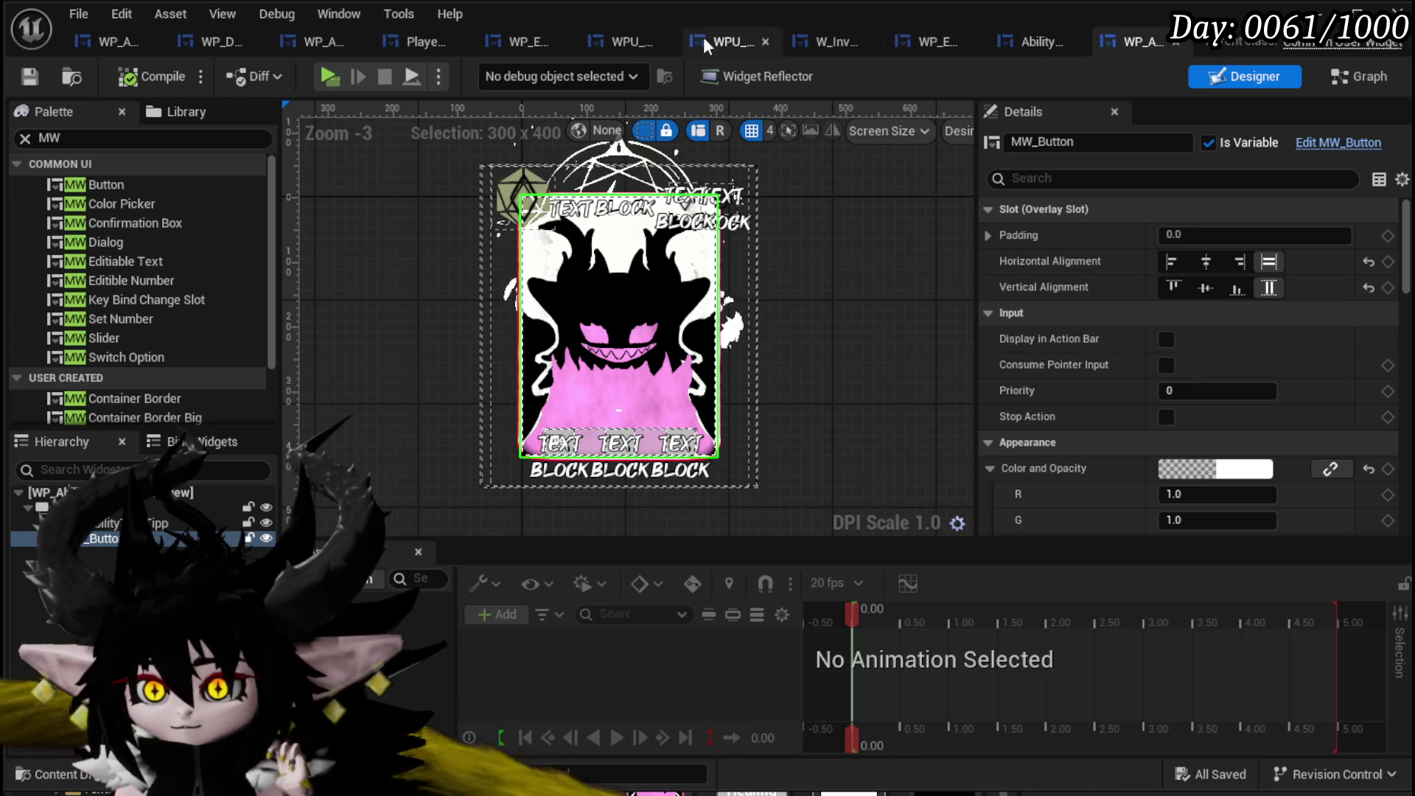
click(206, 43)
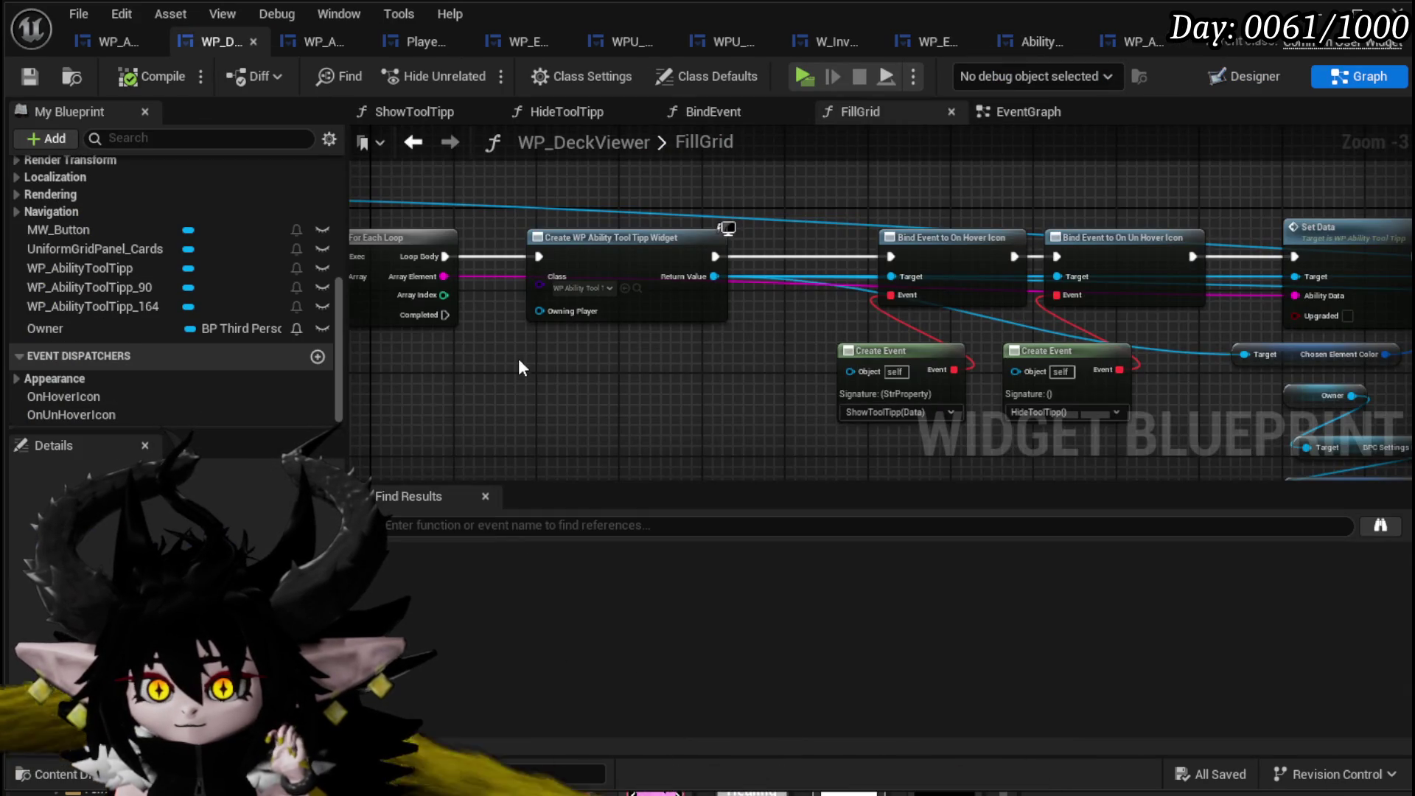
scroll(519, 366, up, 3)
click(682, 354)
drag(670, 318, 672, 486)
key(ctrl+c)
key(ctrl+v)
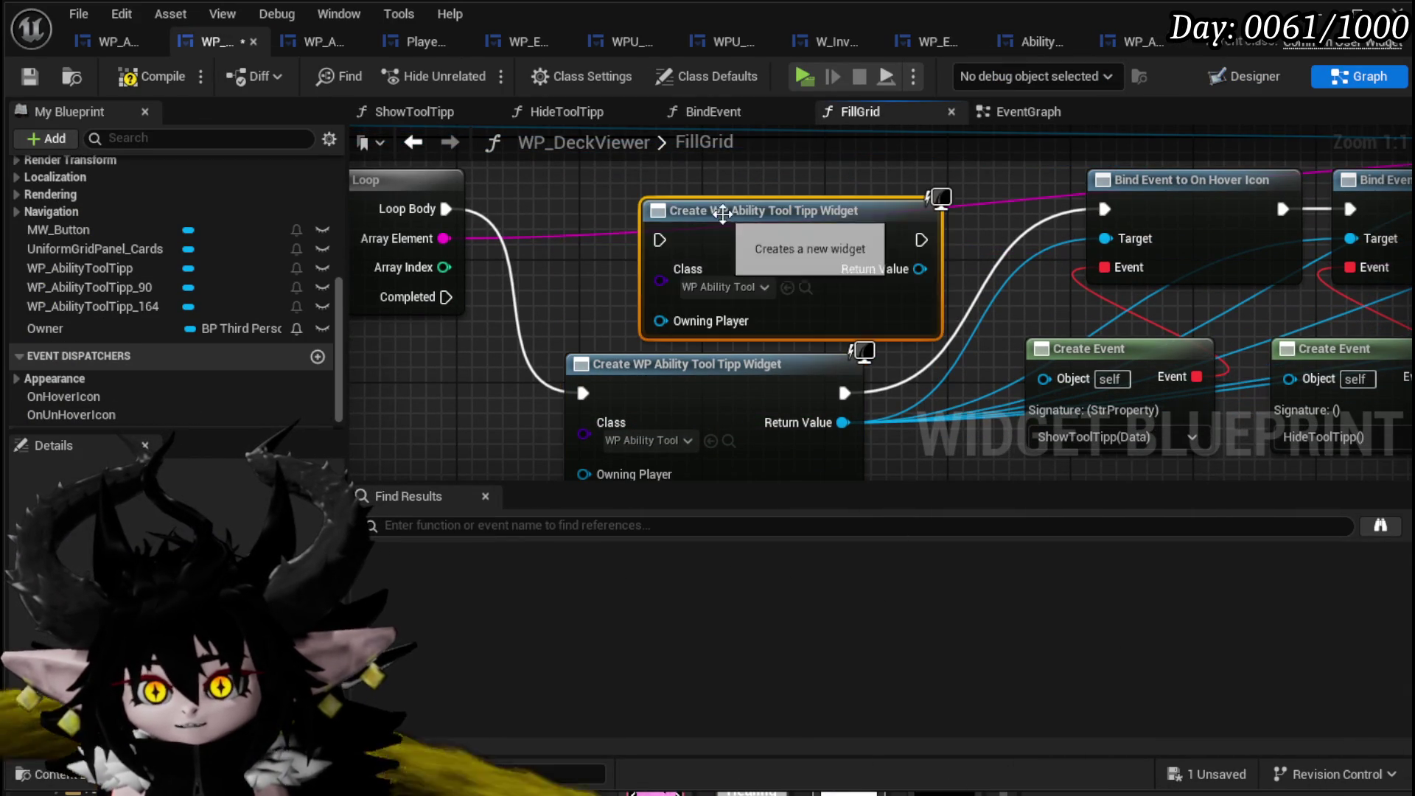
drag(722, 213, 660, 168)
Set the duplicated Create Widget node's class to WP_AbilityDeckCardPreview.
click(656, 241)
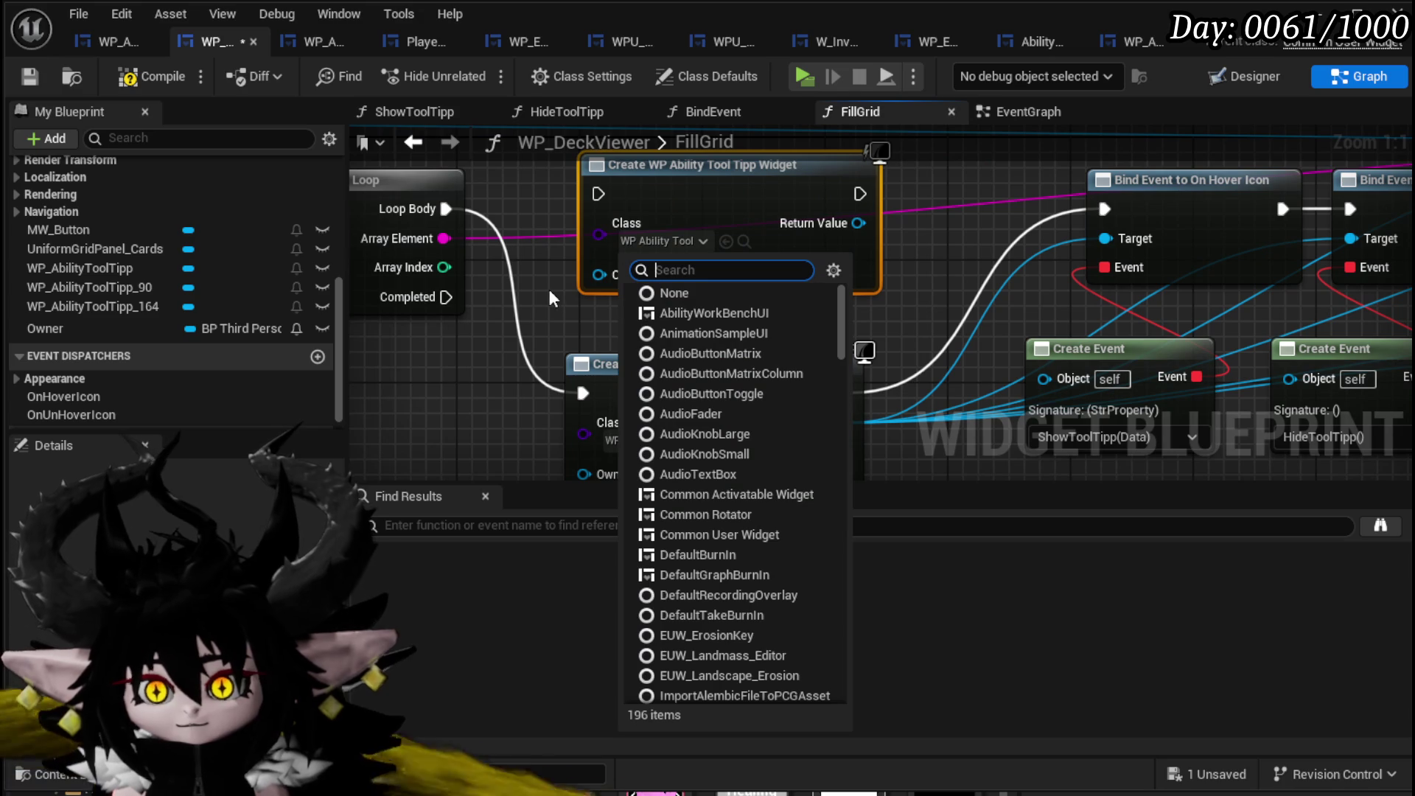
text(Ab)
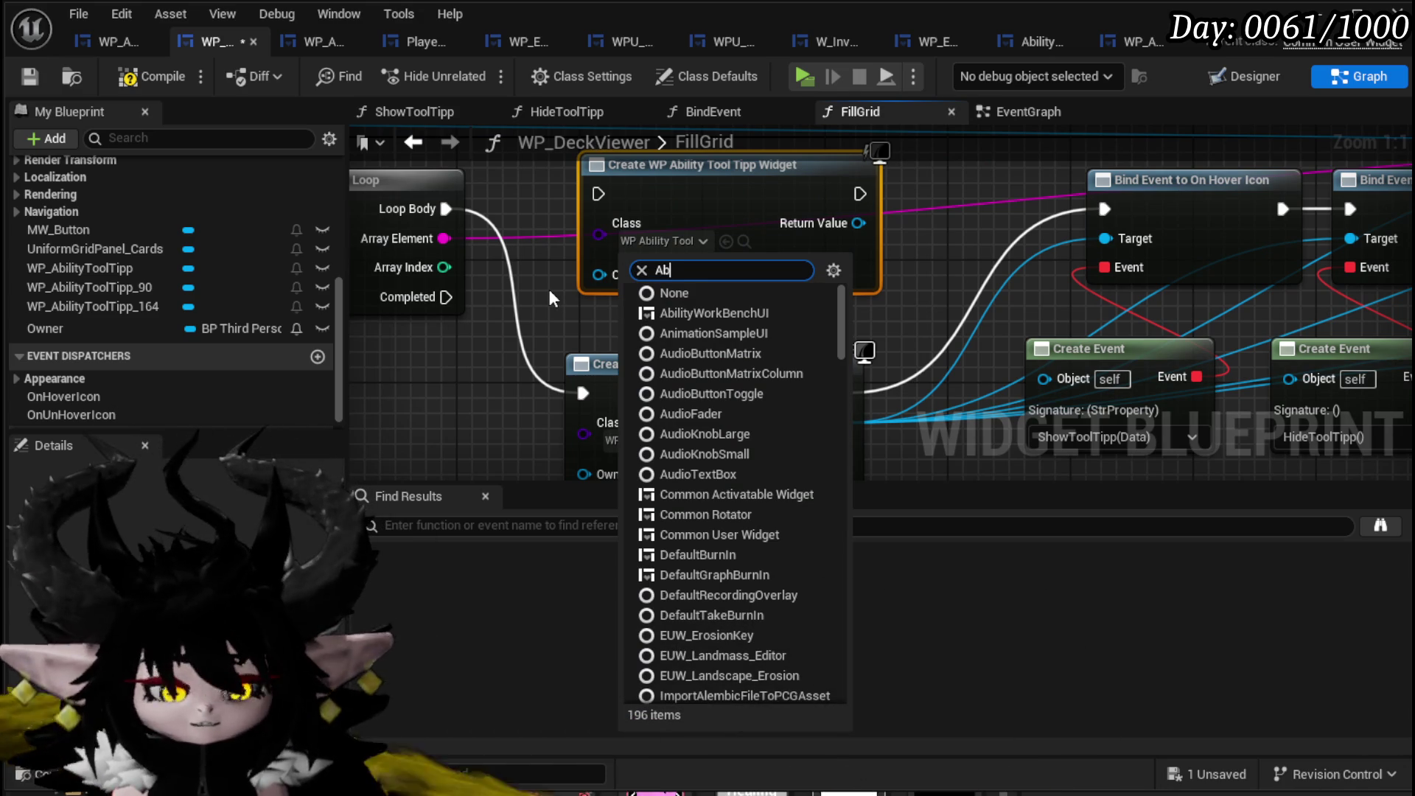
text(ilityDeck)
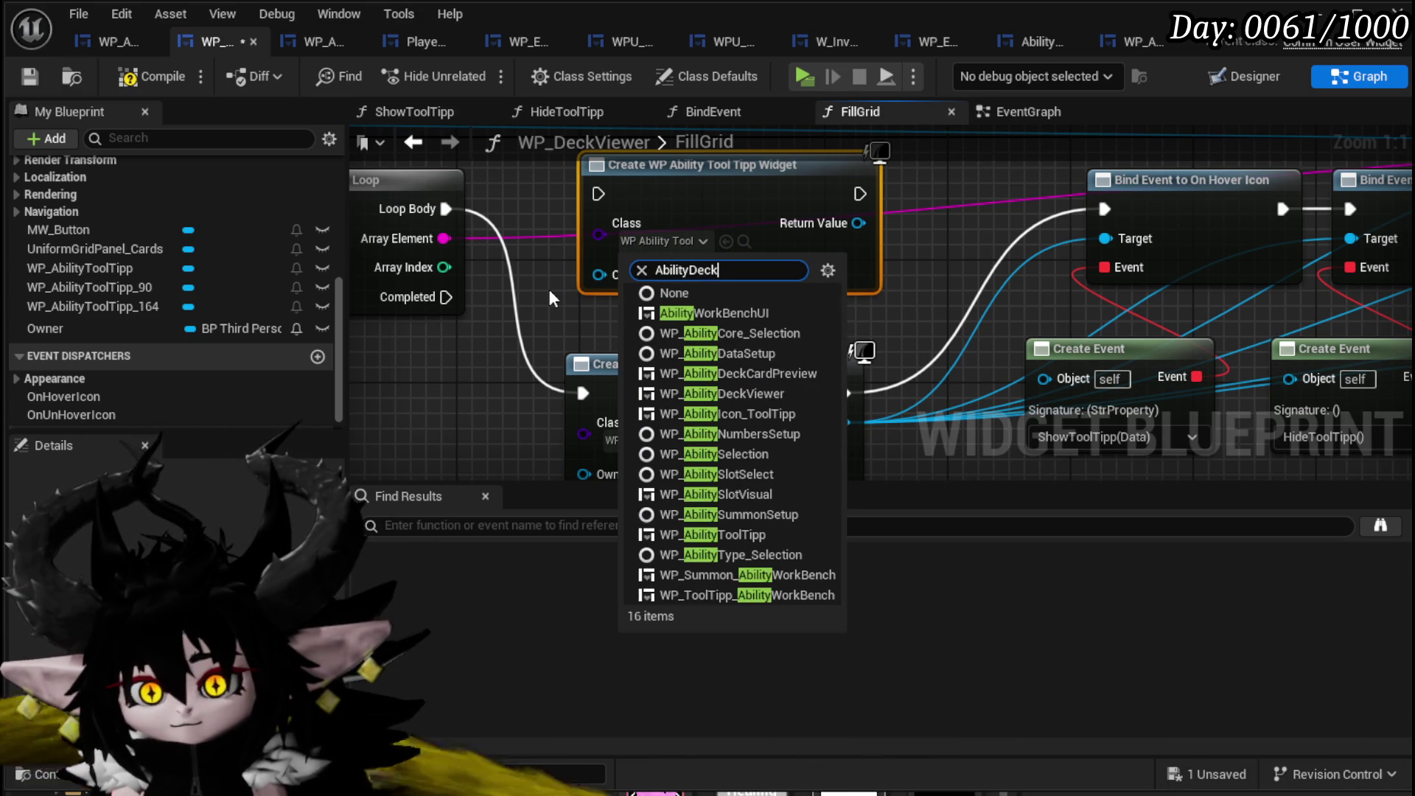
text(V)
key(BackSpace)
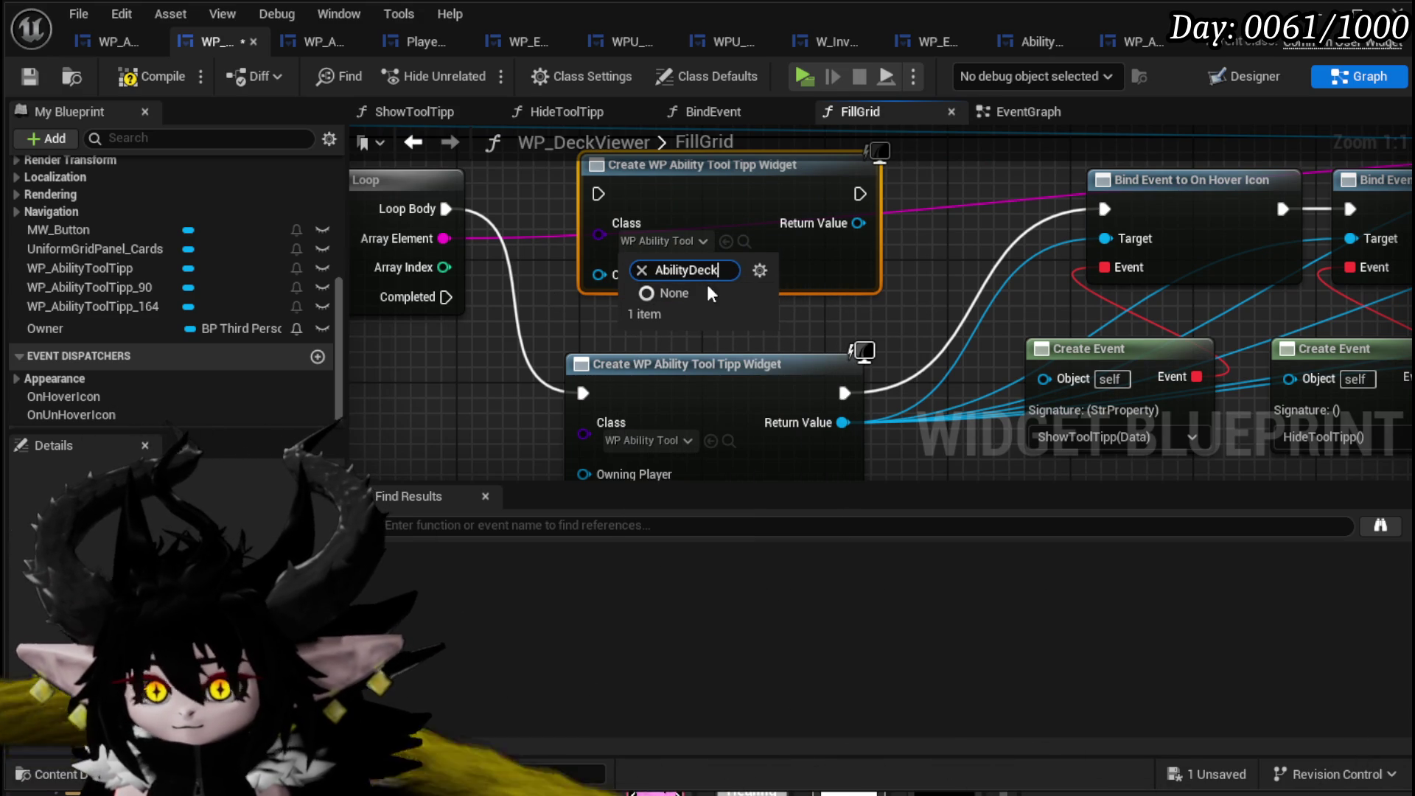
click(728, 312)
Add a WP_AbilityToolTipp getter from the new card preview node's Return Value.
drag(779, 303, 741, 175)
text(Bilit)
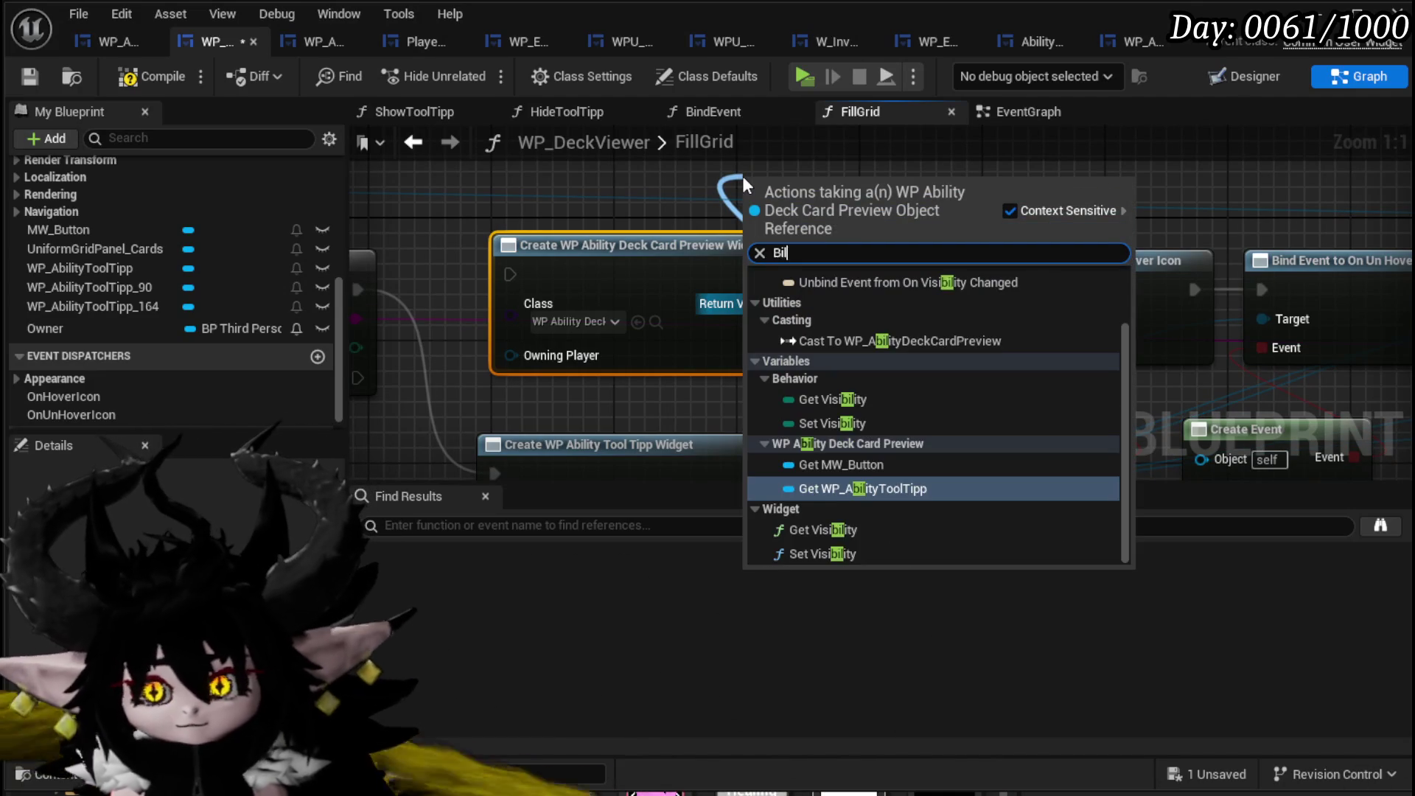
key(BackSpace)
key(BackSpace)
key(BackSpace)
text(Ability)
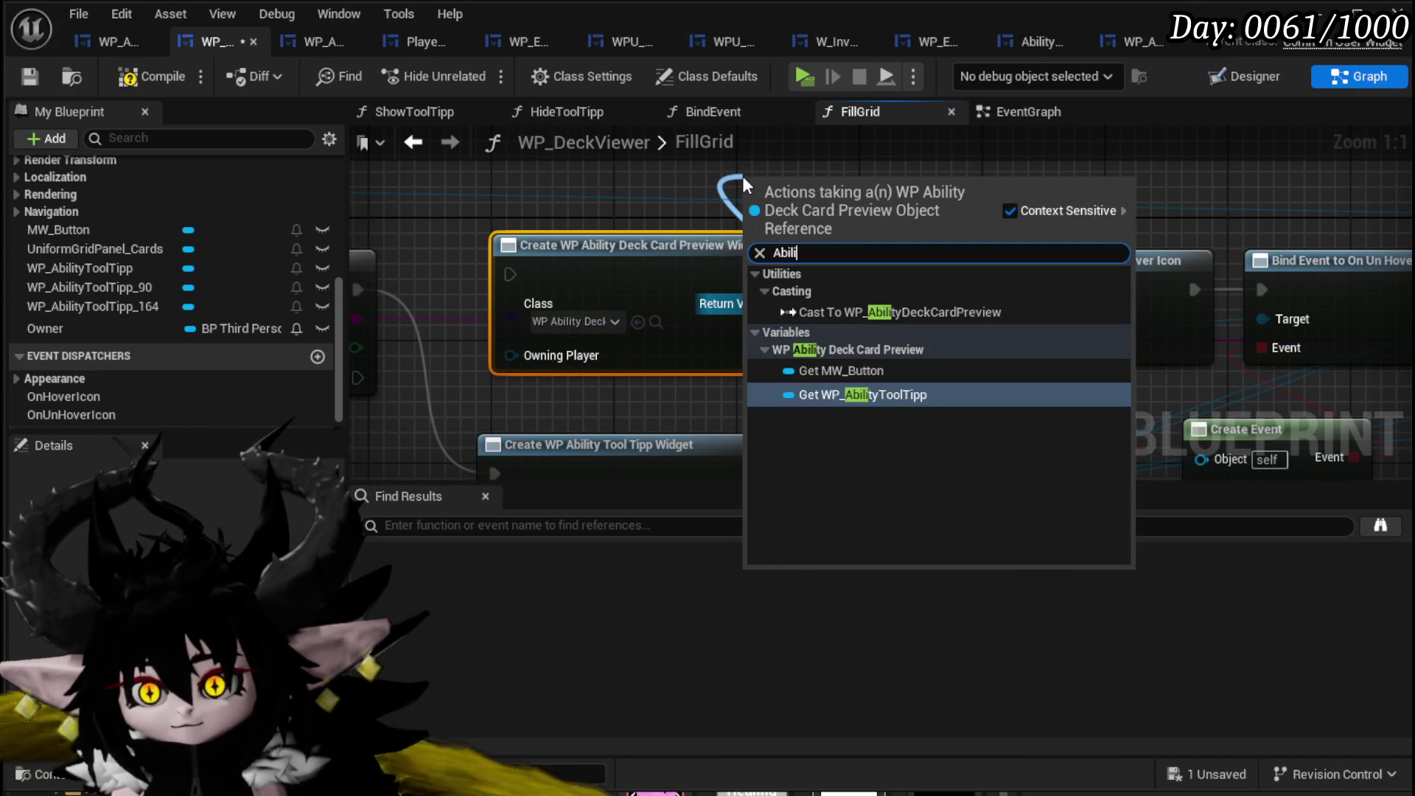
click(864, 394)
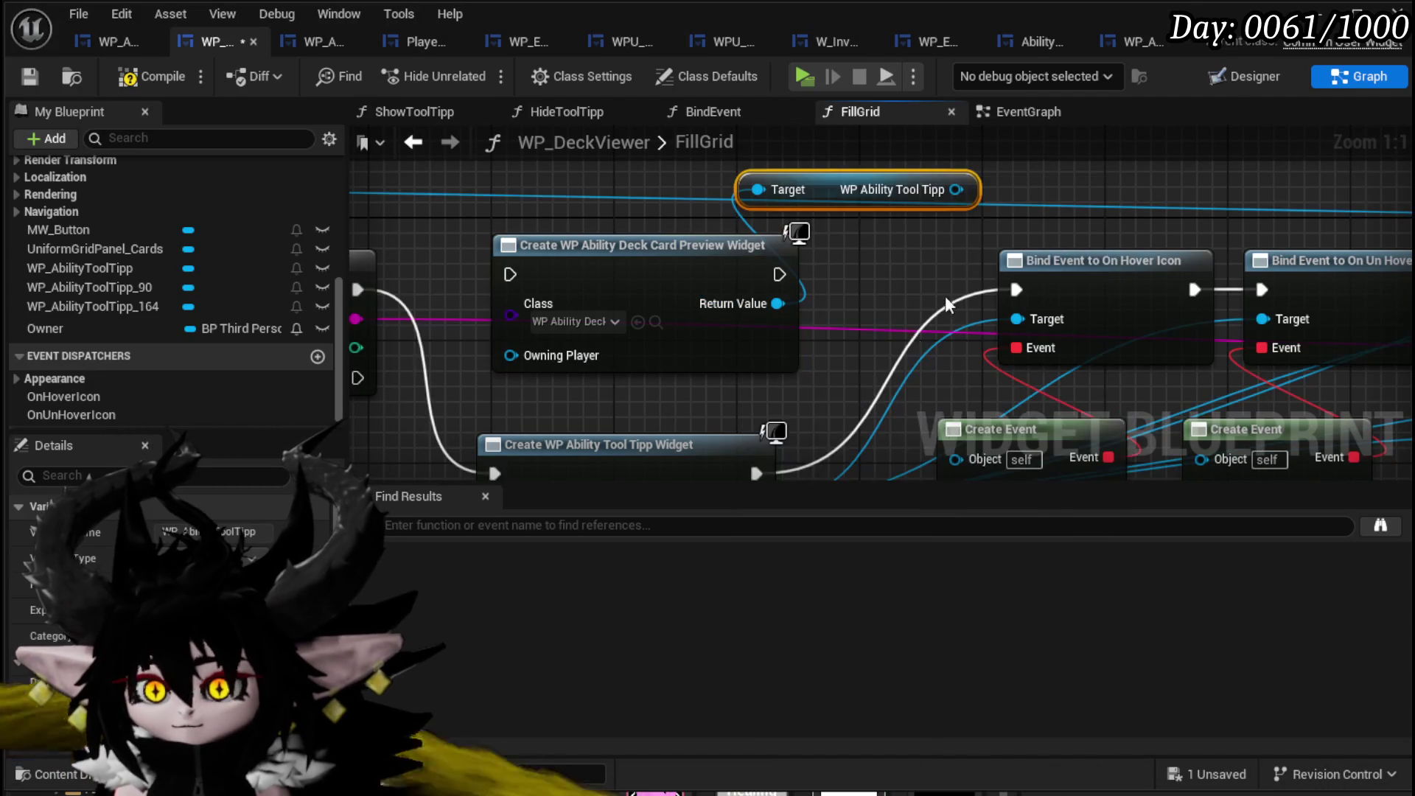
Reconnect the tooltip wires to the WP_AbilityToolTipp getter and wire Loop Body into the card preview creation.
drag(821, 215, 655, 262)
scroll(657, 266, down, 2)
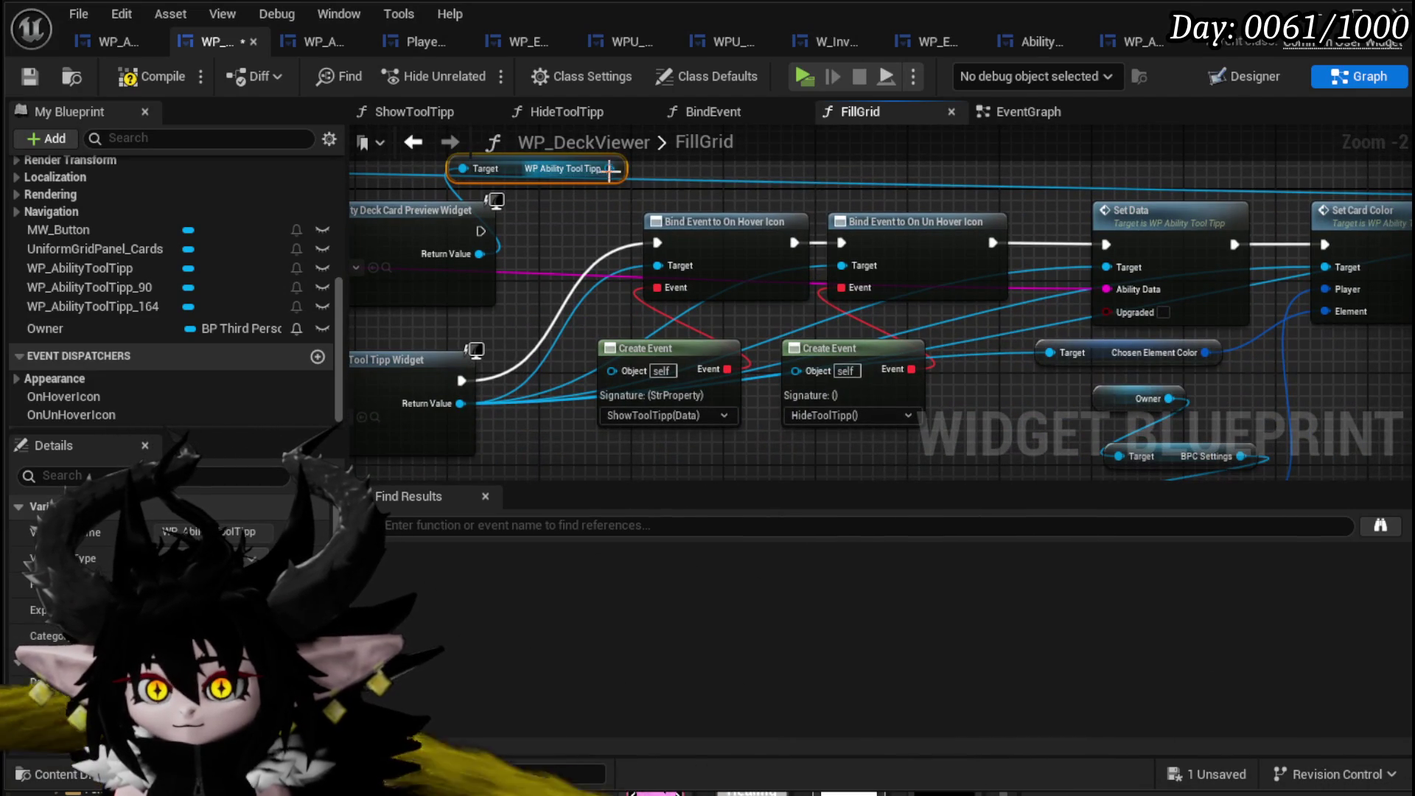
mouse_move(460, 403)
mouse_down()
mouse_move(612, 225)
mouse_move(608, 170)
mouse_up()
drag(554, 286, 848, 331)
drag(457, 287, 572, 276)
drag(680, 284, 655, 296)
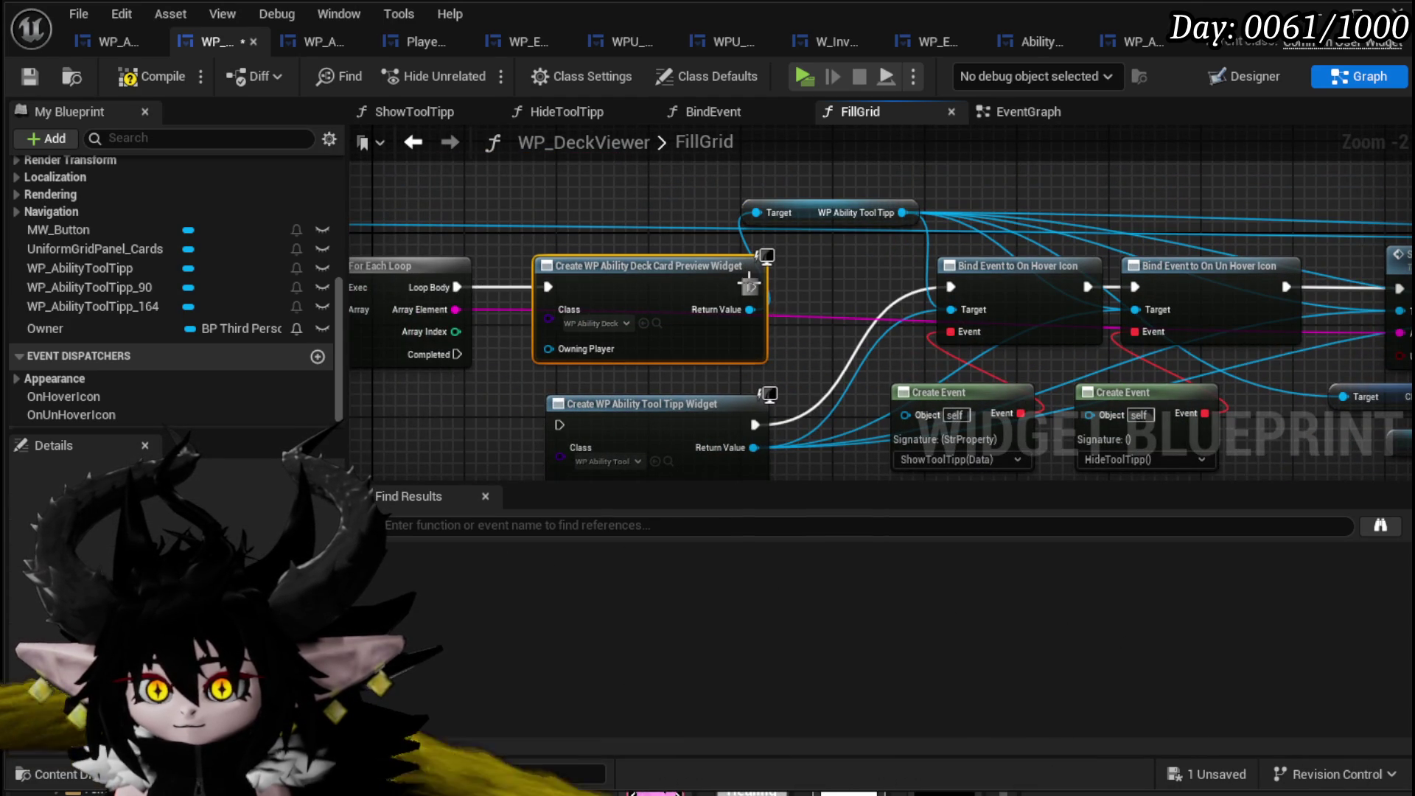
Add a Widget Main Color getter from the card preview output near Set Data and Set Card Color.
mouse_move(943, 285)
mouse_down()
mouse_move(515, 303)
mouse_move(185, 294)
mouse_up()
mouse_move(1278, 322)
mouse_down()
mouse_move(668, 374)
mouse_move(1066, 375)
mouse_move(1164, 333)
mouse_up()
drag(828, 446, 828, 446)
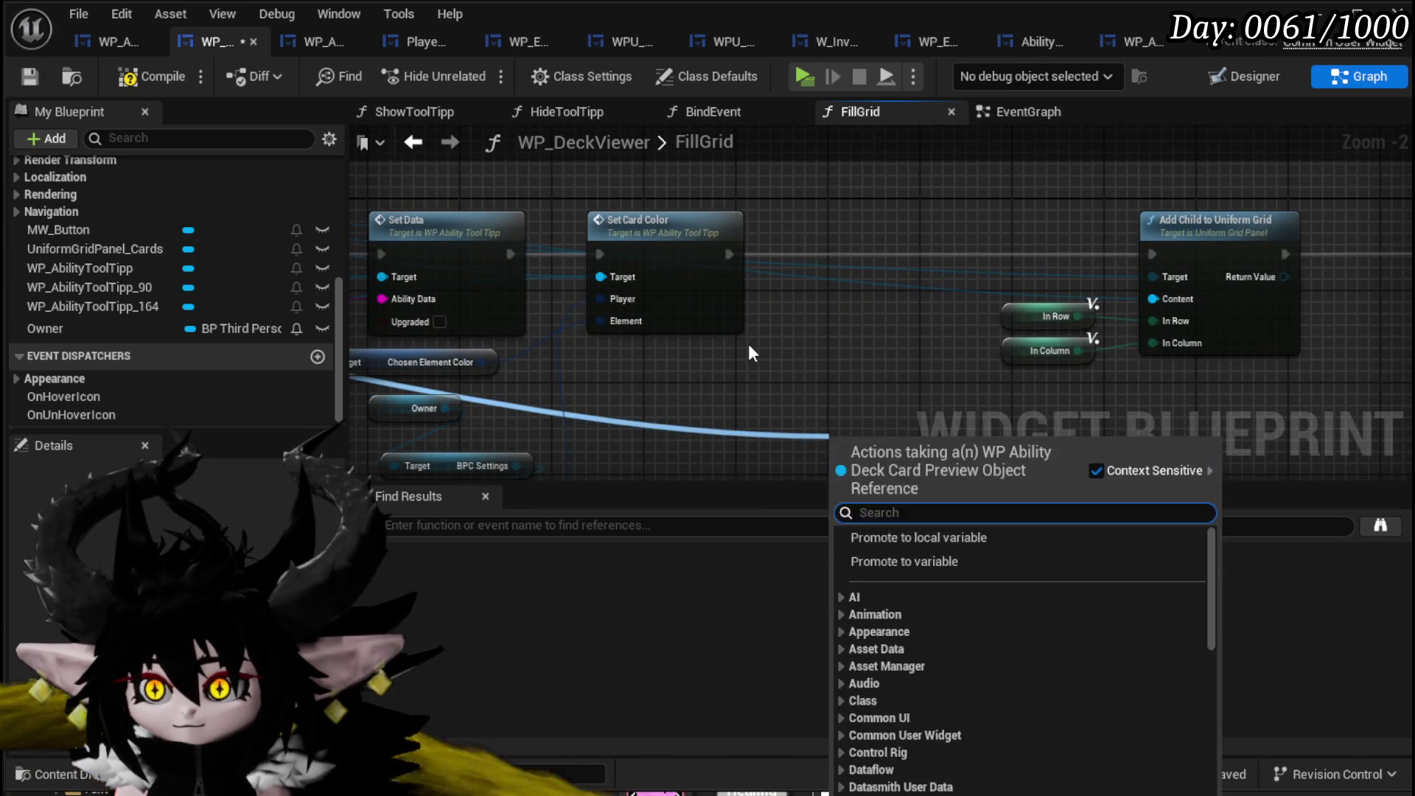
text(main color)
key(Return)
scroll(1012, 319, down, 2)
drag(1073, 372, 719, 333)
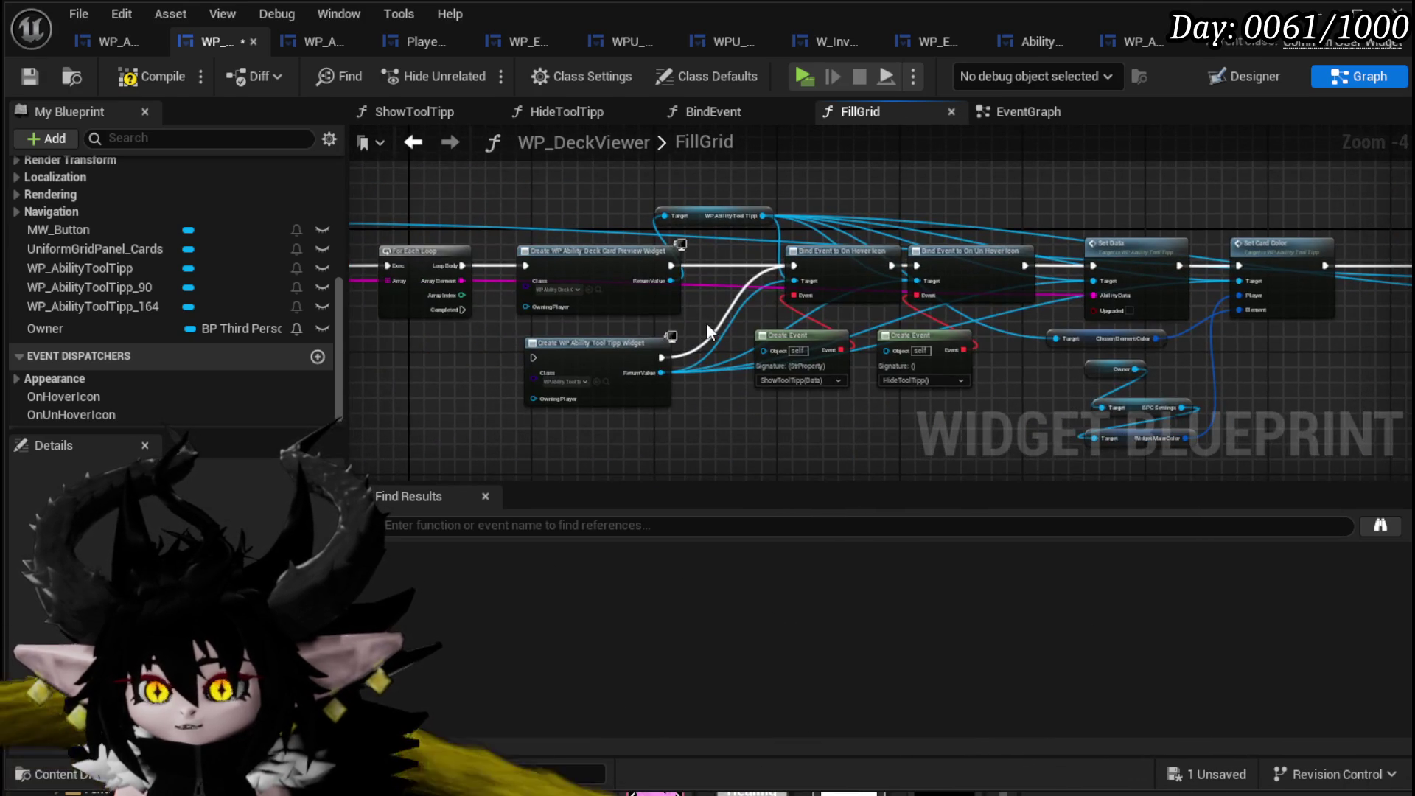
Move the old tooltip creation node aside, break its output links, then compile and save WP_DeckViewer.
click(33, 73)
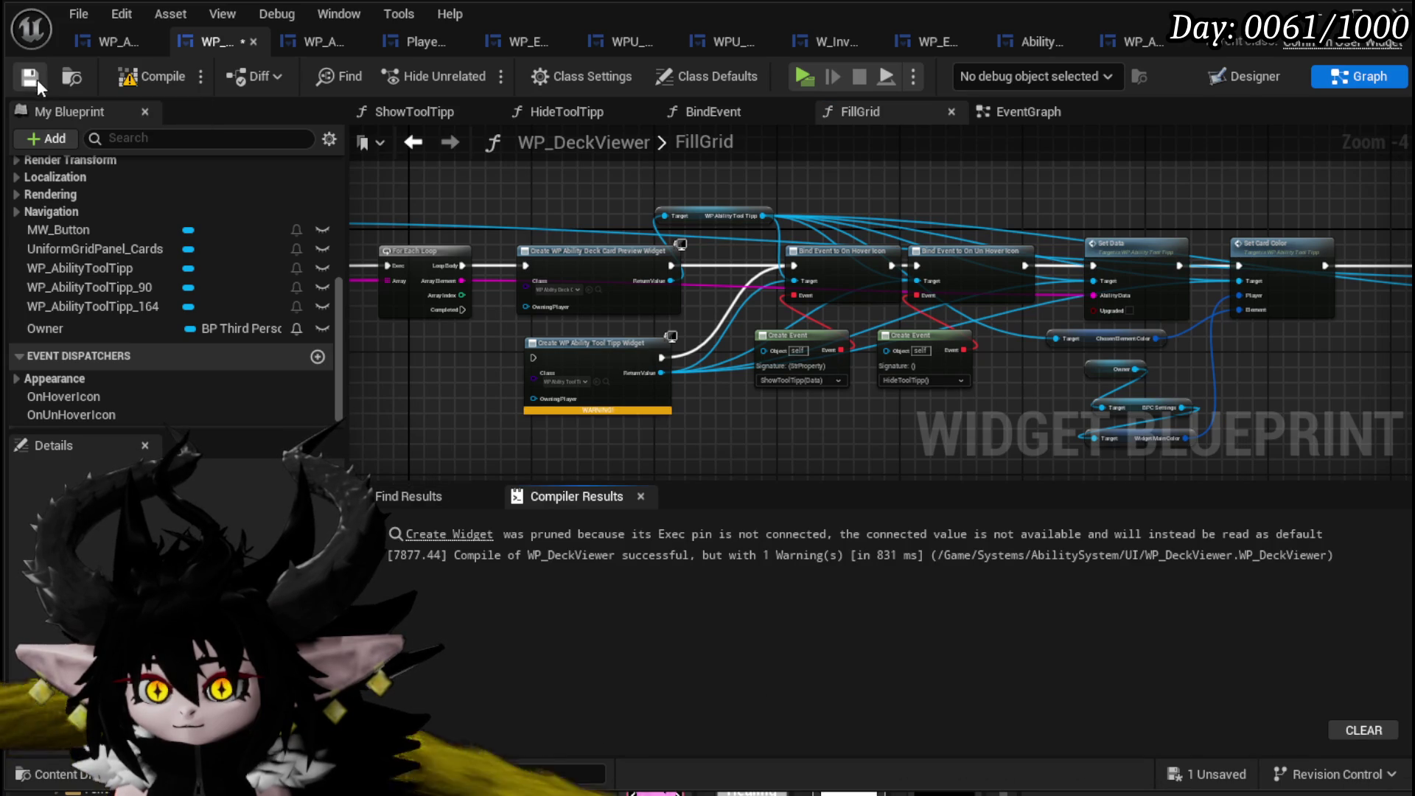
alt+click(662, 357)
drag(646, 364, 590, 424)
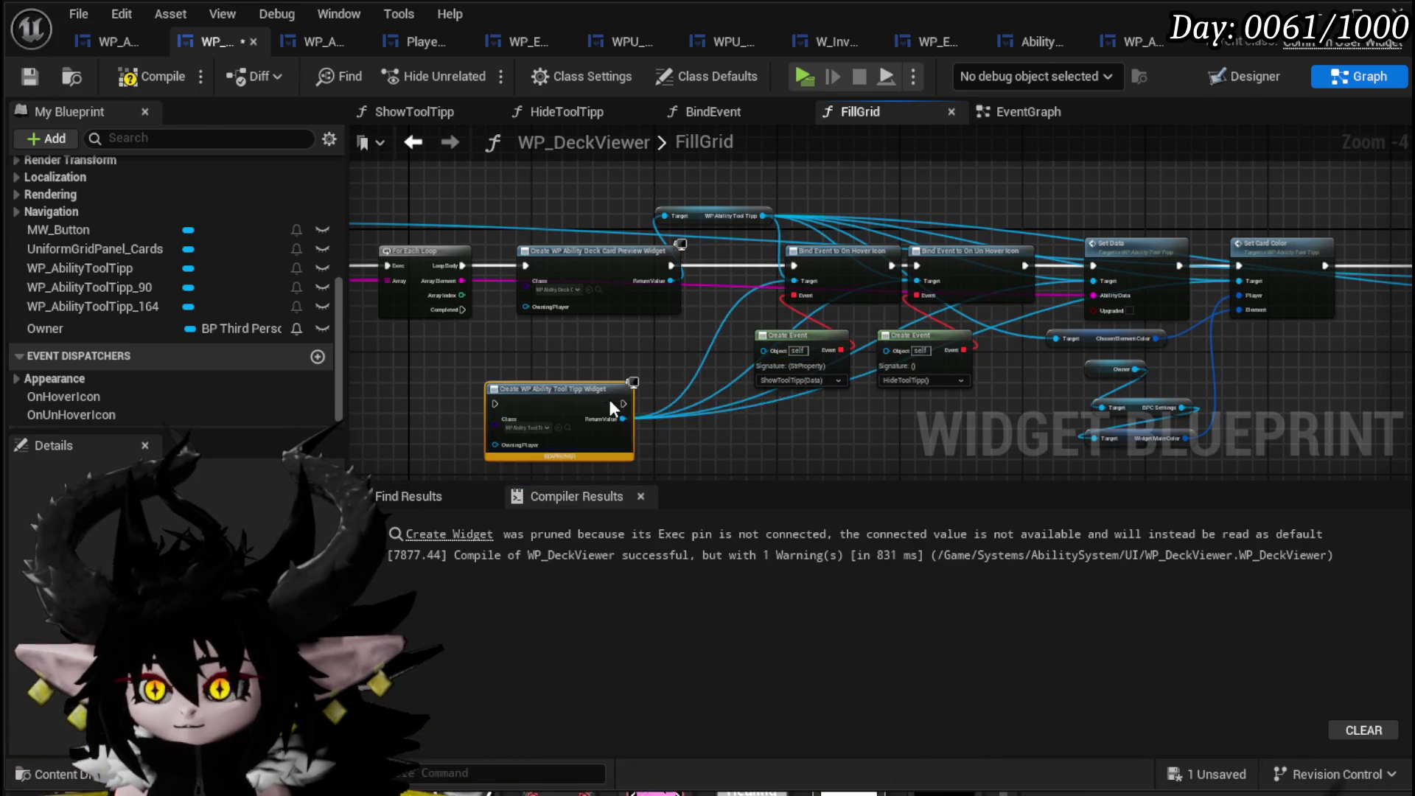
click(147, 82)
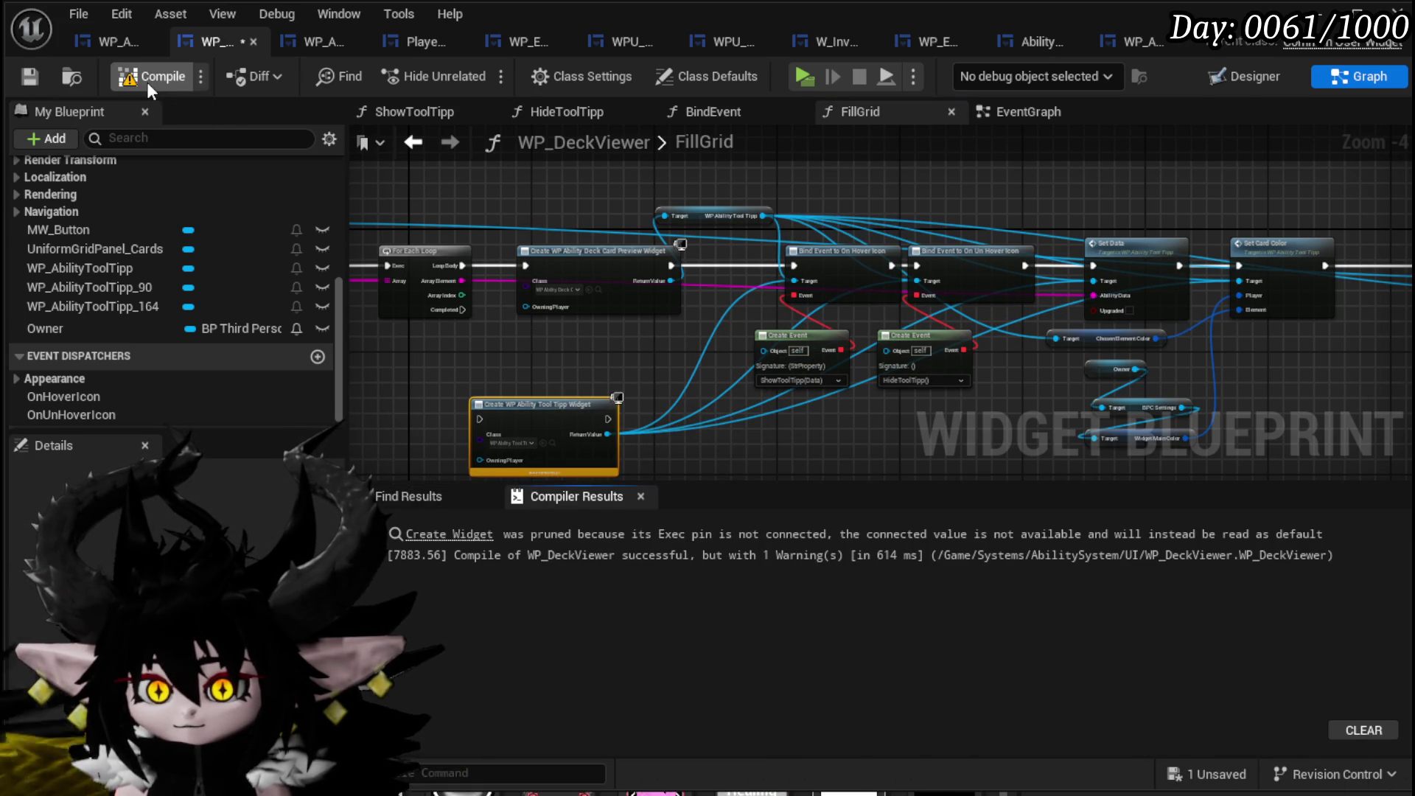
click(24, 77)
alt+click(604, 434)
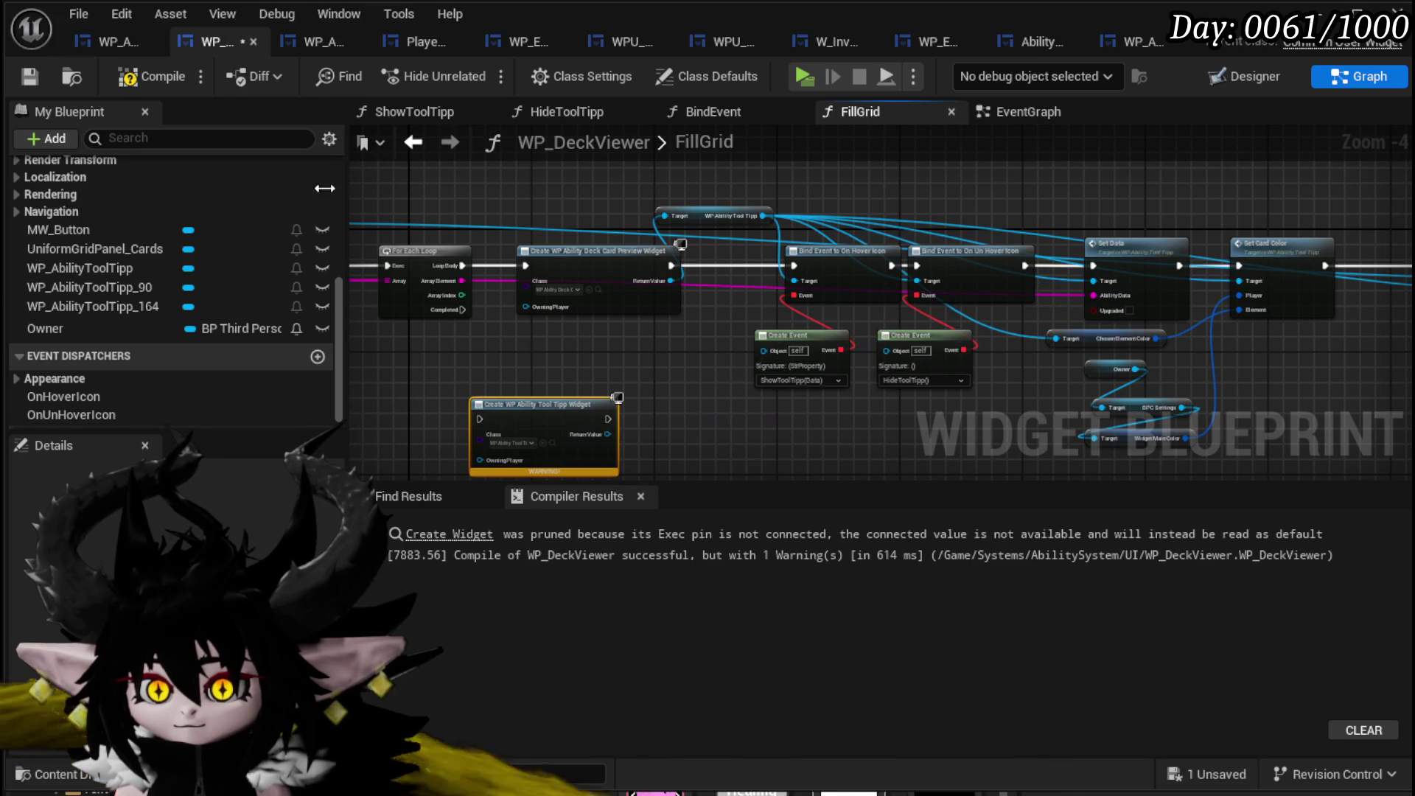
click(30, 76)
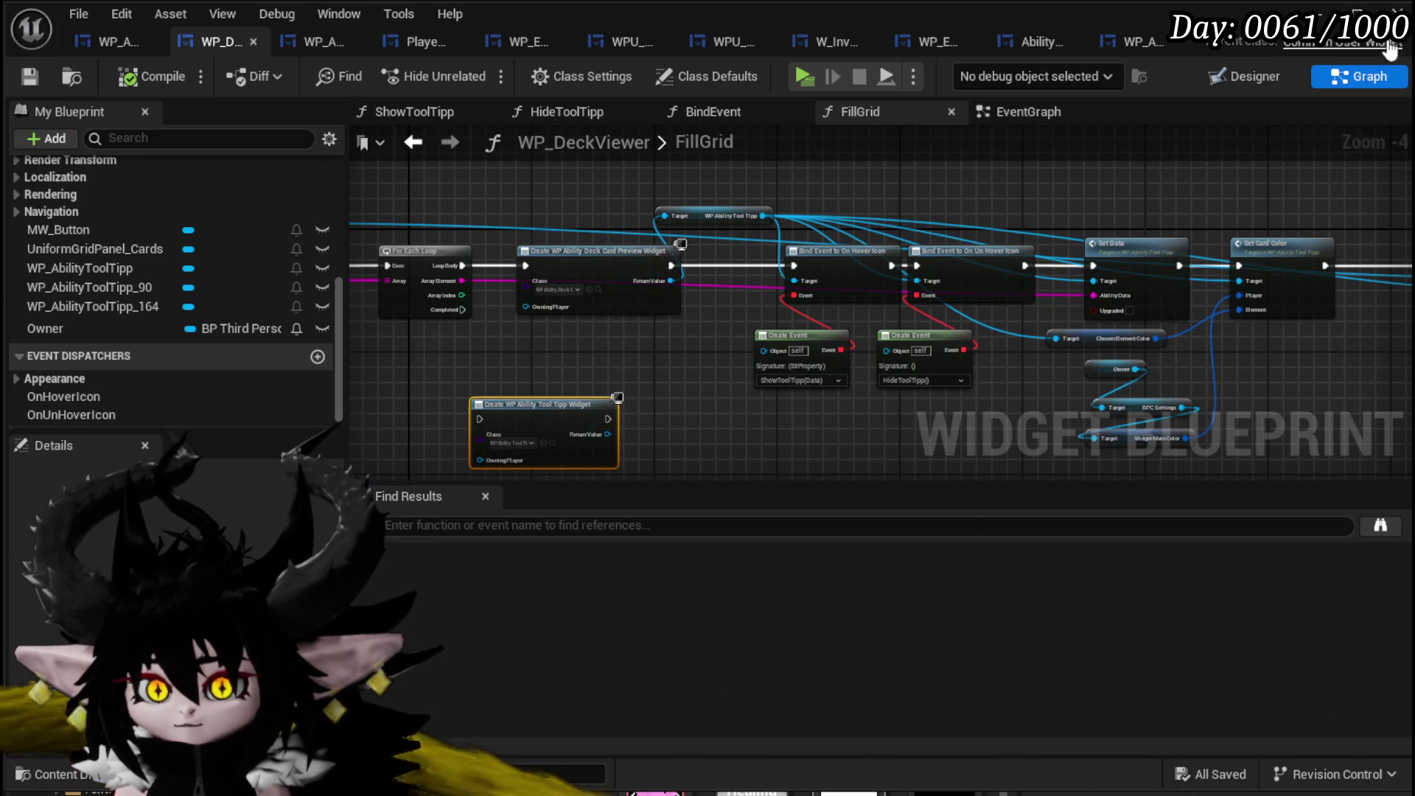
click(1144, 38)
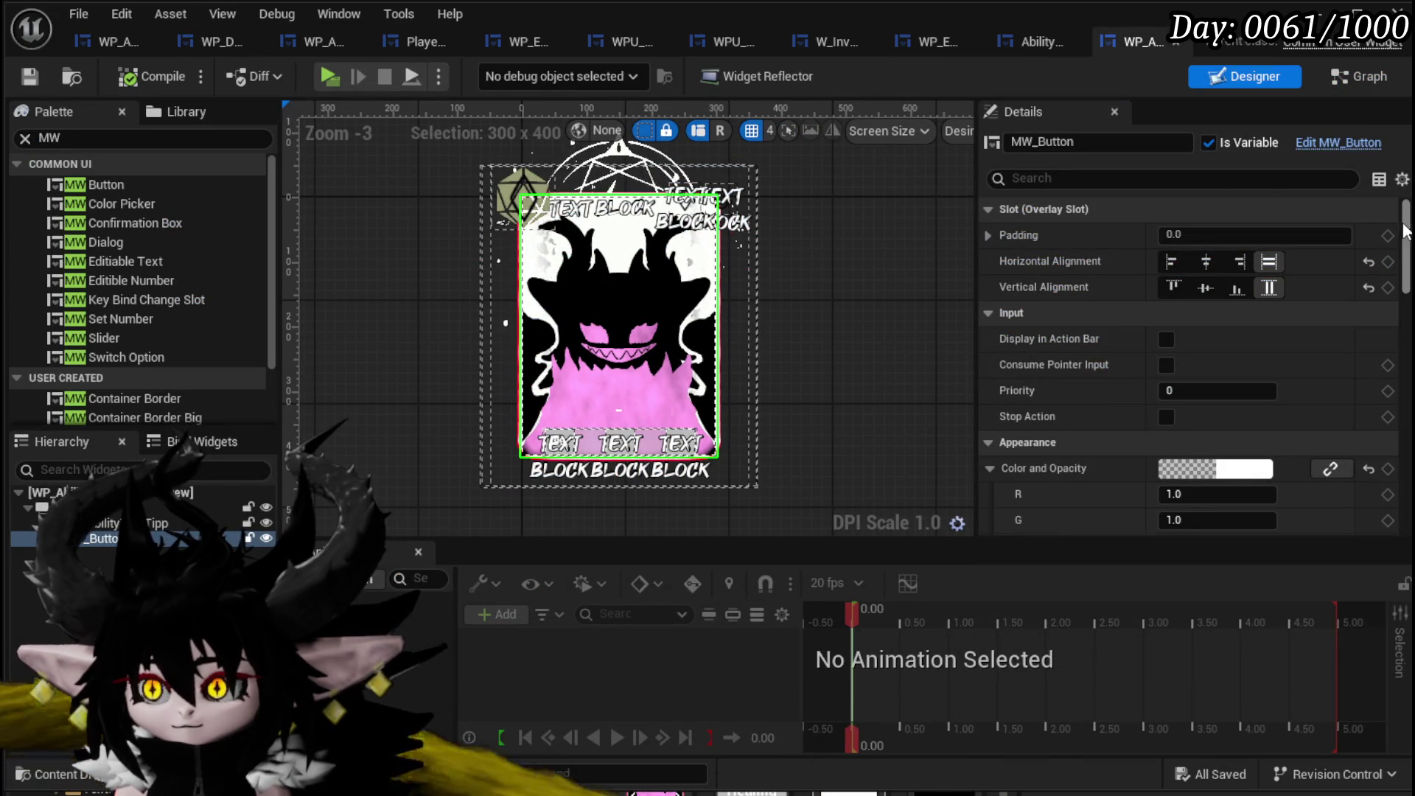
Add an MW_Button On Pressed event that prints its Data through a Print String node.
drag(1404, 226, 1404, 508)
click(1213, 387)
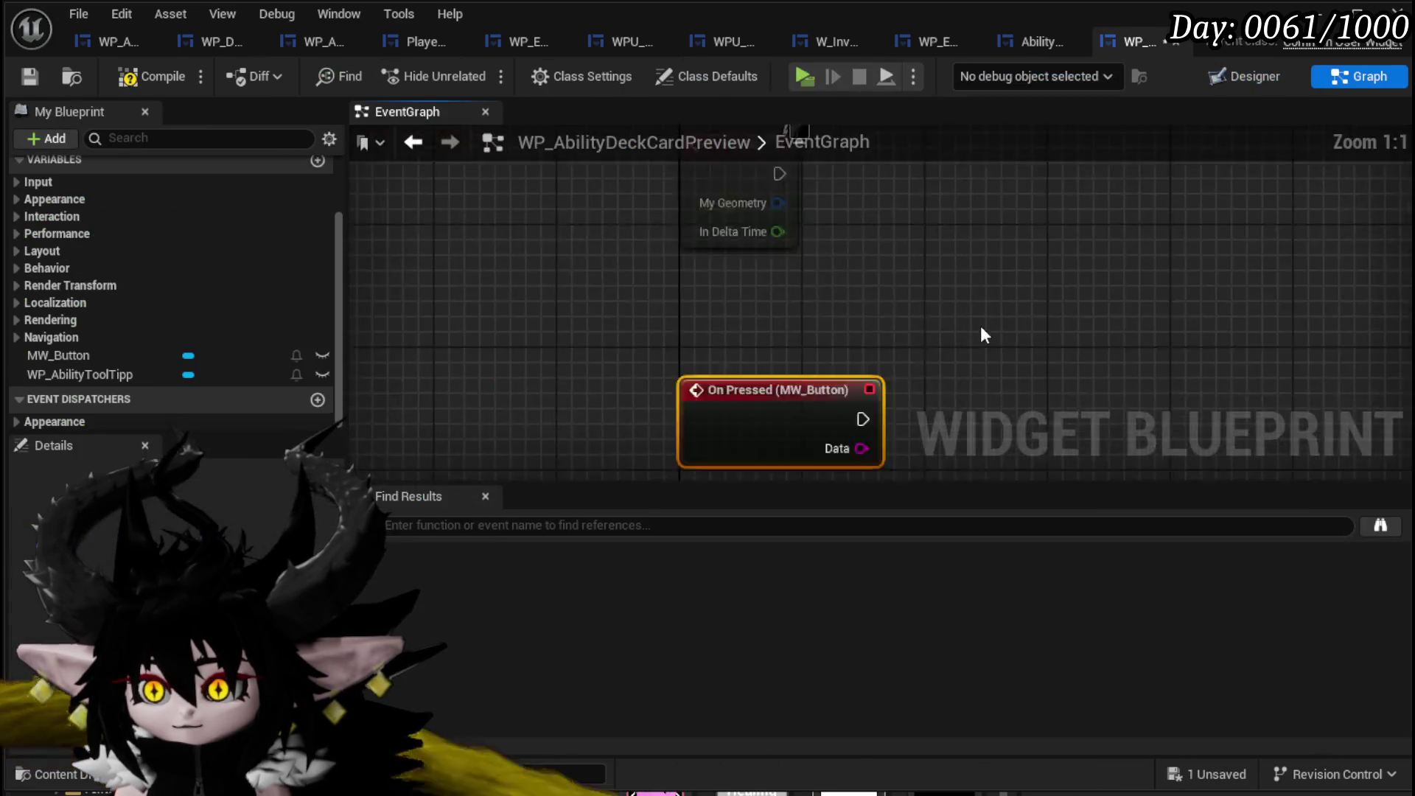
drag(1084, 300, 652, 320)
drag(911, 324, 912, 317)
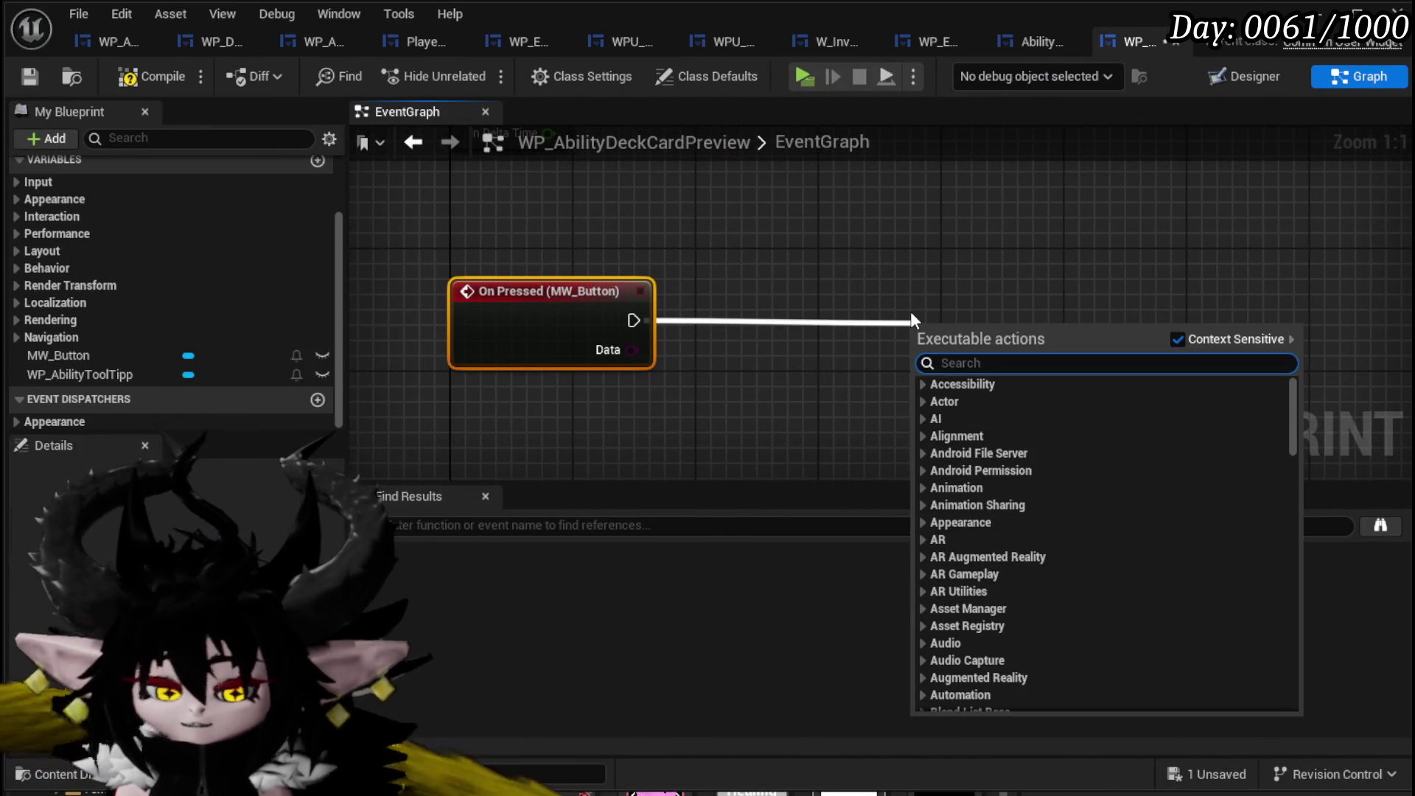
text(Print String)
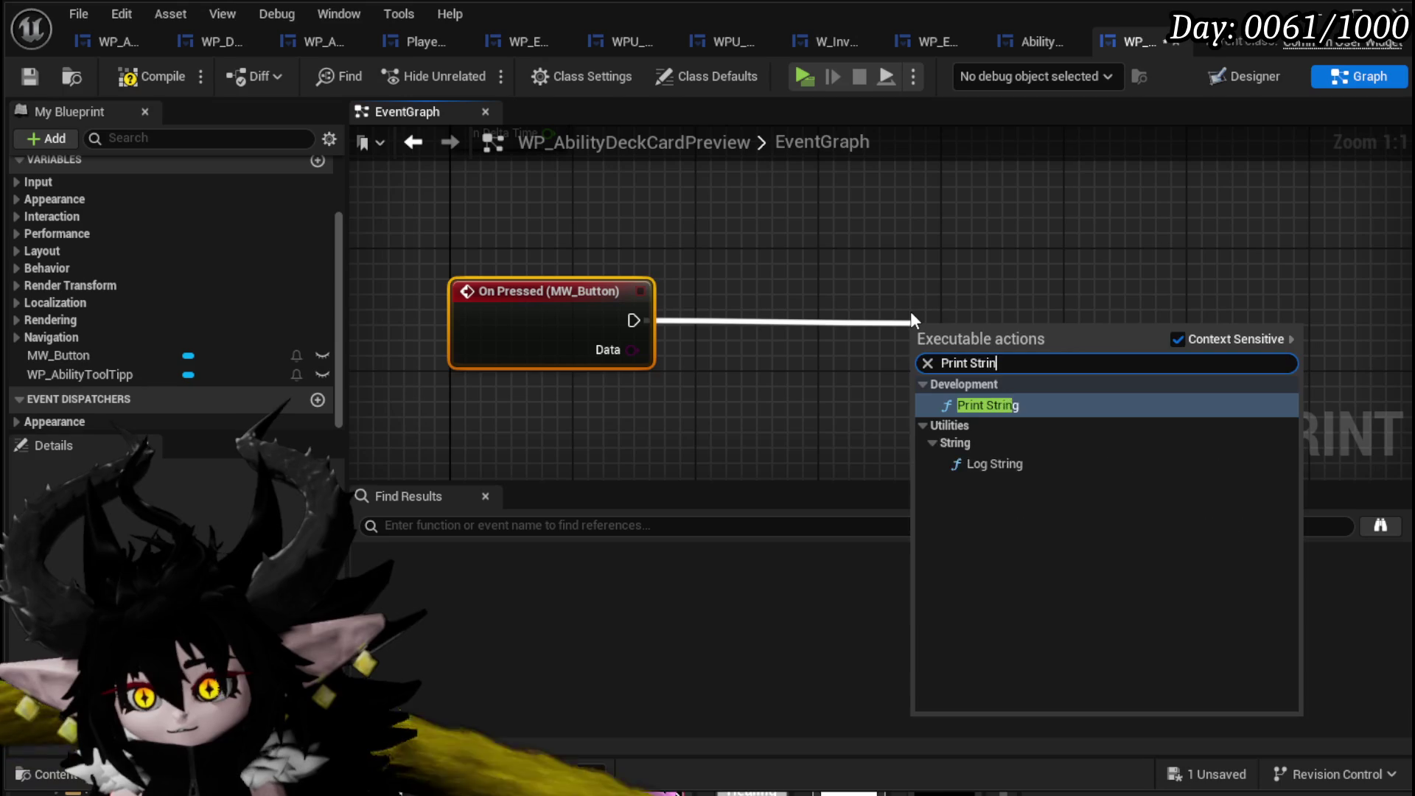
key(Return)
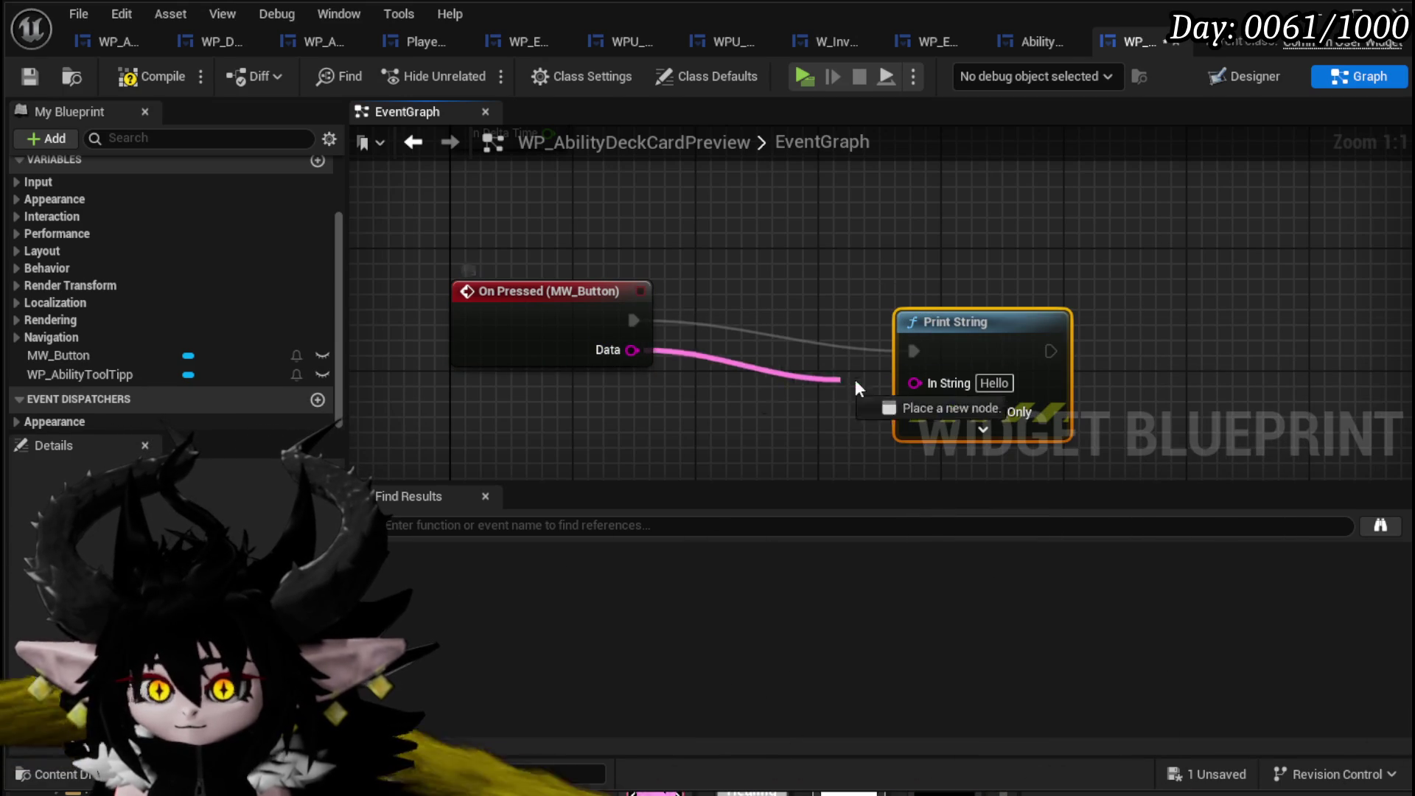
drag(965, 340, 873, 325)
Compile and save the card widget, then close its editor.
click(166, 72)
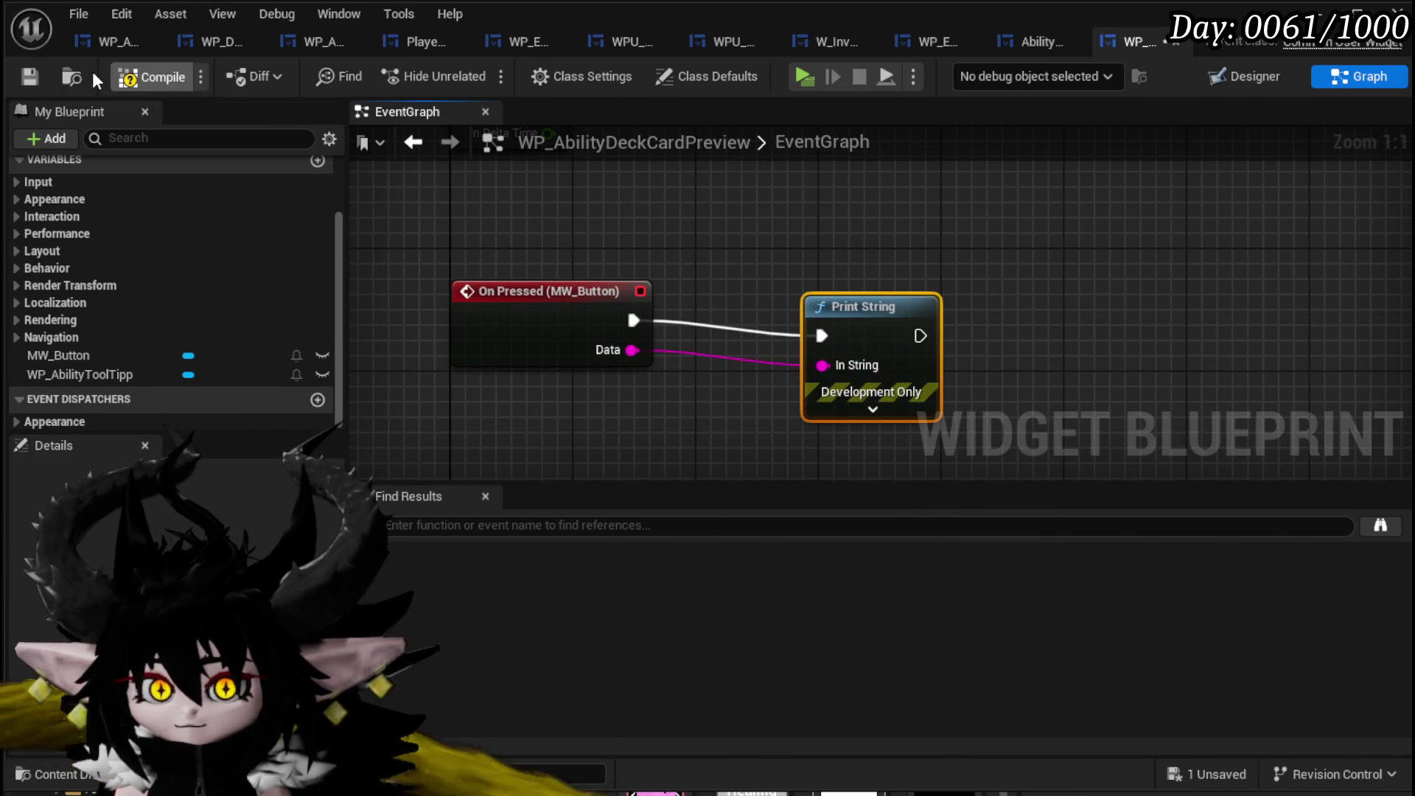
click(28, 72)
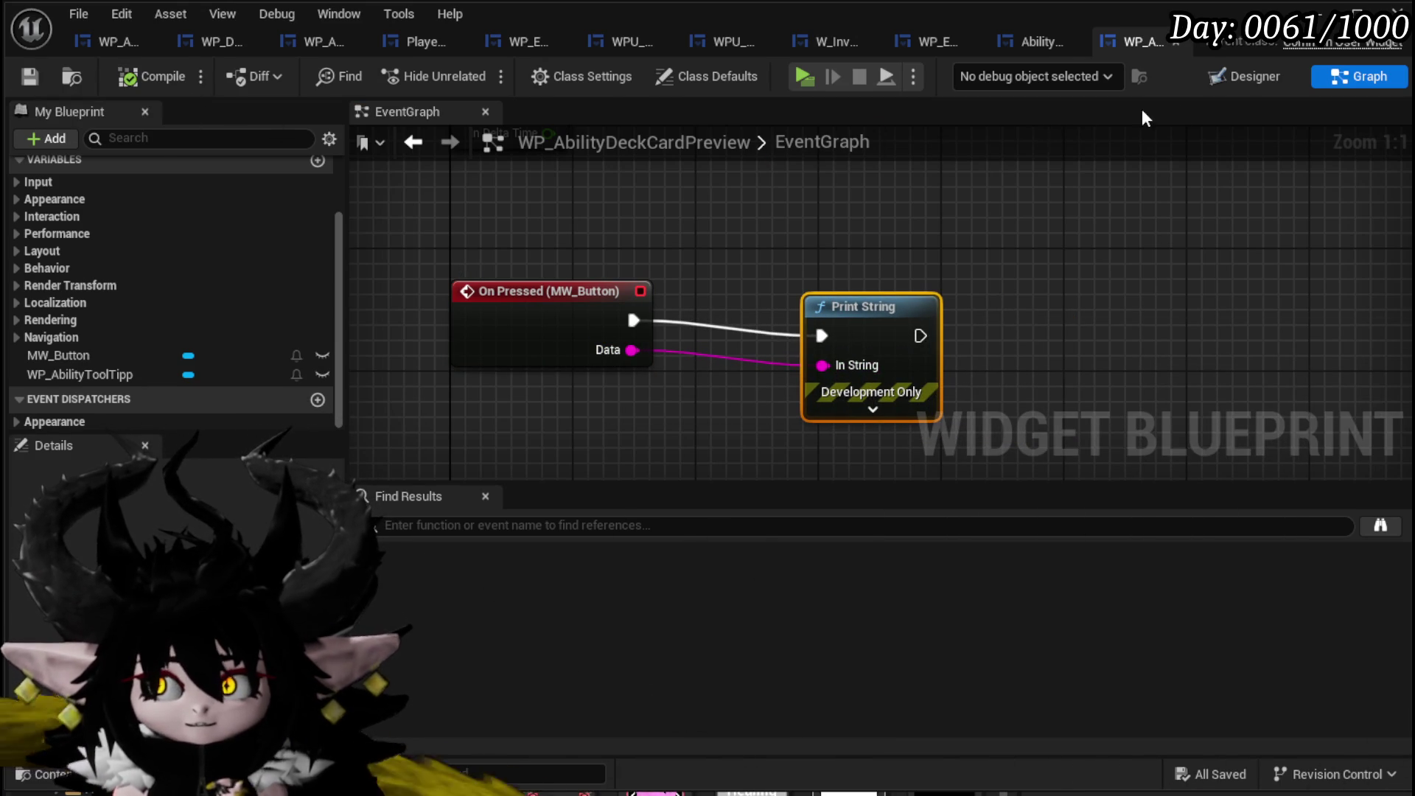
click(1391, 11)
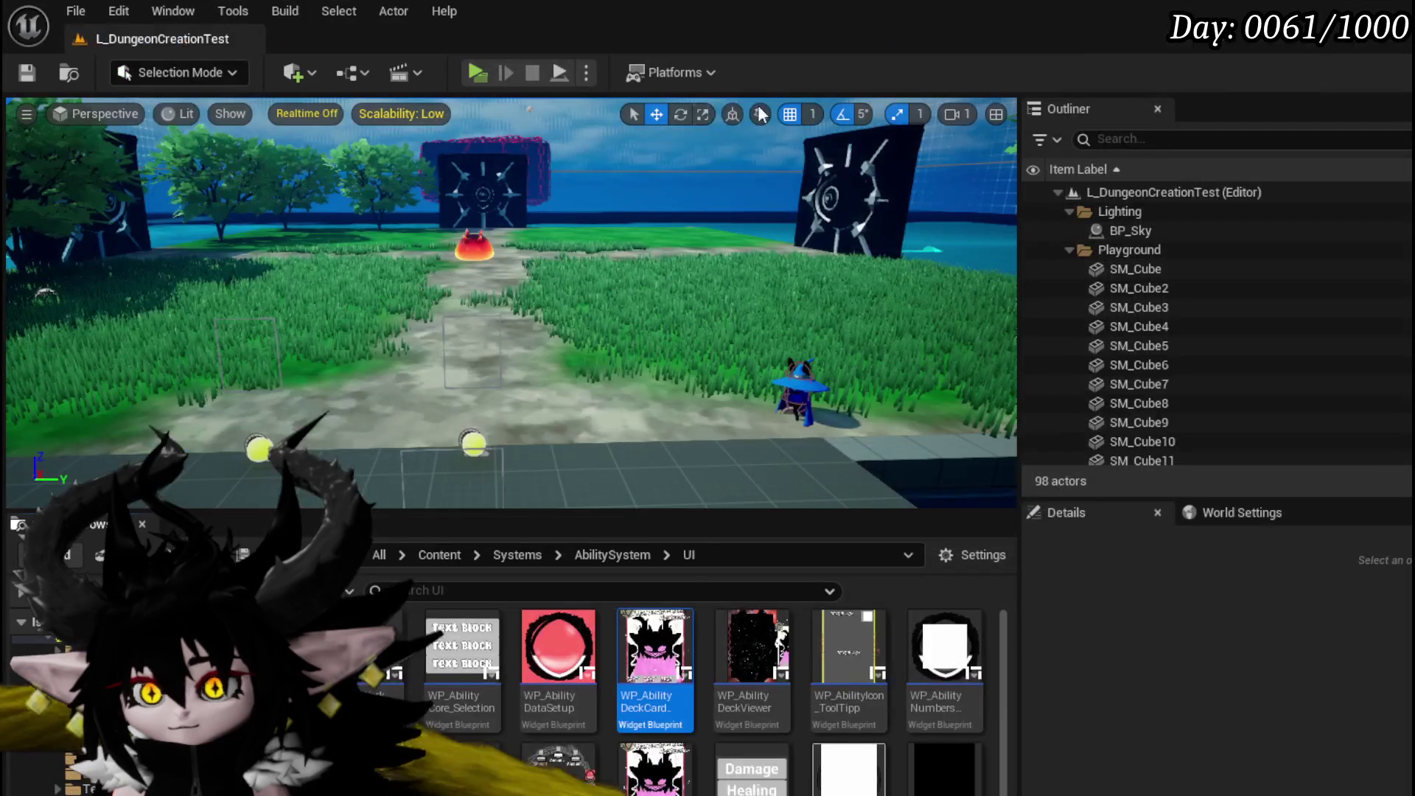
Play-test the game, walk to the benches, and view the Status ability card under Core abilities.
key(alt+p)
key(w)
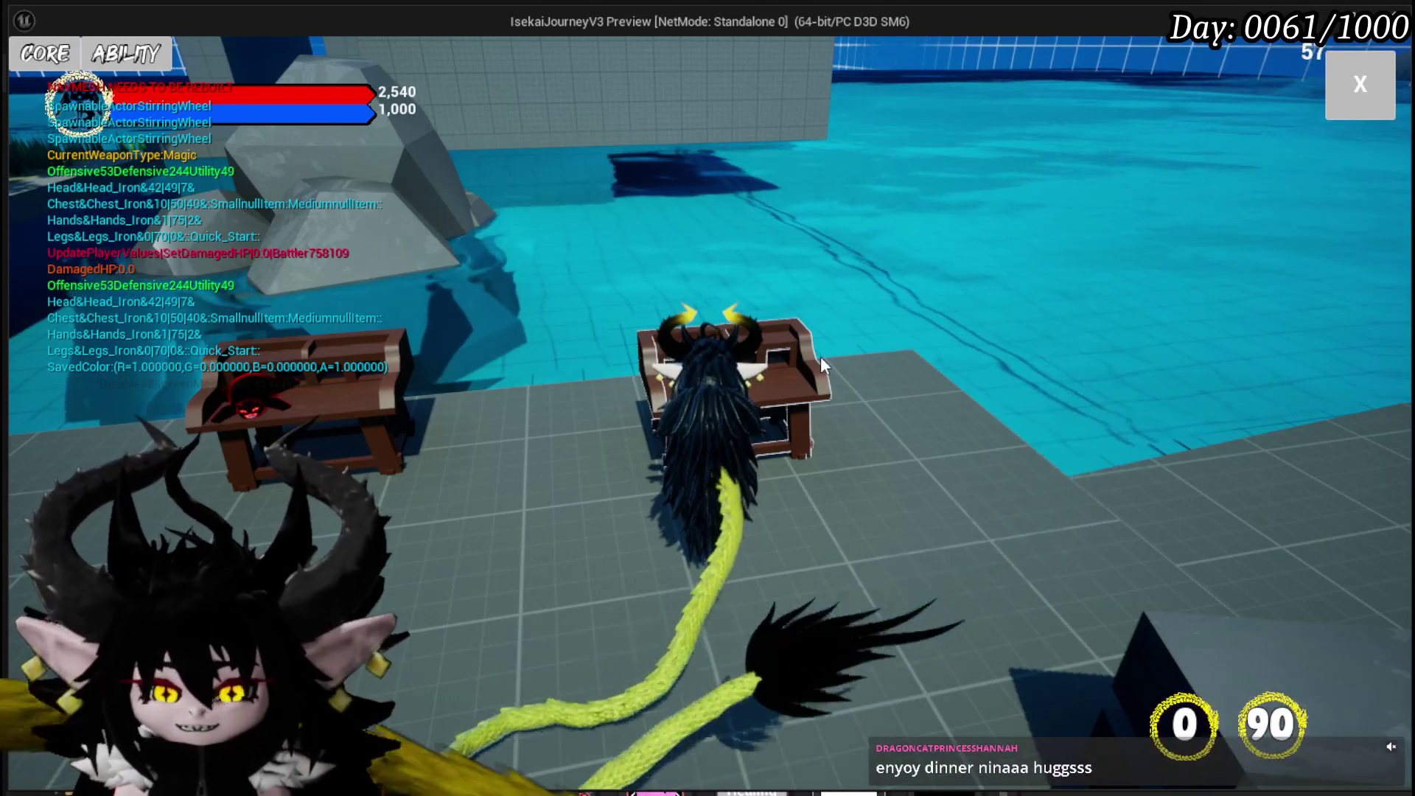
click(103, 62)
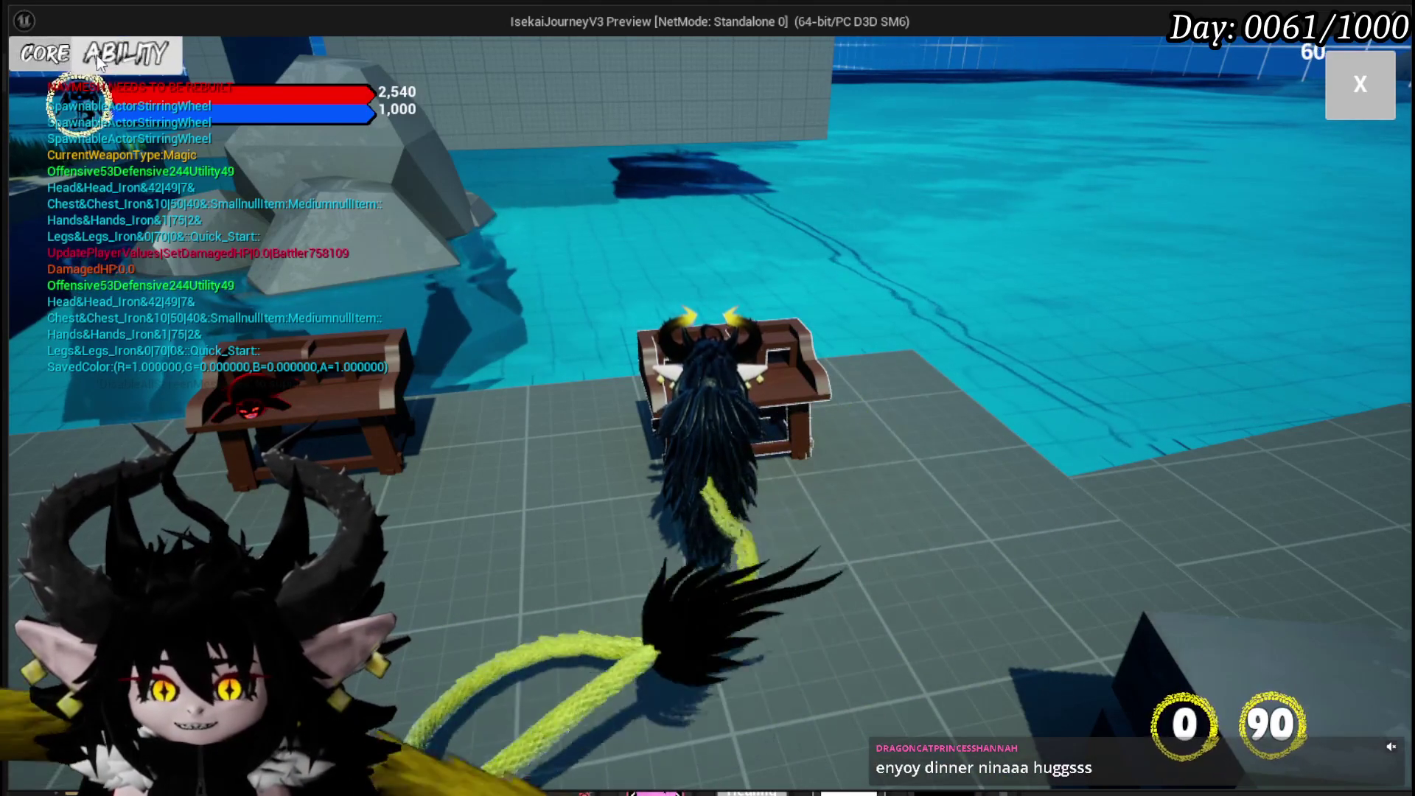
click(177, 139)
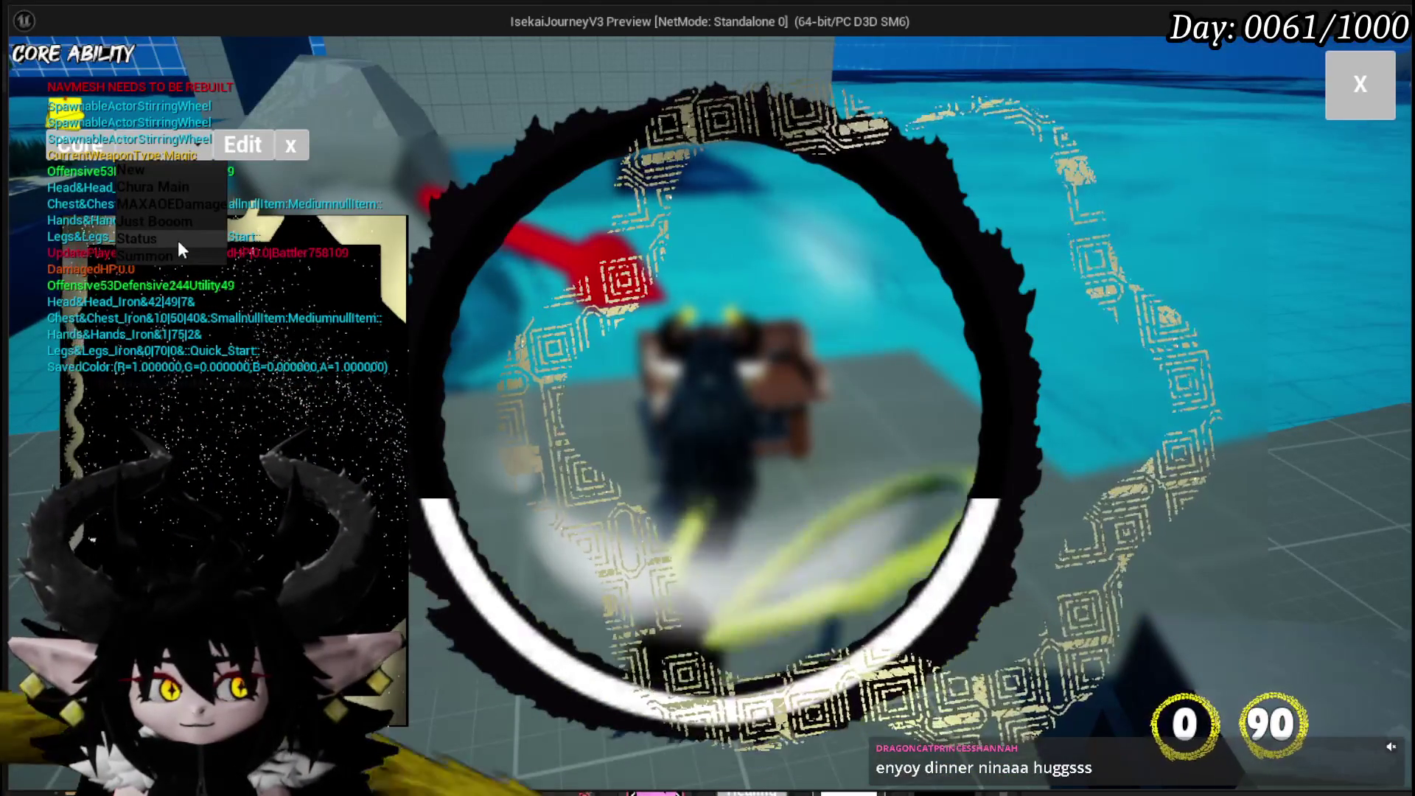
click(177, 240)
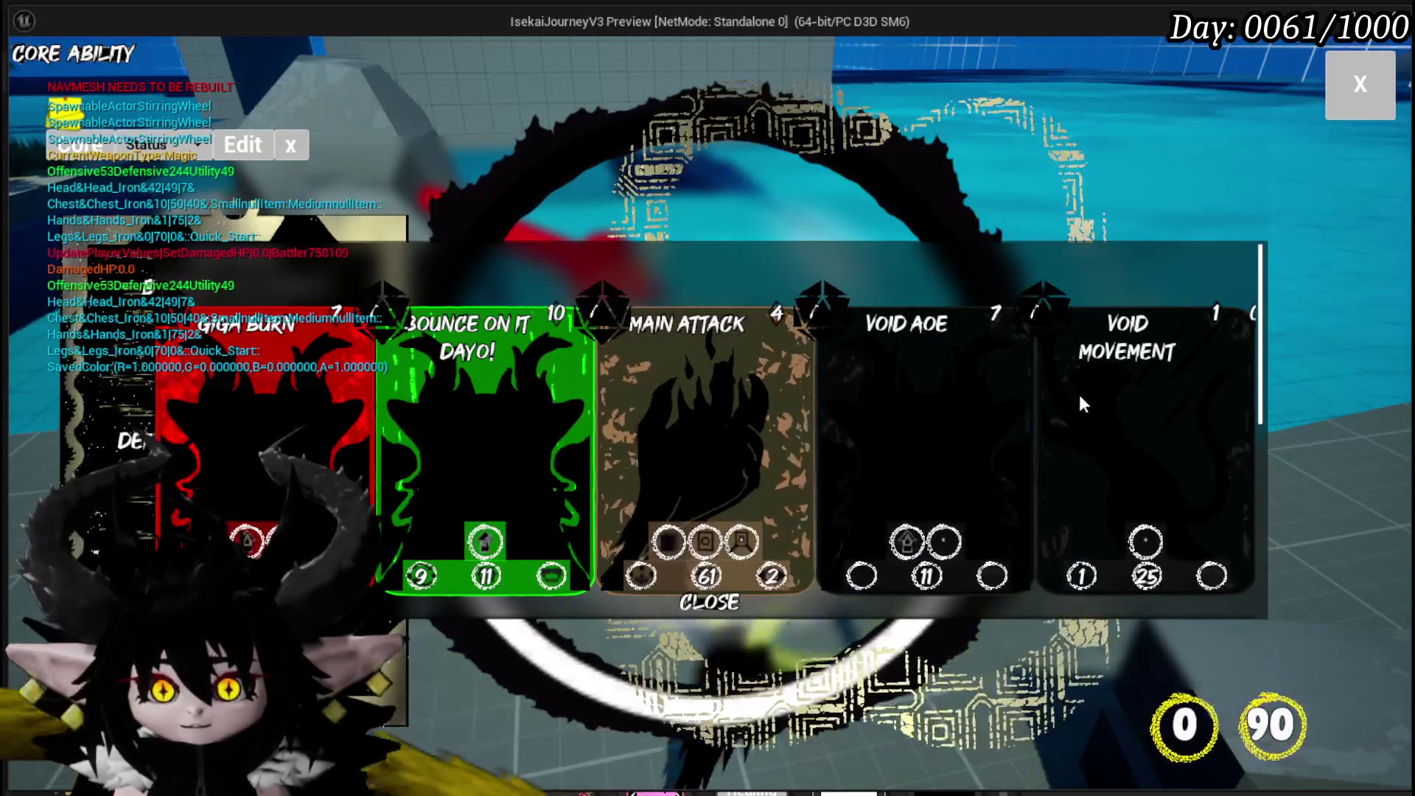
scroll(710, 387, down, 3)
scroll(675, 359, up, 1)
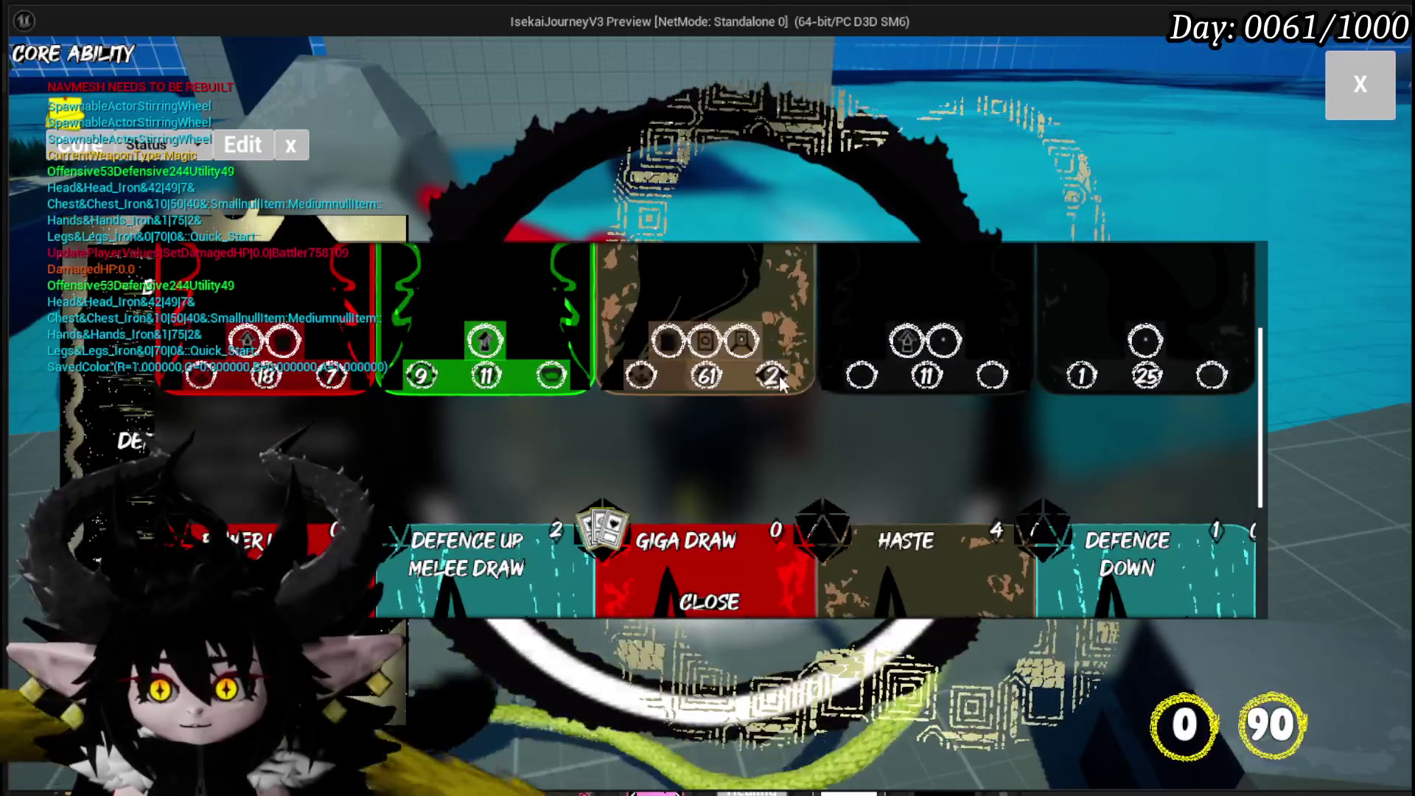
scroll(732, 321, up, 1)
scroll(693, 273, down, 5)
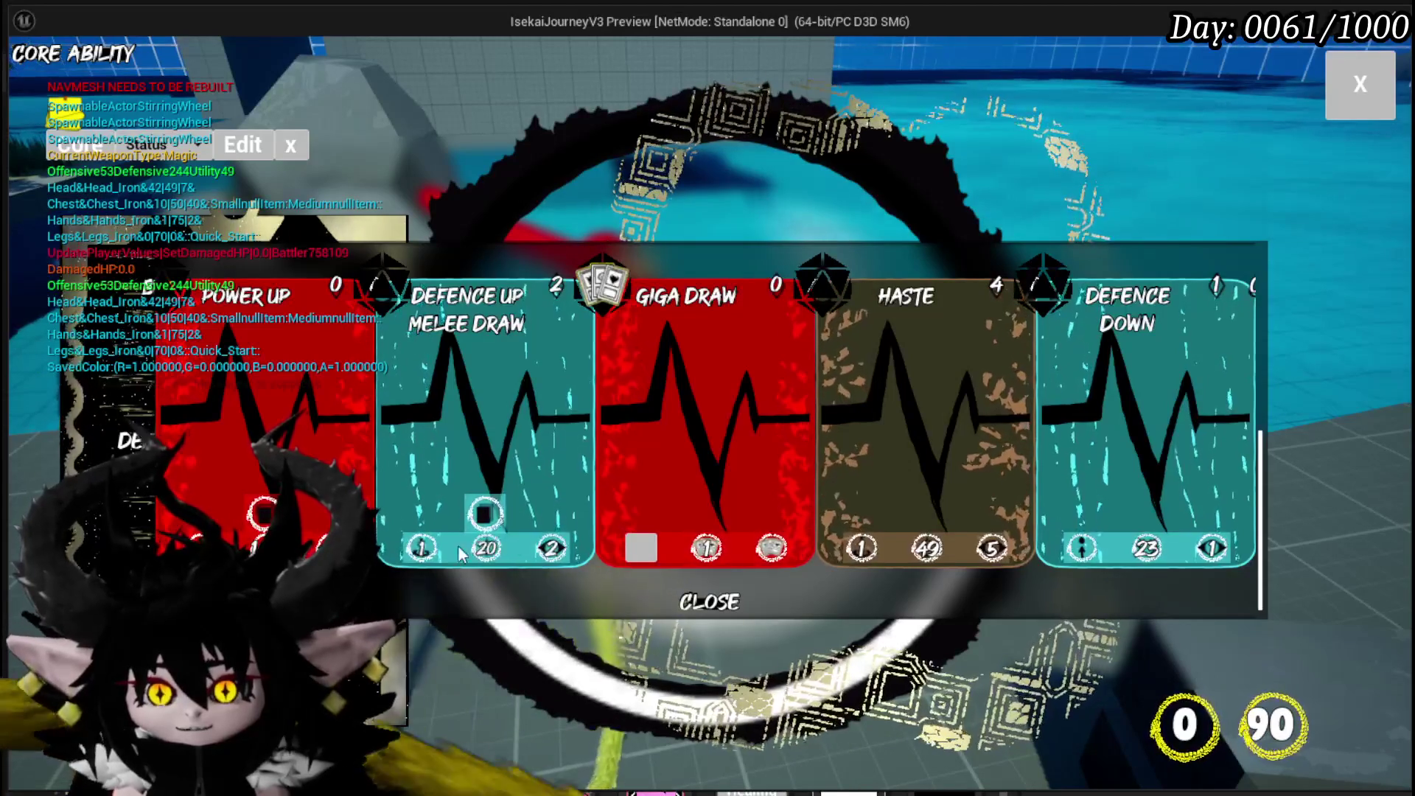
scroll(592, 404, down, 1)
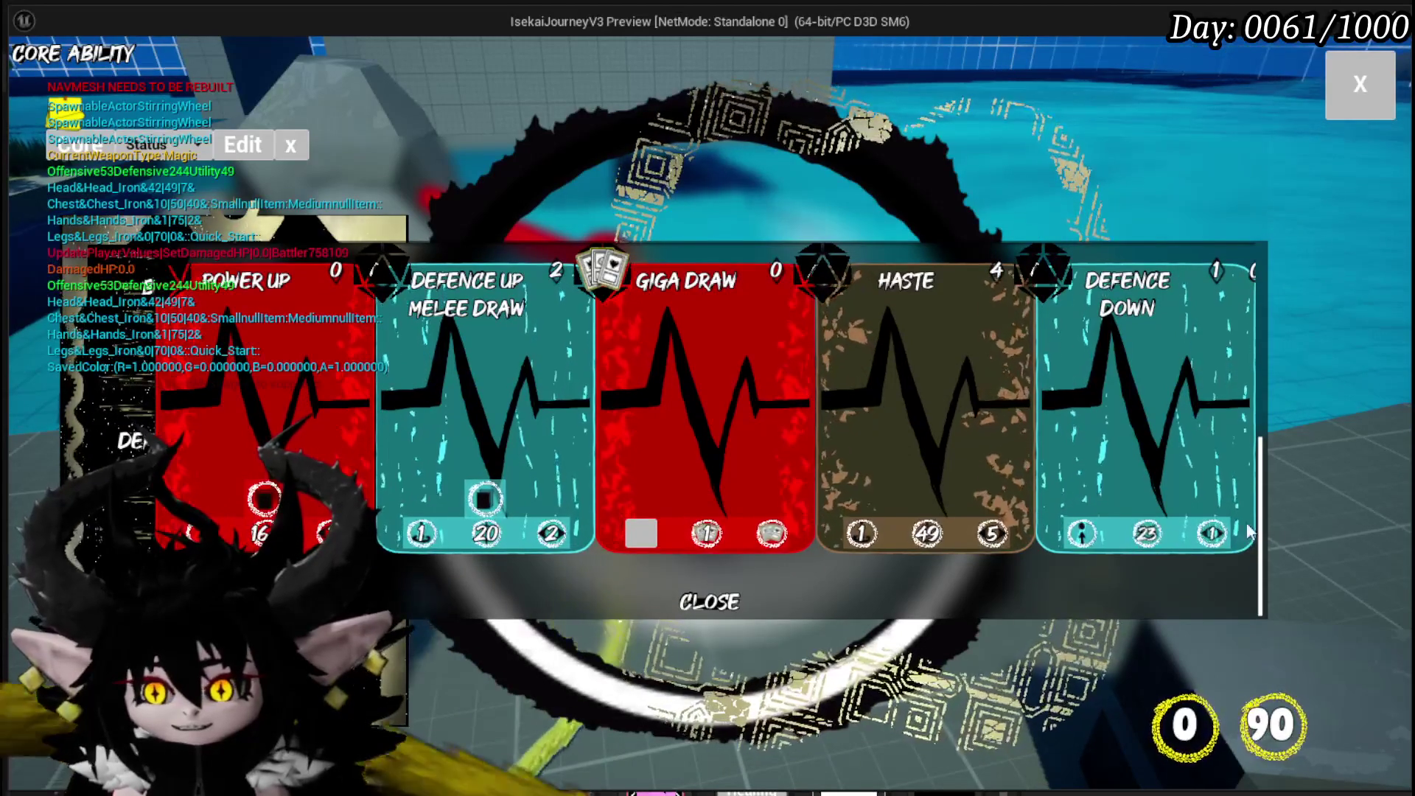
Stop play, save all assets, and return to the card preview widget blueprint.
key(Escape)
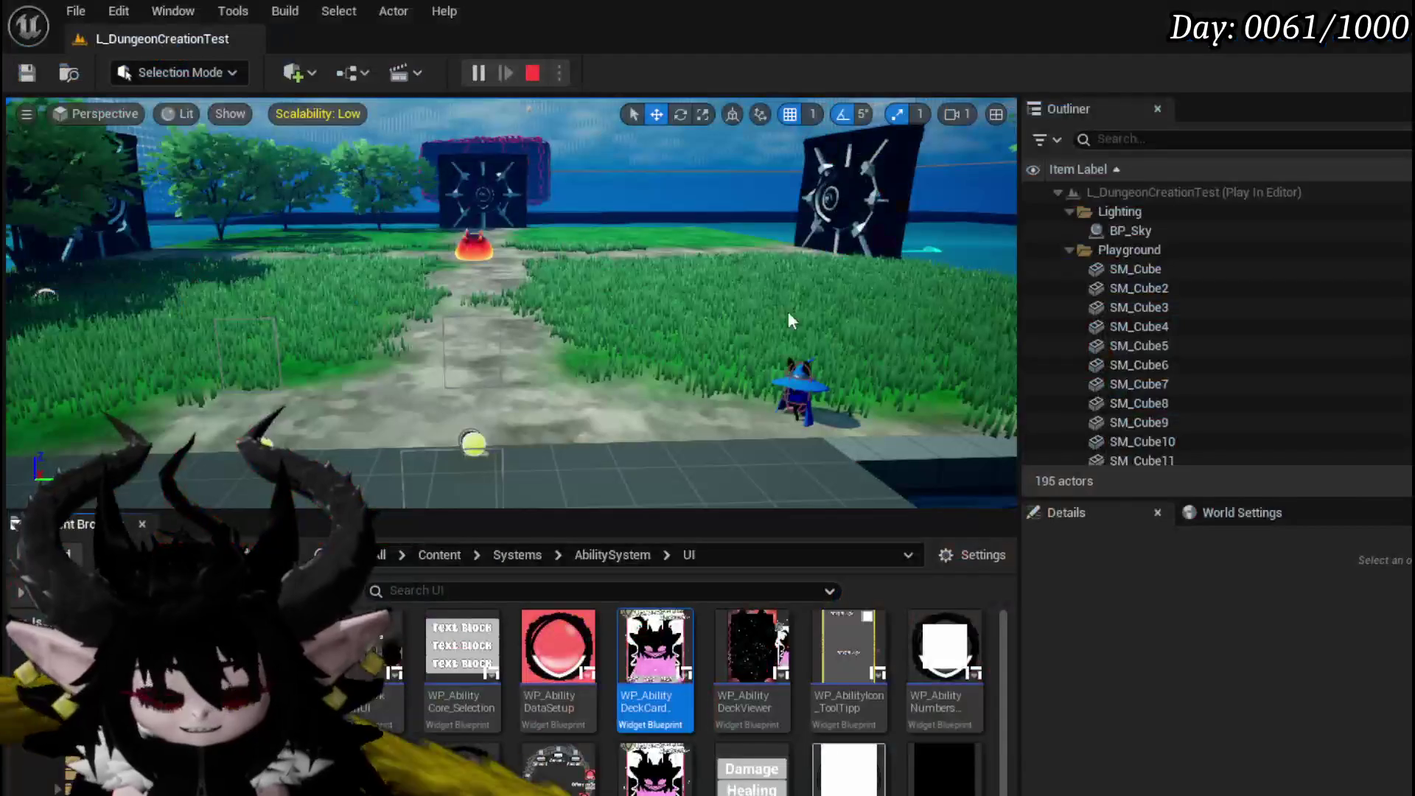
click(26, 72)
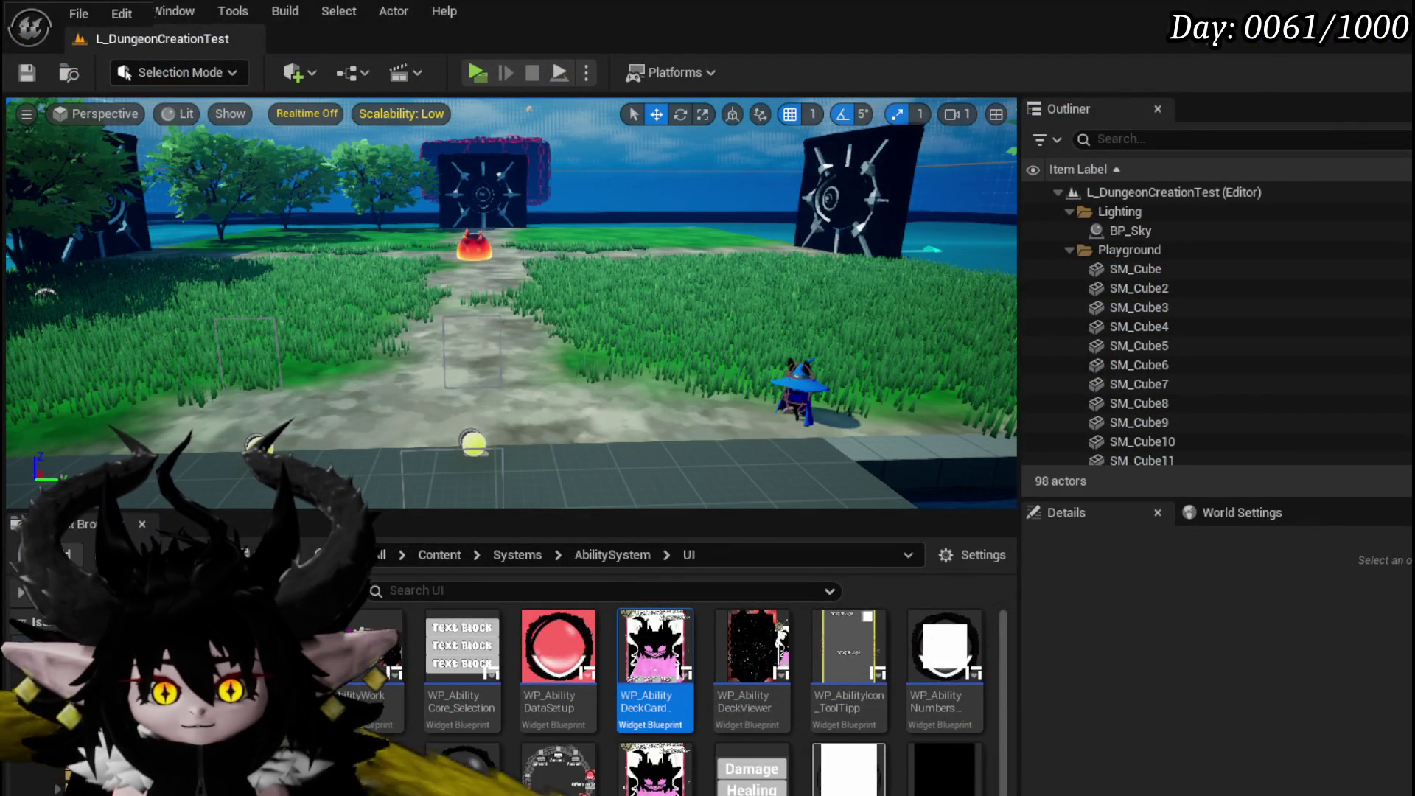
key(alt+Tab)
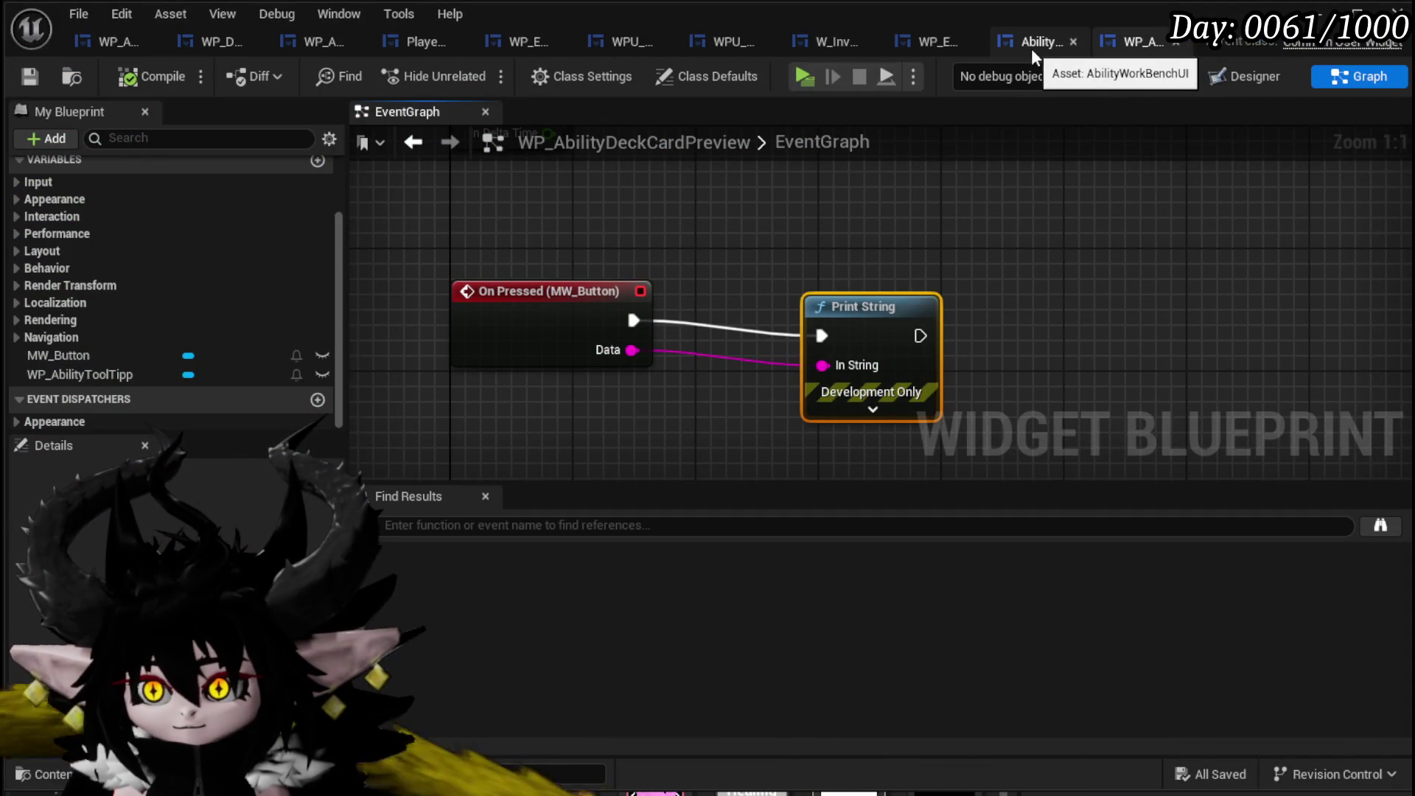
Switch the card widget to Designer, then play-test the ability desk with the Chura Main set.
click(1255, 77)
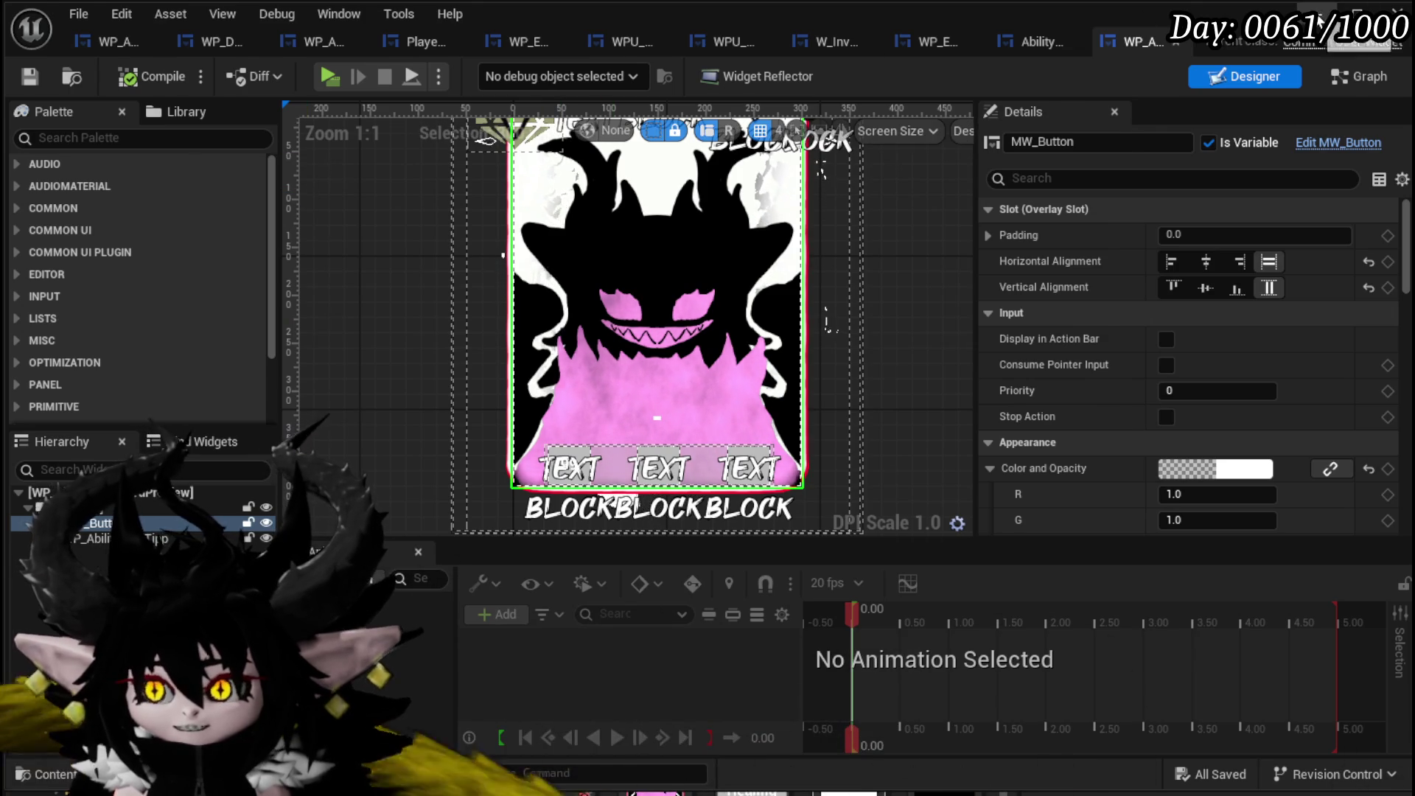
key(alt+p)
key(w)
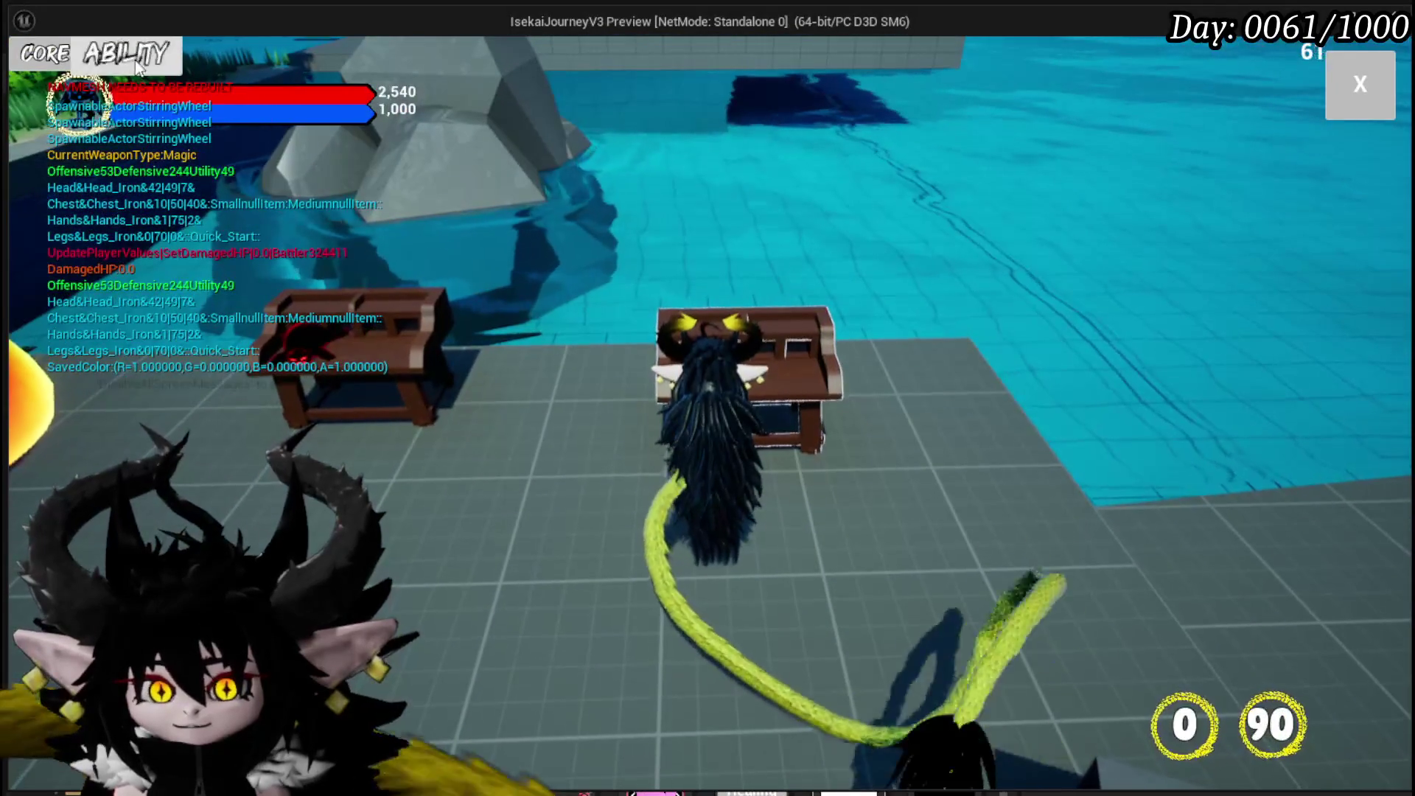
click(156, 67)
click(180, 153)
click(183, 189)
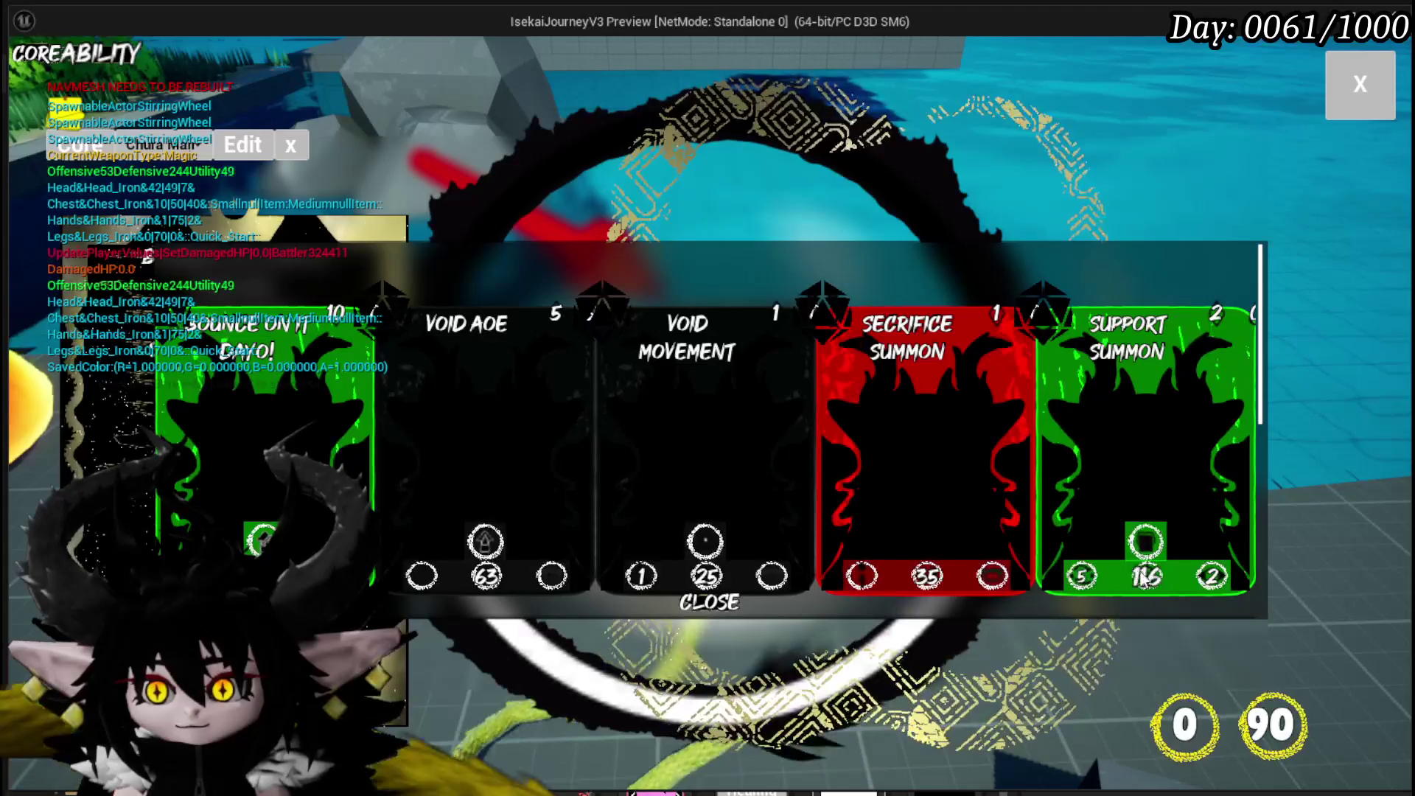
Stop the play session, save, and return to the card preview widget blueprint.
key(alt+Tab)
key(Escape)
key(ctrl+s)
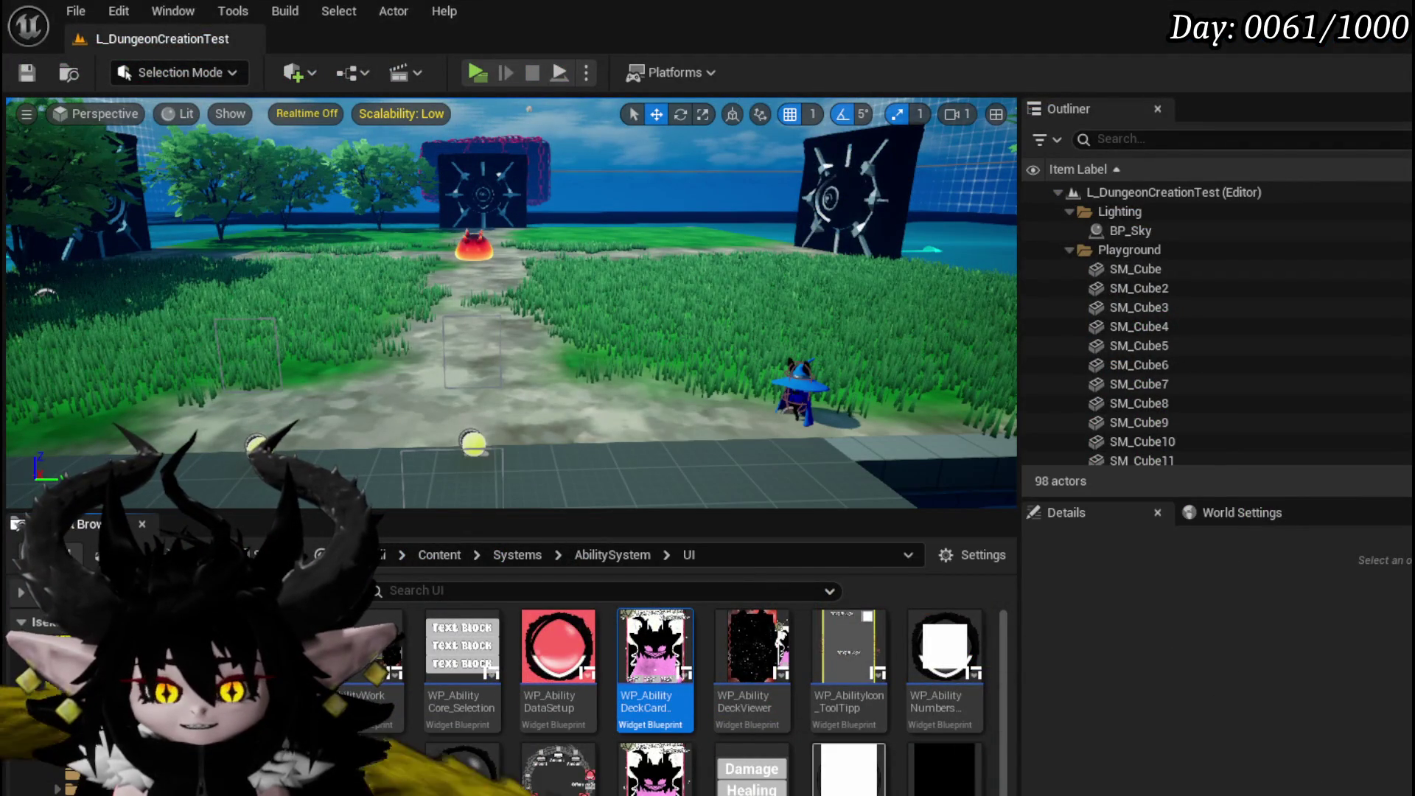
key(alt+Tab)
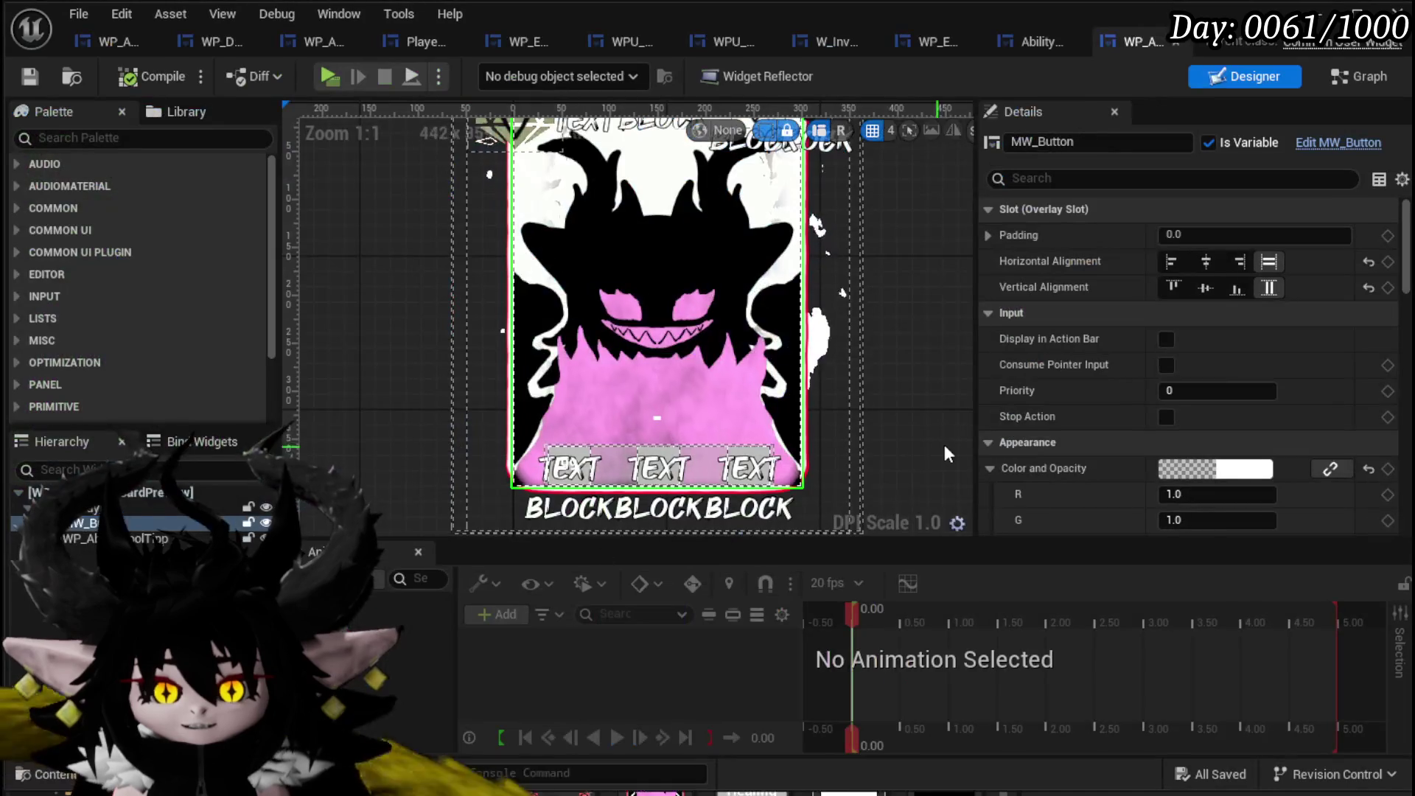
Set MW_Button's Color and Opacity alpha to 1.0, reorder it above the card art, and save.
scroll(1196, 398, down, 10)
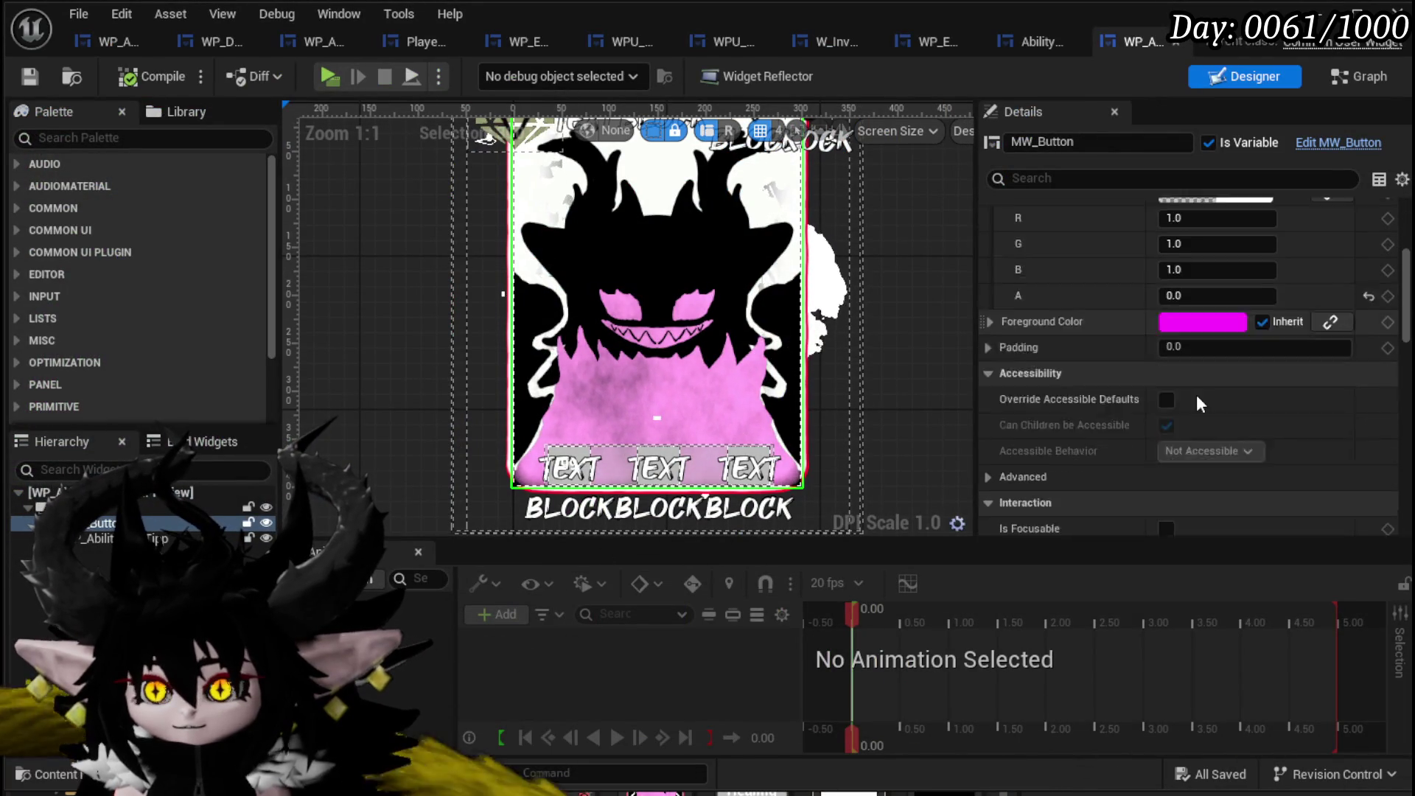
scroll(1169, 400, down, 2)
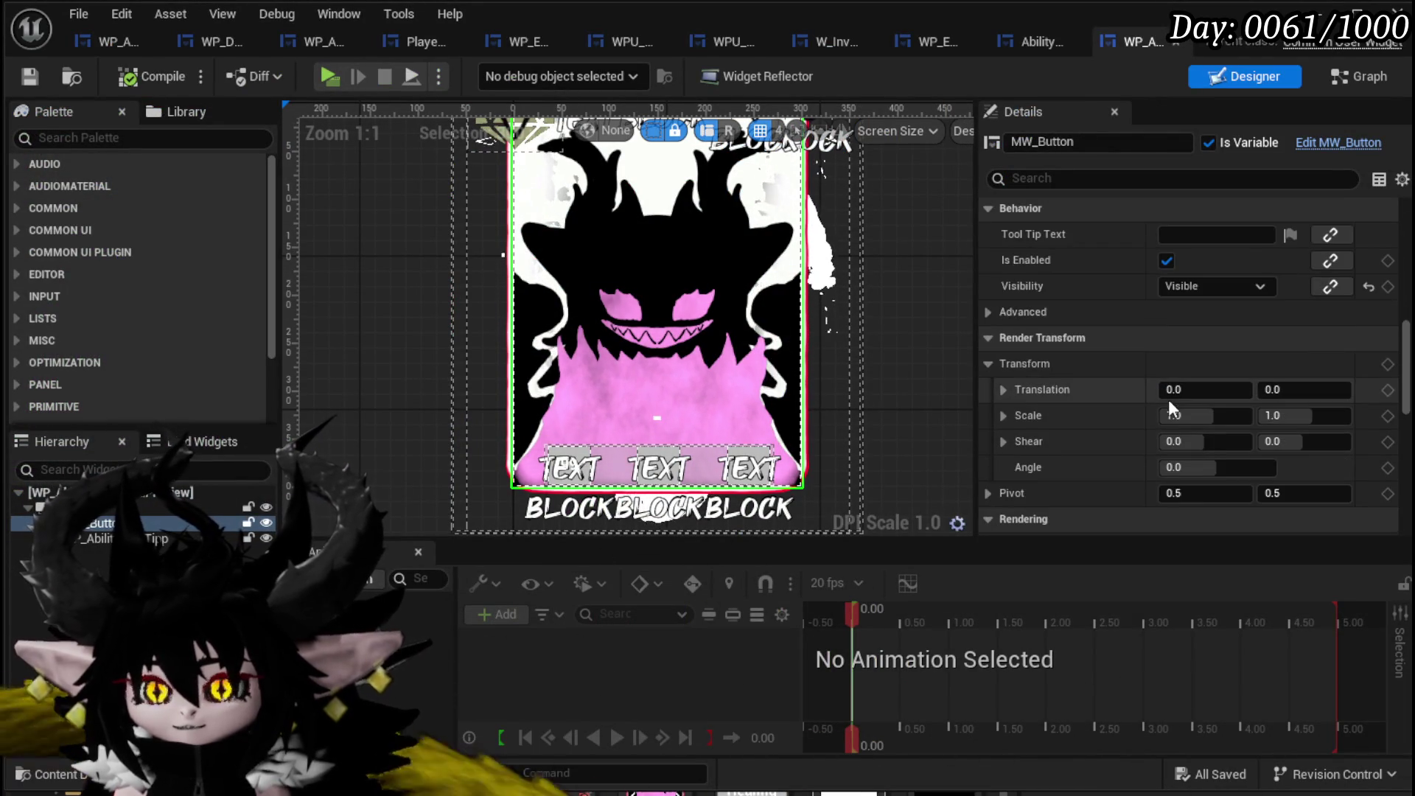
scroll(1169, 399, up, 6)
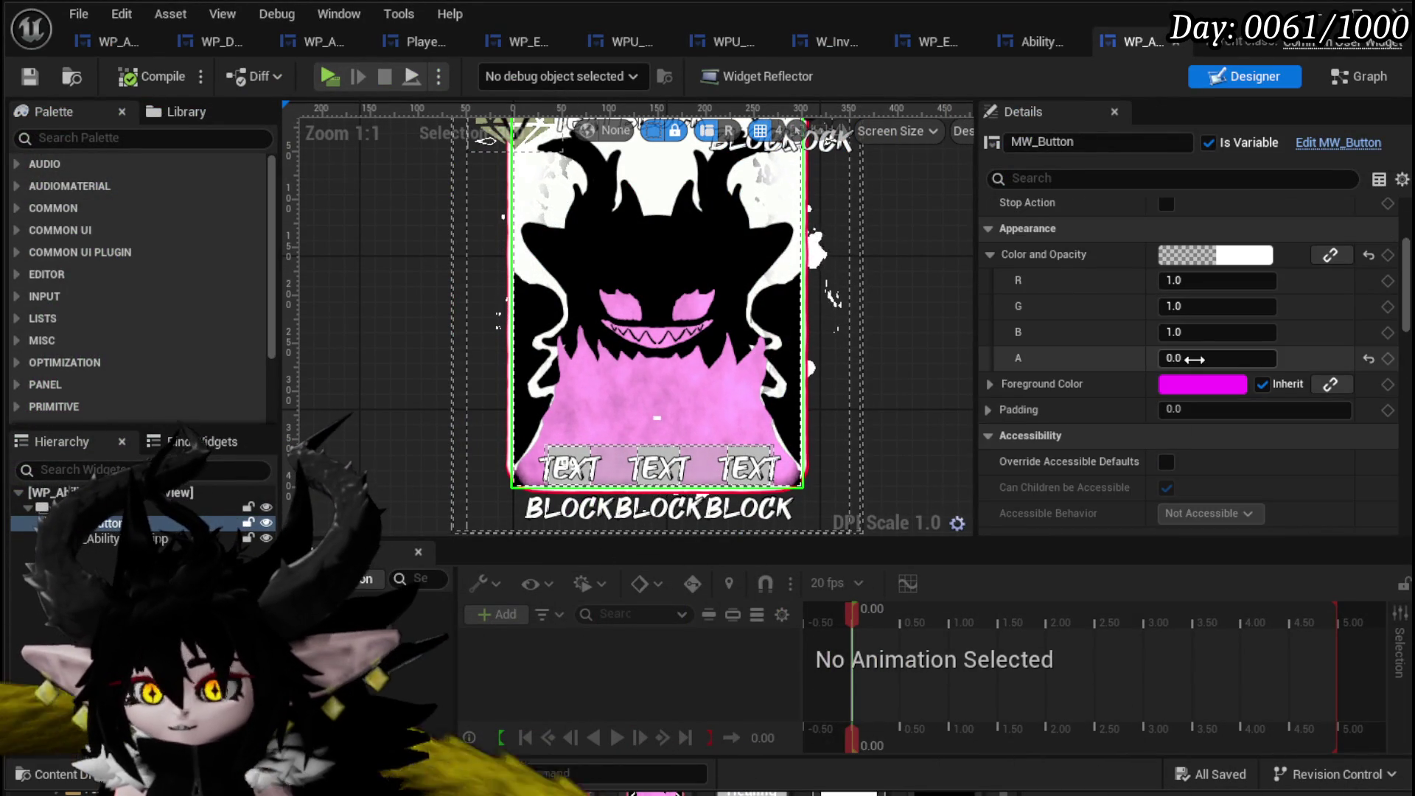
drag(1206, 356, 1253, 356)
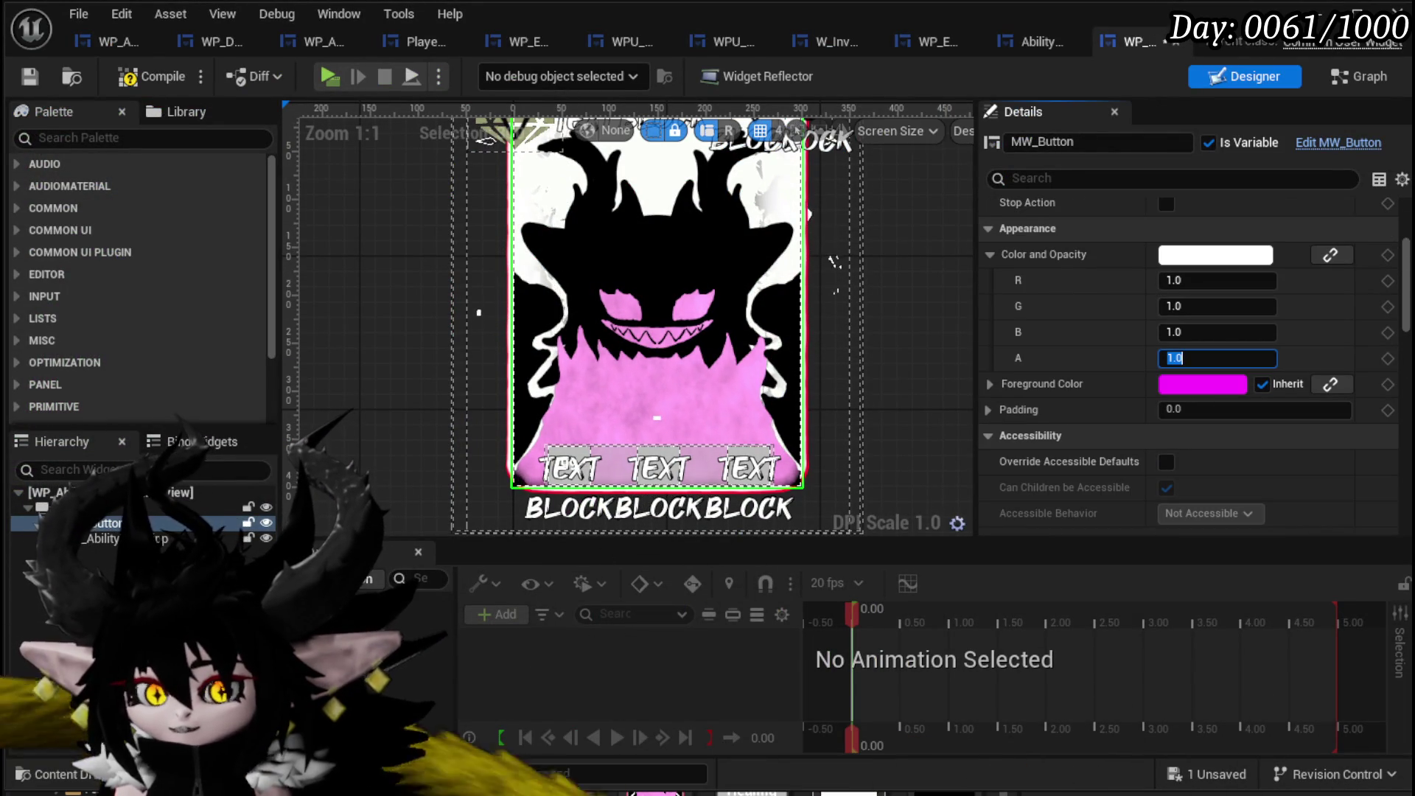
click(94, 529)
drag(101, 554, 101, 549)
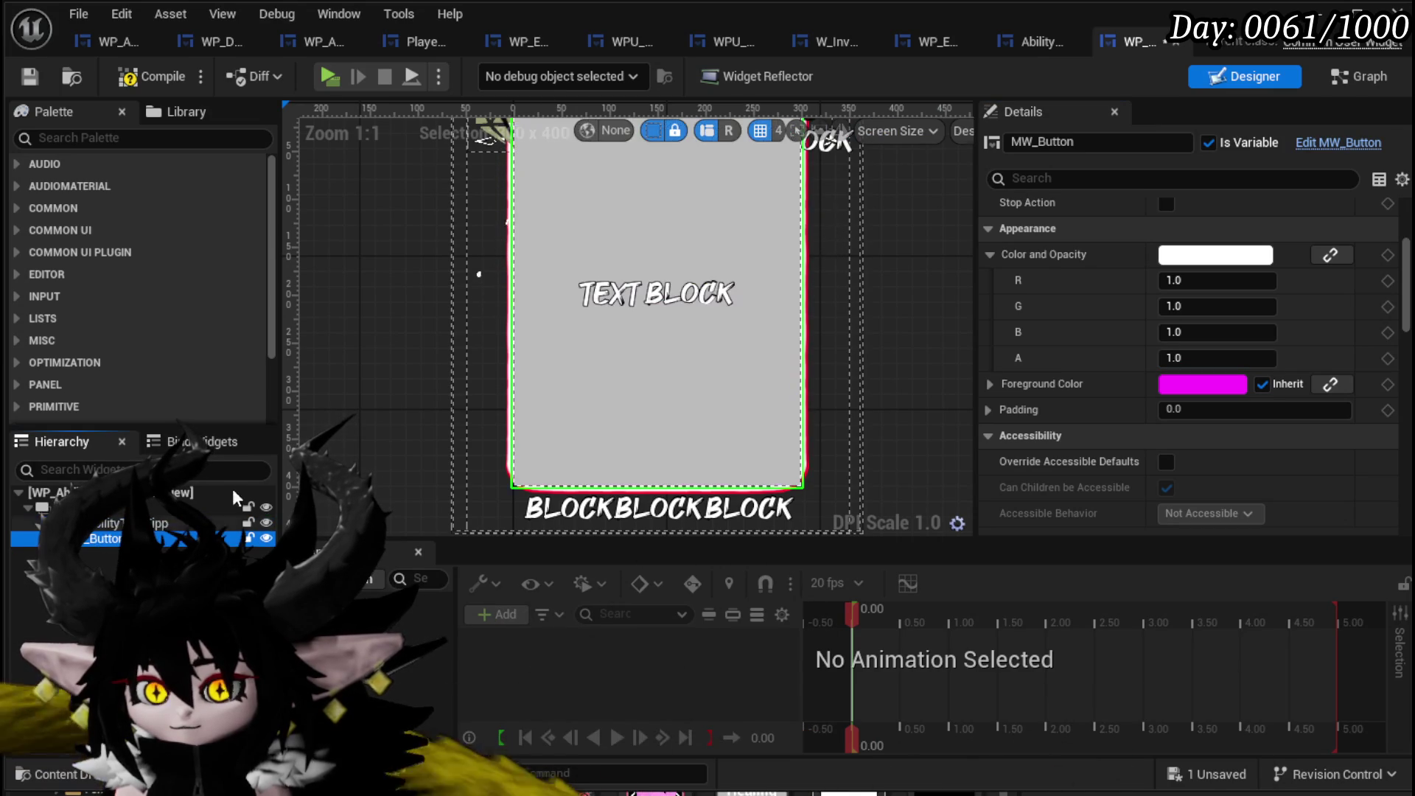
click(28, 78)
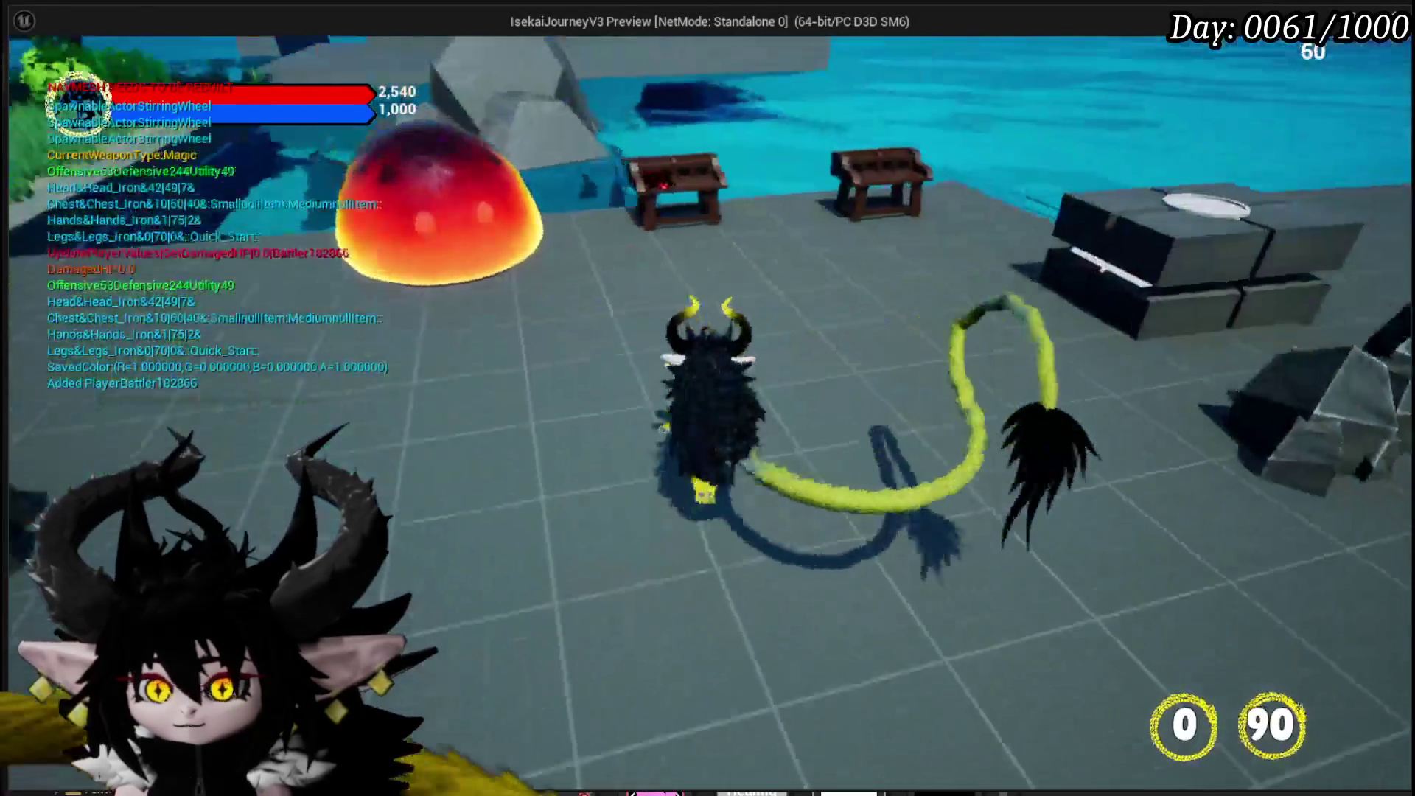
In play, open the ability desk, choose Chura Main, scroll the cards, then close the panel and stop.
key(Tab)
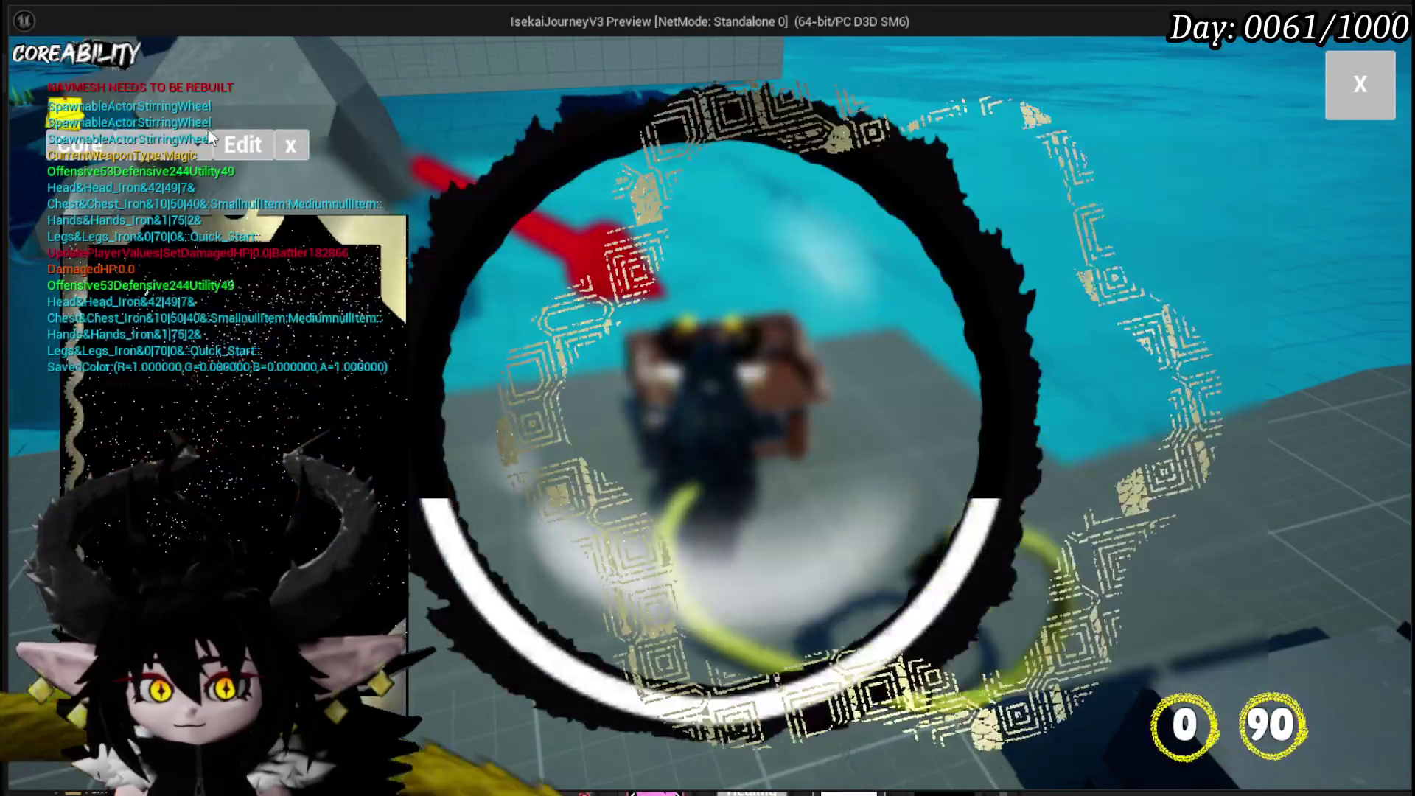
click(180, 151)
click(174, 190)
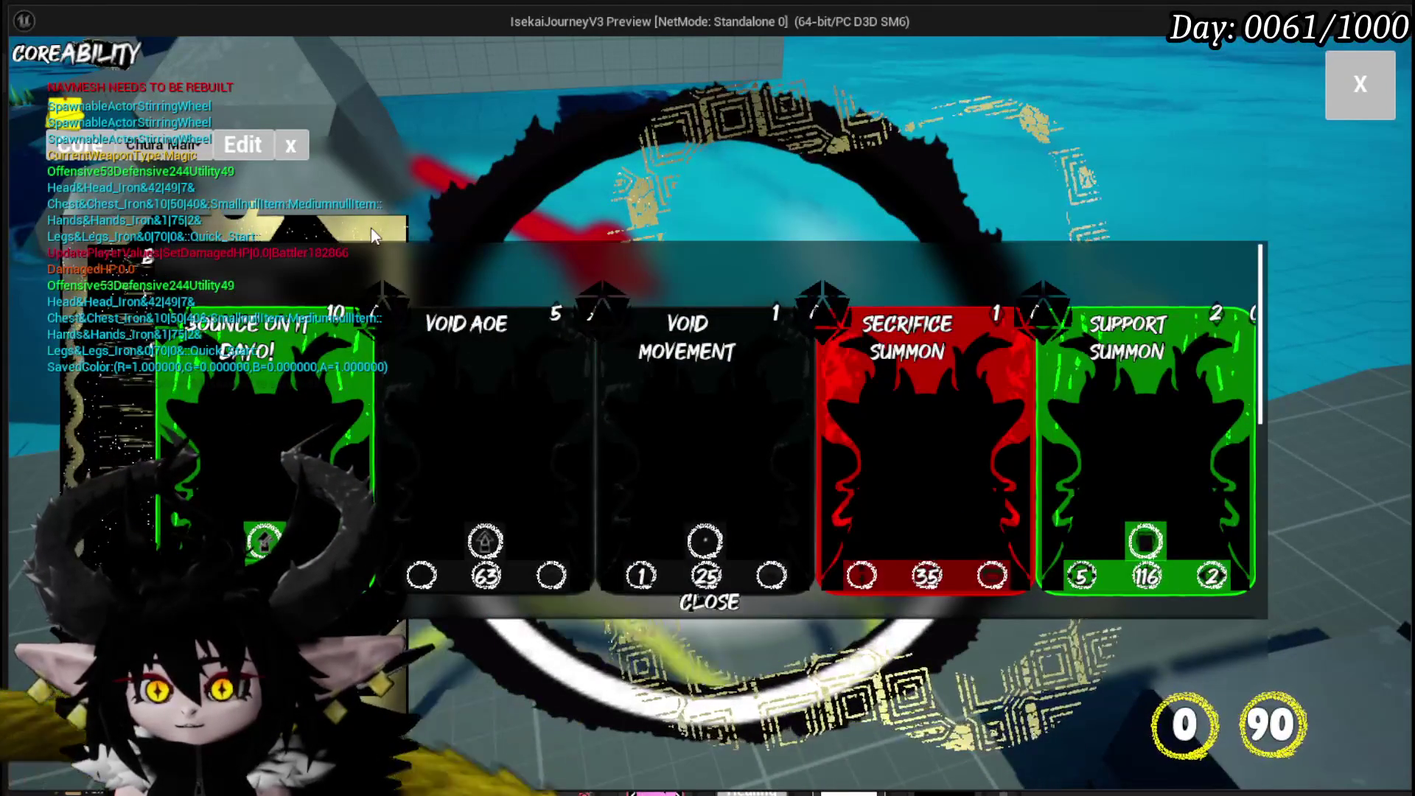
scroll(639, 449, down, 5)
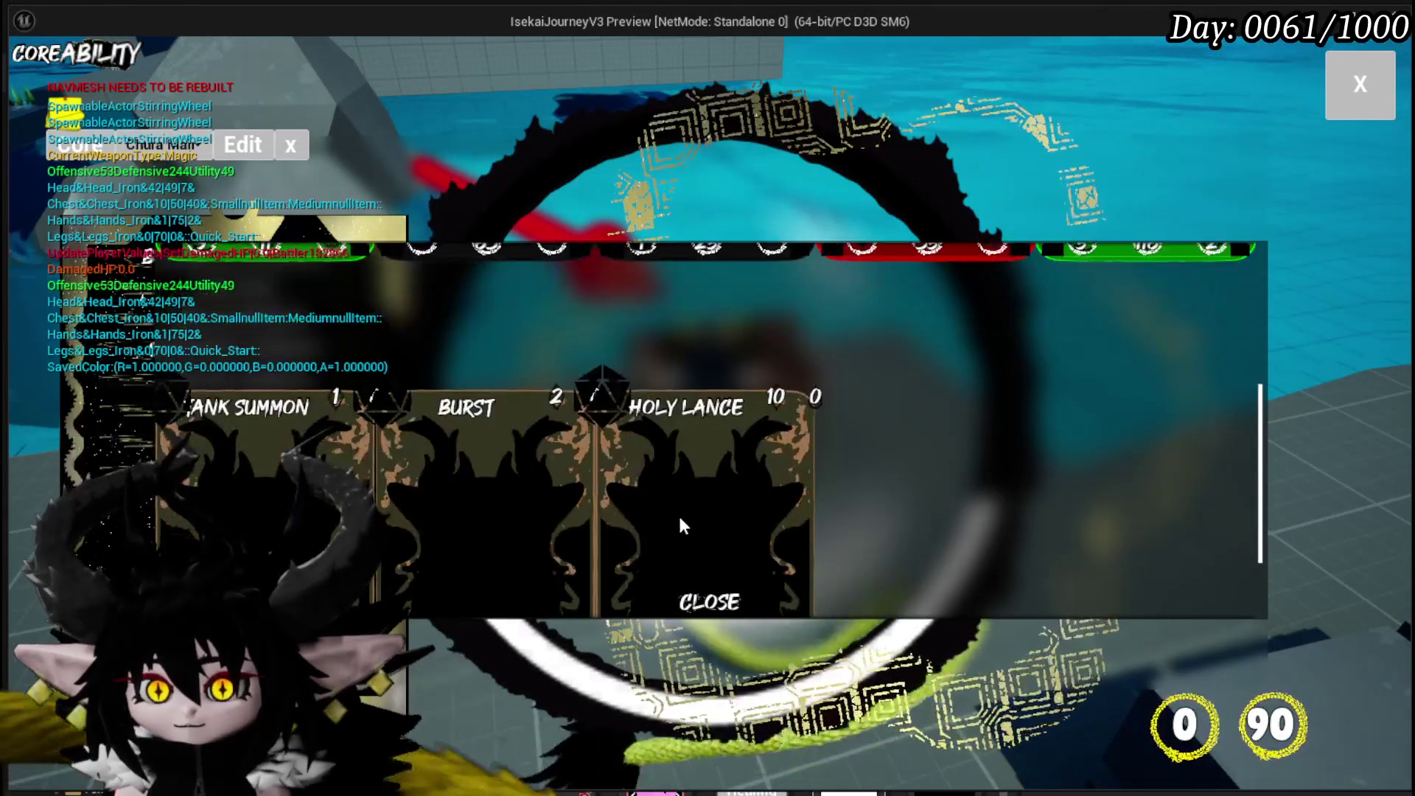
scroll(631, 427, up, 3)
scroll(629, 424, up, 3)
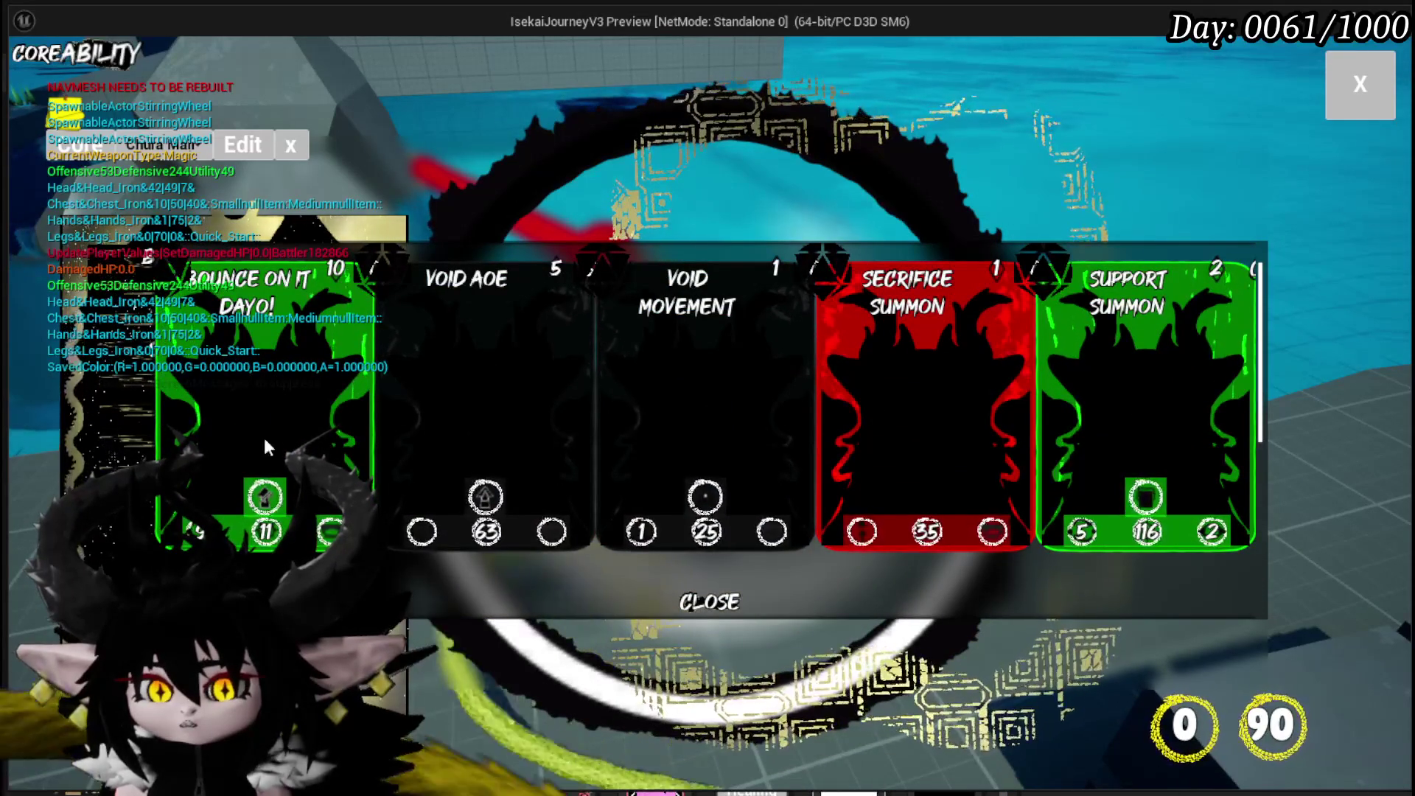
scroll(1091, 398, up, 1)
scroll(1115, 404, down, 2)
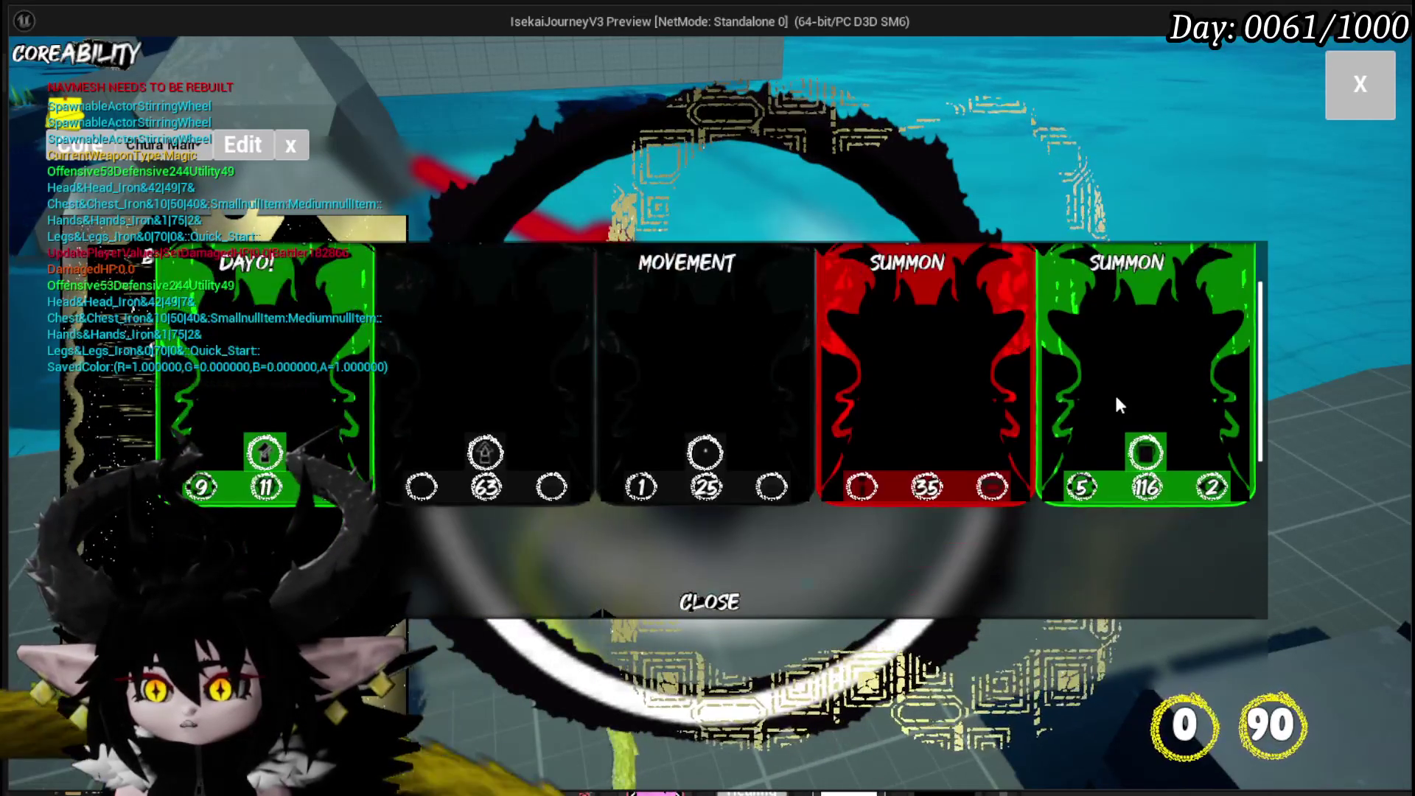
click(1359, 83)
key(Escape)
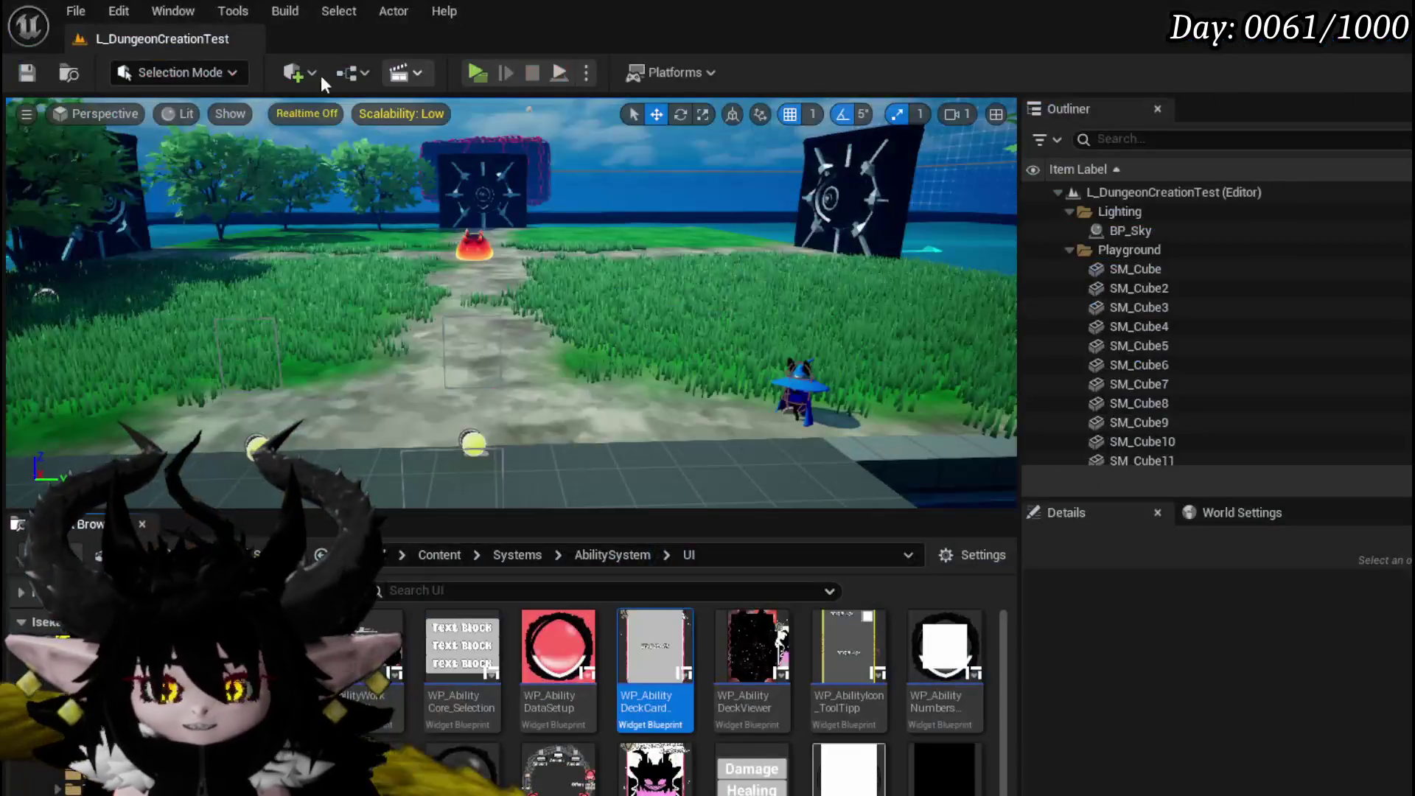
Save the assets and delete the old MW_Button from the widget Hierarchy.
key(ctrl+s)
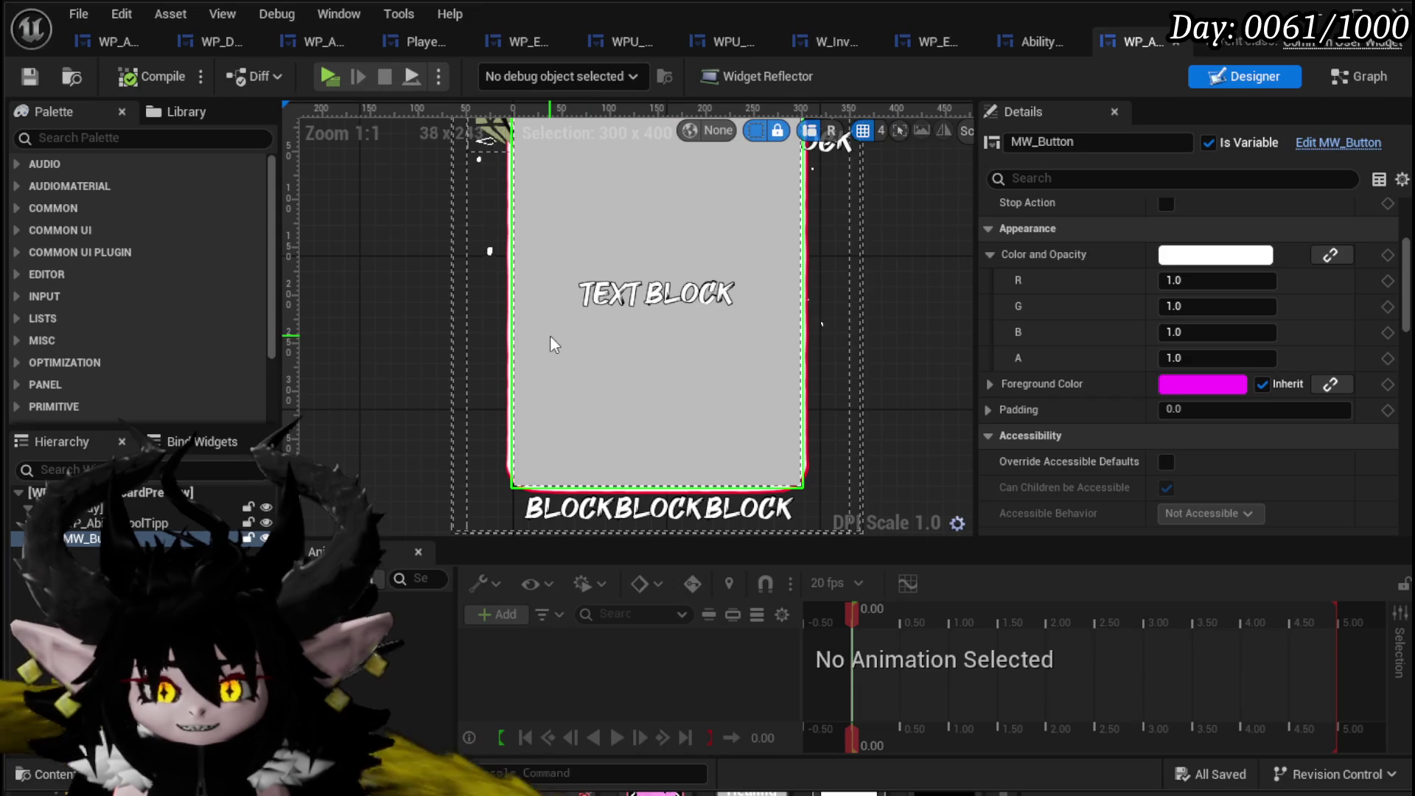
click(93, 531)
key(Delete)
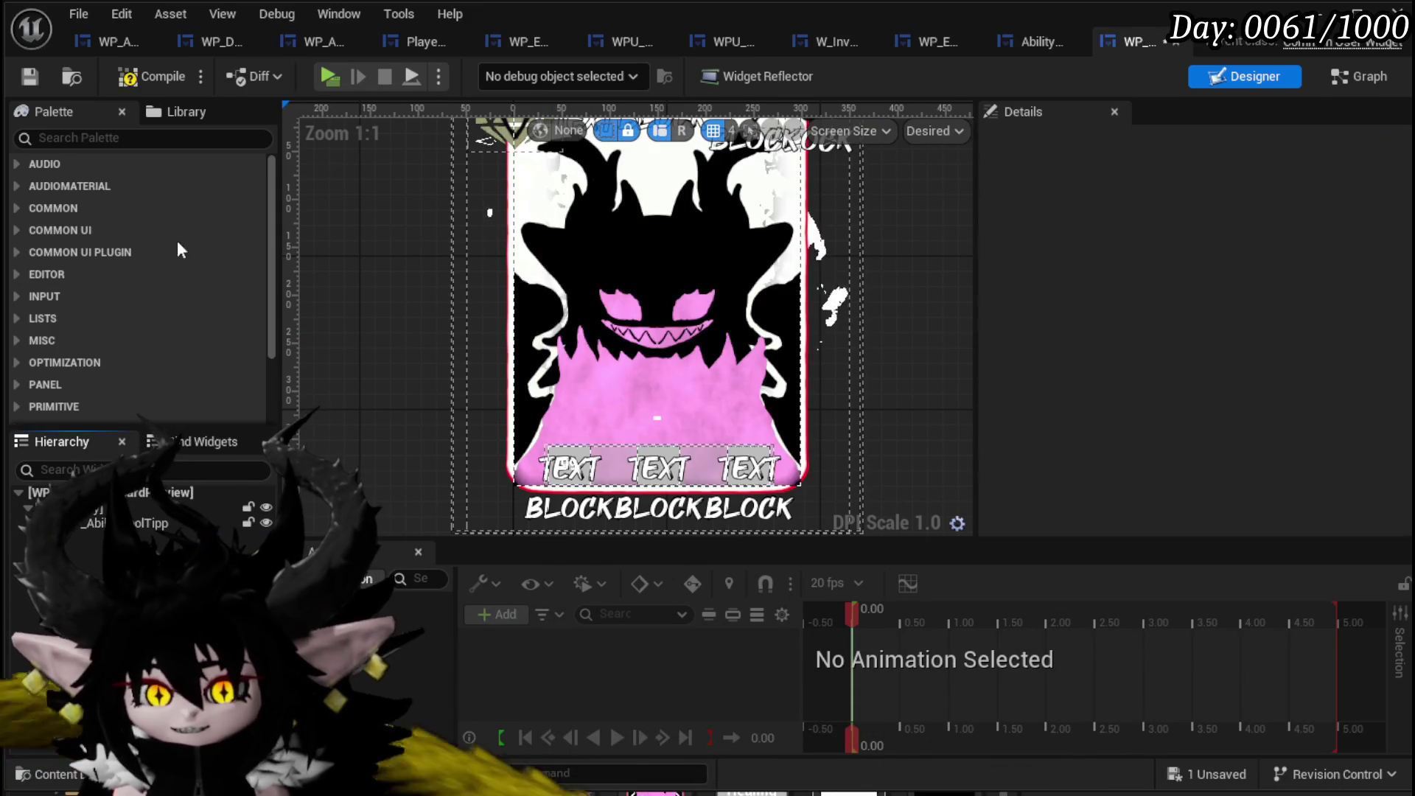
Add a standard Button from the Palette with horizontal and vertical Fill alignment, then compile and save.
click(102, 136)
text(But)
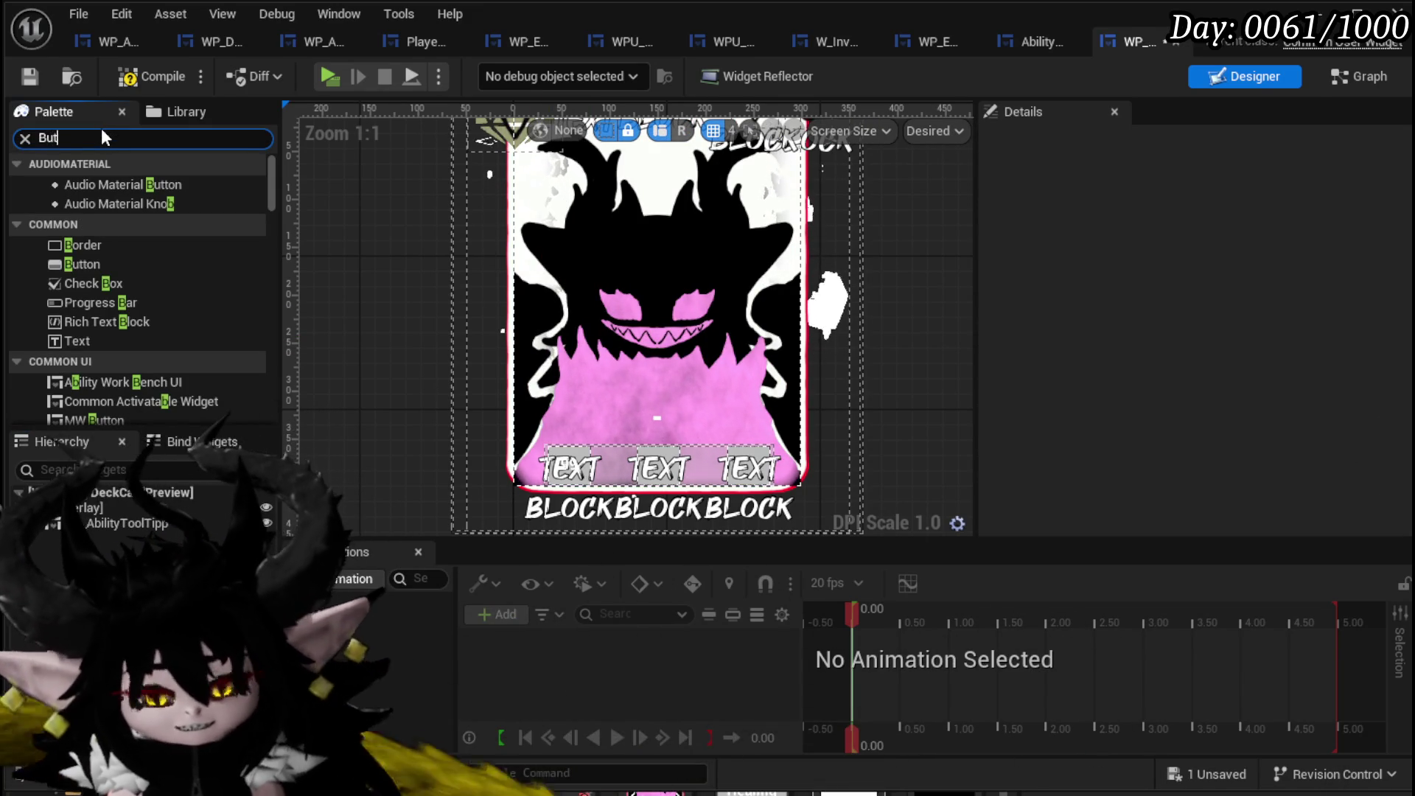
text(ton)
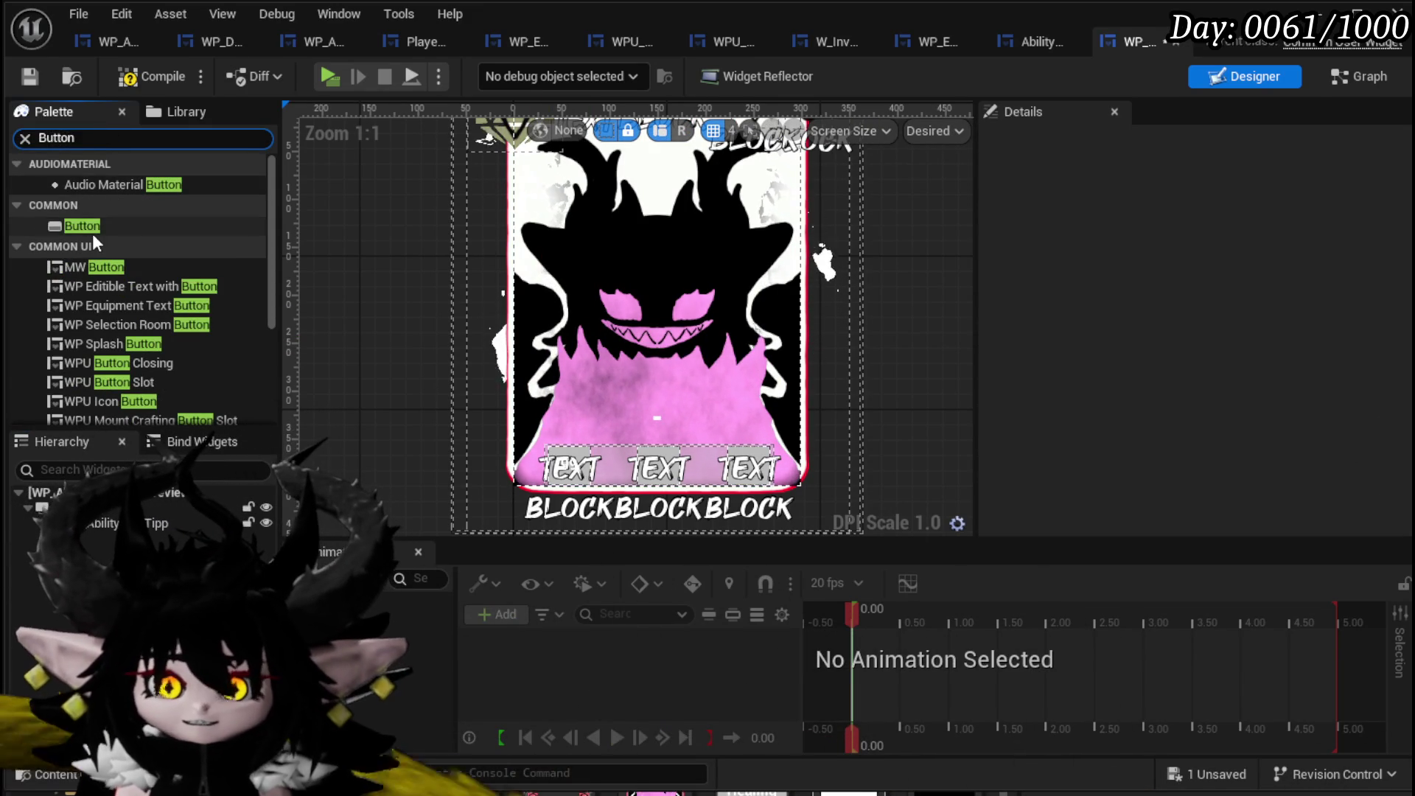
click(91, 230)
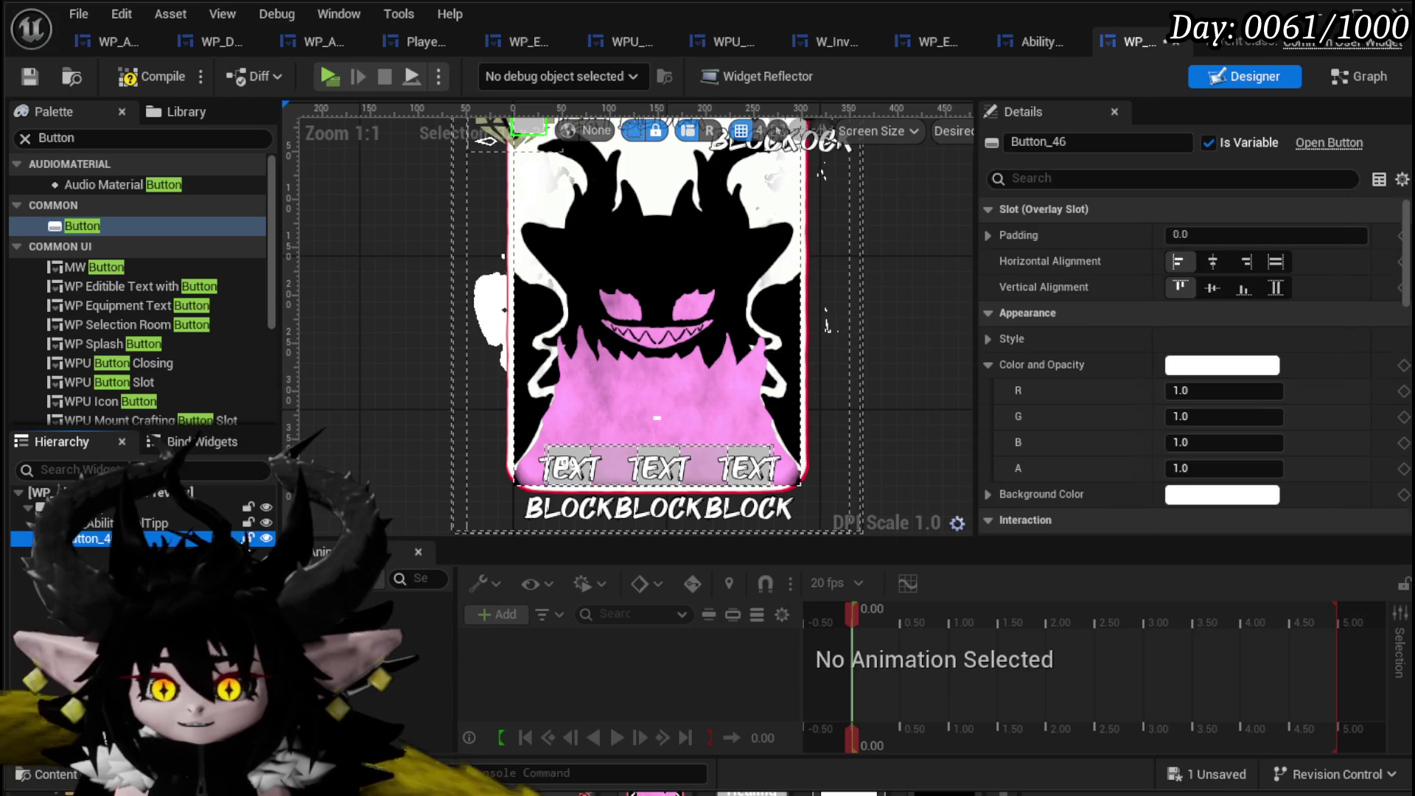
click(1269, 262)
click(1269, 288)
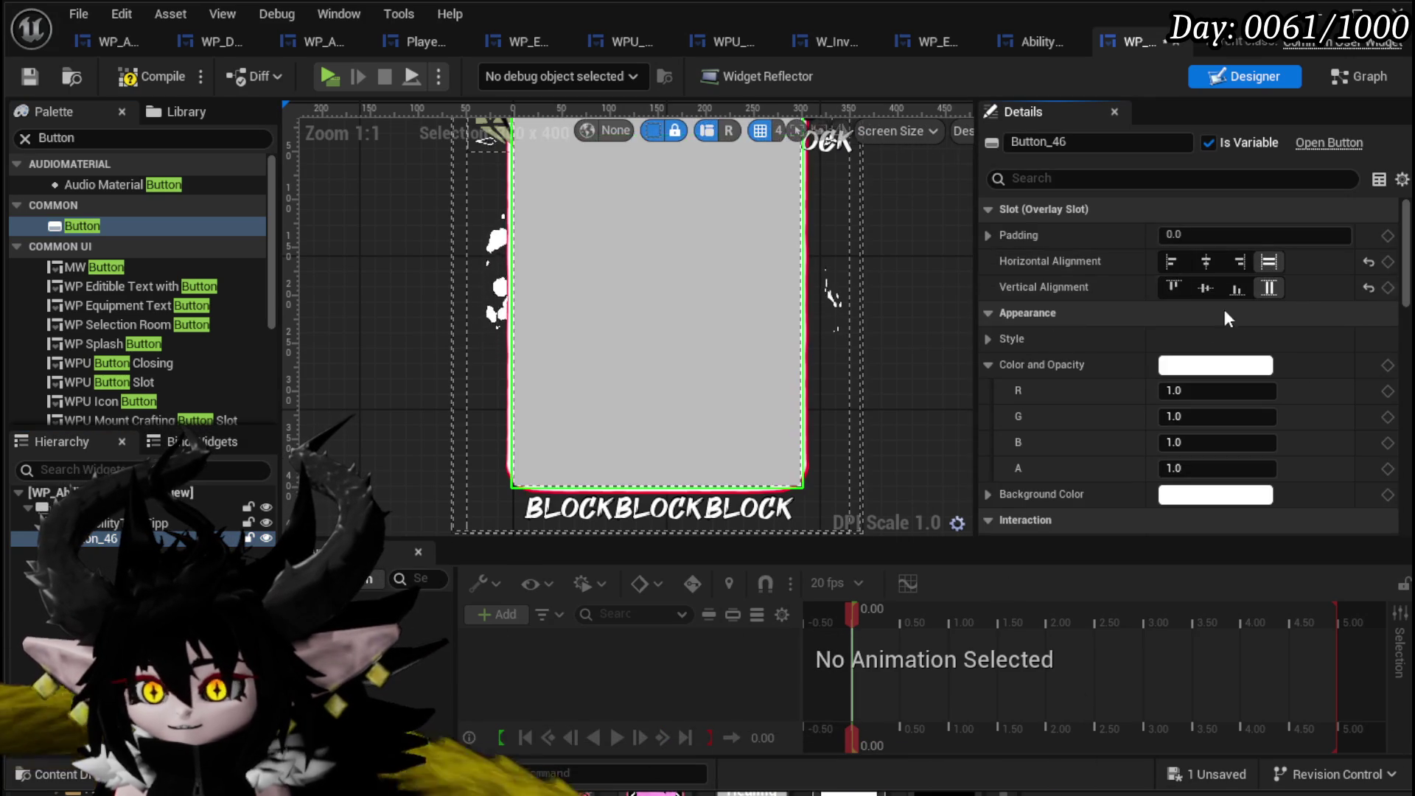
click(29, 76)
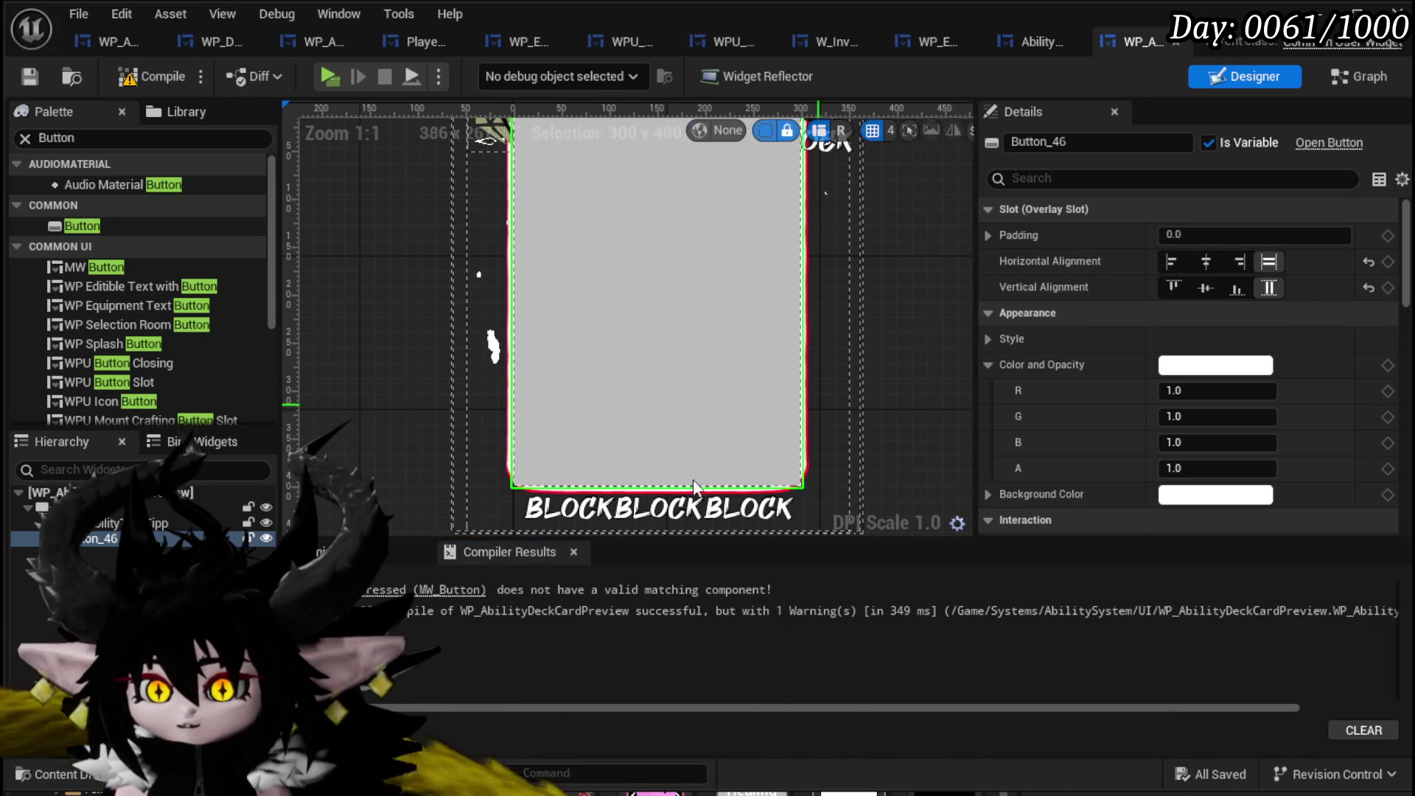
In the event graph, add Button_46's On Pressed event and wire it to the Print String node.
click(450, 590)
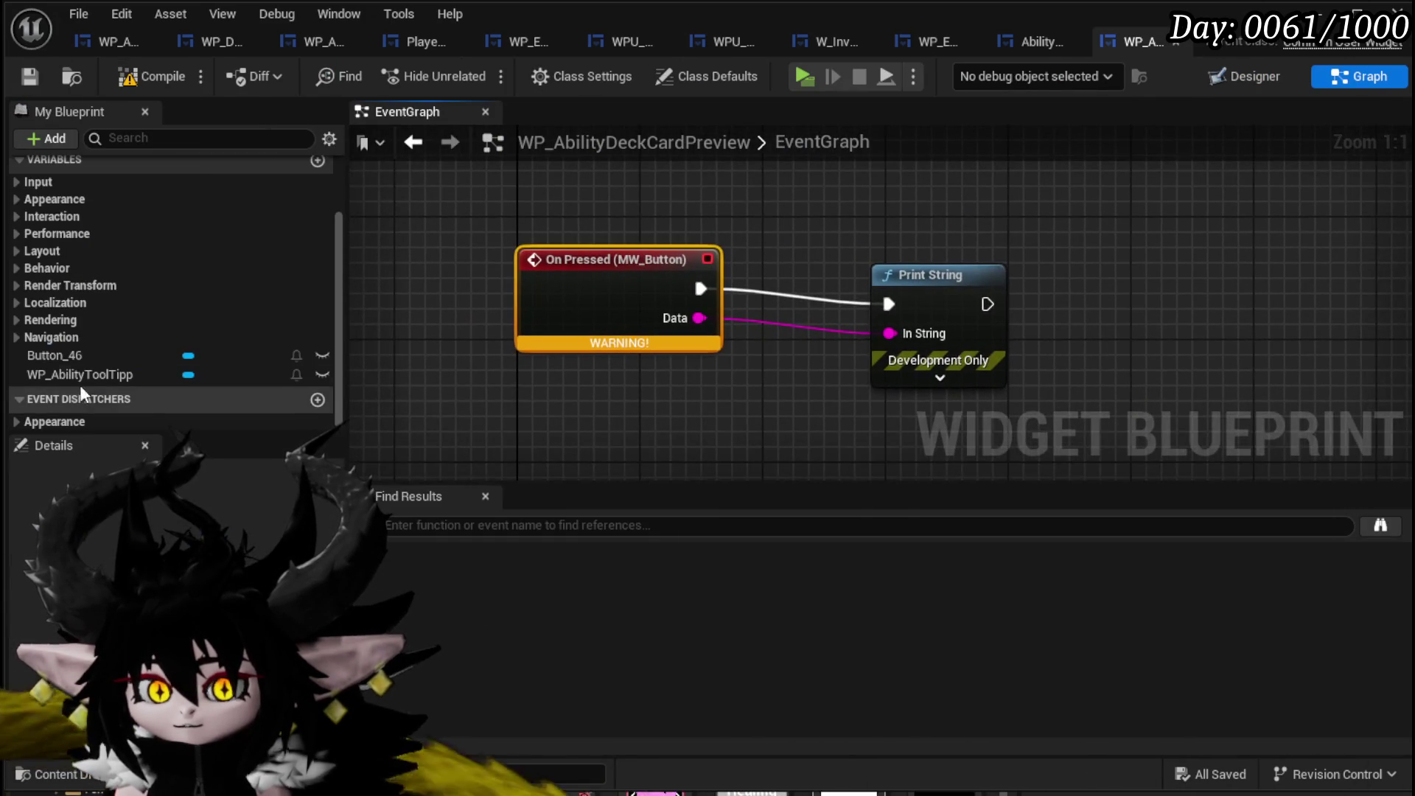
drag(200, 373, 542, 417)
key(Escape)
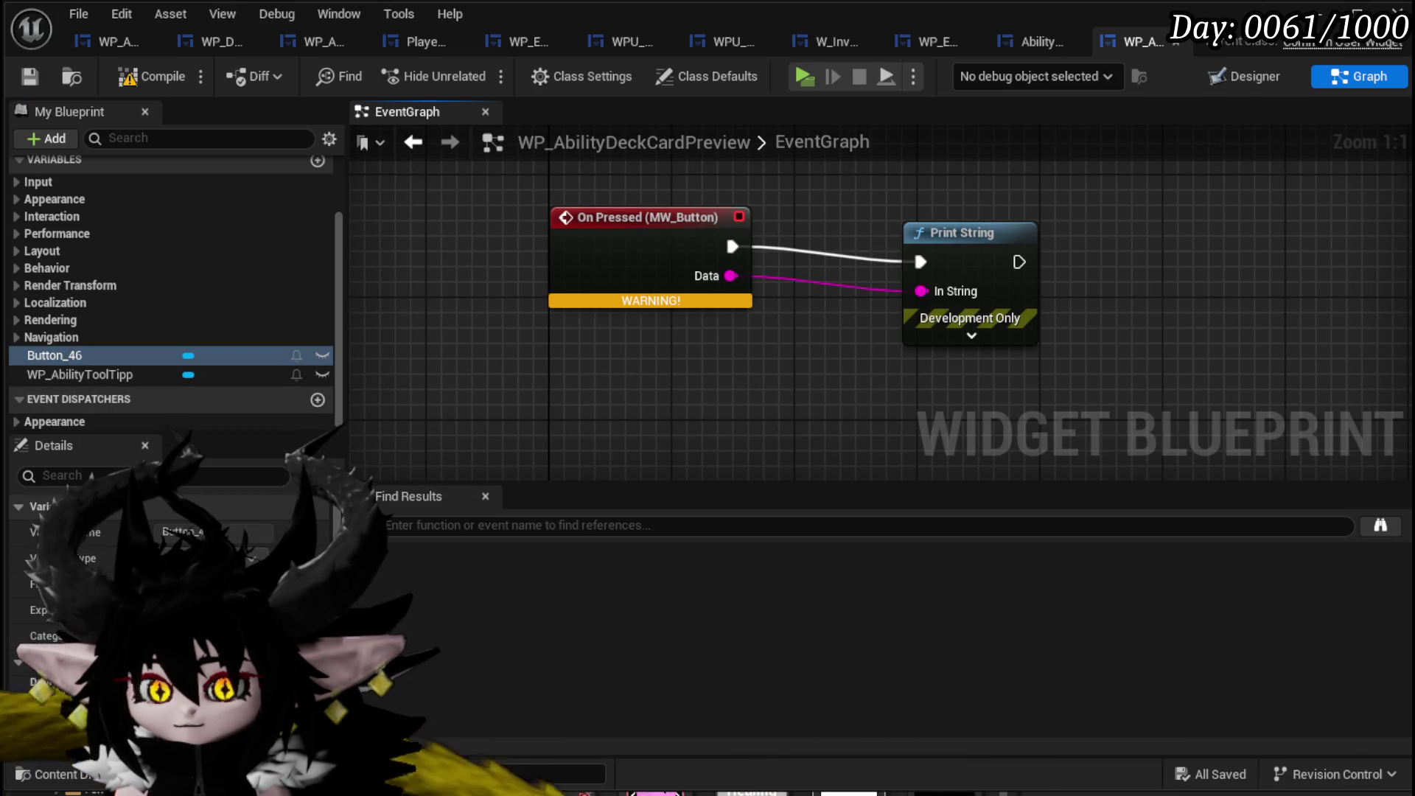
click(317, 628)
mouse_move(780, 339)
mouse_down()
mouse_move(626, 458)
mouse_move(665, 329)
mouse_up()
drag(912, 247, 912, 247)
drag(733, 336, 932, 224)
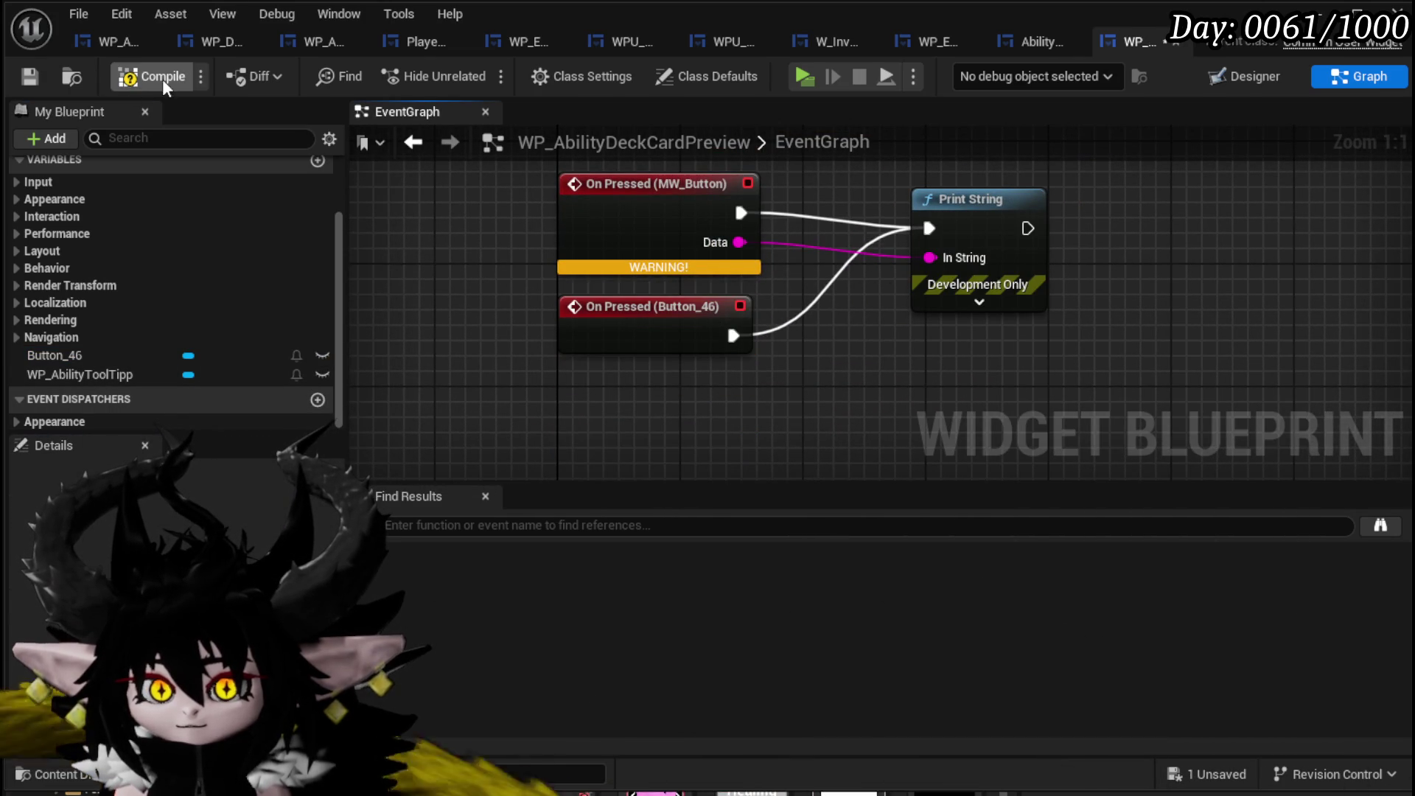
Compile, delete the old MW_Button pressed event, and recompile the card widget.
click(31, 73)
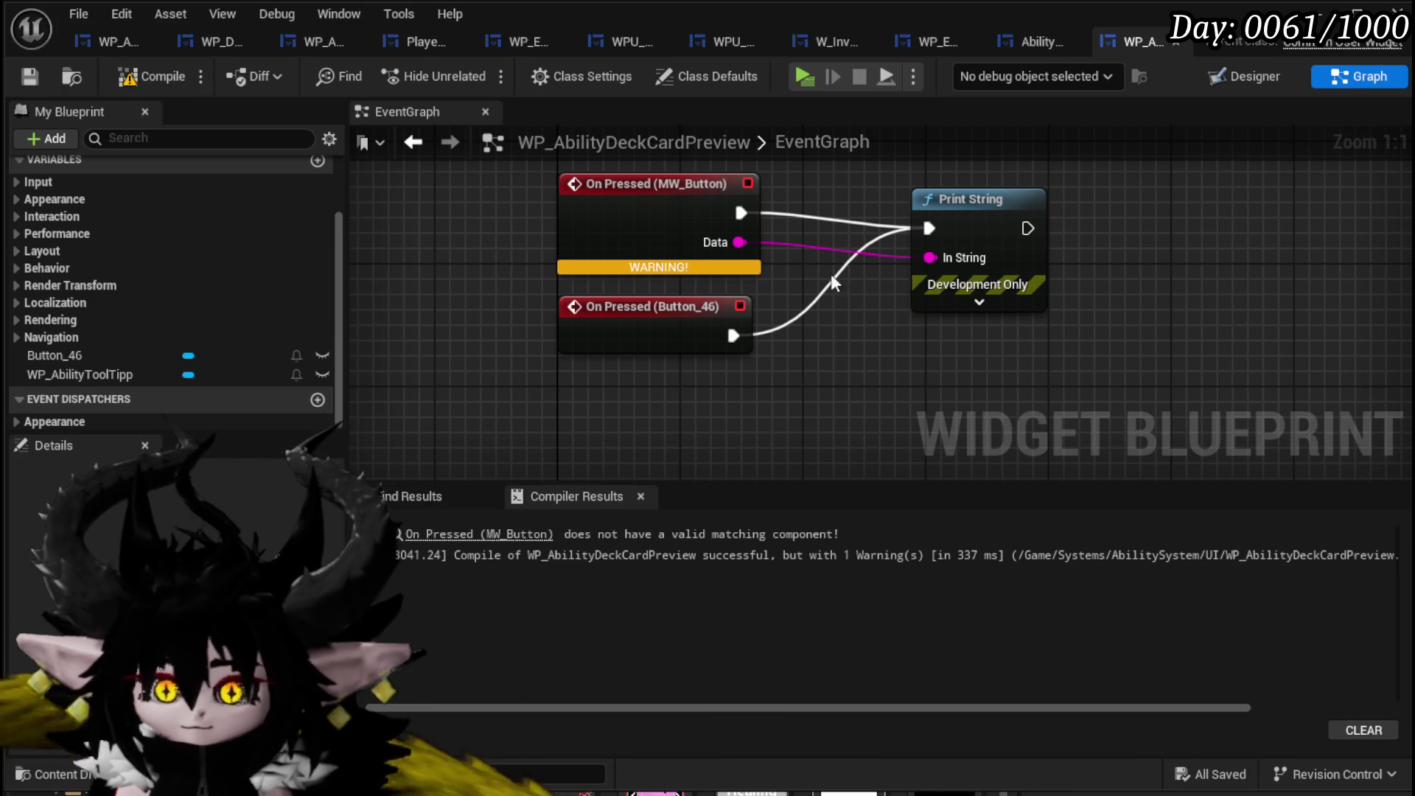
key(Delete)
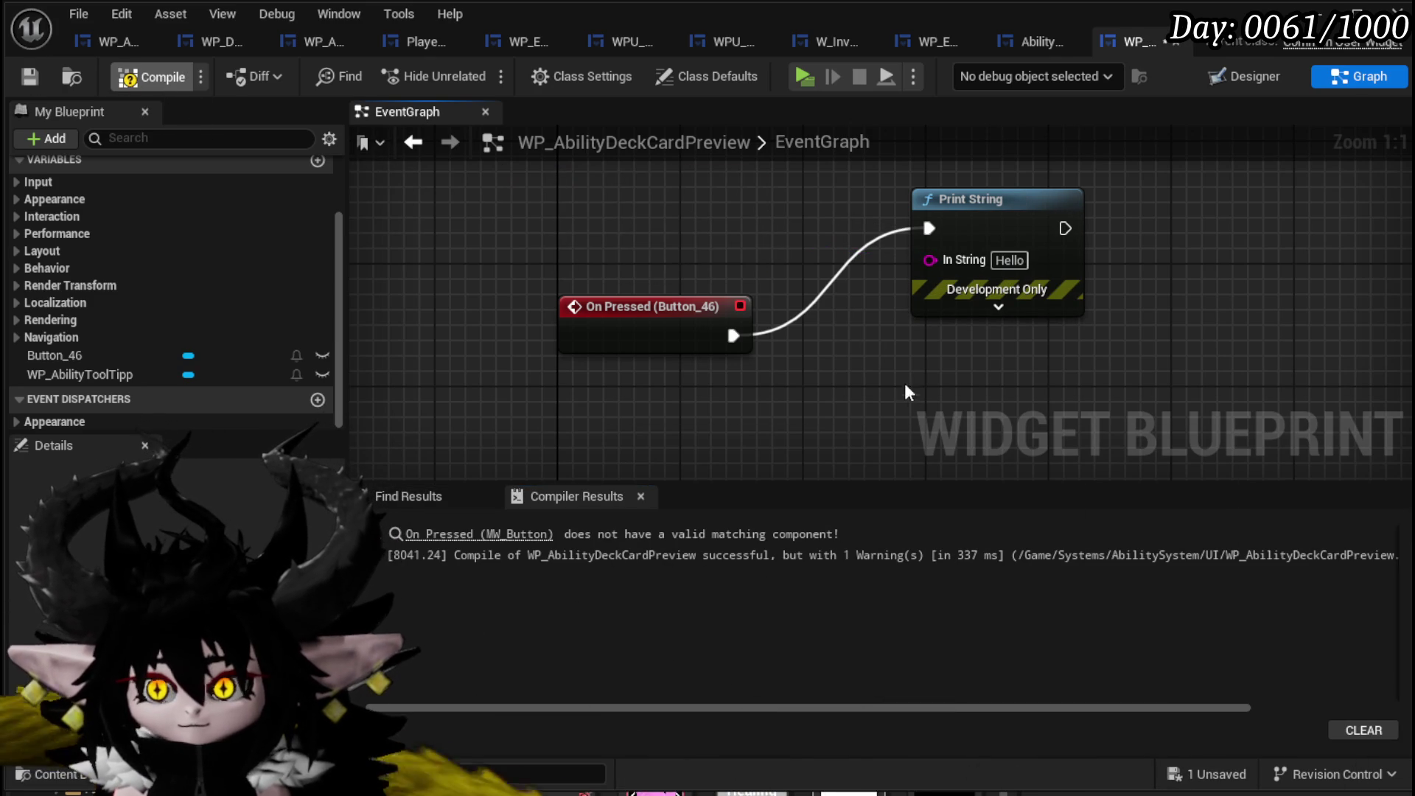
click(30, 77)
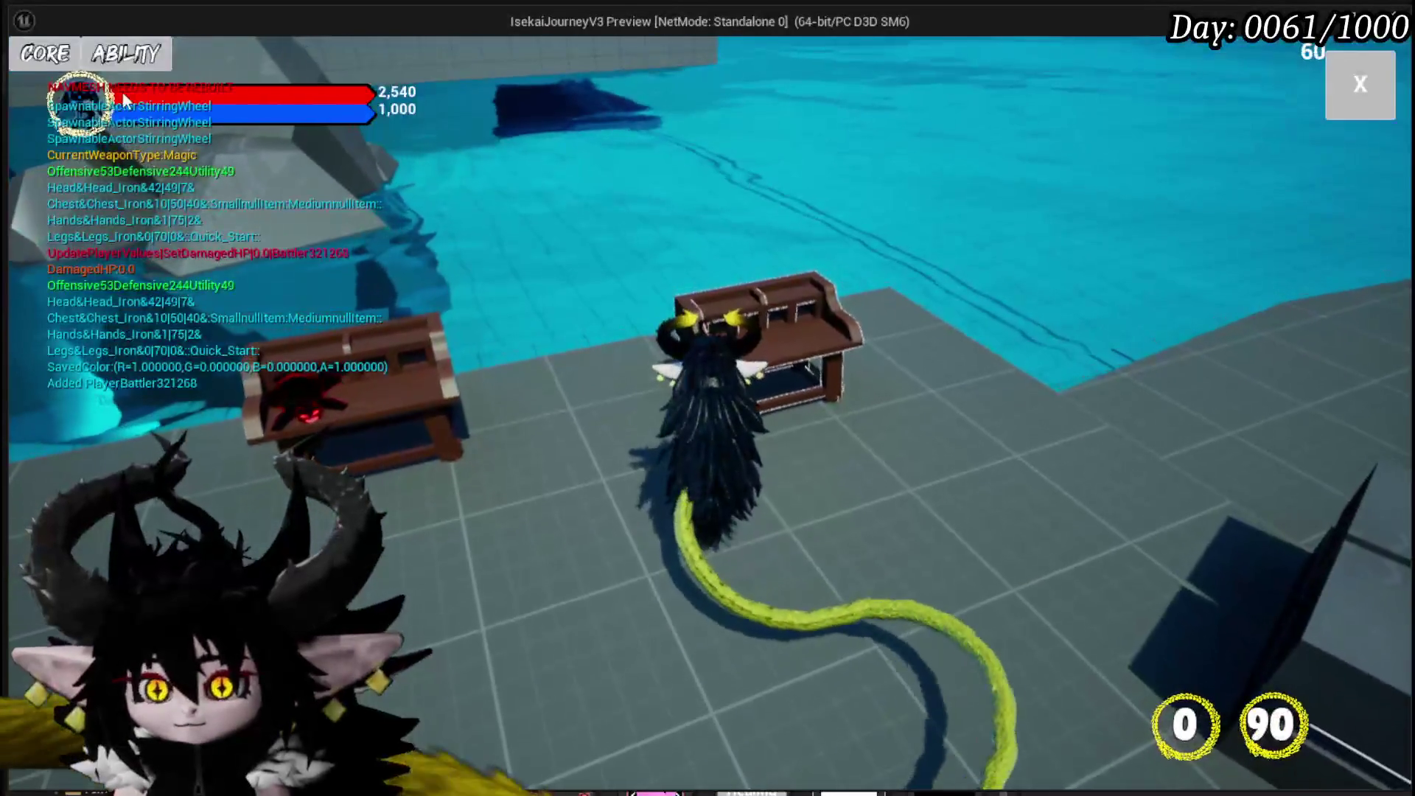
In play, open the ability panel, view the Chura Main cards, then stop and save all assets.
click(125, 53)
click(147, 145)
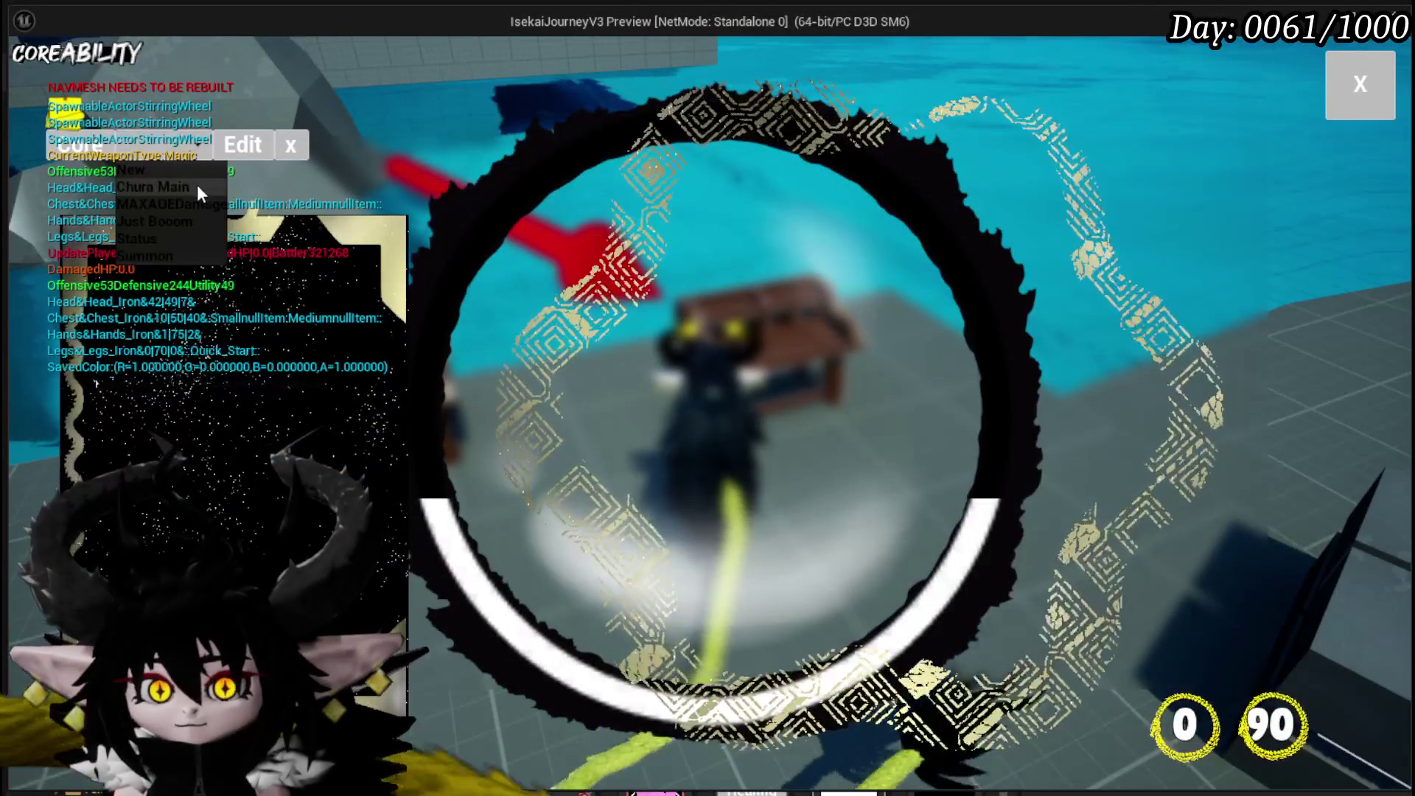
click(198, 189)
scroll(247, 394, down, 3)
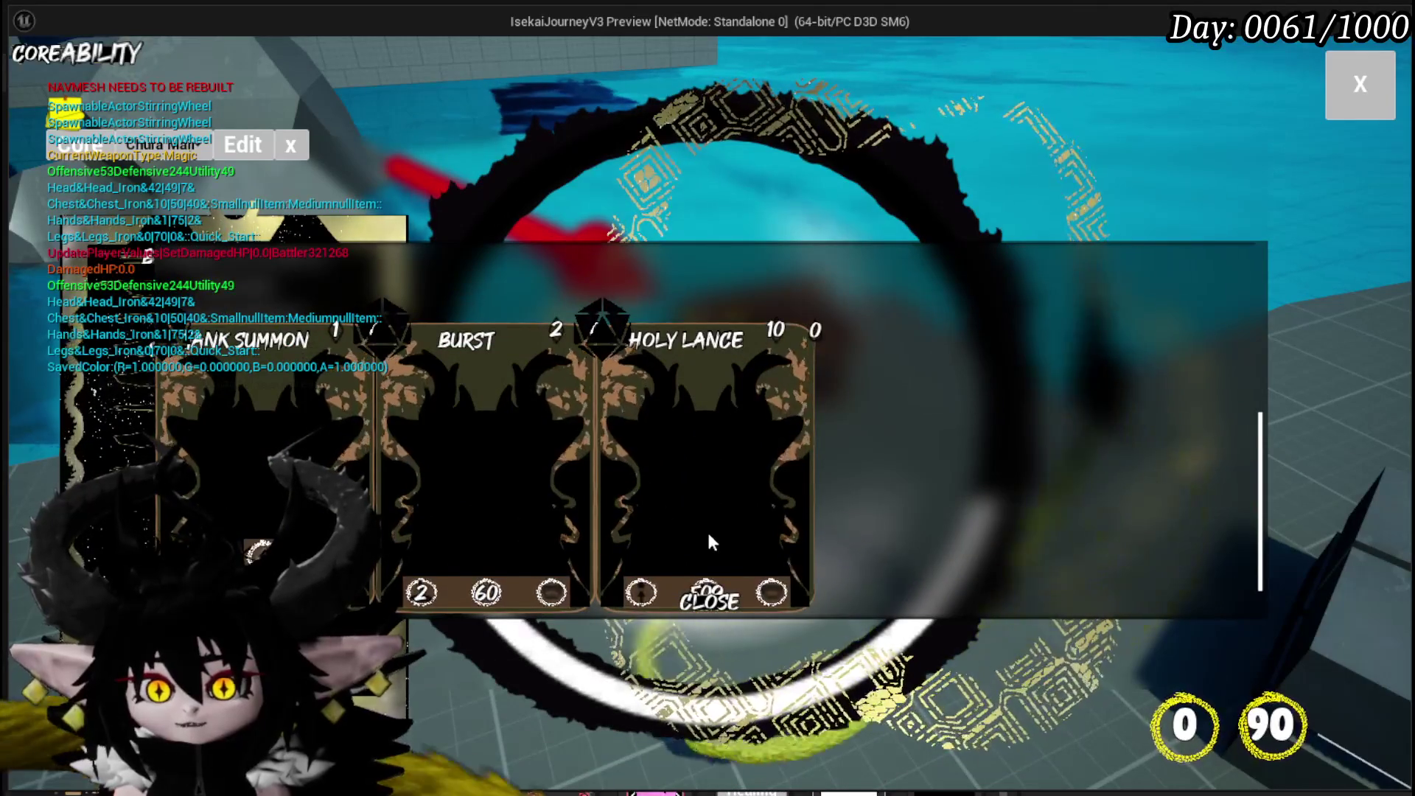
scroll(639, 378, up, 3)
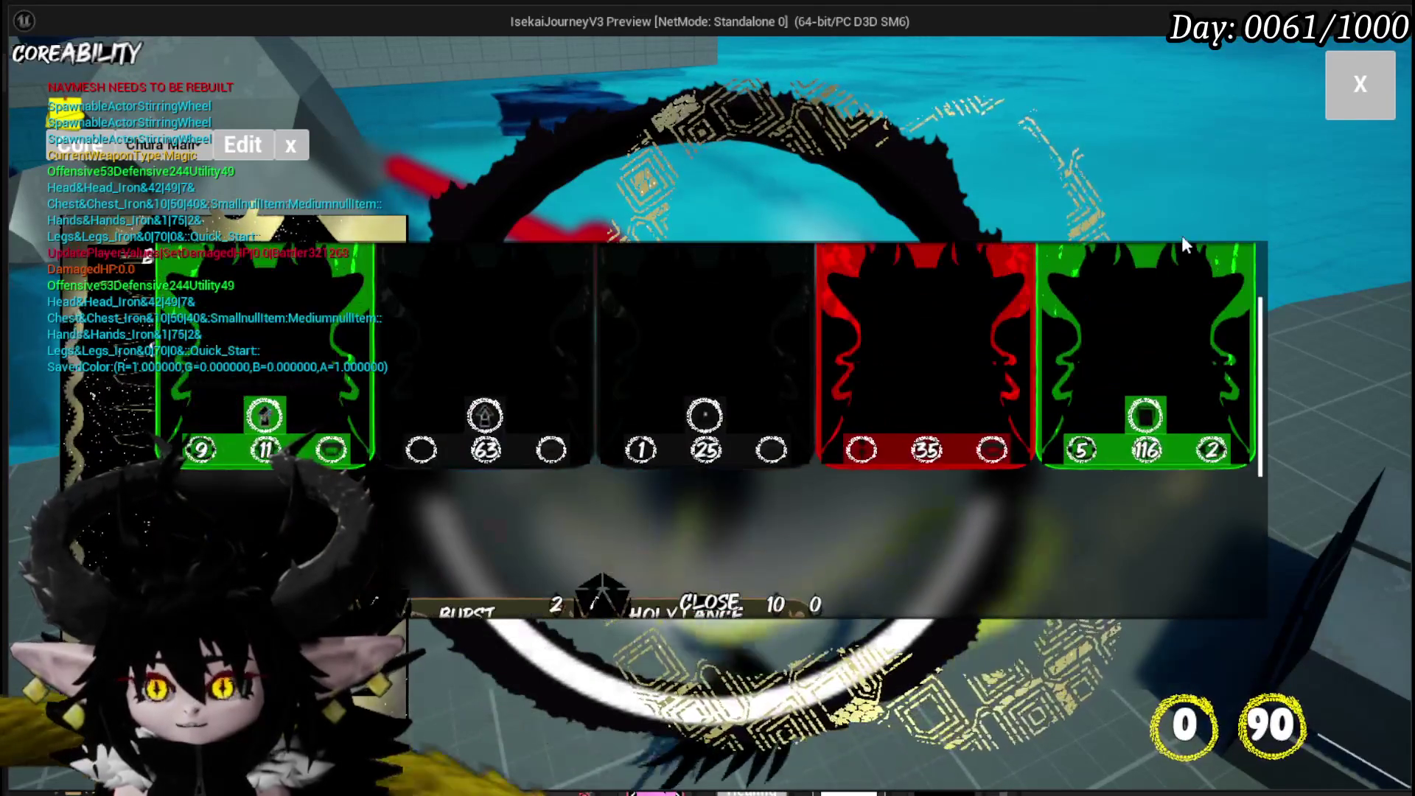
key(Escape)
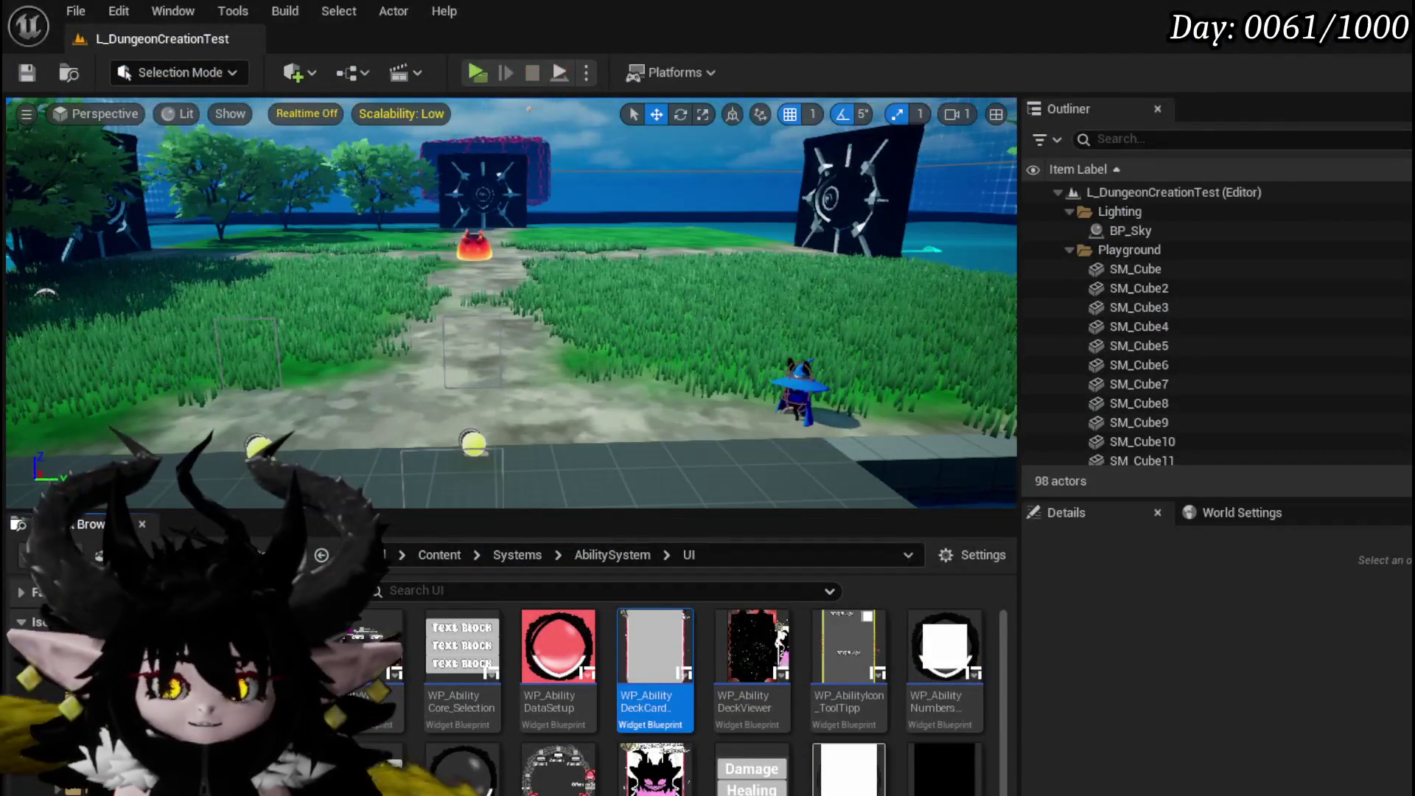
click(26, 73)
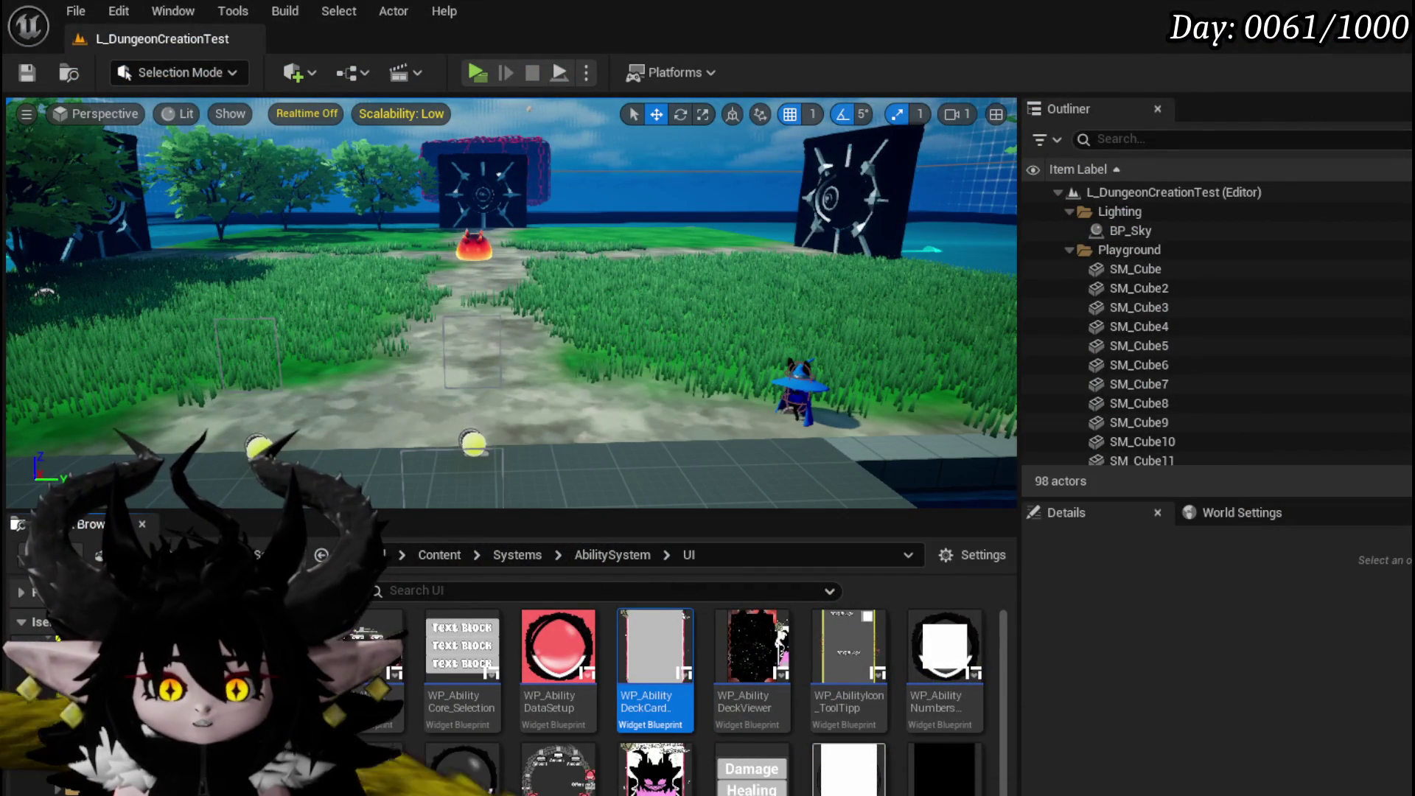
Check WP_DeckViewer's FillGrid graph, then reopen the WP_AbilityDeckCardPreview widget blueprint.
double_click(655, 648)
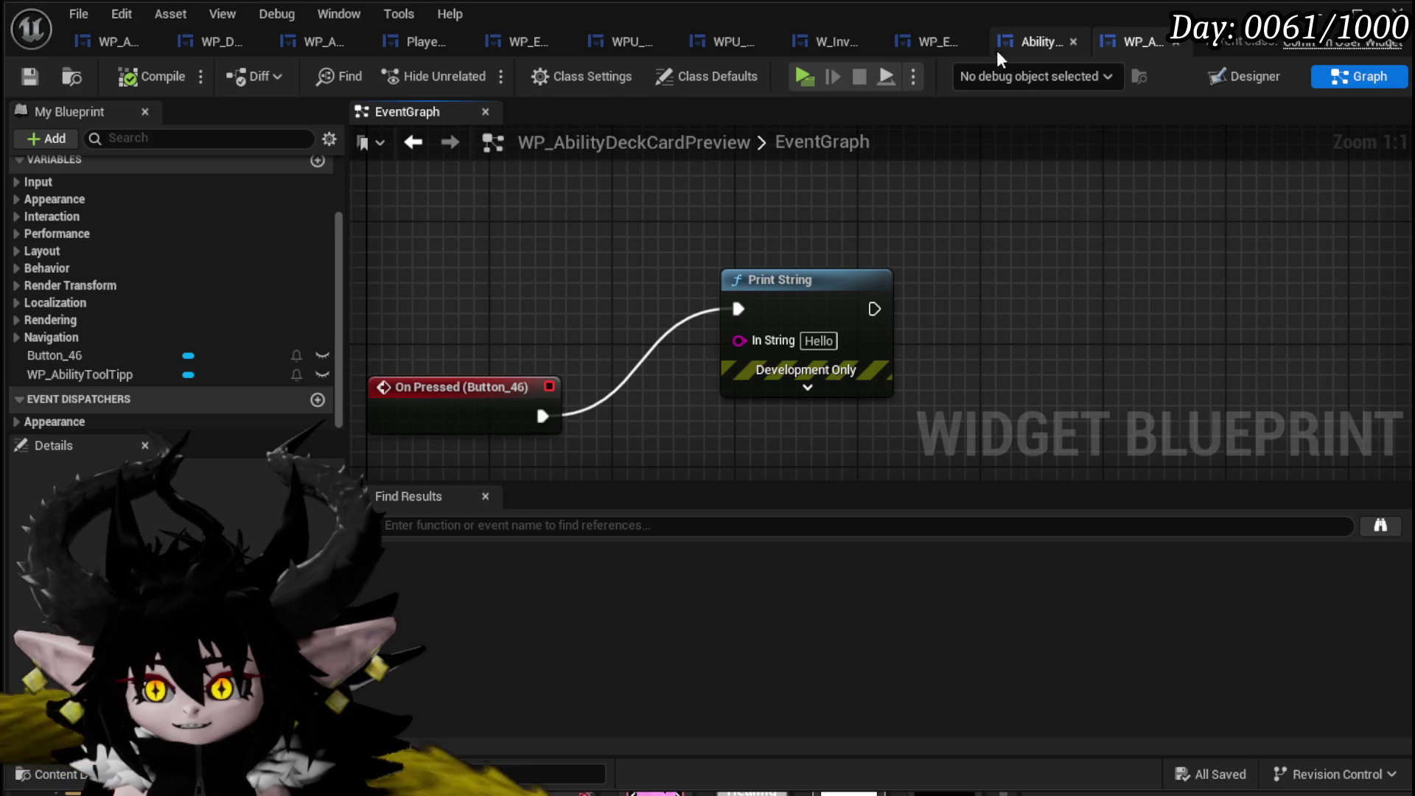
click(211, 43)
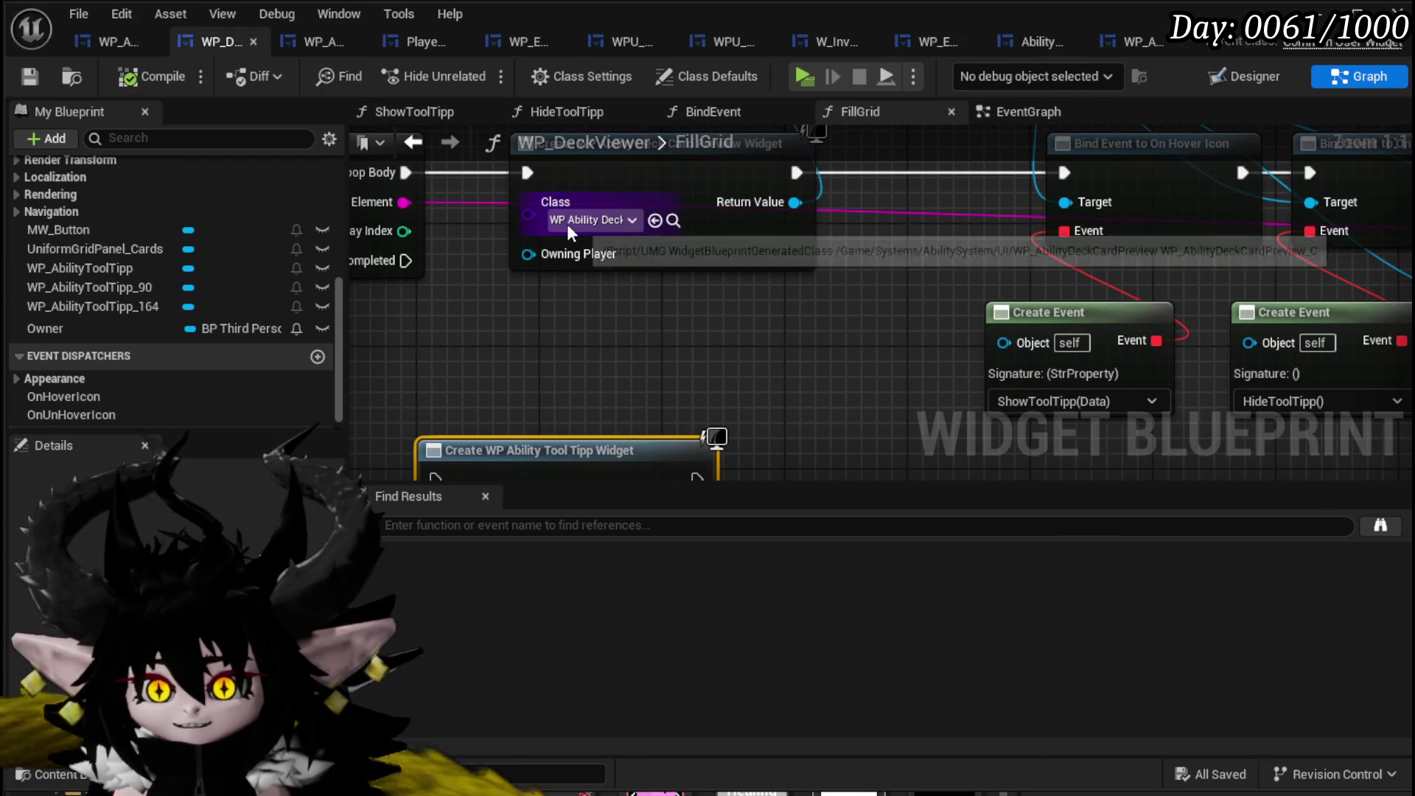
drag(724, 279, 756, 342)
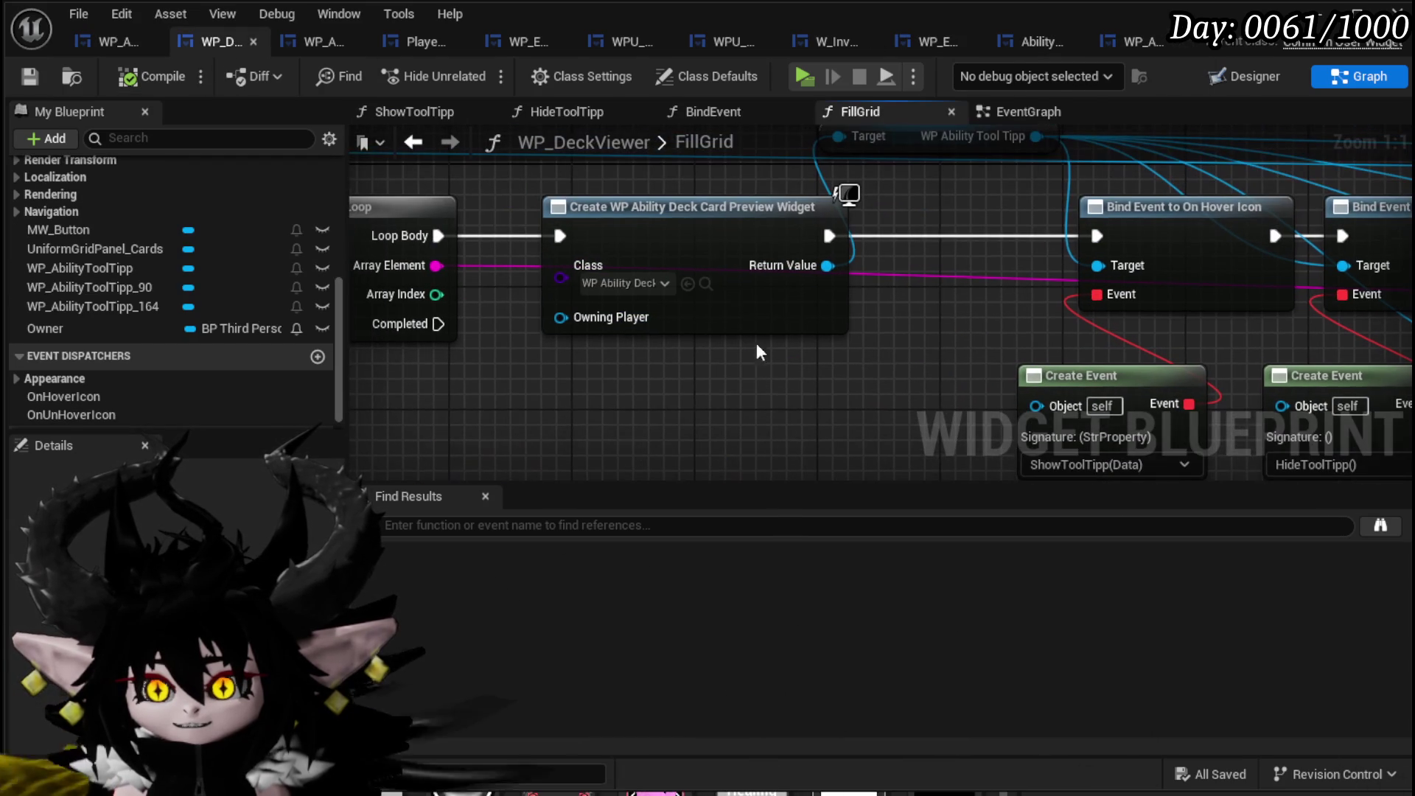
click(705, 283)
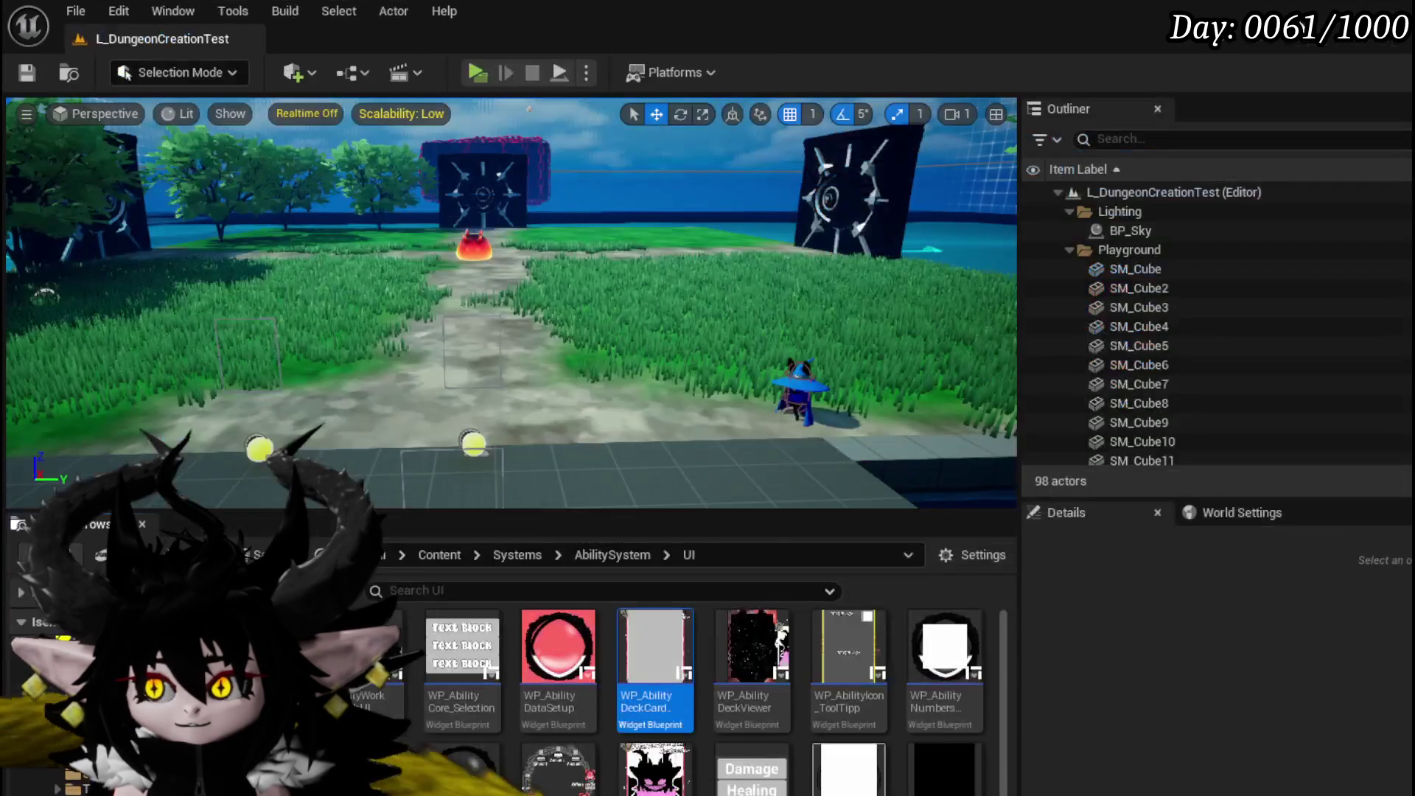
double_click(672, 648)
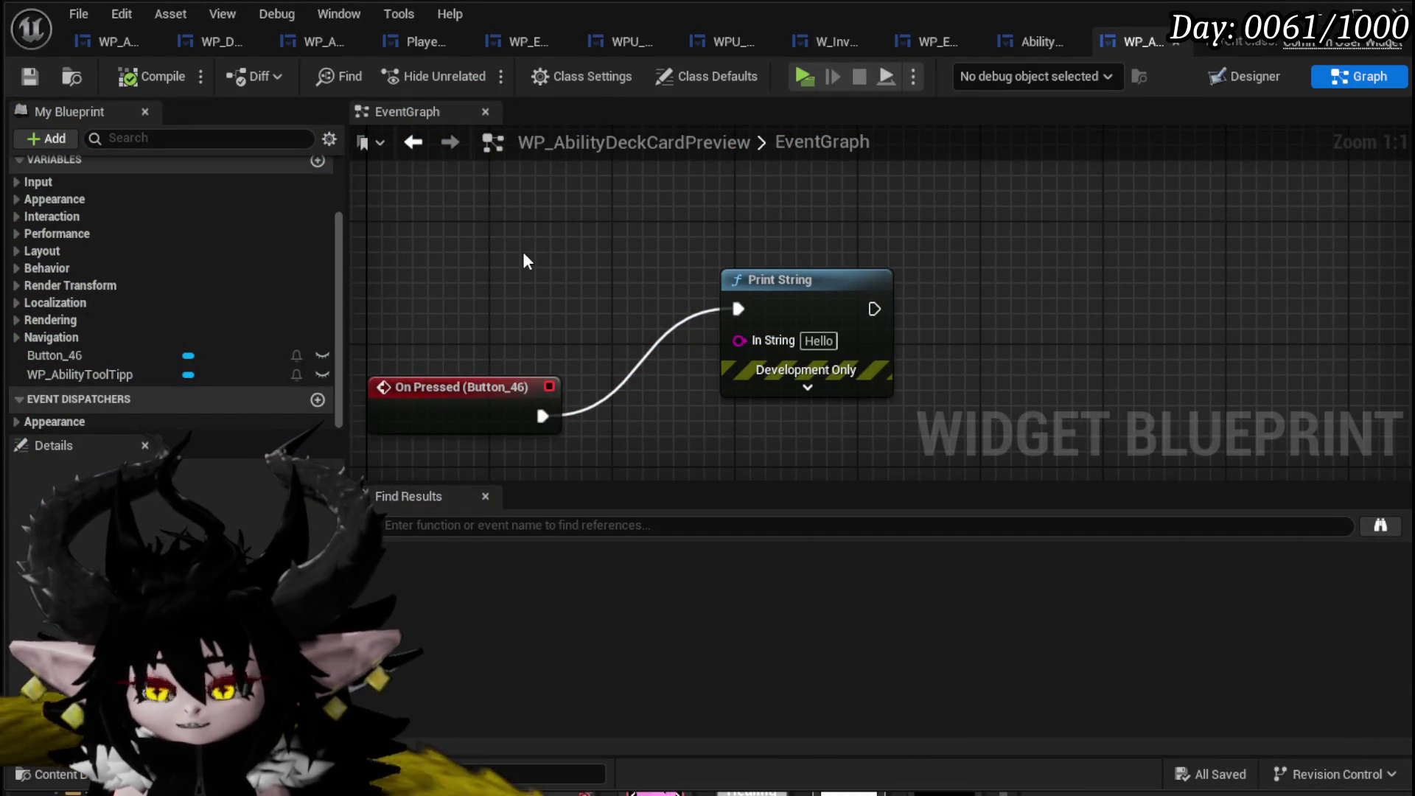
Move Button_46's press event up beside Print String, view the Designer, and save.
drag(458, 404, 474, 280)
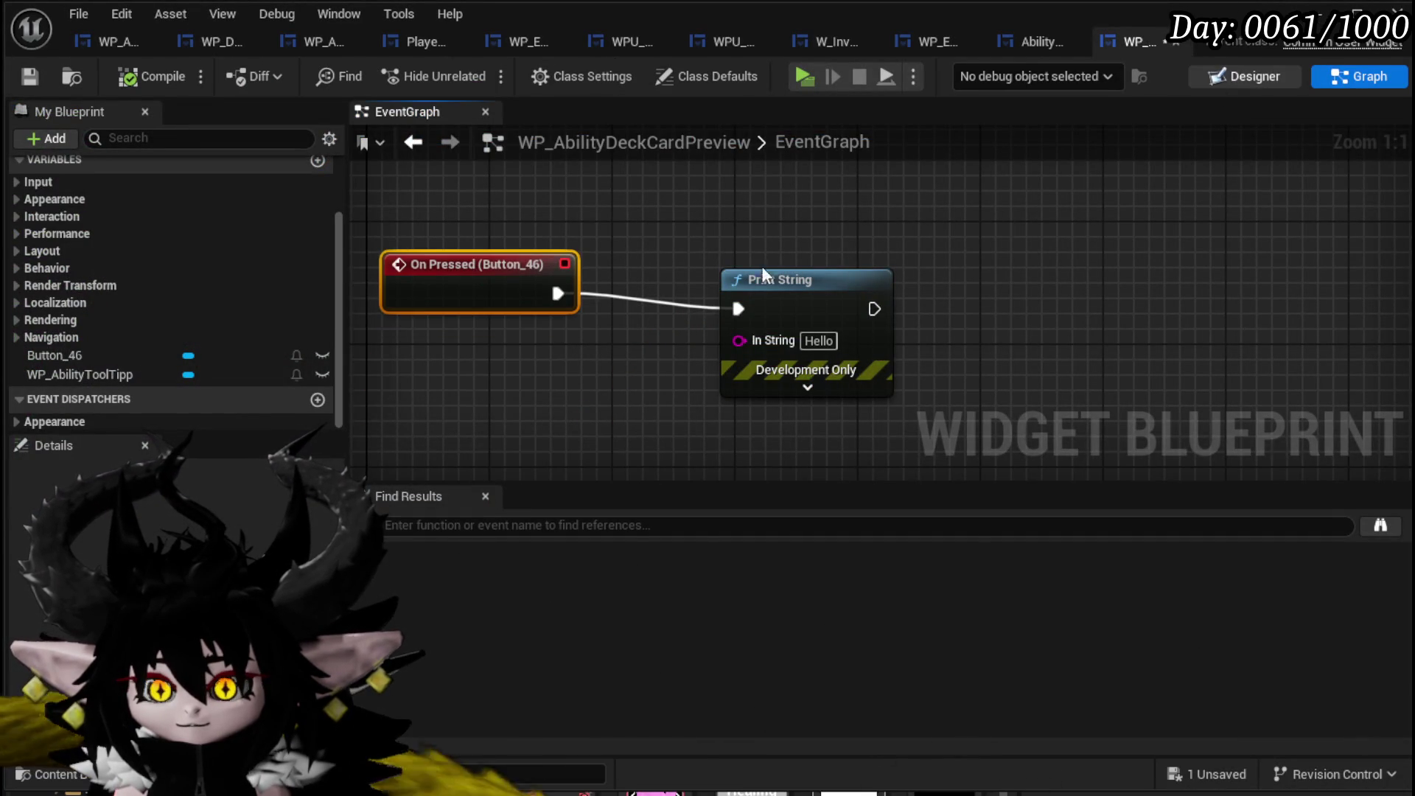
click(1244, 76)
scroll(1289, 276, down, 5)
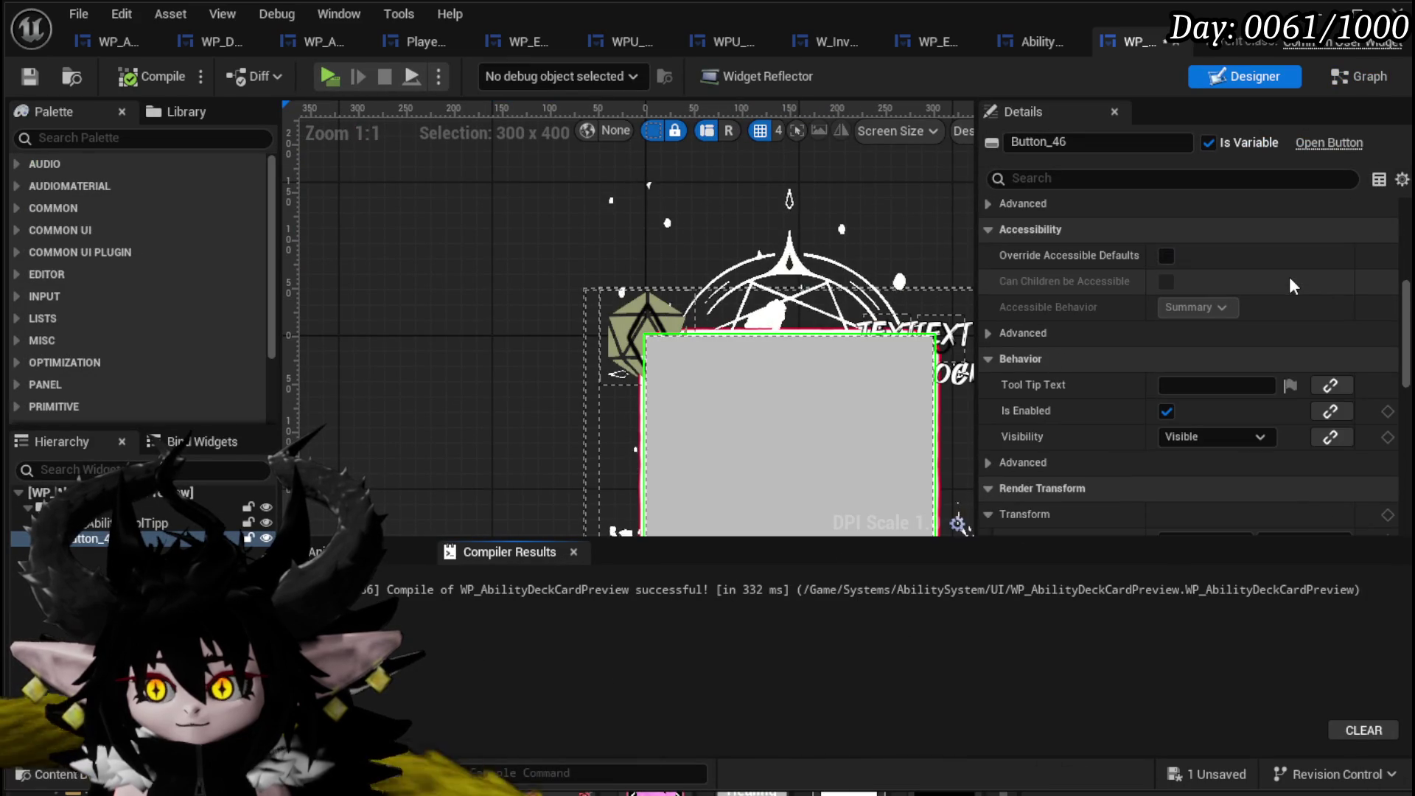
scroll(1289, 276, down, 3)
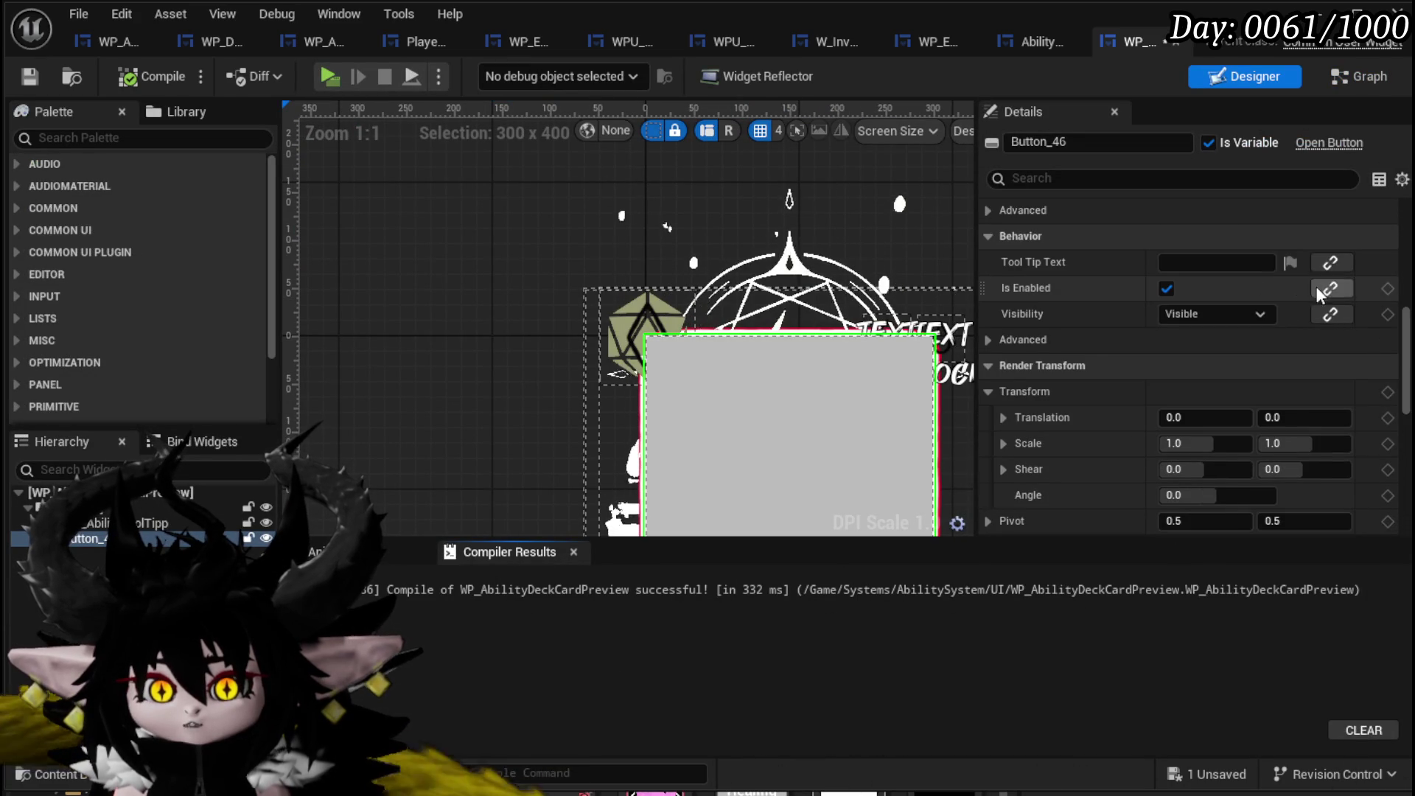
key(ctrl+s)
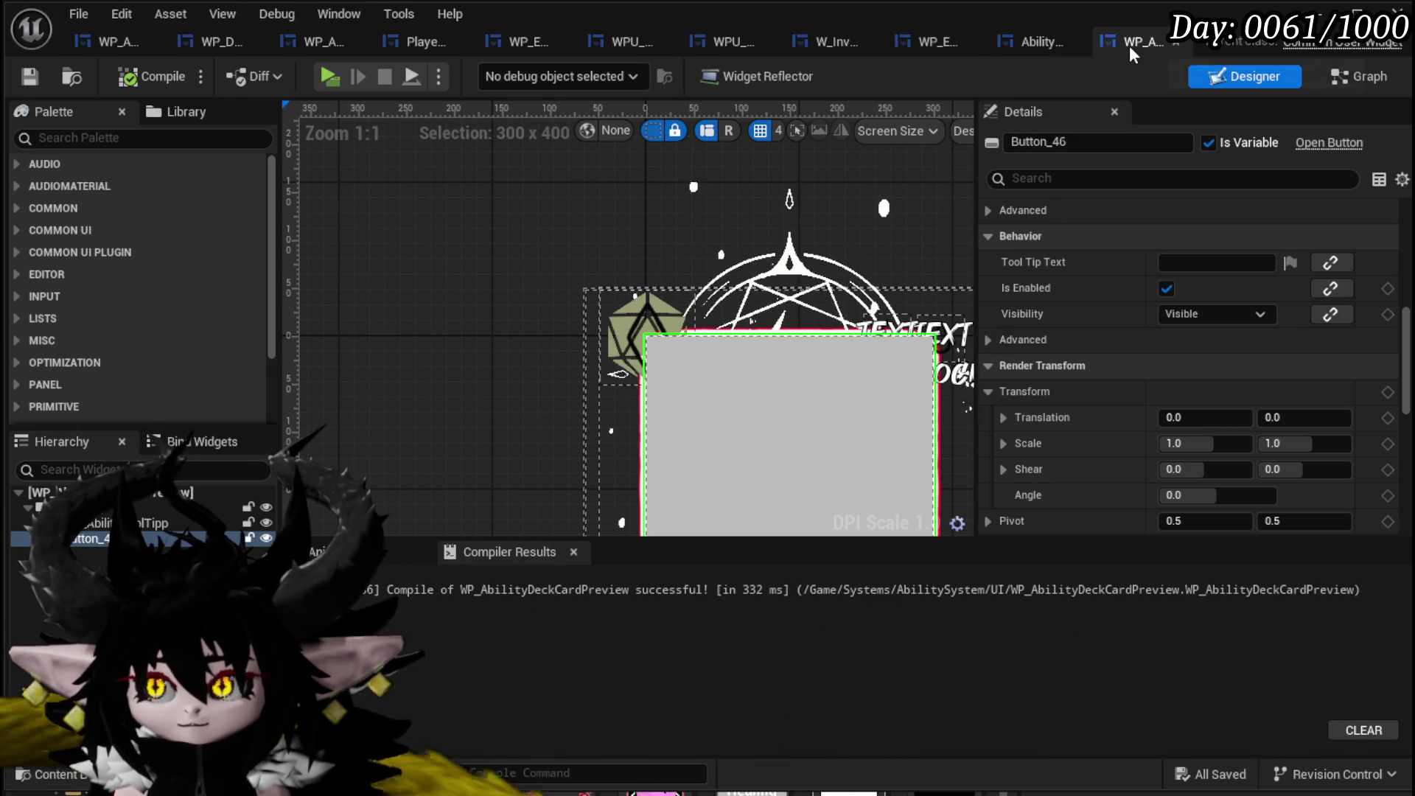
Pan WP_DeckViewer's FillGrid graph to the card preview and tooltip creation nodes.
click(215, 46)
mouse_move(683, 398)
mouse_down()
mouse_move(1011, 412)
mouse_move(724, 378)
mouse_move(736, 359)
mouse_up()
scroll(1011, 413, down, 2)
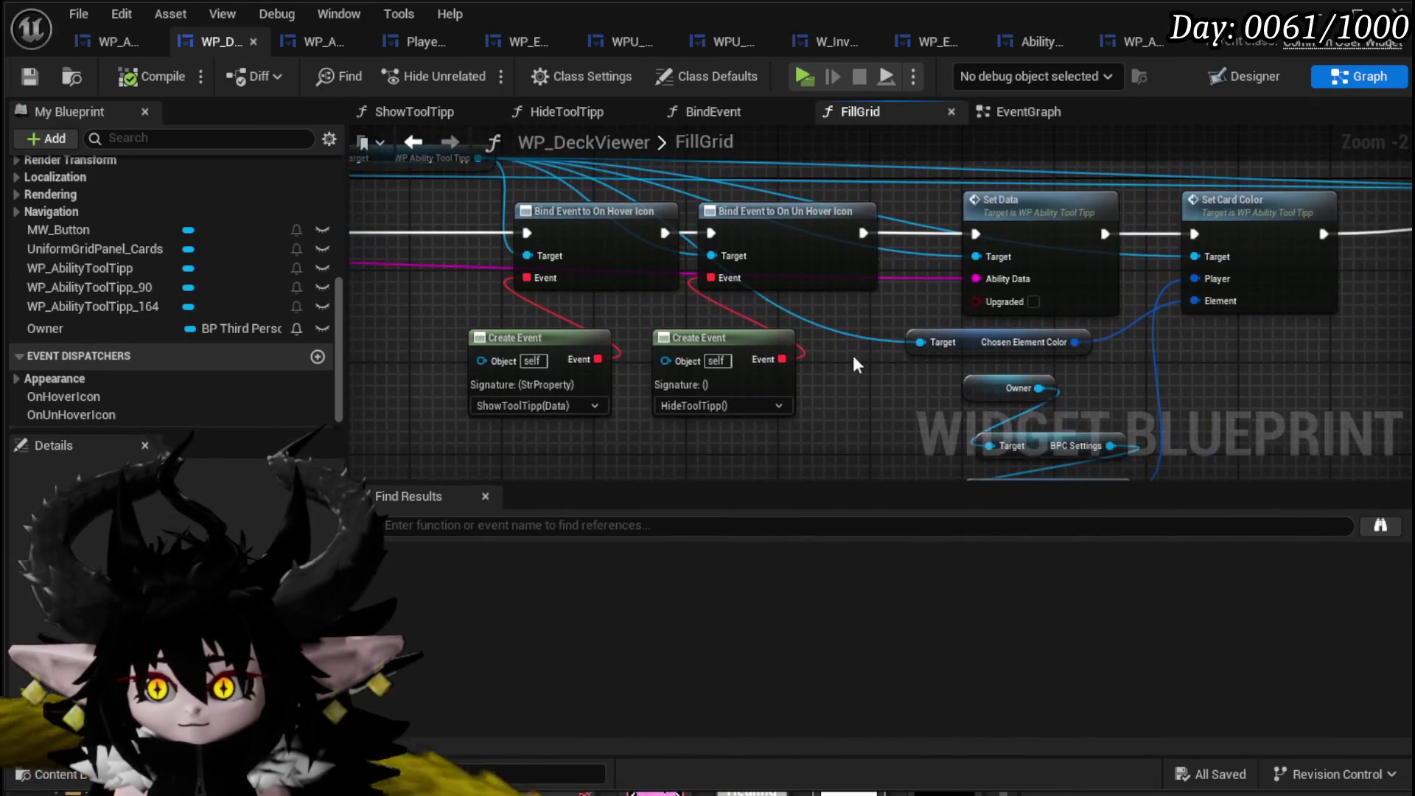
drag(1129, 352, 440, 348)
mouse_move(1078, 380)
mouse_down()
mouse_move(449, 281)
mouse_move(1008, 287)
mouse_up()
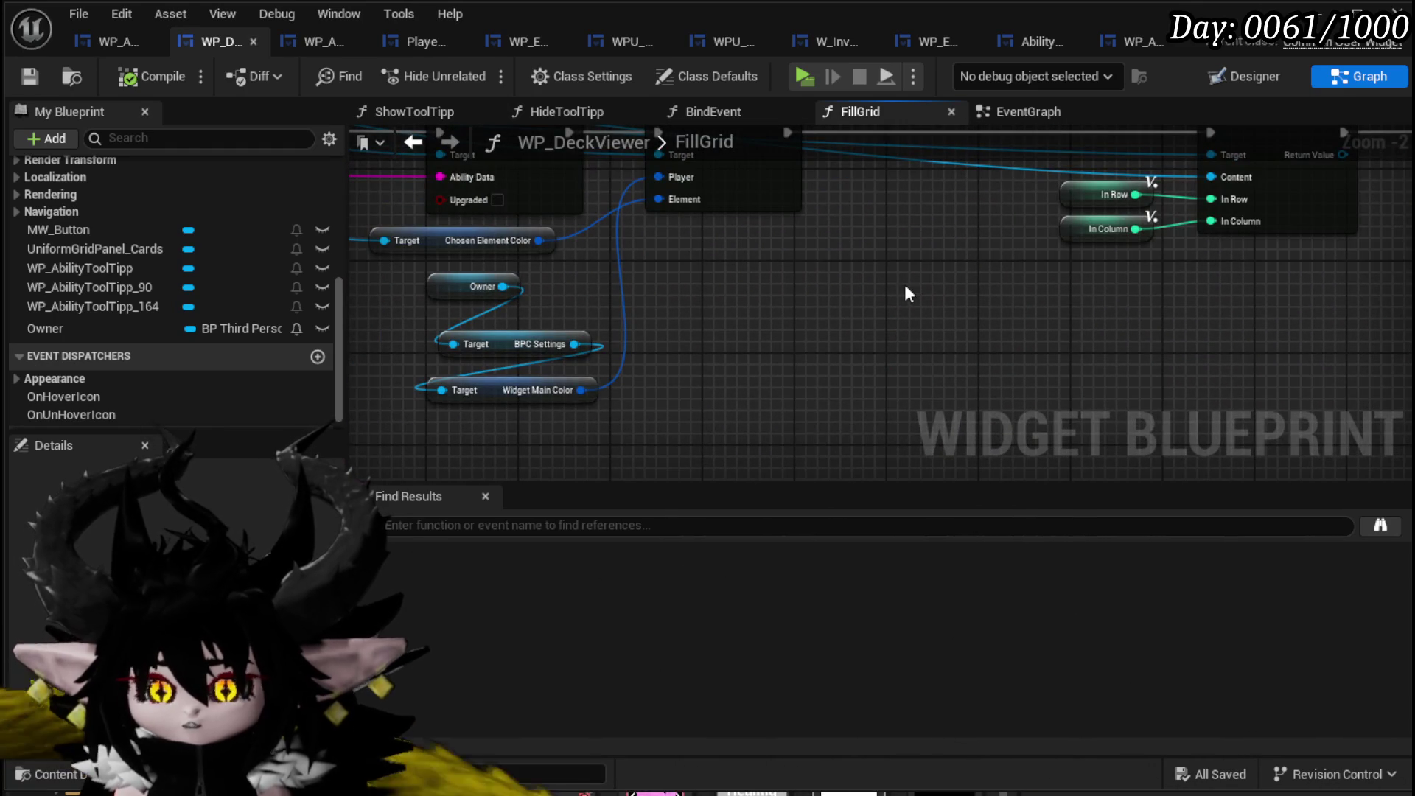
mouse_move(761, 297)
mouse_down()
mouse_move(233, 308)
mouse_move(723, 339)
mouse_move(720, 243)
mouse_move(720, 307)
mouse_move(696, 353)
mouse_move(696, 250)
mouse_up()
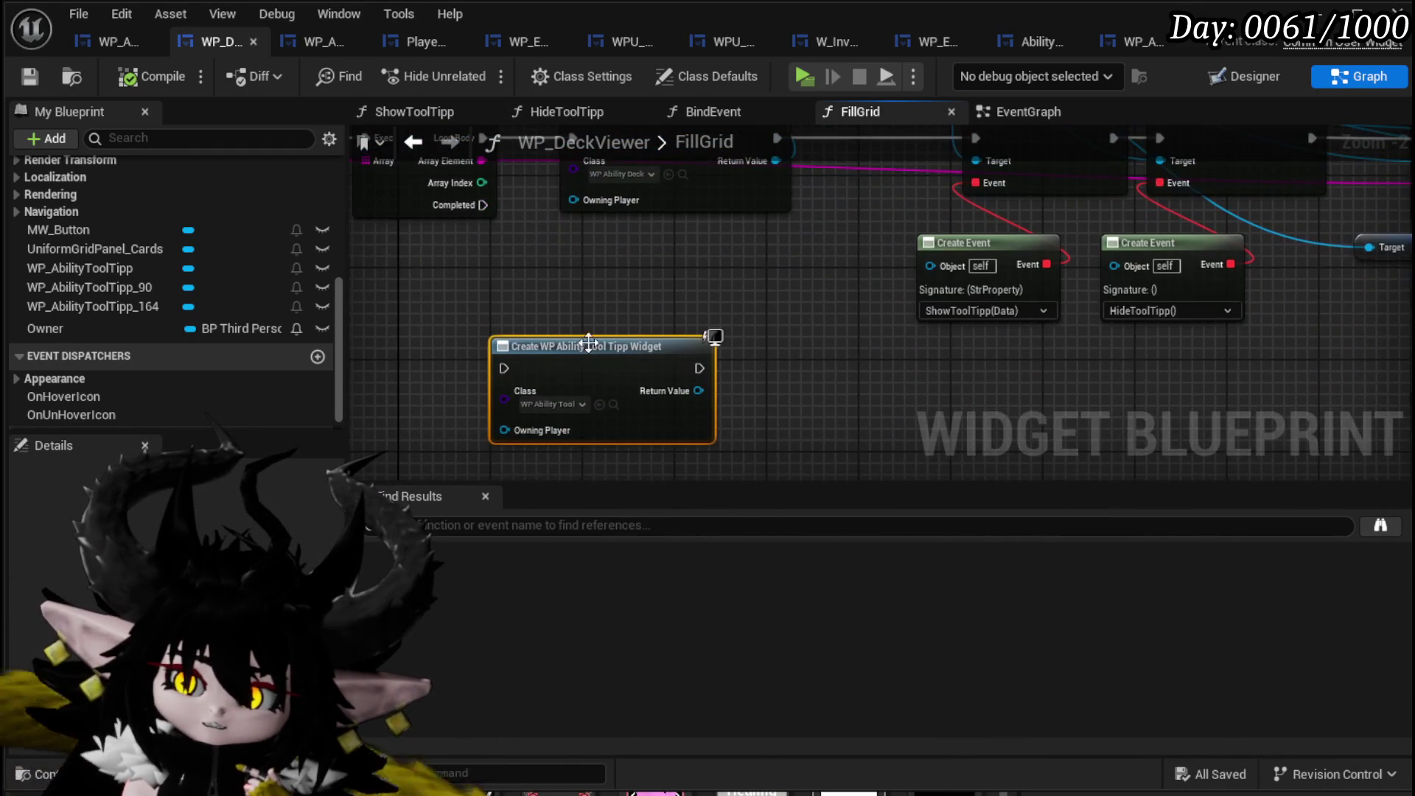
mouse_move(571, 405)
mouse_down()
mouse_move(673, 316)
mouse_move(600, 259)
mouse_move(799, 329)
mouse_move(656, 398)
mouse_move(608, 372)
mouse_move(785, 313)
mouse_up()
Box-select the opening FillGrid nodes, shift them left, and save the blueprint.
click(600, 238)
drag(563, 238, 985, 254)
mouse_move(524, 397)
mouse_down()
mouse_move(588, 281)
mouse_move(976, 188)
mouse_up()
drag(976, 252, 790, 244)
click(844, 199)
drag(845, 200, 485, 171)
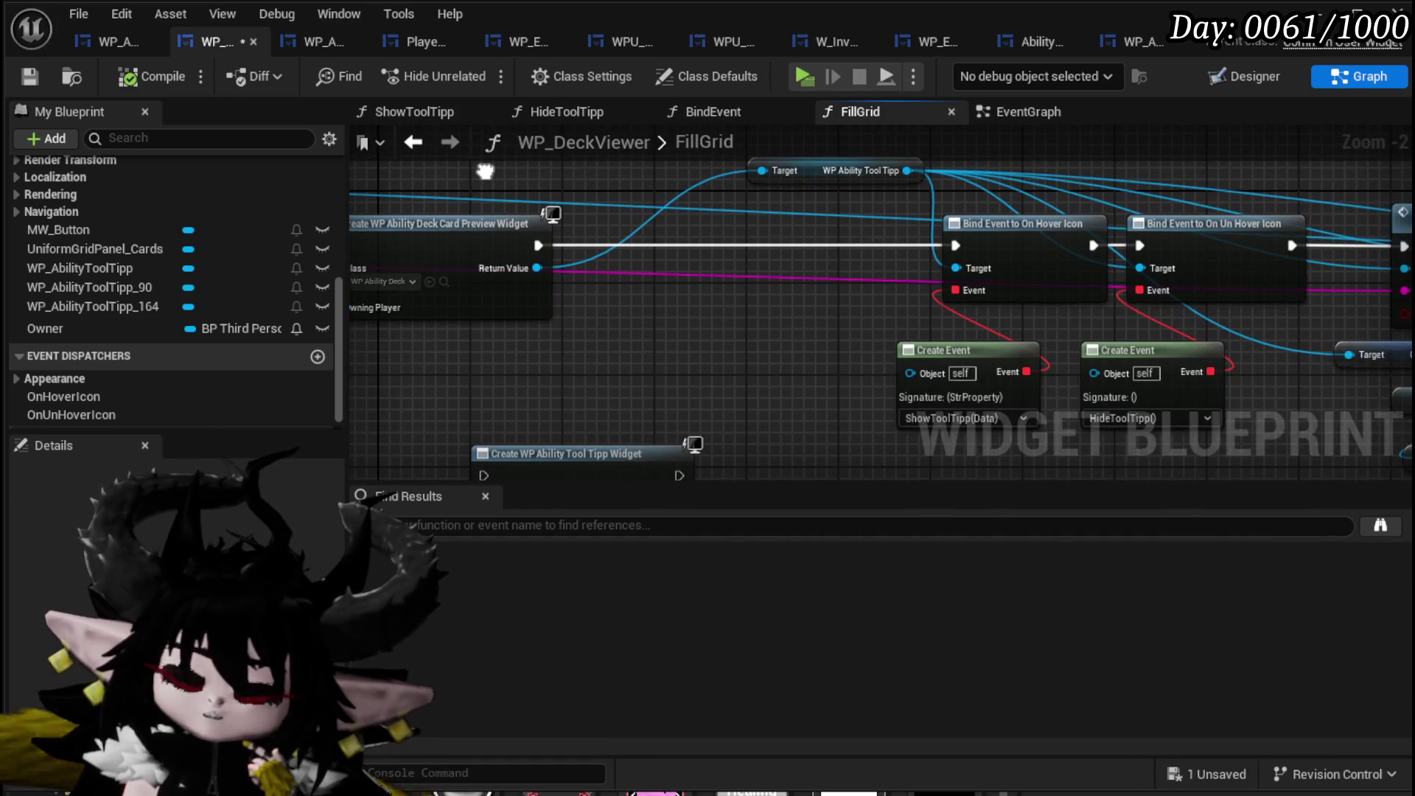
click(30, 76)
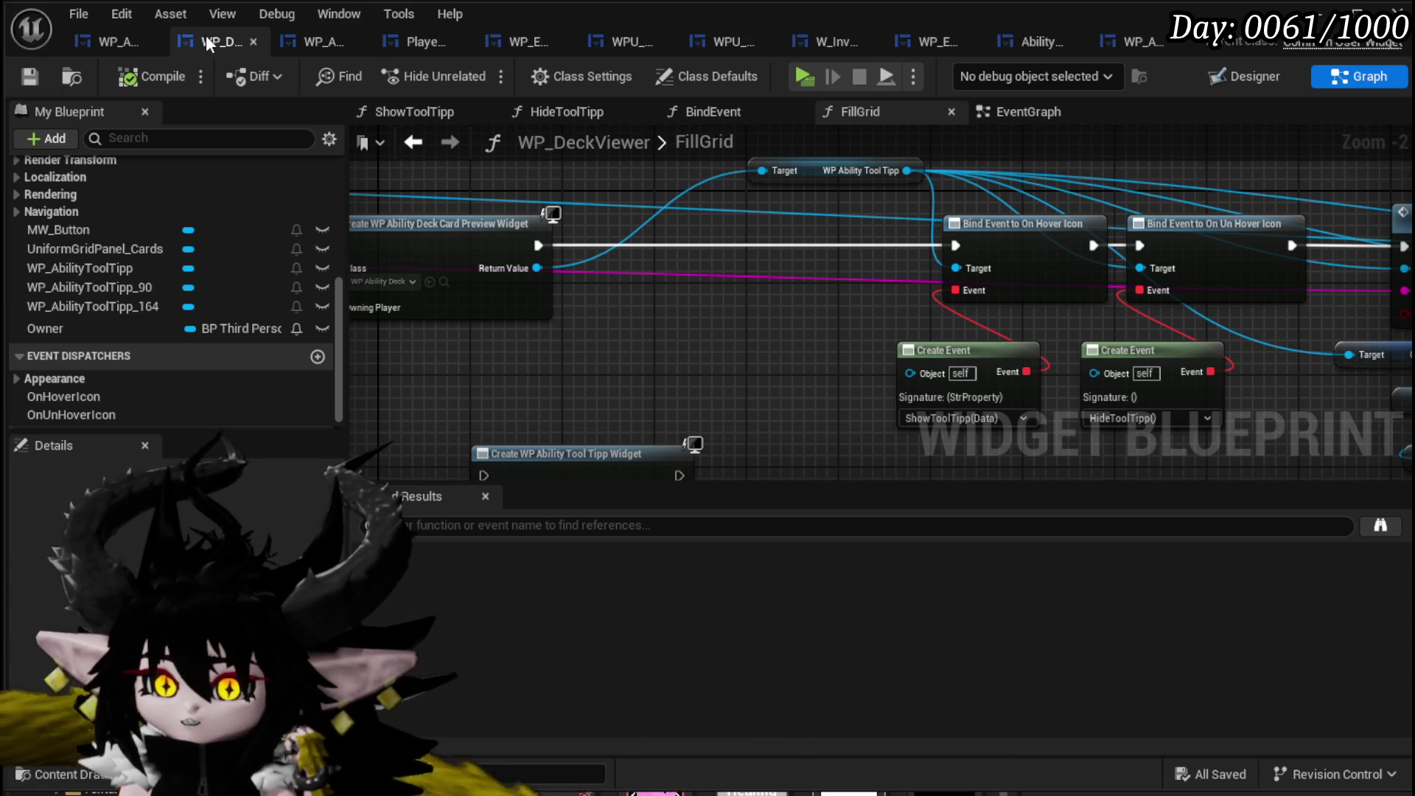
click(1245, 76)
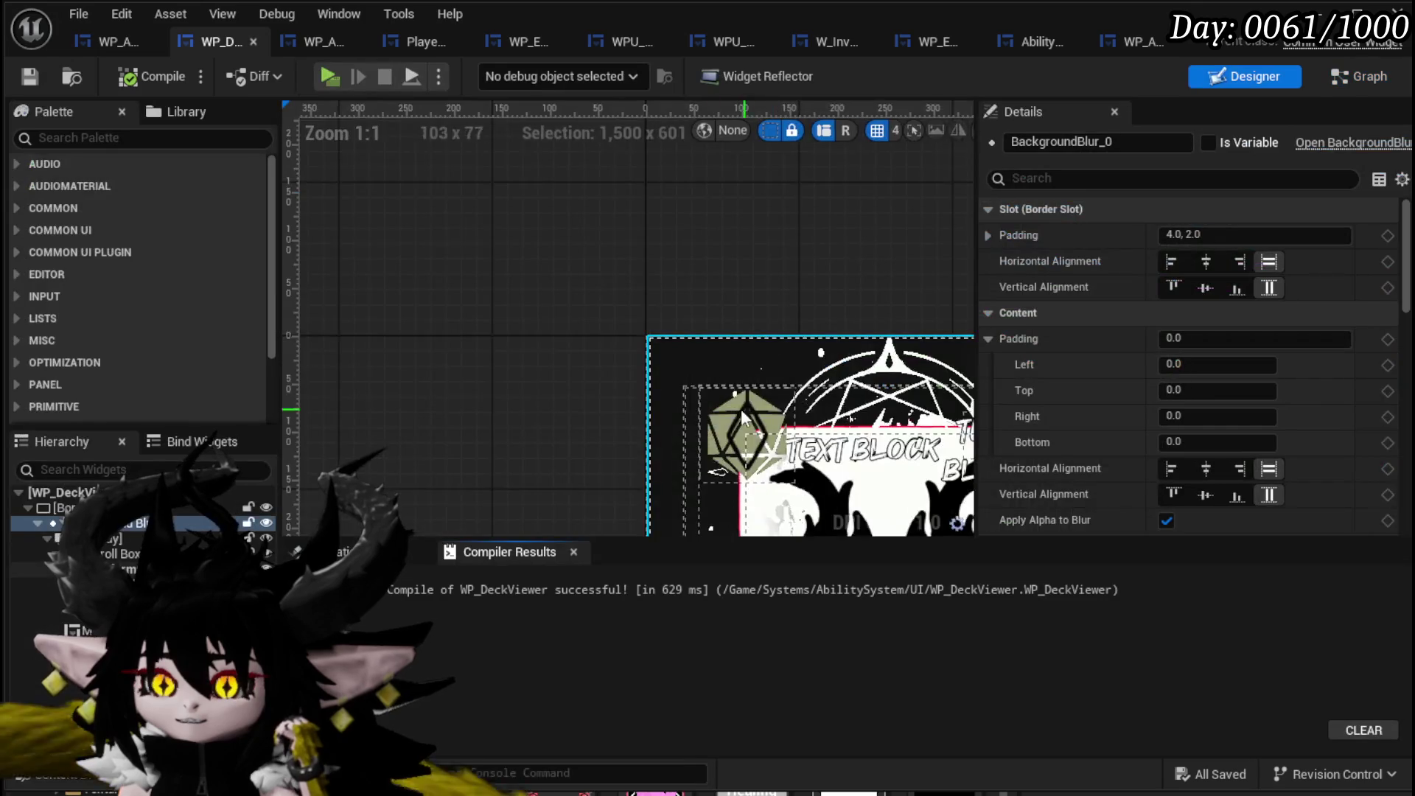
Replace the grid's tooltip cards with a WP Ability Deck Card Preview widget.
scroll(512, 285, down, 5)
click(737, 354)
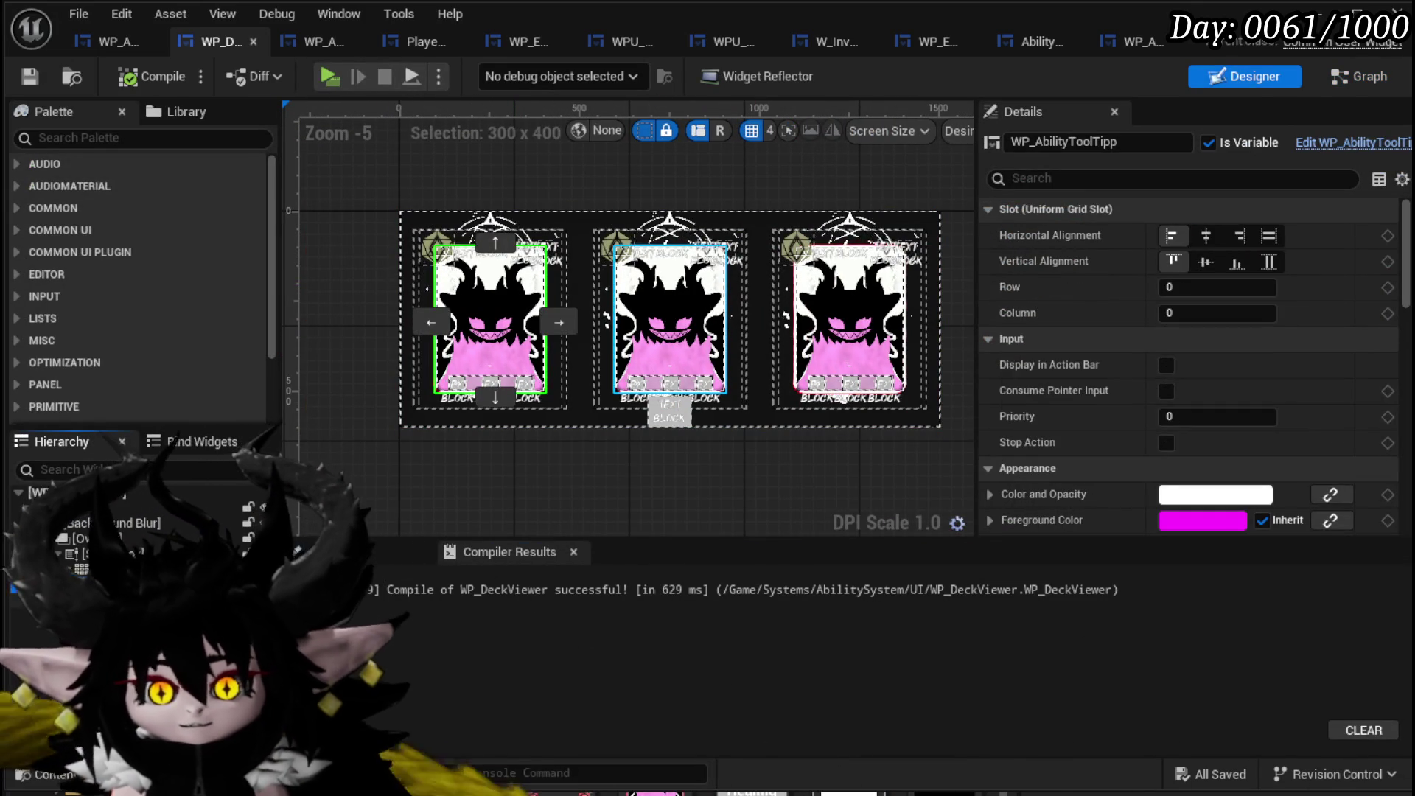
key(Delete)
key(Delete)
key(Delete)
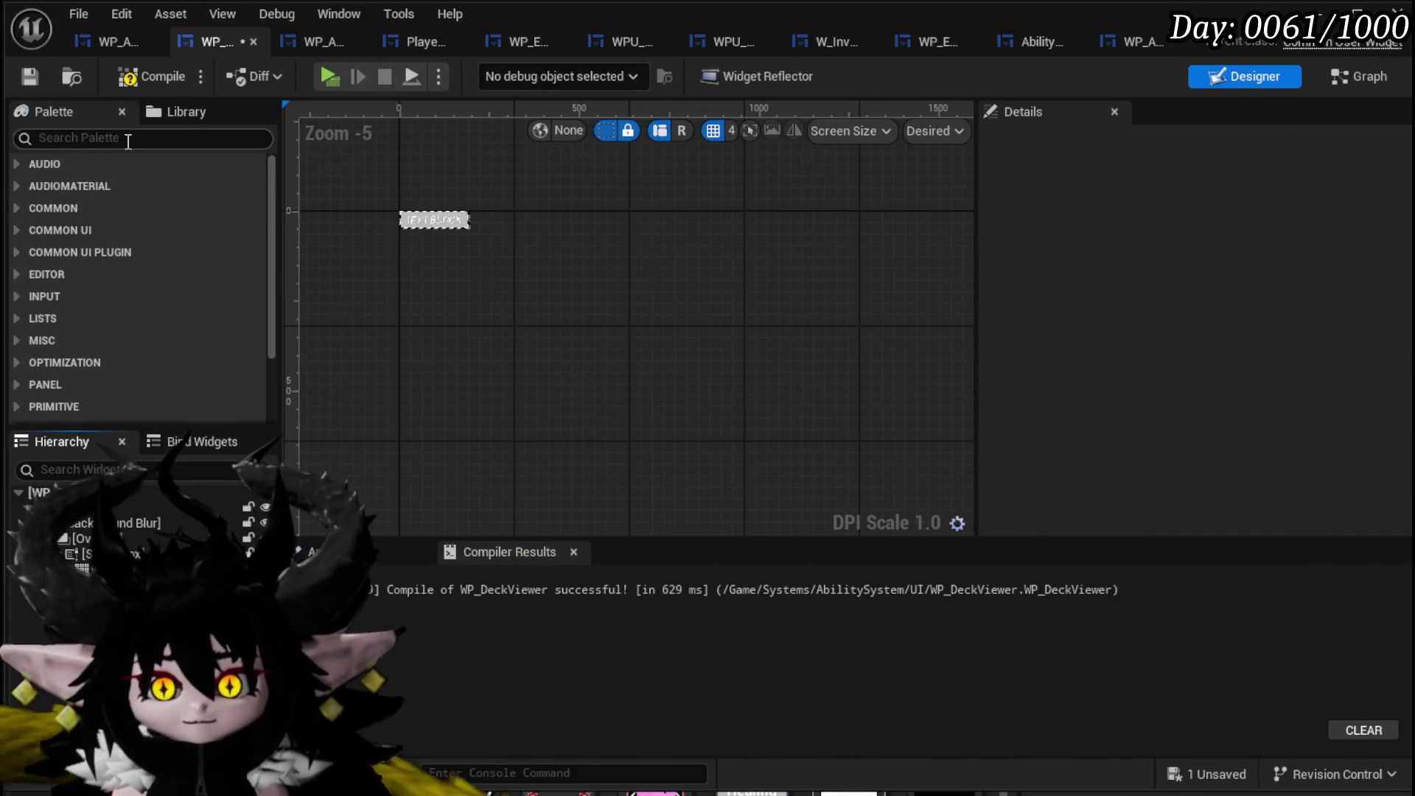
text(Abi)
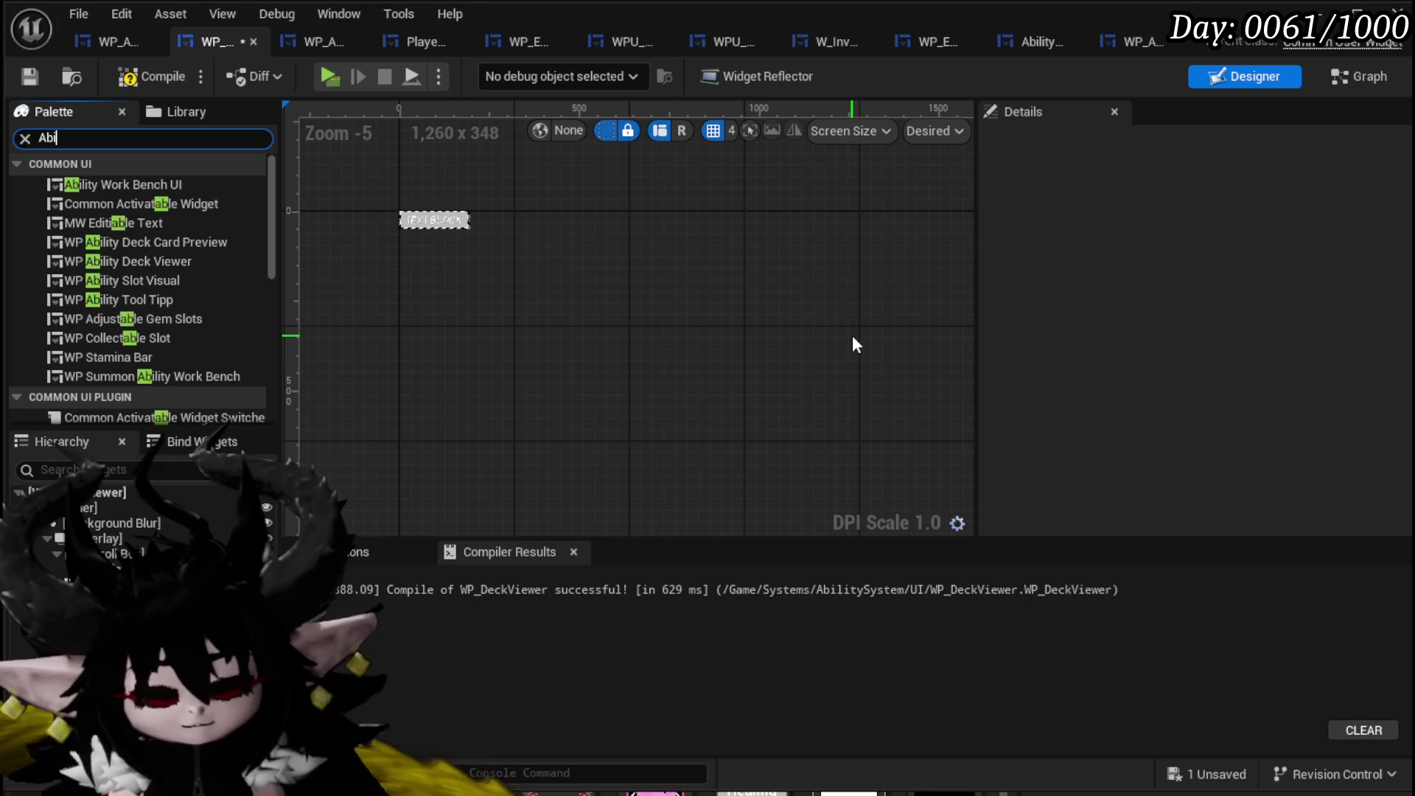
text(lityDe)
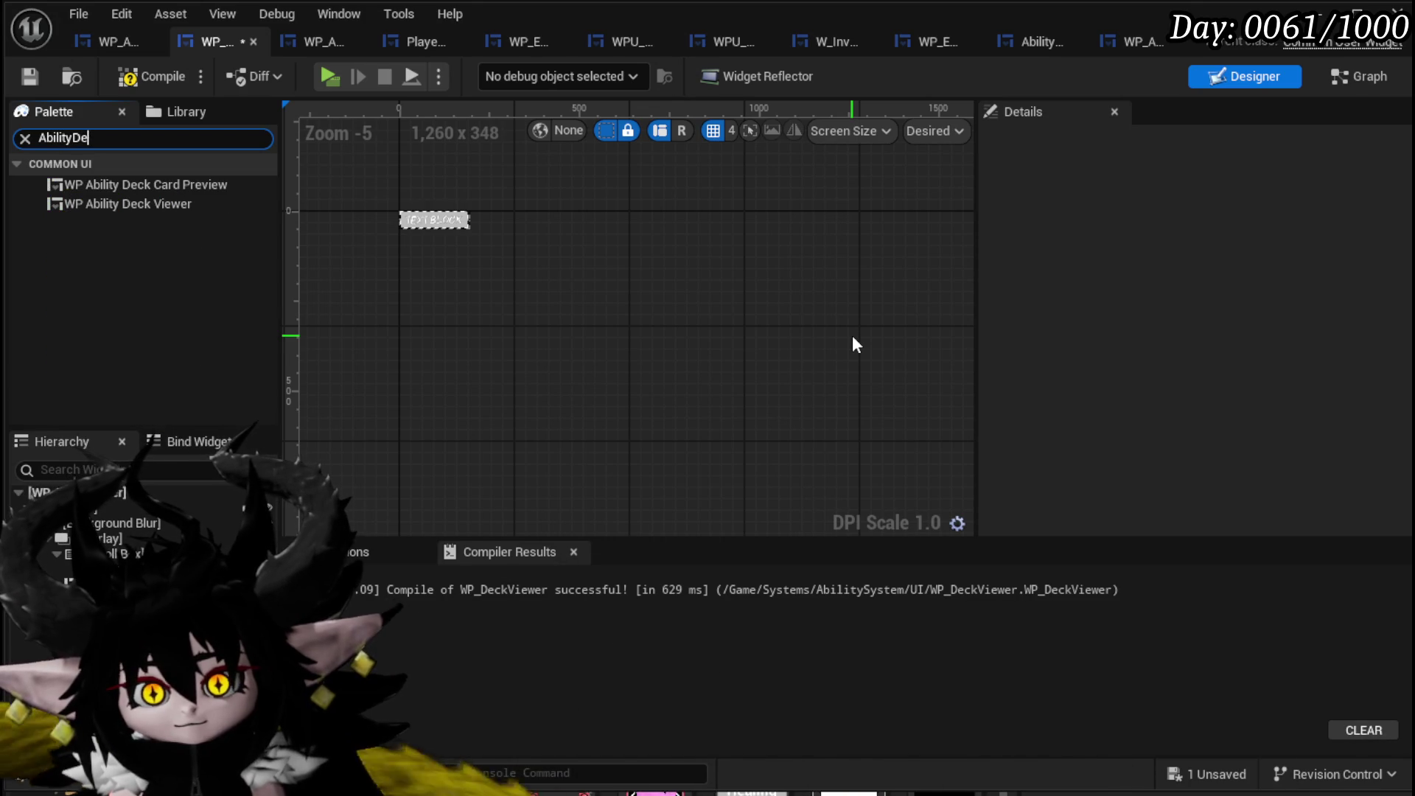
click(163, 184)
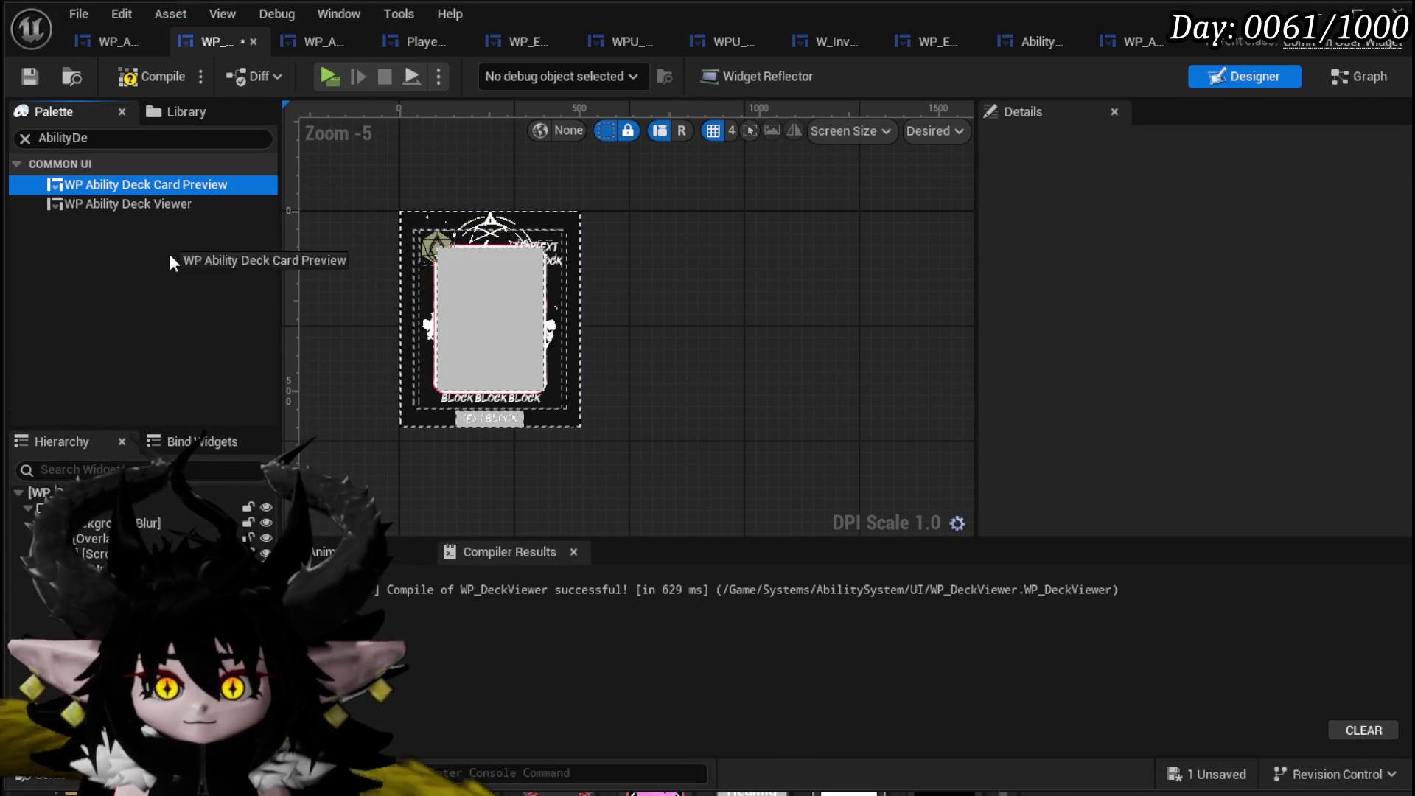
click(44, 601)
key(ctrl+z)
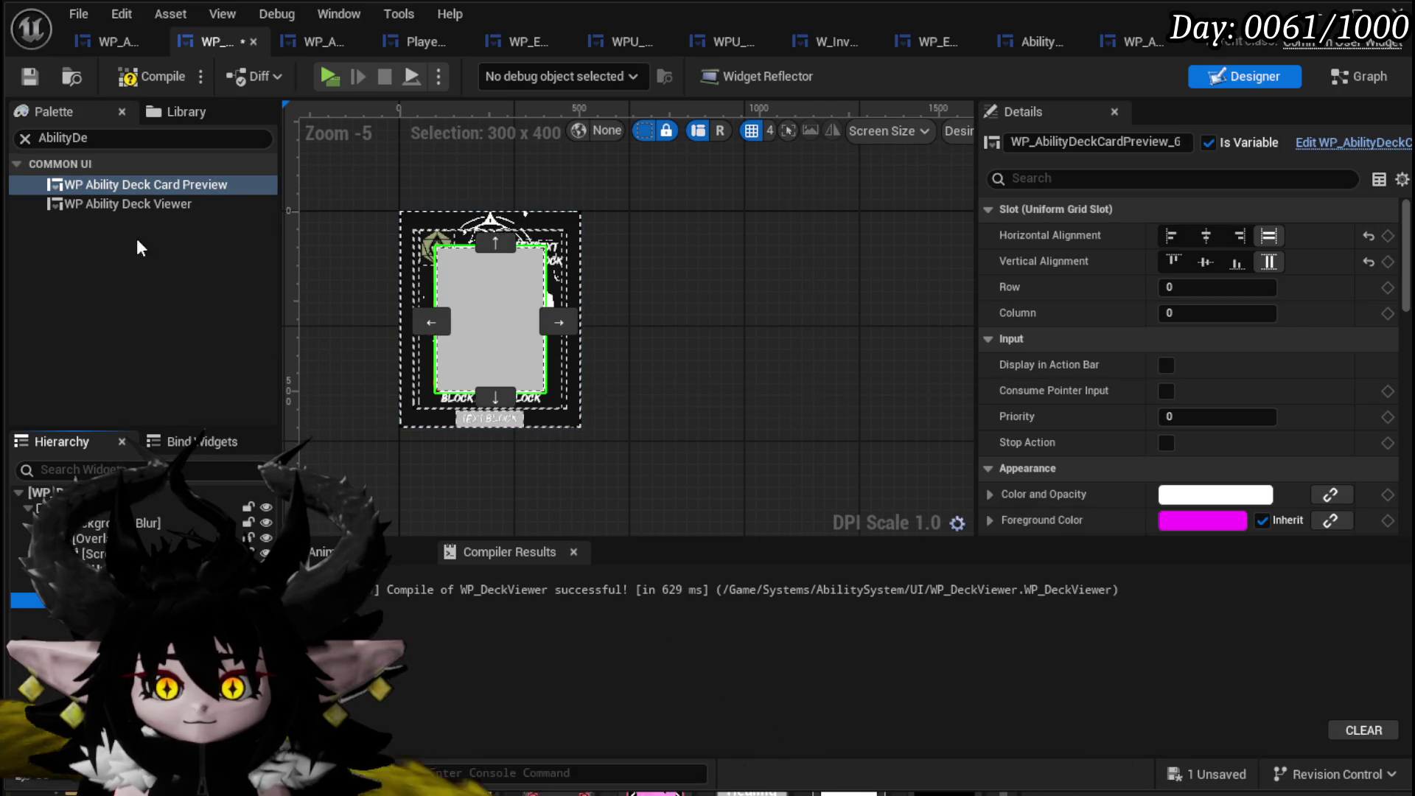
Add a second card preview, move a card into the third column, then compile and save.
click(145, 186)
mouse_move(145, 185)
mouse_down()
mouse_move(612, 311)
mouse_move(572, 317)
mouse_up()
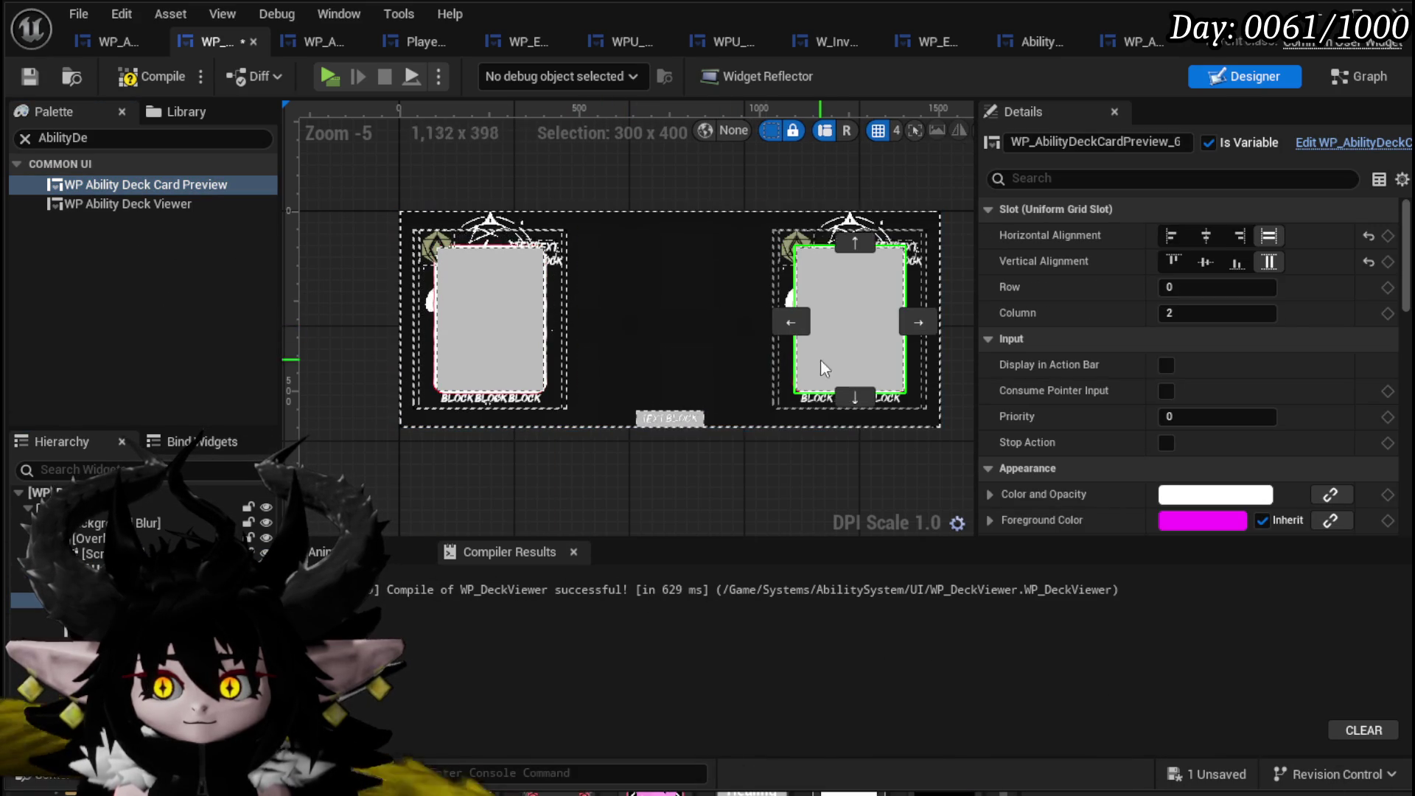
click(671, 322)
click(497, 320)
mouse_move(498, 321)
mouse_down()
mouse_move(635, 333)
mouse_move(766, 322)
mouse_up()
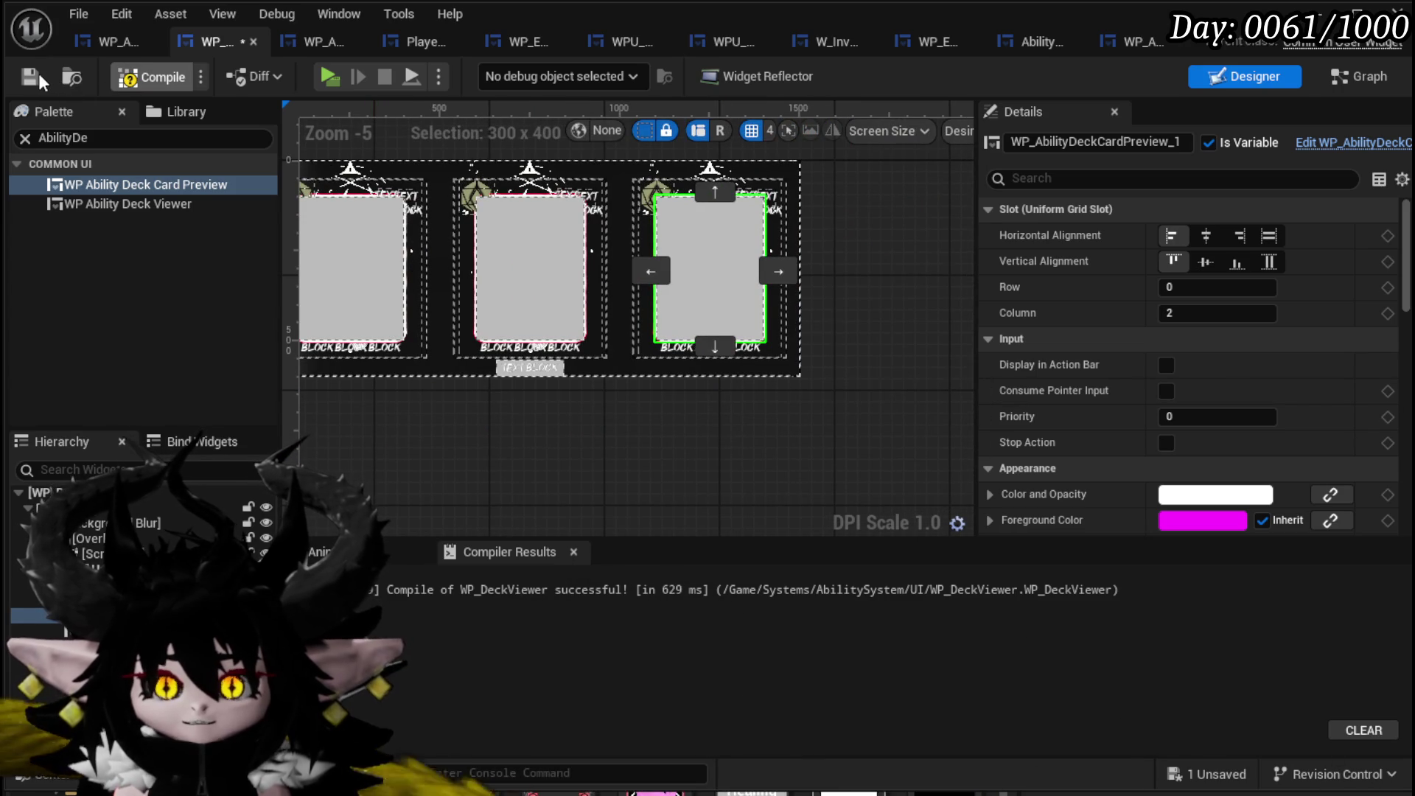
click(33, 73)
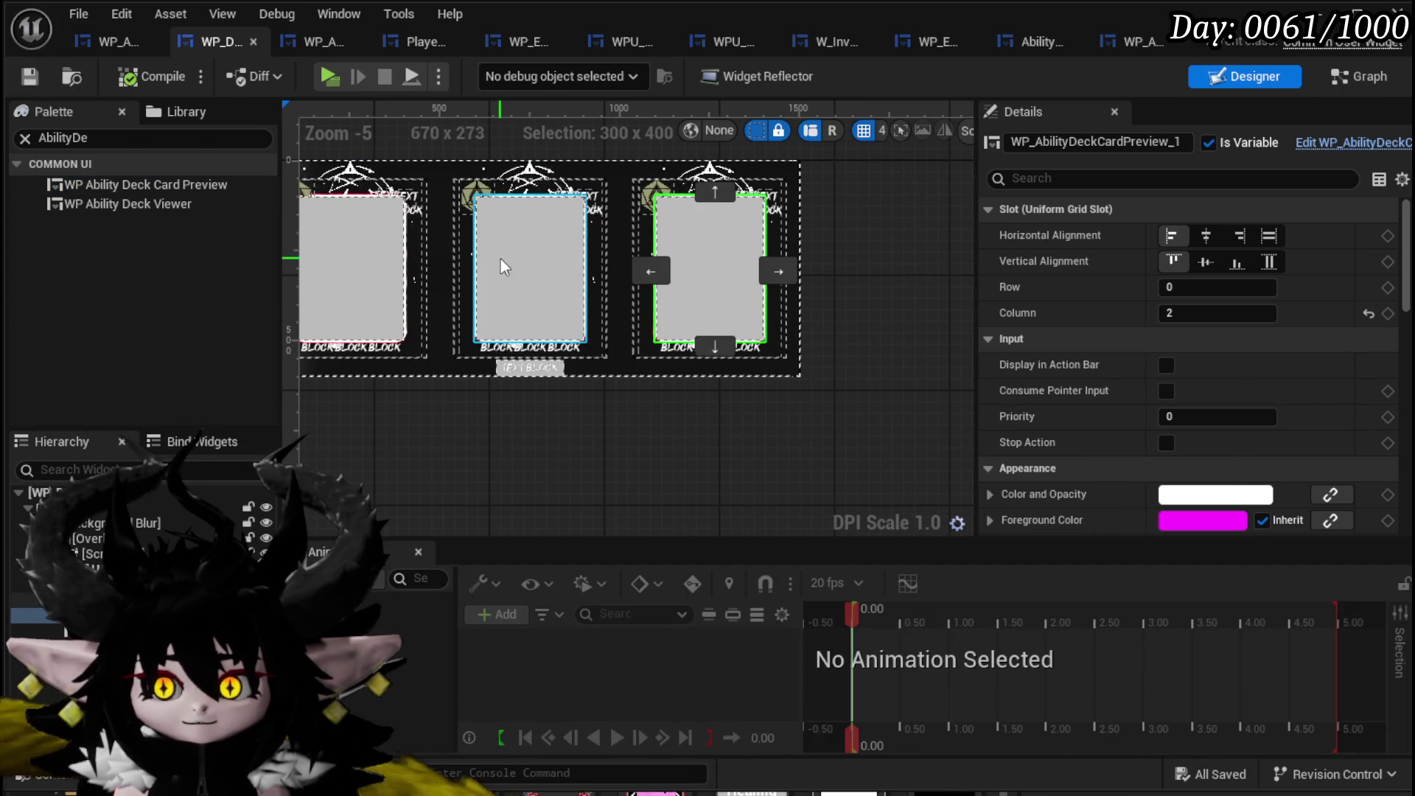
drag(767, 442, 827, 463)
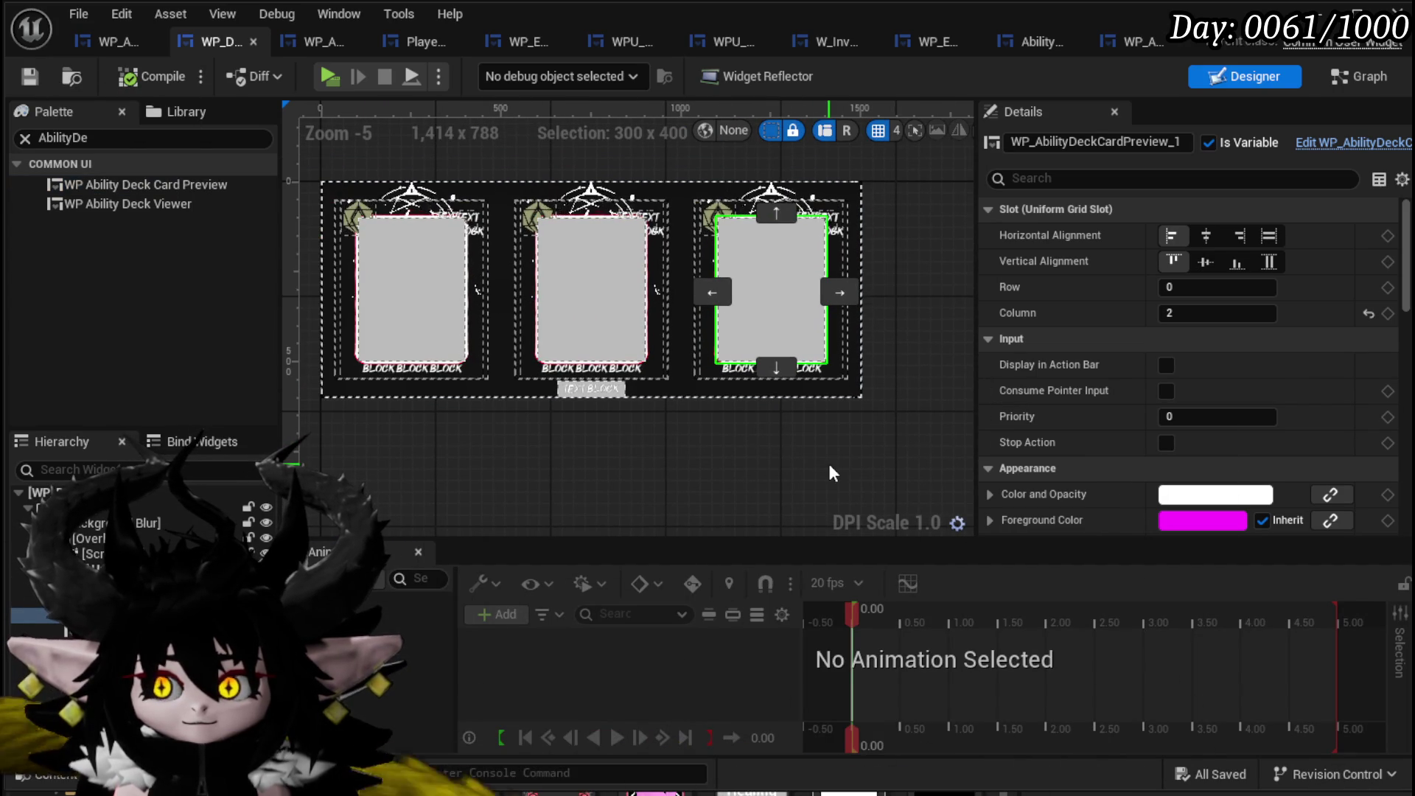
click(1344, 84)
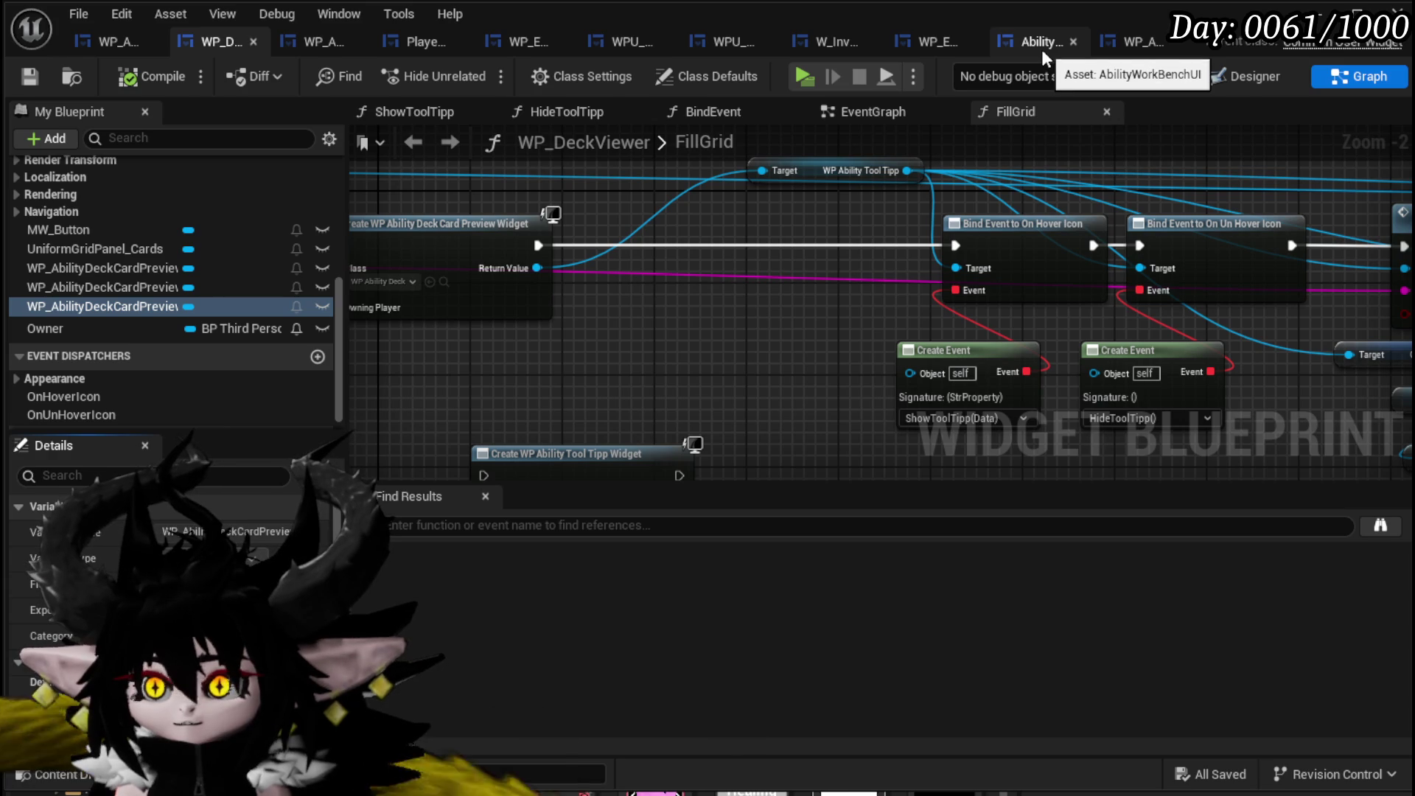
Close the WP_AbilityDeckViewer tab and return to the WP_AbilityDeckCardPreview designer.
click(1118, 48)
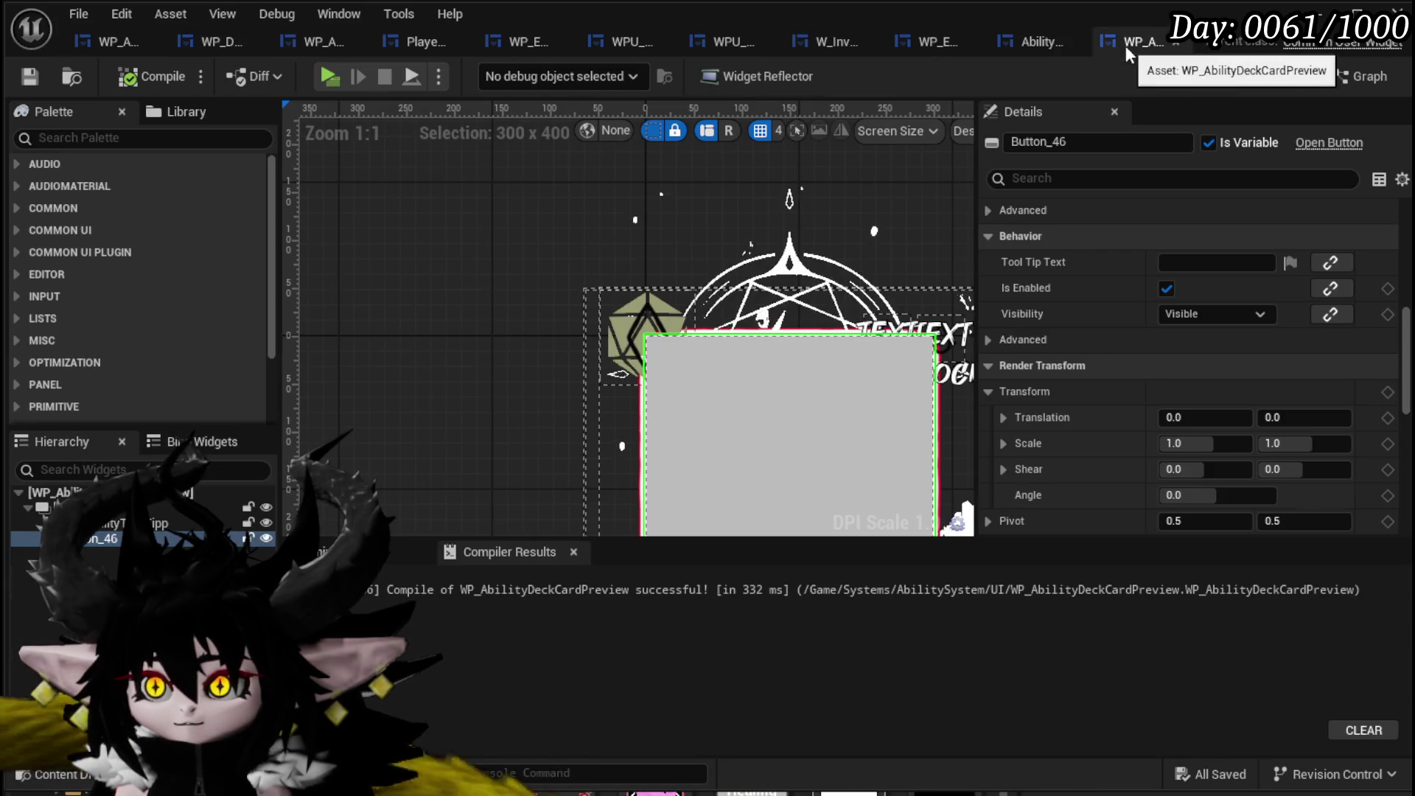
click(221, 43)
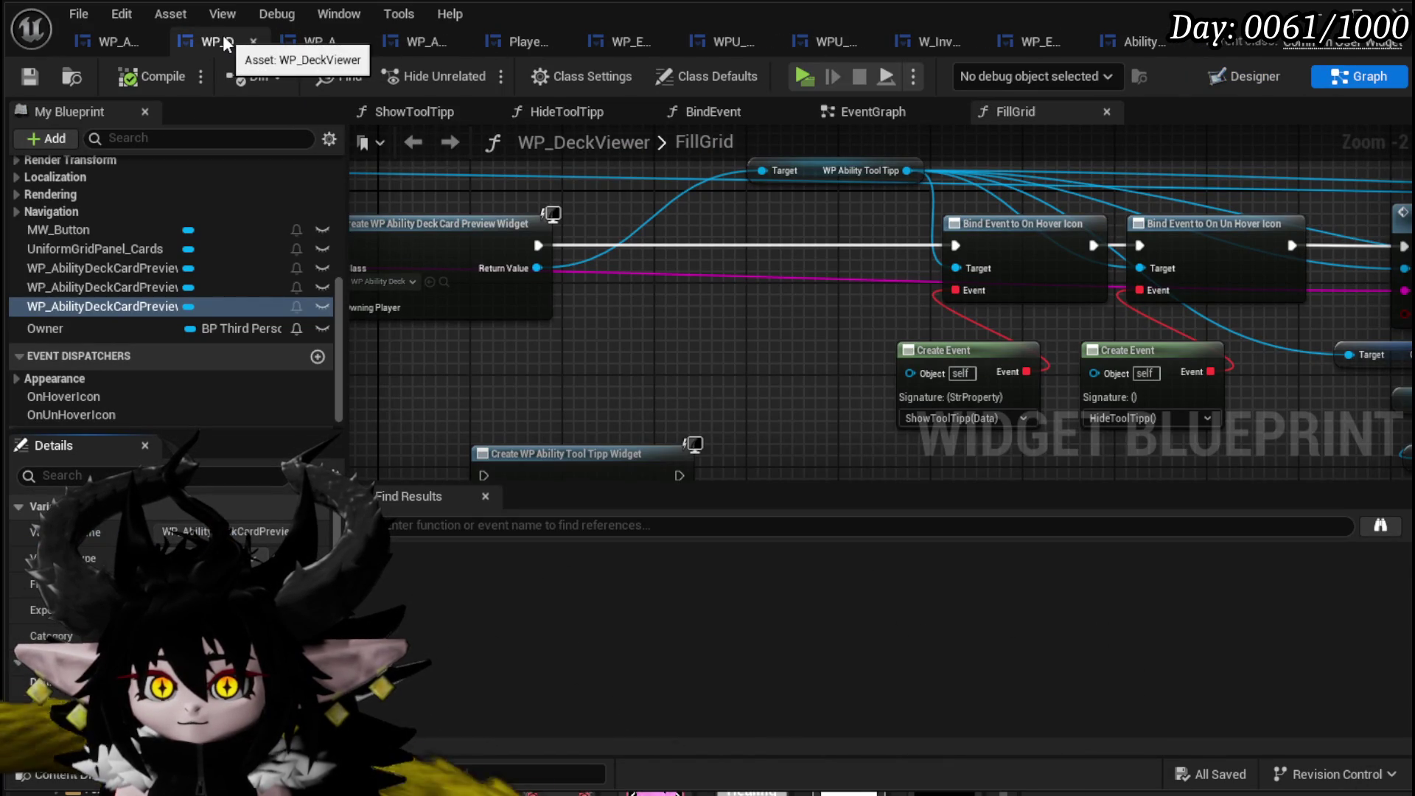
click(101, 41)
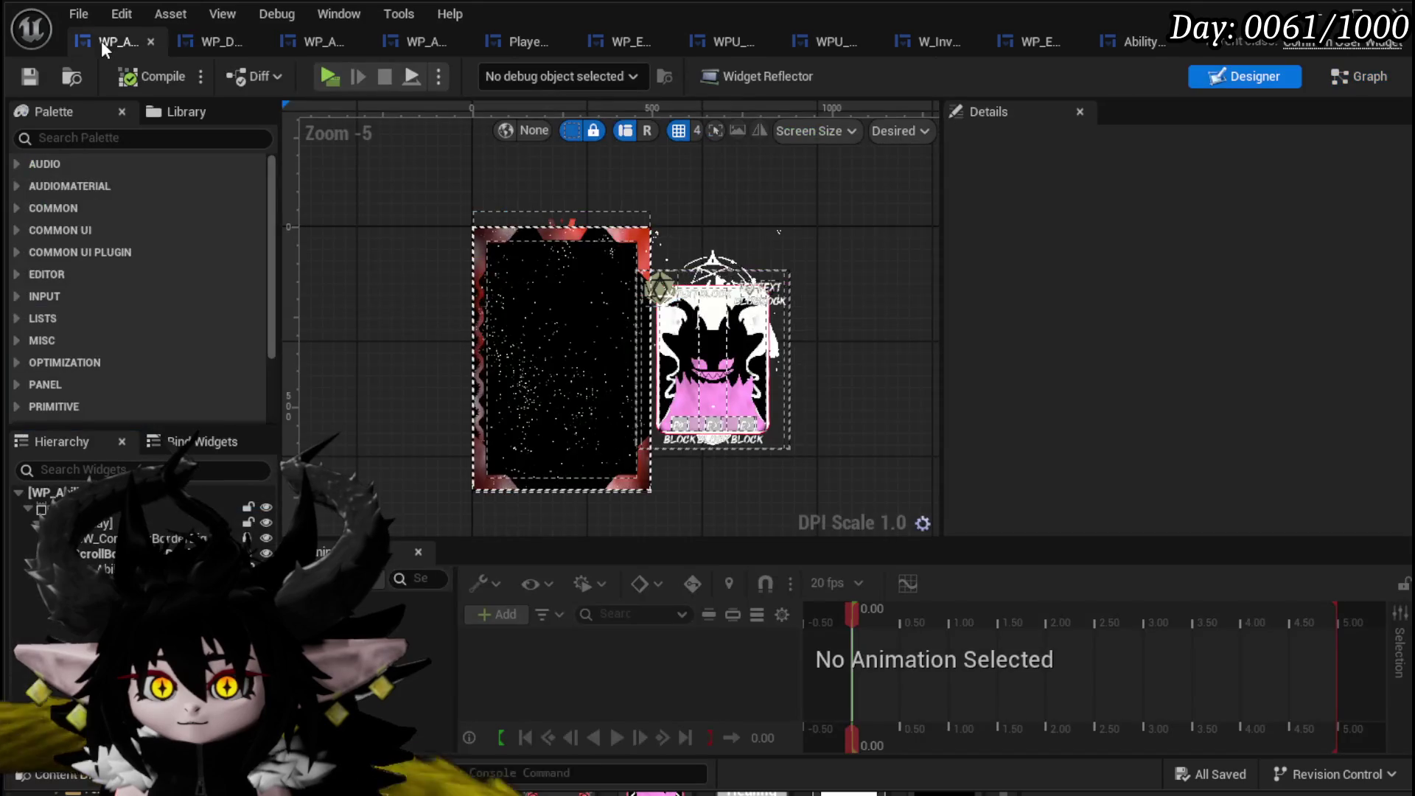
key(ctrl+w)
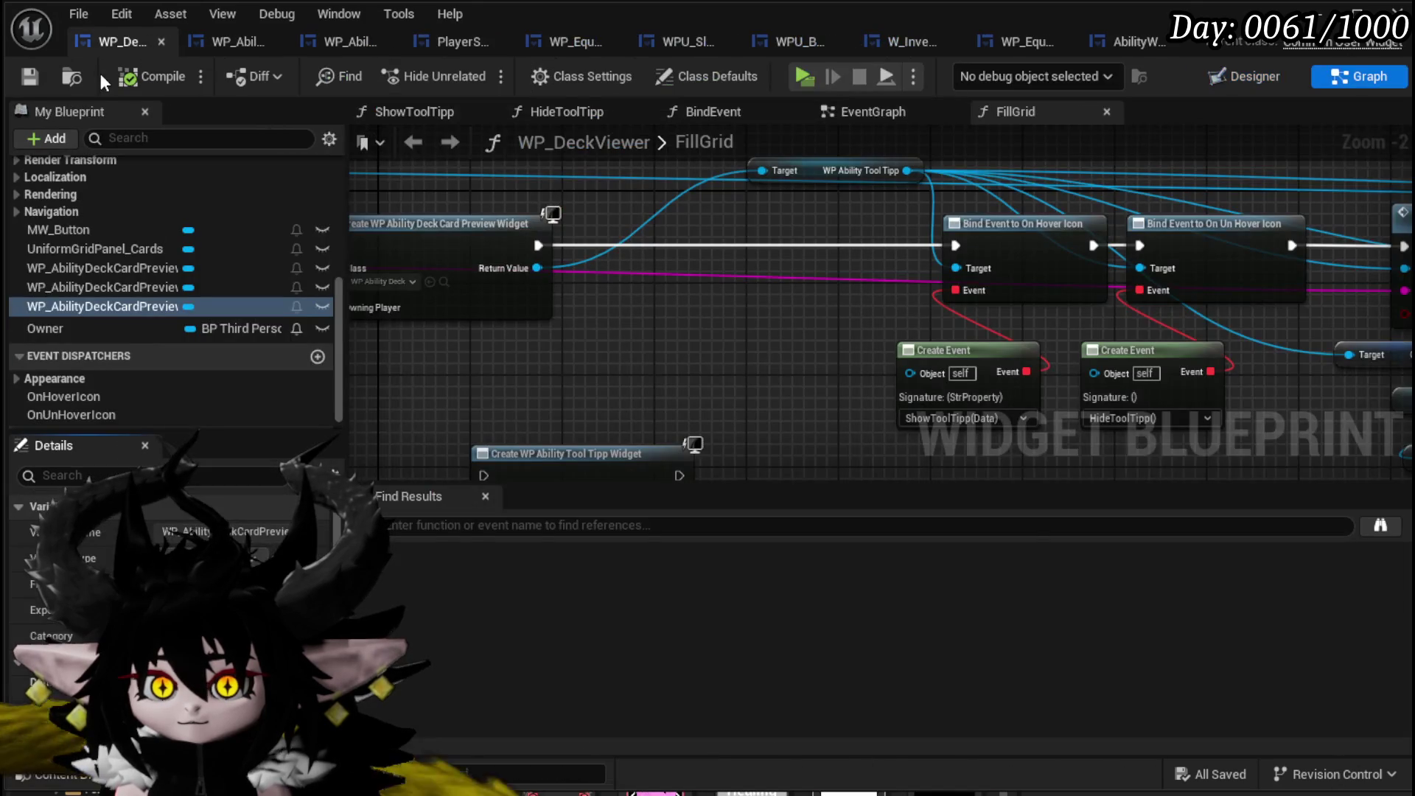
click(230, 44)
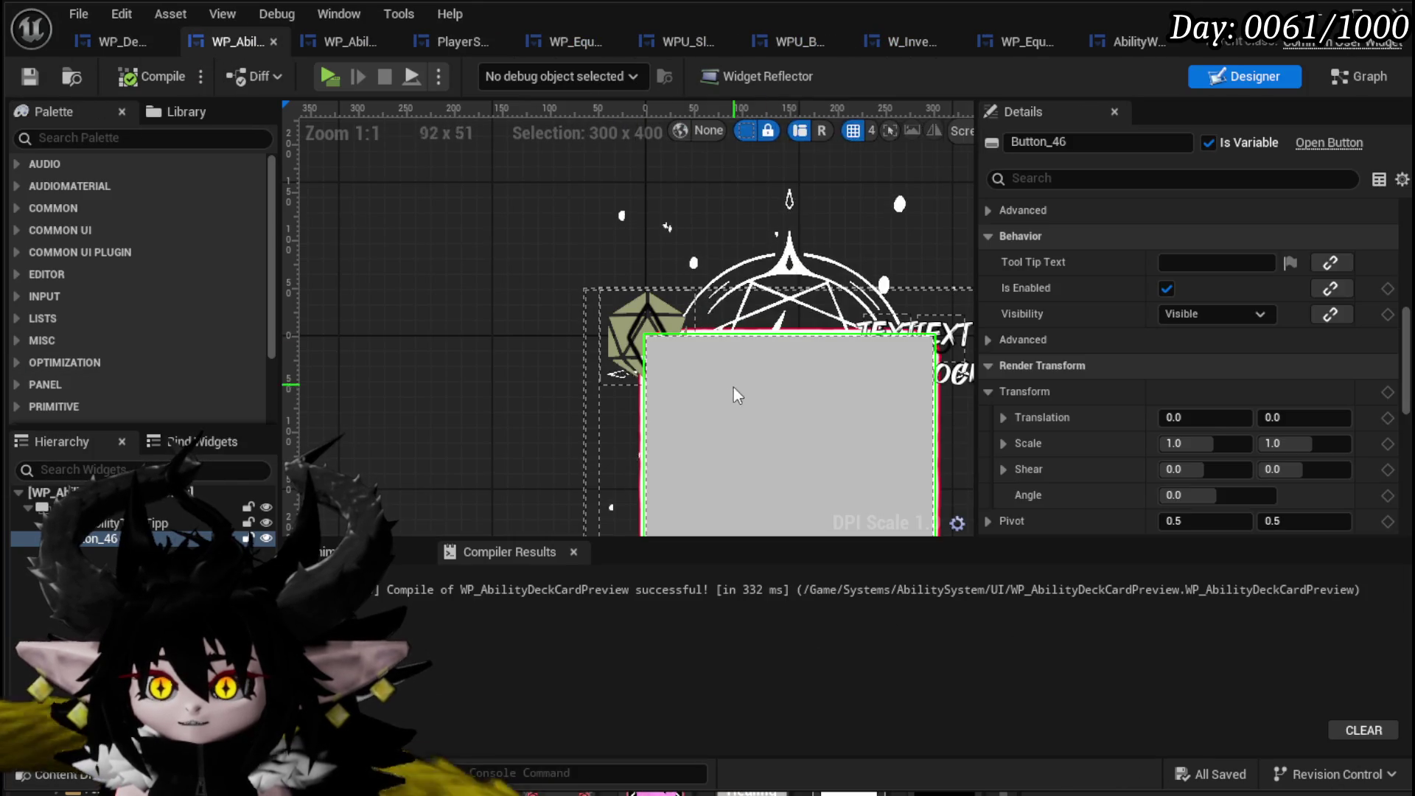
Inspect the tooltip card, Overlay_22 and the grey full-card button in the hierarchy.
scroll(398, 236, down, 3)
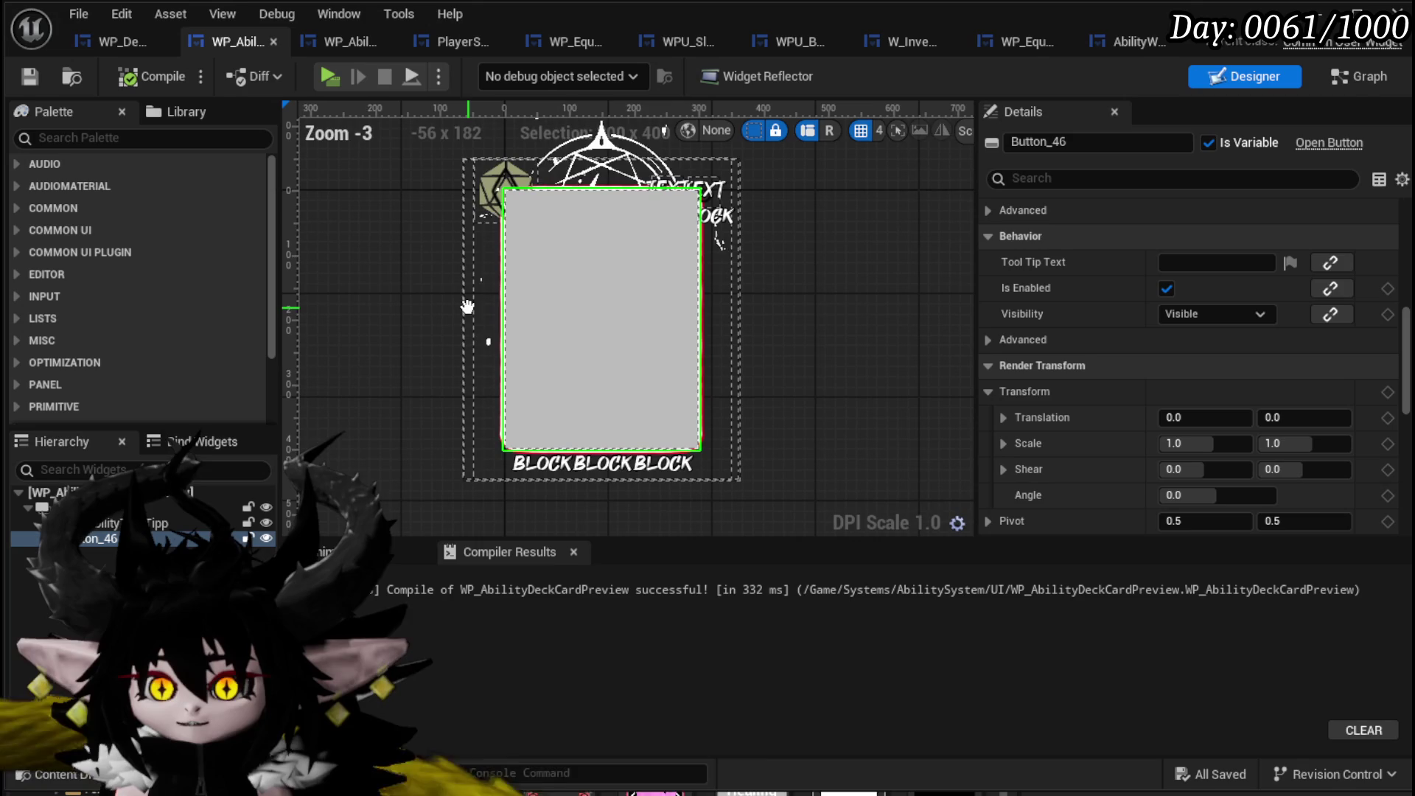
click(585, 506)
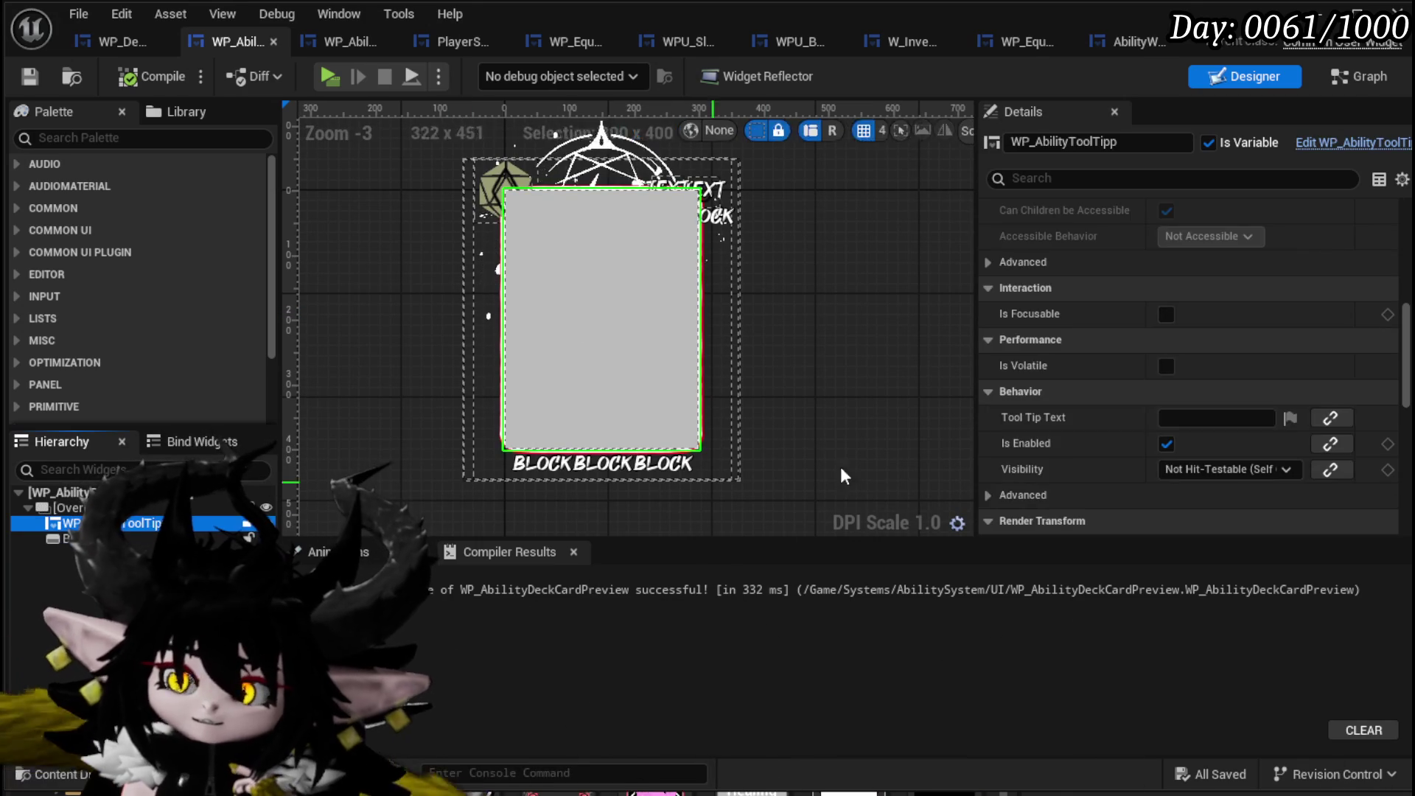
scroll(1264, 400, up, 5)
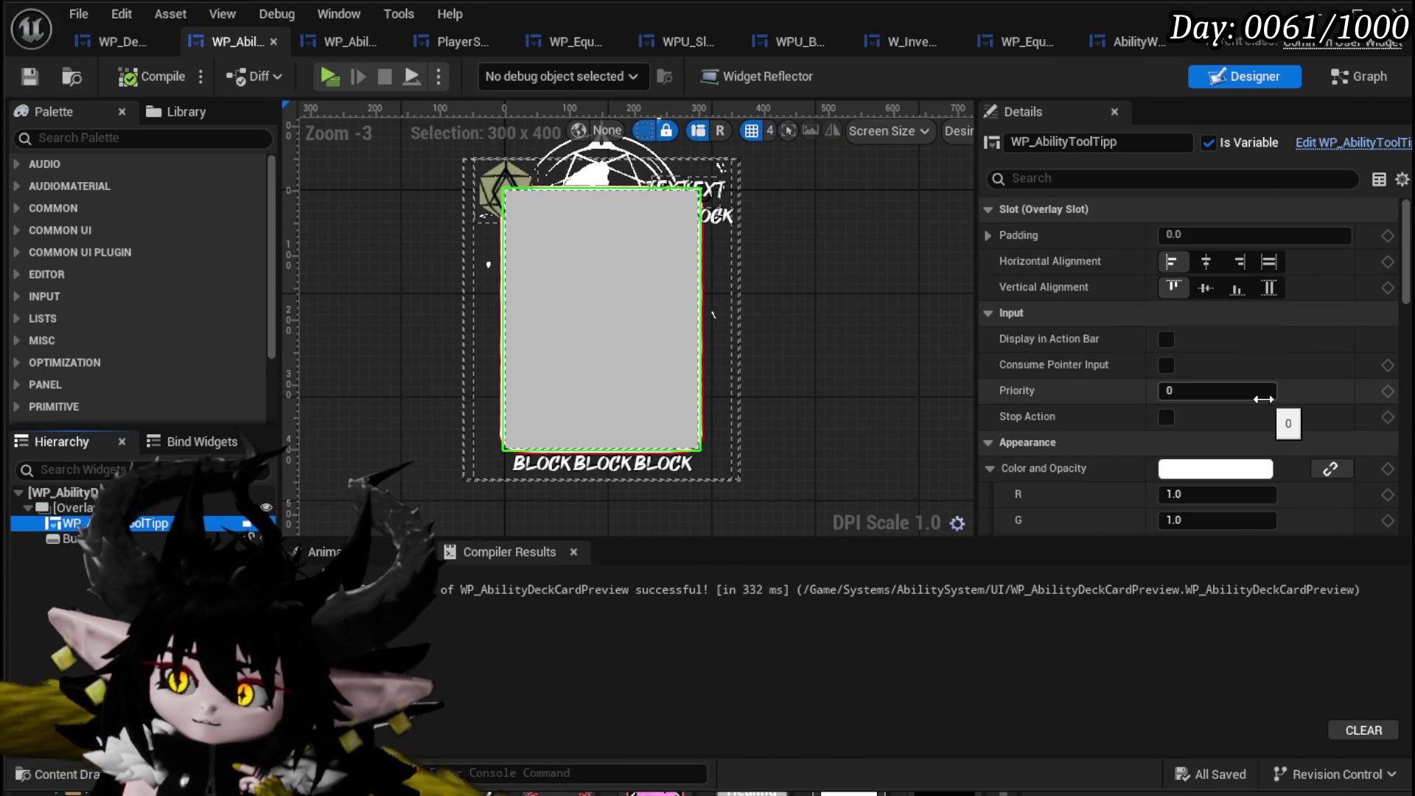
scroll(1263, 399, down, 5)
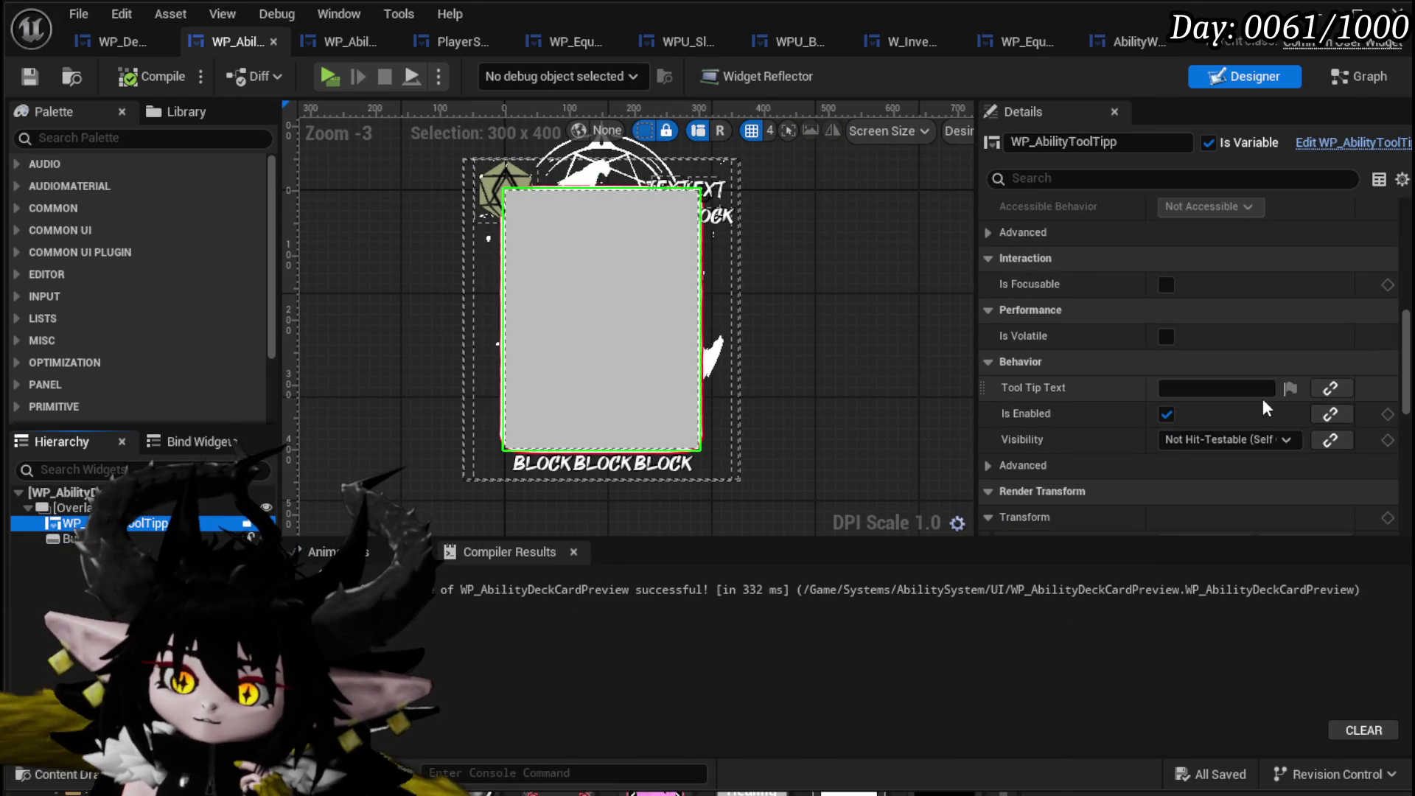
scroll(1262, 399, down, 2)
key(Up)
scroll(1107, 353, up, 5)
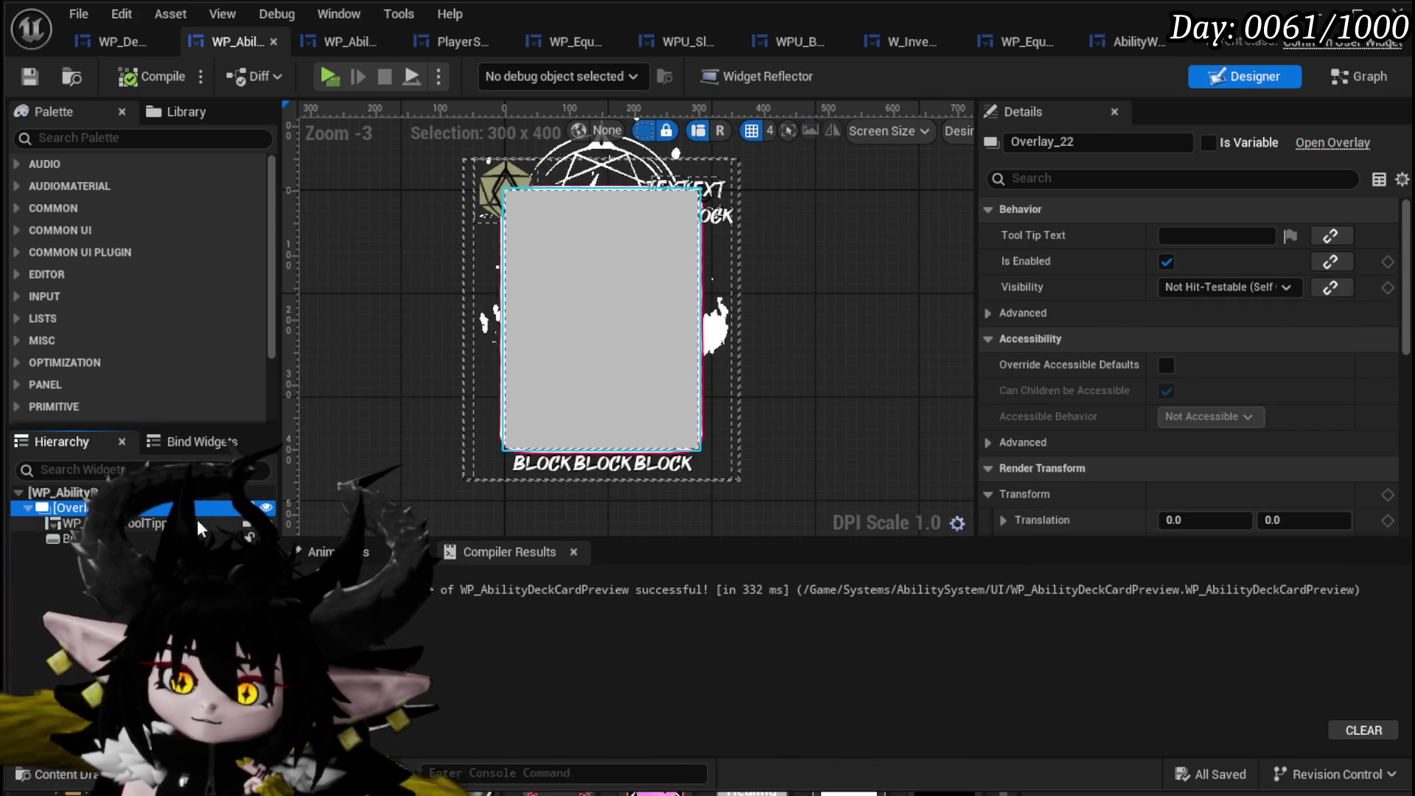
click(148, 523)
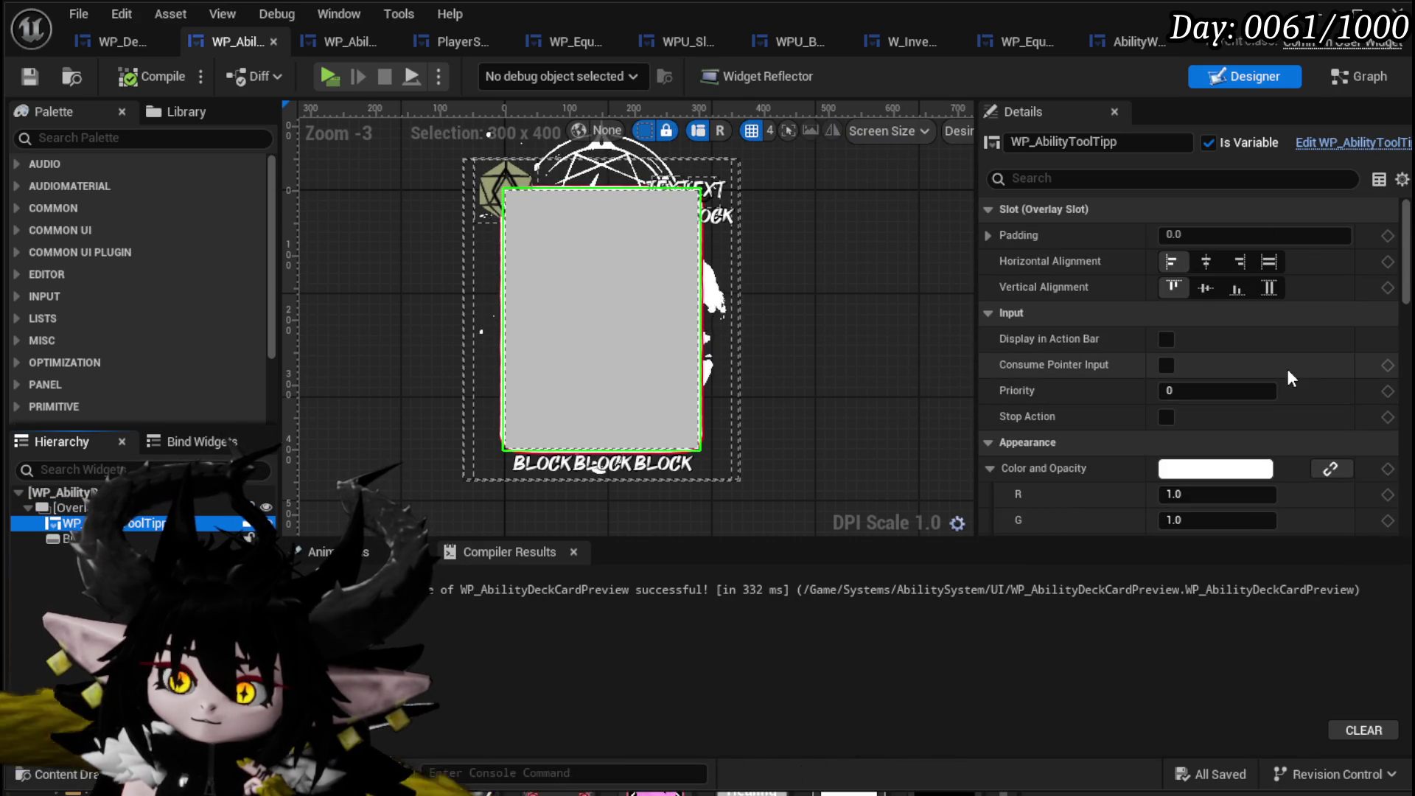
scroll(1287, 369, down, 10)
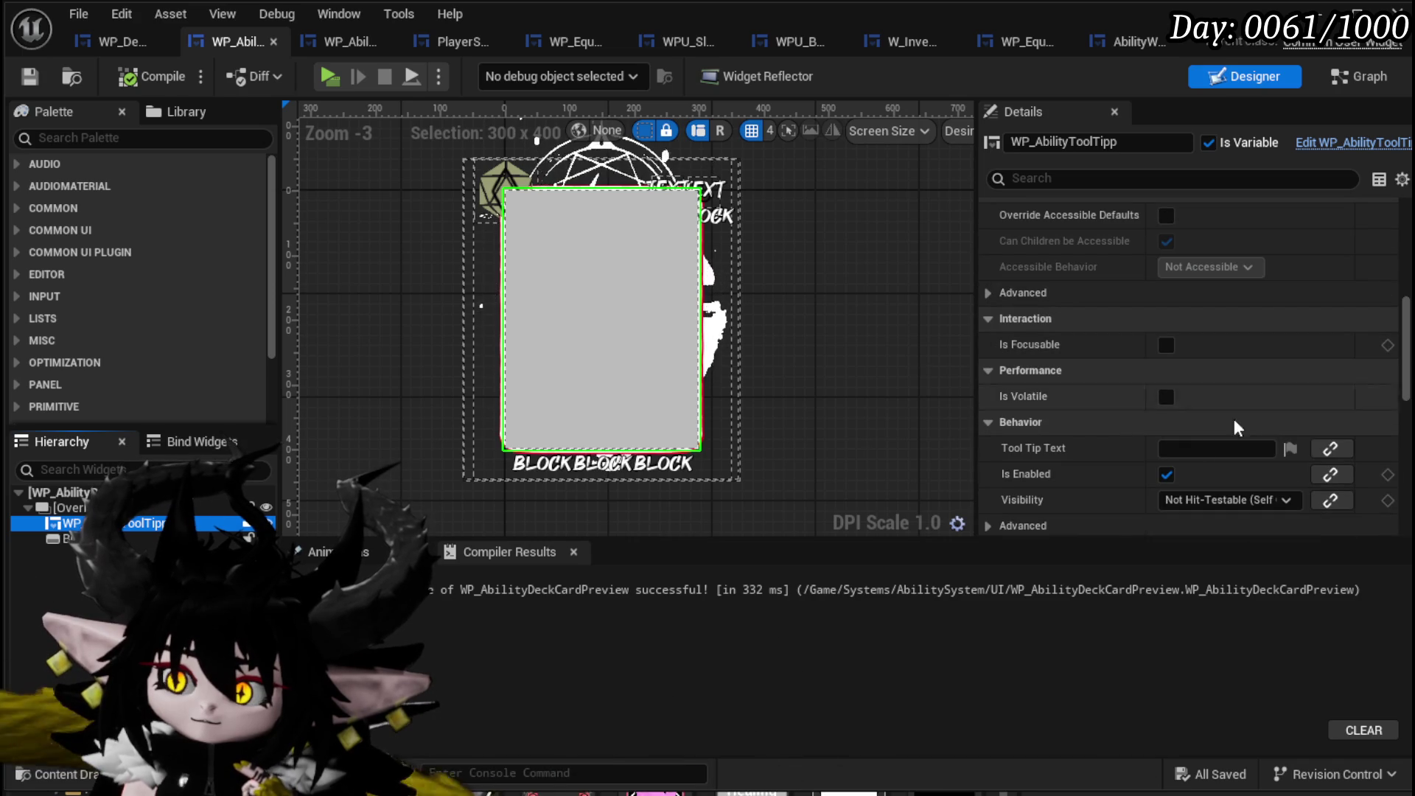
click(542, 287)
scroll(1126, 296, up, 3)
scroll(1126, 297, up, 4)
click(74, 523)
scroll(1270, 391, down, 10)
Set the tooltip card's Visibility to Collapsed and check Overlay_22.
click(1212, 378)
click(1185, 412)
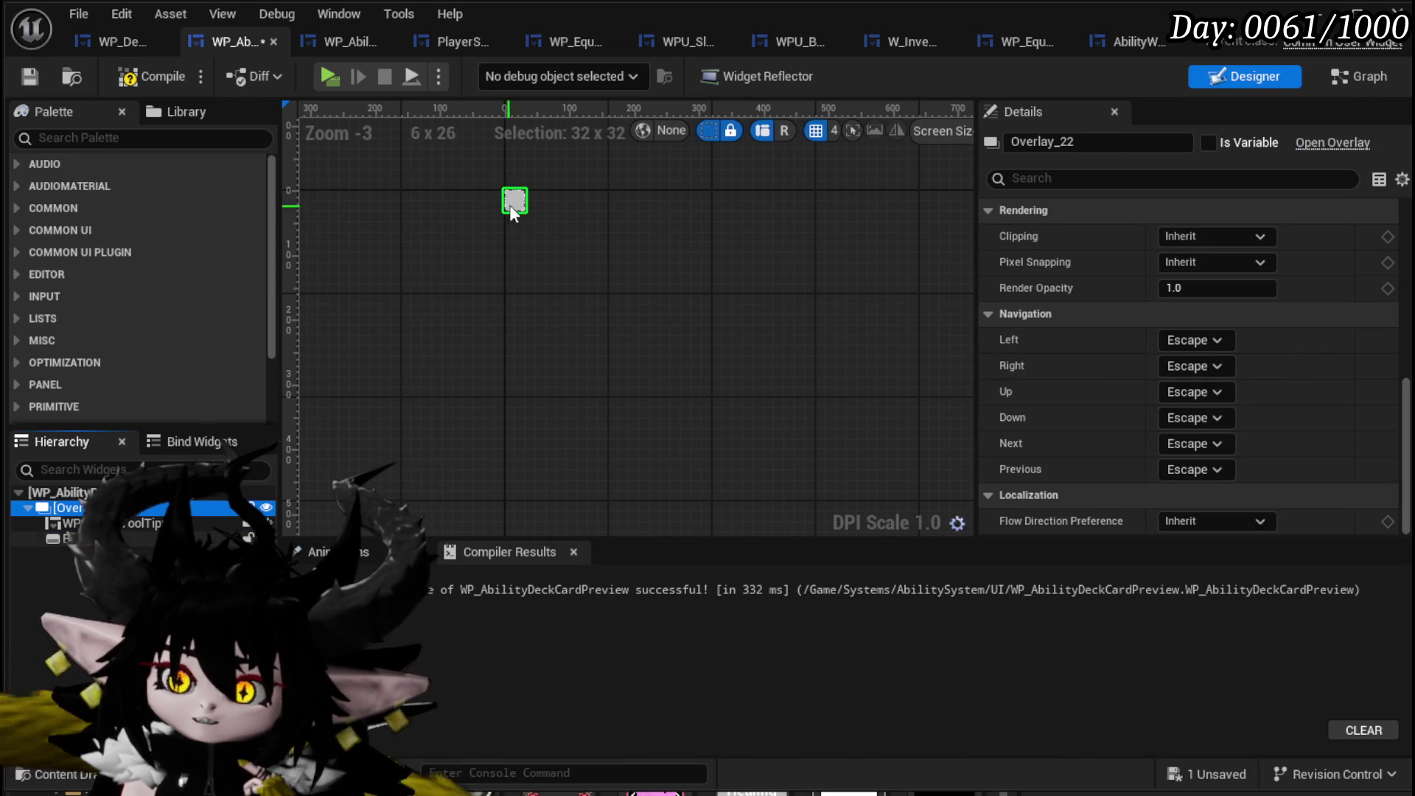
scroll(1260, 294, up, 5)
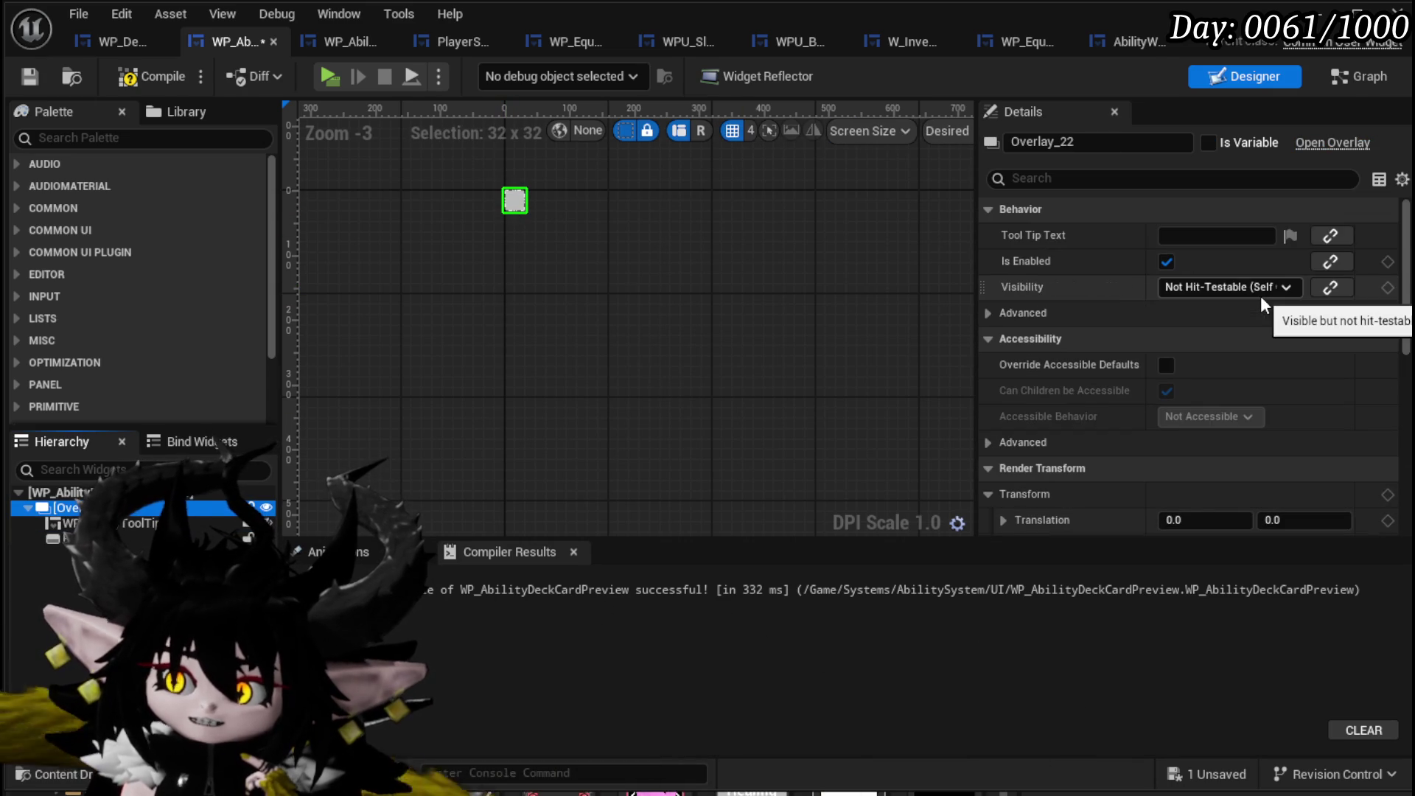
click(88, 522)
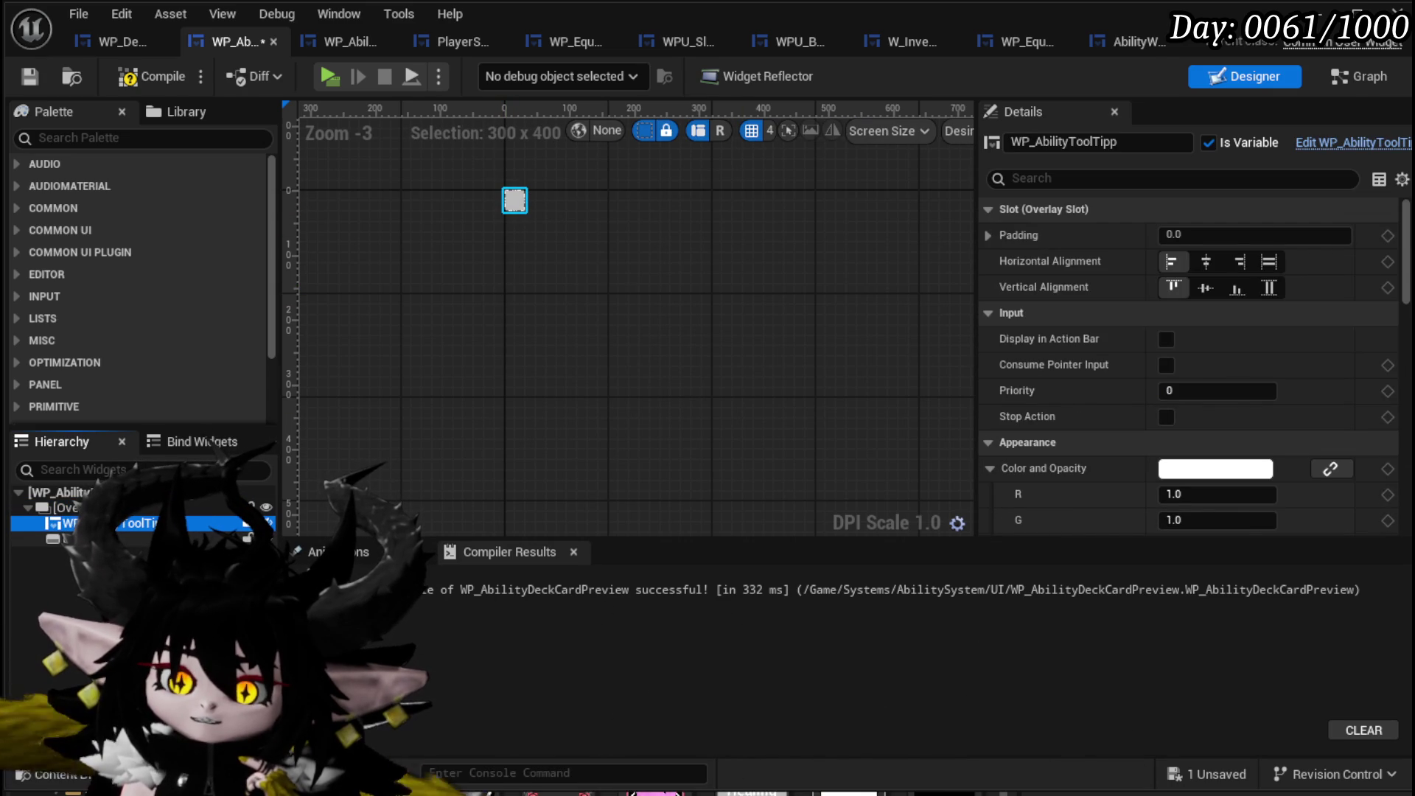
click(67, 507)
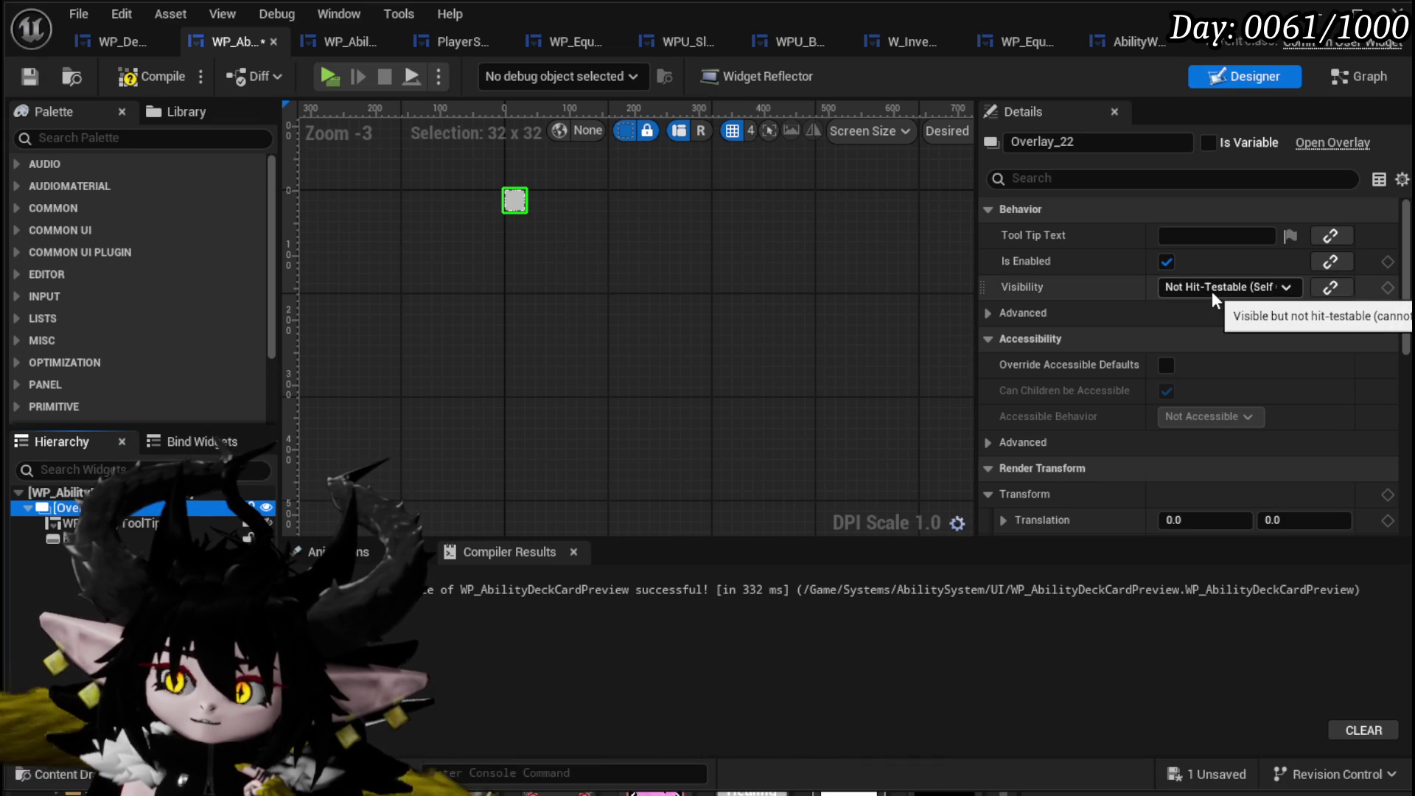
scroll(1211, 290, down, 10)
scroll(1209, 292, up, 5)
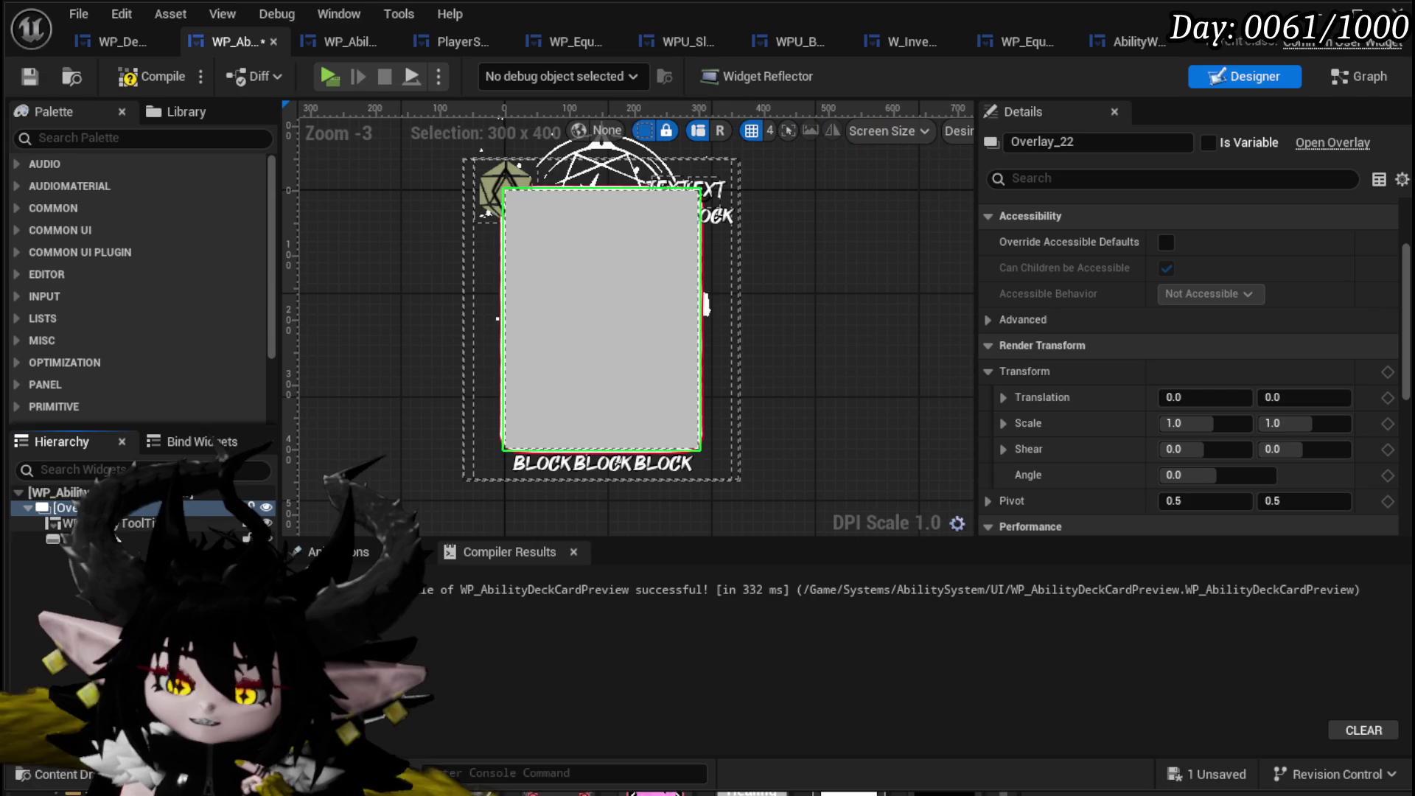
Select Button_46 and recompile the card preview widget.
click(114, 525)
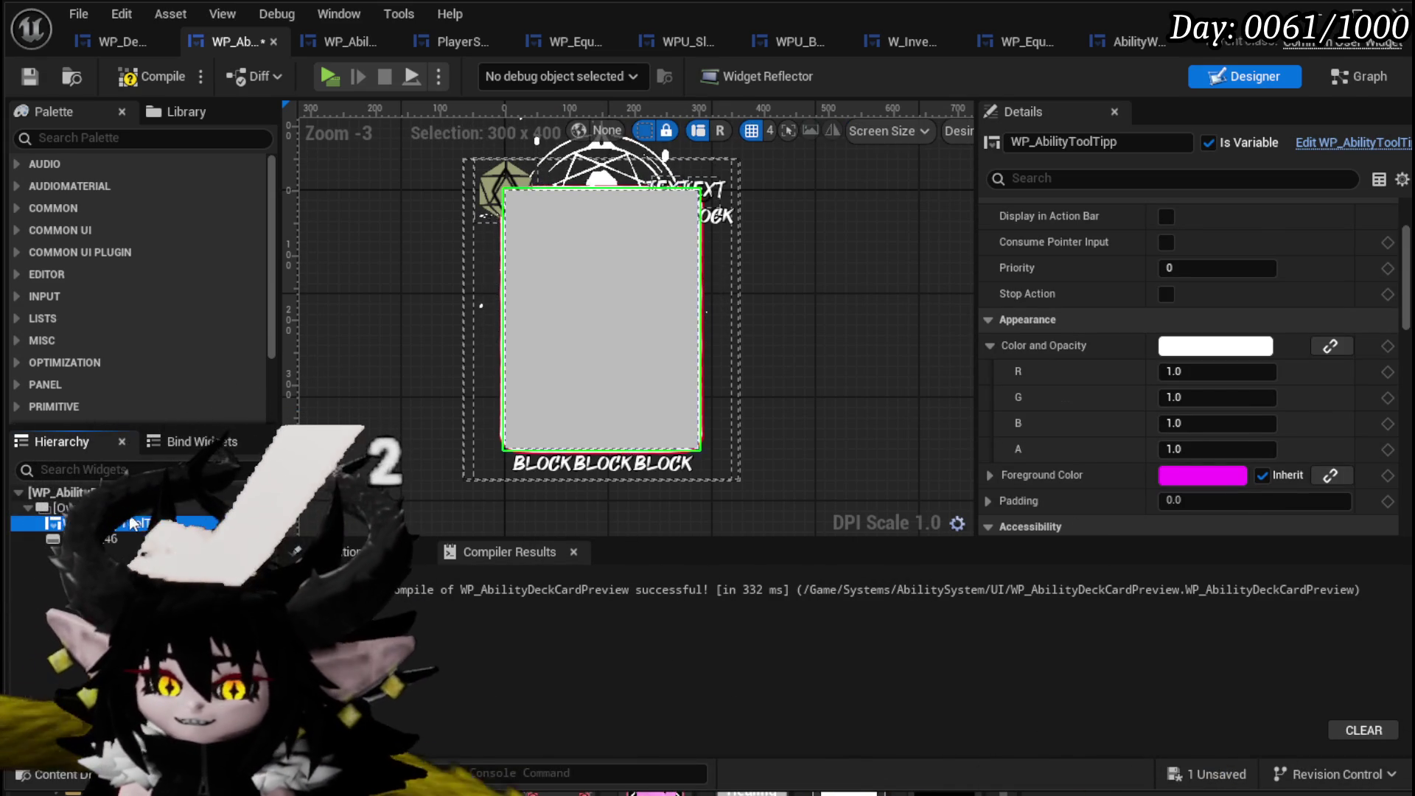
click(111, 539)
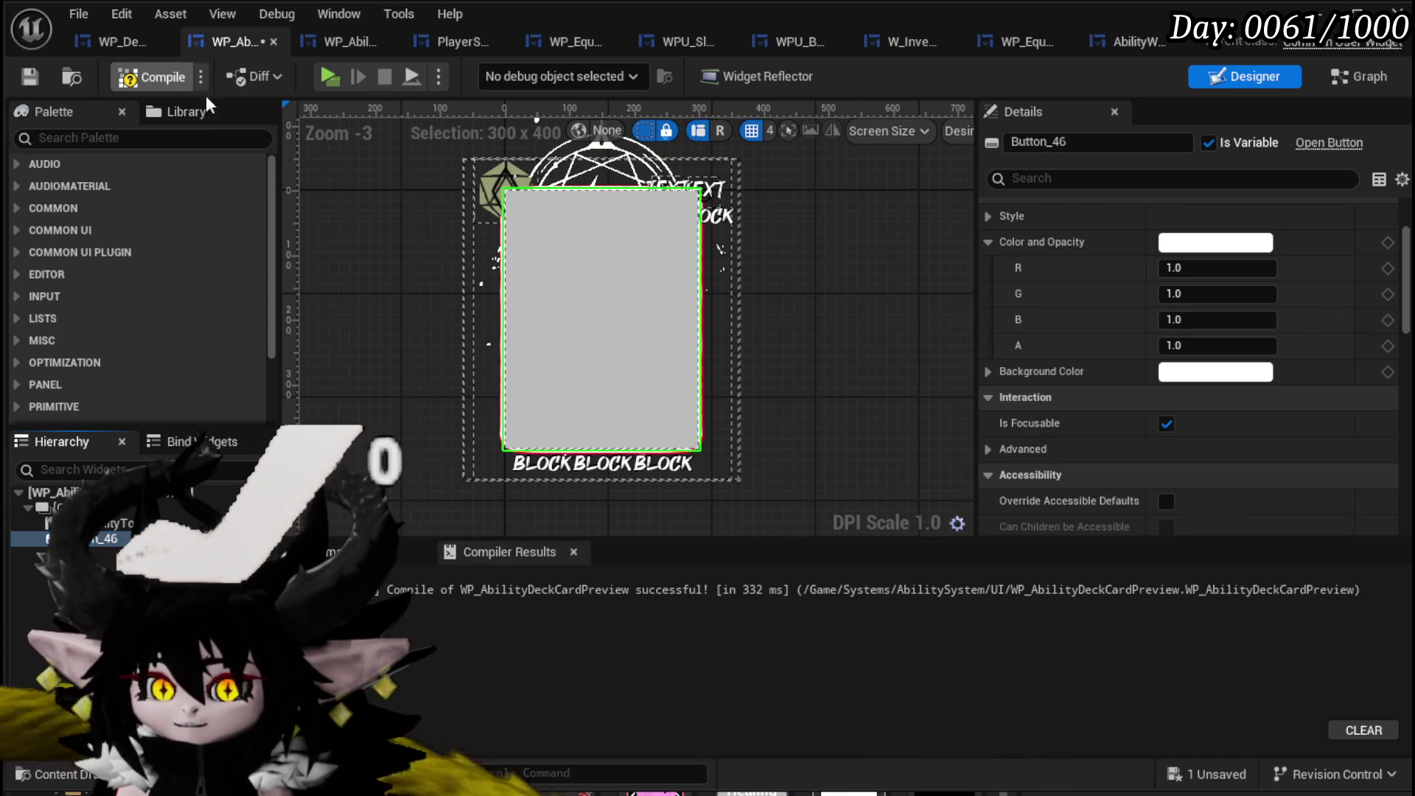
click(181, 83)
right_click(110, 538)
mouse_move(185, 589)
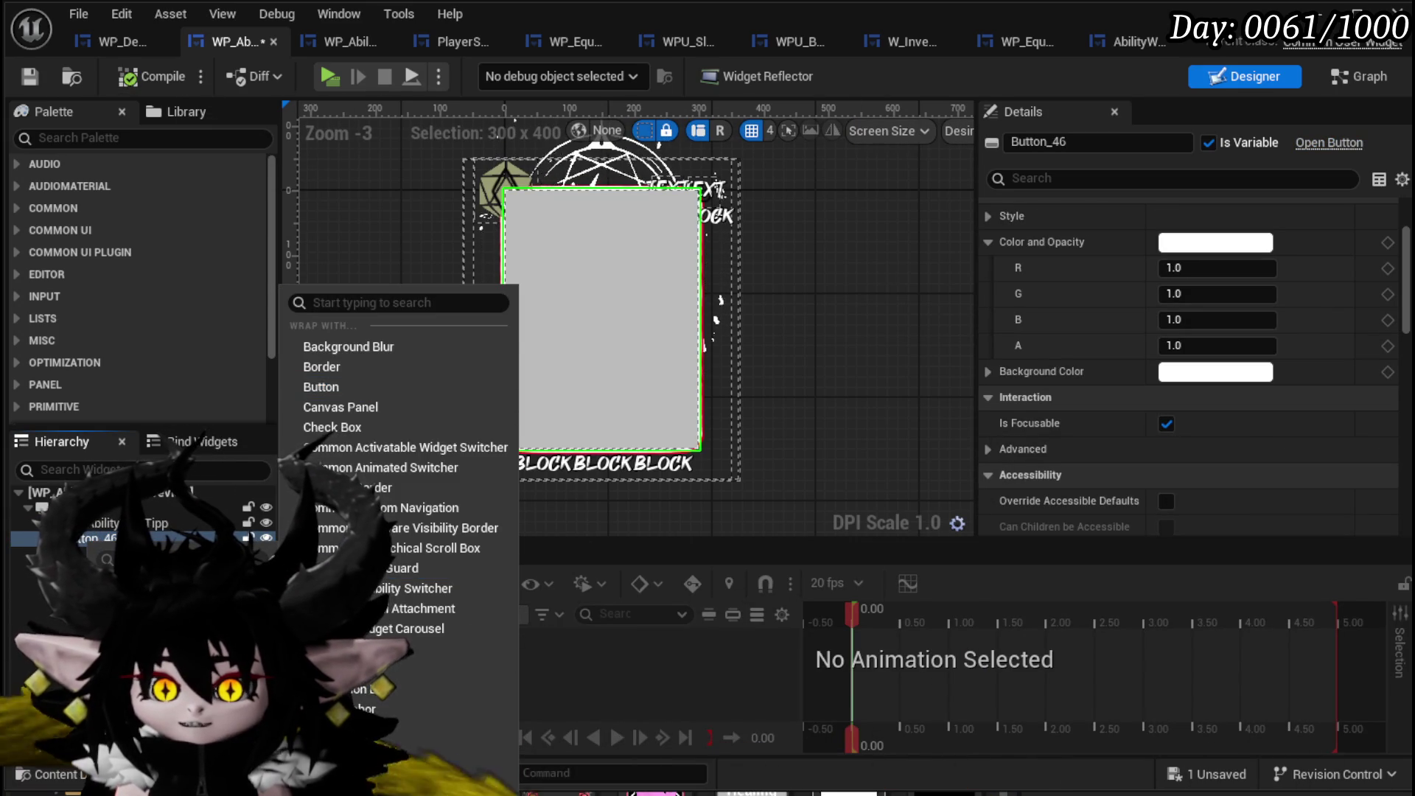
Wrap the button in a SizeBox, enable width and height overrides, and centre it.
click(331, 737)
click(96, 542)
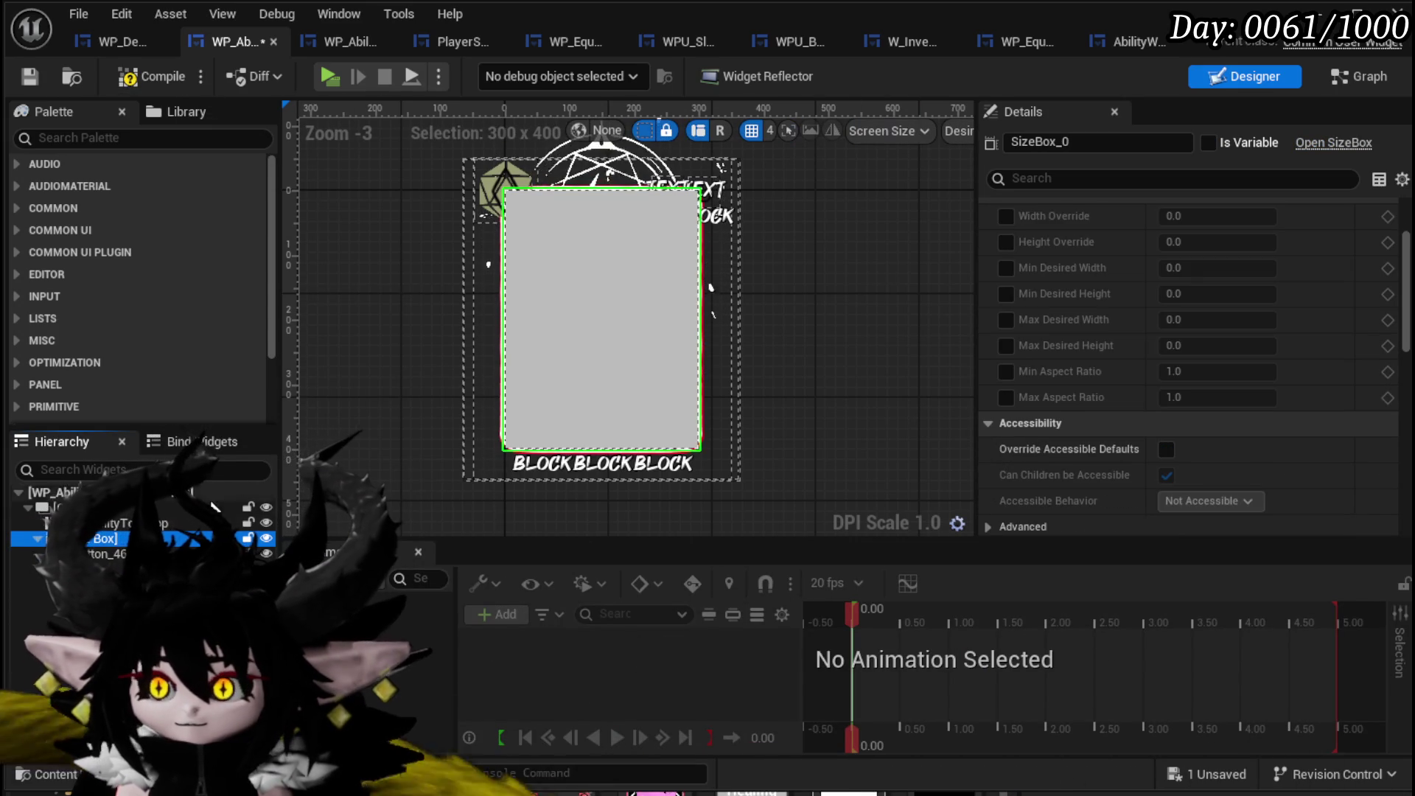
click(96, 528)
scroll(1073, 422, up, 3)
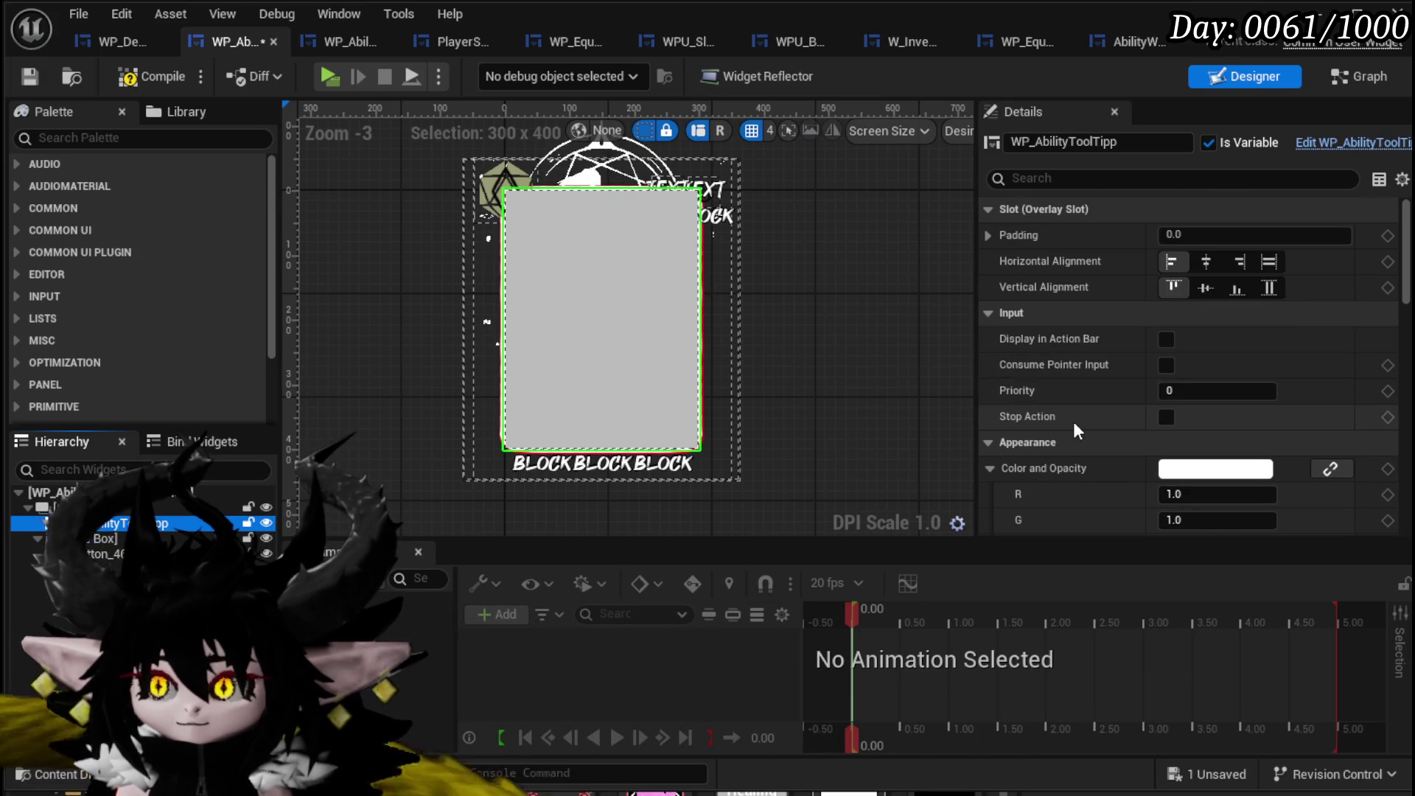
key(Down)
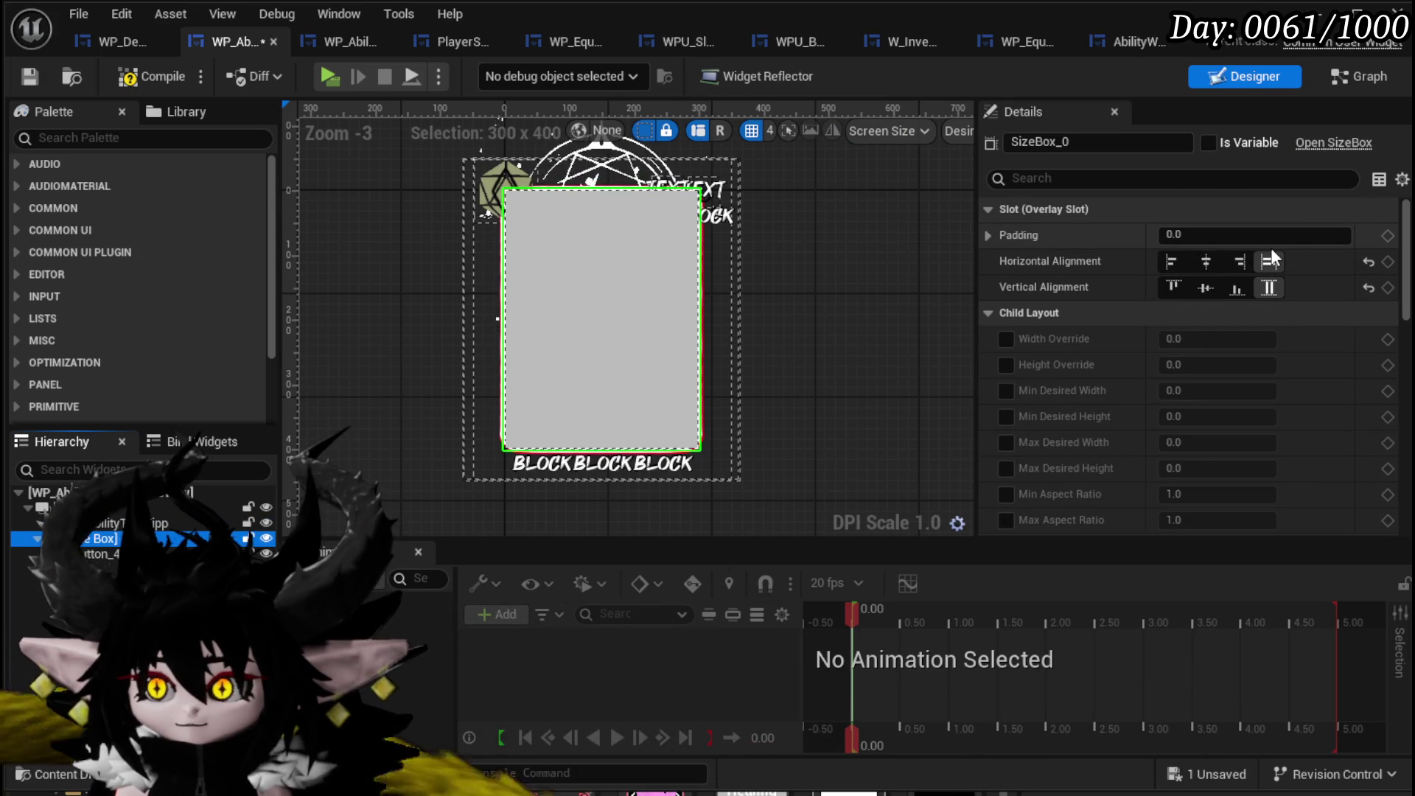
click(1007, 339)
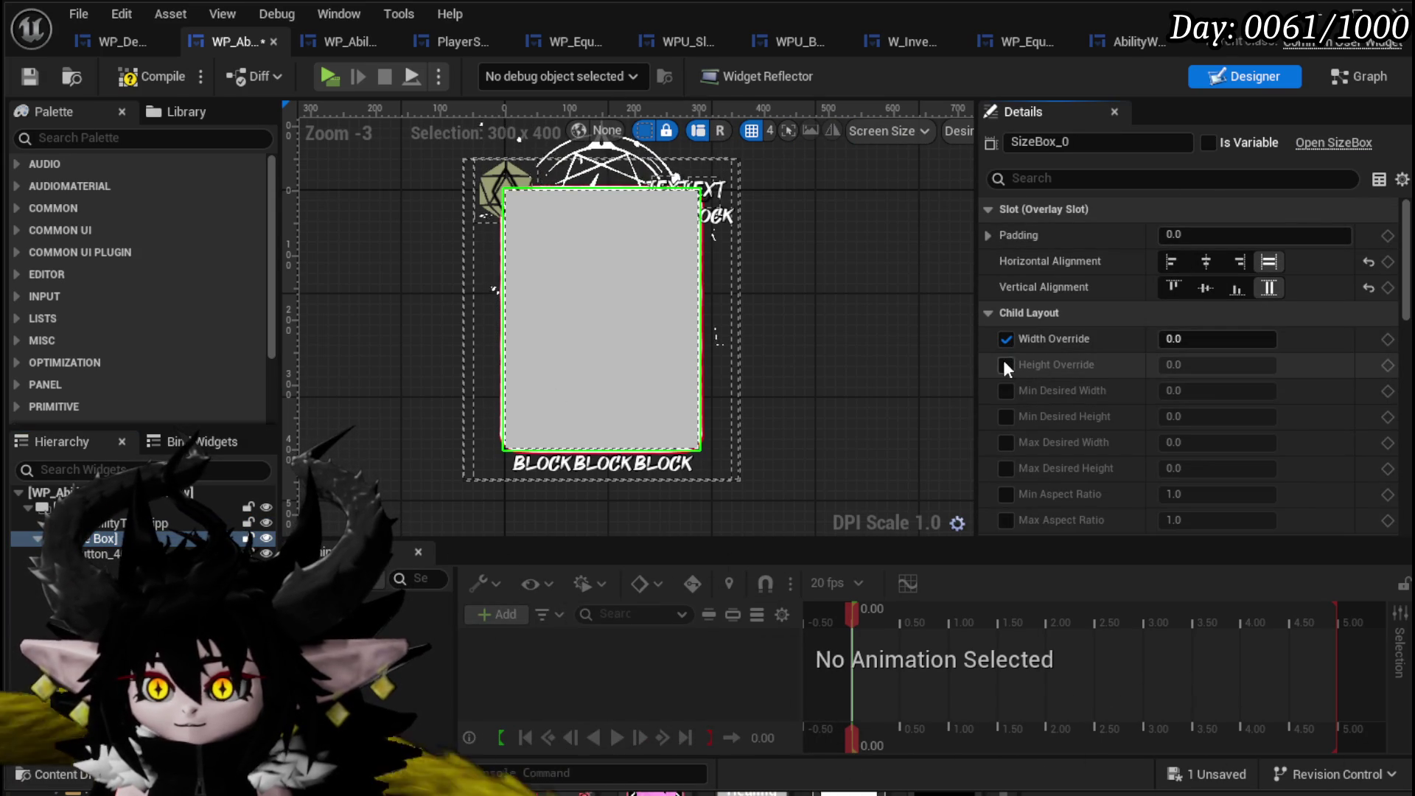
click(1006, 365)
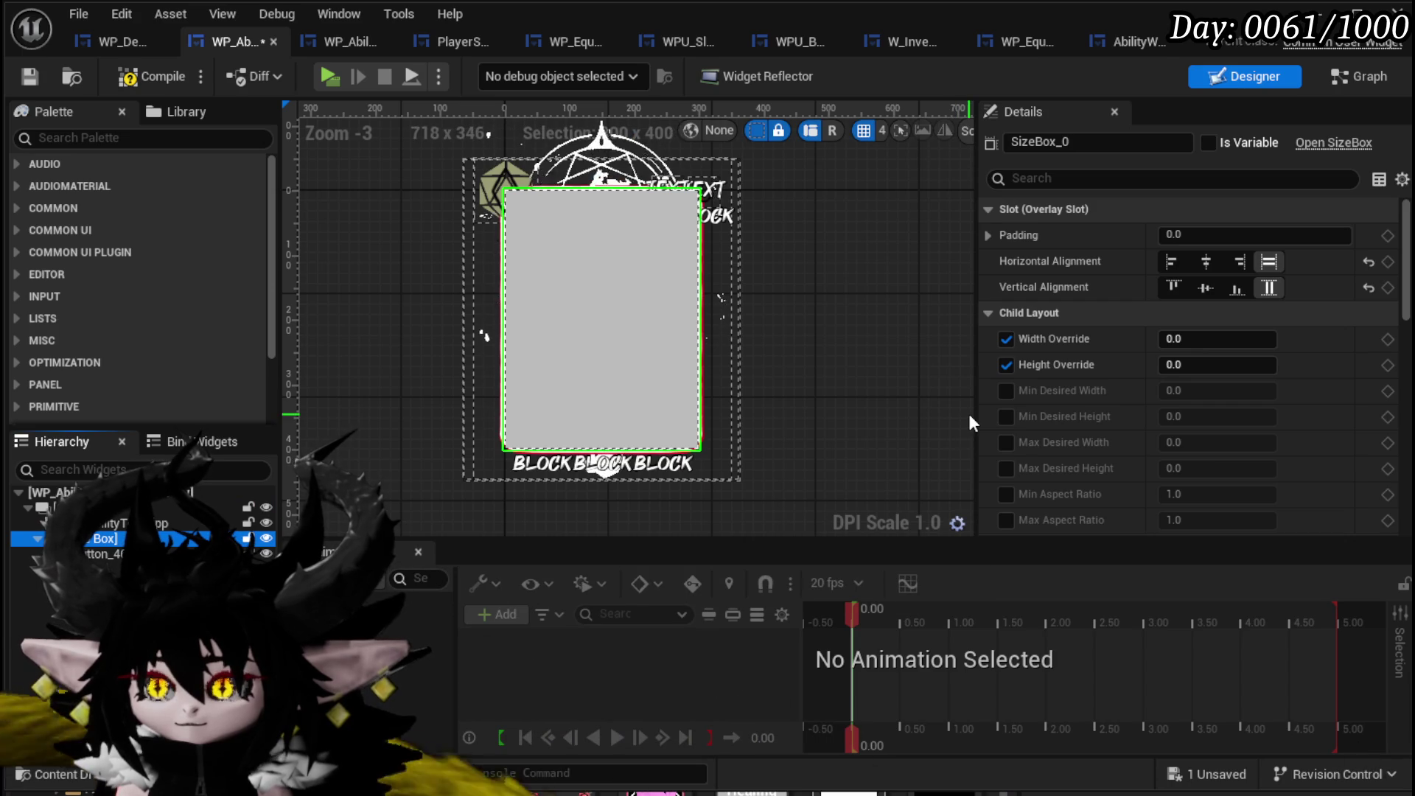
click(1205, 261)
click(1206, 288)
Set the SizeBox width override to 300 and height override to 400, then compile.
click(1206, 339)
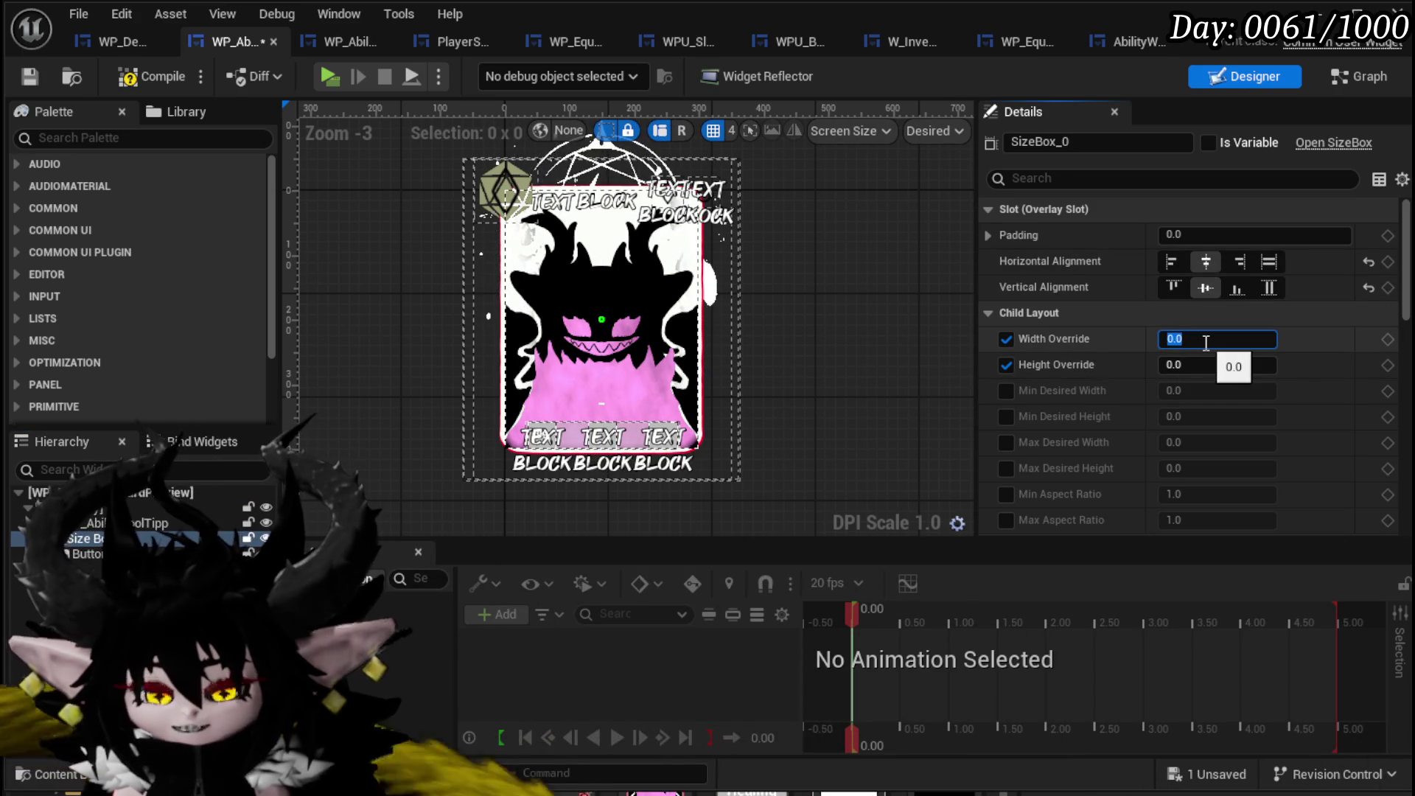
text(400)
key(Return)
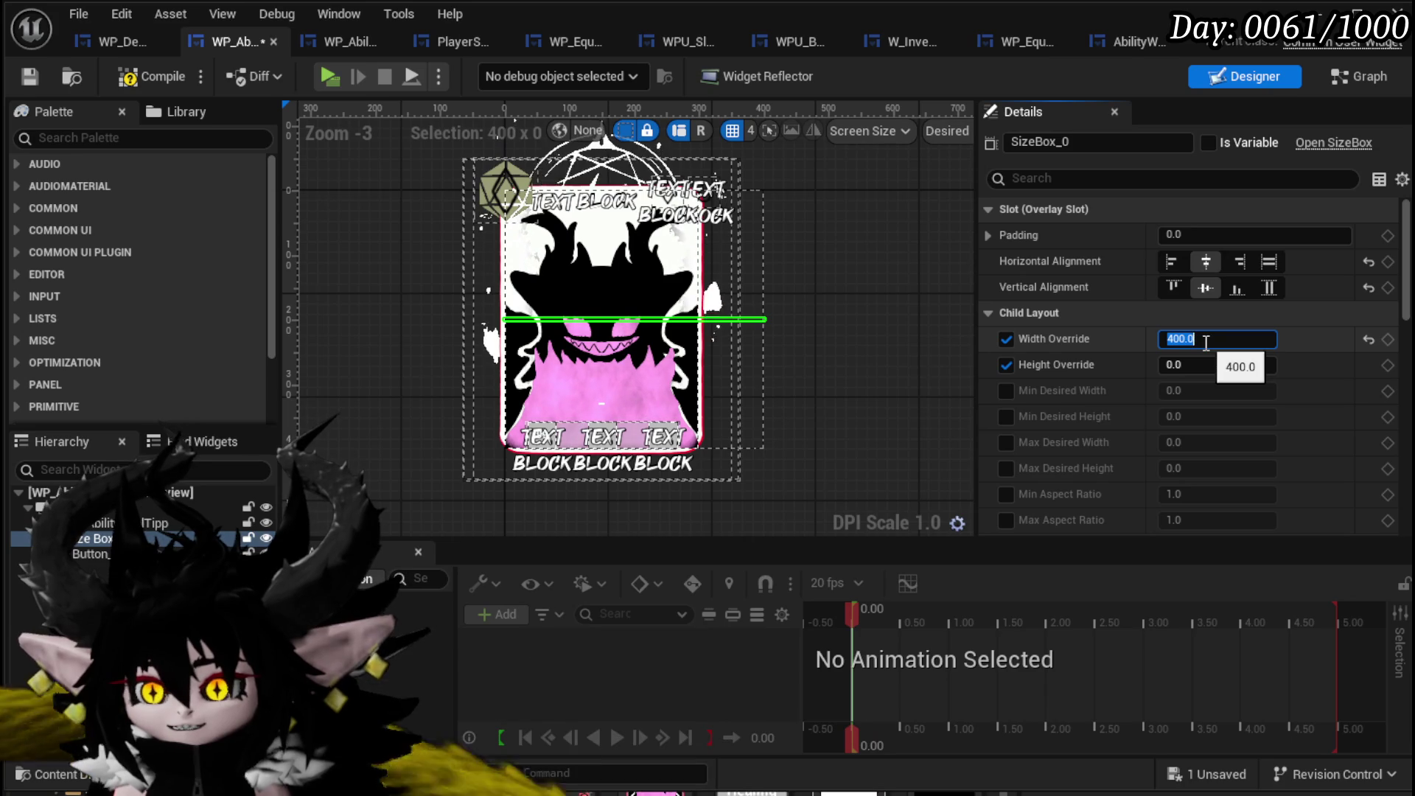
text(00)
key(Return)
click(1196, 363)
text(400)
key(Return)
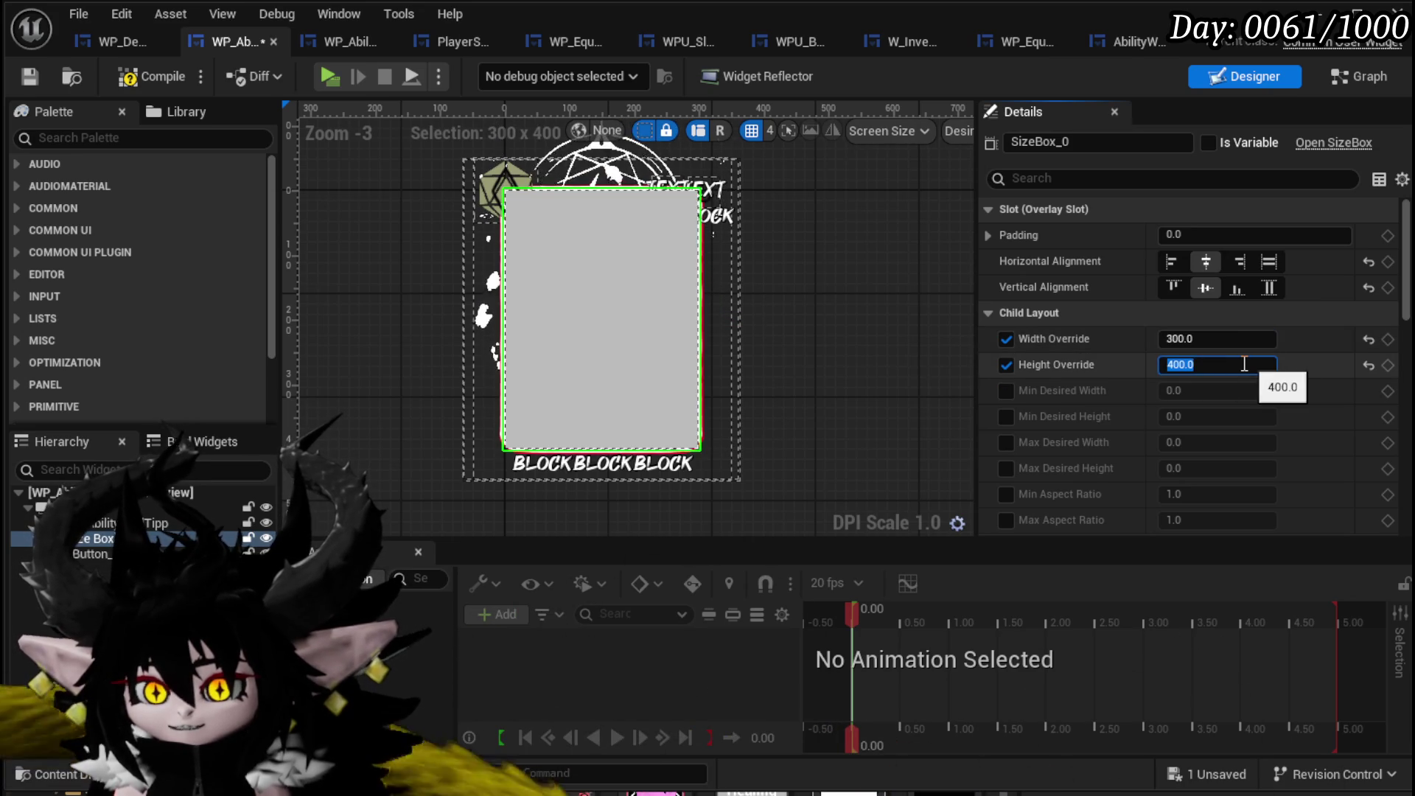
click(162, 73)
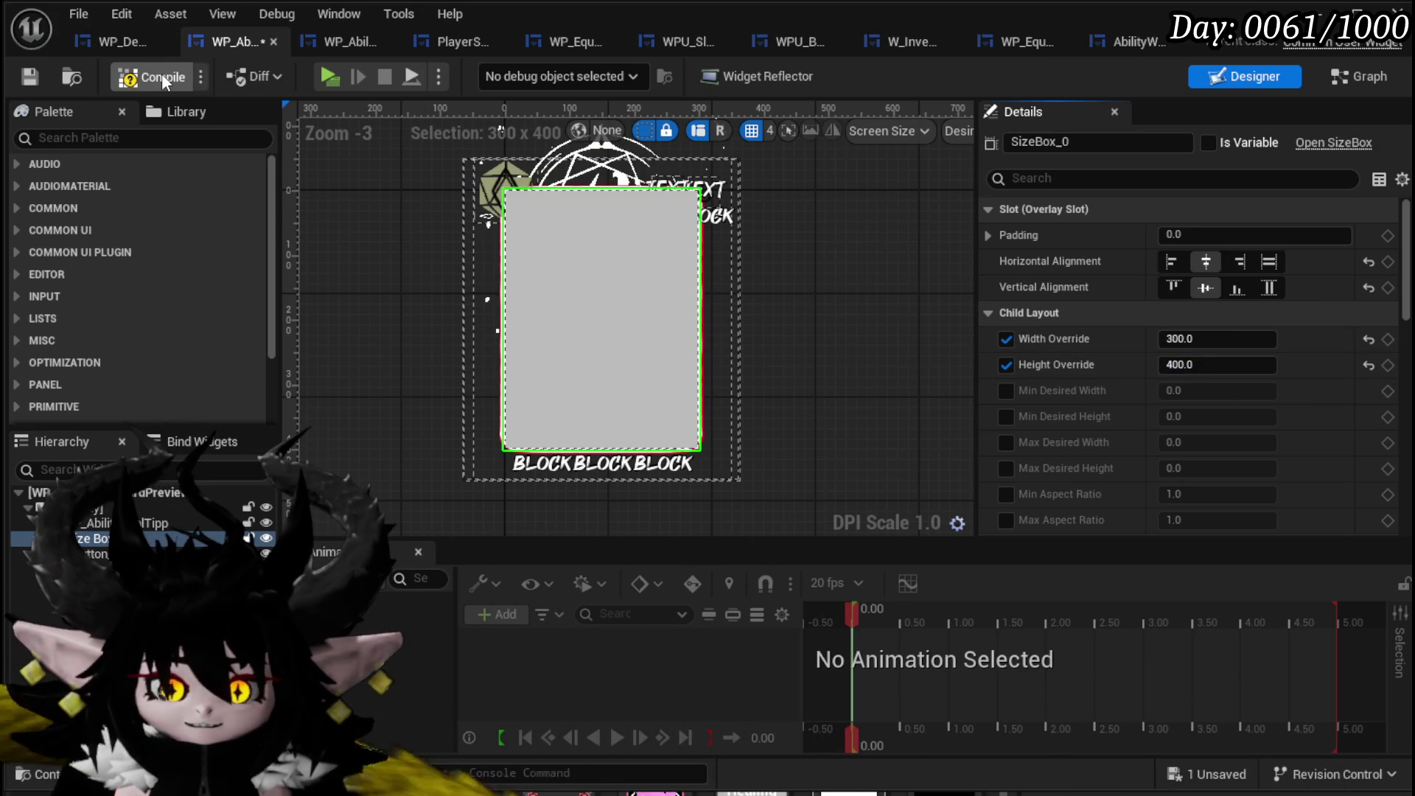
click(161, 73)
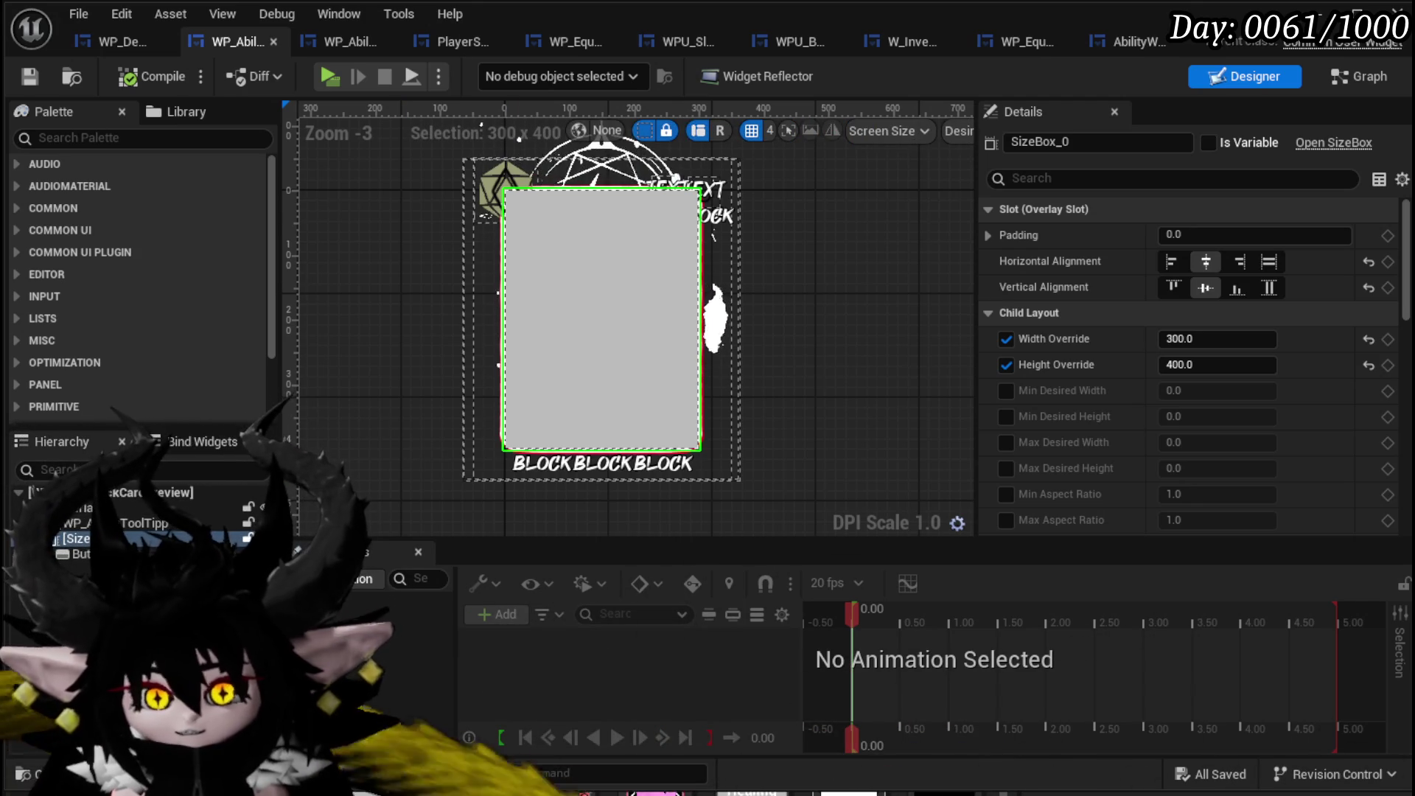
drag(410, 247, 404, 219)
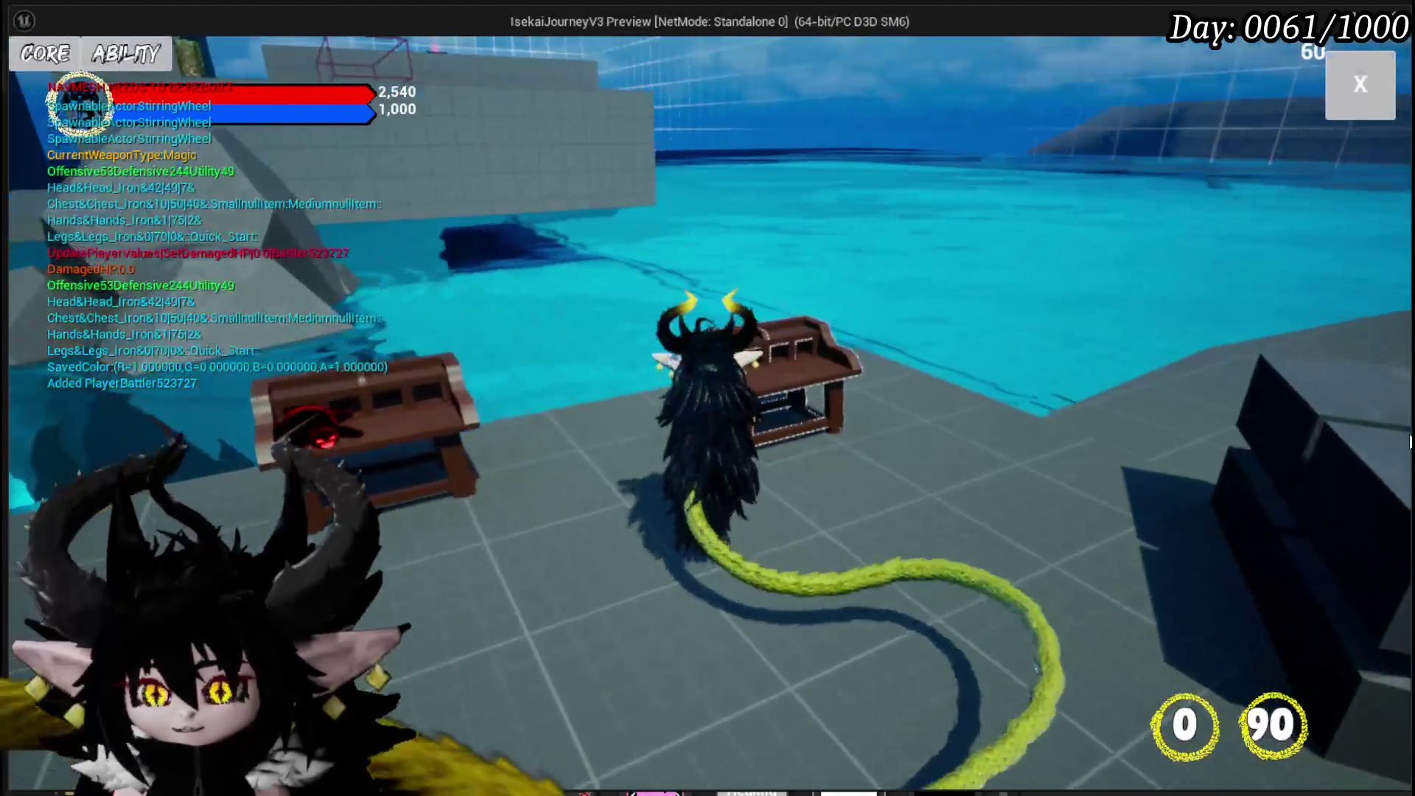
click(157, 57)
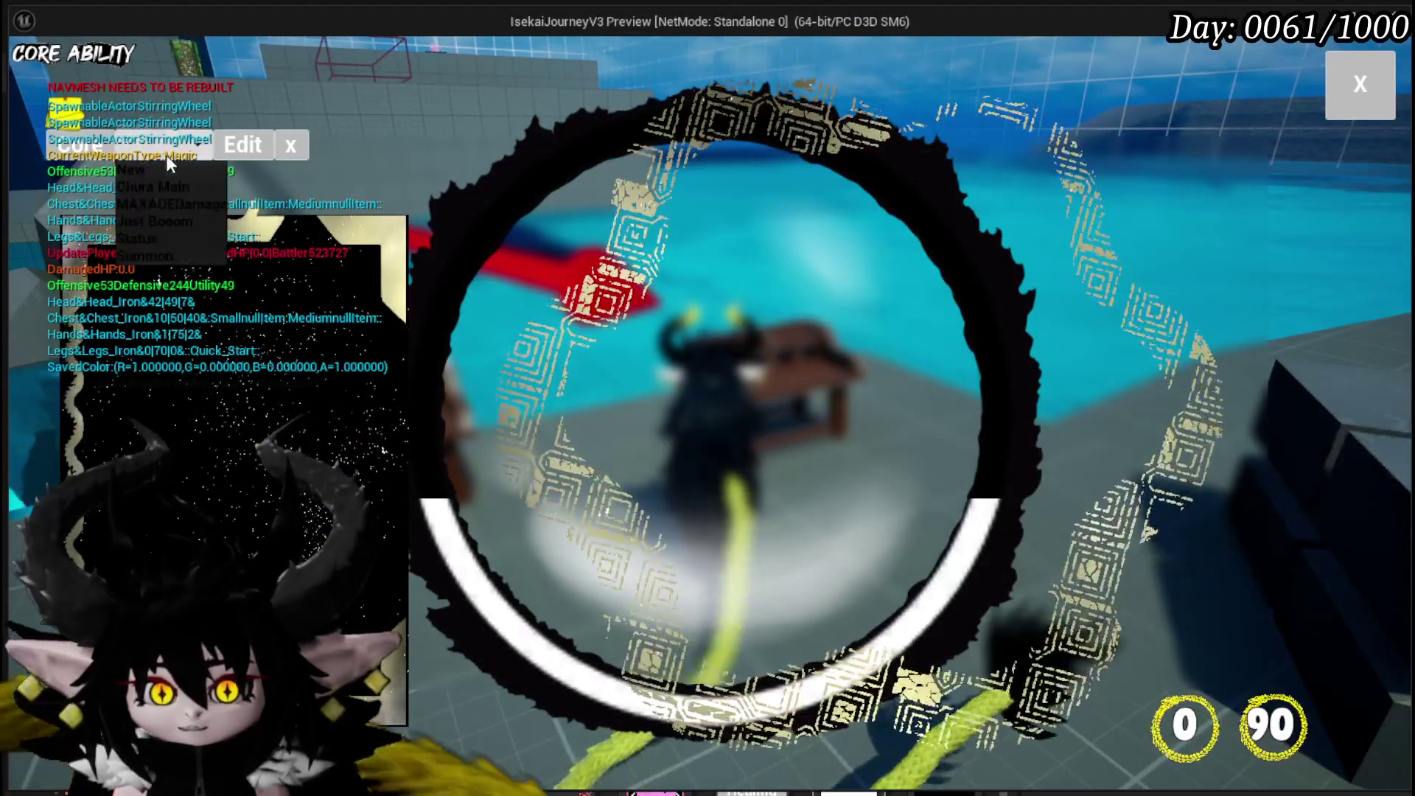
click(174, 187)
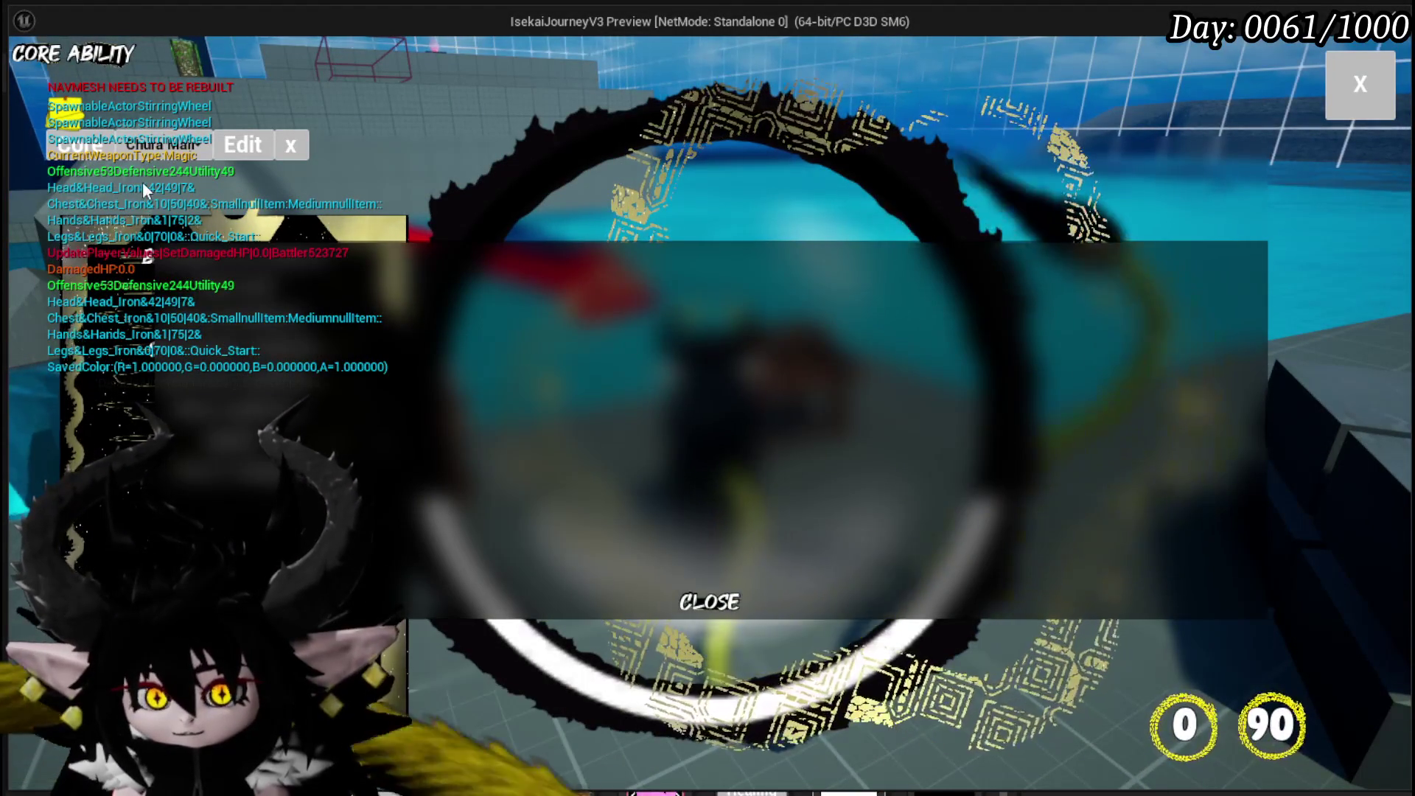
click(162, 145)
click(165, 177)
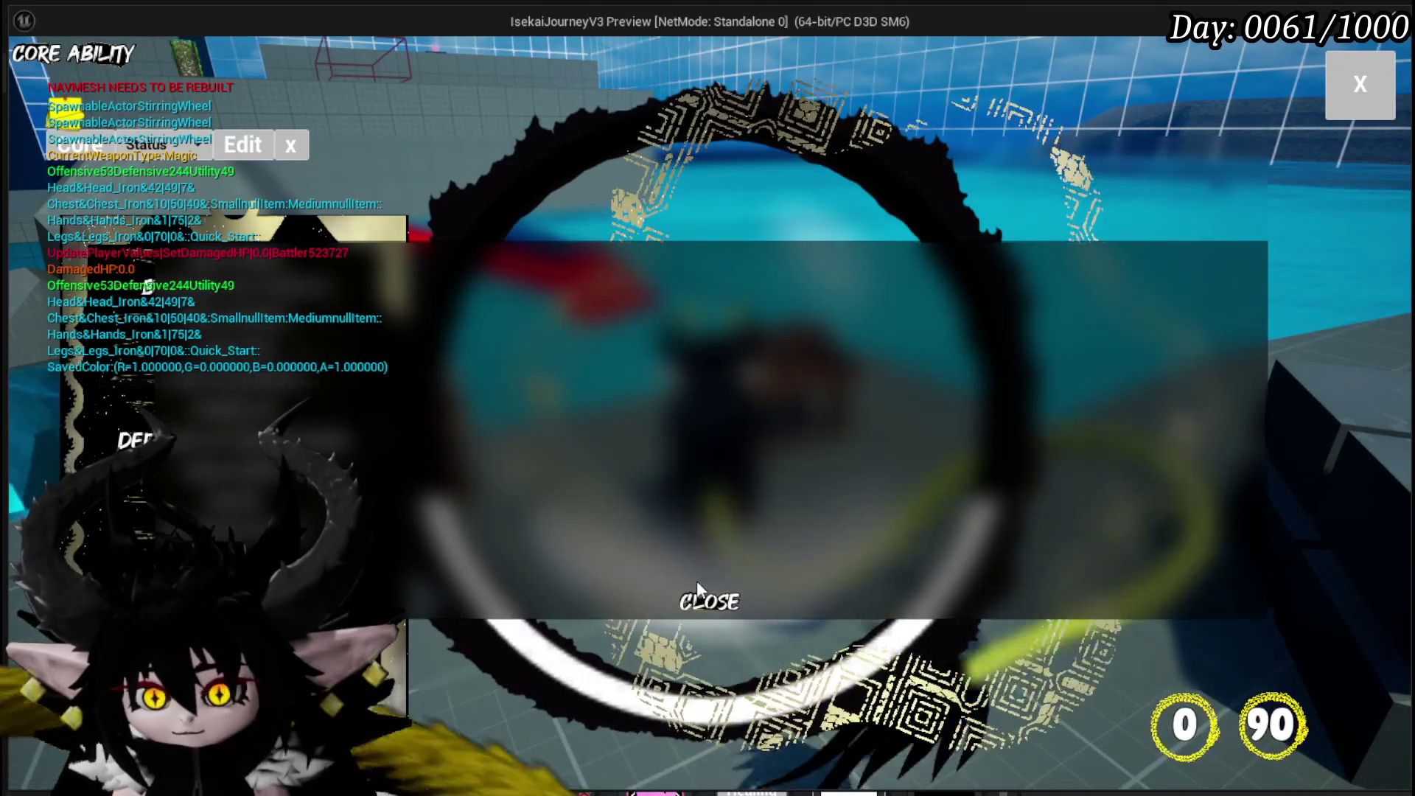
click(727, 599)
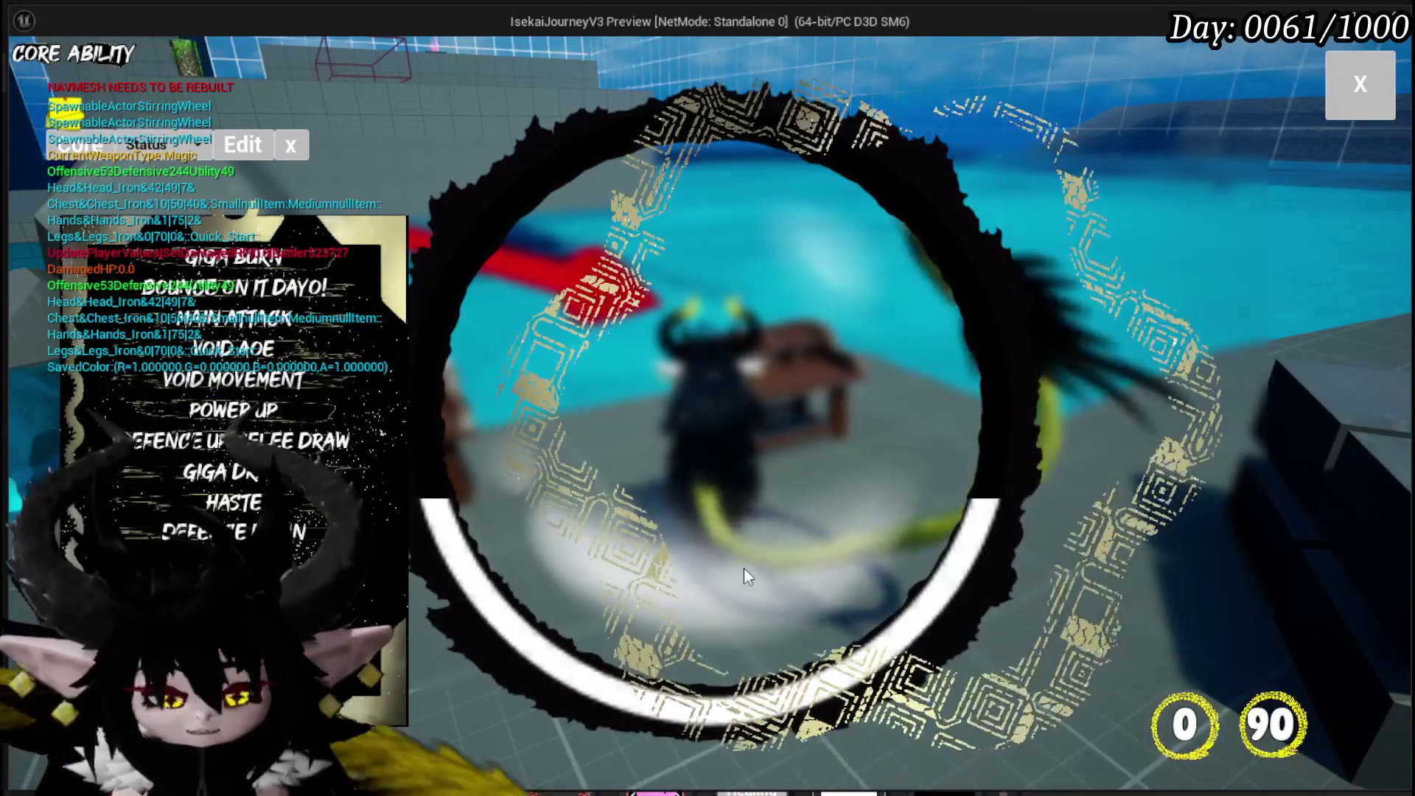
key(Escape)
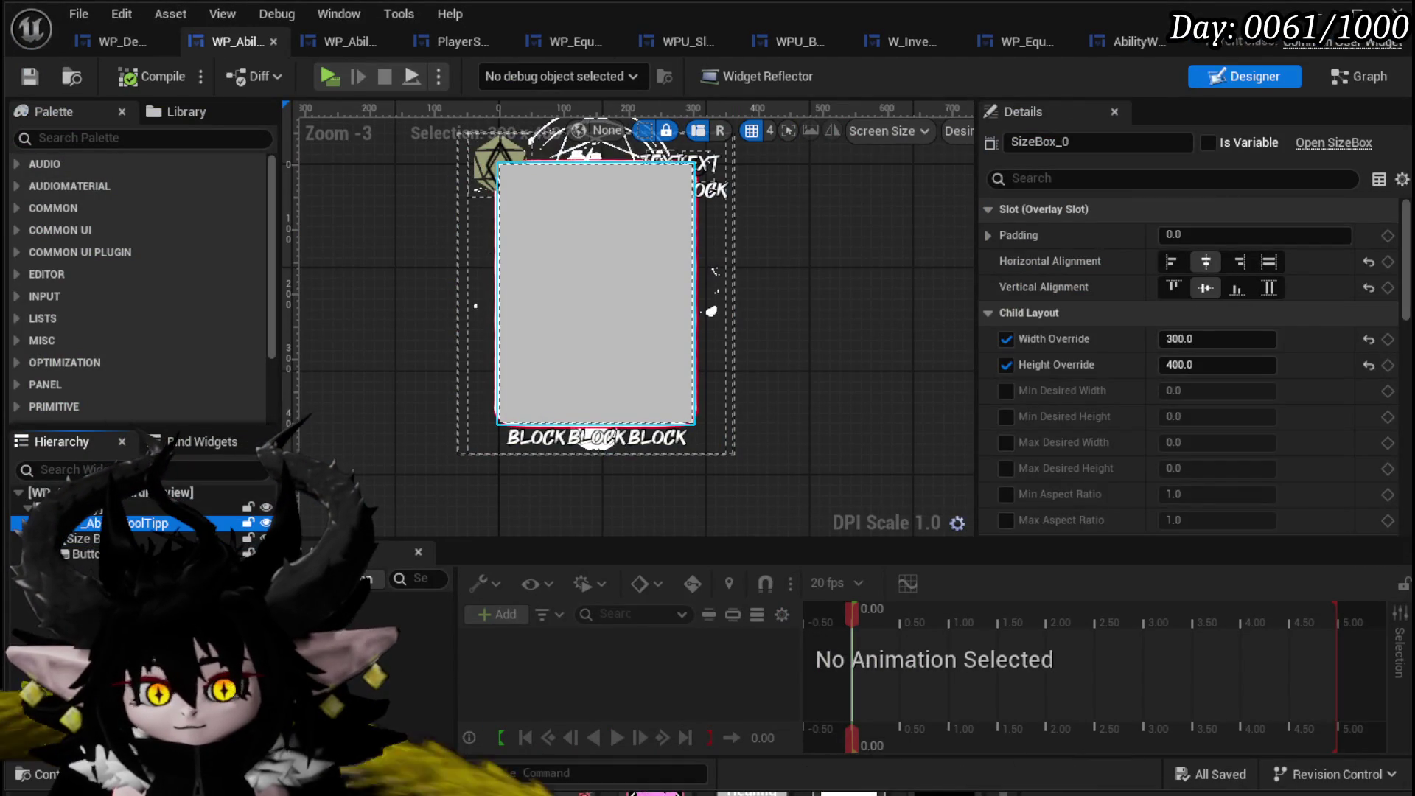
Set WP_AbilityToolTipp Visibility to Visible, then compile and save.
scroll(1314, 308, down, 10)
scroll(1309, 302, down, 3)
click(1209, 225)
click(1196, 242)
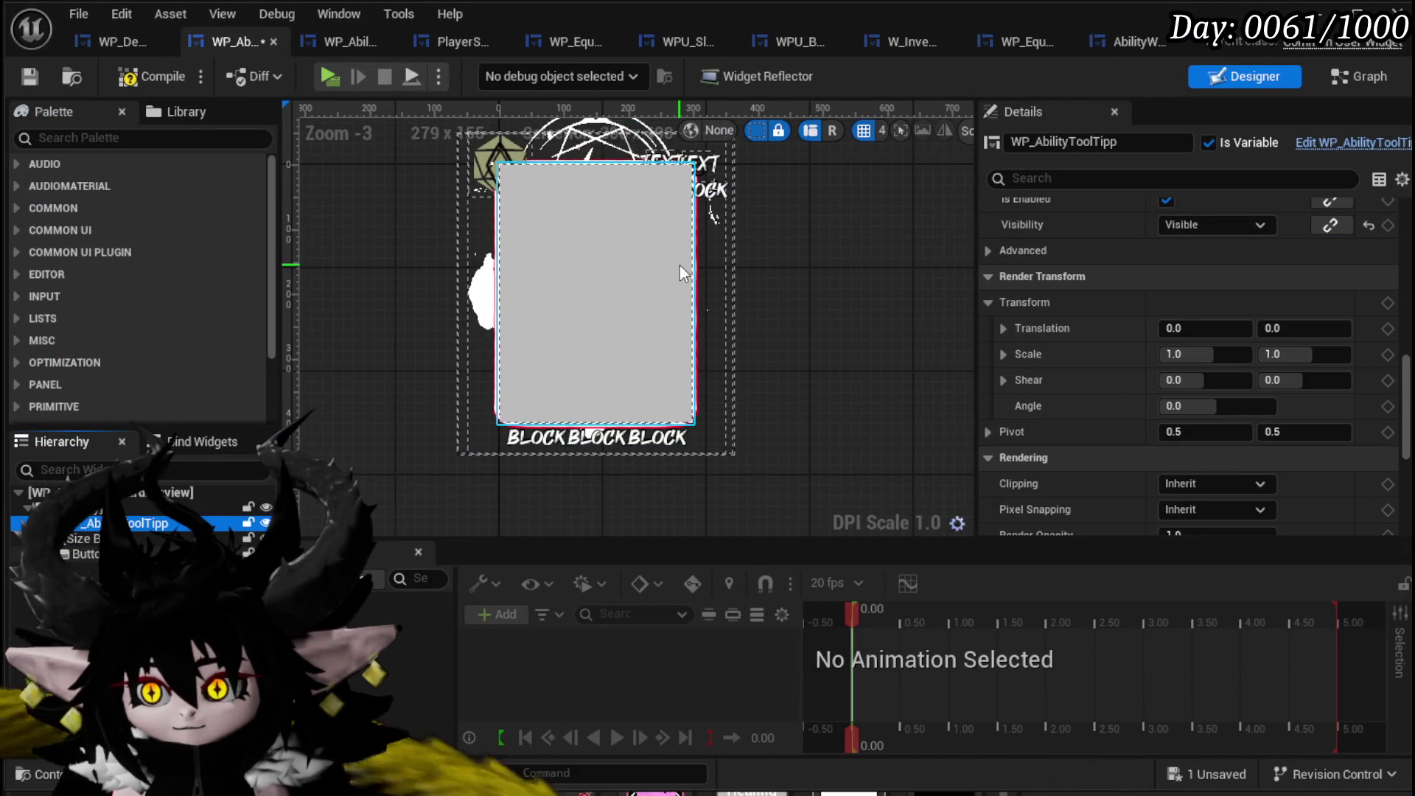
click(175, 76)
click(29, 76)
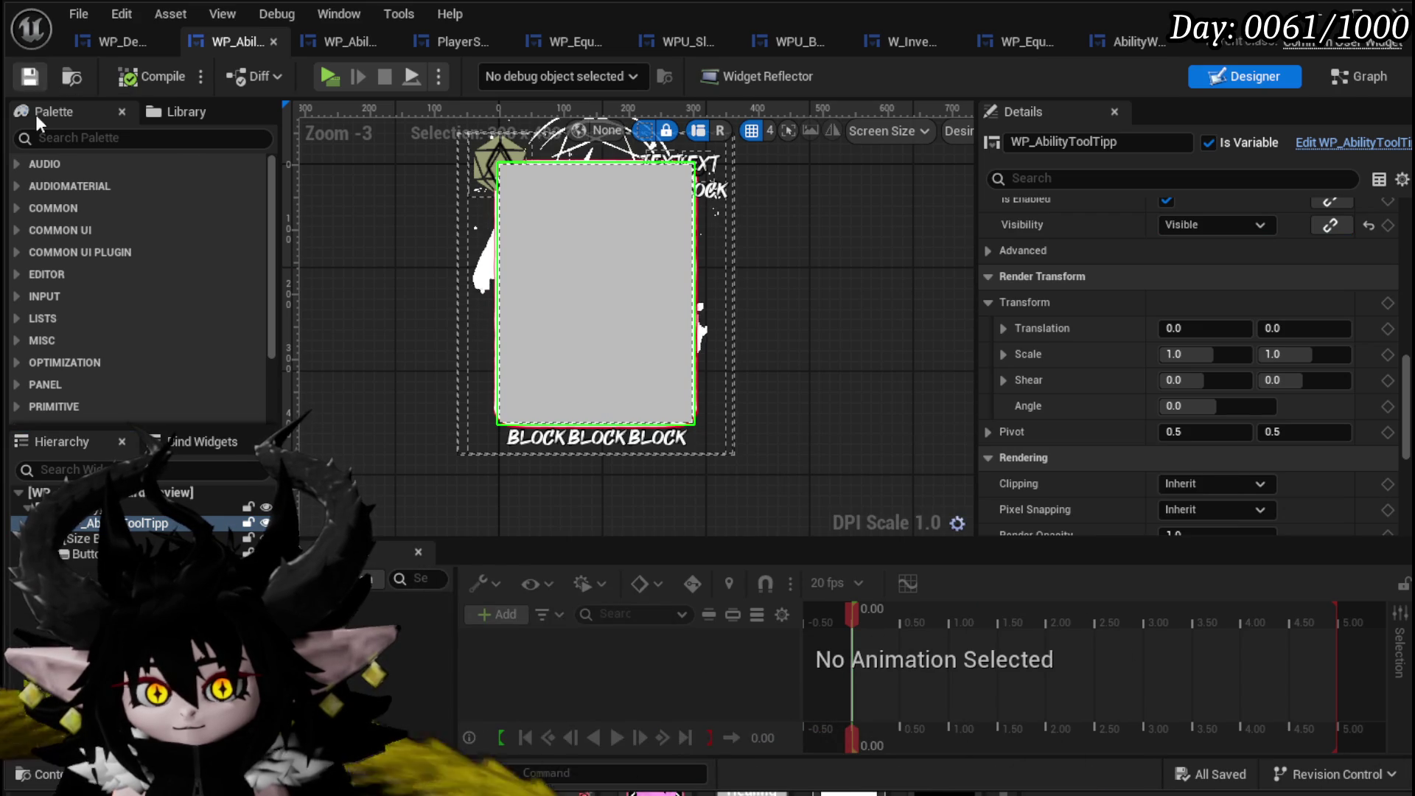
Inspect Button_46's Normal and Hovered style settings.
click(85, 554)
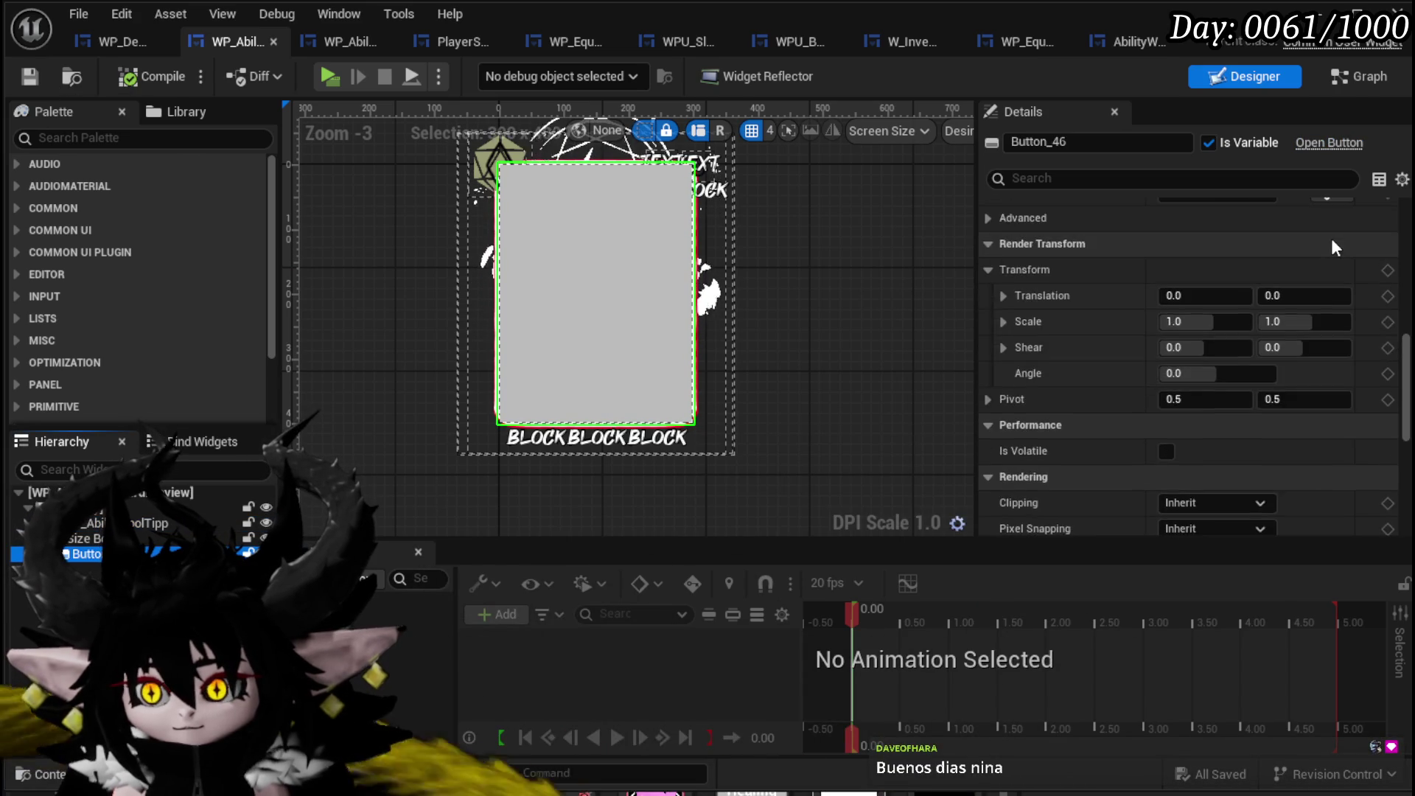
scroll(1331, 240, up, 10)
scroll(1331, 238, up, 5)
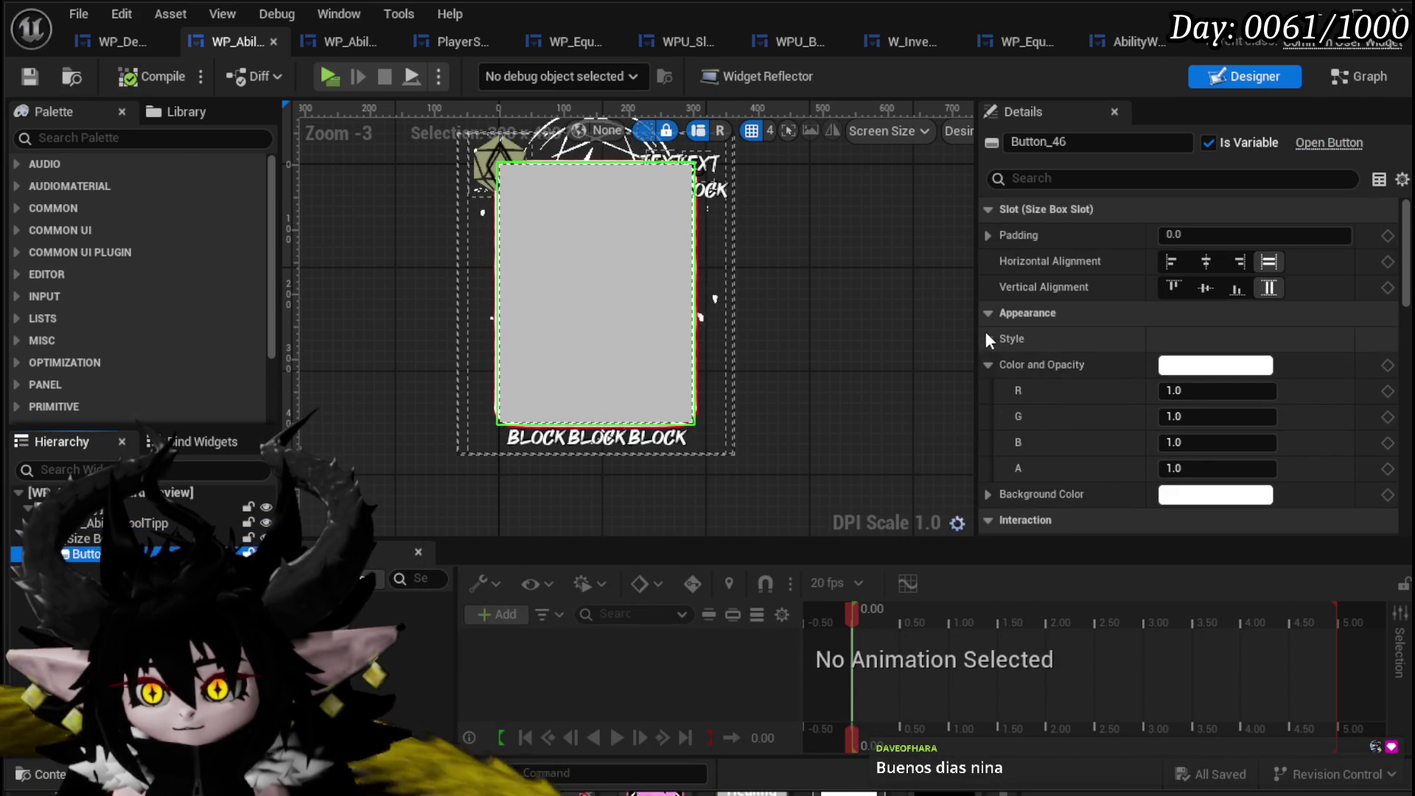
click(989, 339)
click(1002, 364)
scroll(1029, 348, down, 3)
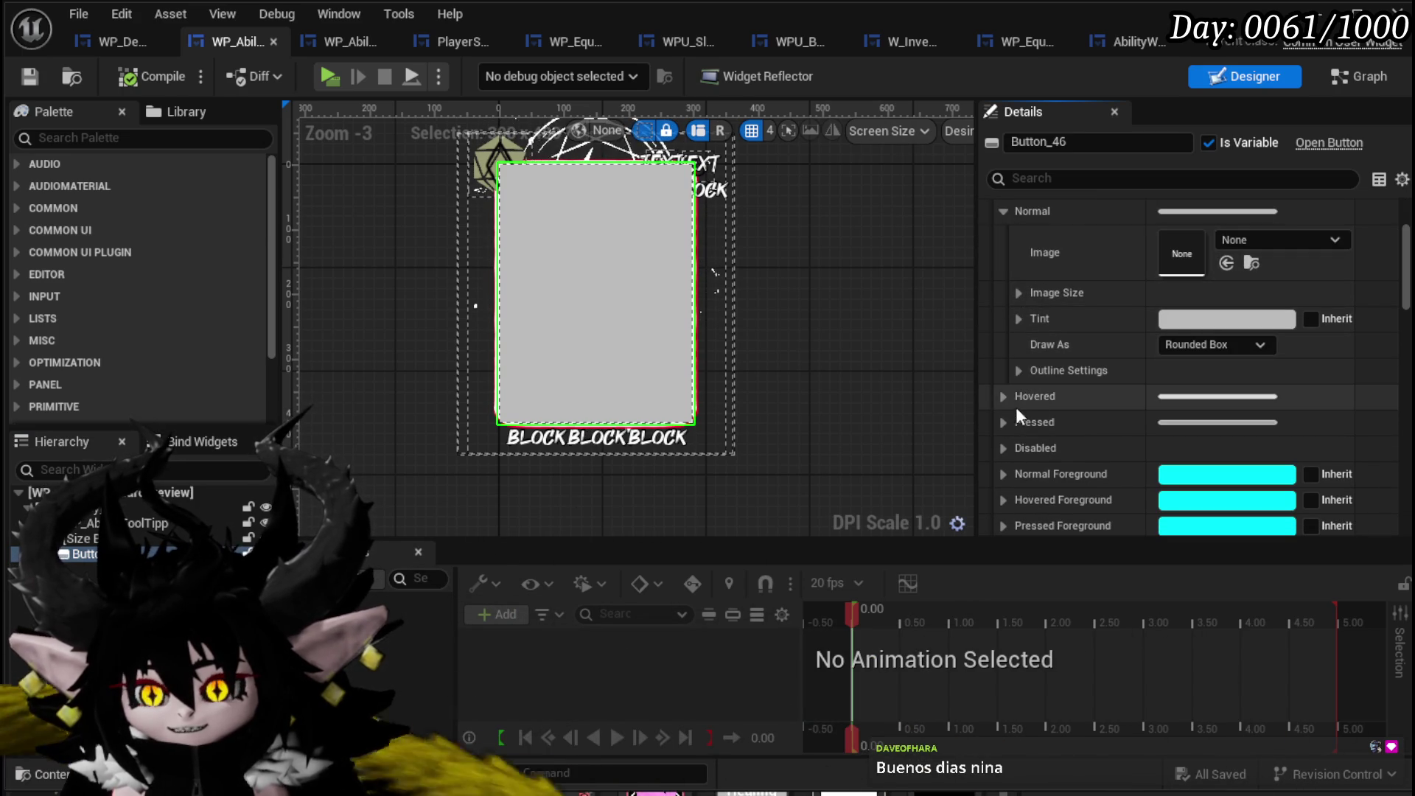
click(1007, 395)
scroll(1056, 355, down, 3)
click(1029, 356)
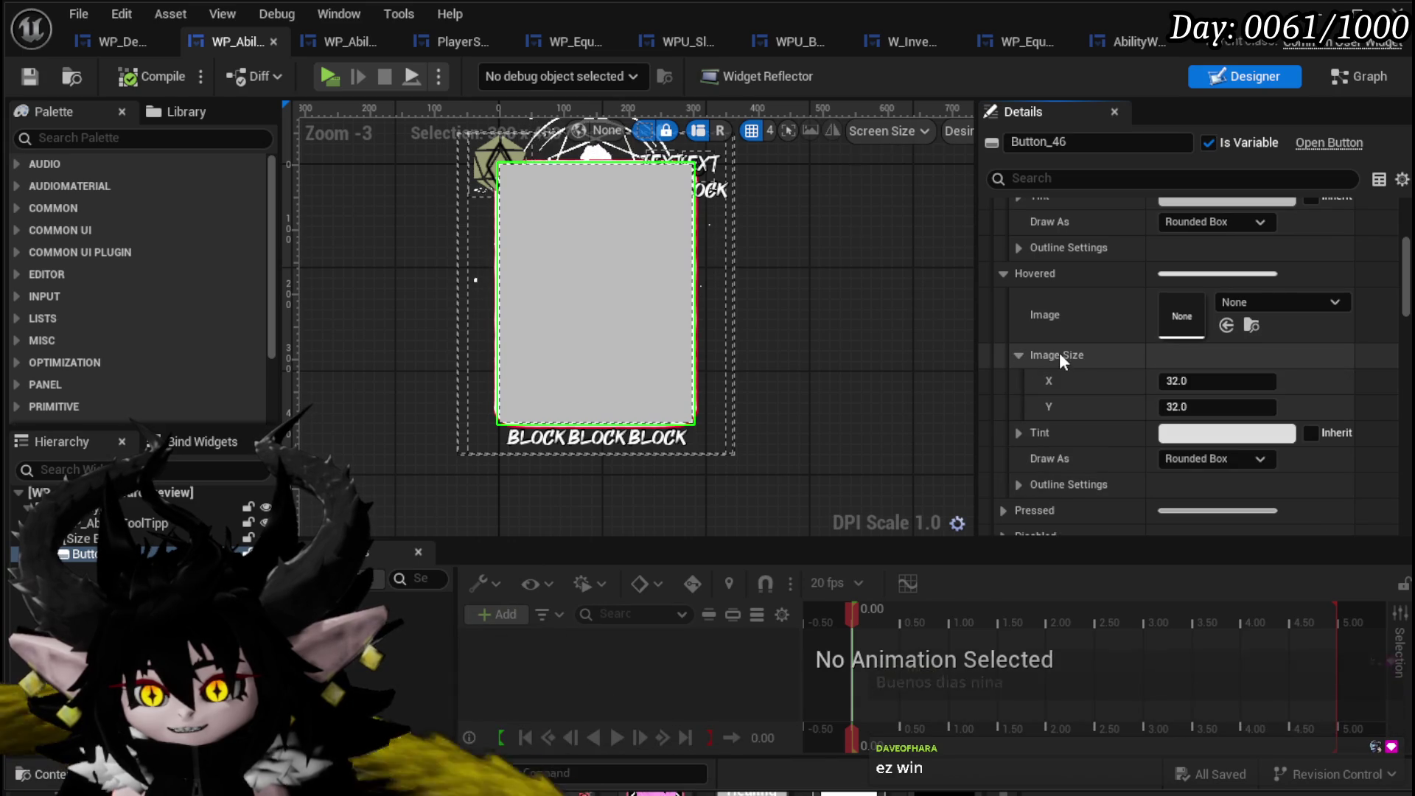
scroll(1080, 360, up, 5)
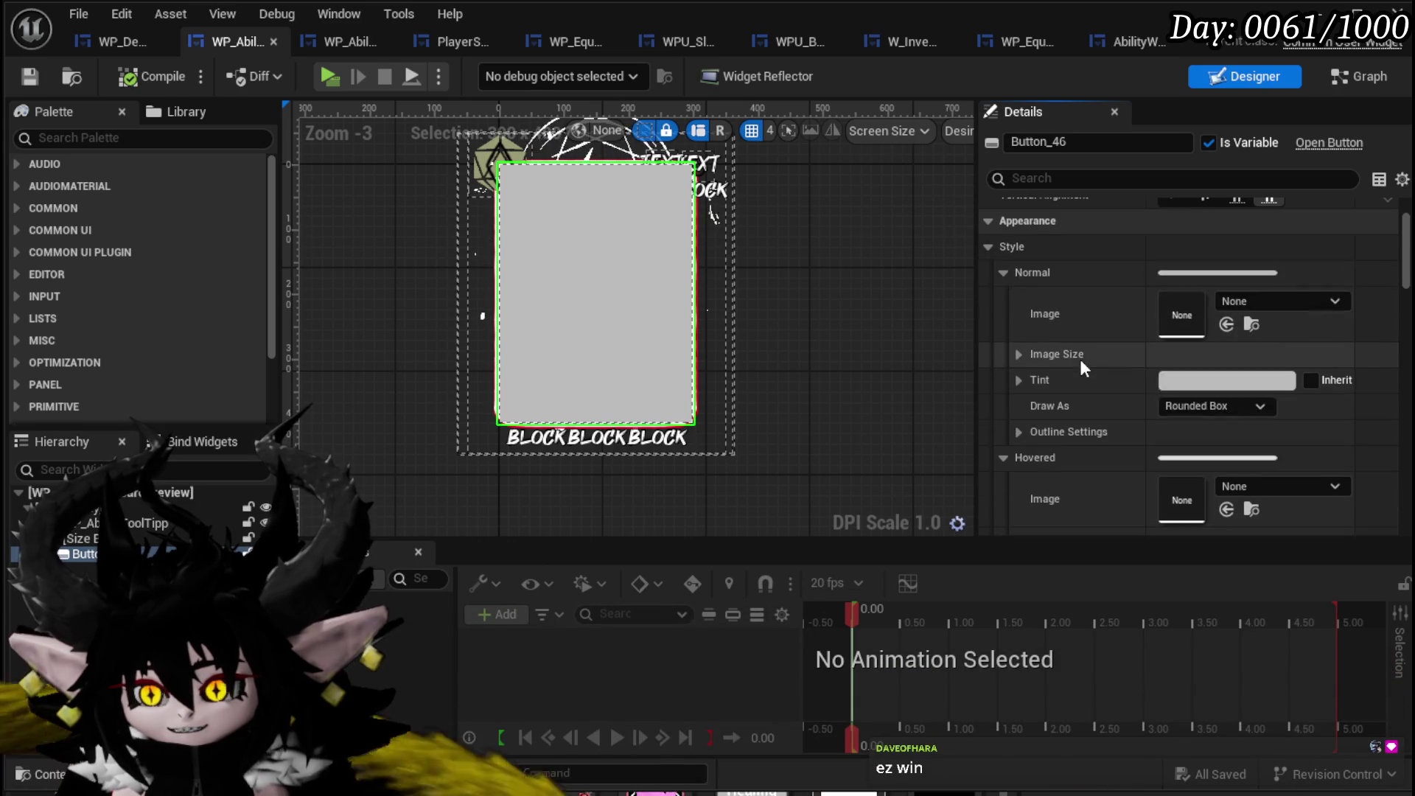
click(1002, 272)
click(1003, 299)
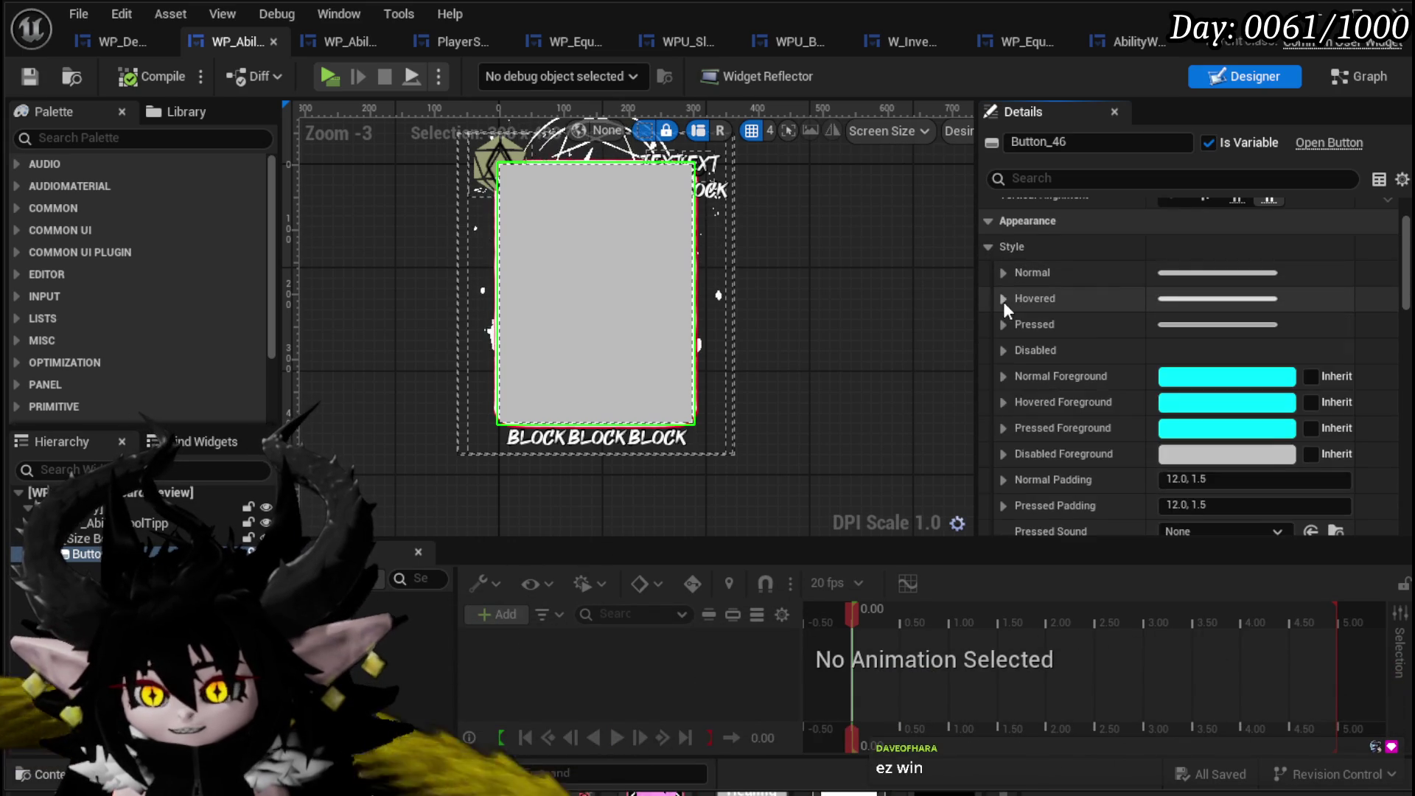
click(988, 248)
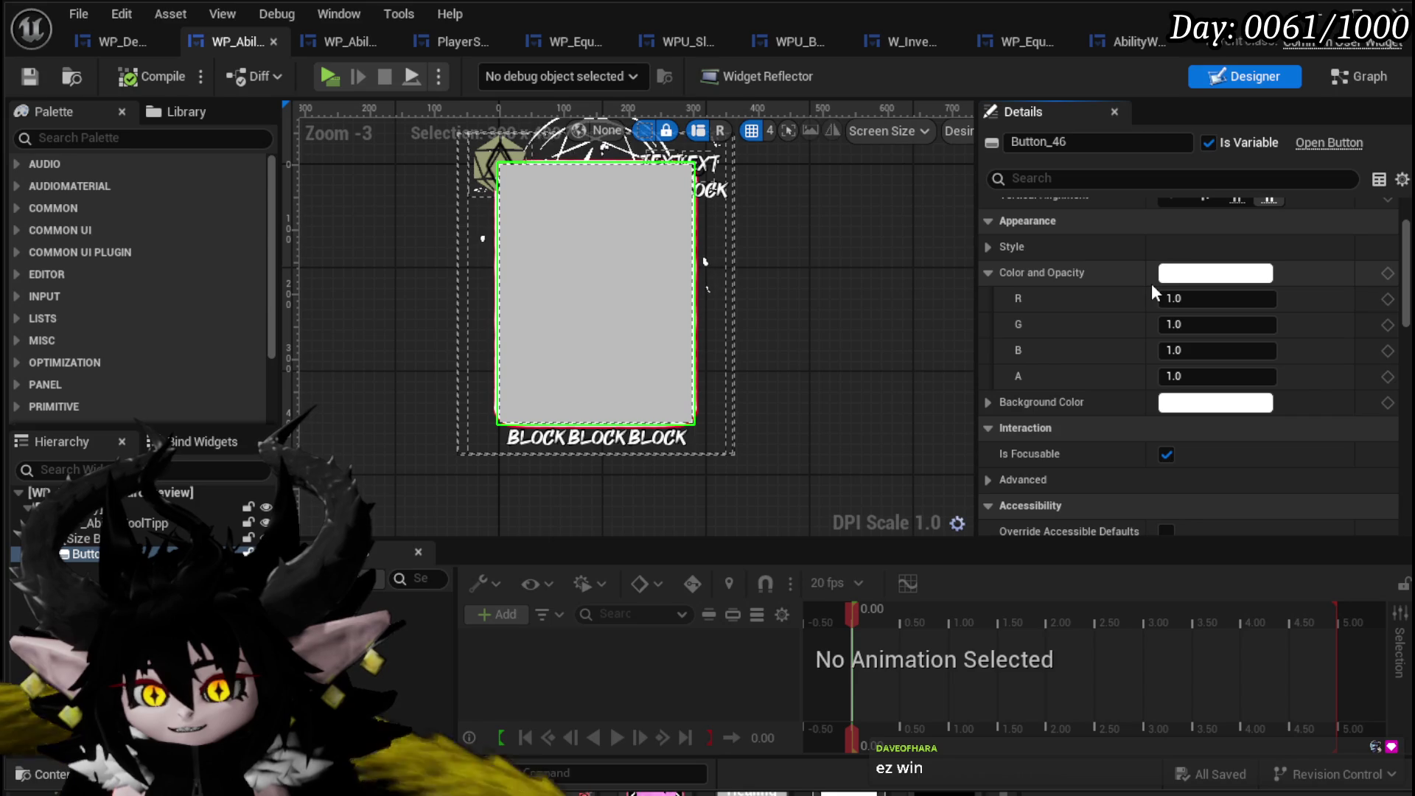
Delete Button_46 from the card.
click(97, 525)
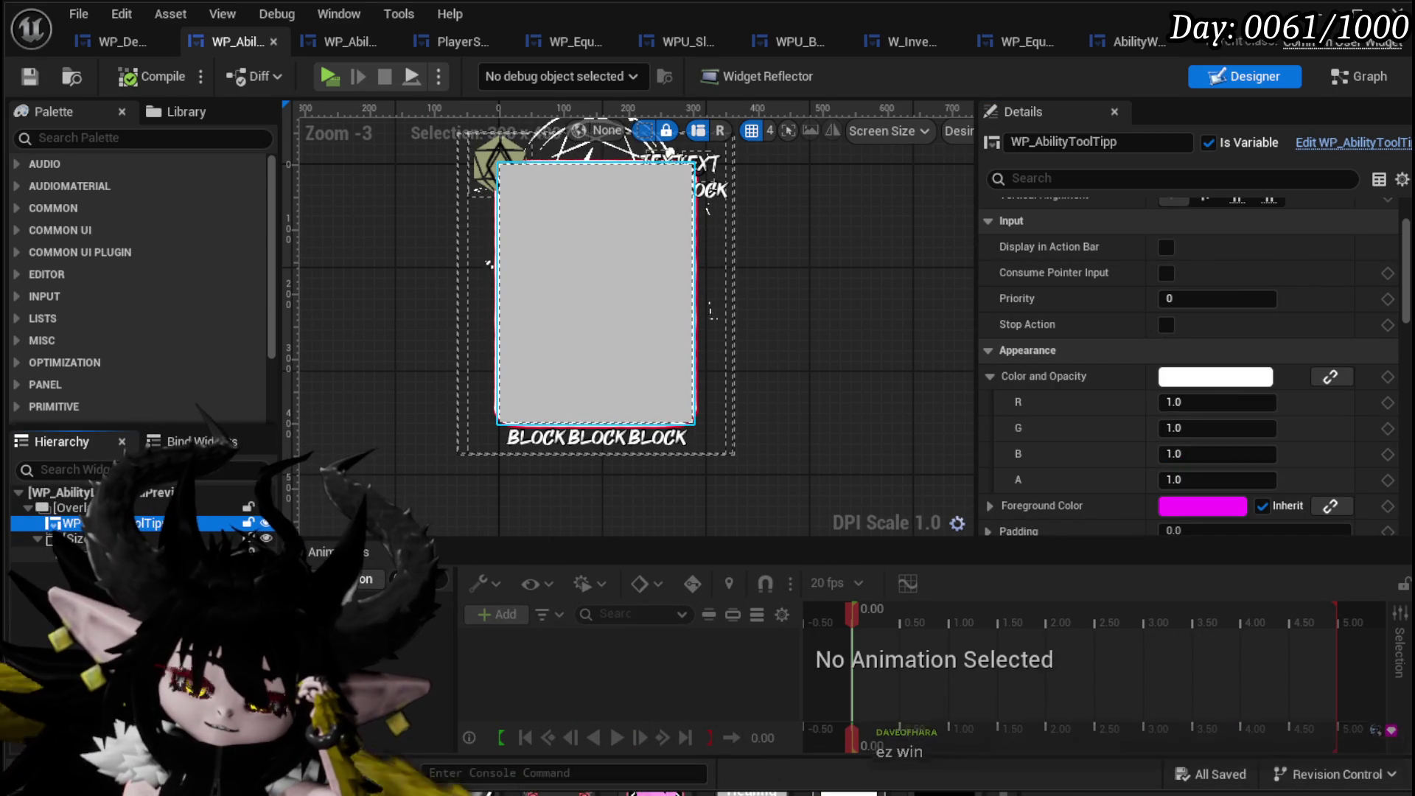
click(712, 291)
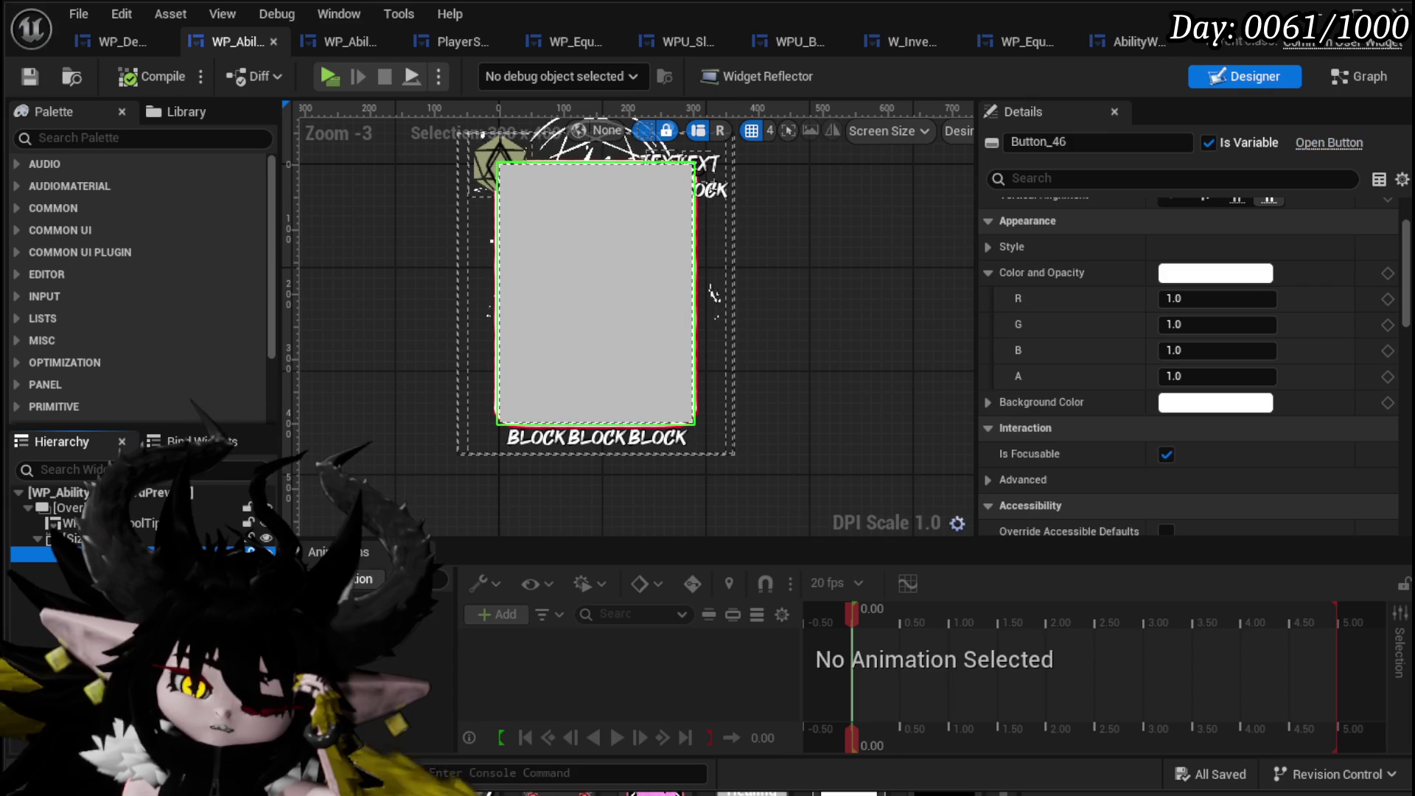
key(Delete)
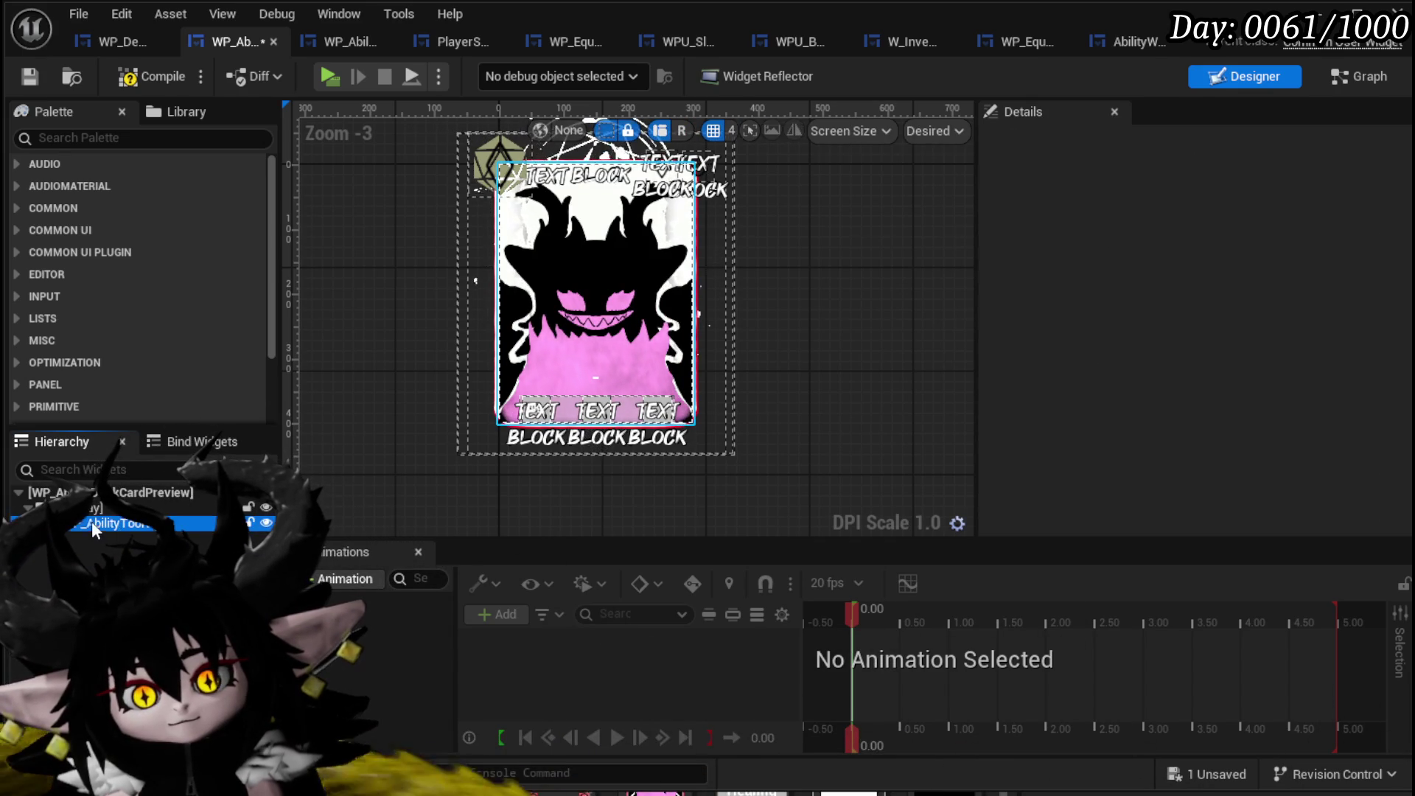
Remove the tooltip card widget from the card preview and compile it.
click(92, 520)
key(Delete)
click(87, 510)
click(649, 383)
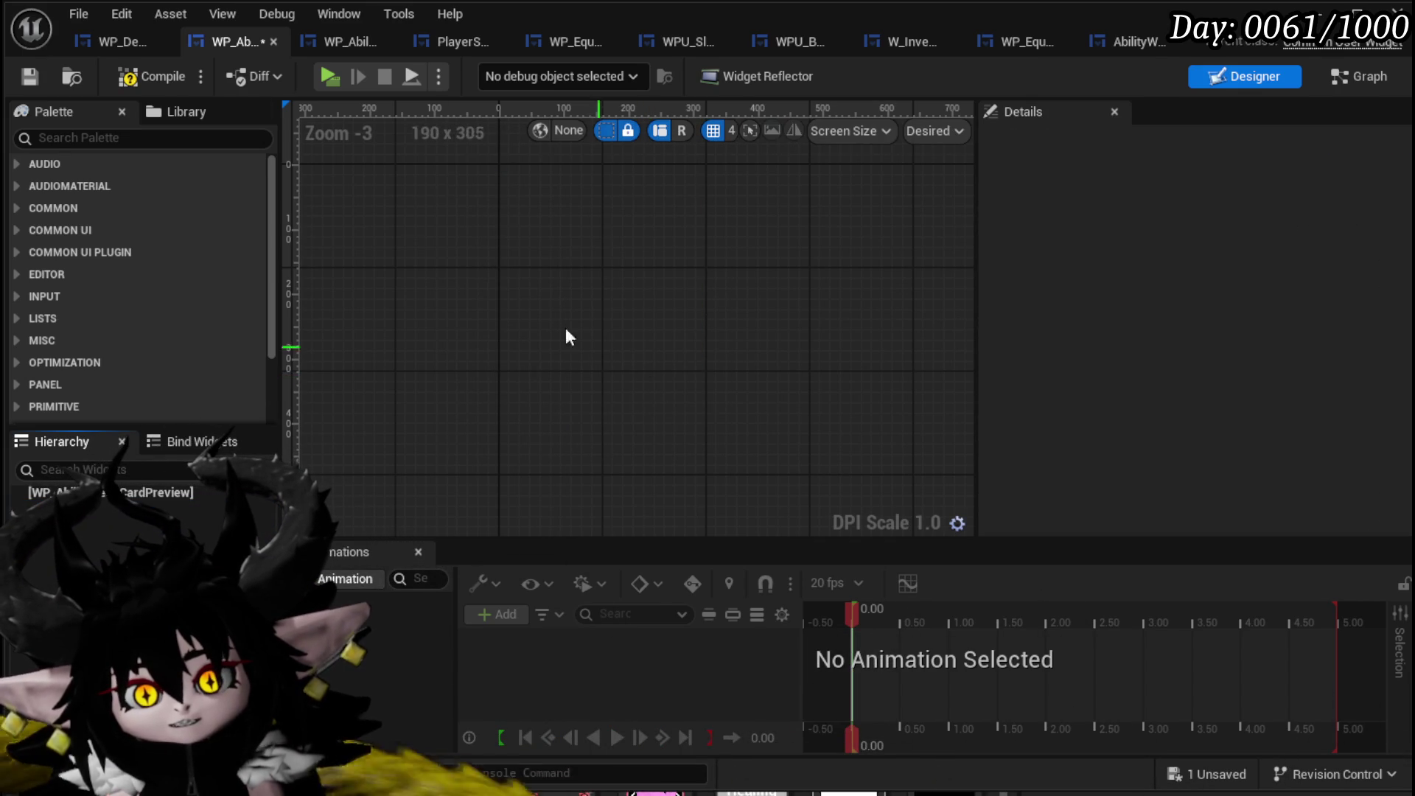
click(35, 75)
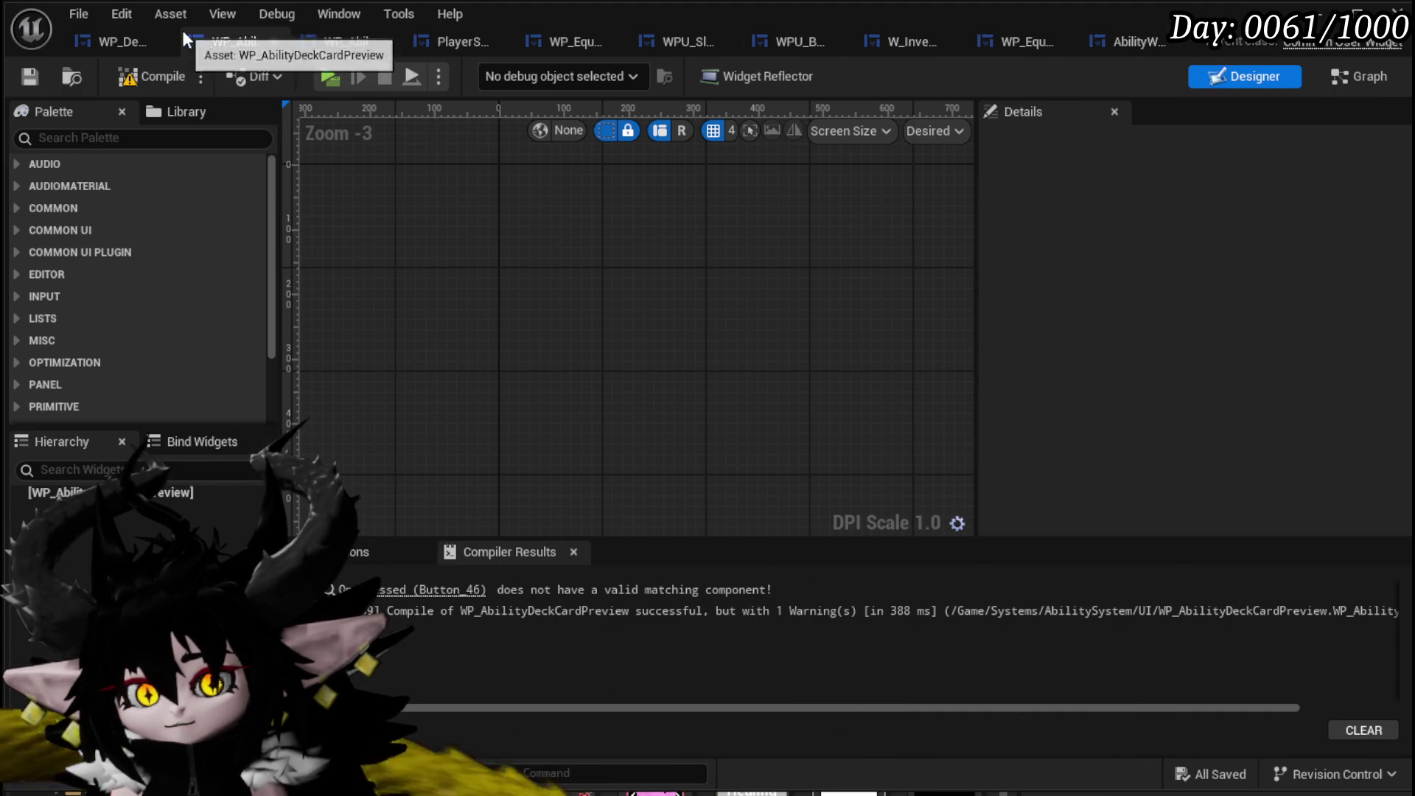
click(324, 41)
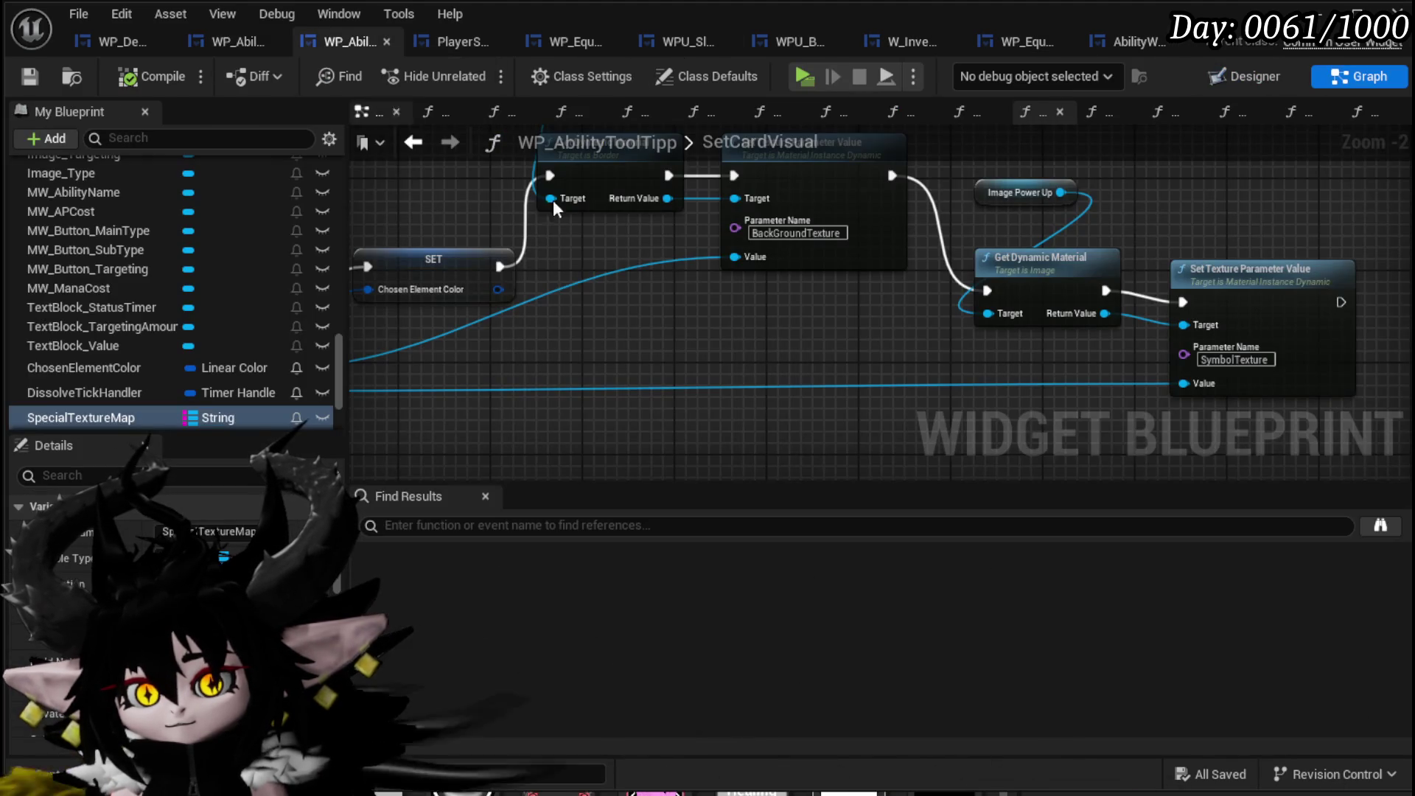
Wire Create WP Ability Tool Tipp Widget into the FillGrid loop and On Hover Icon binding.
click(96, 43)
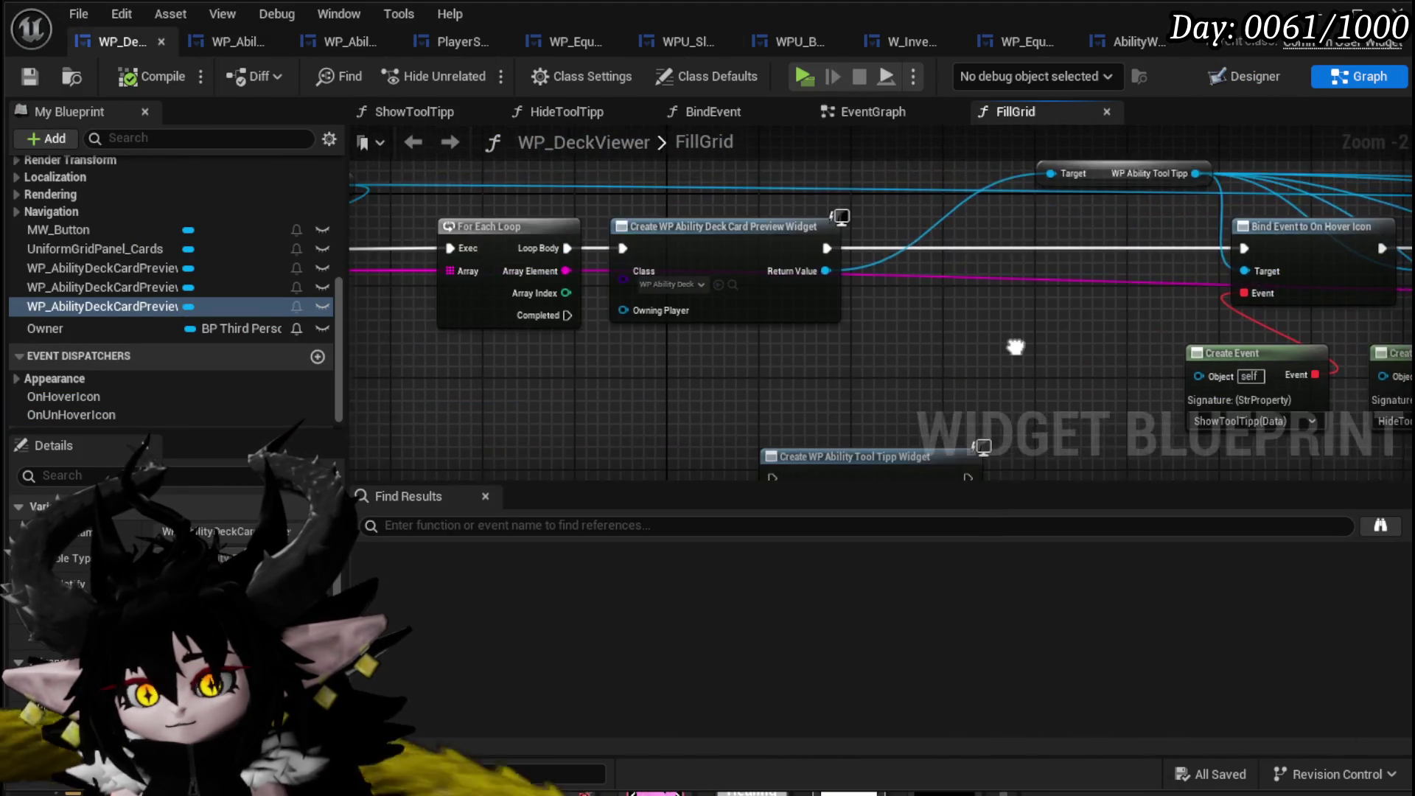
drag(873, 382, 733, 278)
drag(548, 180, 615, 306)
drag(851, 277, 709, 359)
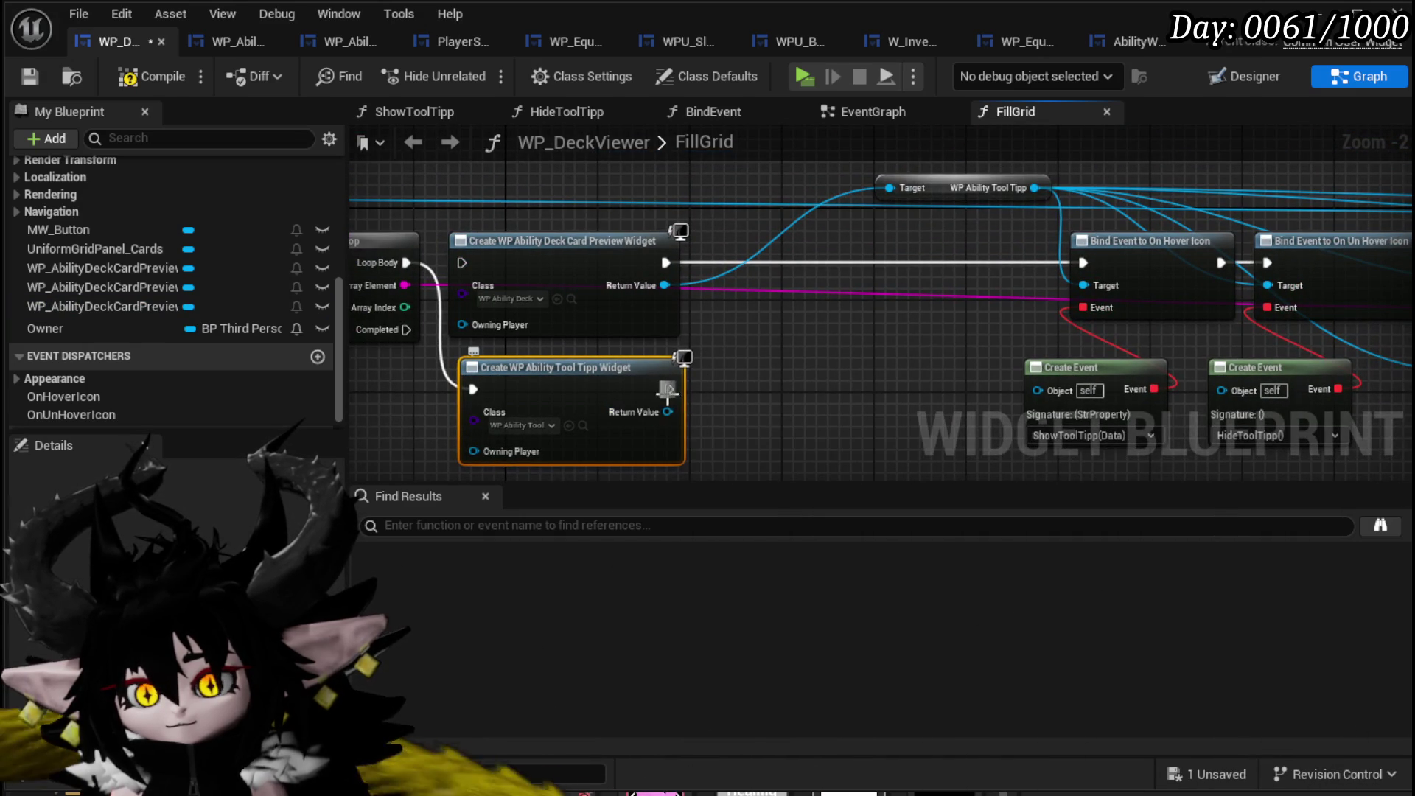
mouse_move(1035, 188)
mouse_down()
mouse_move(665, 397)
mouse_move(662, 414)
mouse_move(1072, 267)
mouse_up()
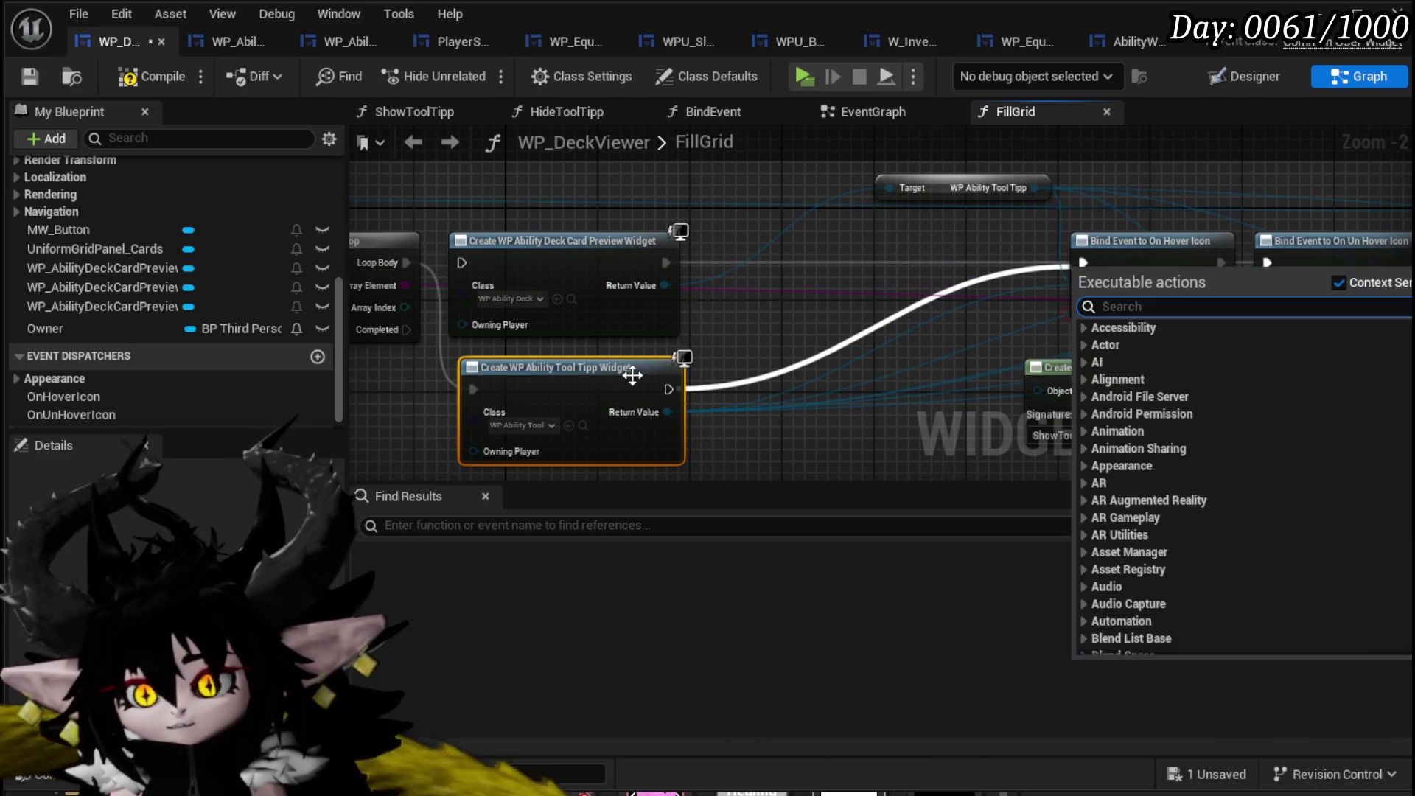
mouse_move(666, 391)
mouse_down()
mouse_move(1063, 295)
mouse_move(1083, 263)
mouse_up()
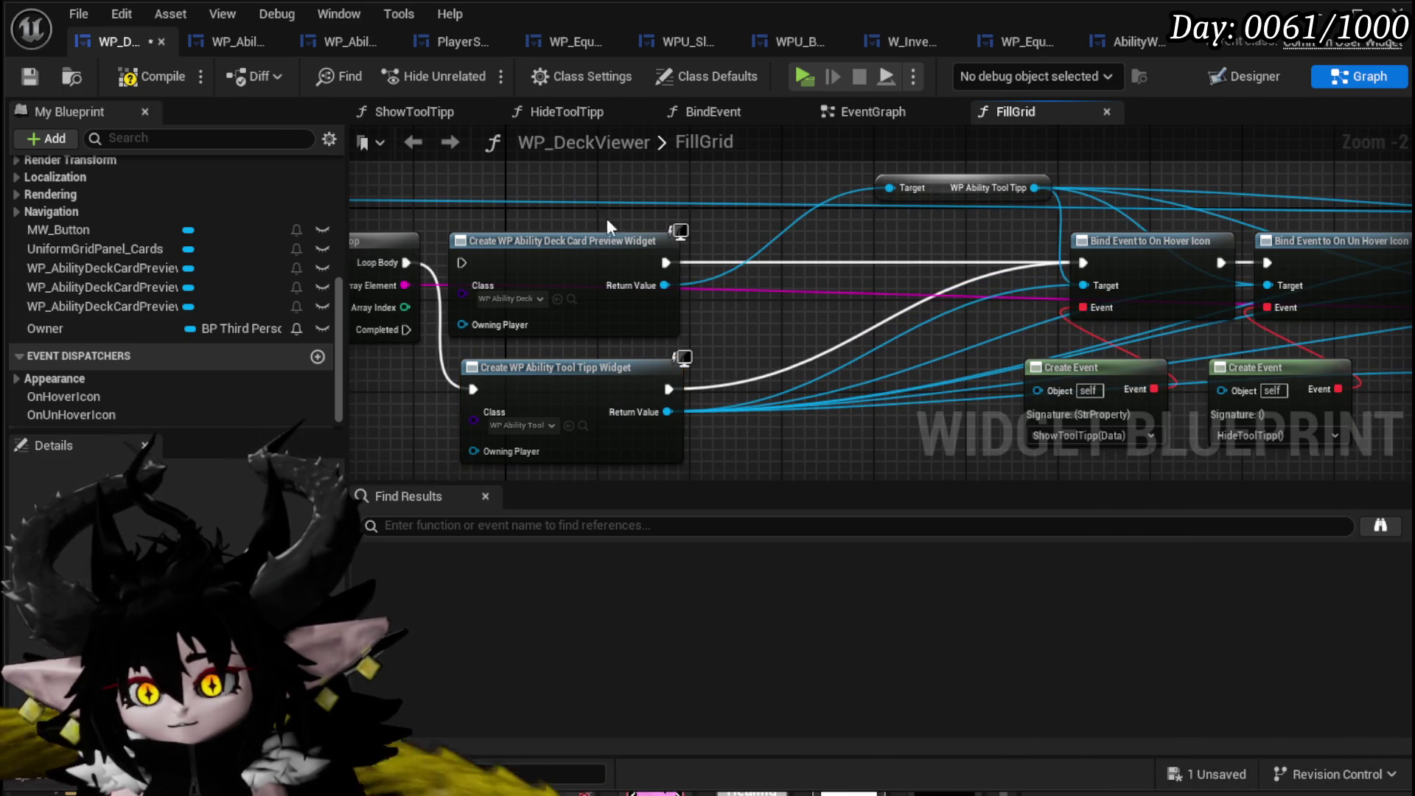
Delete the old card preview creation node, align the new one, then compile and save.
click(568, 241)
key(Delete)
drag(568, 361, 567, 235)
click(979, 183)
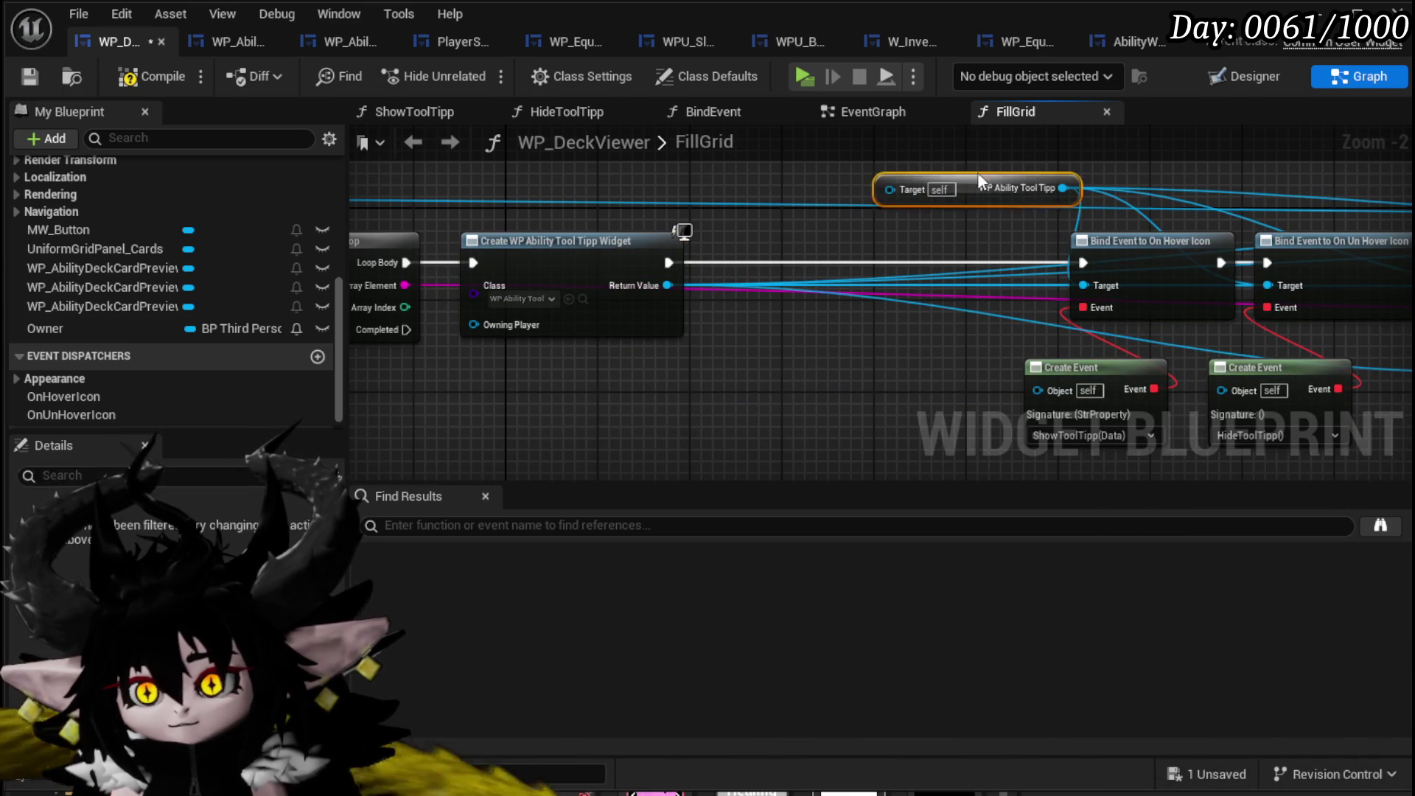
click(28, 72)
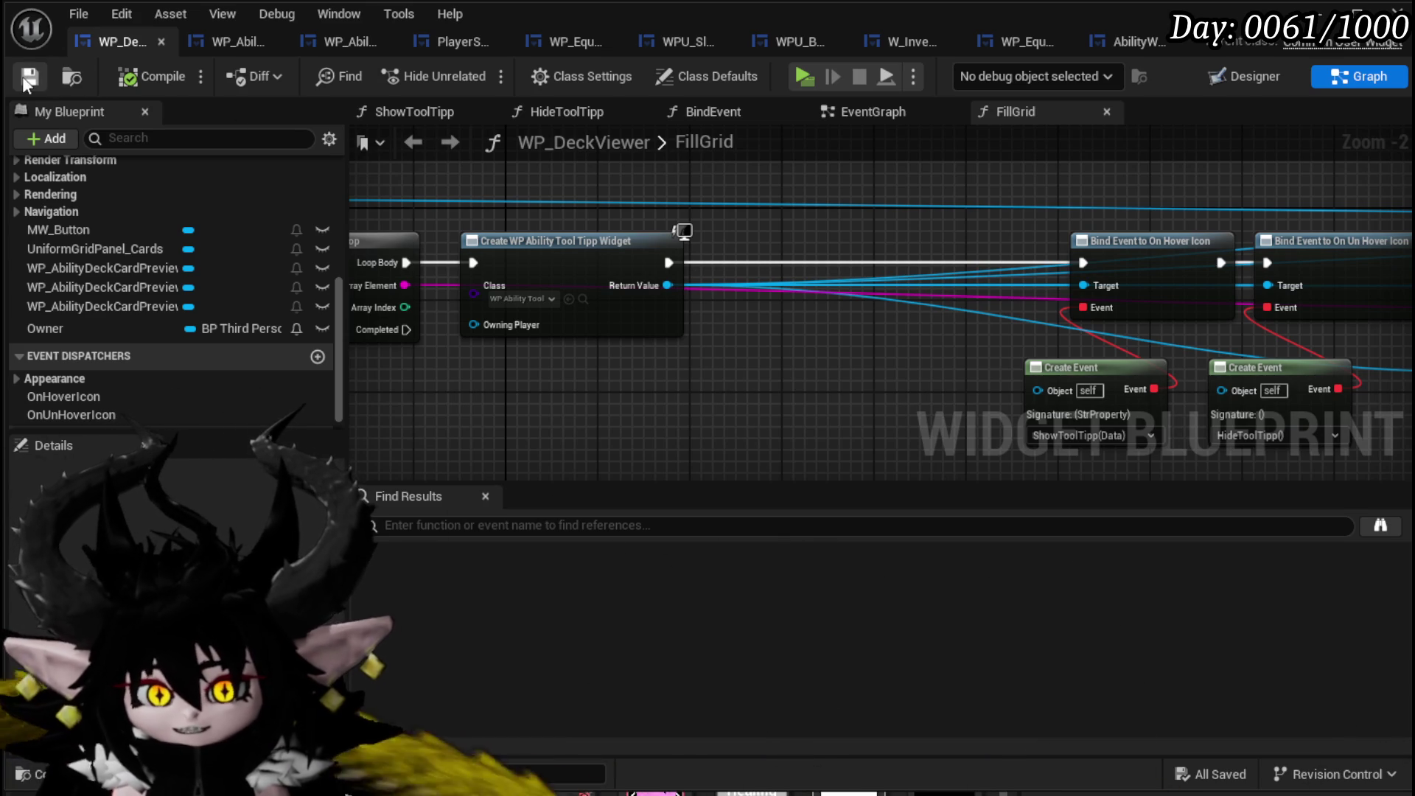
scroll(629, 242, down, 5)
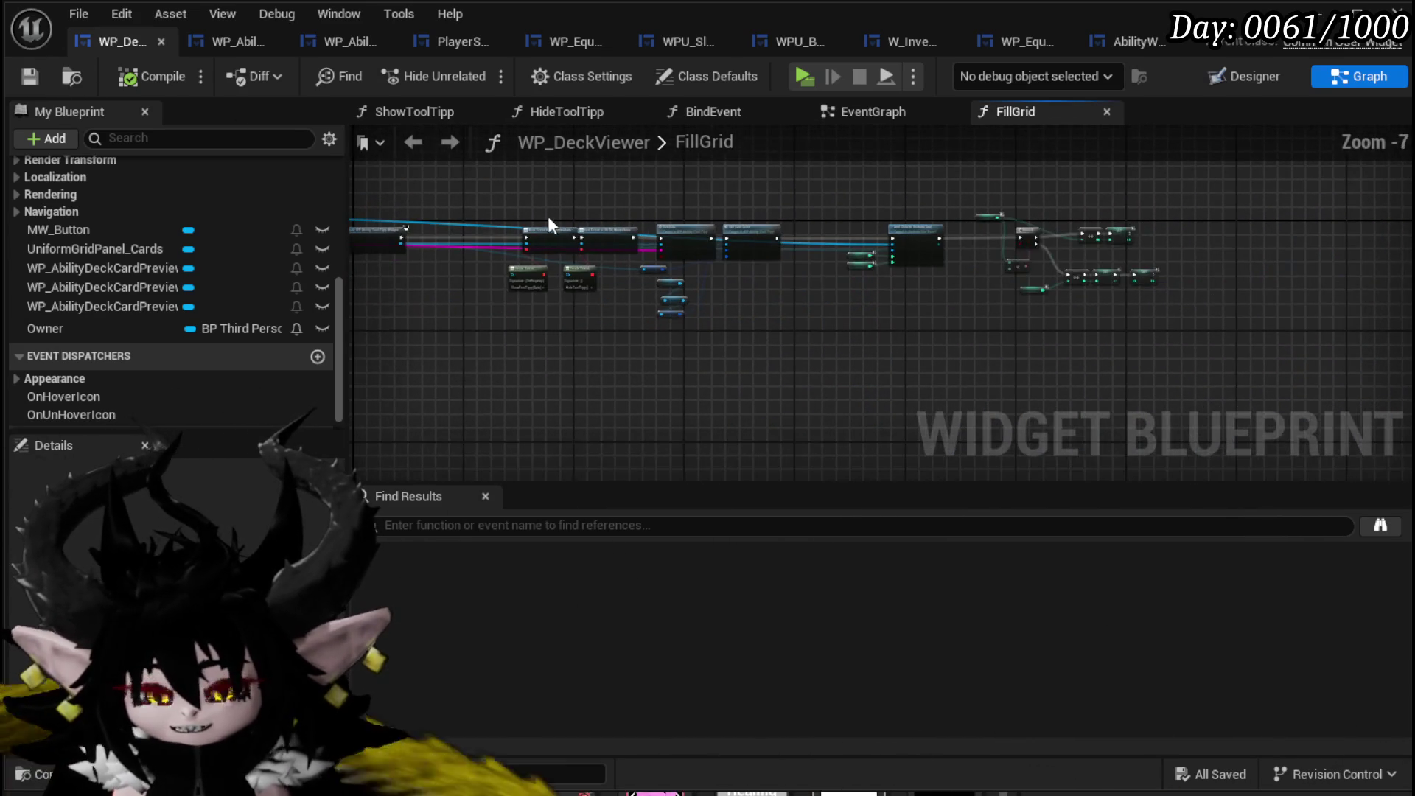
Move WP_DeckViewer's Add Child nodes left, closer to the rest of the FillGrid graph.
drag(481, 188, 998, 335)
scroll(856, 340, up, 4)
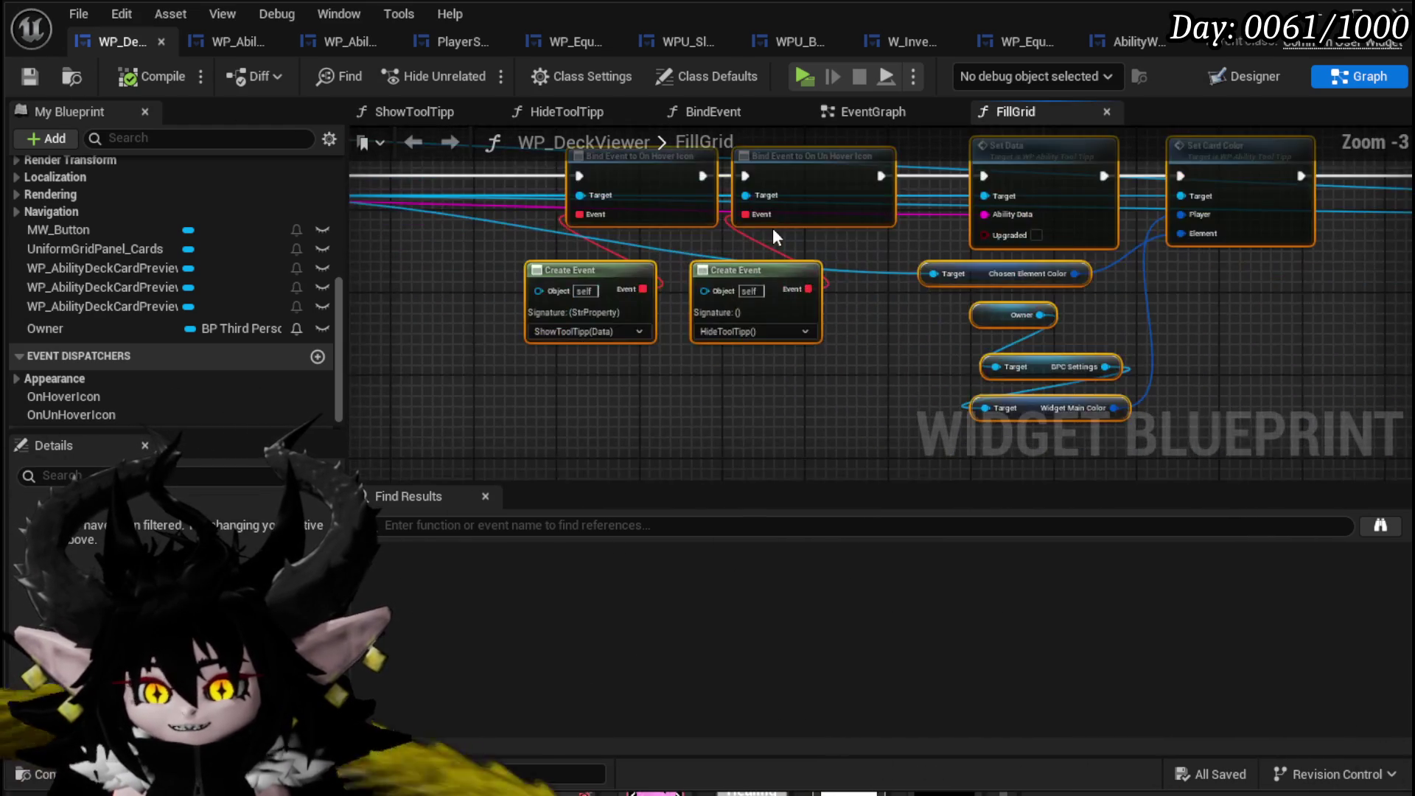
drag(804, 272, 590, 250)
drag(1179, 317, 918, 317)
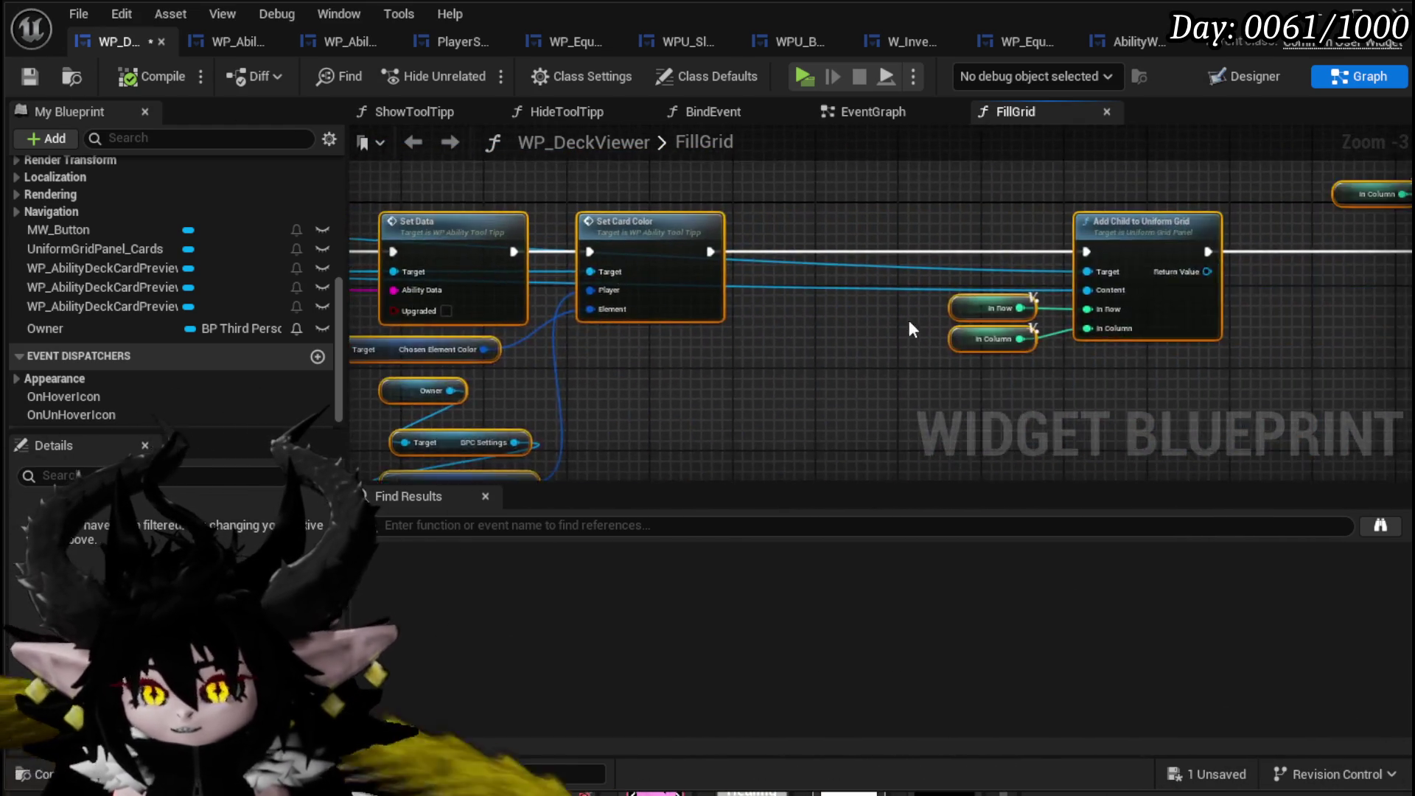
scroll(786, 363, down, 2)
mouse_move(759, 410)
mouse_down()
mouse_move(1210, 273)
mouse_move(1297, 228)
mouse_up()
mouse_move(893, 298)
mouse_down()
mouse_move(790, 298)
mouse_move(735, 211)
mouse_up()
click(760, 258)
drag(869, 191, 1215, 382)
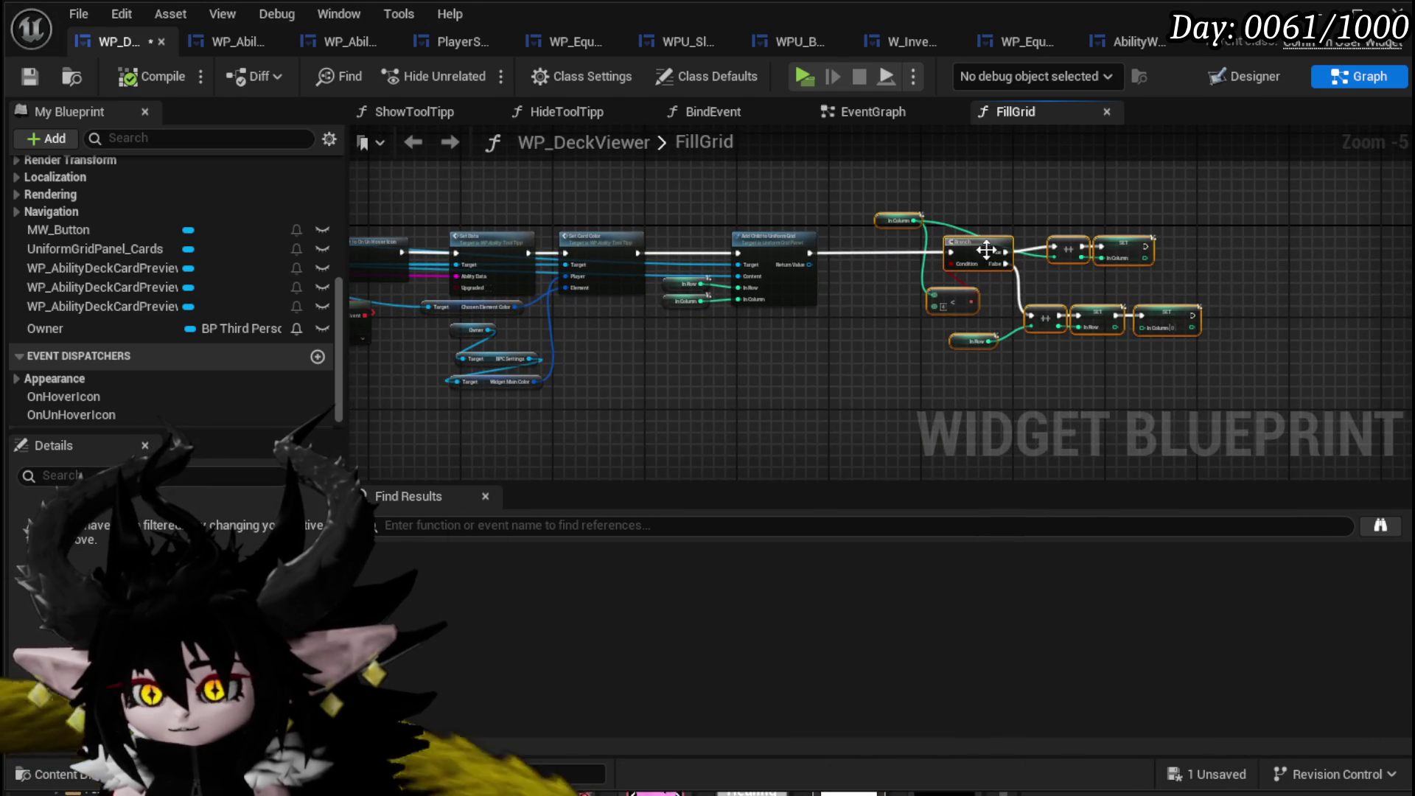
click(926, 240)
mouse_move(607, 216)
mouse_down()
mouse_move(868, 219)
mouse_move(997, 239)
mouse_up()
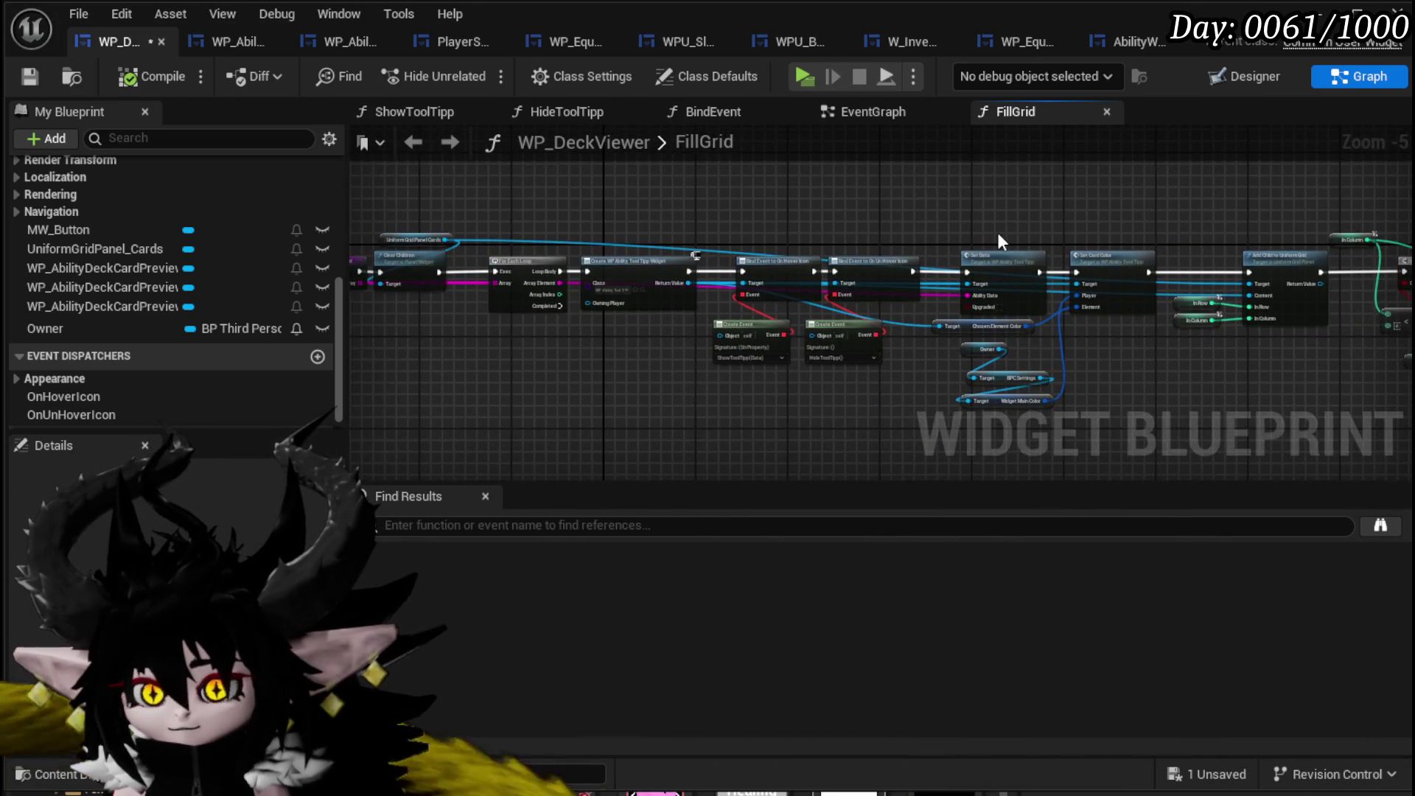
Save the WP_DeckViewer blueprint with its tightened FillGrid layout.
click(29, 76)
scroll(666, 237, up, 4)
drag(803, 197, 807, 196)
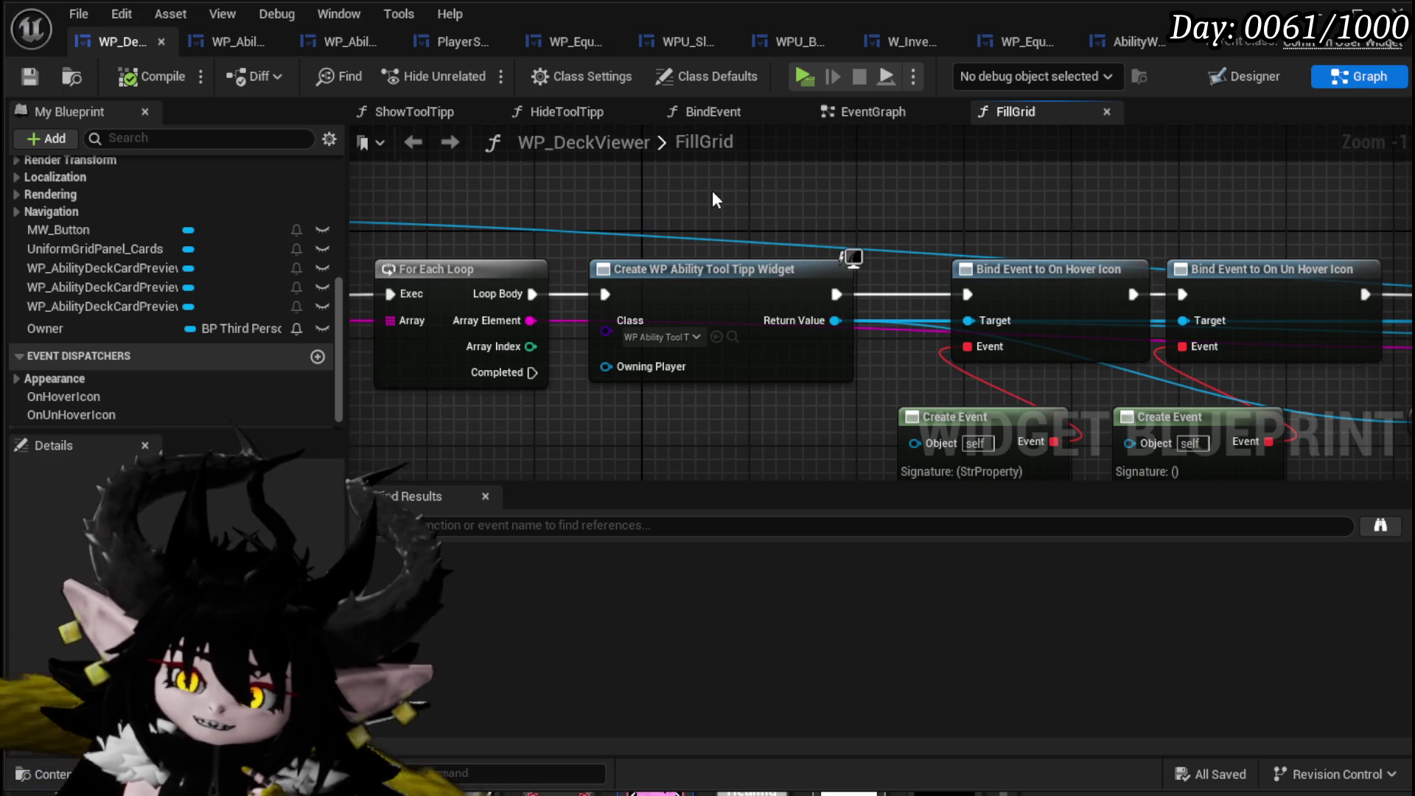
drag(712, 190, 1259, 191)
drag(792, 285, 251, 294)
click(29, 76)
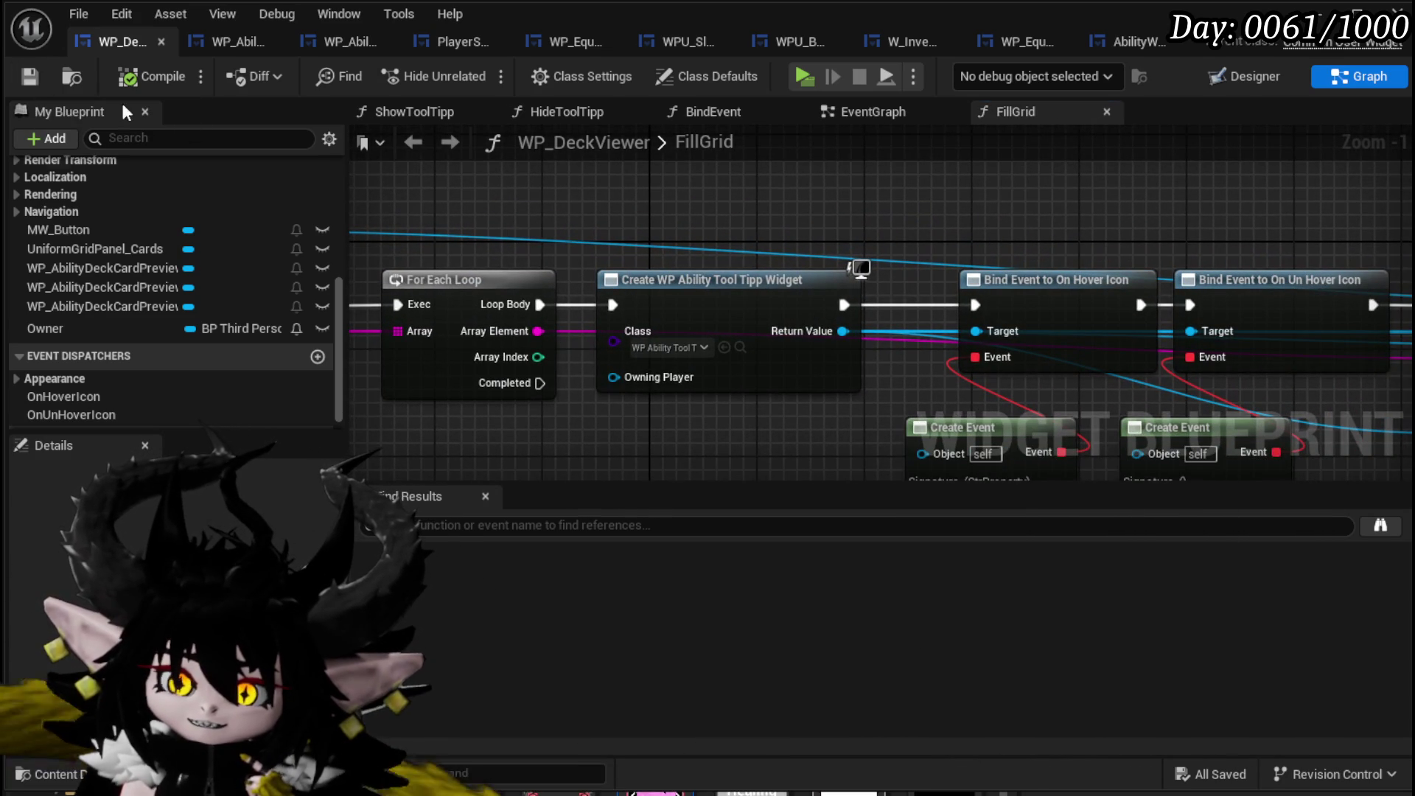
Inspect the Fill Grid call and its surrounding nodes in AbilityWorkBenchUI.
click(1144, 41)
mouse_move(894, 265)
mouse_down()
mouse_move(974, 360)
mouse_move(895, 238)
mouse_move(1022, 266)
mouse_move(1116, 358)
mouse_up()
scroll(618, 314, down, 2)
mouse_move(618, 313)
mouse_down()
mouse_move(634, 420)
mouse_move(568, 291)
mouse_move(884, 196)
mouse_move(465, 256)
mouse_move(553, 274)
mouse_move(694, 255)
mouse_move(582, 264)
mouse_move(619, 259)
mouse_up()
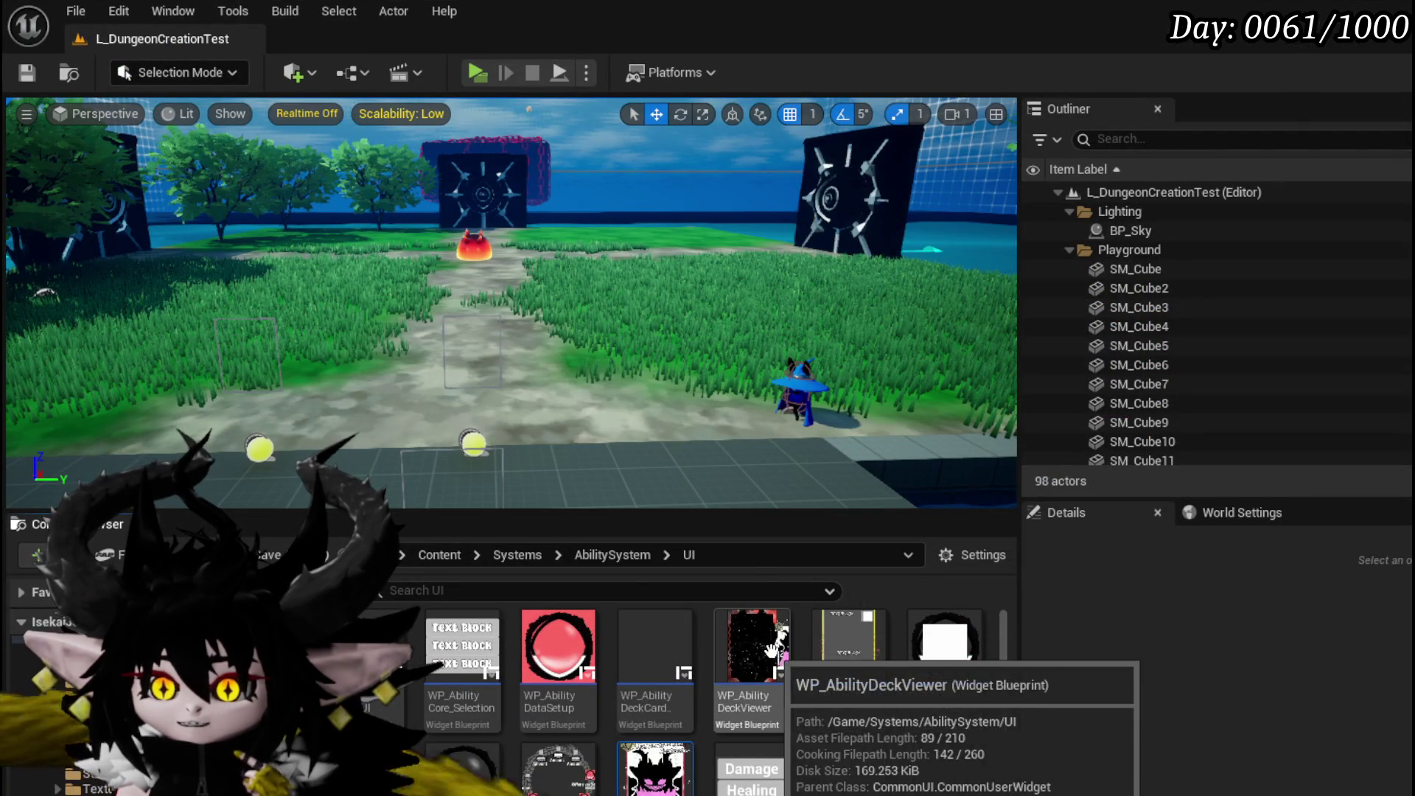
Try deleting WP_AbilityDeckCardPreview, cancel because WP_DeckViewer references it, and open its Designer.
click(655, 645)
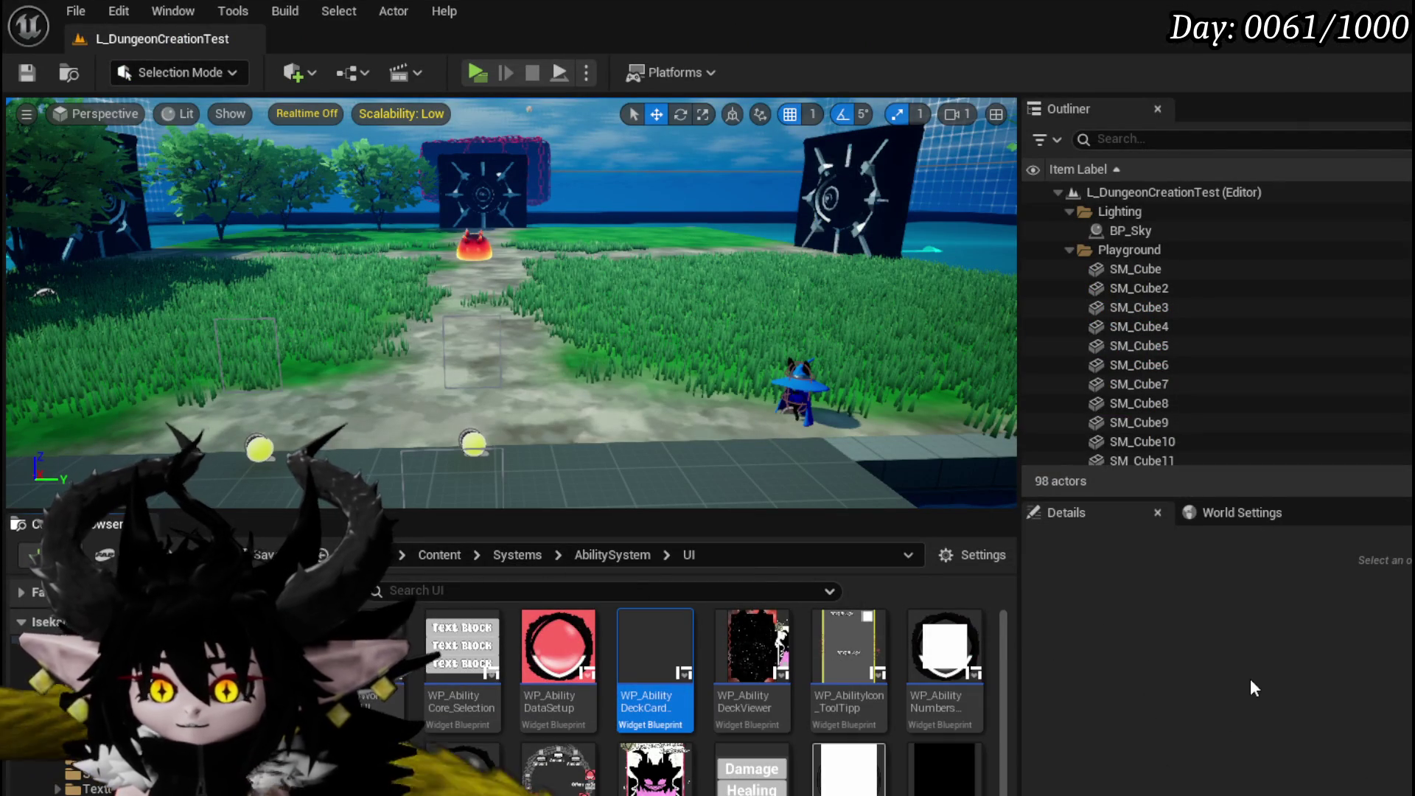
key(Delete)
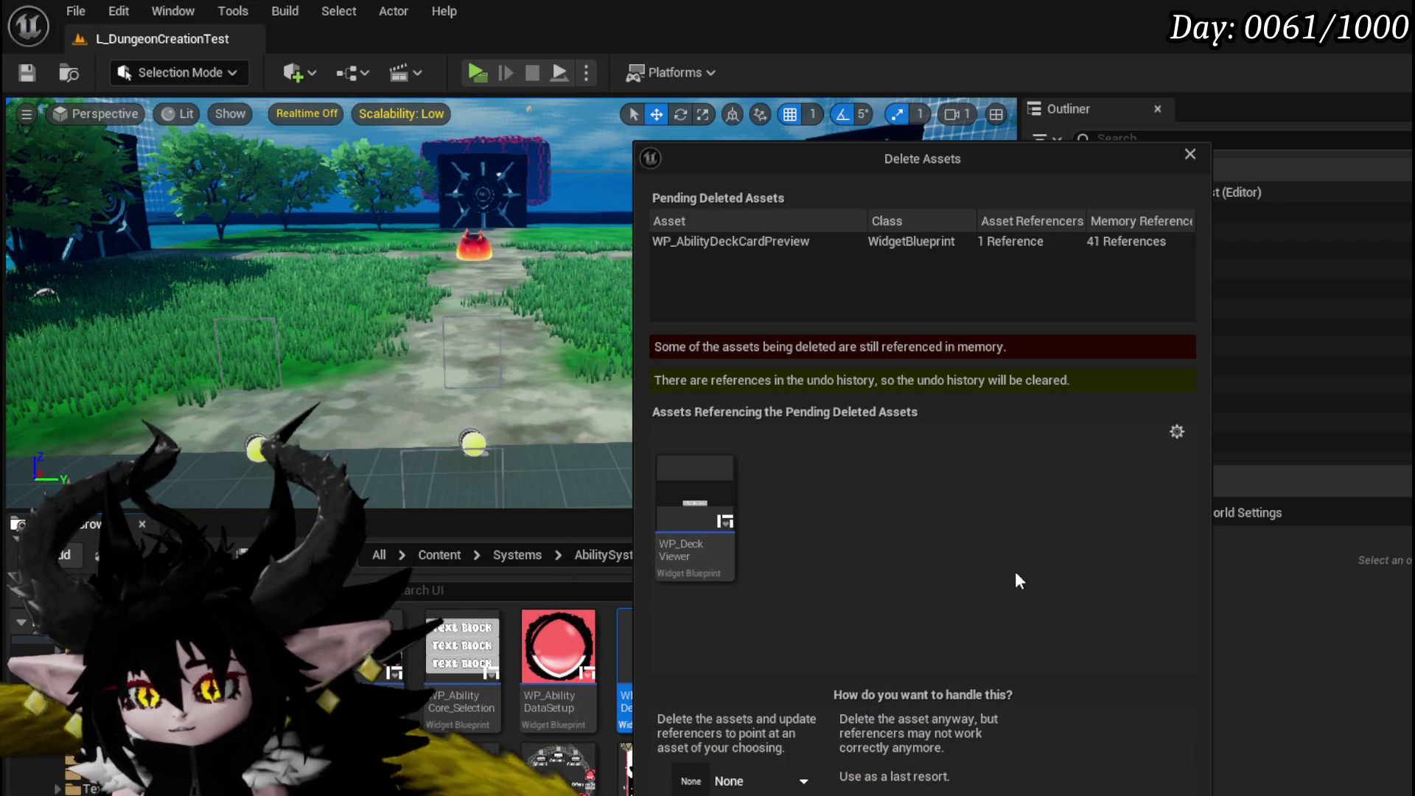
click(1190, 155)
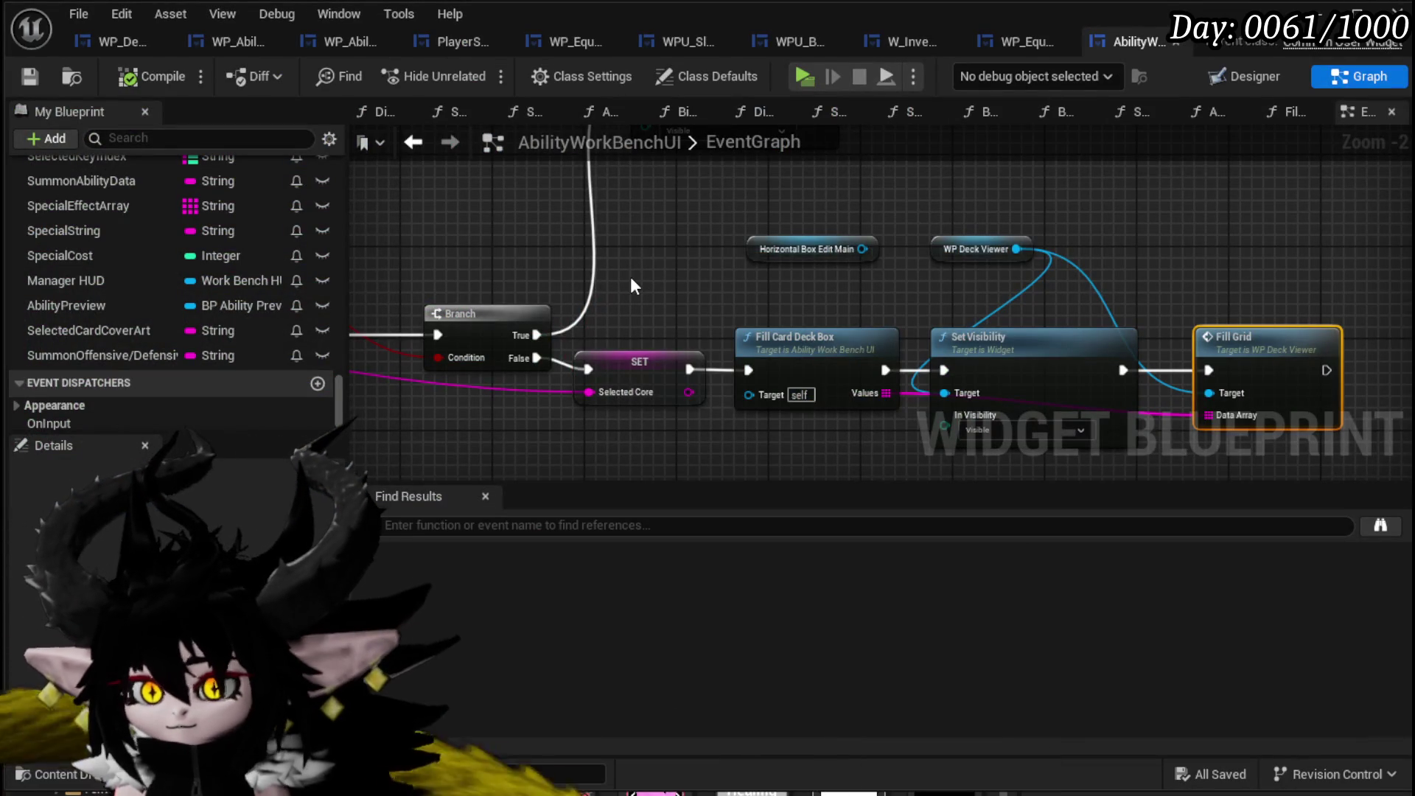
click(245, 50)
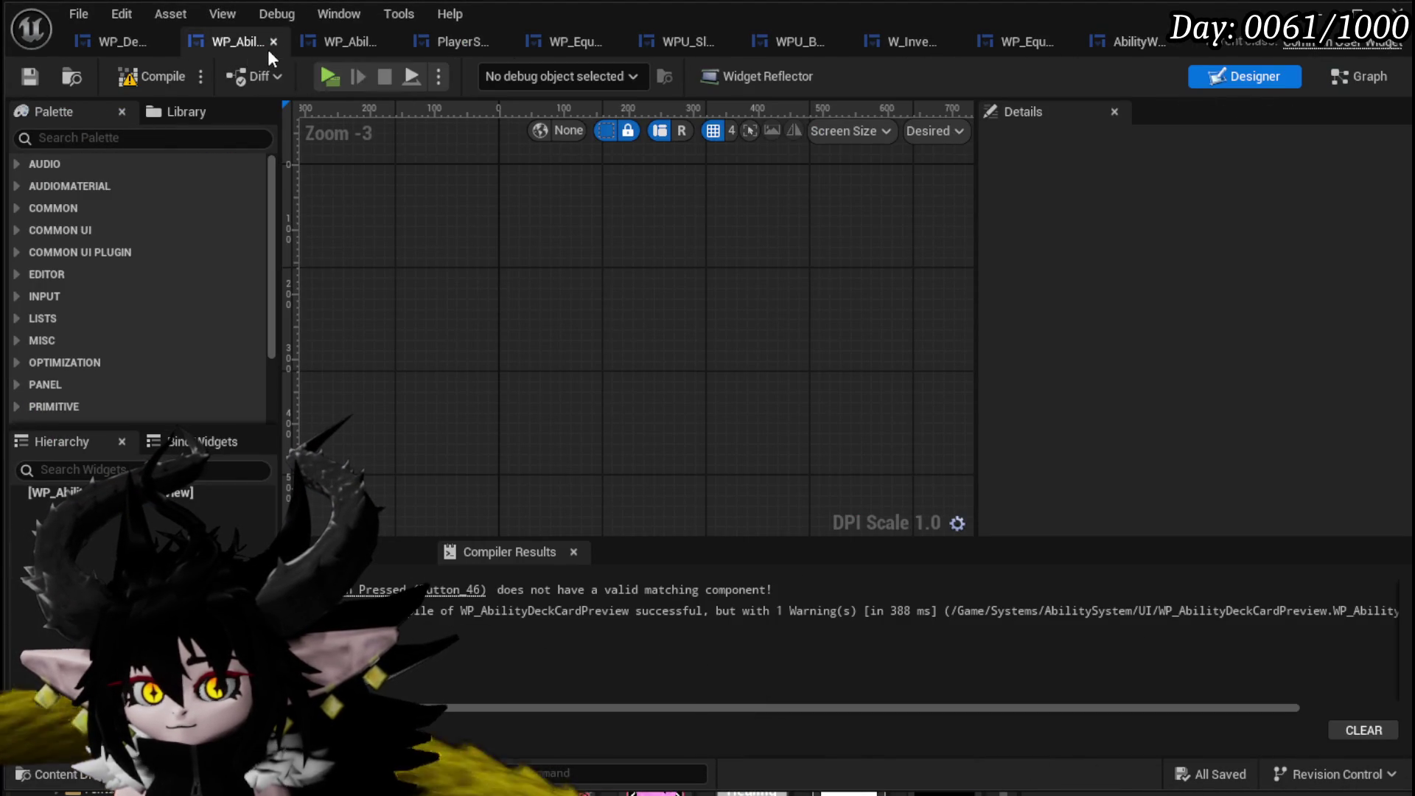
Replace the grid's card preview with a WP_AbilityToolTipp card in column 2, then compile.
click(272, 42)
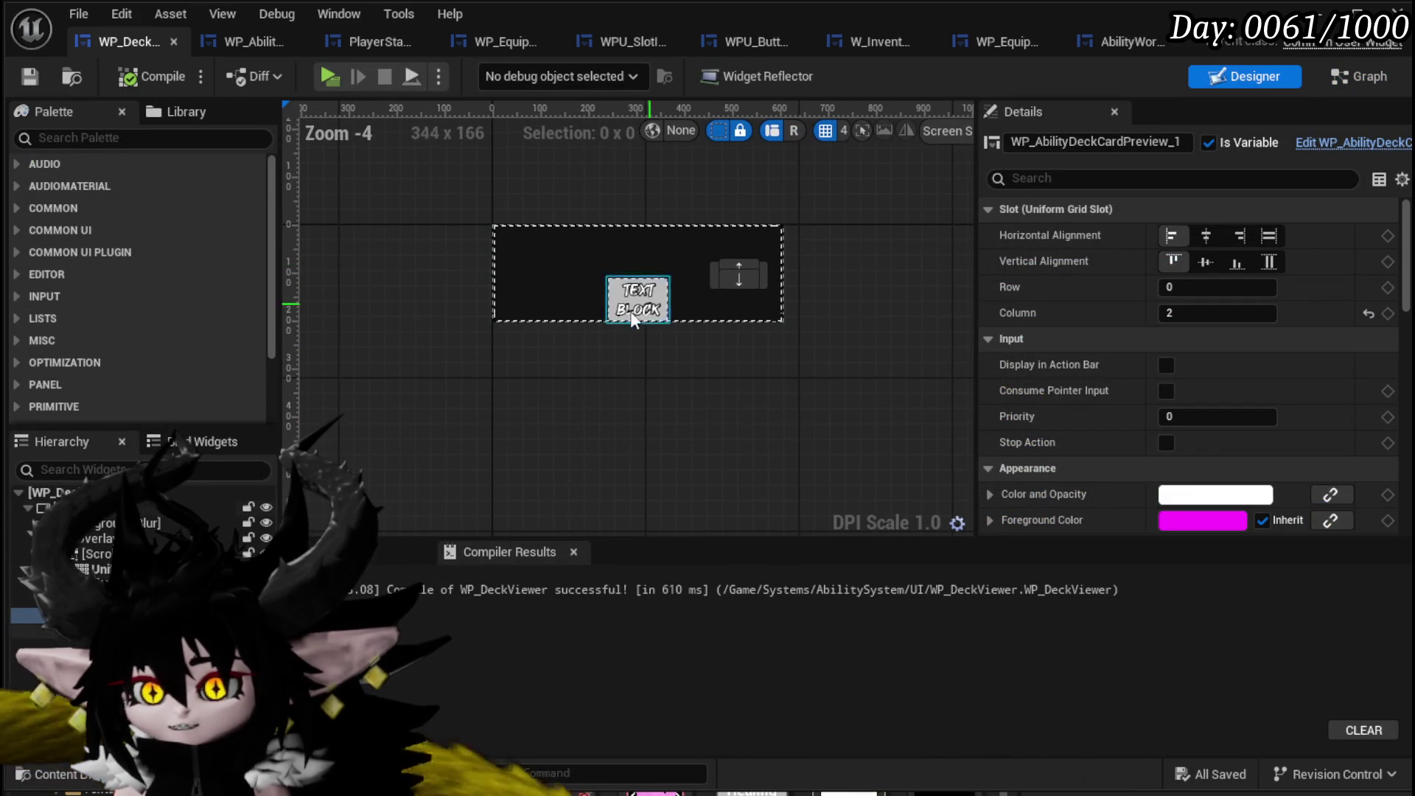
key(Delete)
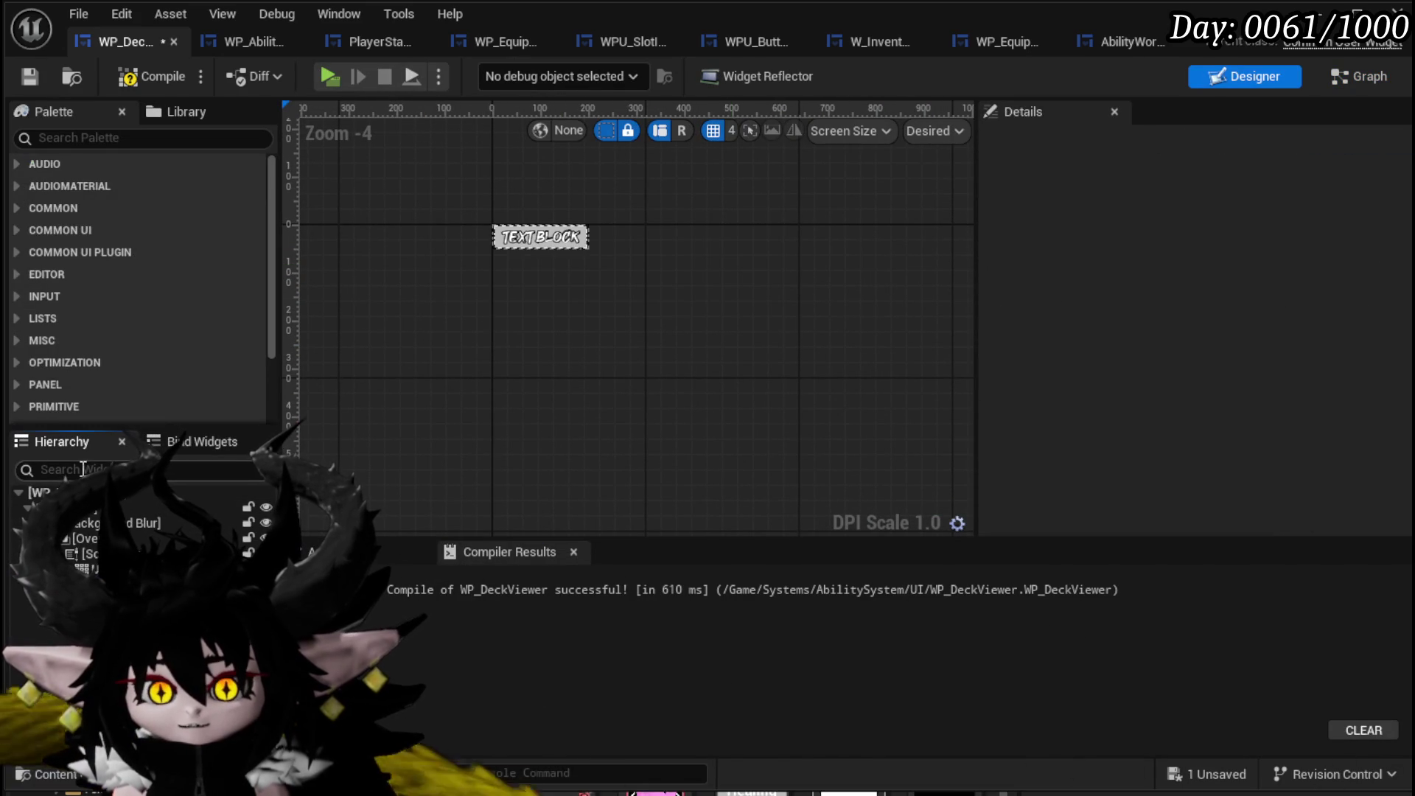
text(Abili)
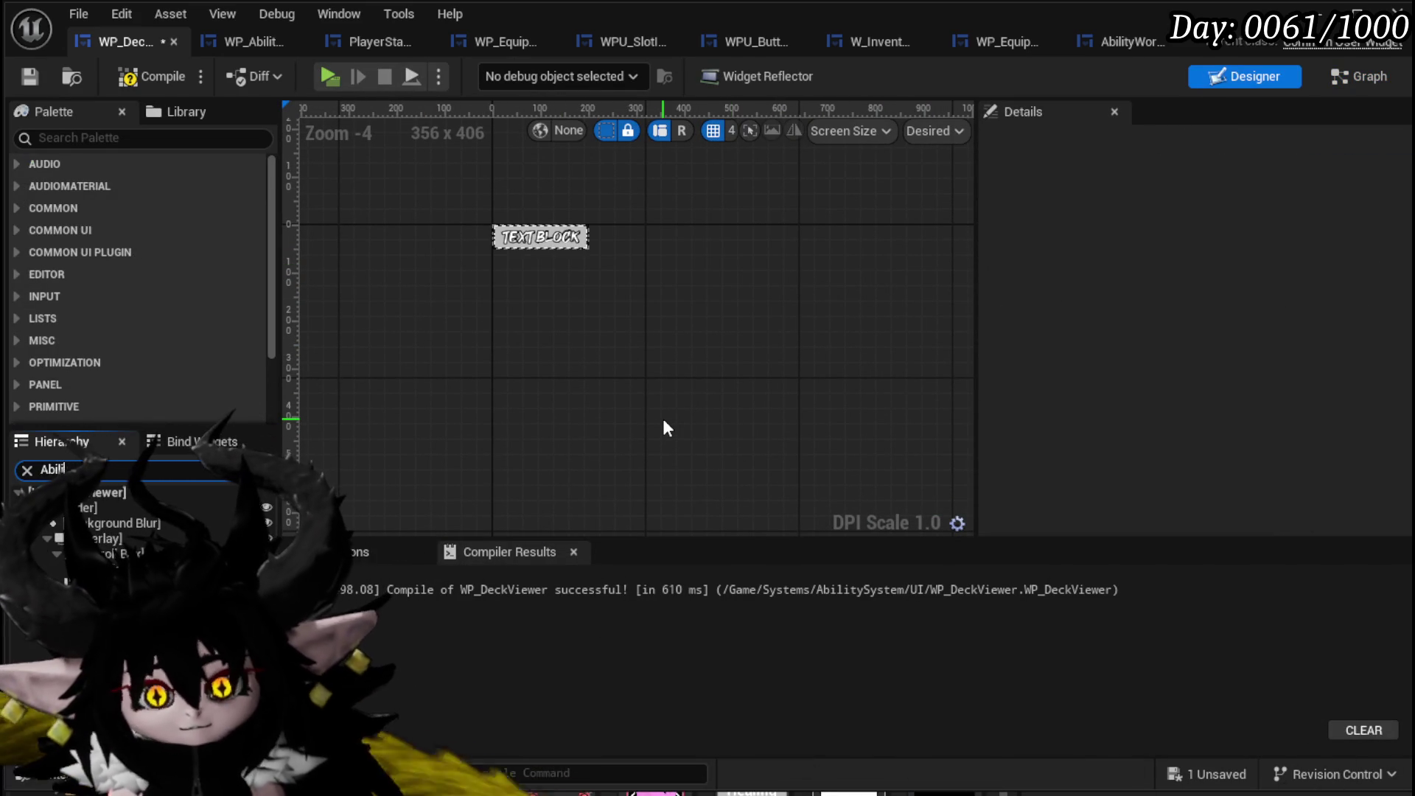
text(ty)
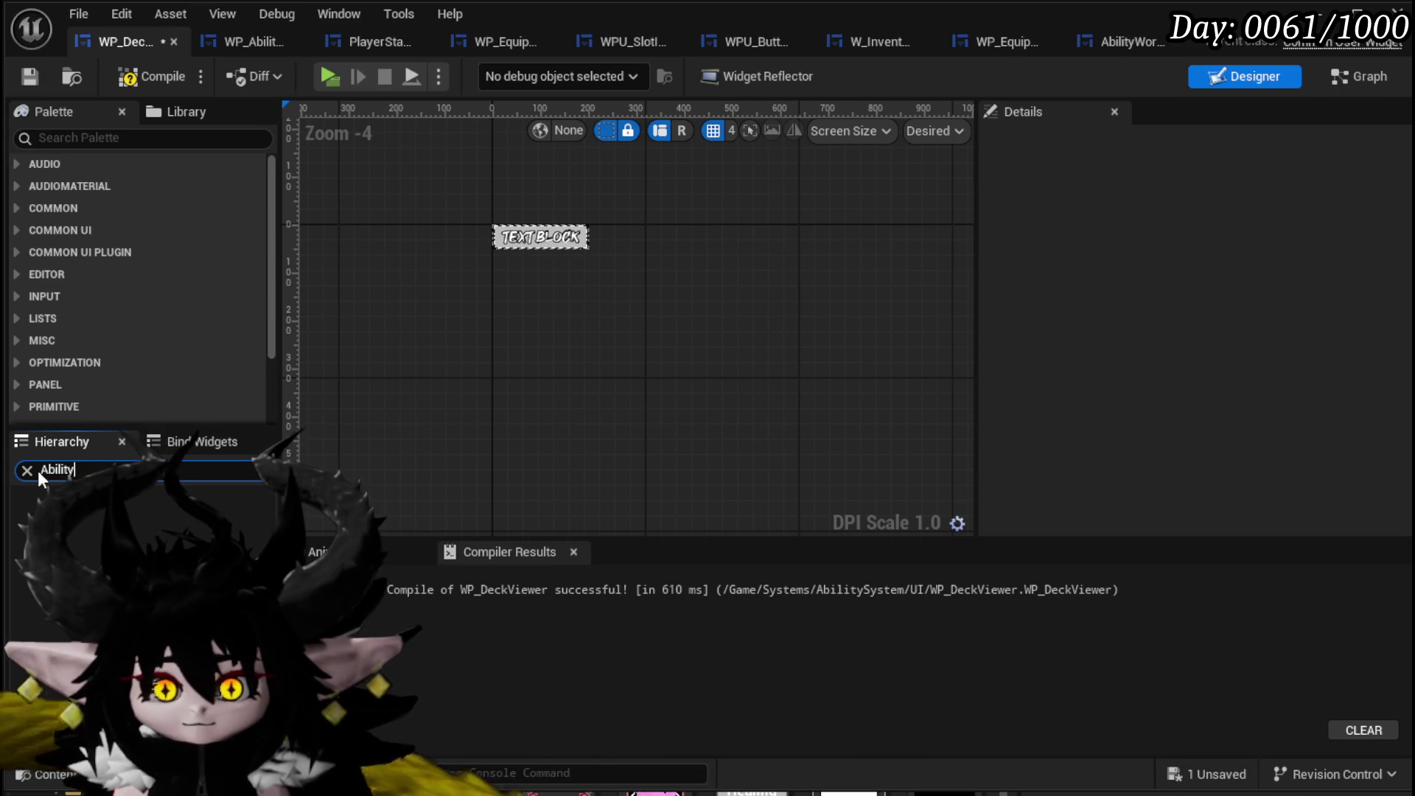
text(Ability)
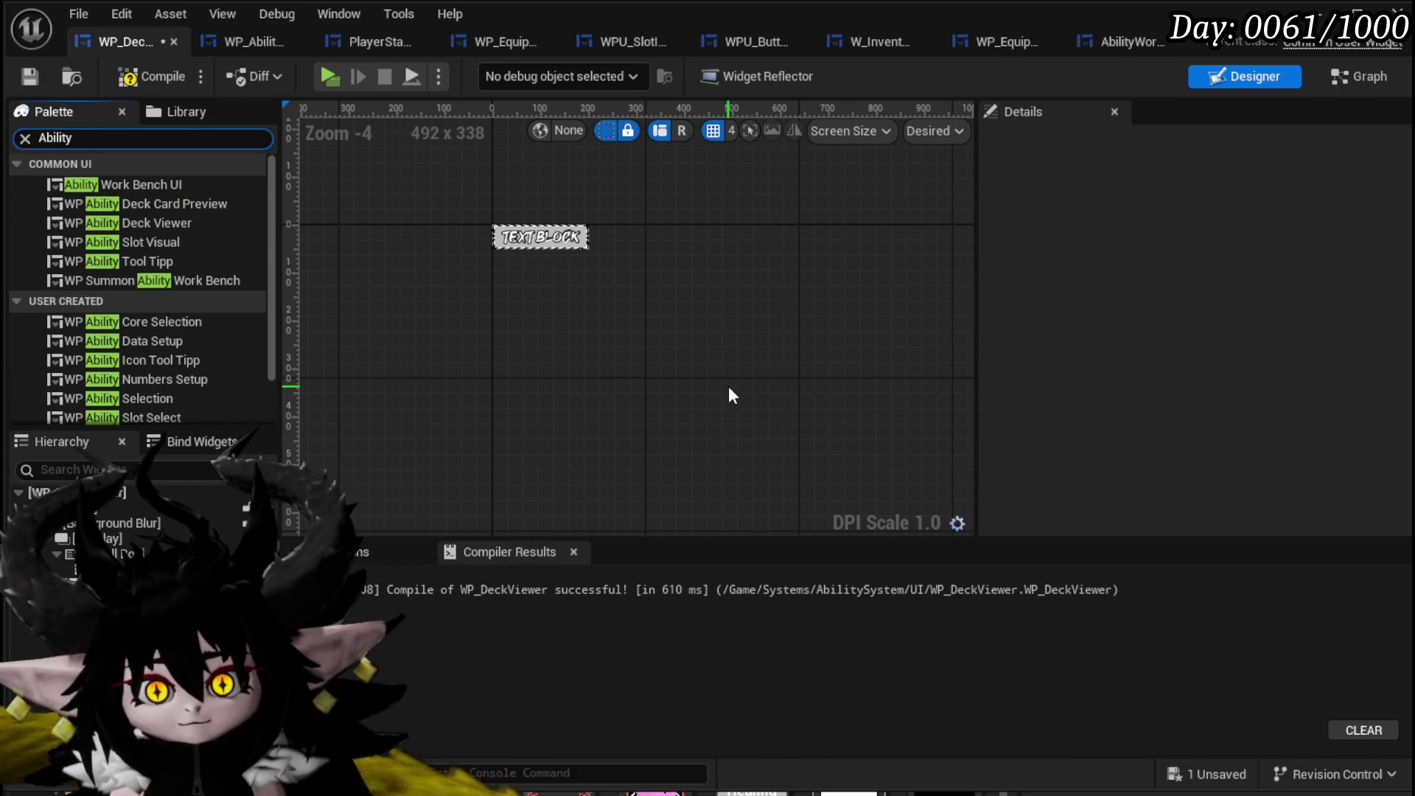
text( Tool)
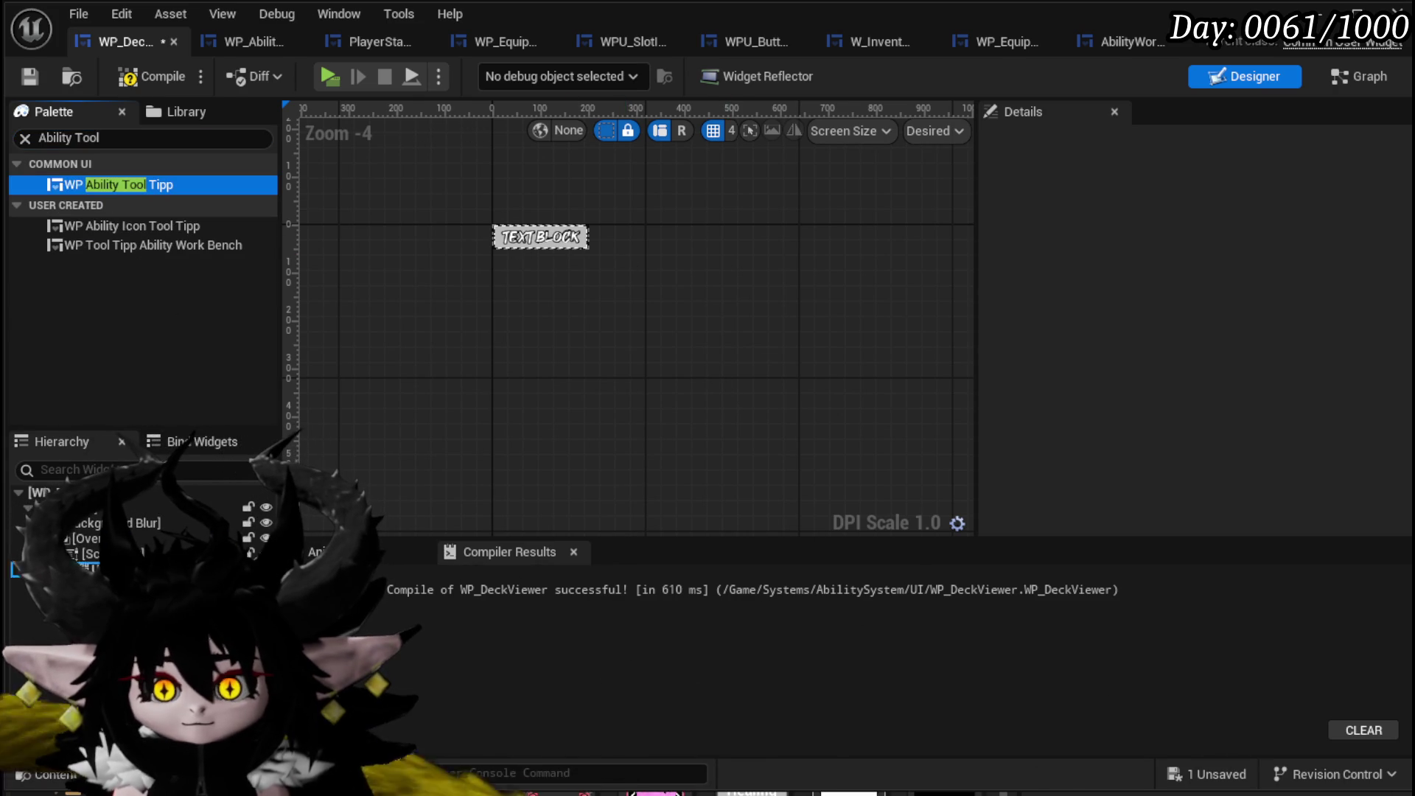
mouse_move(111, 184)
mouse_down()
mouse_move(619, 368)
mouse_move(854, 369)
mouse_move(814, 397)
mouse_move(691, 384)
mouse_move(506, 395)
mouse_move(486, 409)
mouse_move(300, 369)
mouse_move(306, 388)
mouse_up()
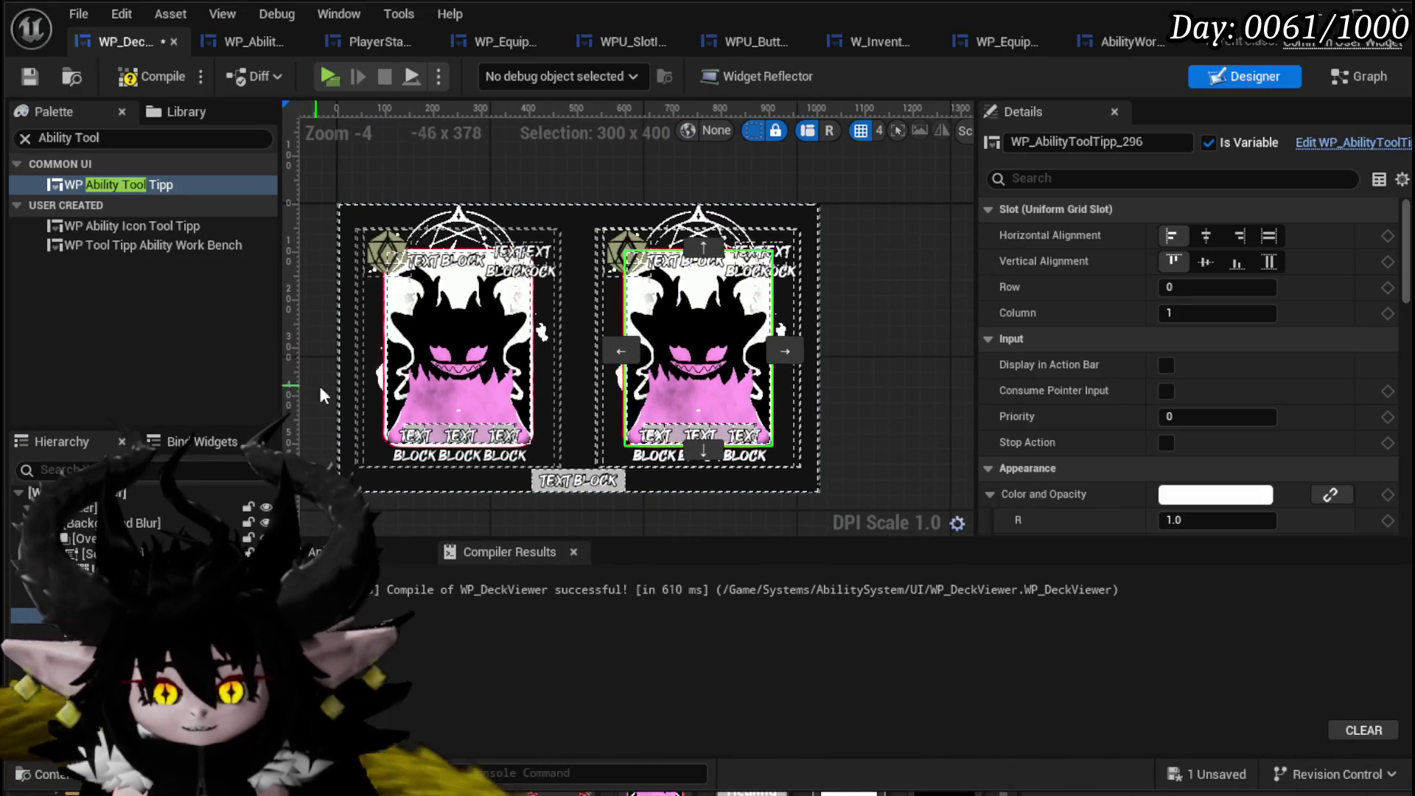
mouse_move(706, 422)
mouse_down()
mouse_move(704, 434)
mouse_move(487, 435)
mouse_up()
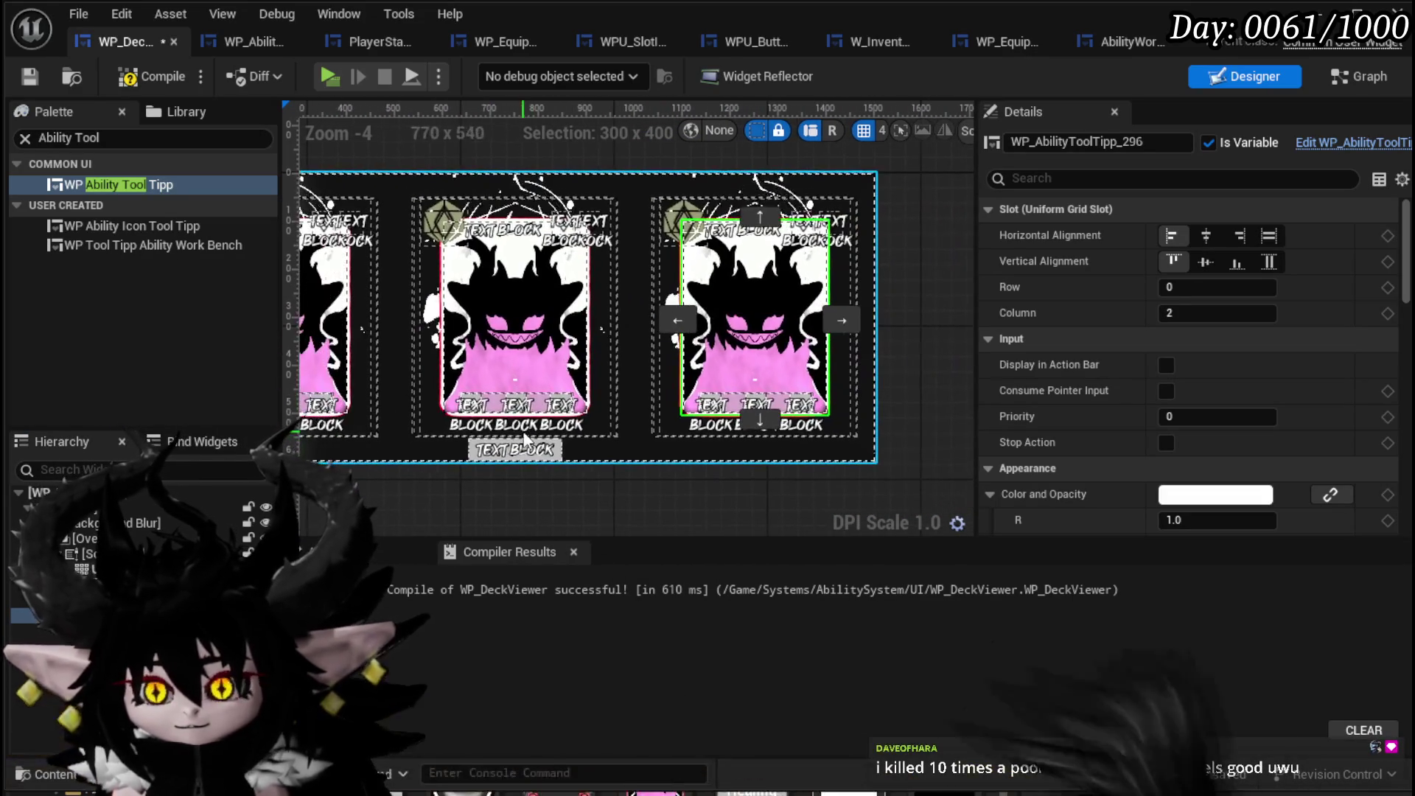
click(135, 79)
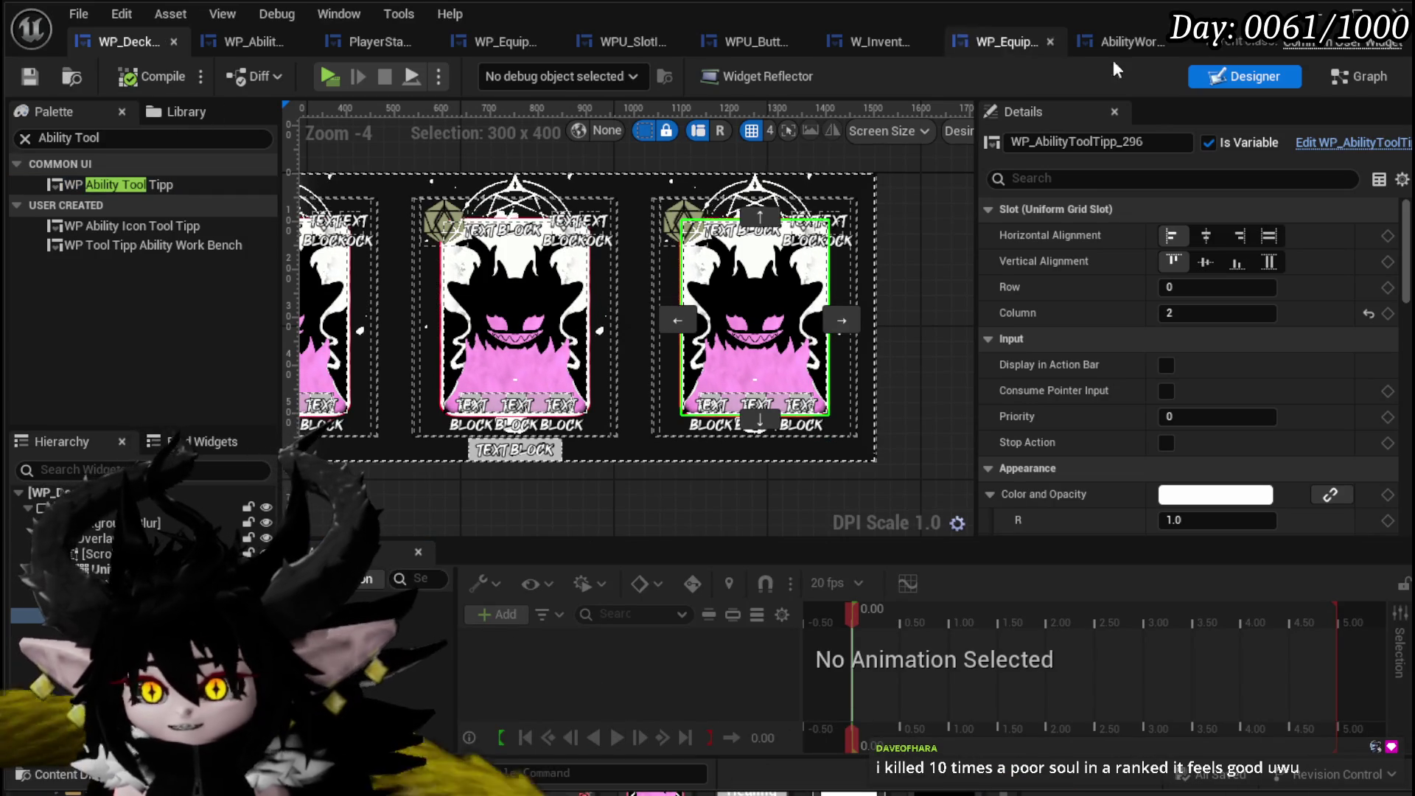
Delete WP_AbilityDeckCardPreview from the level editor's Content Browser and confirm.
click(234, 47)
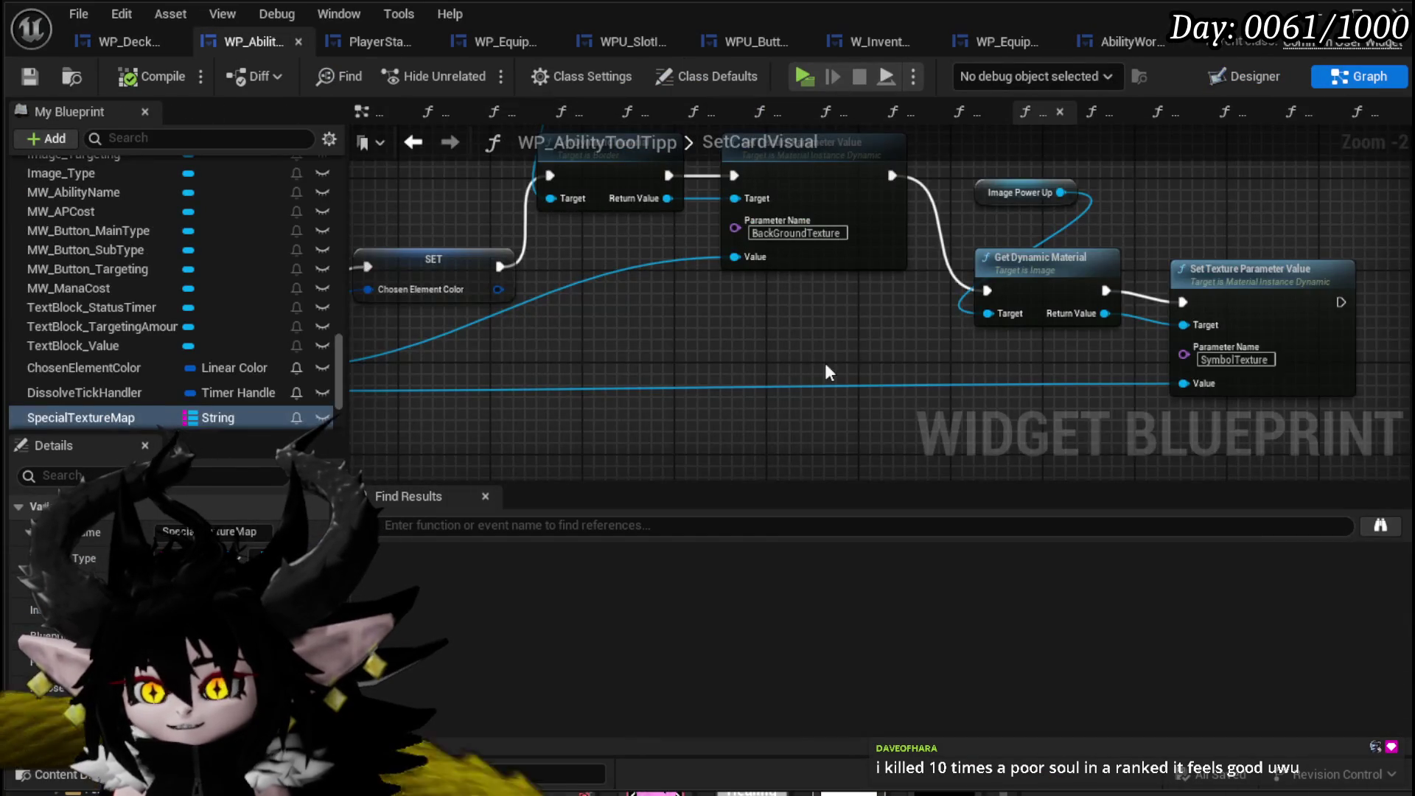
key(alt+Tab)
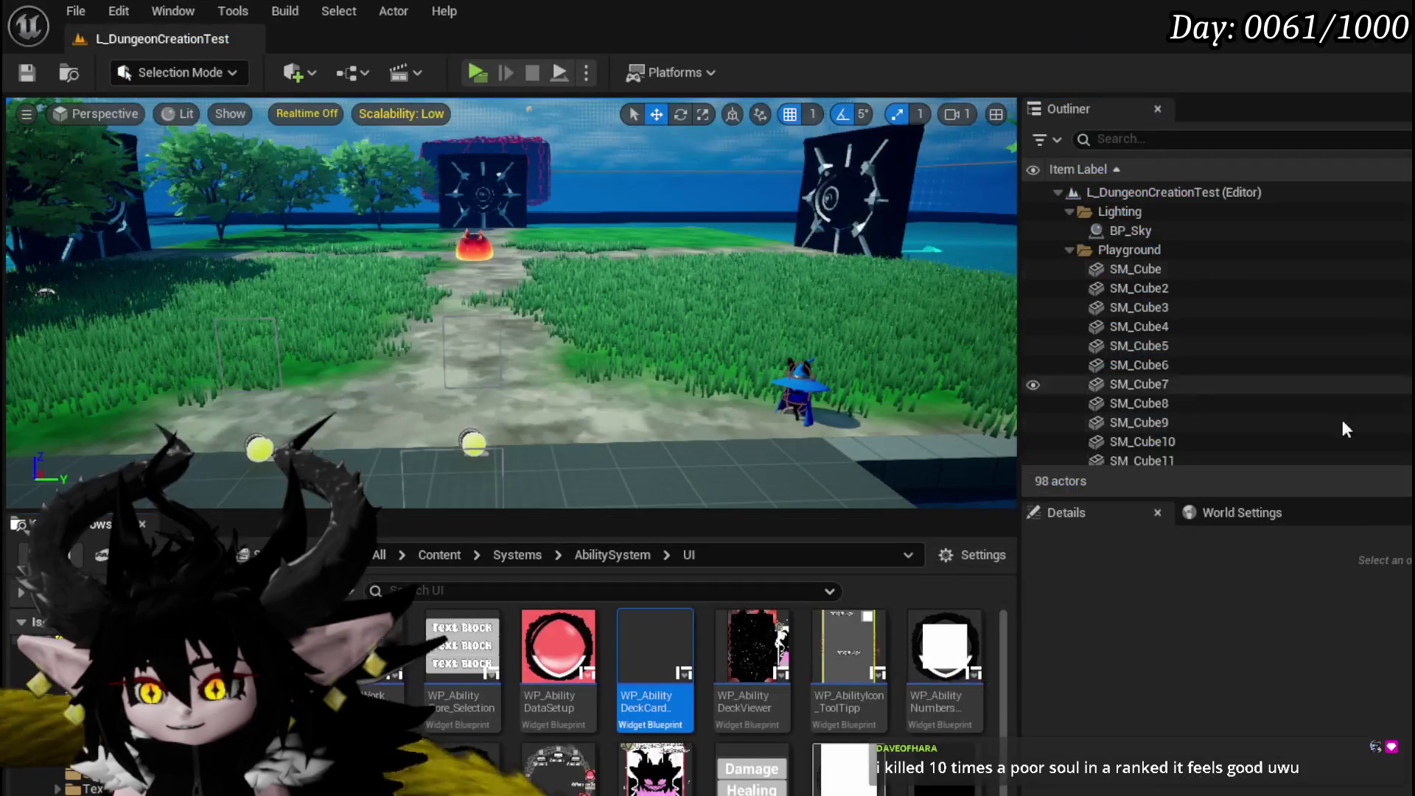
click(770, 625)
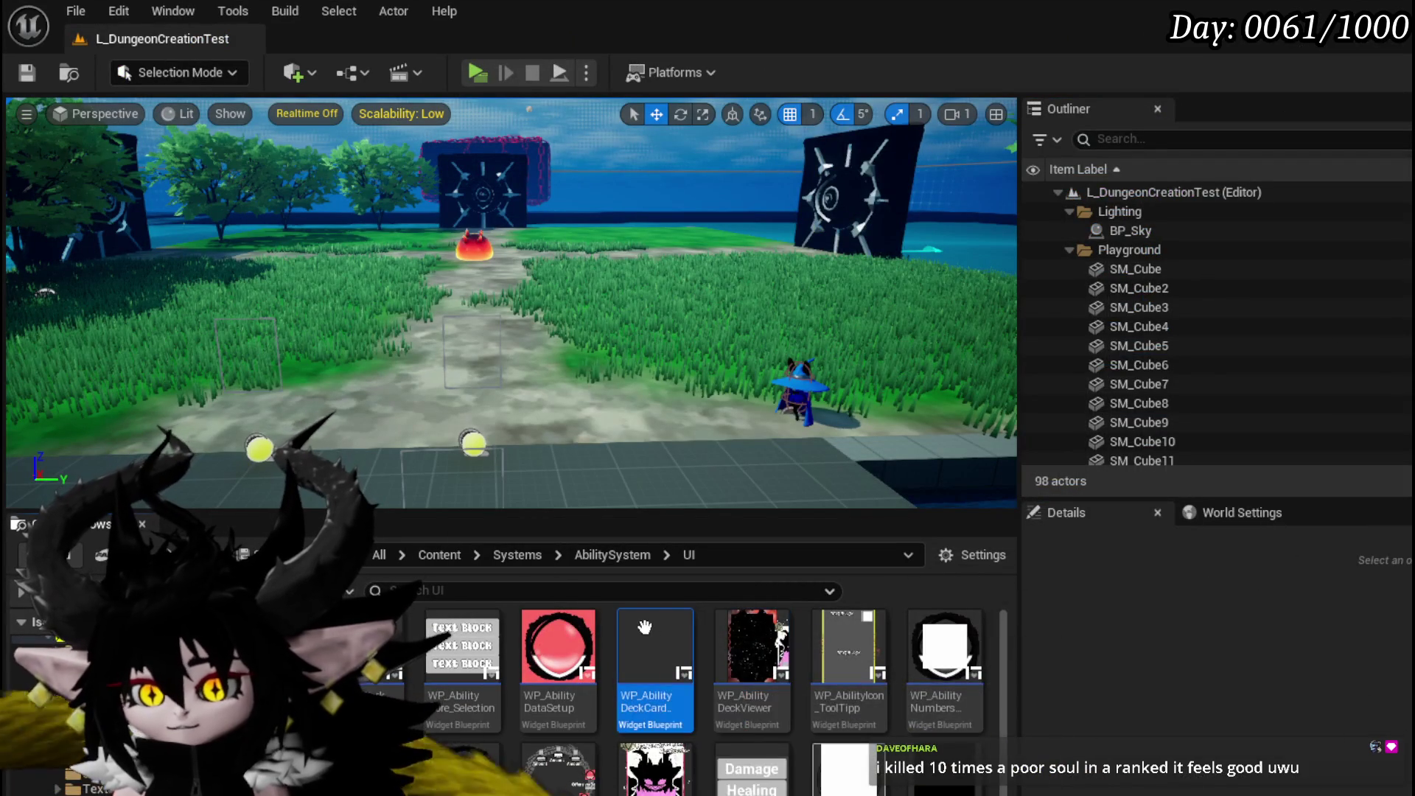
key(Delete)
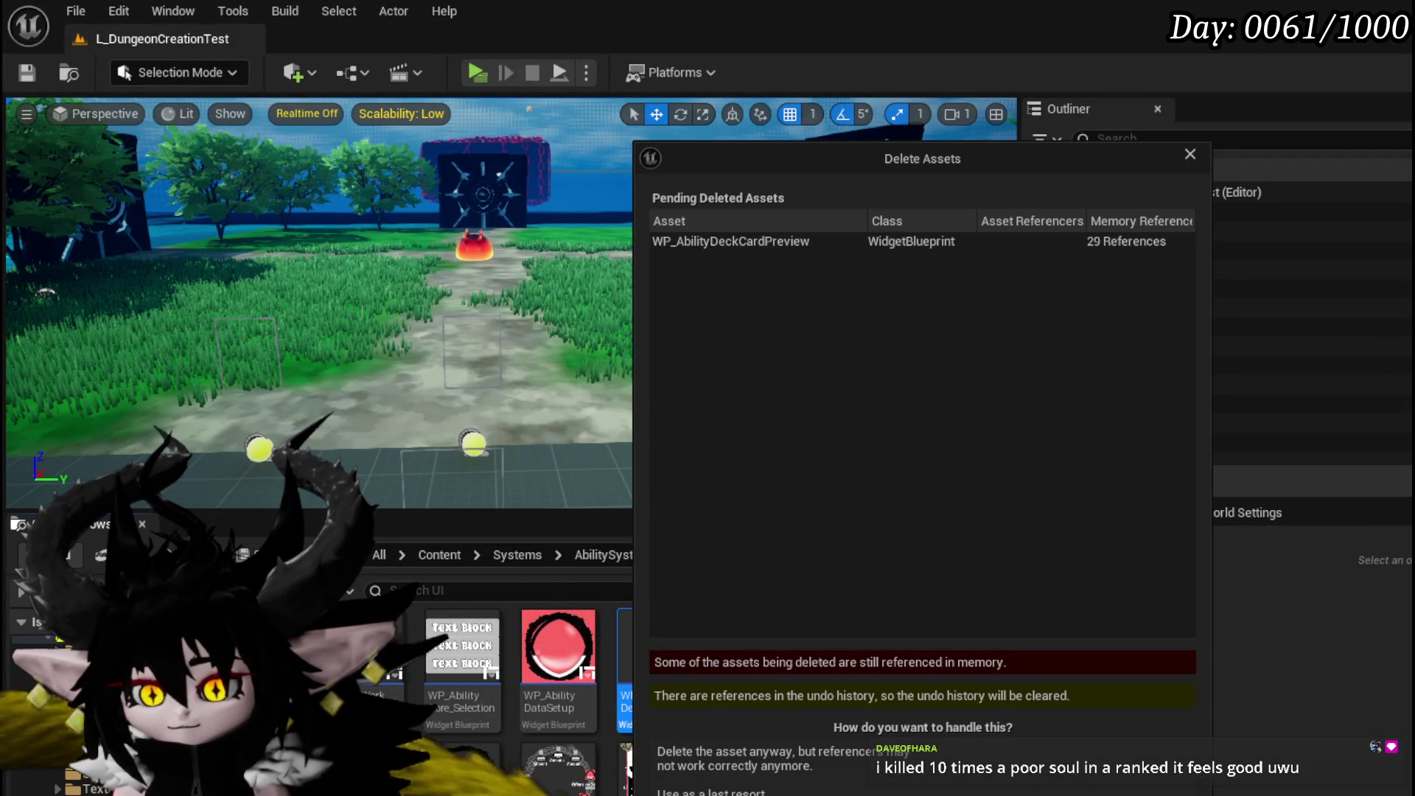
click(1150, 755)
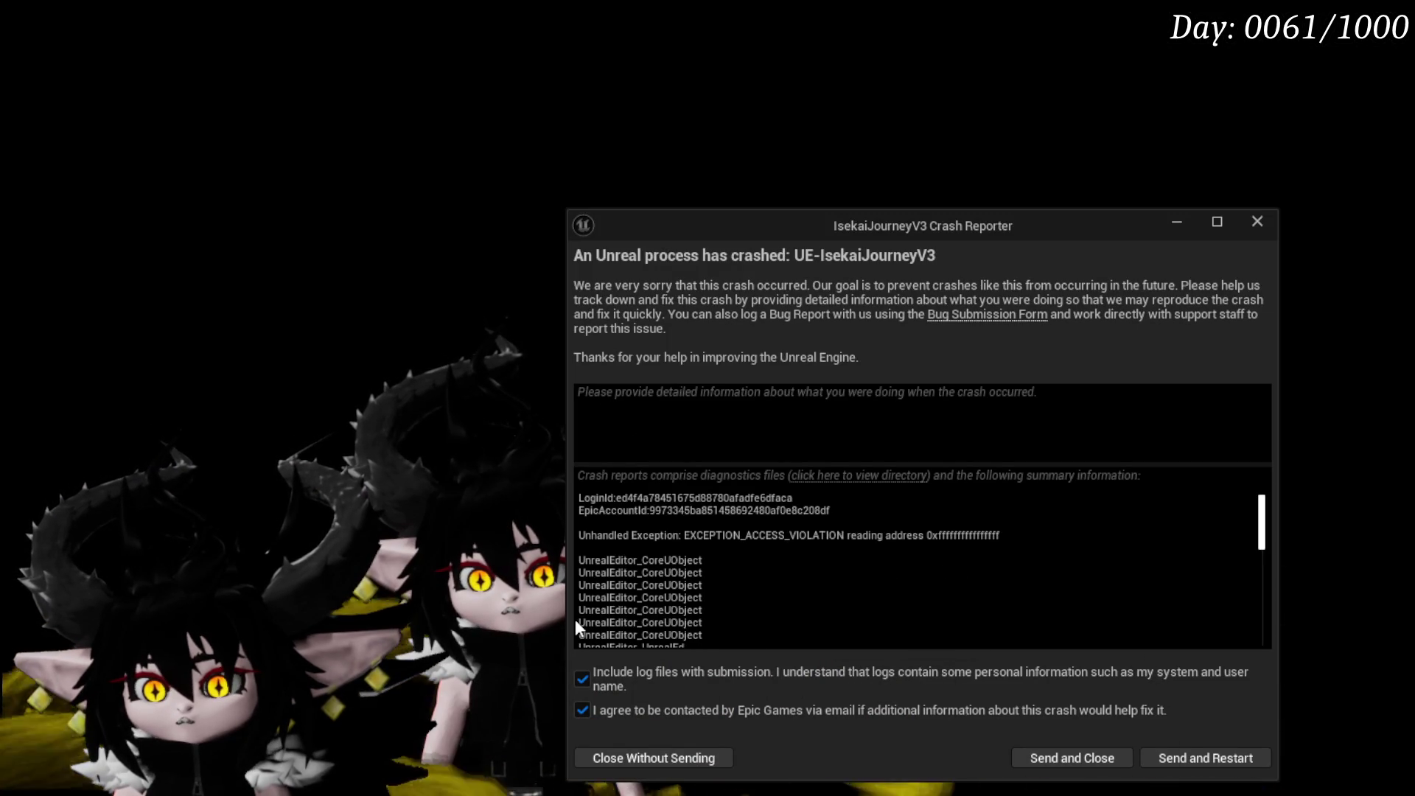
Dismiss the crash reporter window.
click(1261, 222)
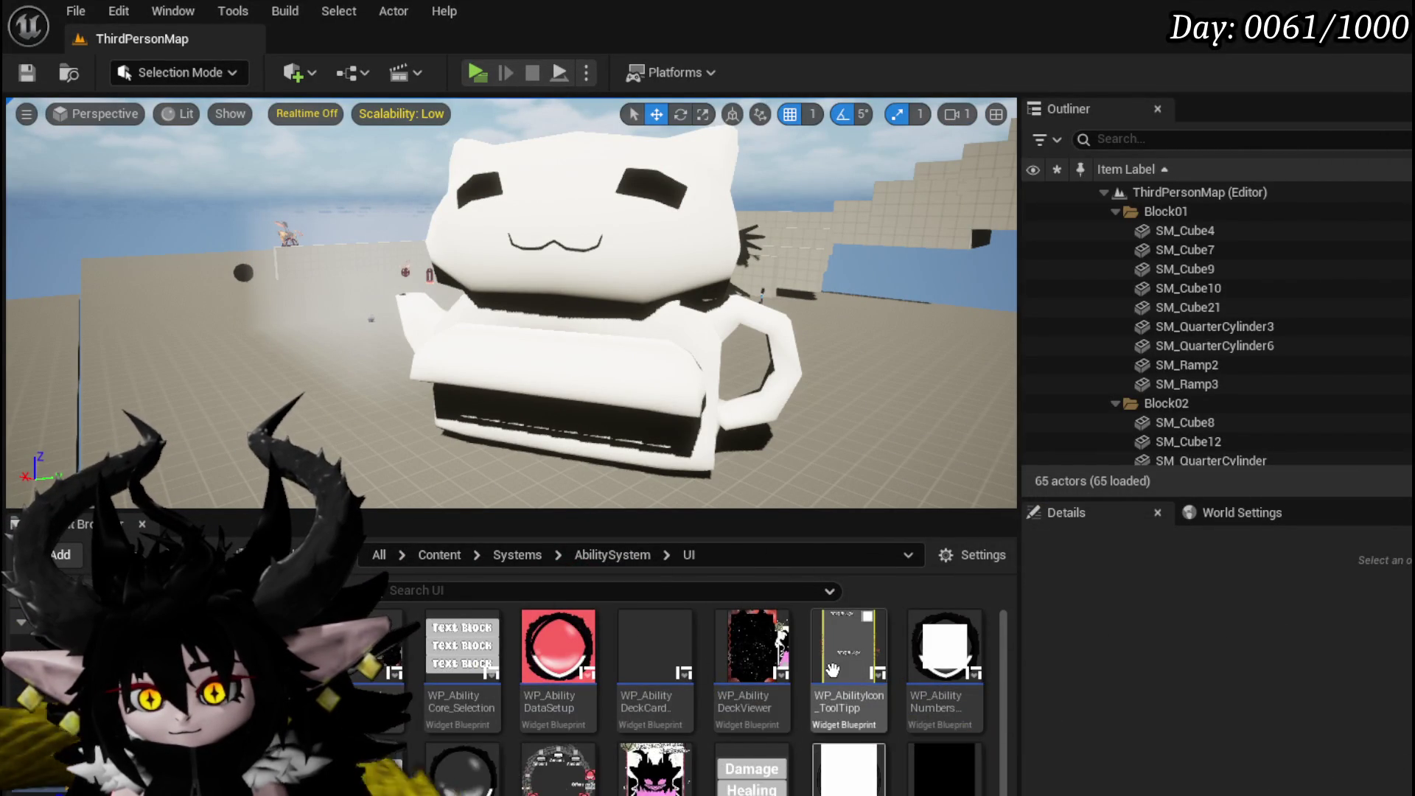
Delete the WP_AbilityDeckCardPreview asset and confirm.
mouse_move(672, 644)
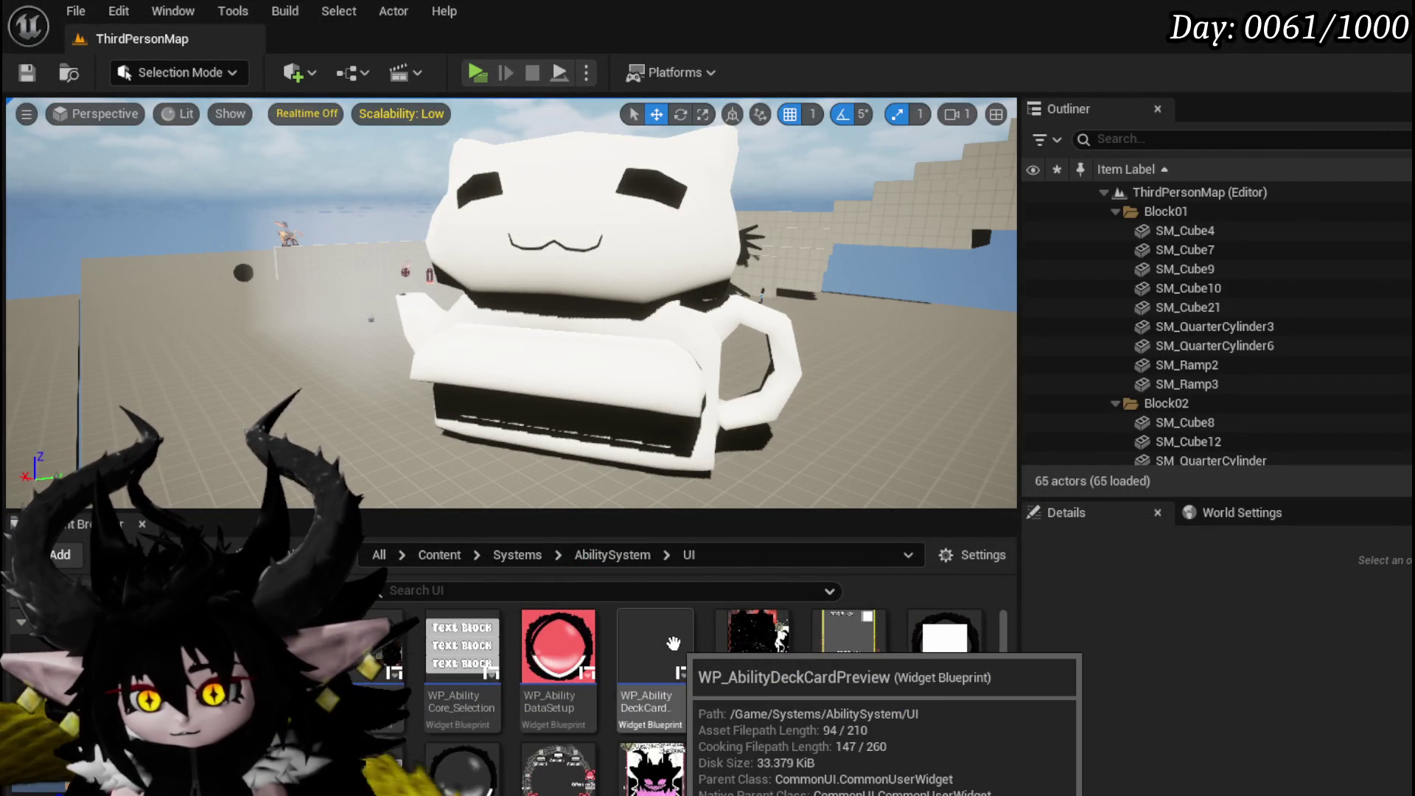
click(673, 654)
key(Delete)
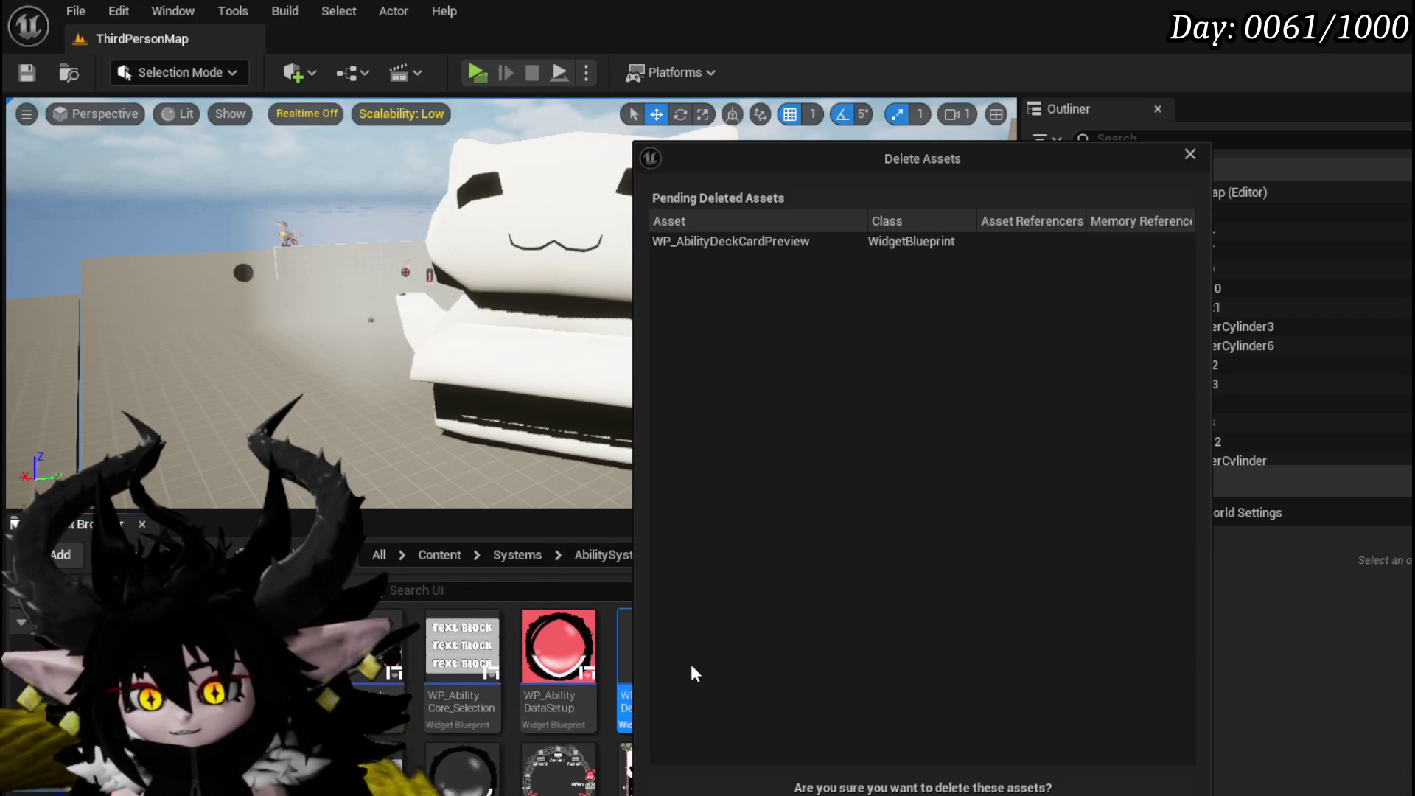
key(Return)
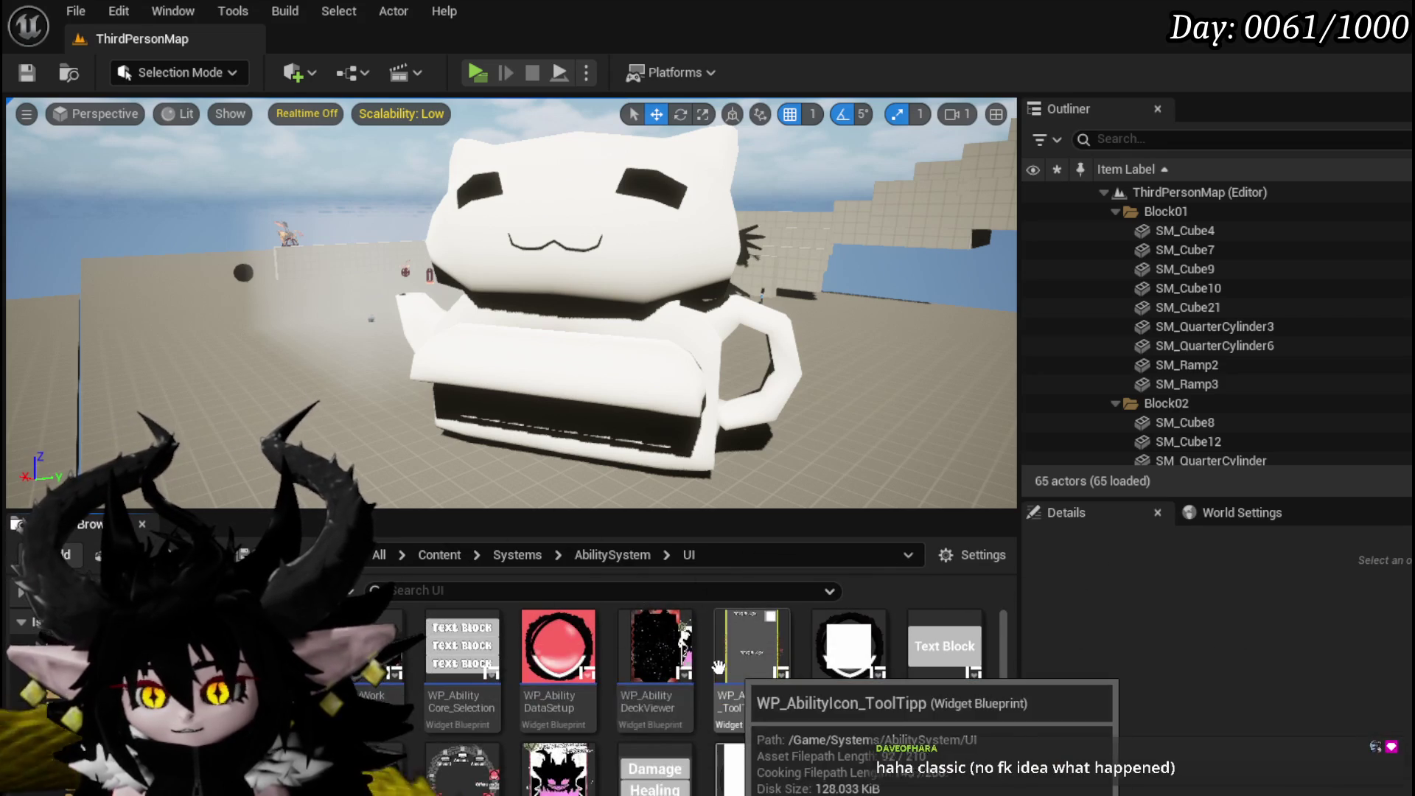
Open and close the WP_DeckViewer and WP_AbilityToolTipp widget editors.
scroll(732, 695, down, 2)
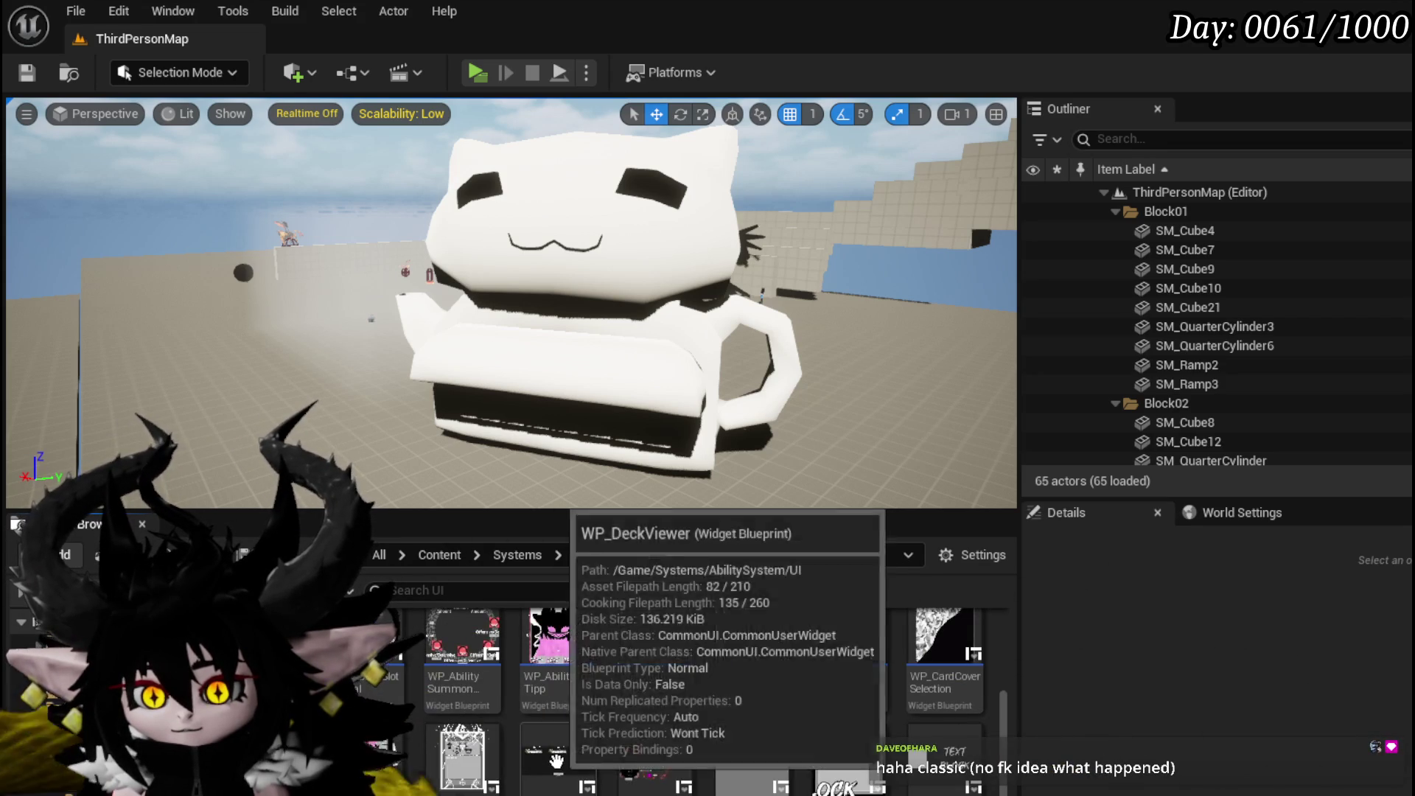
double_click(692, 753)
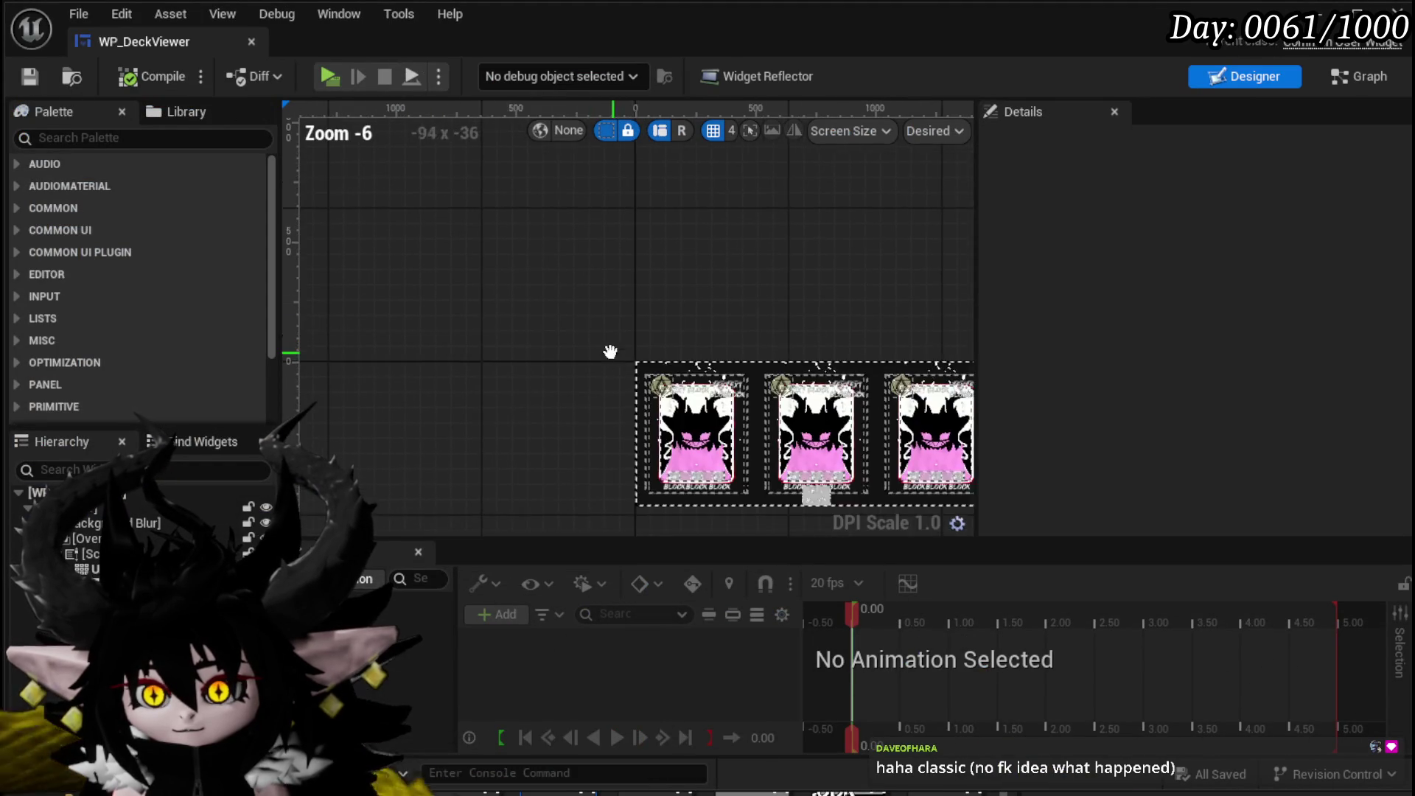
click(1398, 11)
scroll(565, 759, up, 1)
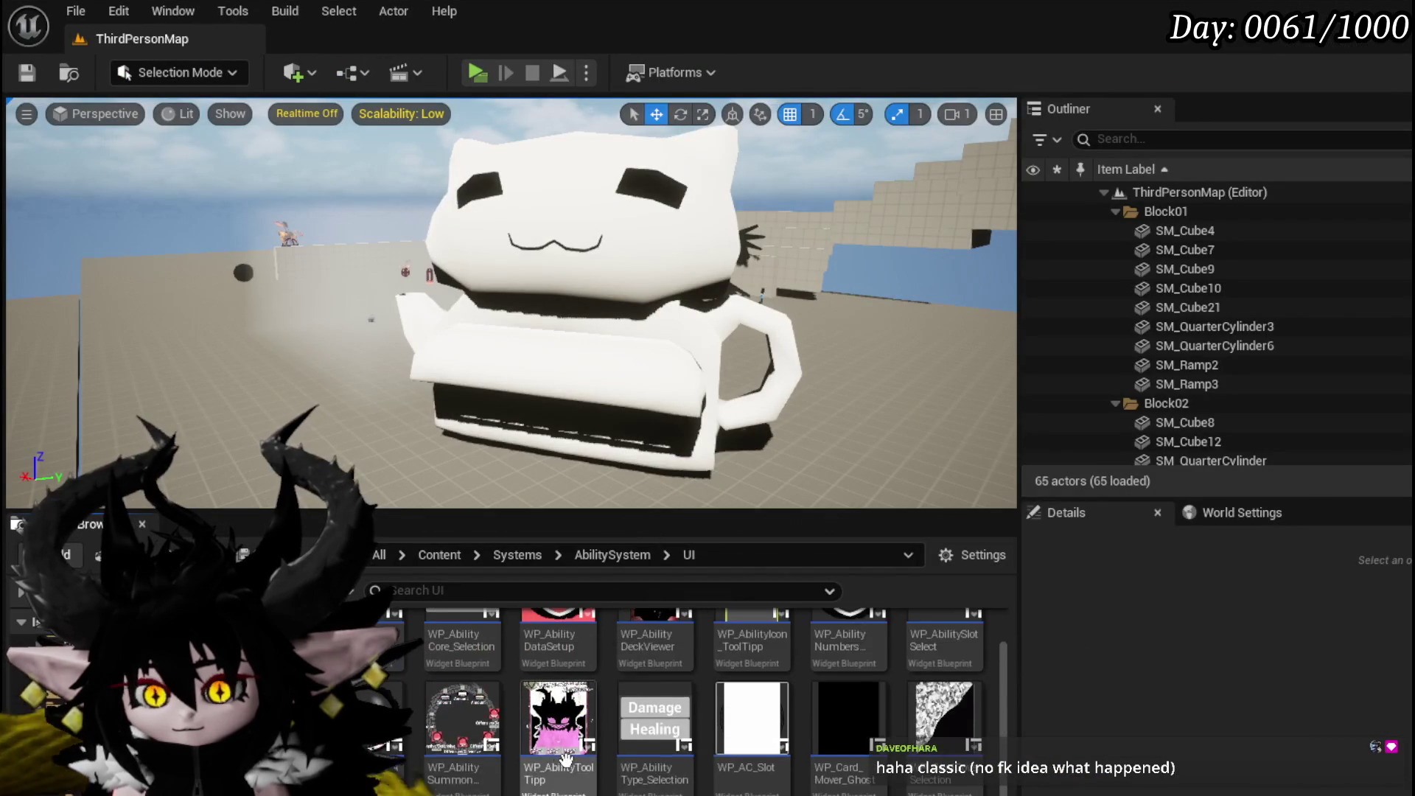
double_click(752, 640)
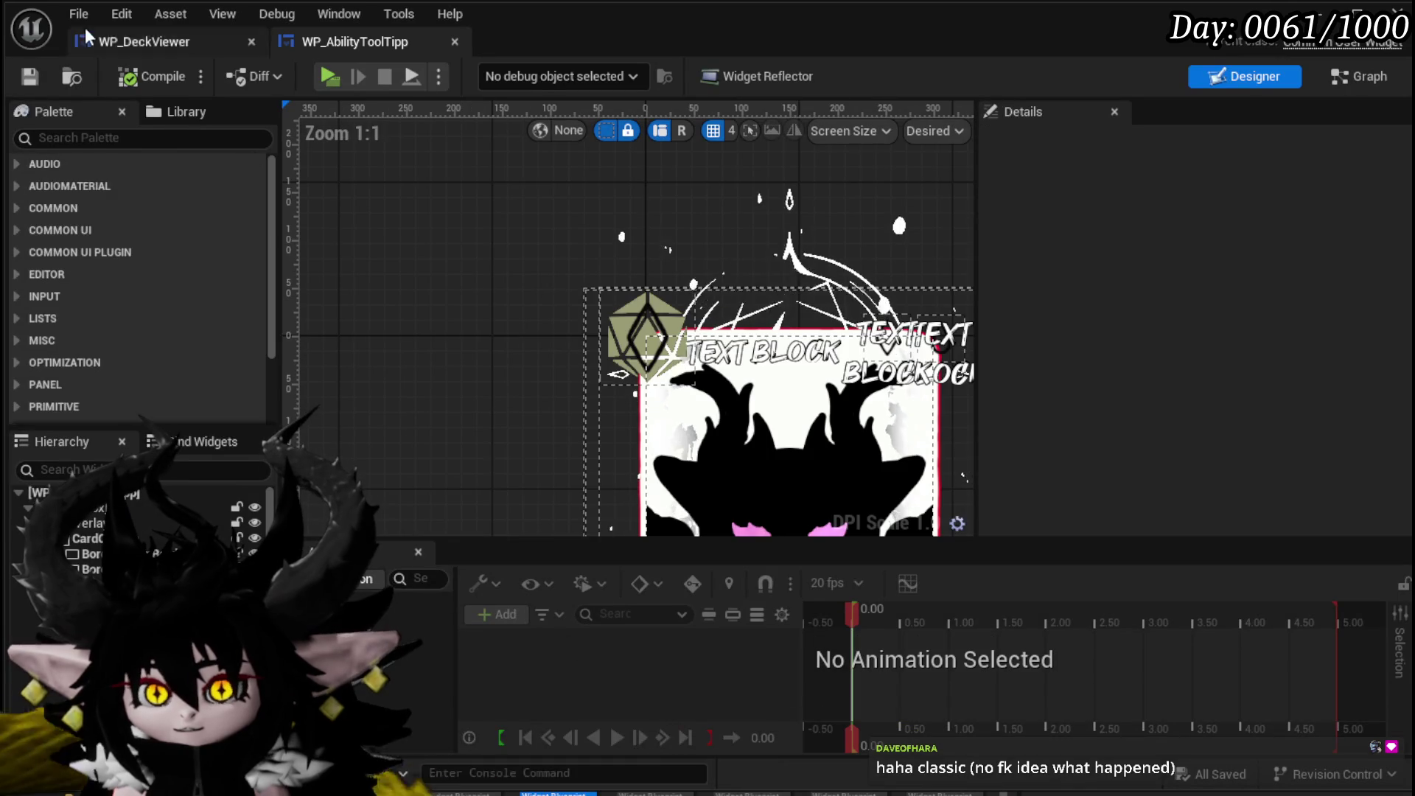
click(1398, 11)
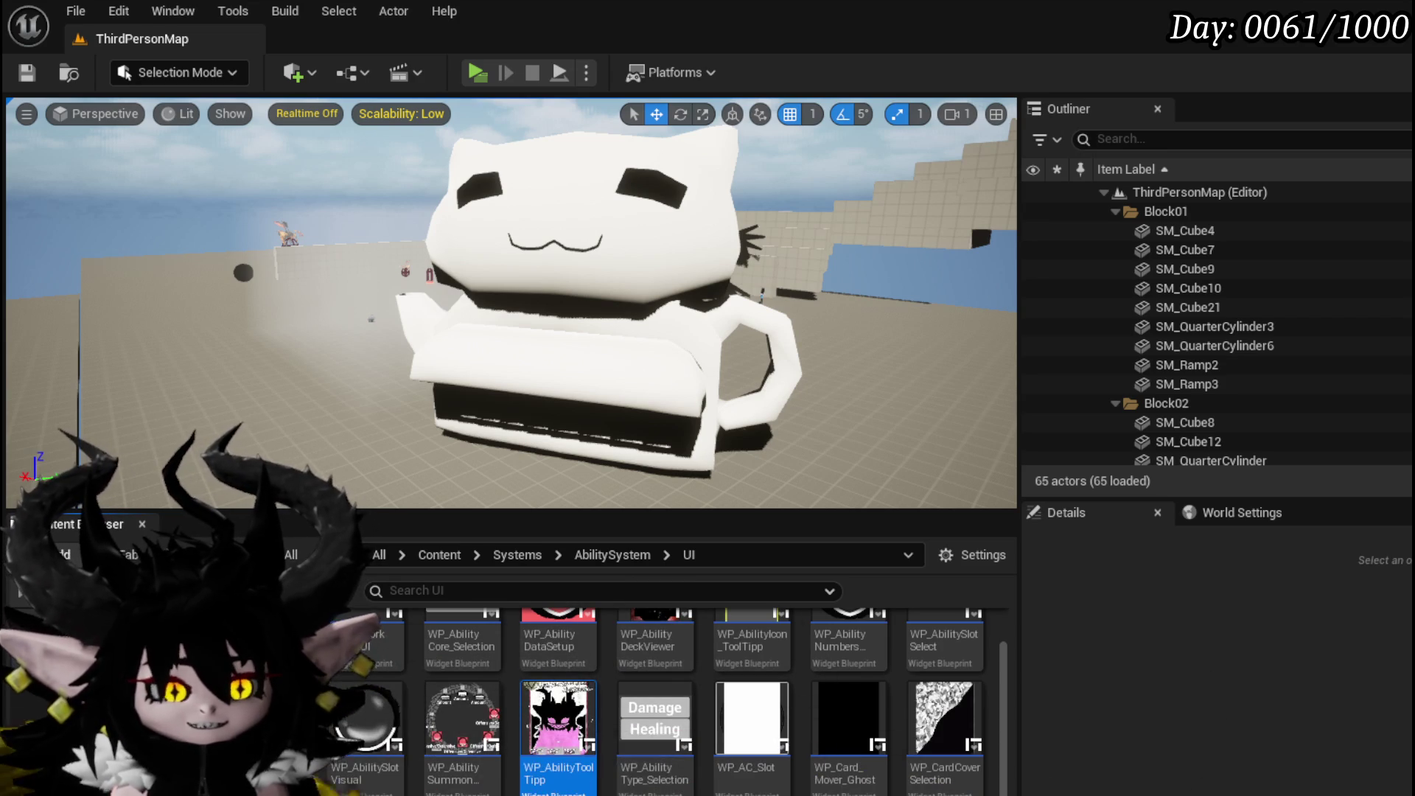
Load L_DungeonCreationTest from Recent Levels and open the AbilityWorkBenchUI blueprint.
click(64, 16)
mouse_move(133, 143)
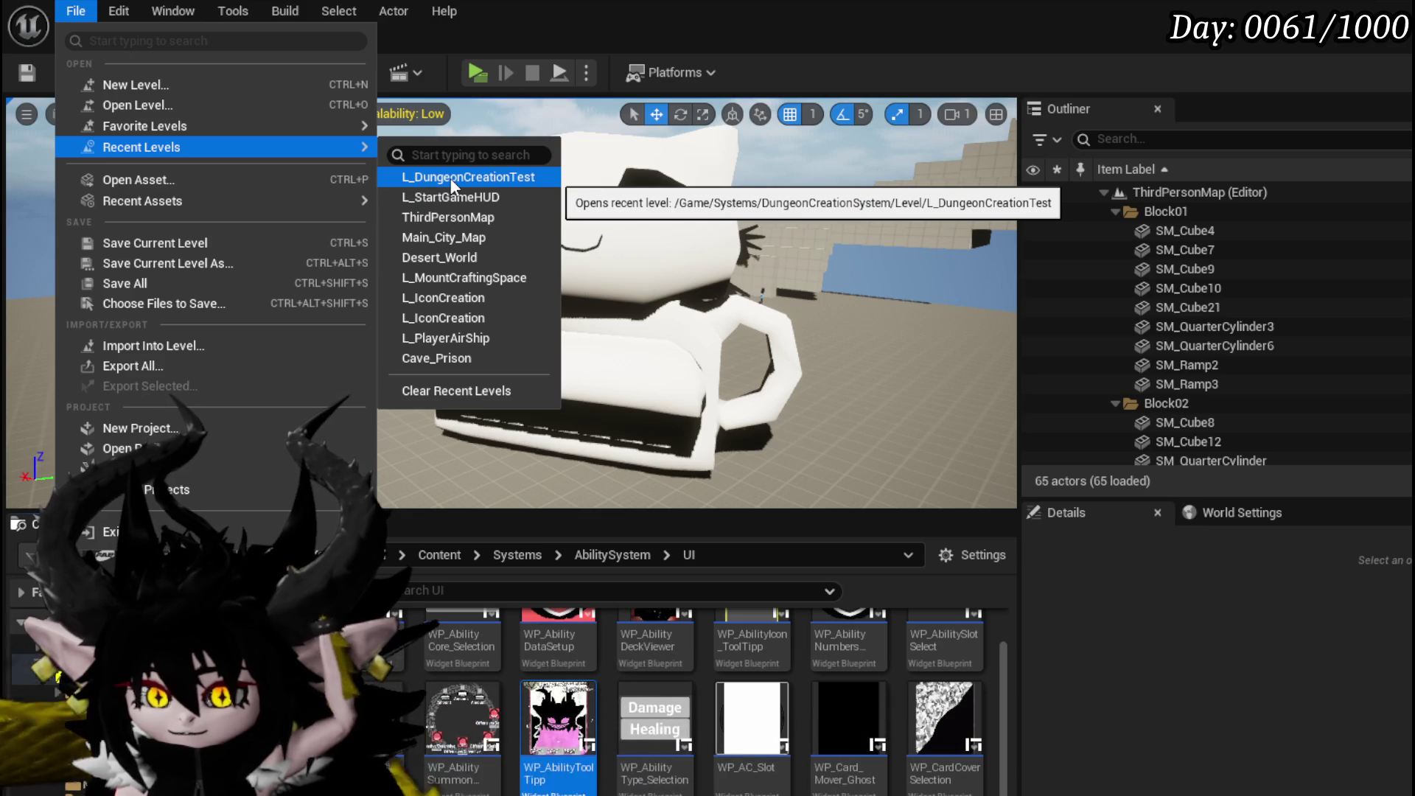
click(449, 179)
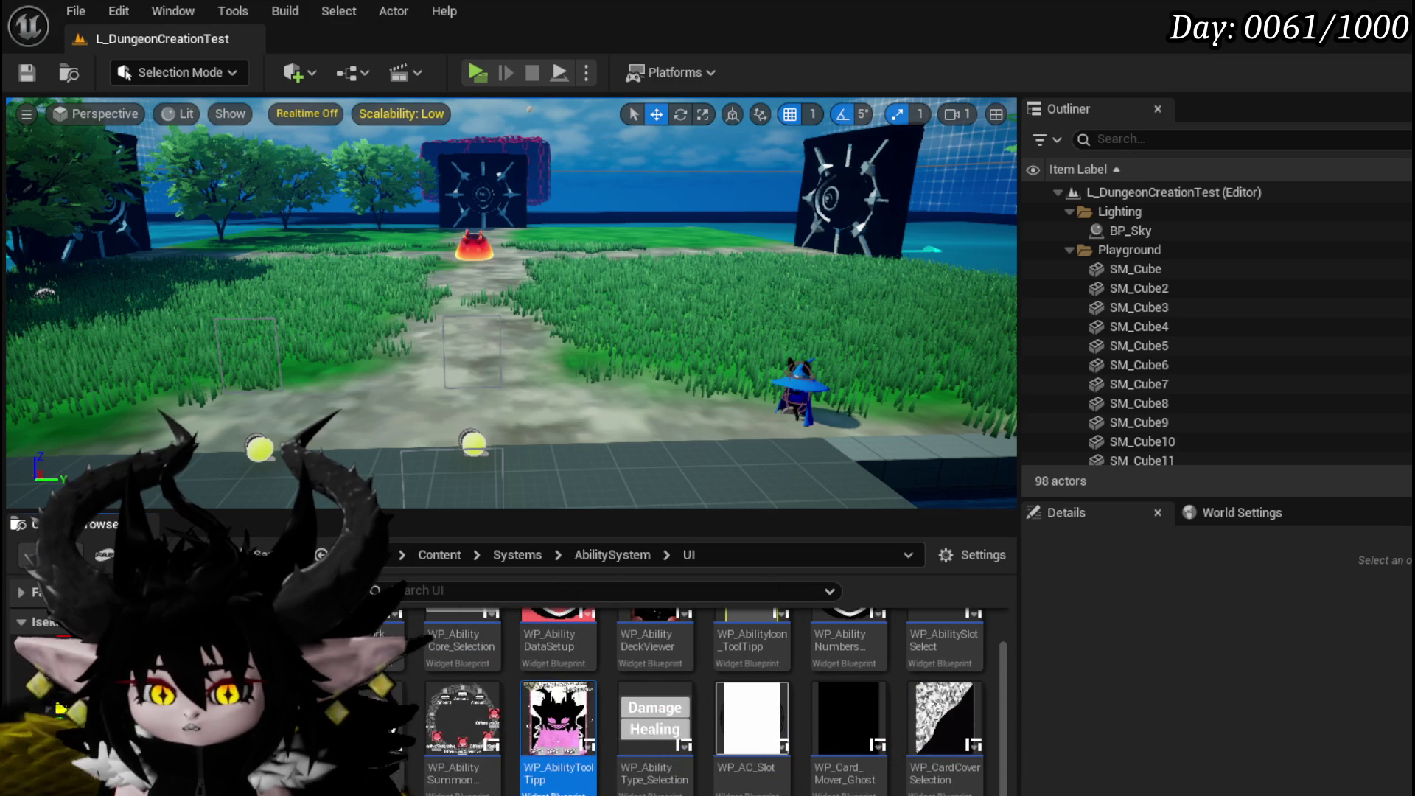
double_click(405, 649)
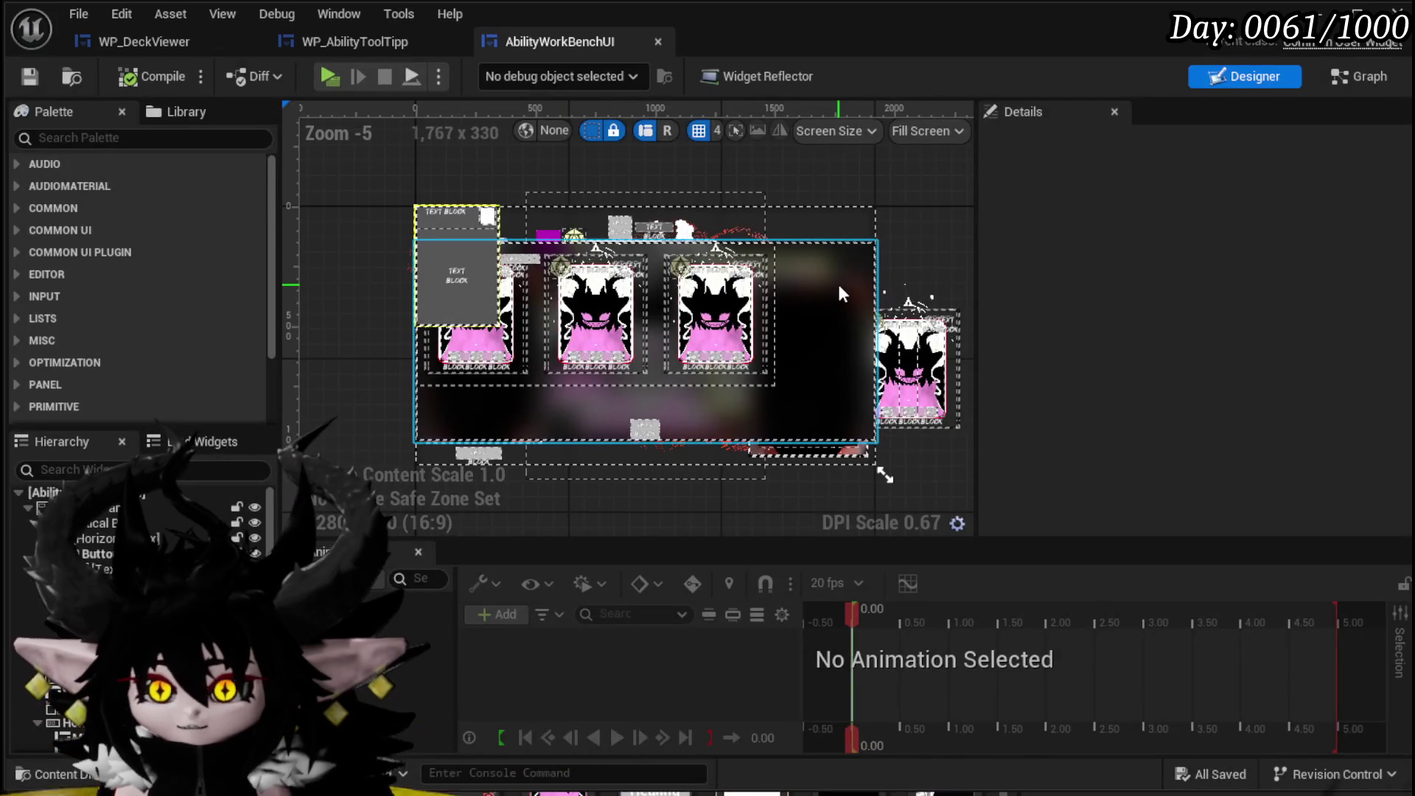
Add a Button widget into WP_AbilityToolTipp's CardCanvas.
click(837, 281)
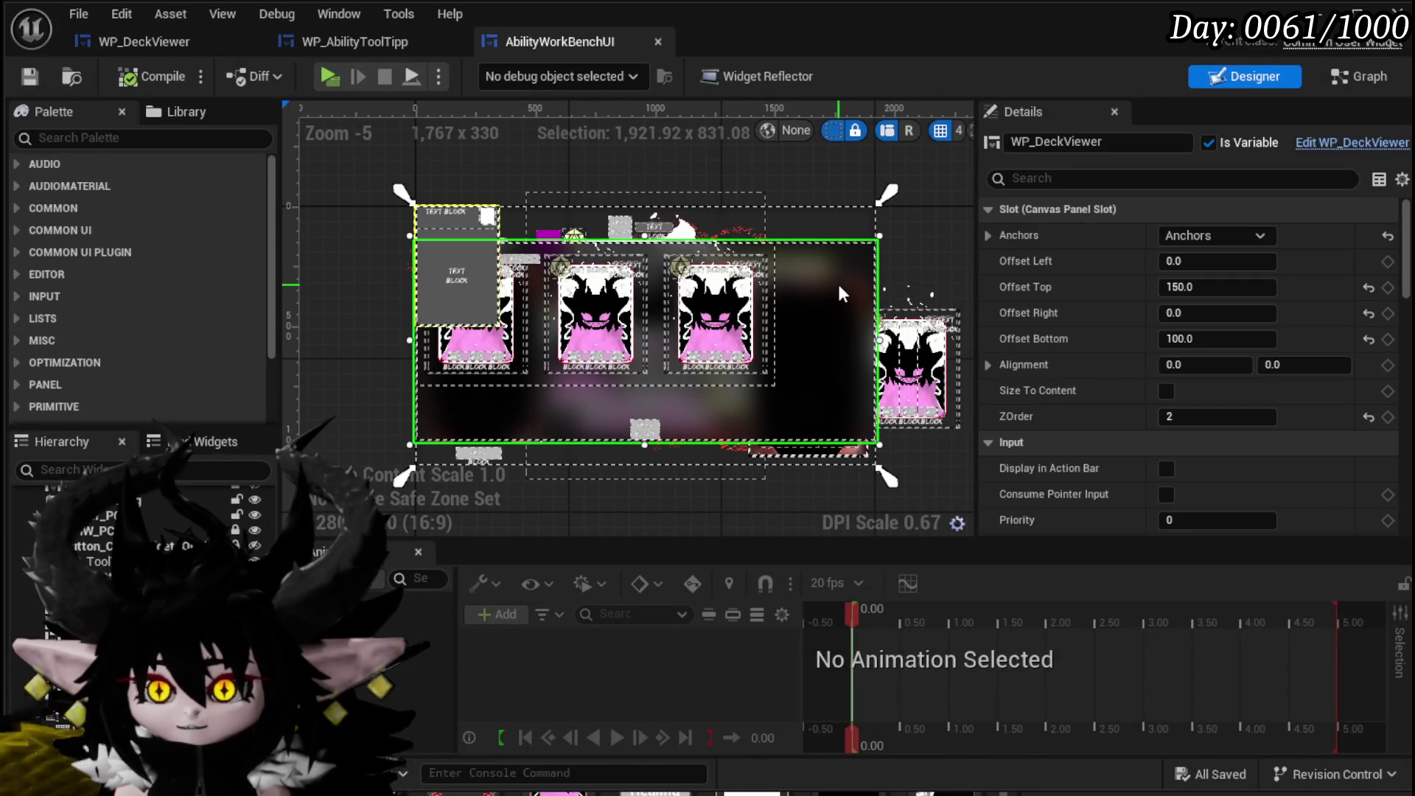
click(318, 38)
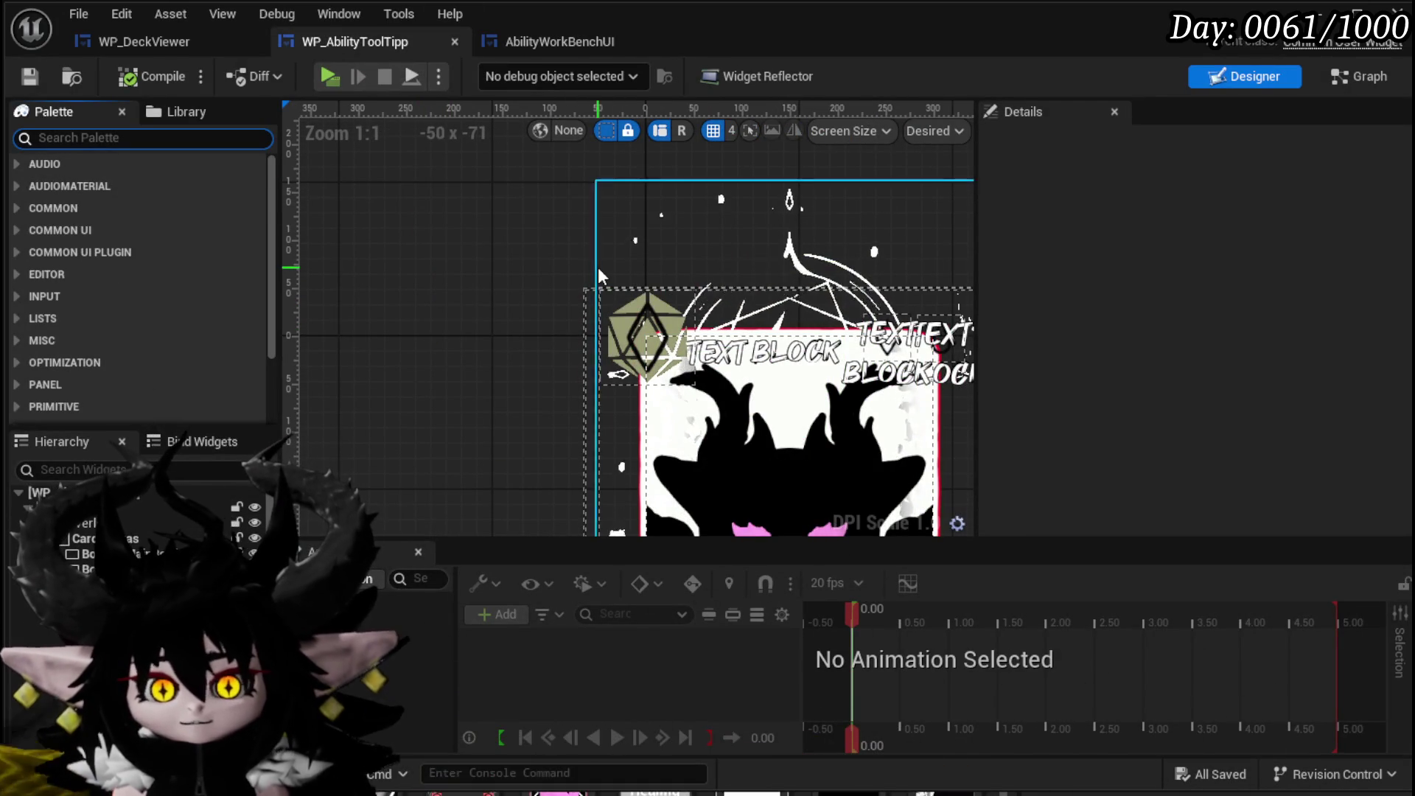
text(Butto)
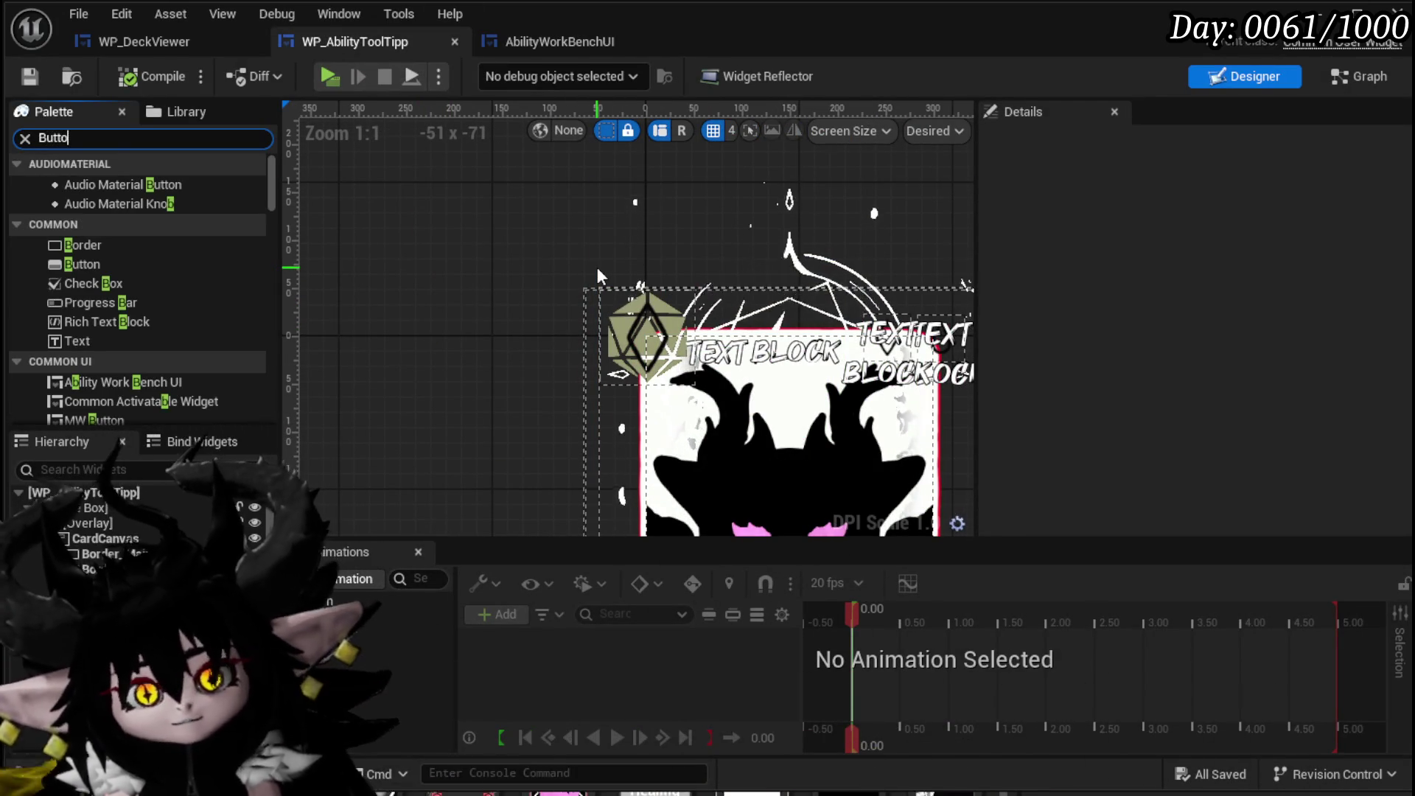
text(n)
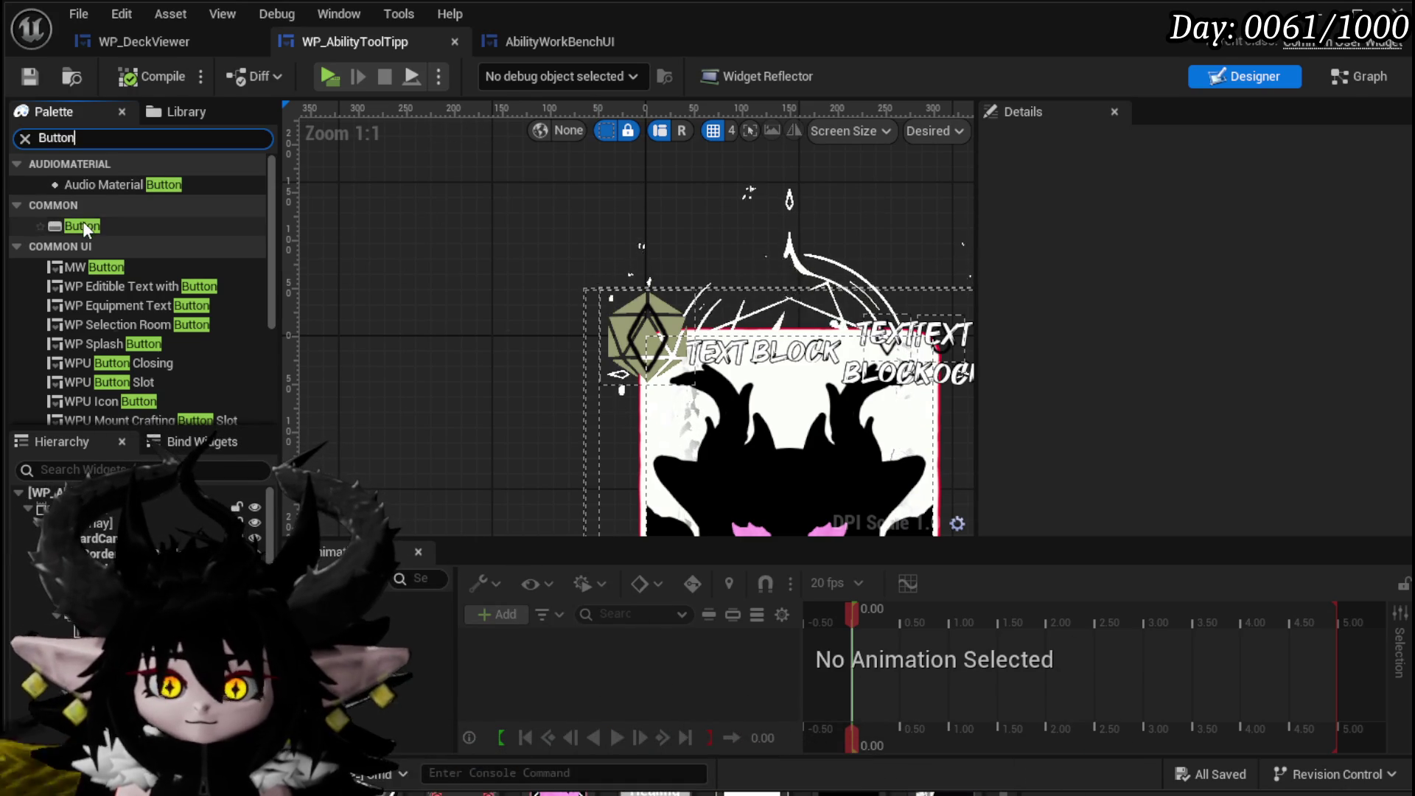
drag(109, 551, 110, 546)
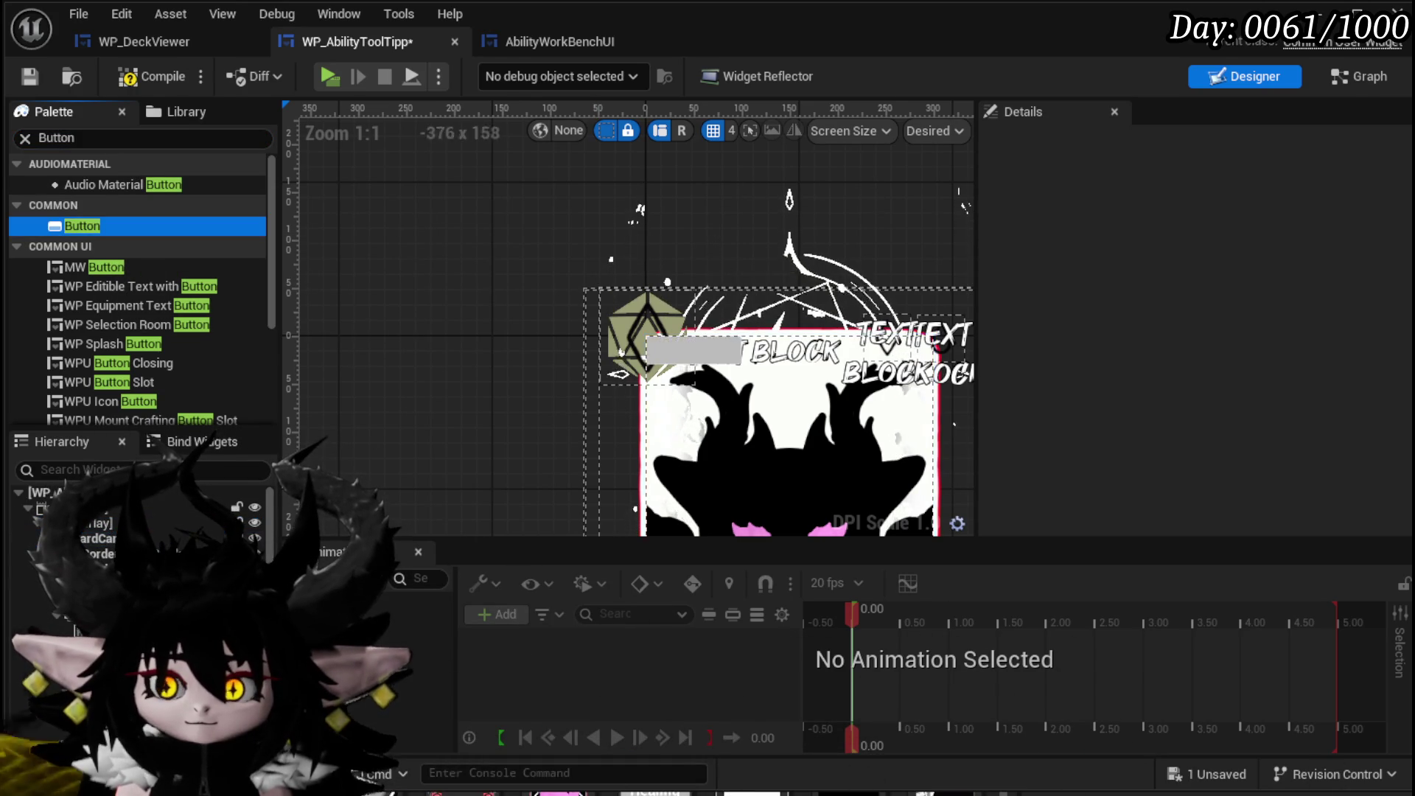
drag(257, 505, 257, 508)
scroll(366, 294, down, 2)
drag(413, 329, 387, 307)
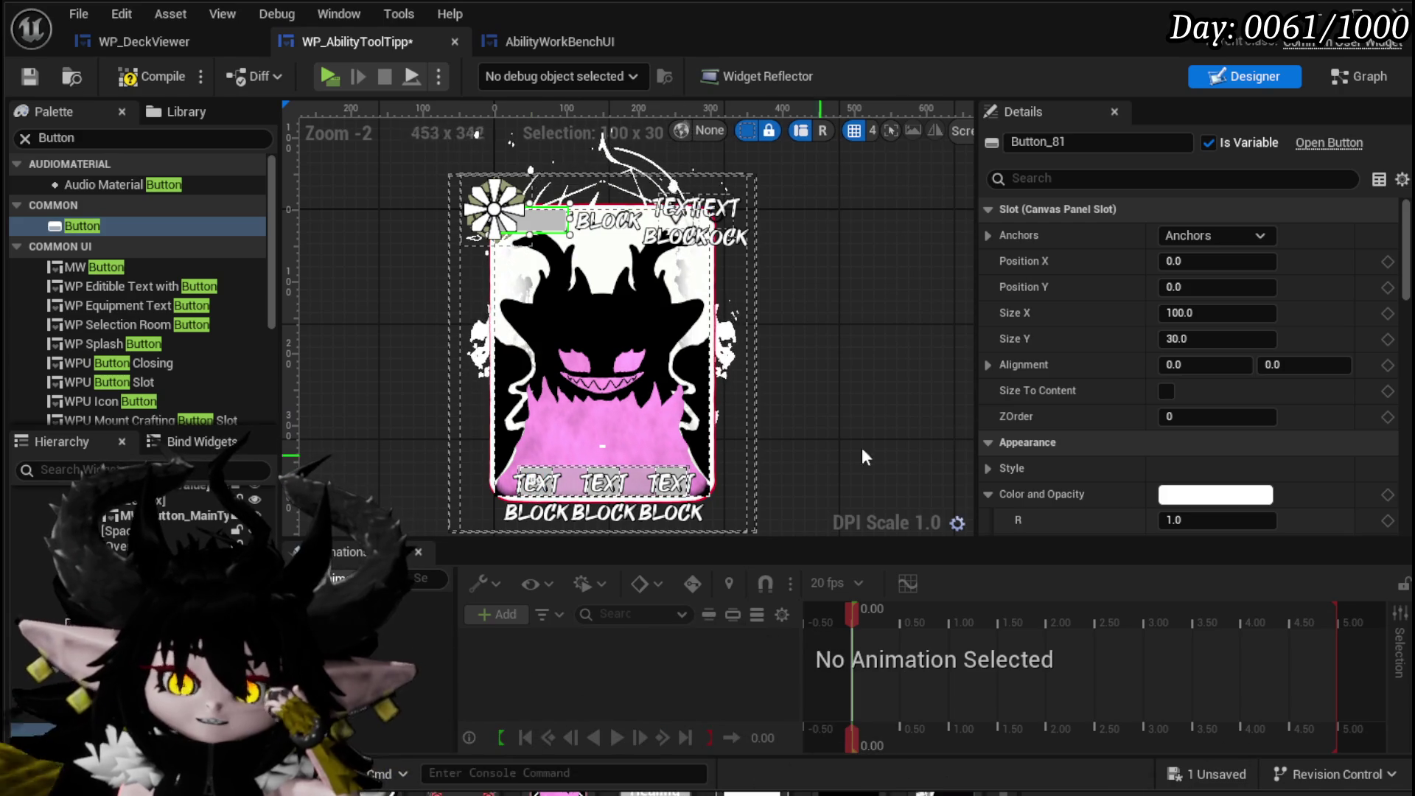
Anchor the button to fill the card, set ZOrder -2, then compile and save.
click(1216, 236)
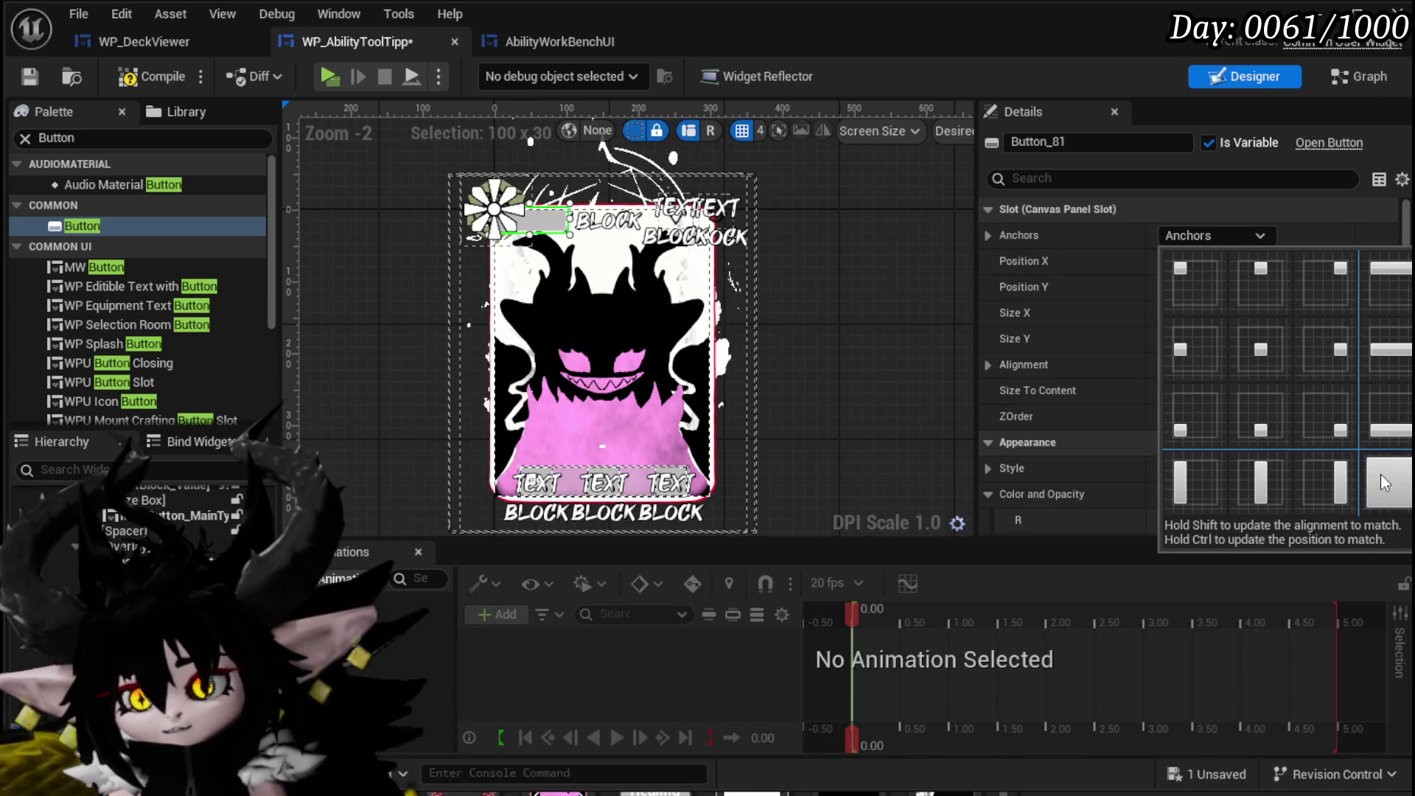
click(1381, 475)
click(1221, 418)
text(-1)
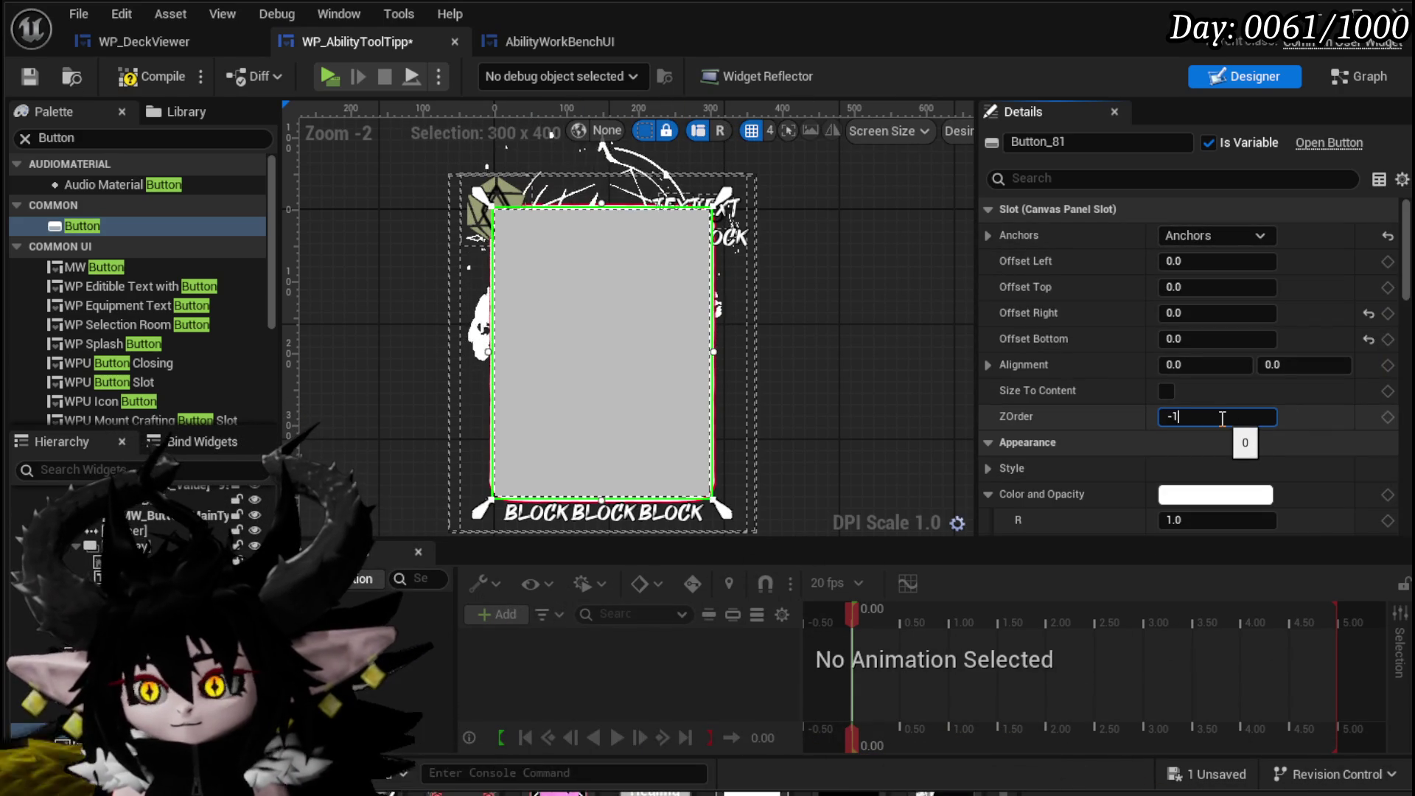
key(Return)
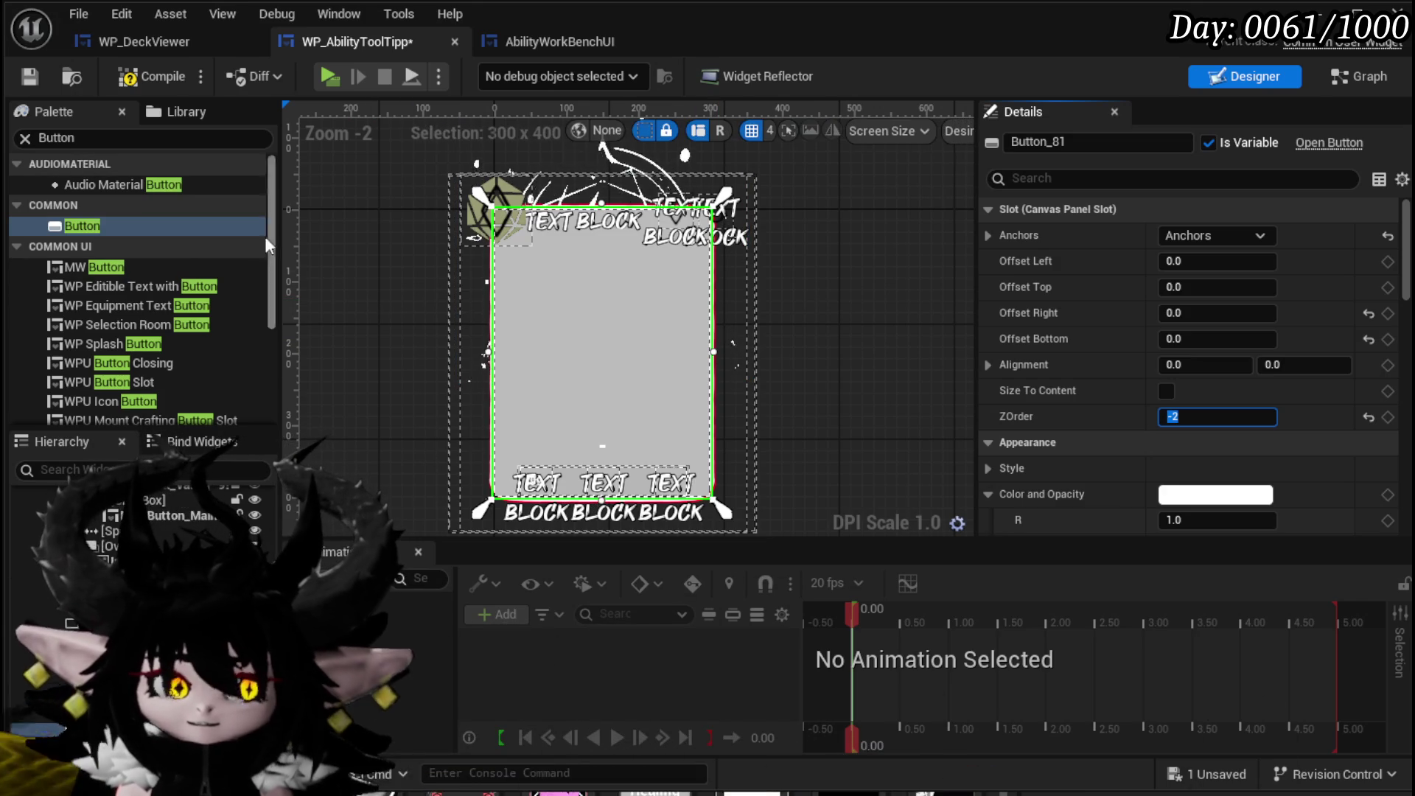
click(130, 81)
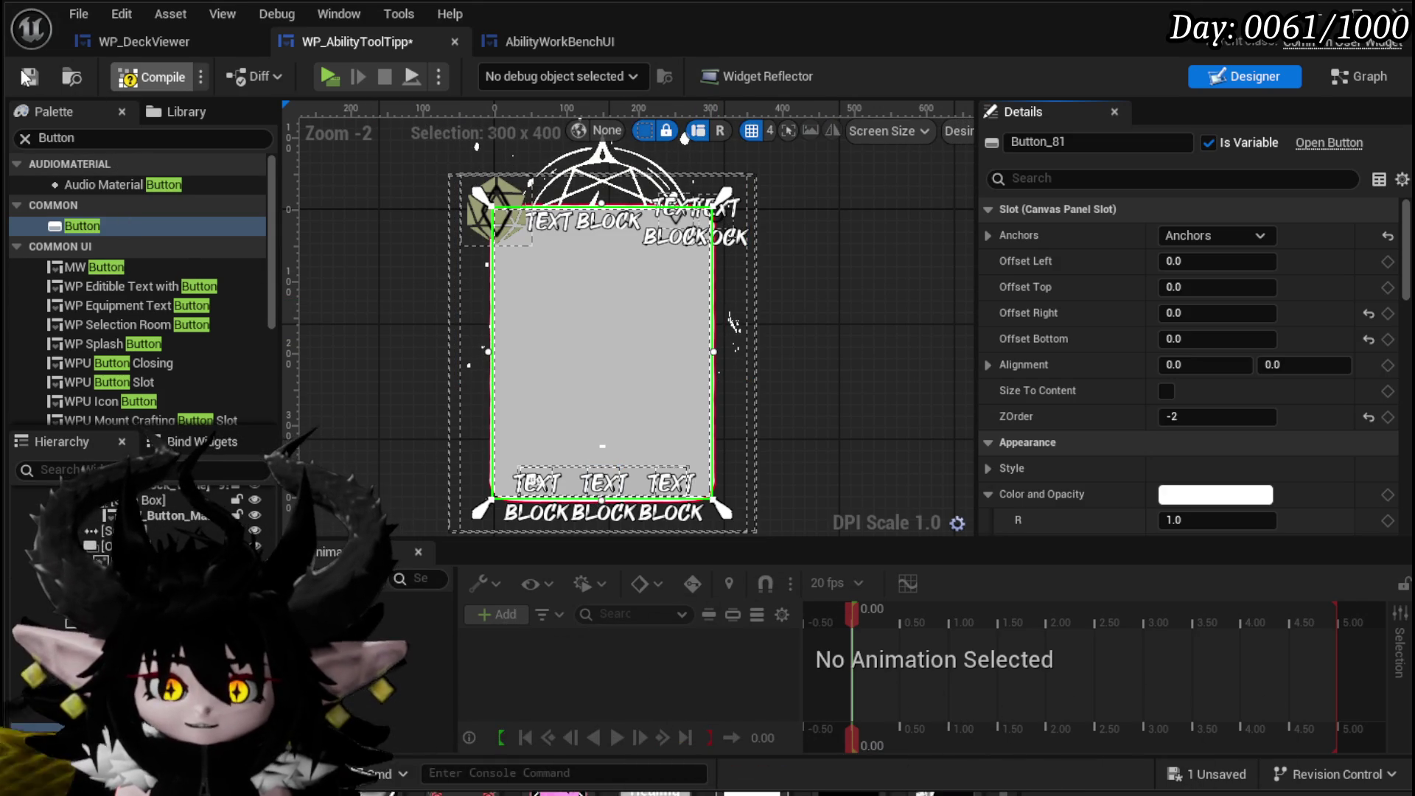
click(28, 78)
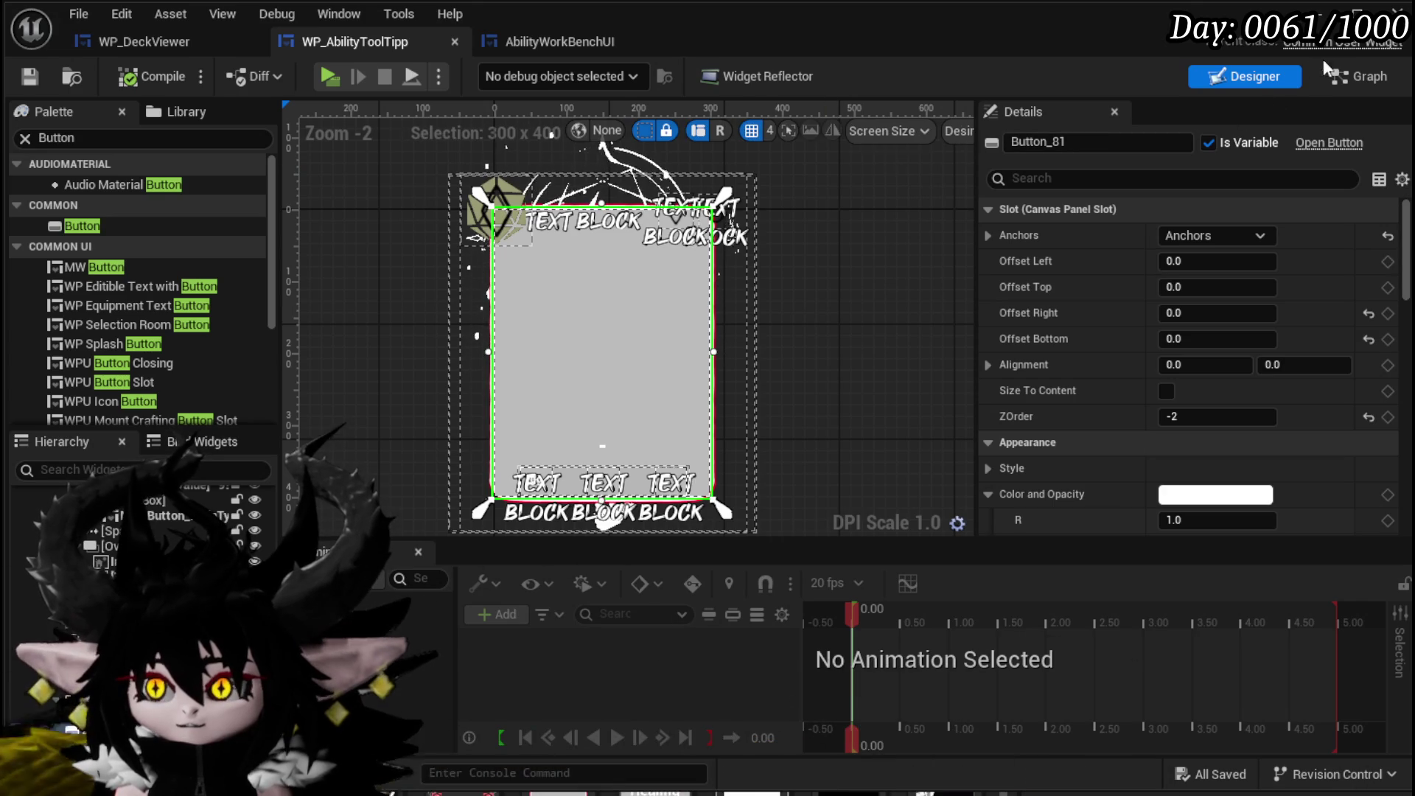
Make Button_81's On Pressed event print 'Hello', save, and start a play test.
scroll(1407, 286, down, 15)
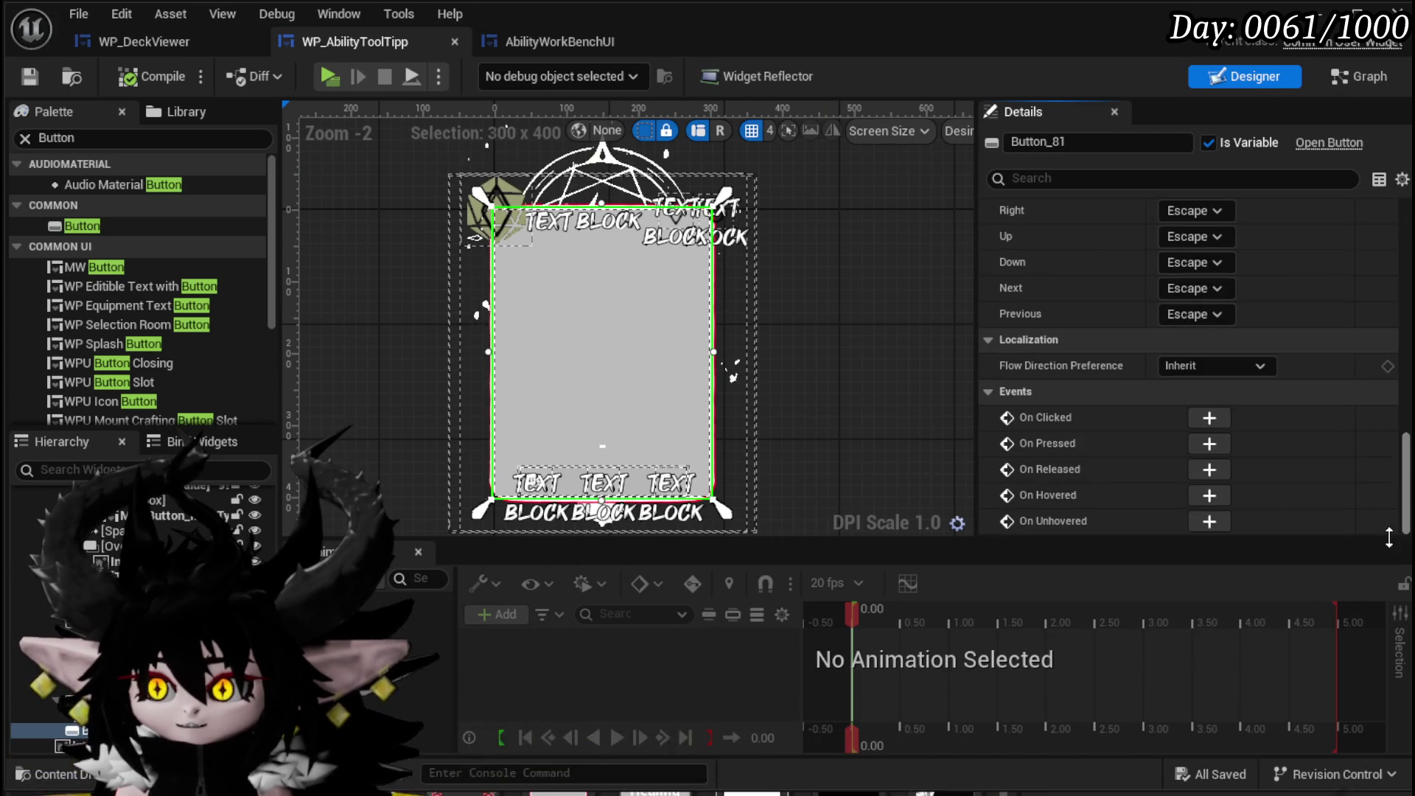
click(1206, 439)
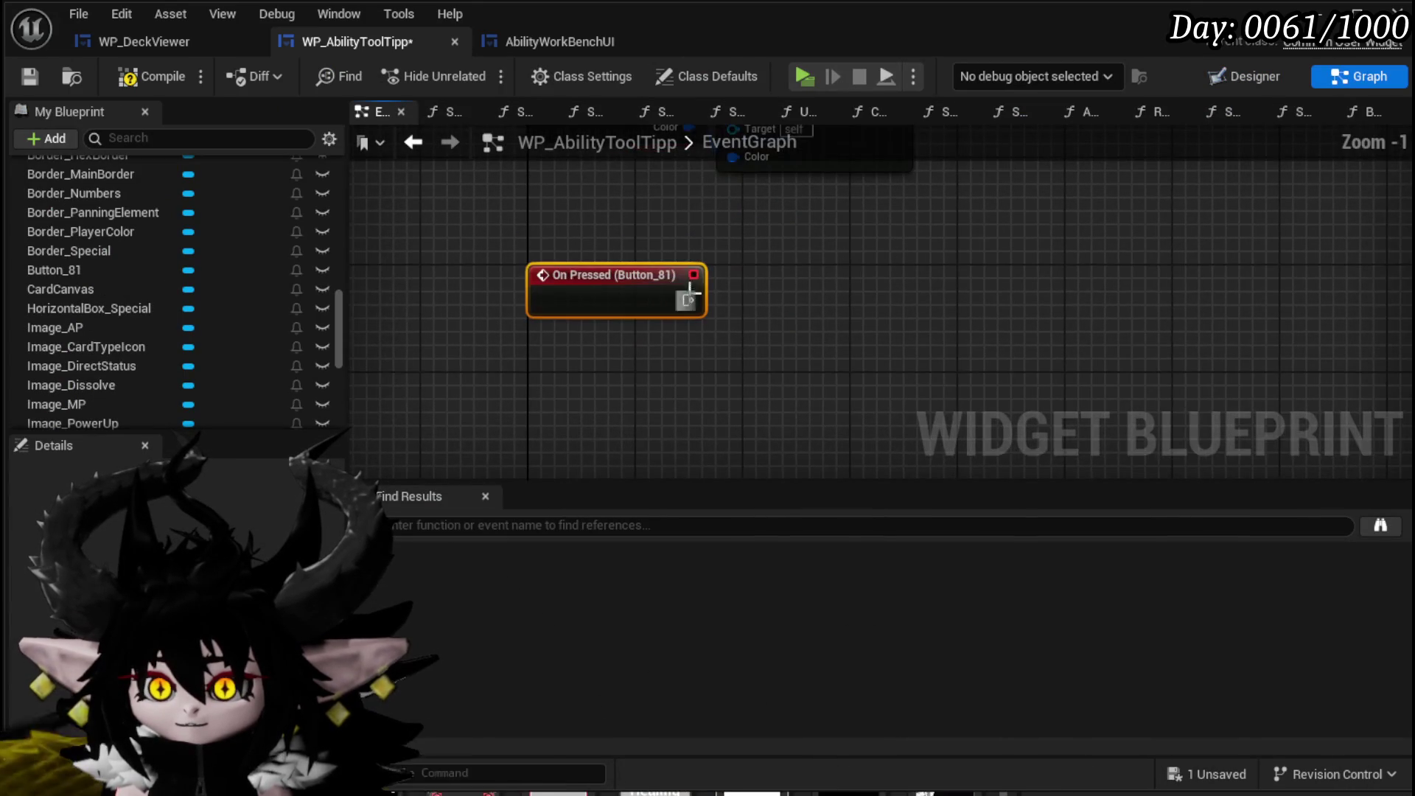
drag(687, 298, 863, 282)
text(Pr)
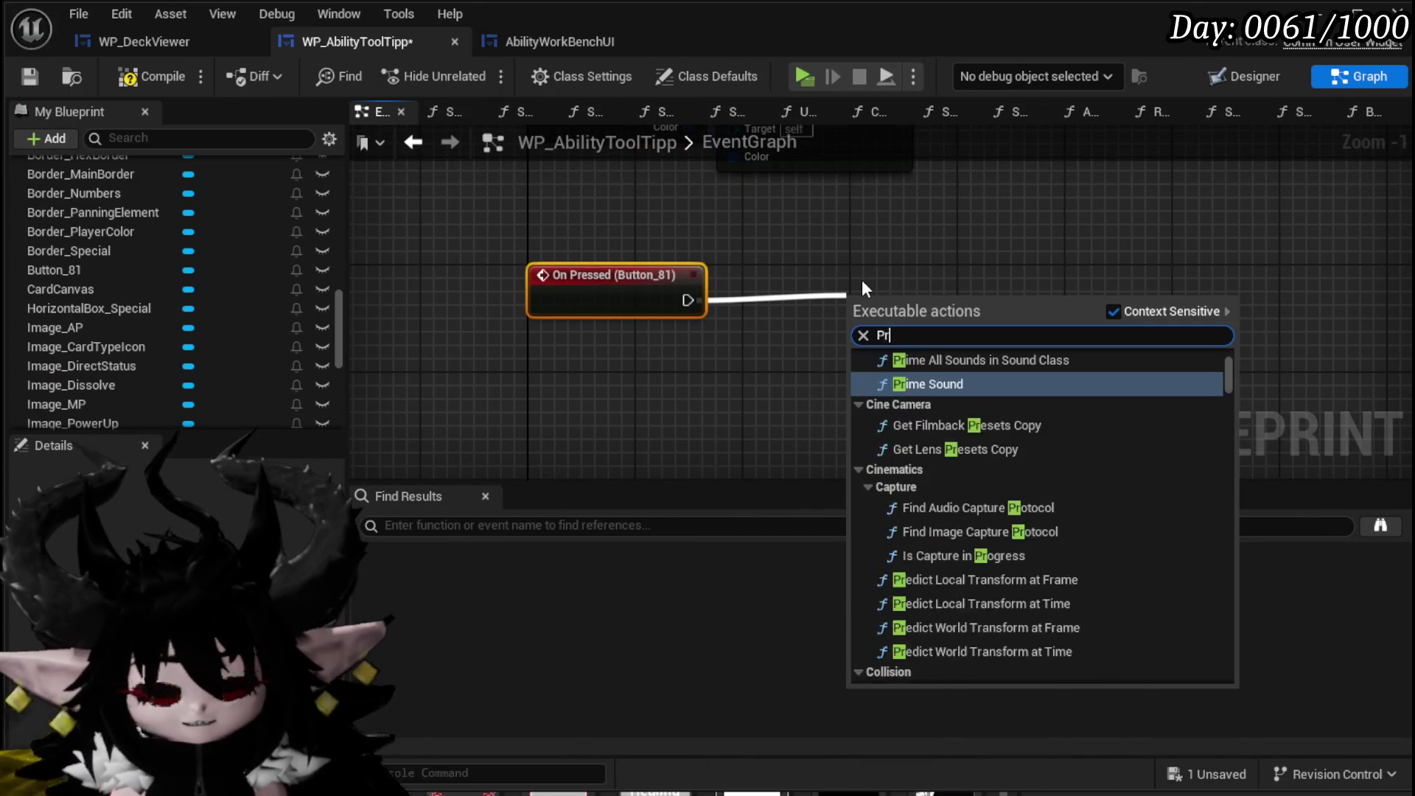
text(int str)
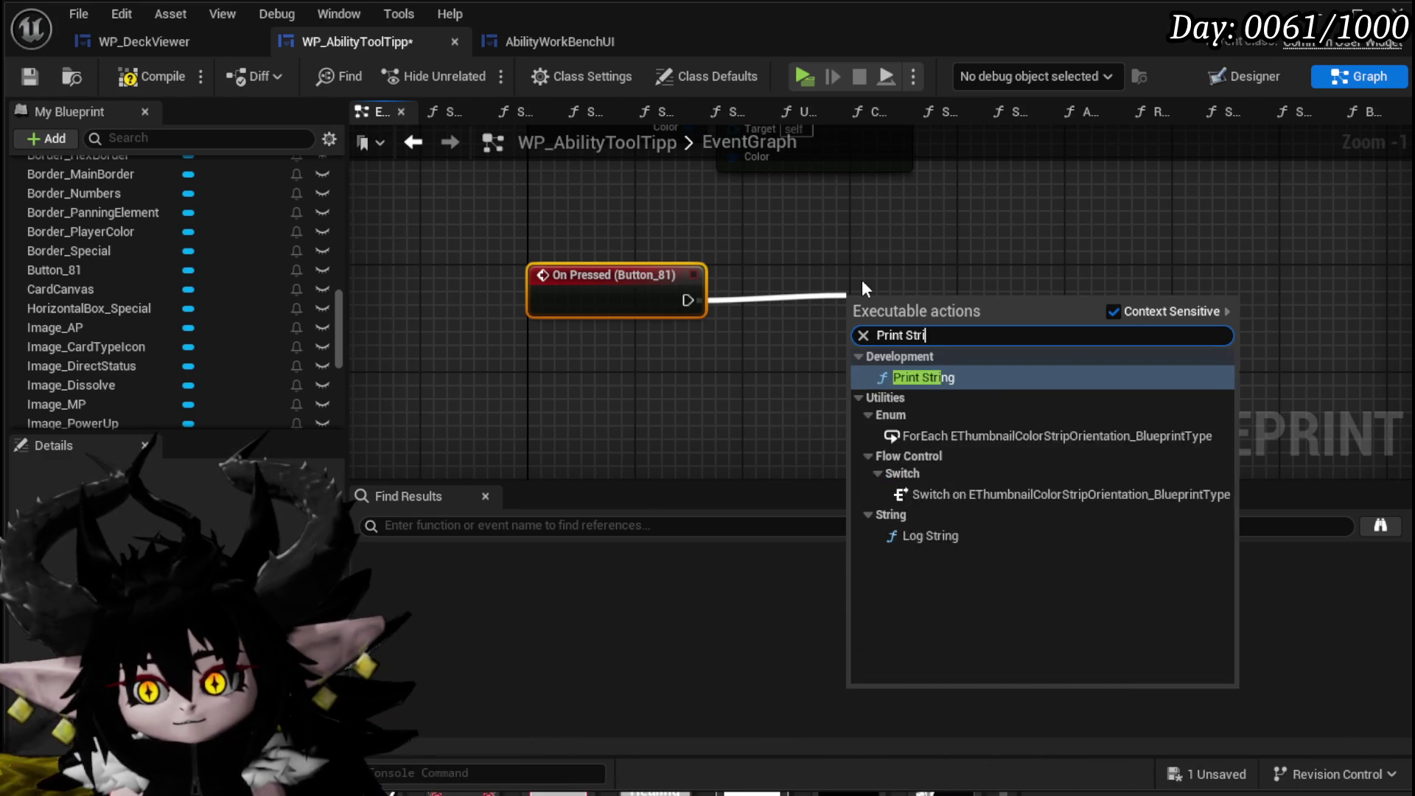
key(Return)
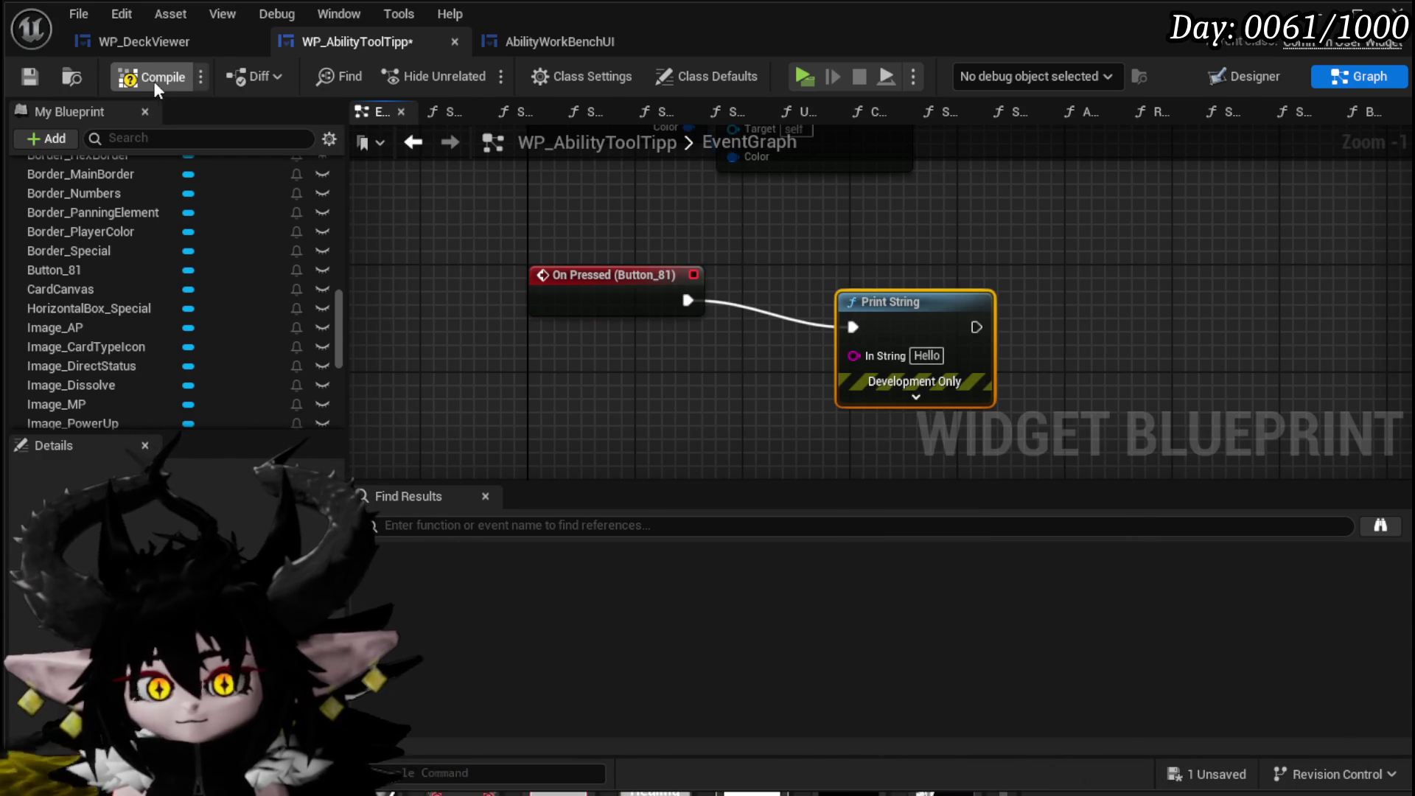
click(29, 76)
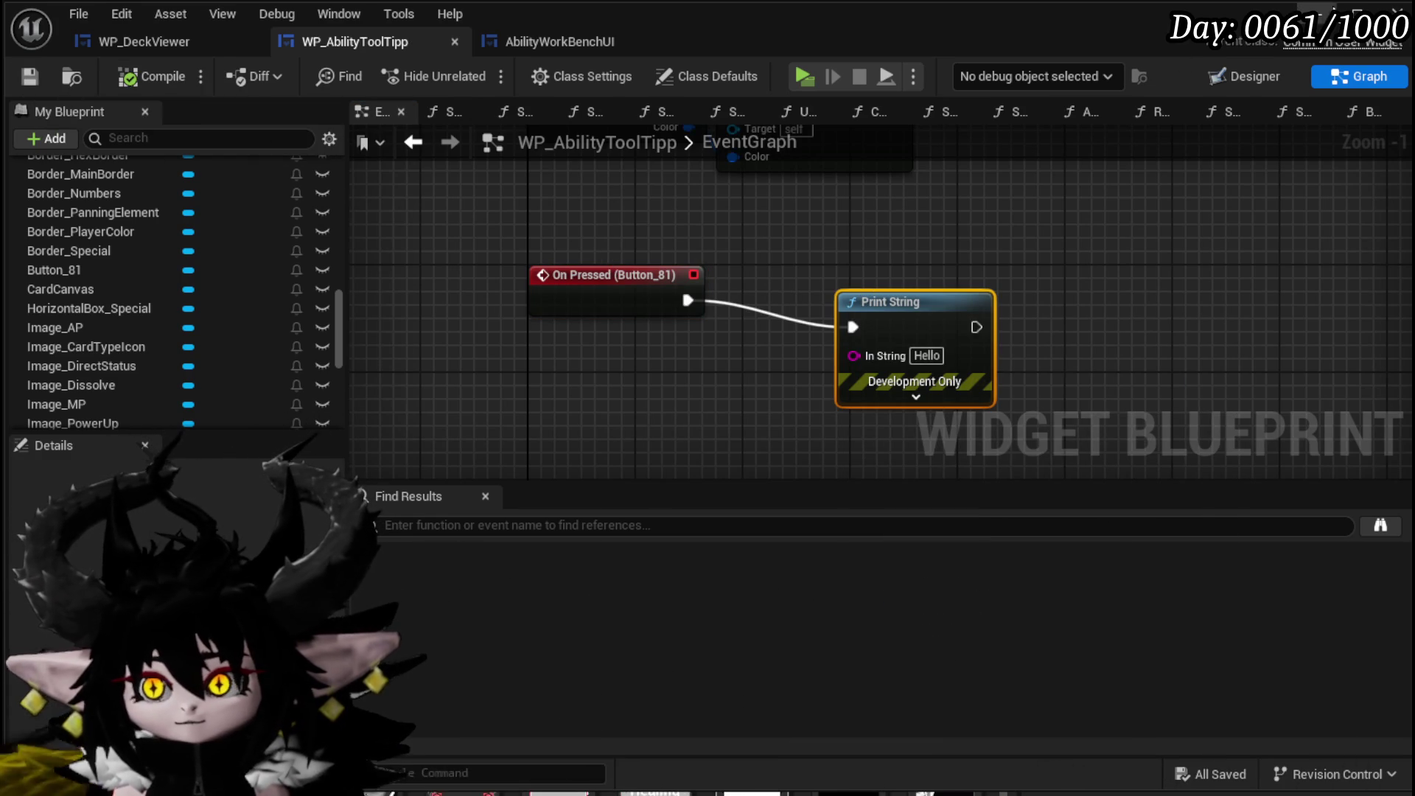
click(1329, 7)
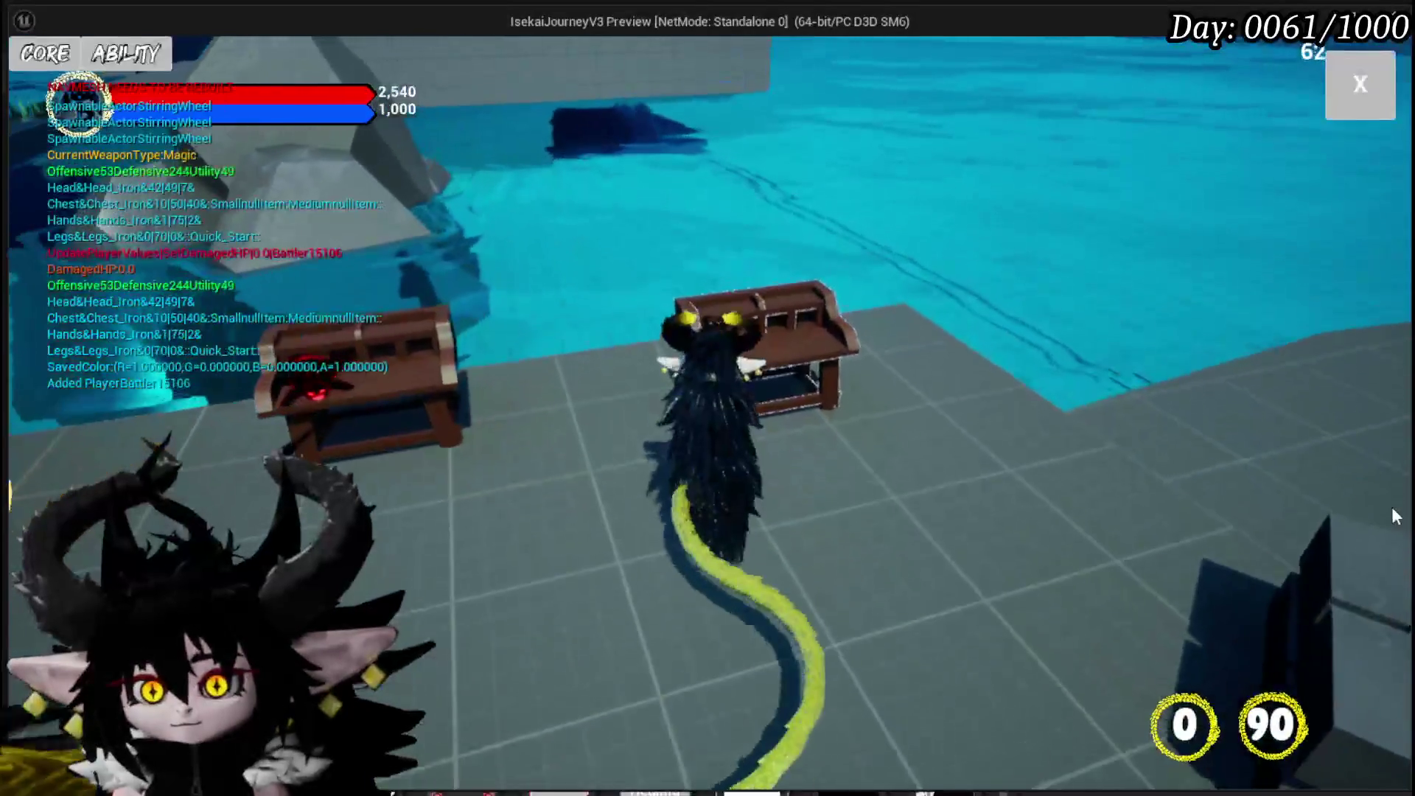
Open Core > Status in play mode, confirm a card click prints Hello, then exit and save.
click(180, 55)
click(178, 152)
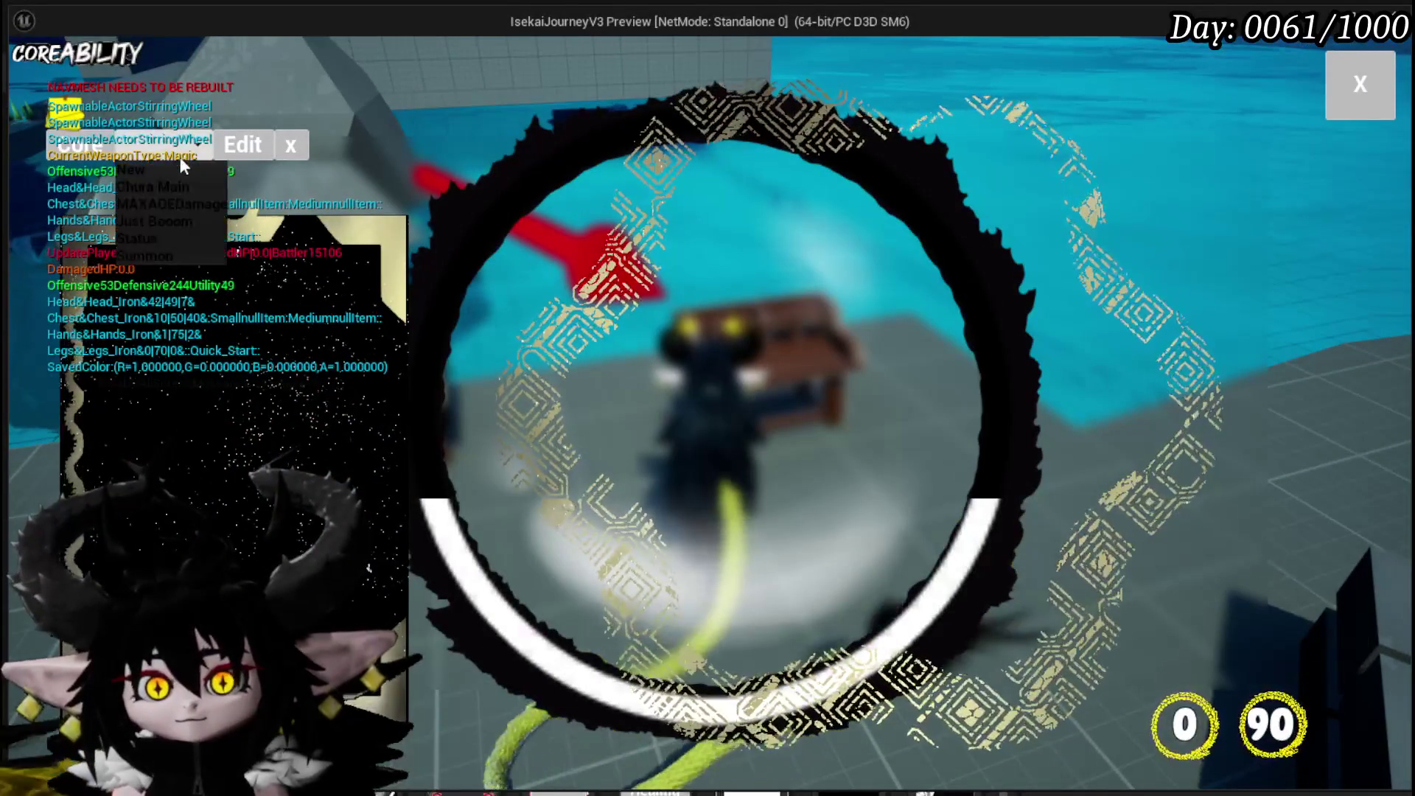
click(162, 237)
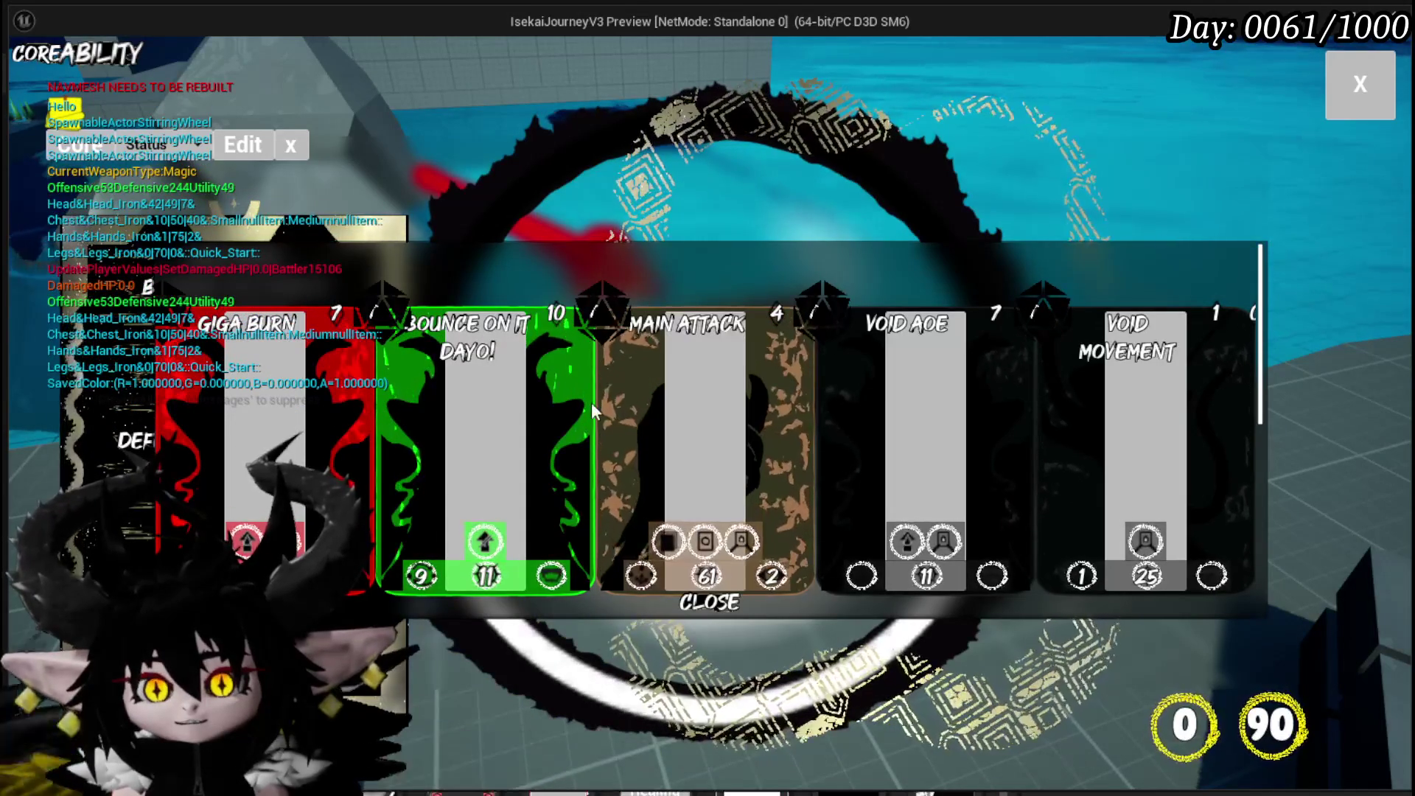
scroll(781, 410, down, 3)
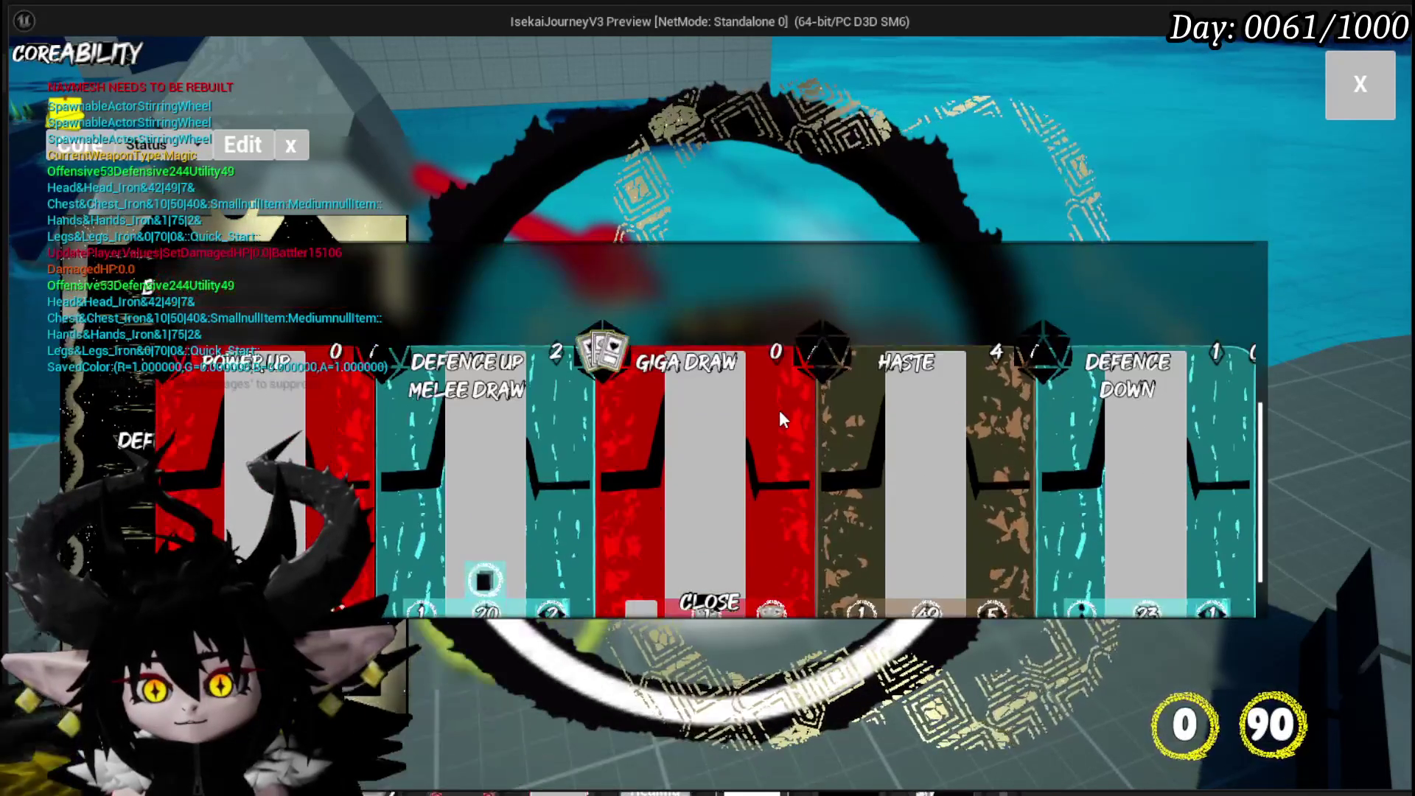
key(Escape)
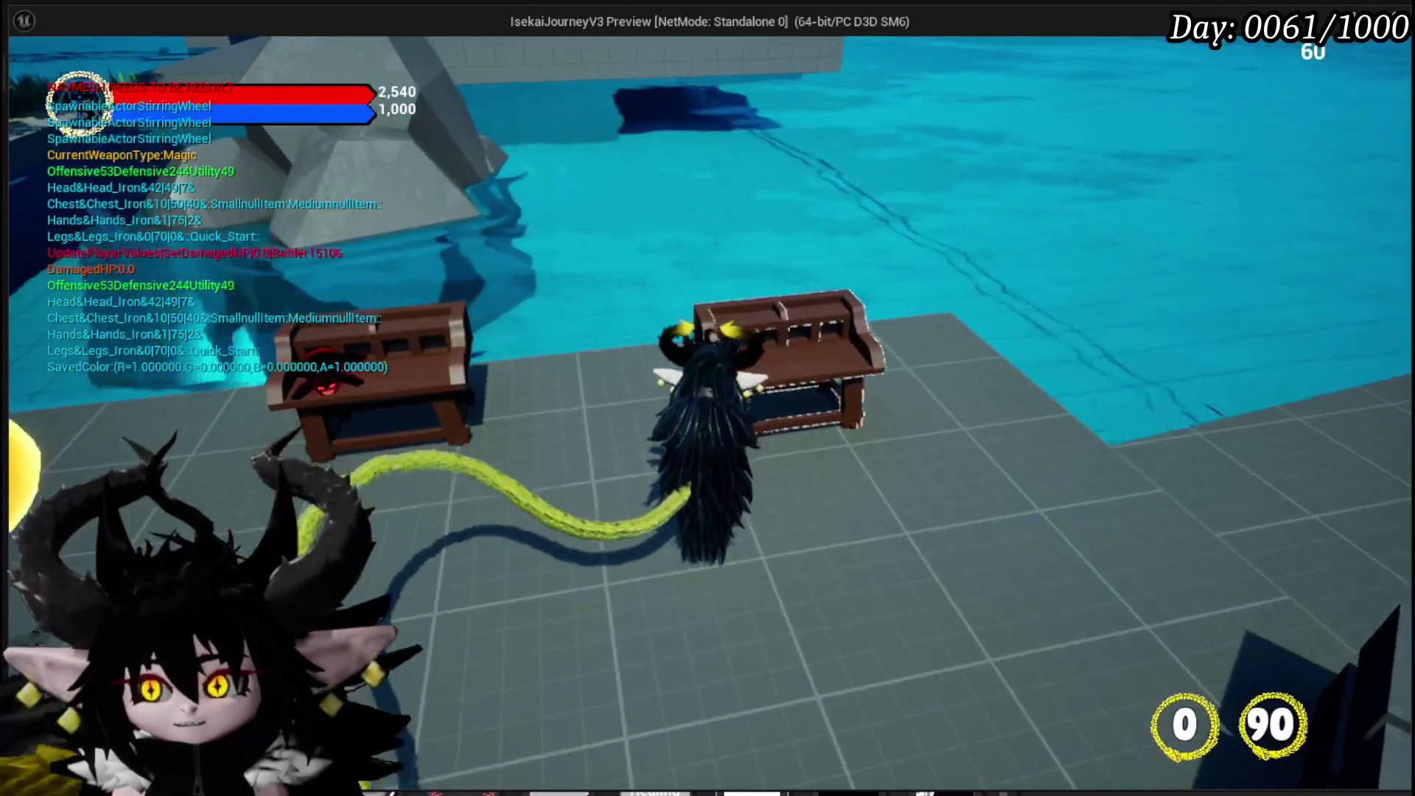
key(alt+Tab)
click(36, 68)
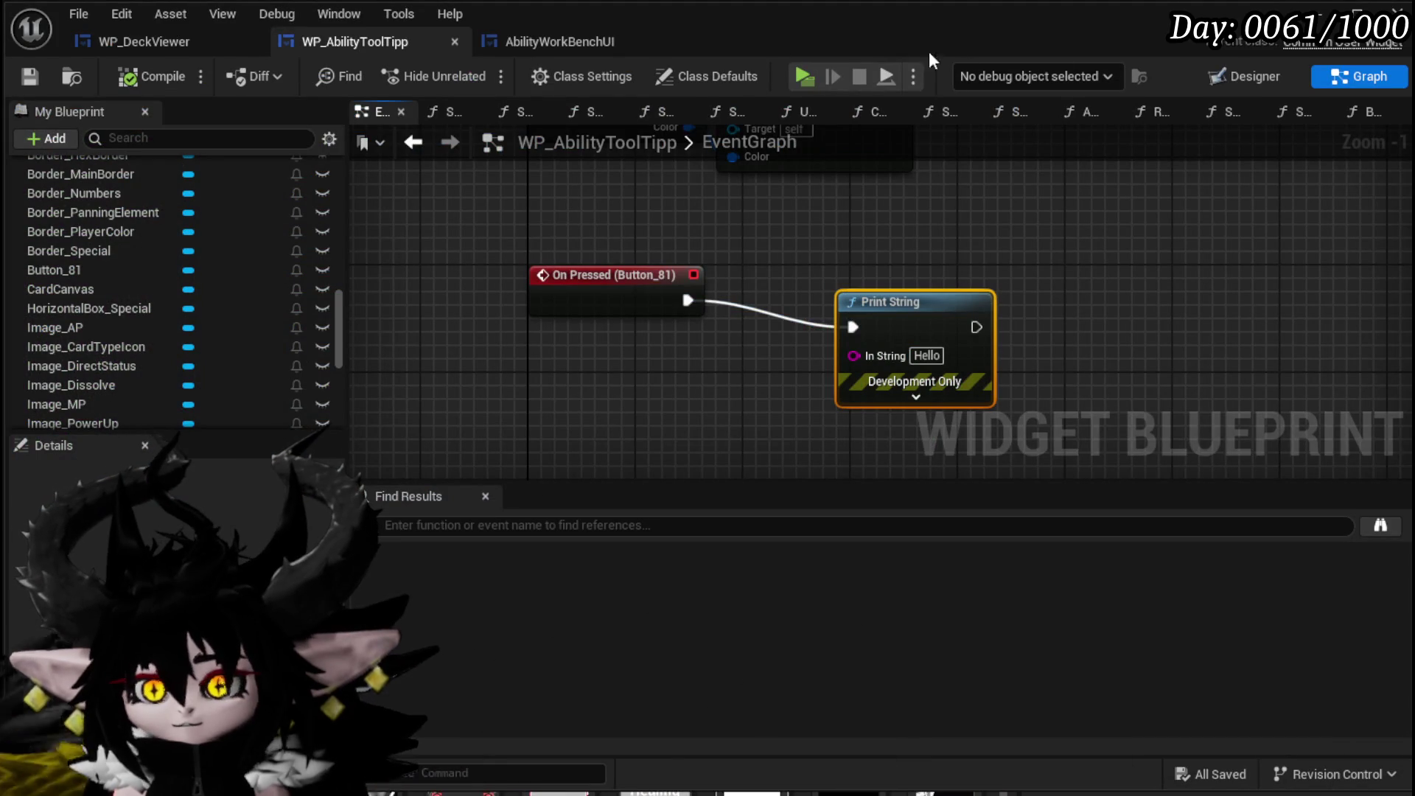
Return to the Designer, frame the widget, and inspect the button's anchor presets without changing them.
click(1245, 73)
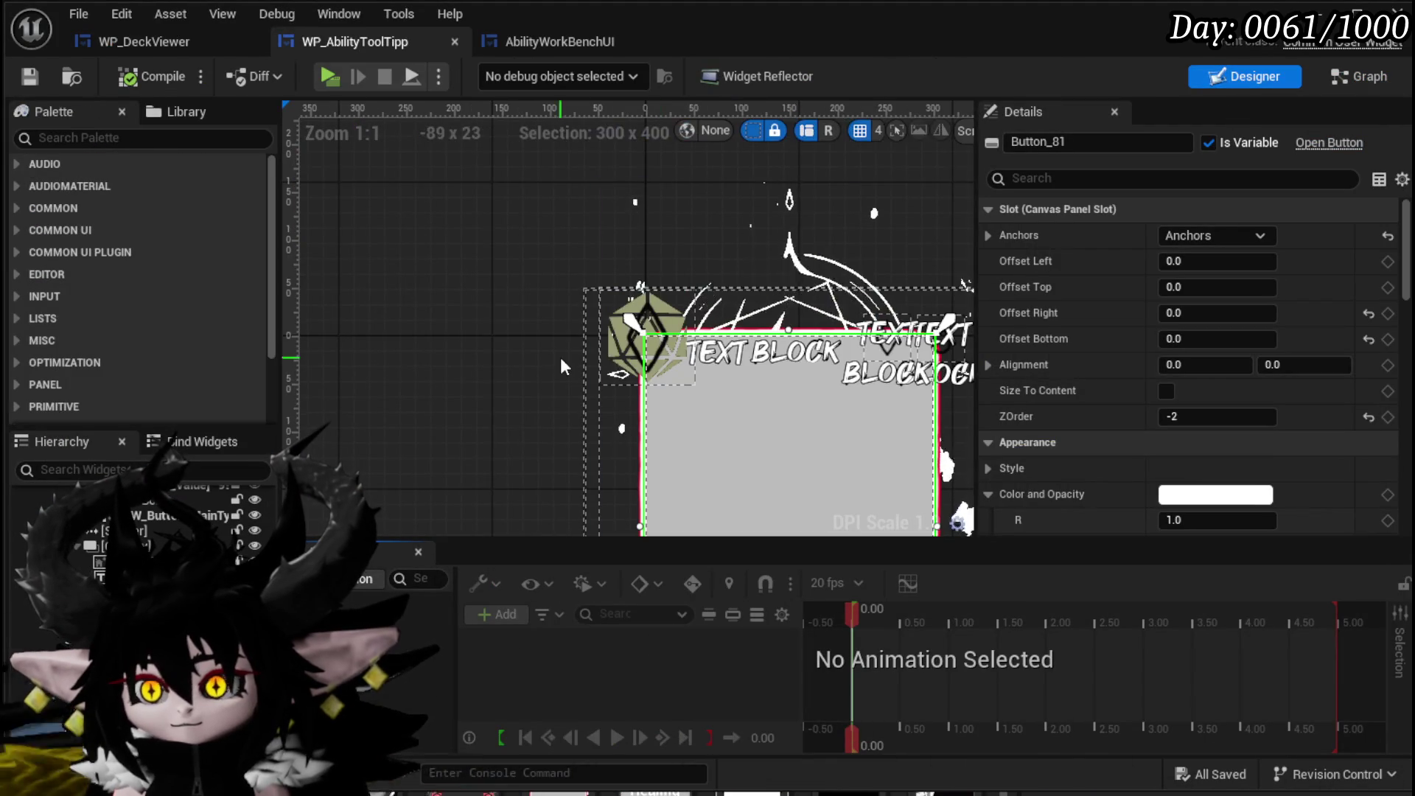
key(Home)
scroll(1228, 358, down, 10)
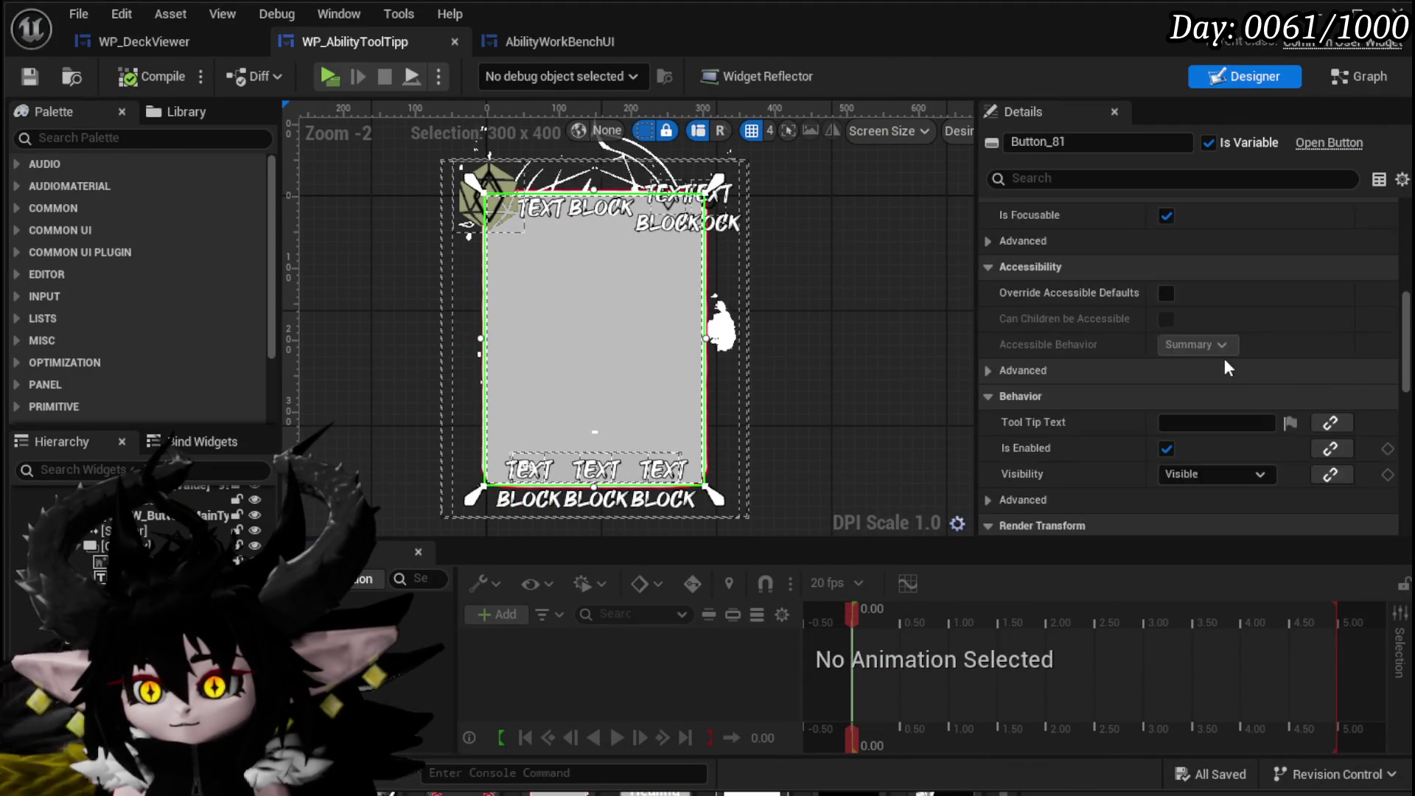
scroll(1220, 358, down, 10)
scroll(1219, 360, up, 5)
scroll(1218, 360, up, 15)
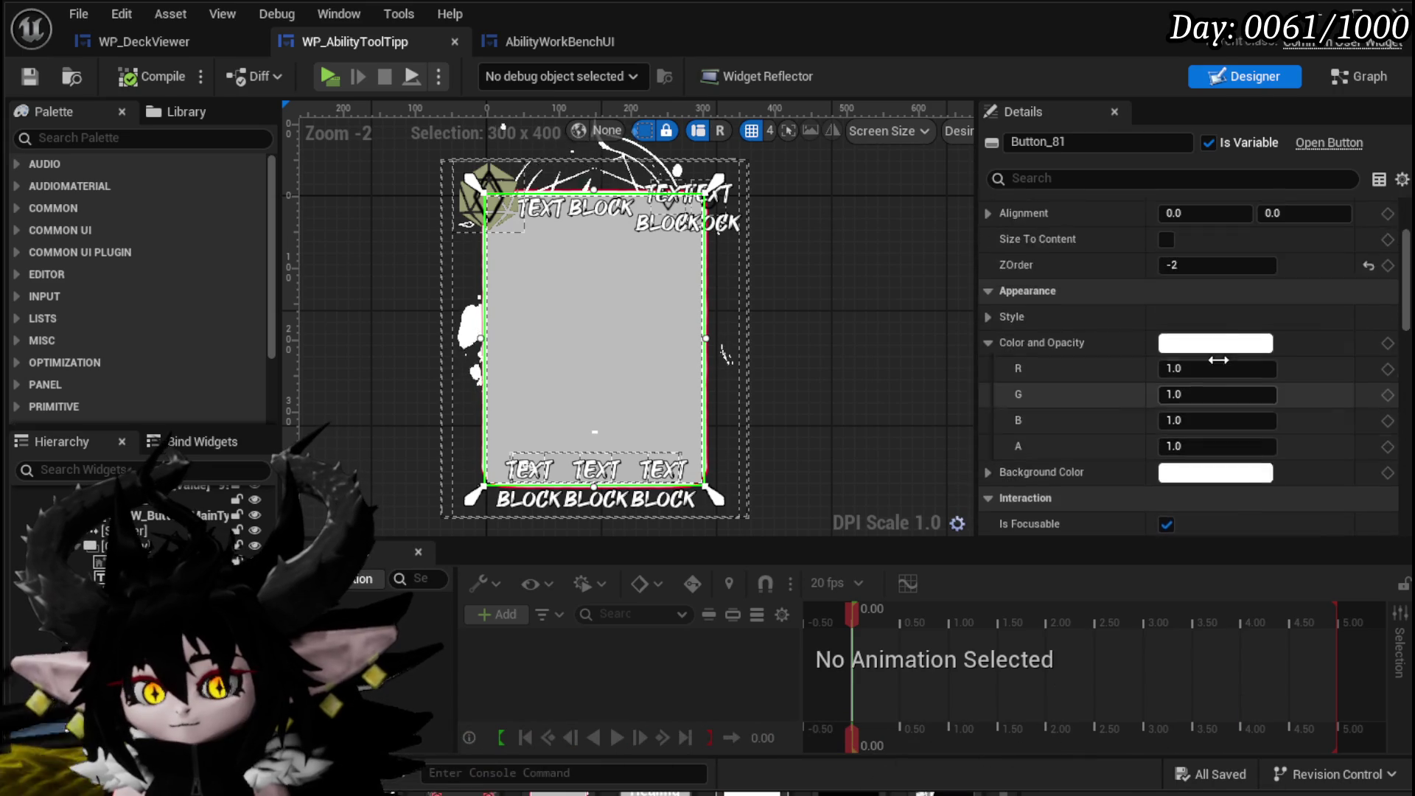
scroll(1217, 360, up, 3)
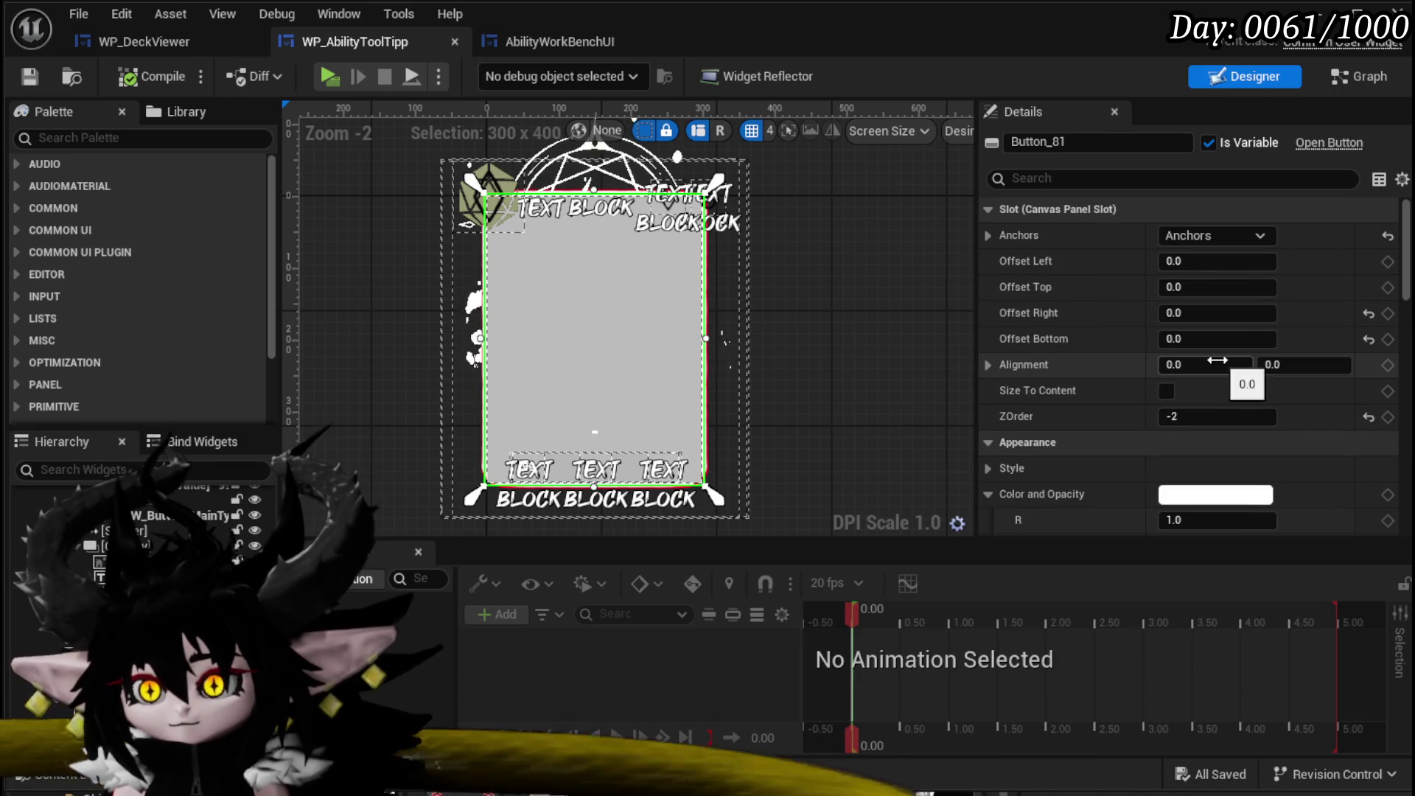
click(1220, 236)
click(1386, 464)
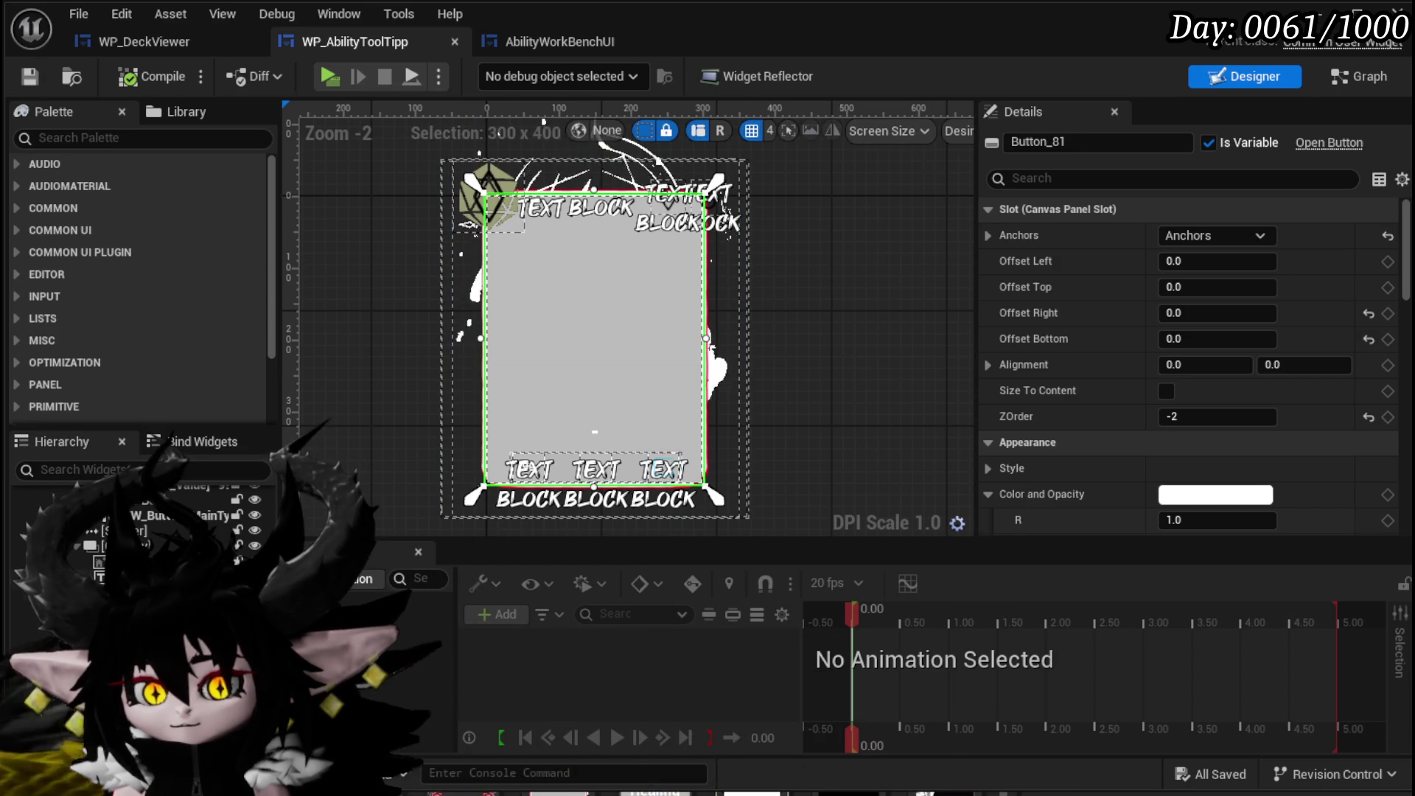
Move Button_81 into the card's Overlay and set both Horizontal and Vertical Alignment to Fill.
scroll(597, 310, down, 2)
scroll(597, 309, up, 1)
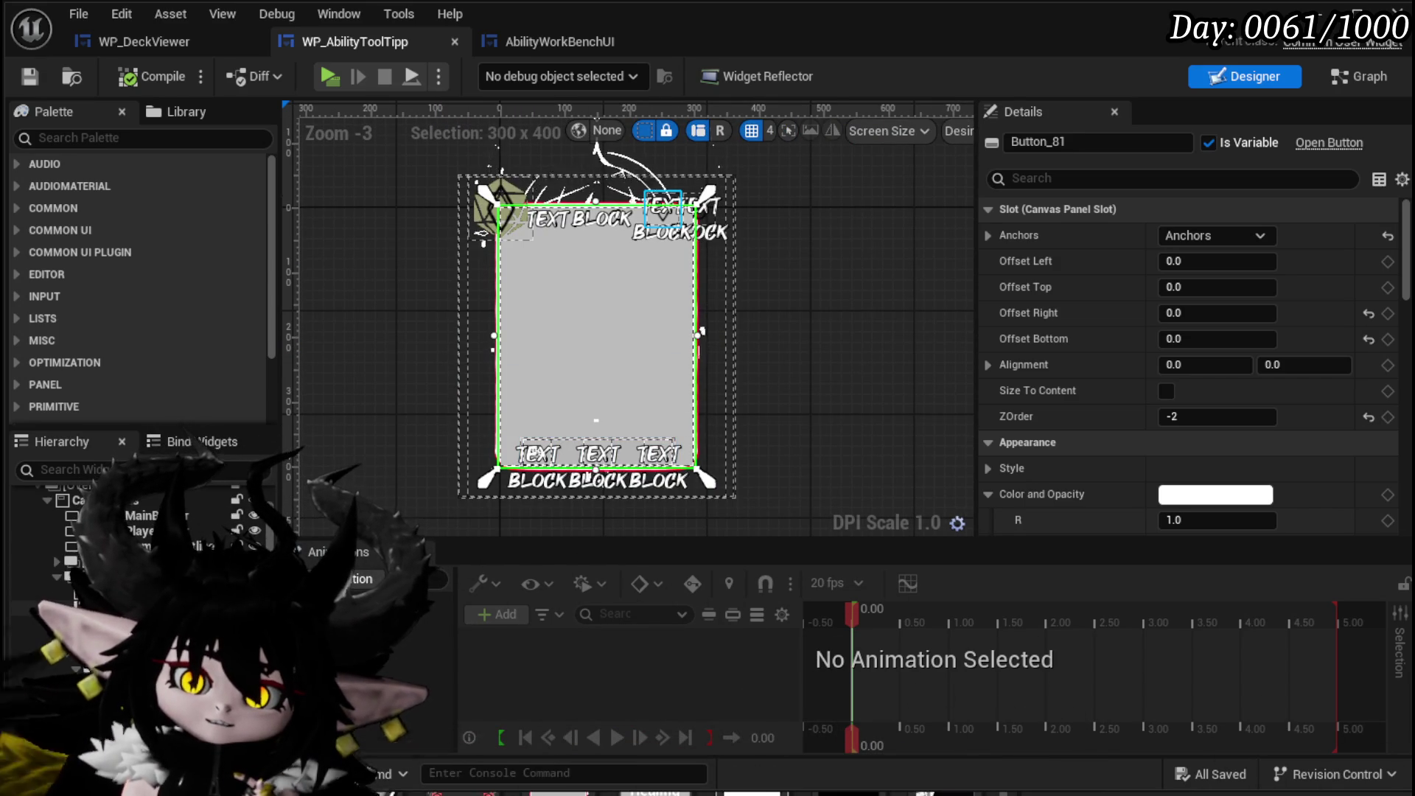
scroll(140, 538, up, 2)
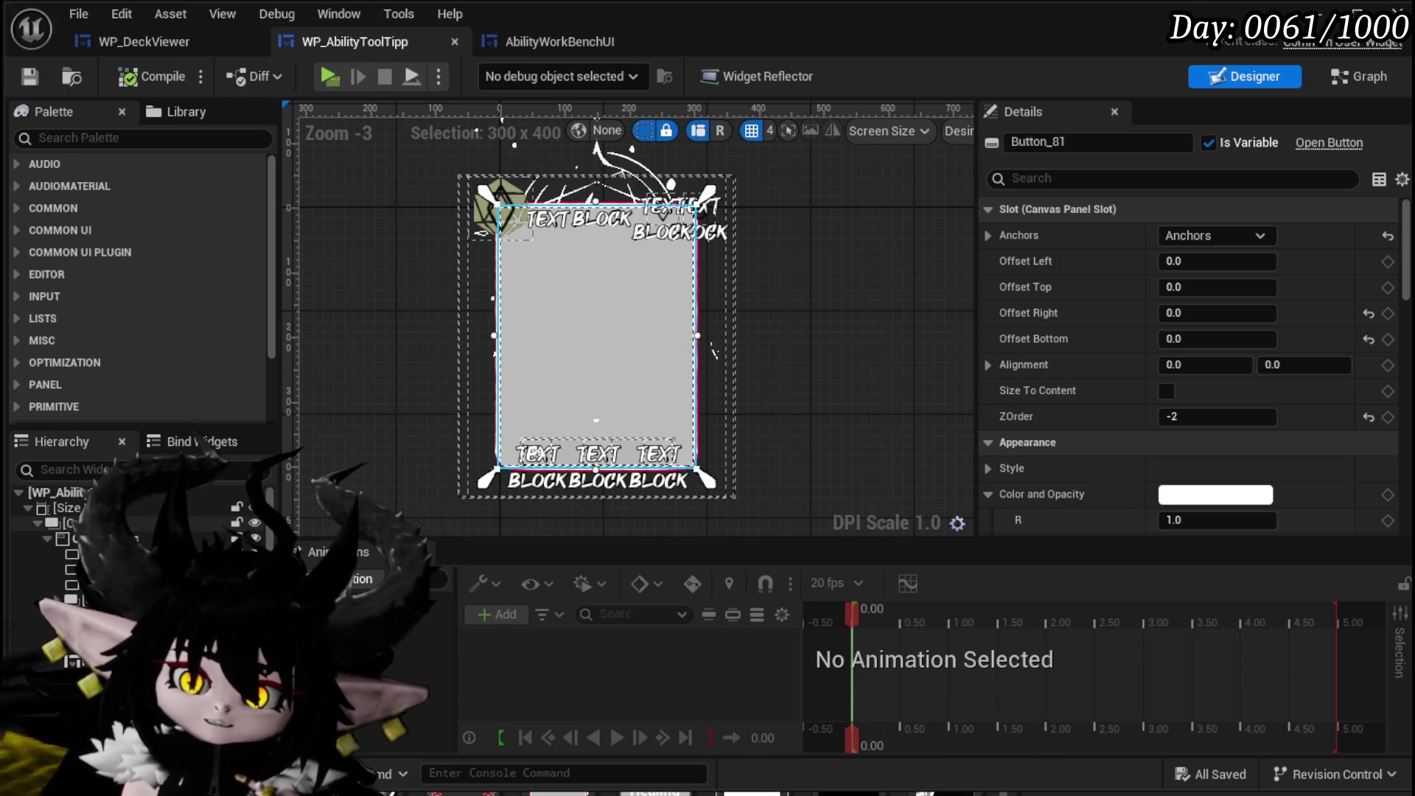
scroll(136, 536, up, 3)
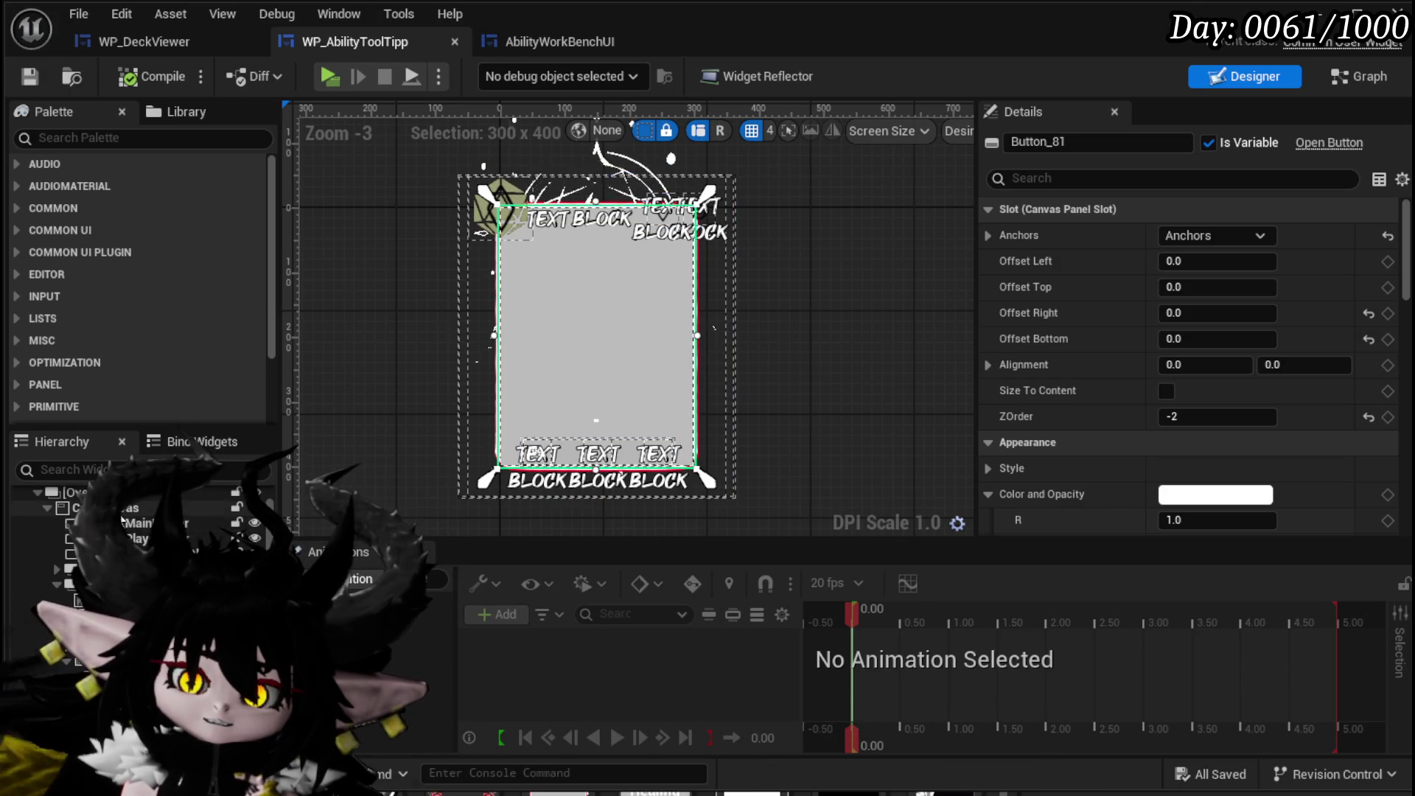
scroll(147, 538, down, 3)
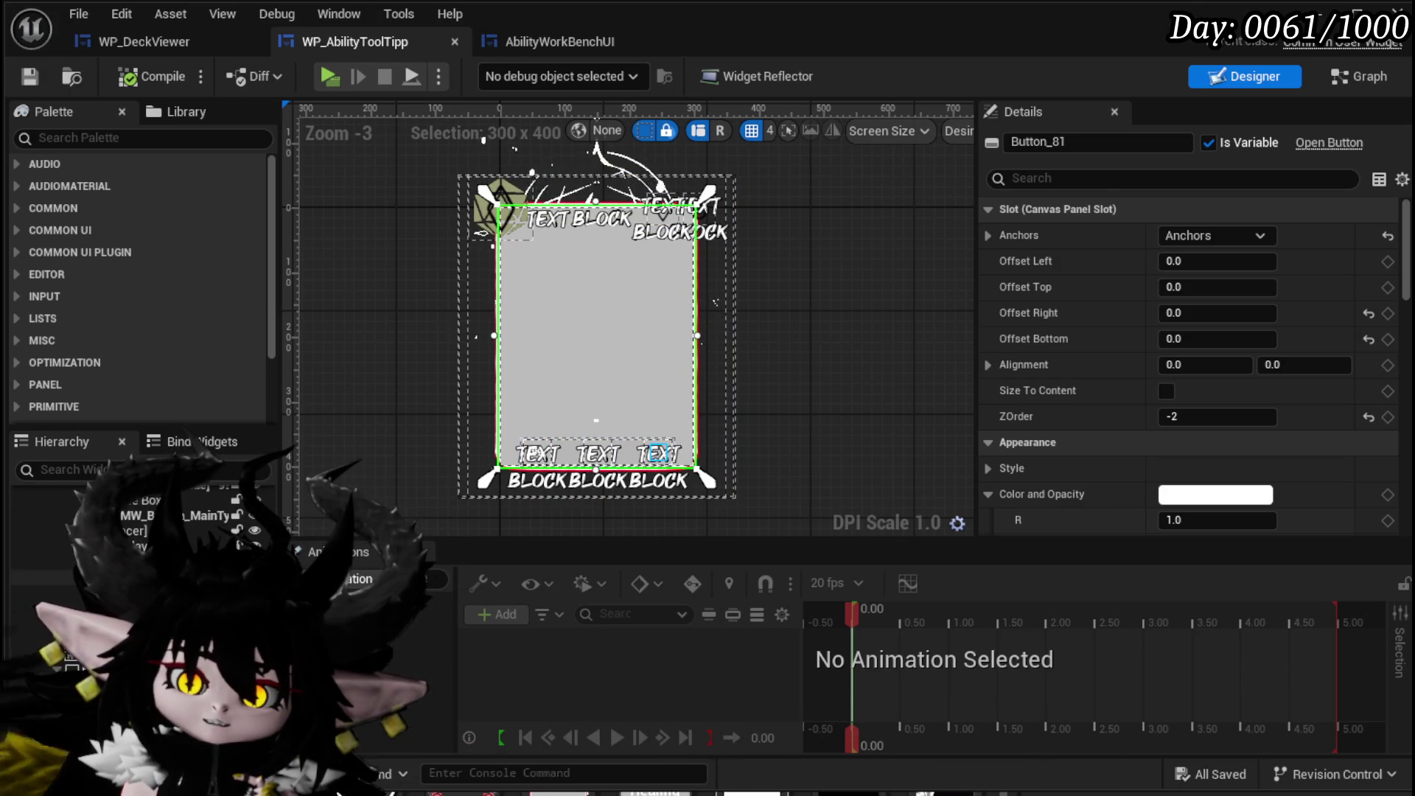
mouse_move(148, 531)
mouse_down()
mouse_move(148, 516)
mouse_move(147, 543)
mouse_up()
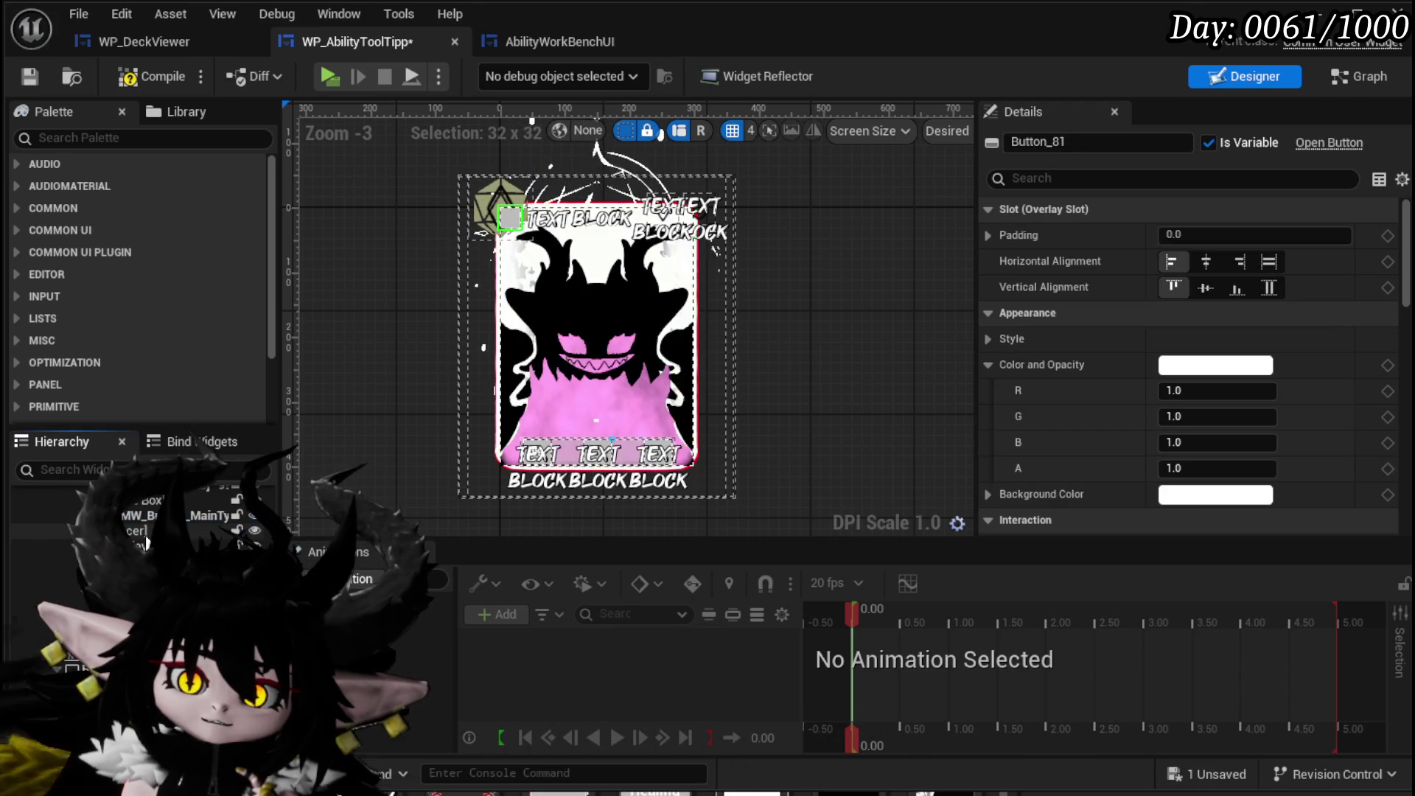
click(1269, 261)
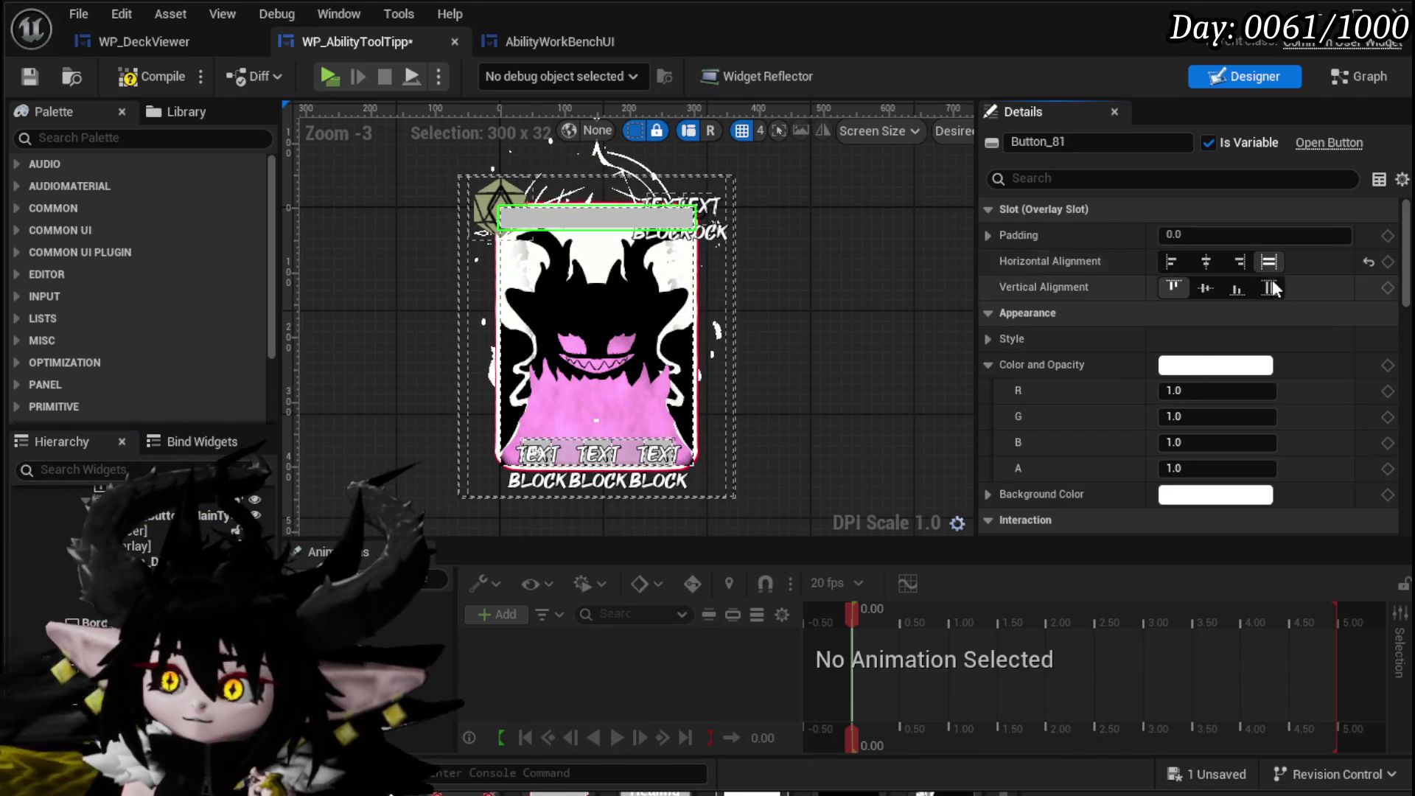
click(1271, 288)
Compile and save WP_AbilityToolTipp, then switch to the L_DungeonCreationTest level editor.
click(162, 81)
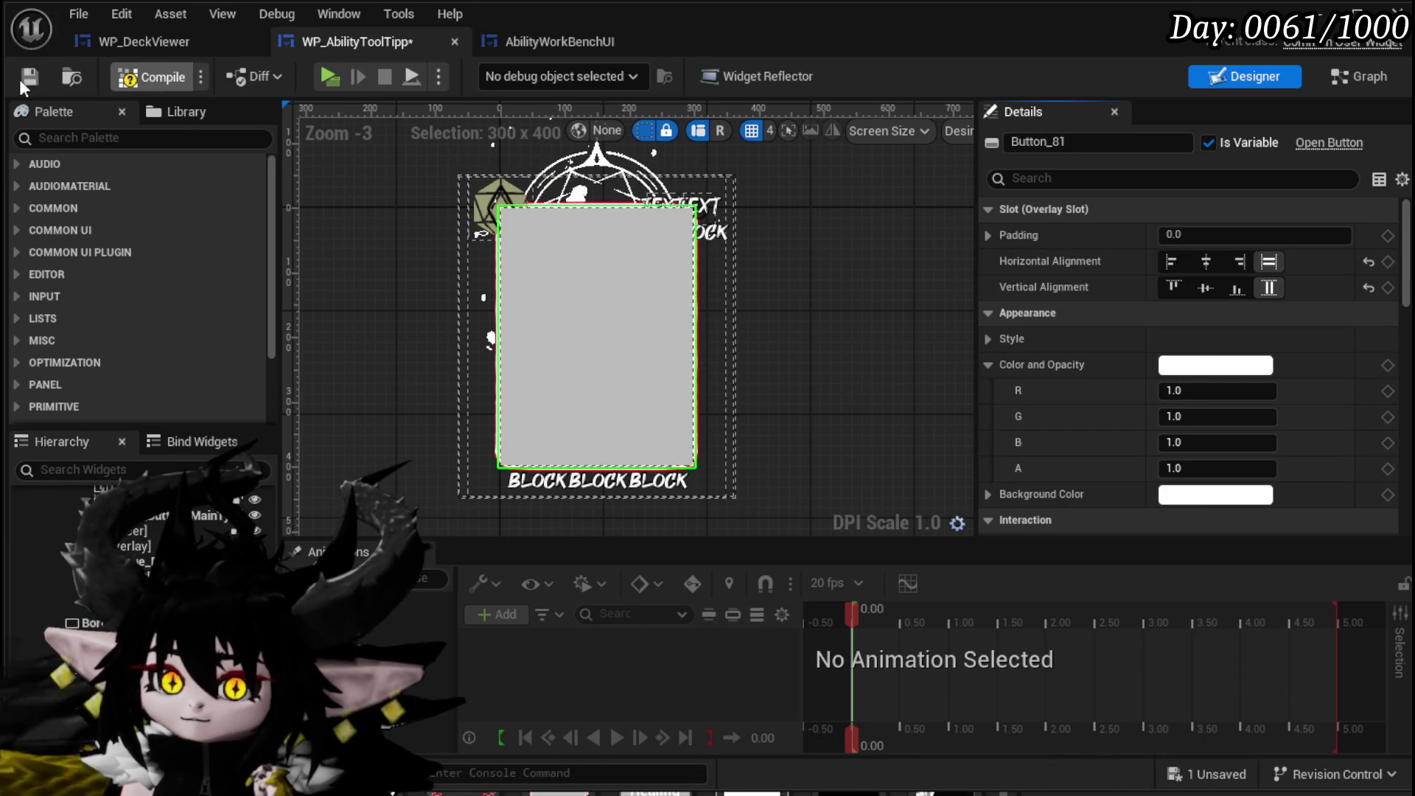
click(29, 78)
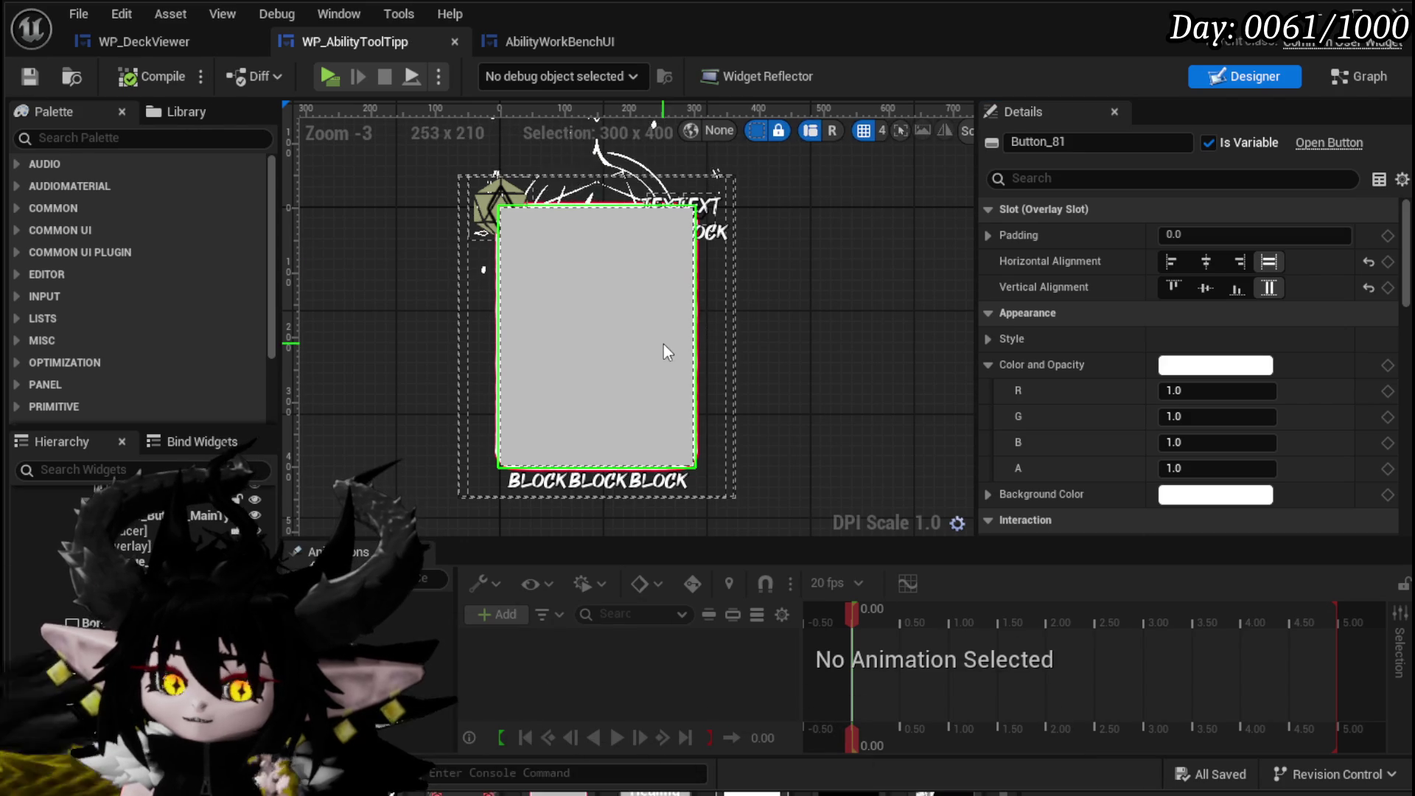
key(alt+Tab)
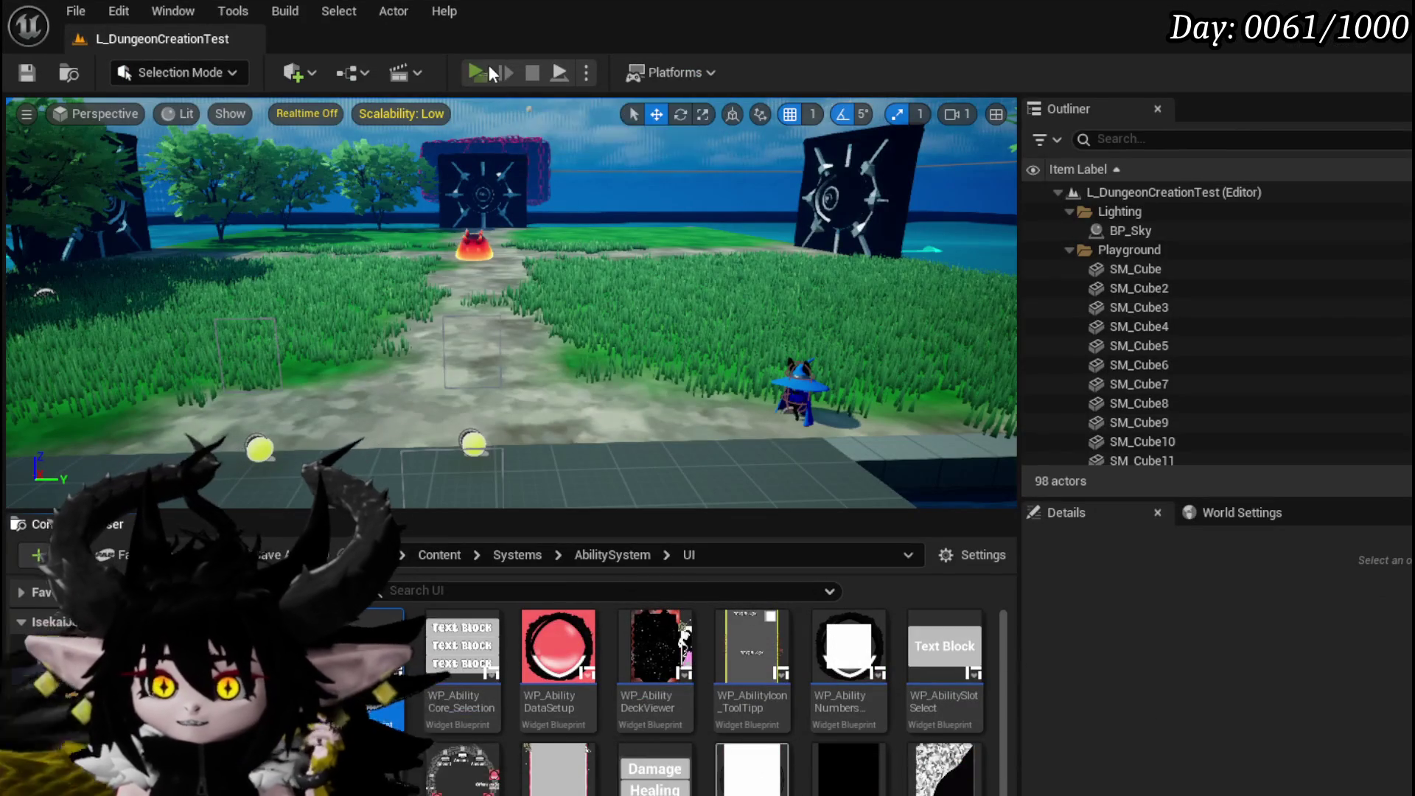
Play-test the level and show the Summon cards from the Core Ability panel's dropdown.
key(alt+p)
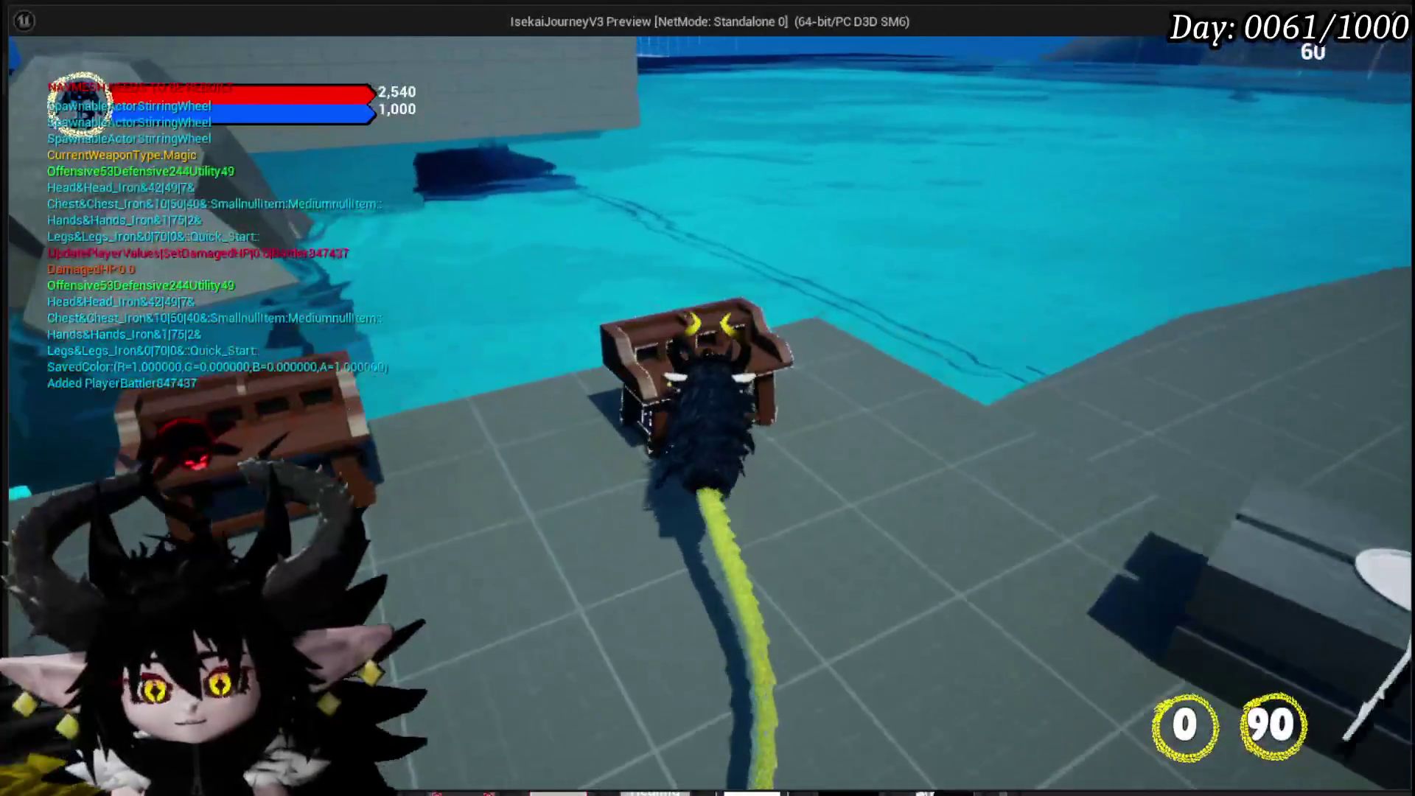
click(126, 53)
click(170, 146)
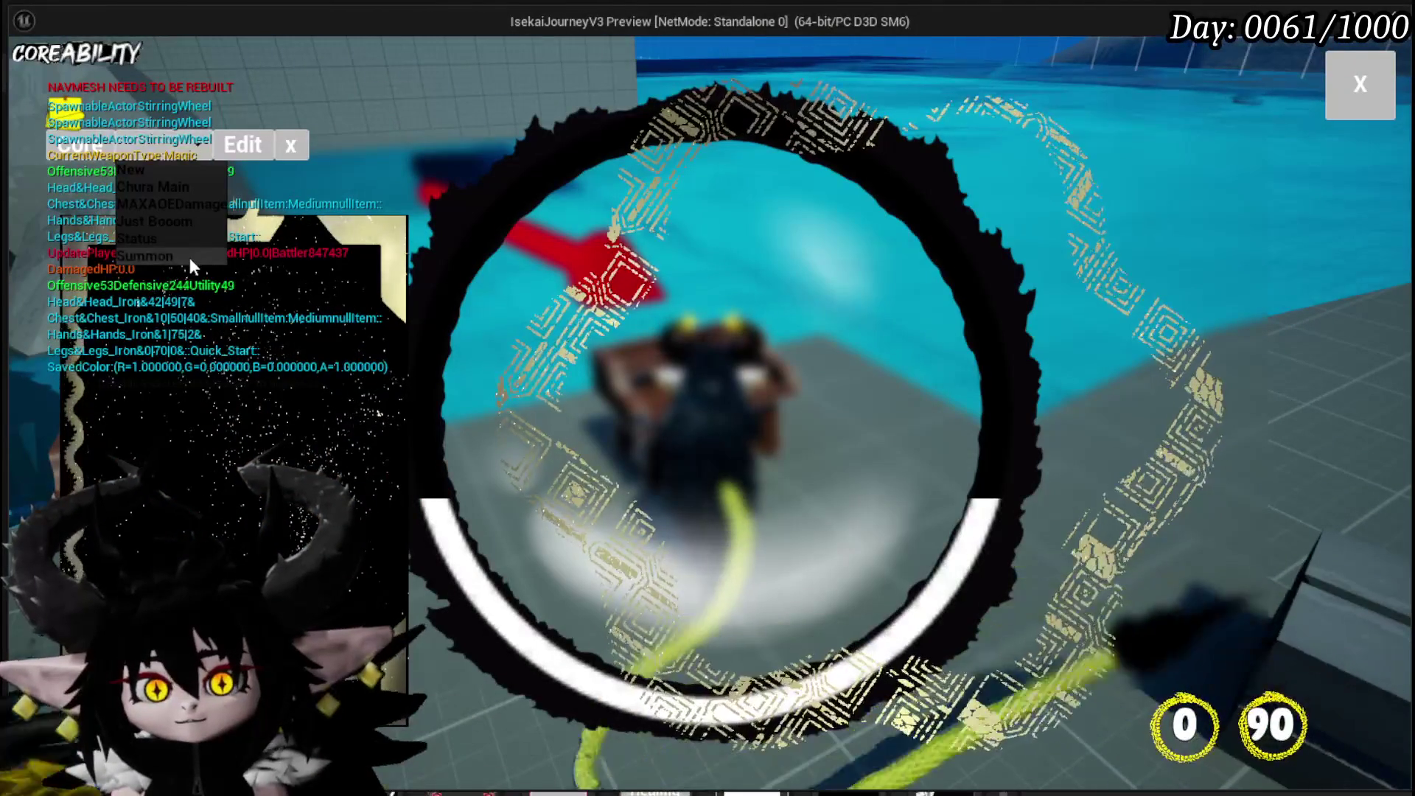
click(180, 254)
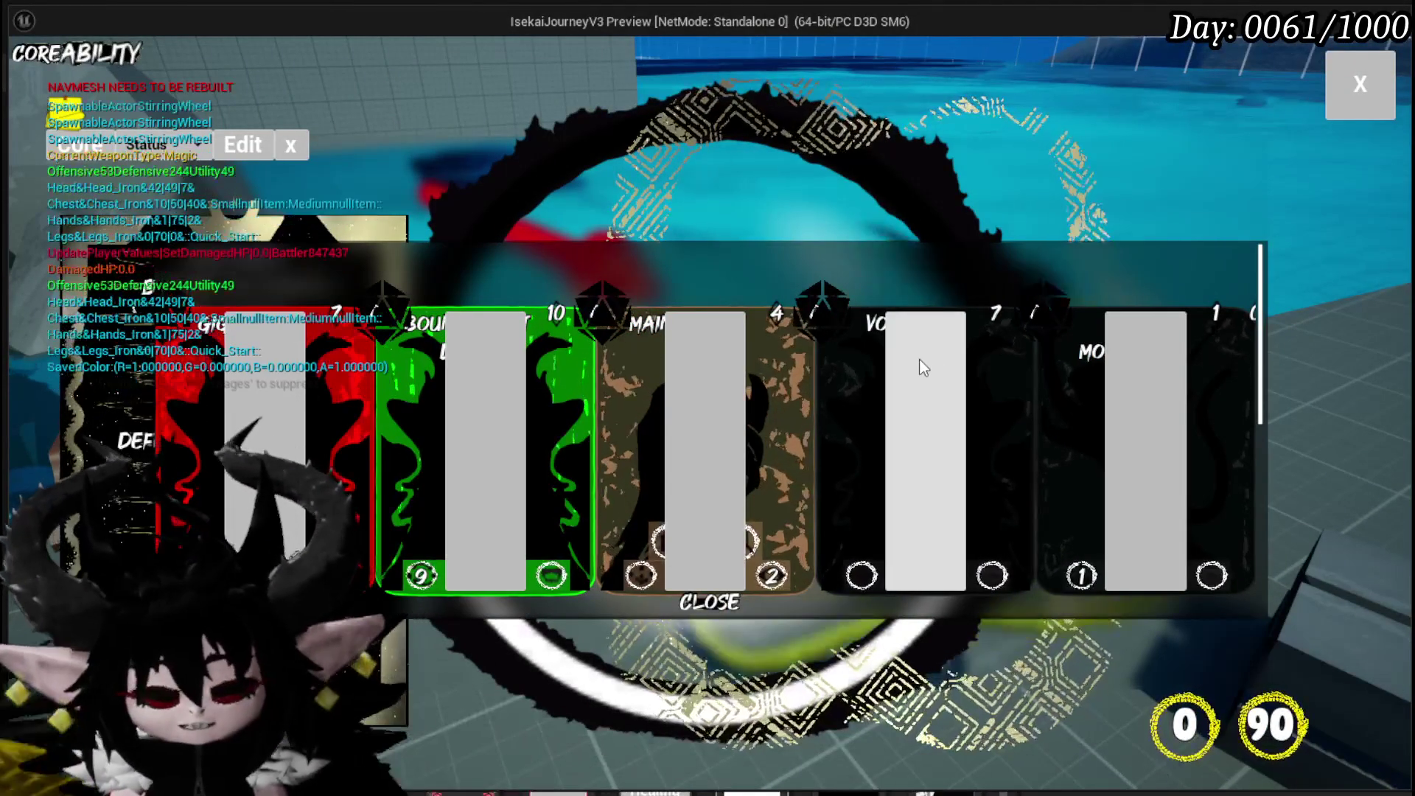
Stop the play test, return to WP_AbilityToolTipp, and undo moving the button into the overlay.
key(Escape)
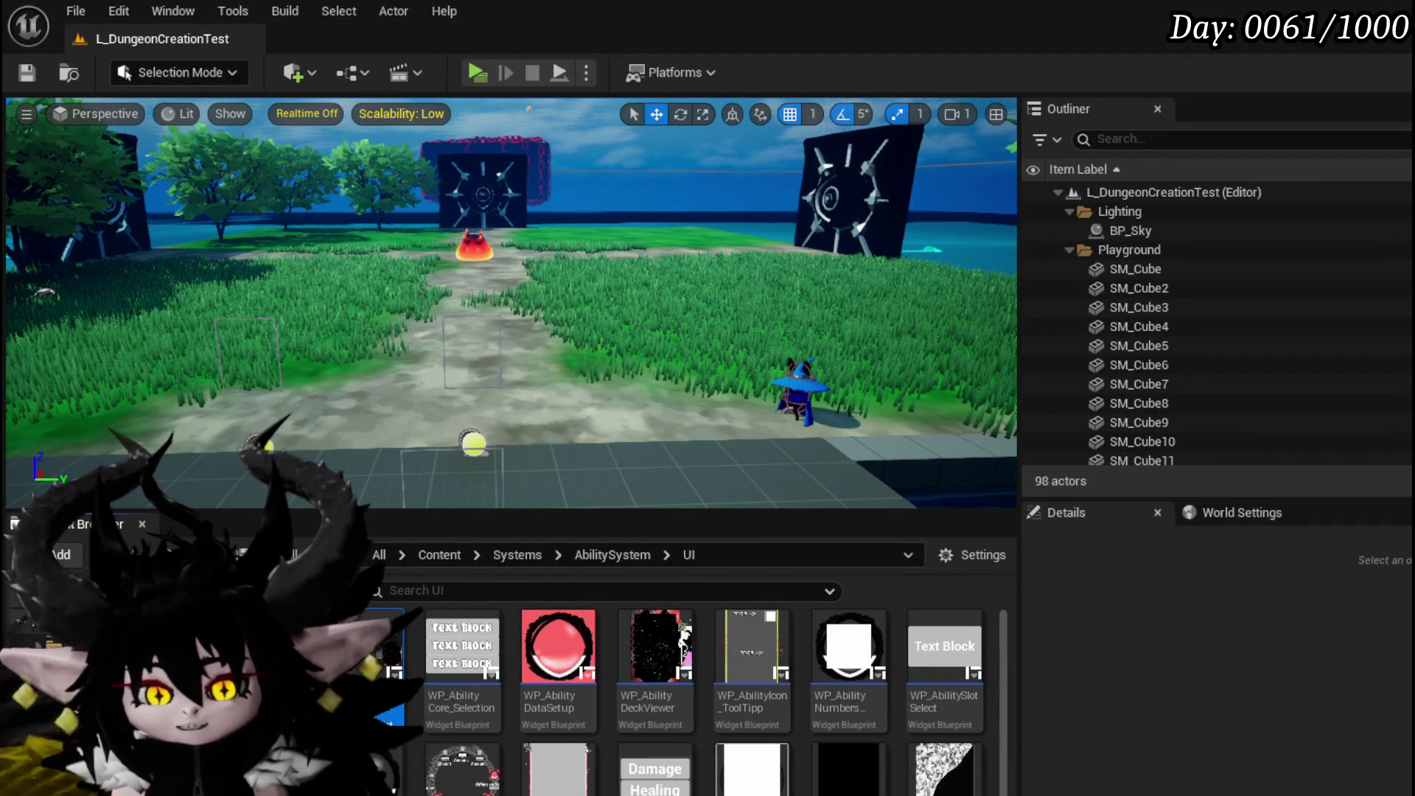
key(alt+Tab)
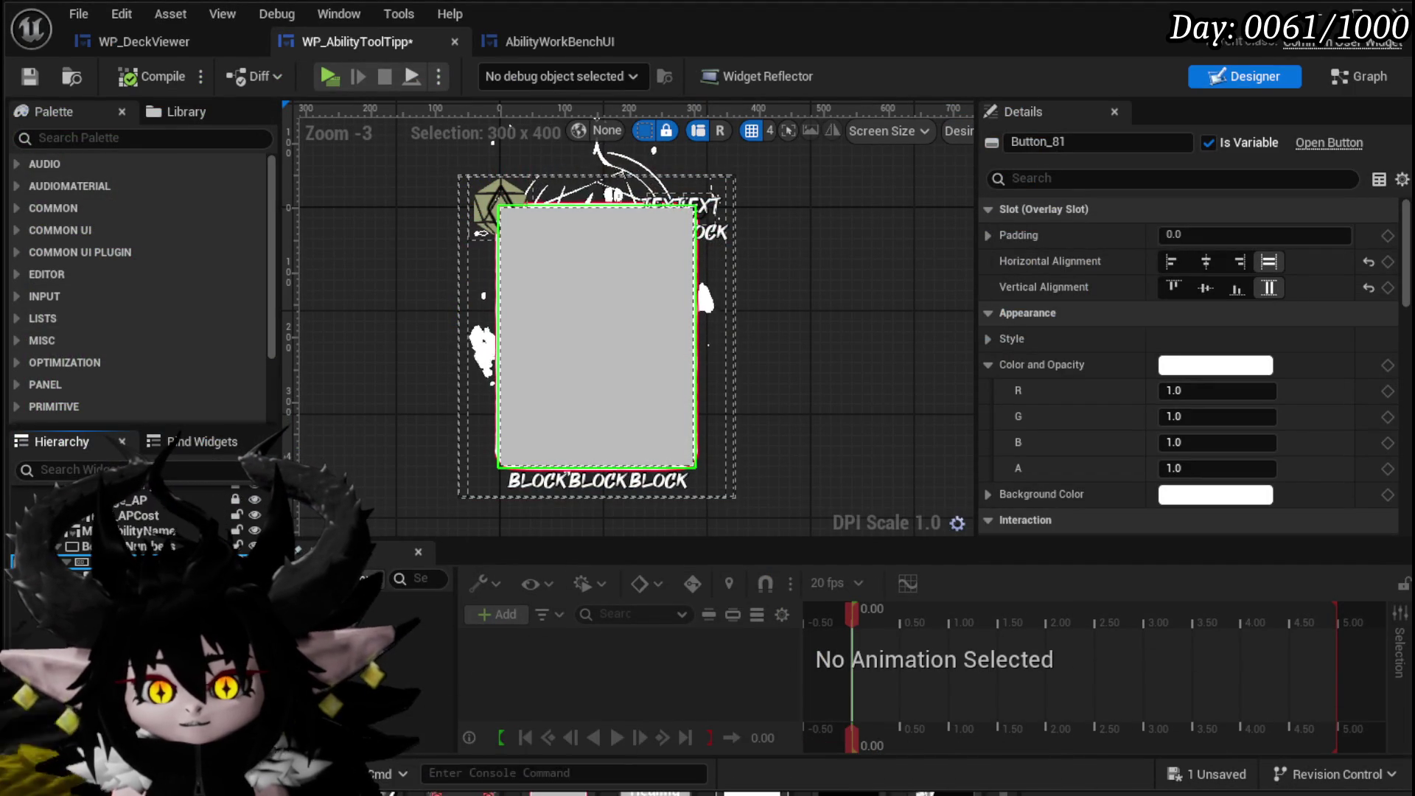
key(ctrl+z)
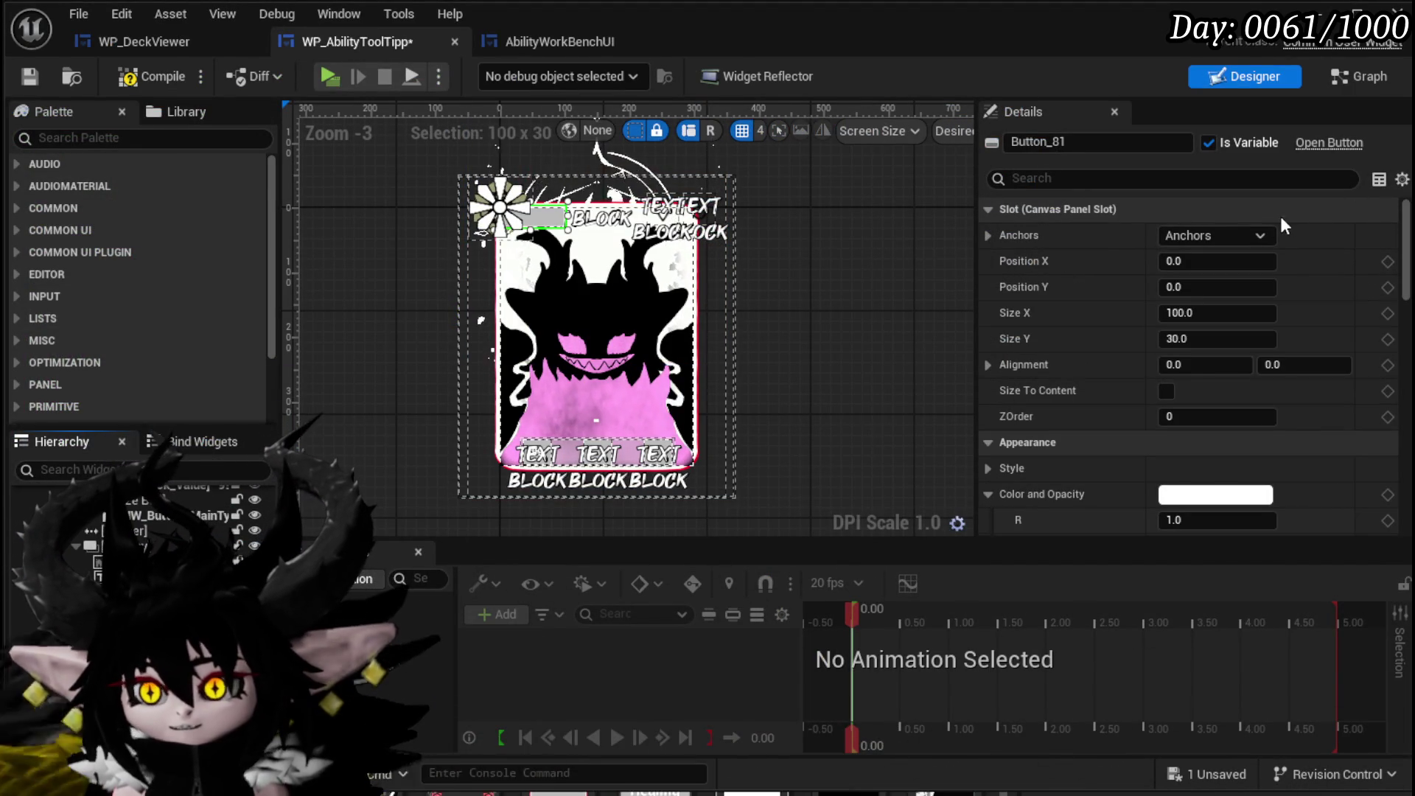
Anchor Button_81 to the centre with Alignment 0.5/0.5 and Position 0/0.
click(1222, 235)
click(1268, 356)
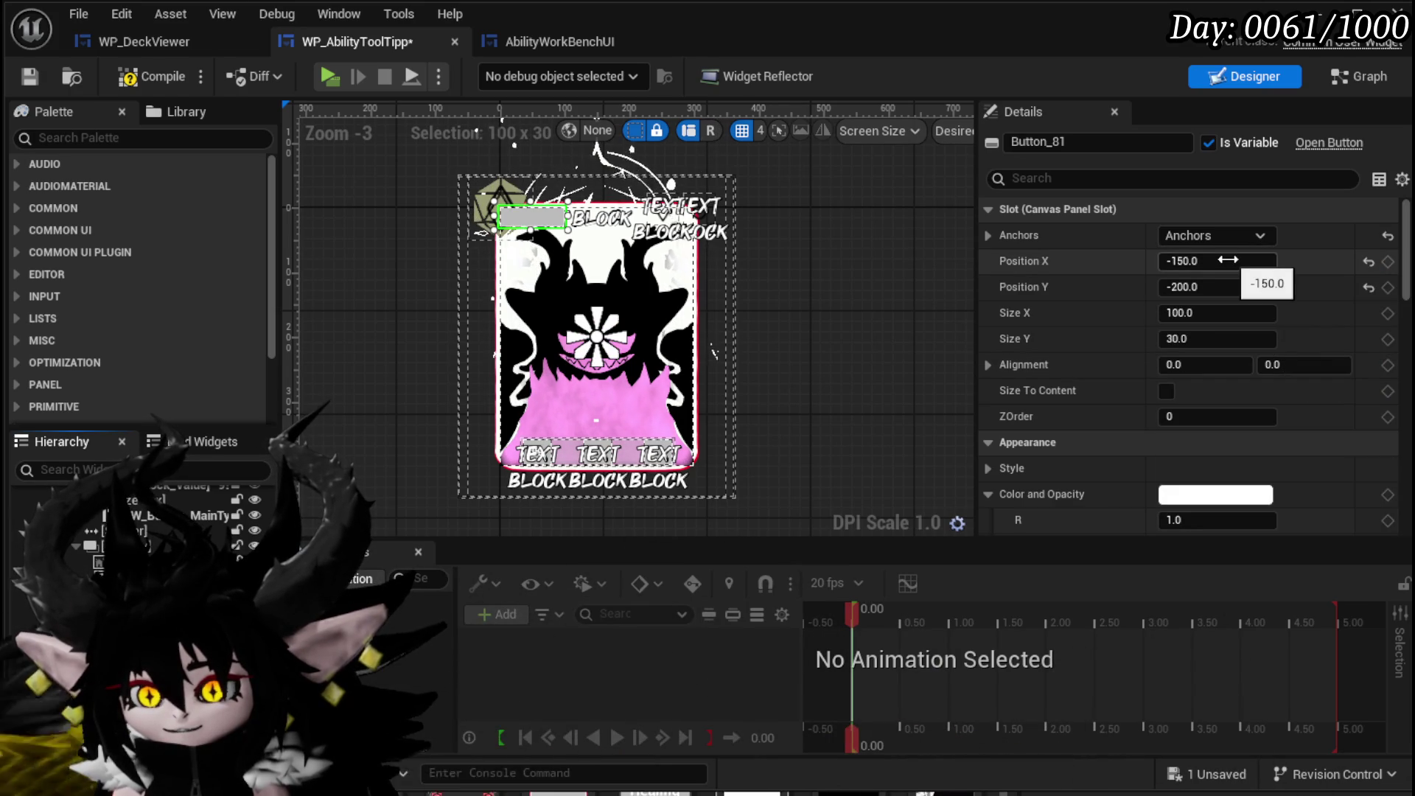
click(1197, 366)
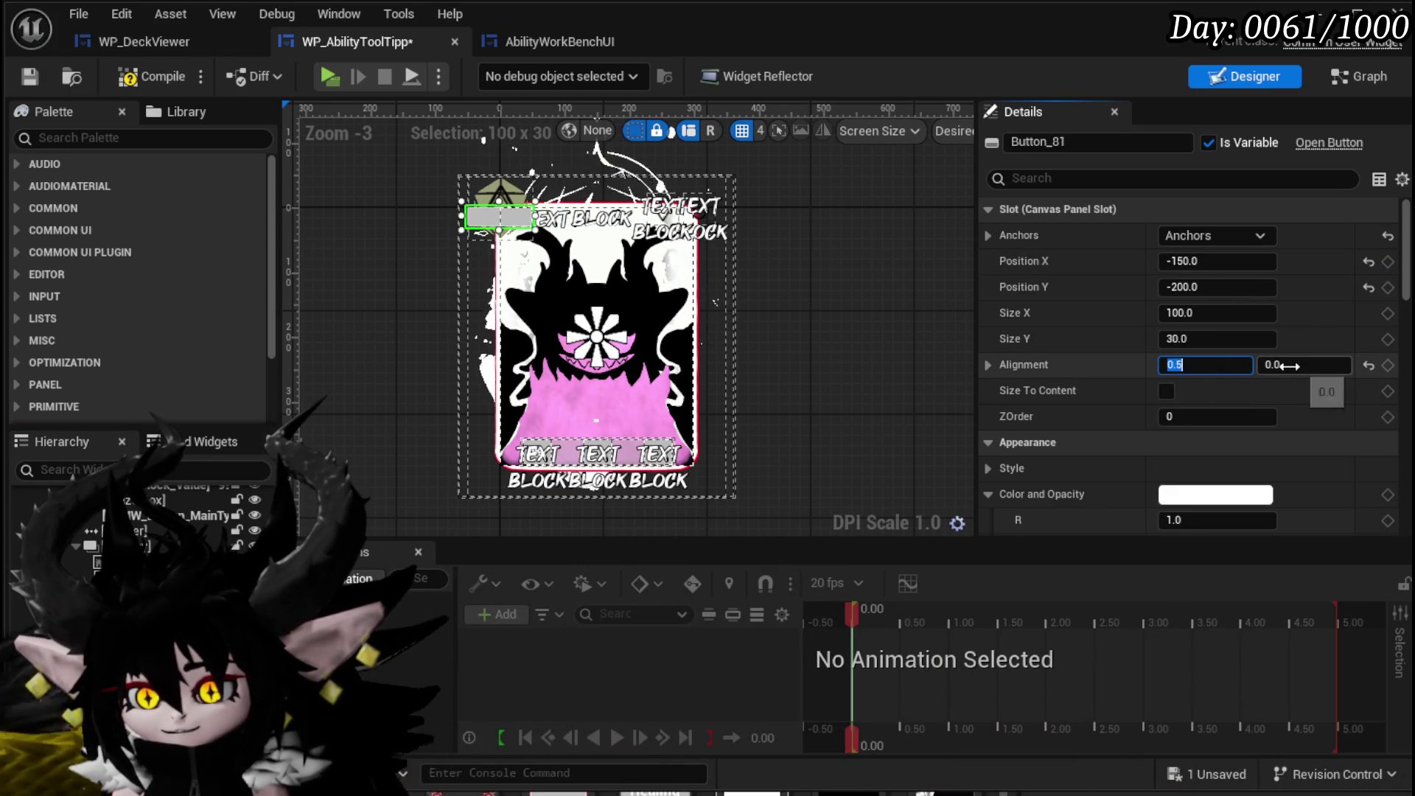
text(0.5)
key(Return)
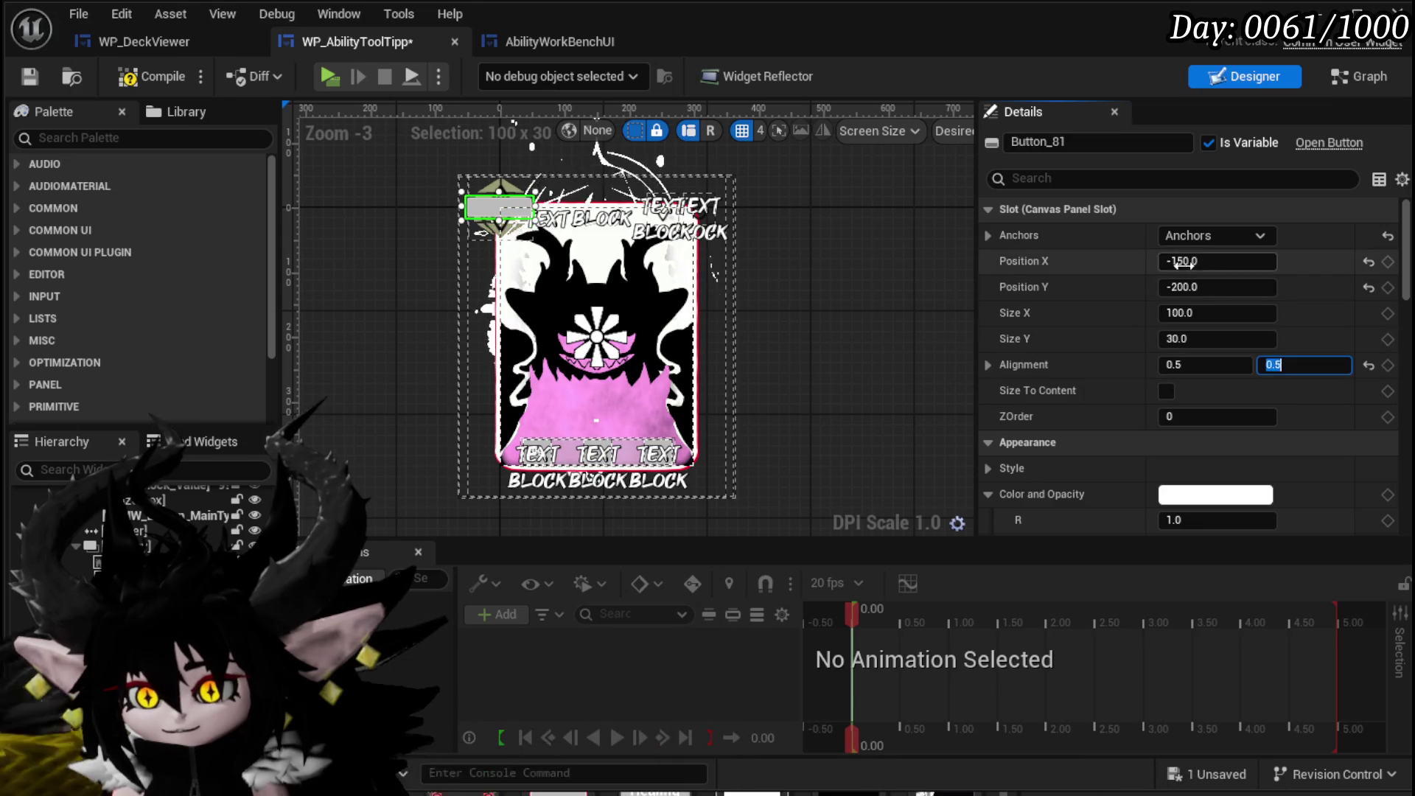
key(Tab)
text(0)
key(Return)
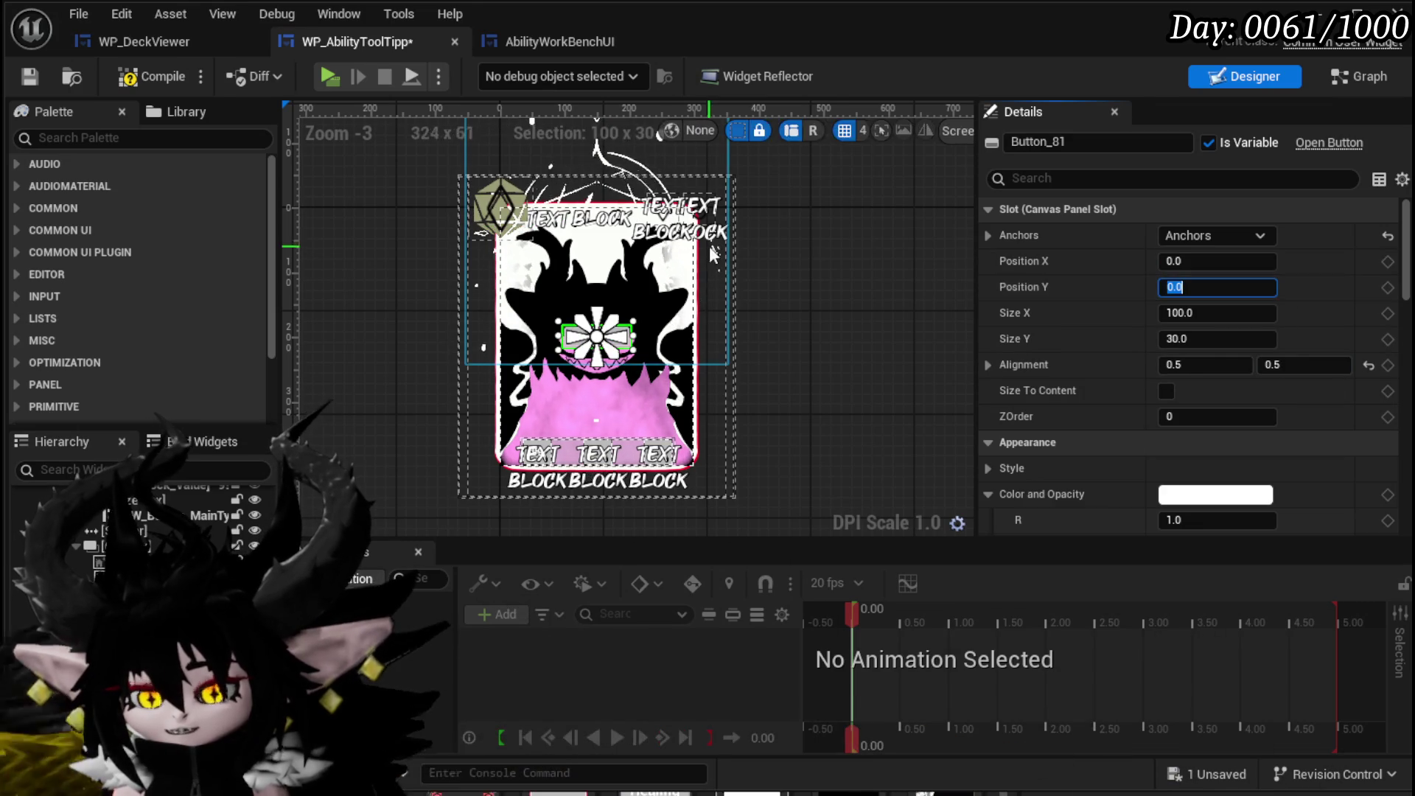
Set the button width to 300 to match the 300x400 card, then compile, save and play-test.
click(179, 85)
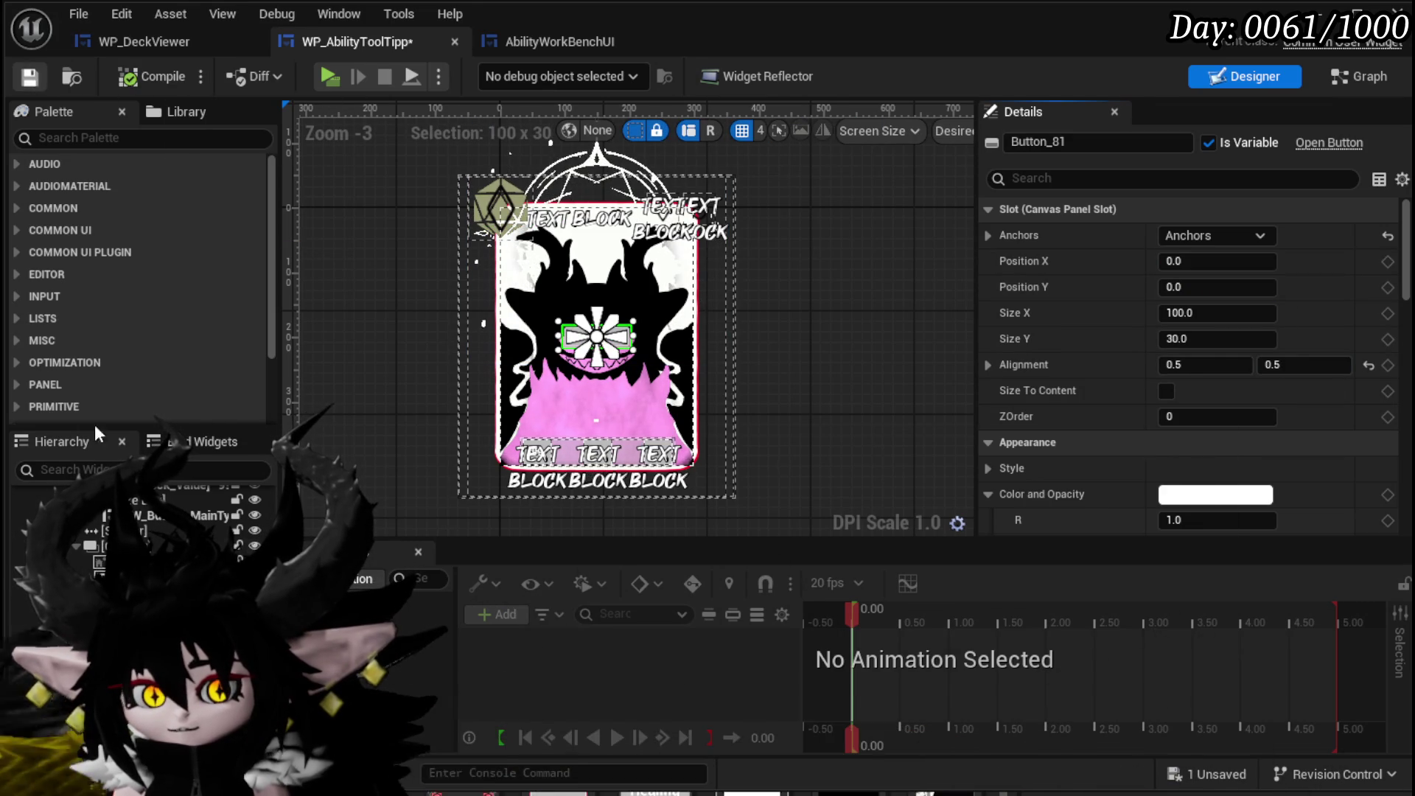
click(508, 332)
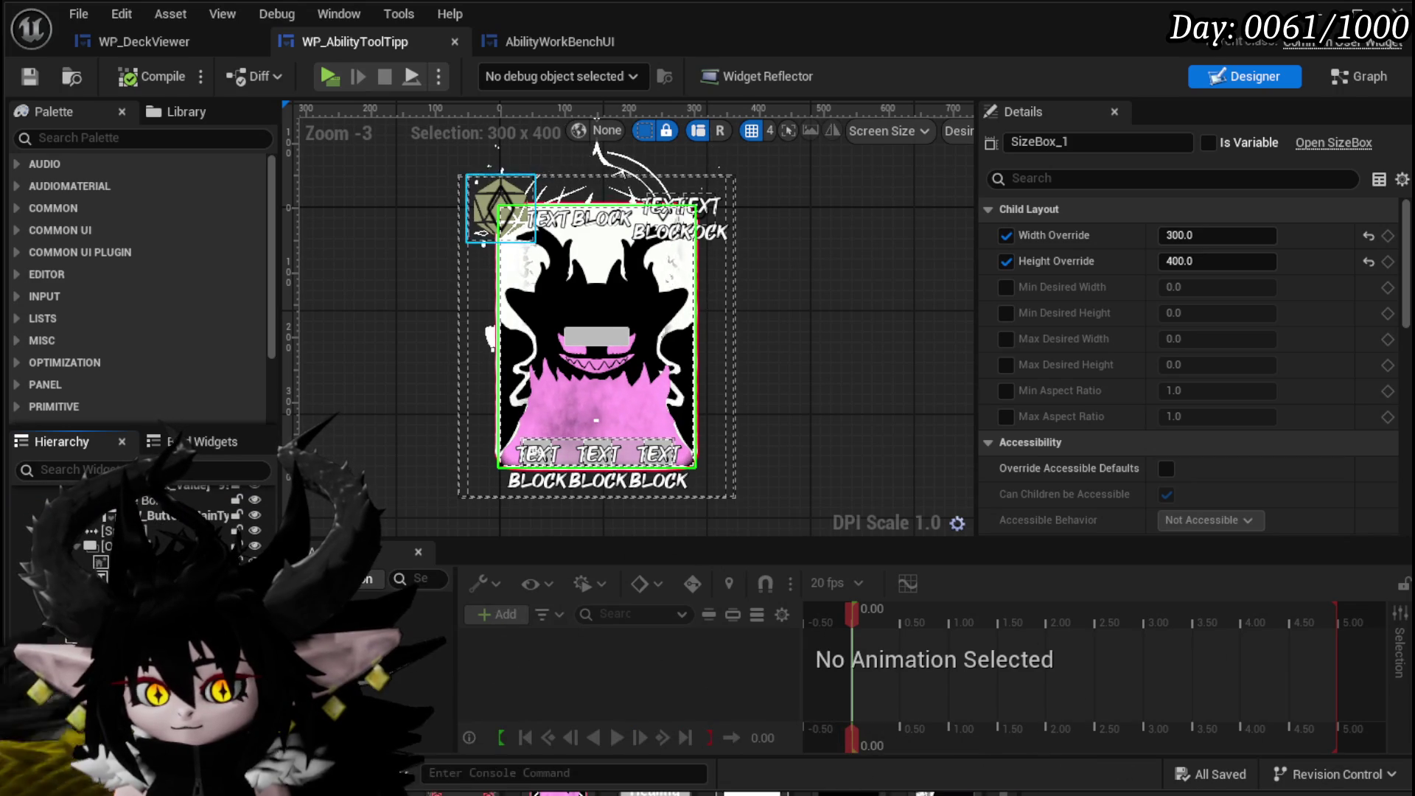
click(596, 337)
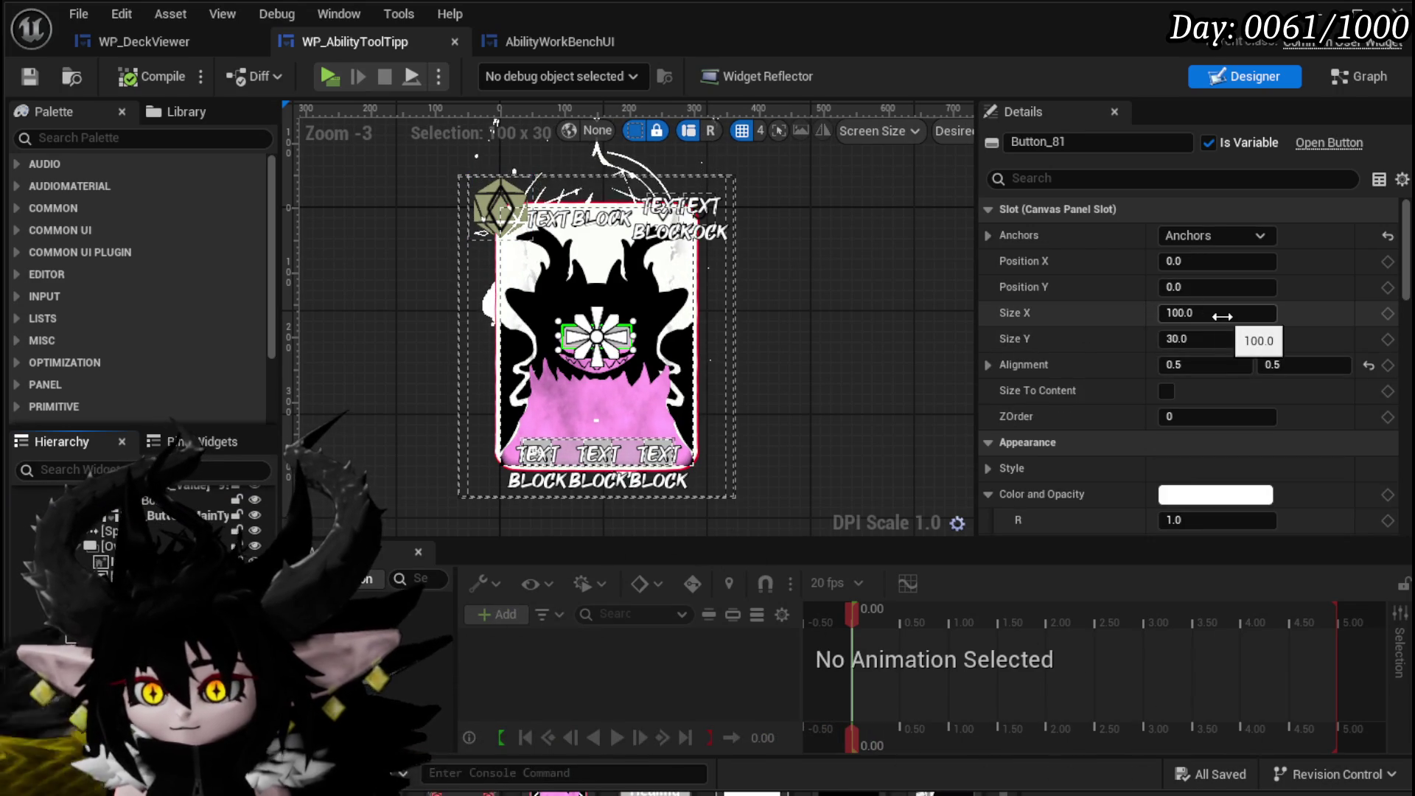
text(00)
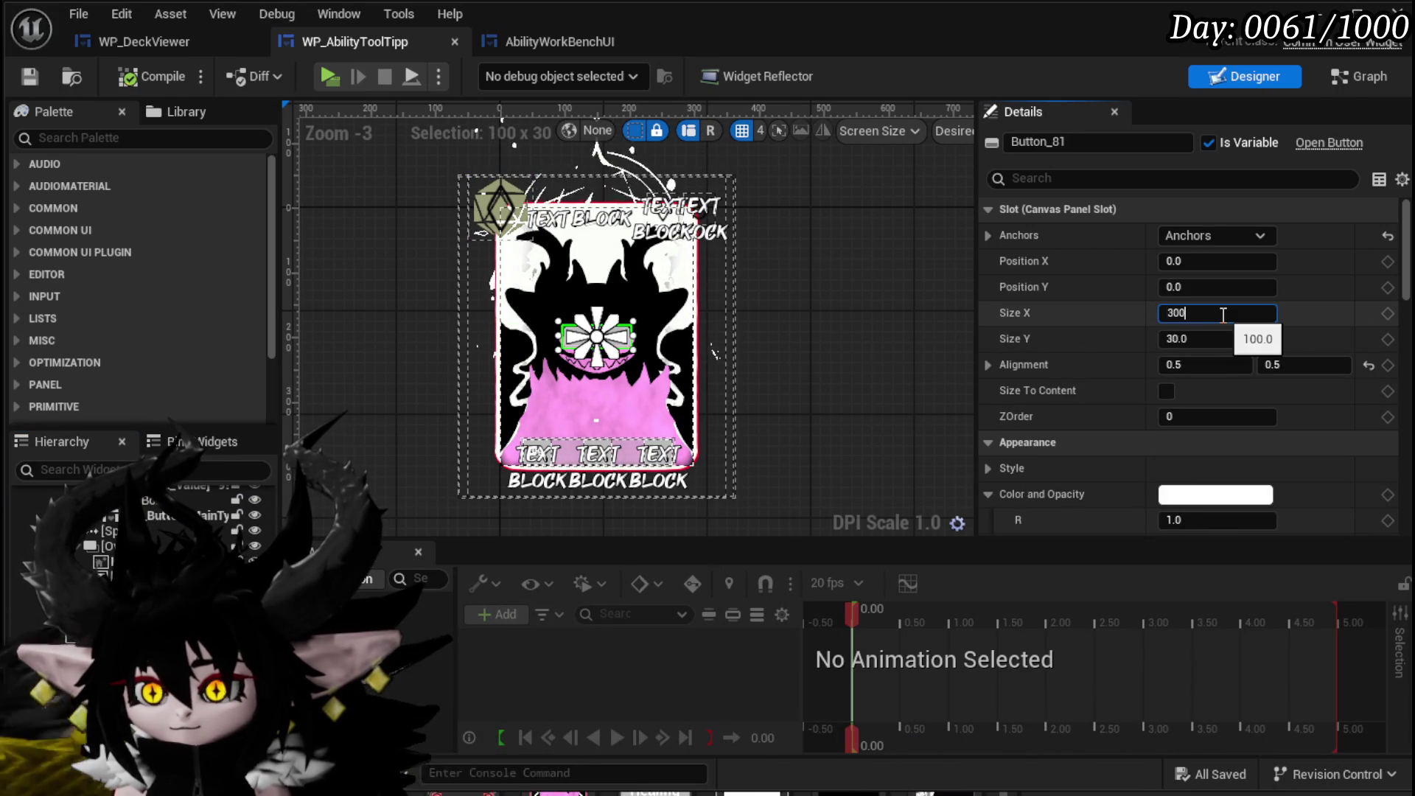
key(Return)
key(Return)
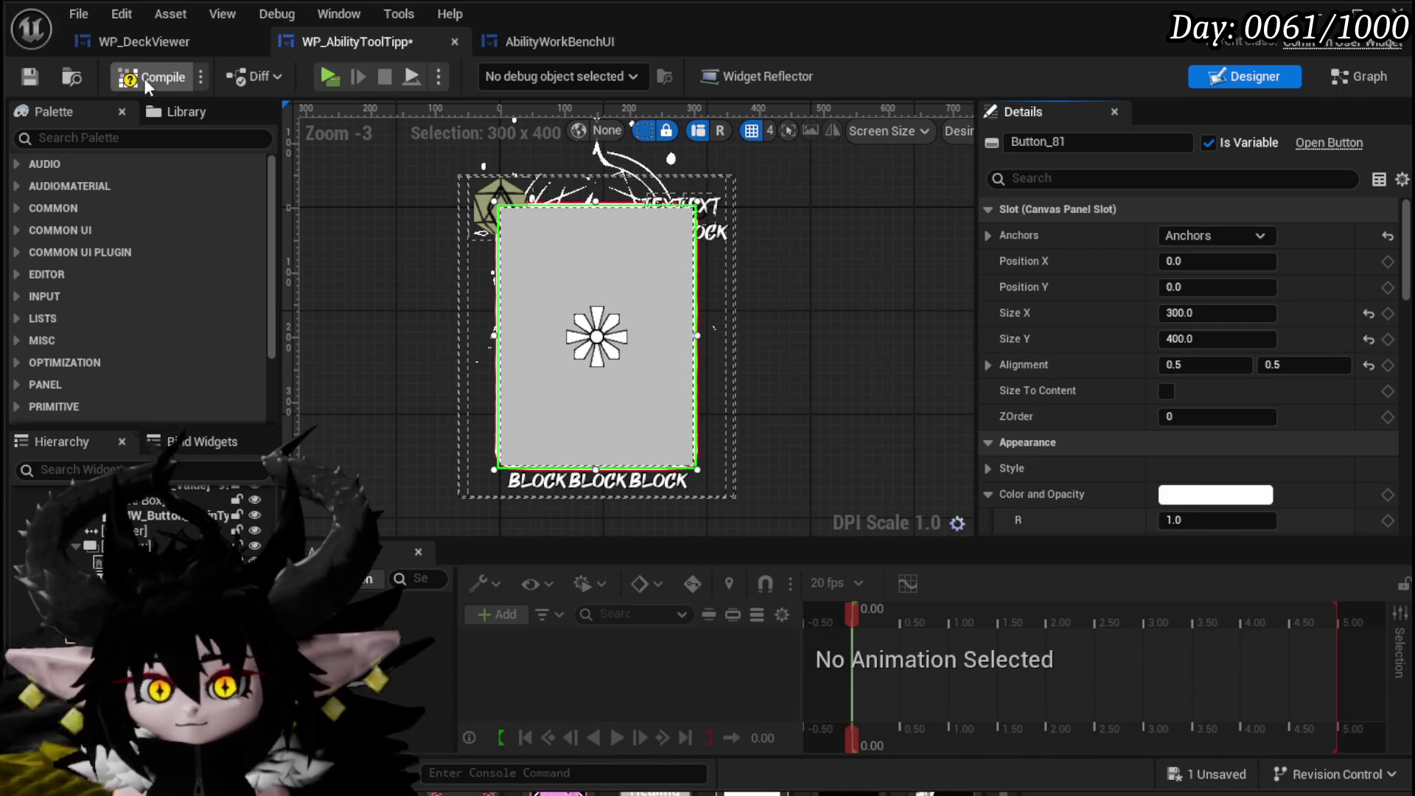
click(33, 72)
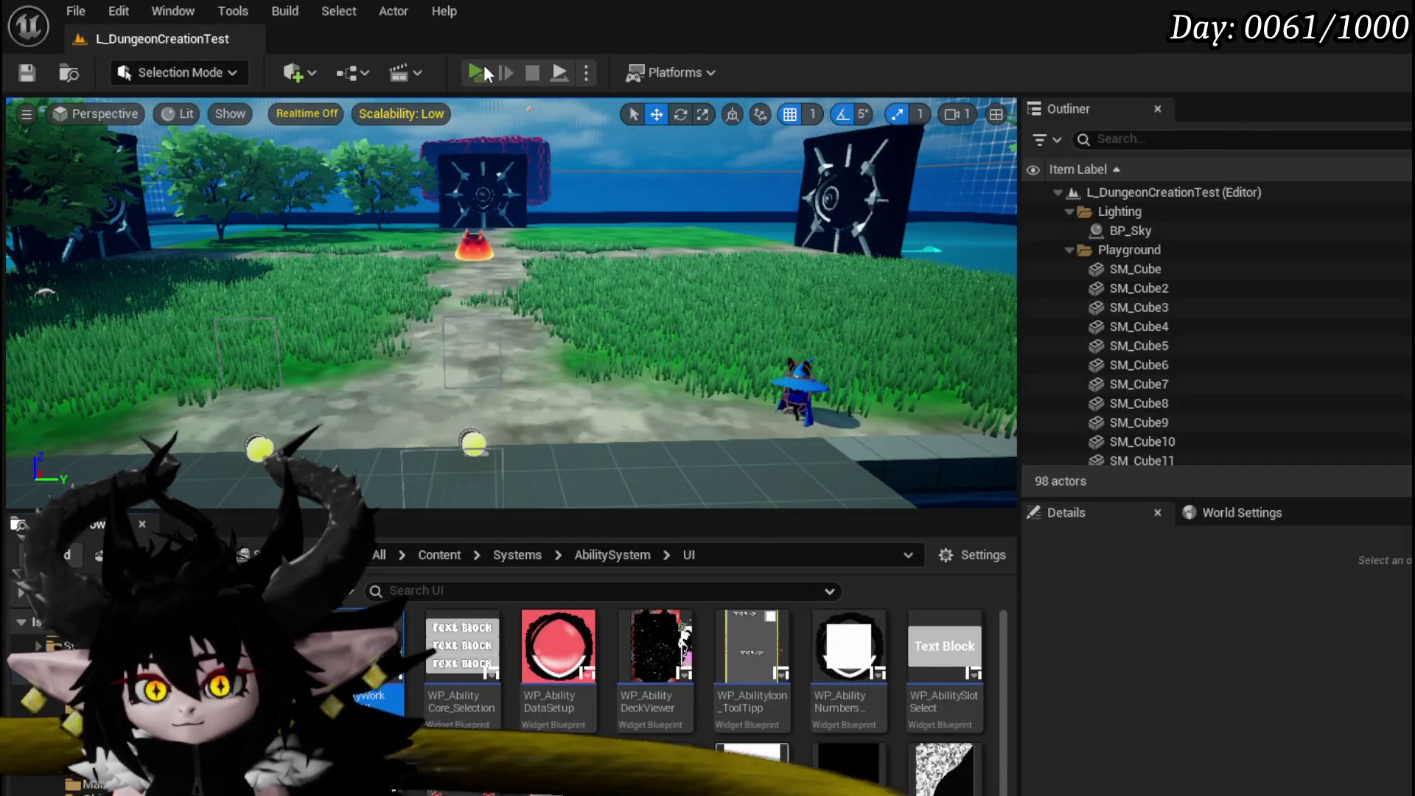
click(480, 70)
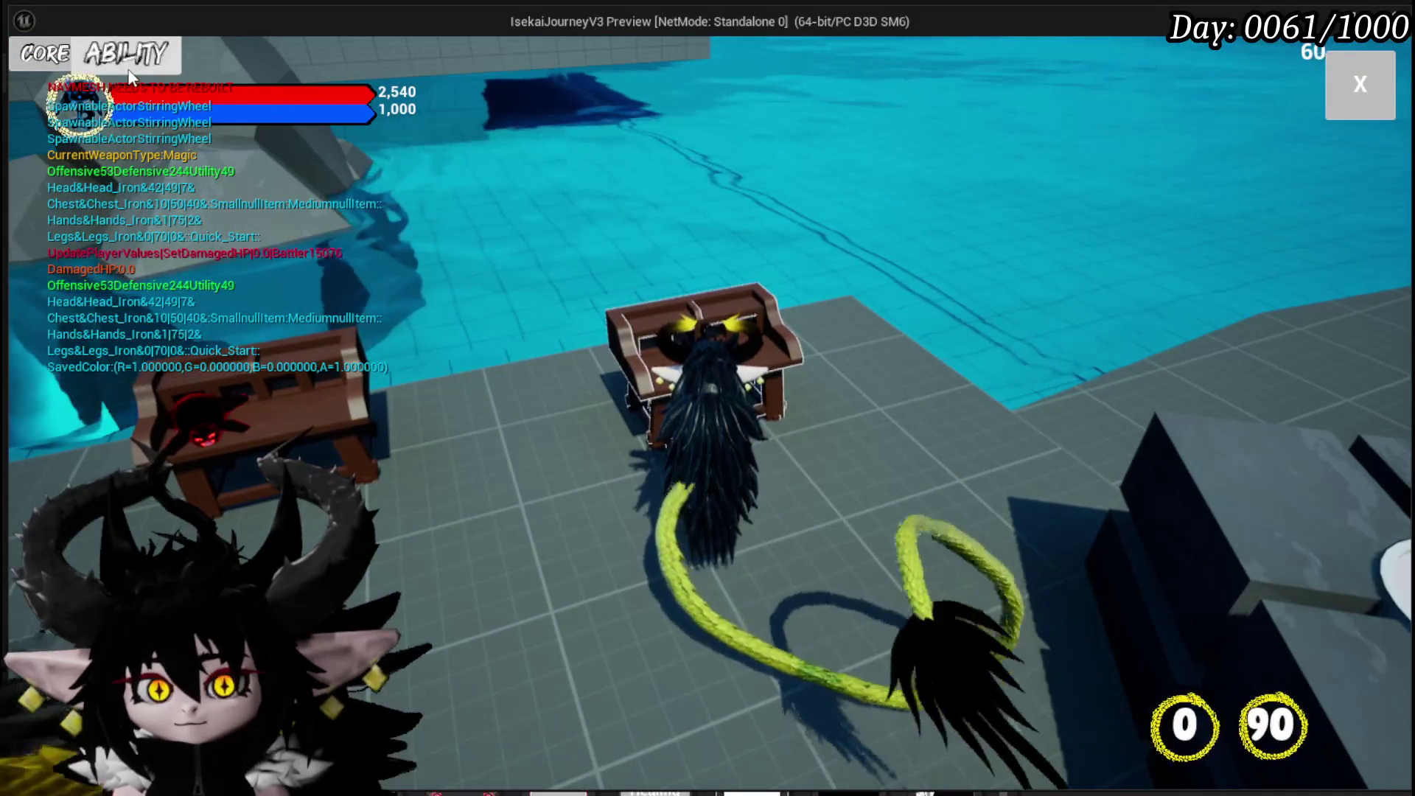
In the play test, show the Status cards from the Core Ability panel's dropdown.
key(c)
click(170, 152)
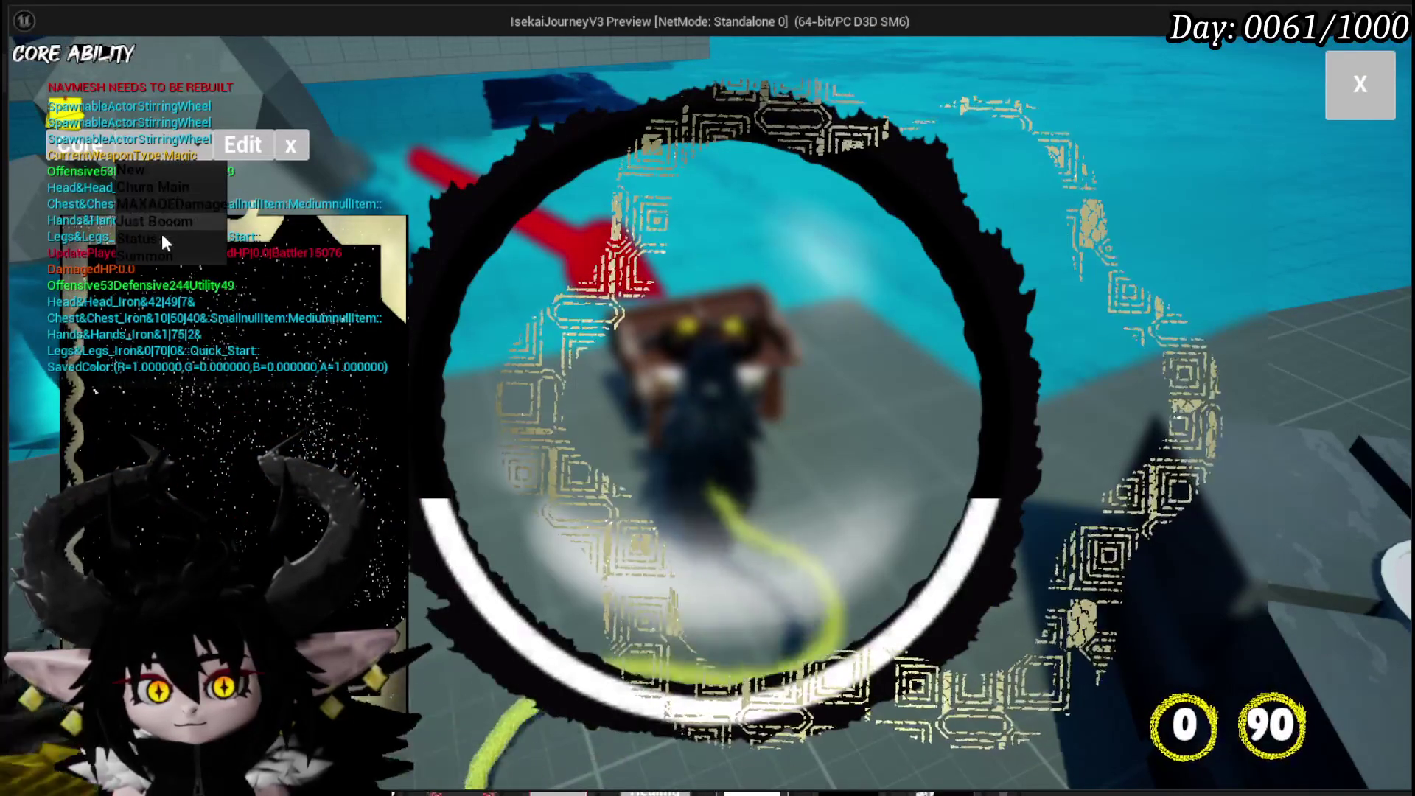
click(158, 240)
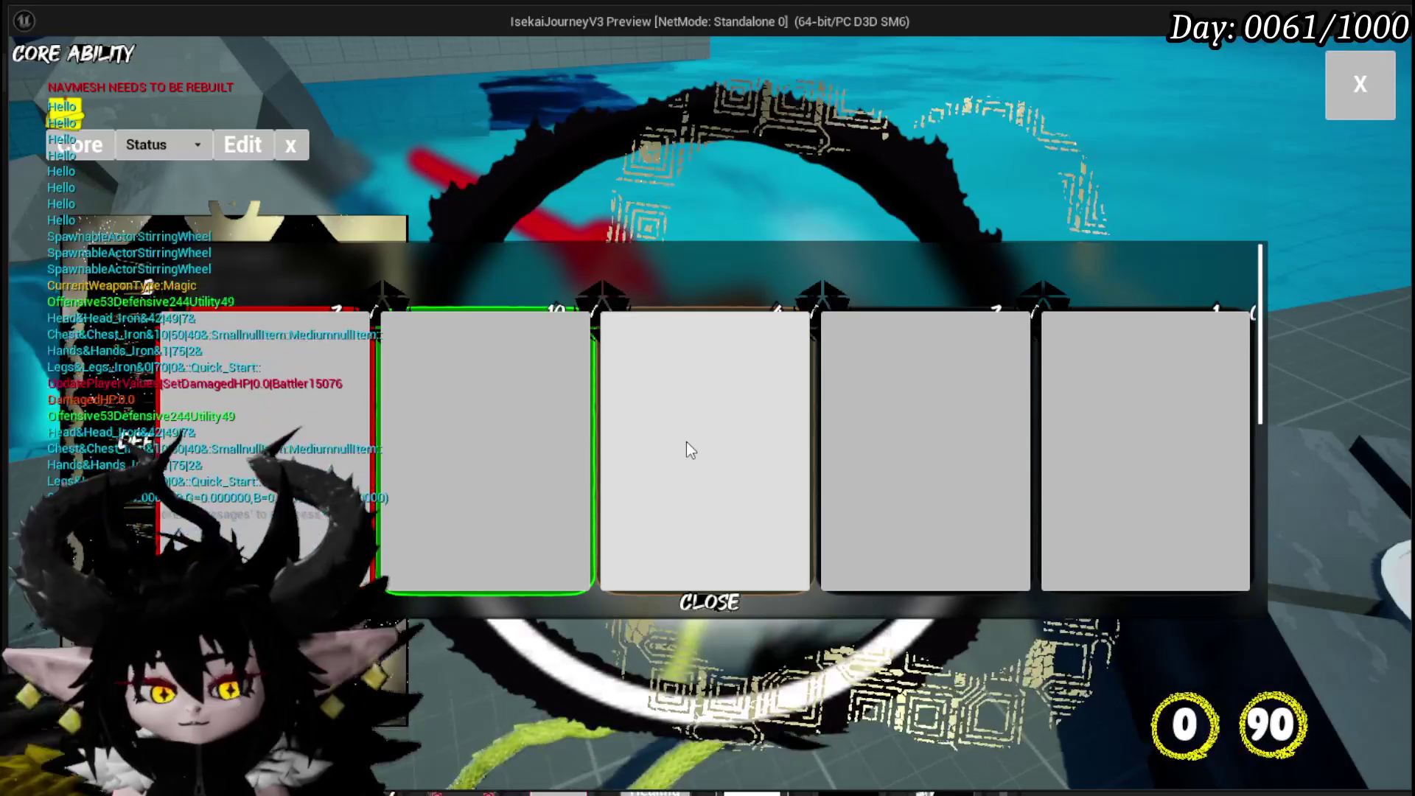
Stop the play test and save all modified assets.
key(Escape)
key(ctrl+s)
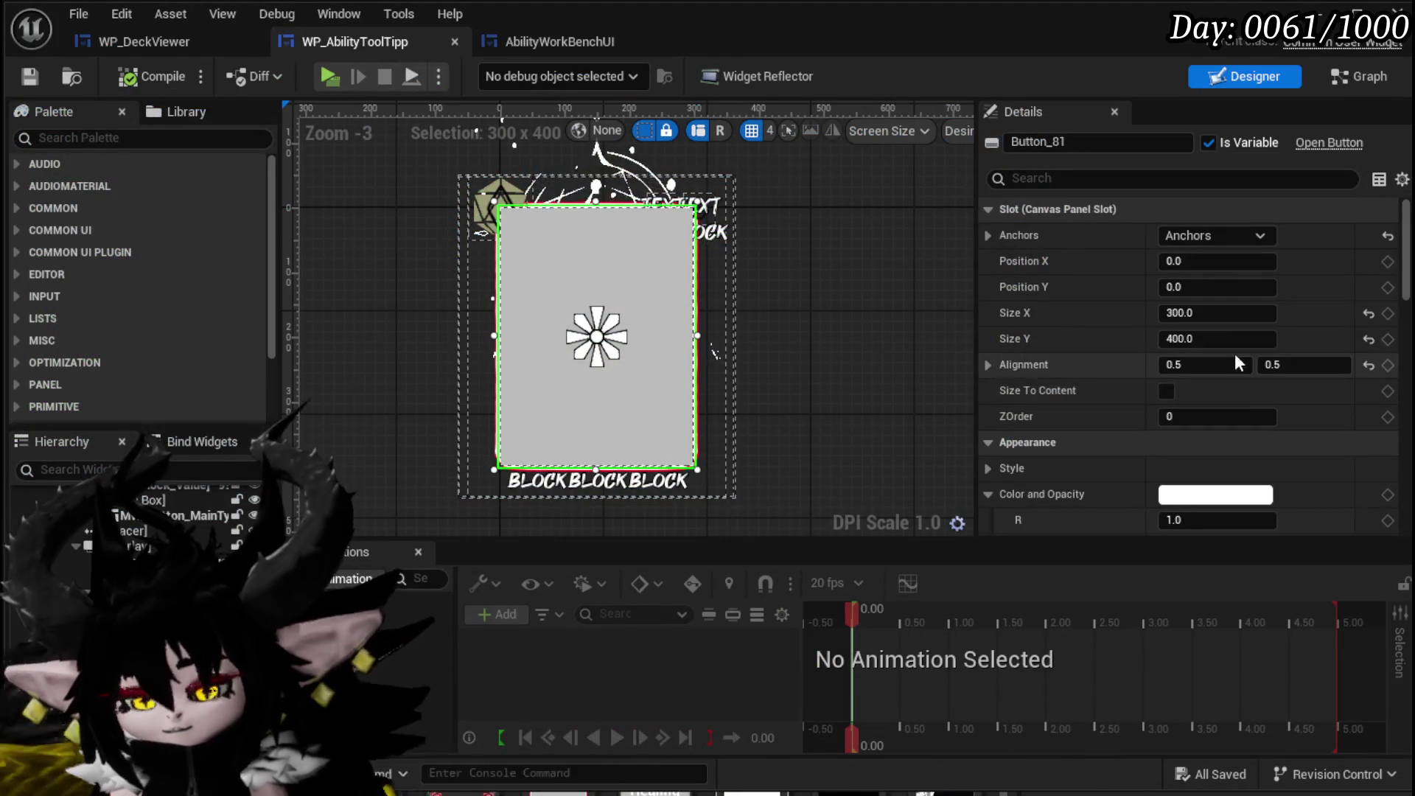
click(1226, 416)
Set Button_81's ZOrder to -2 so it sits behind the card text, and save the widget.
text(-1)
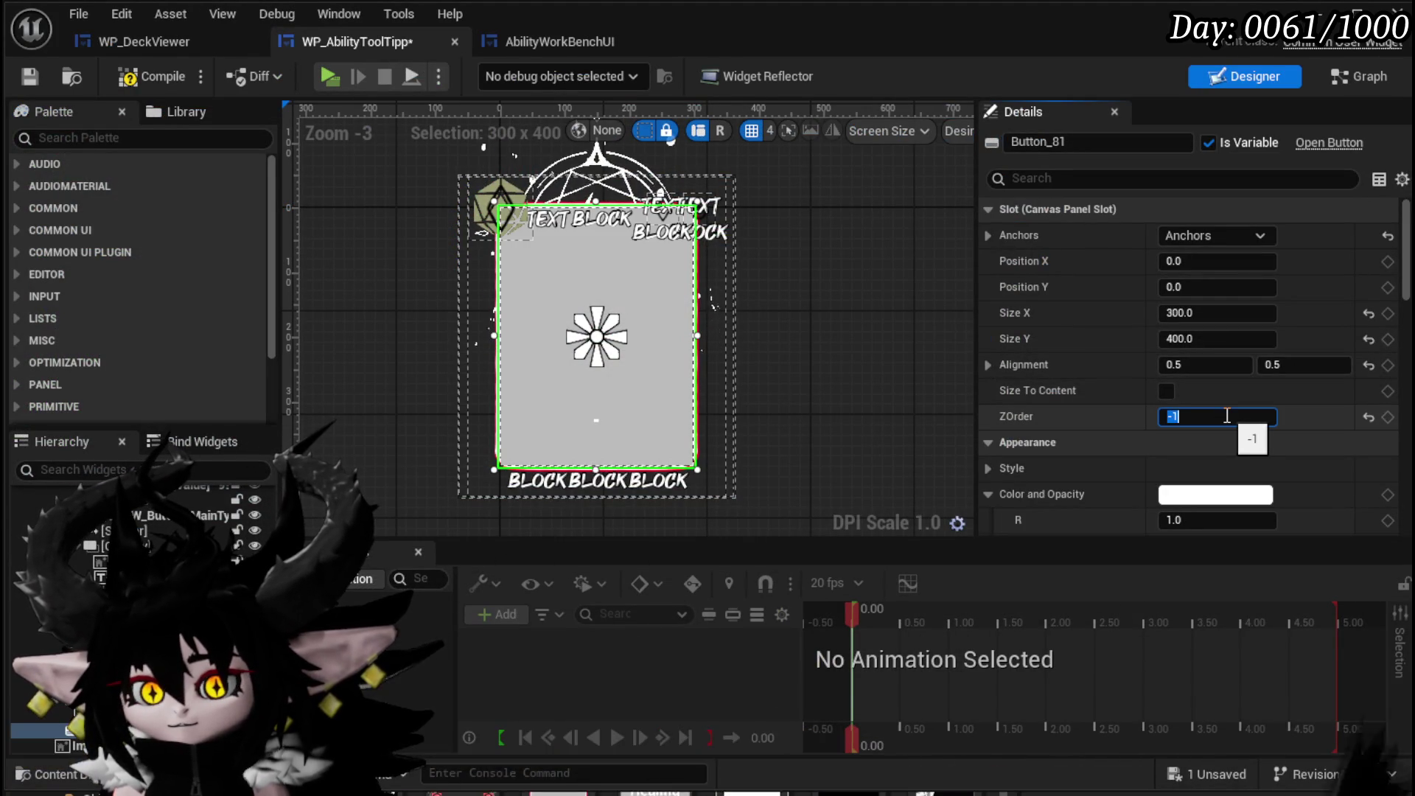
key(Return)
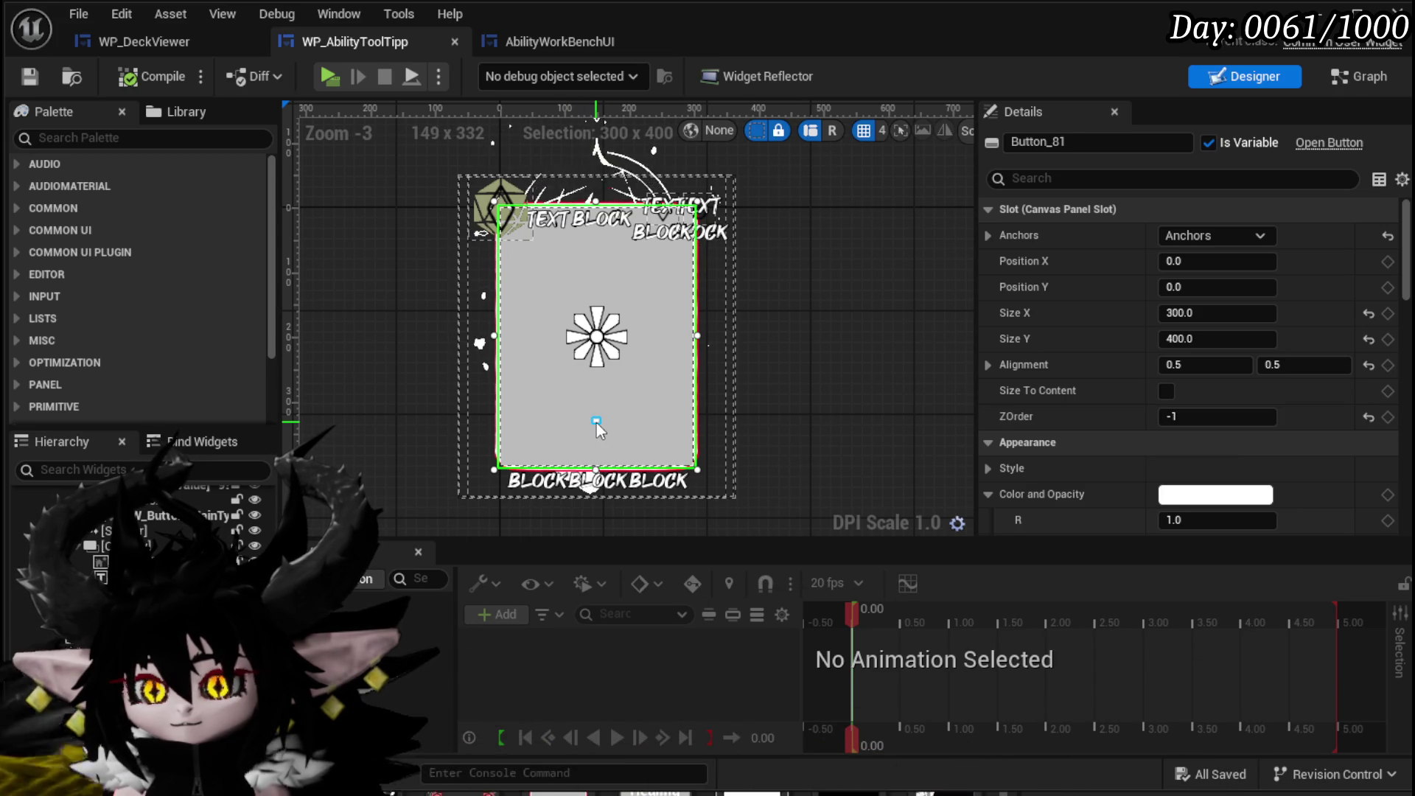
click(1177, 415)
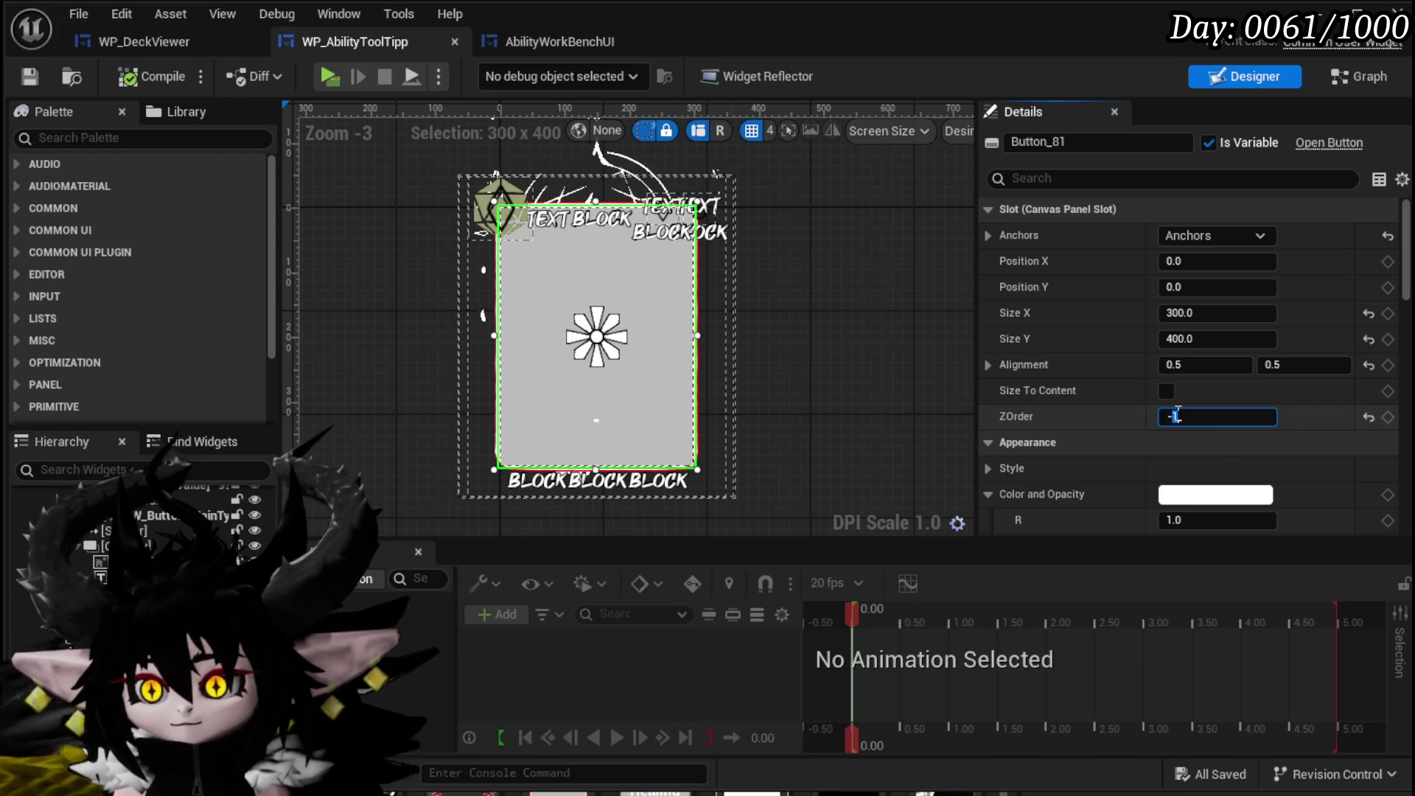
text(-2)
key(Return)
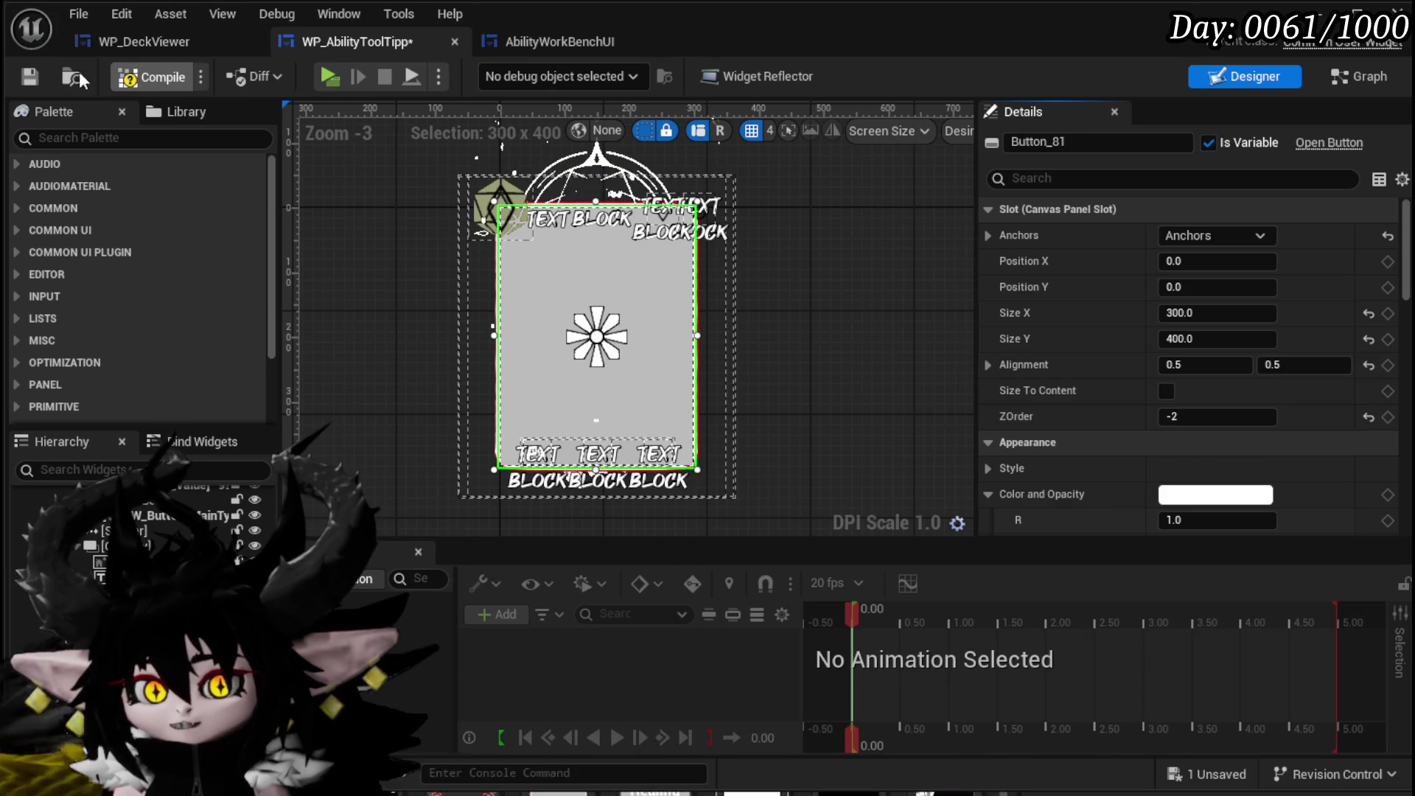
click(29, 76)
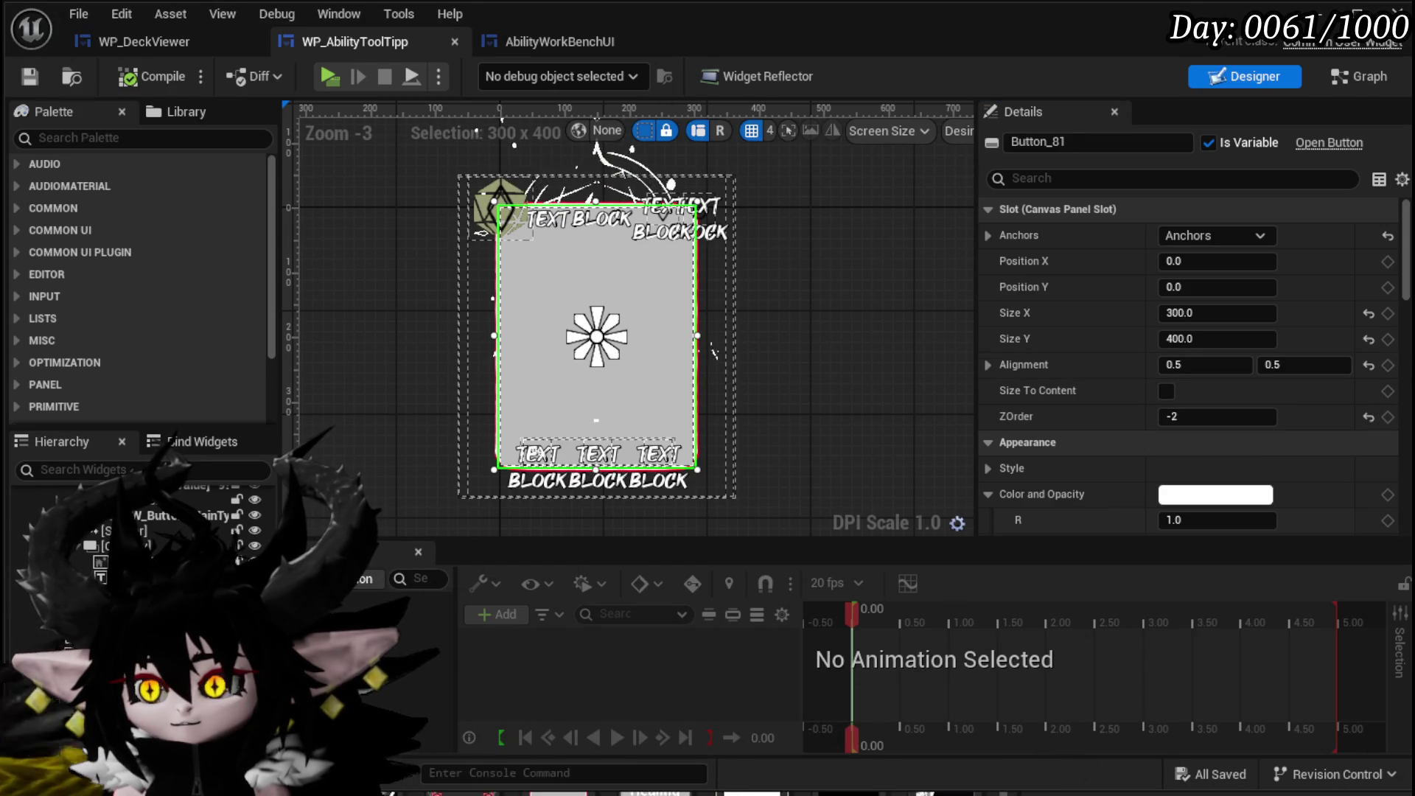
scroll(1160, 363, down, 5)
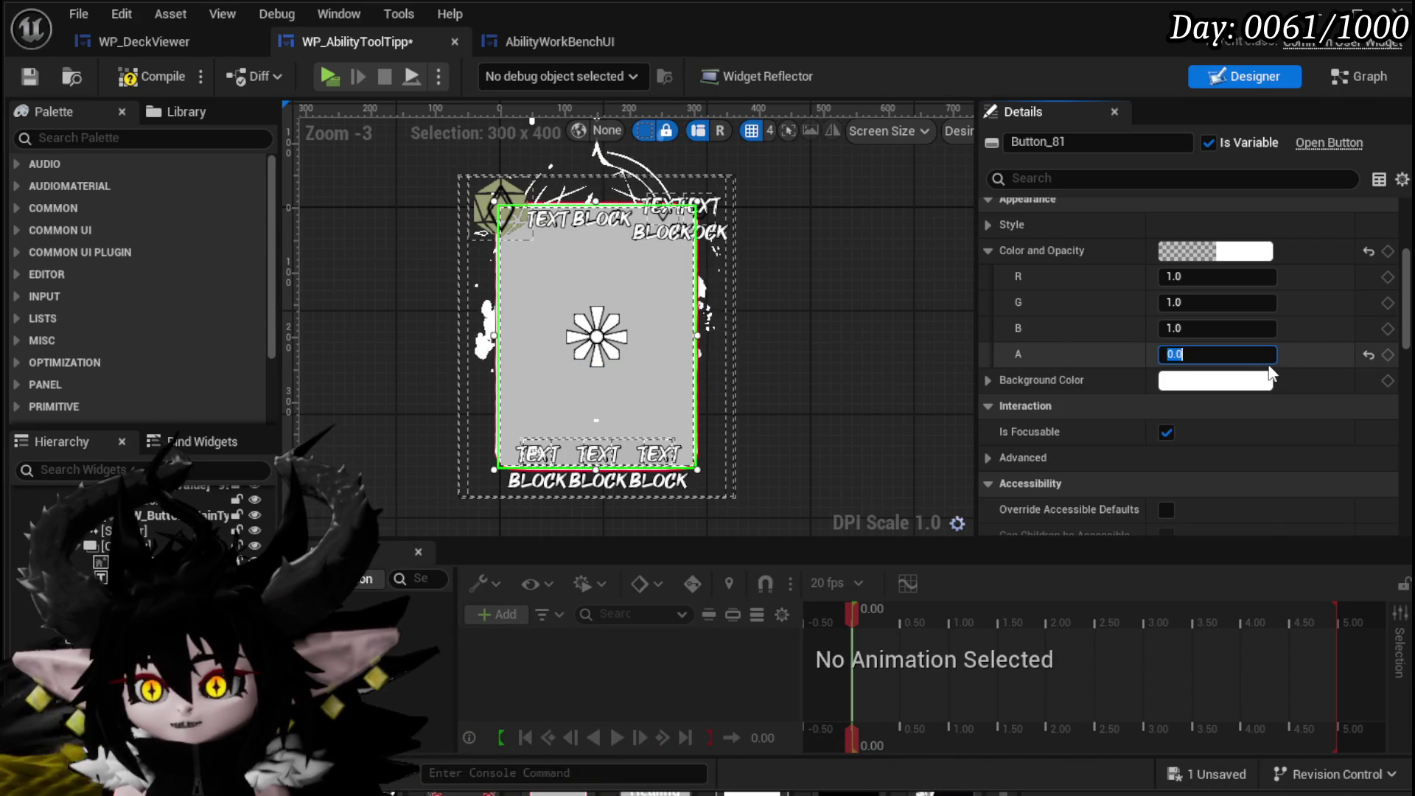
Expand the button's Style and set the Normal tint alpha to 0.0.
scroll(1097, 326, up, 2)
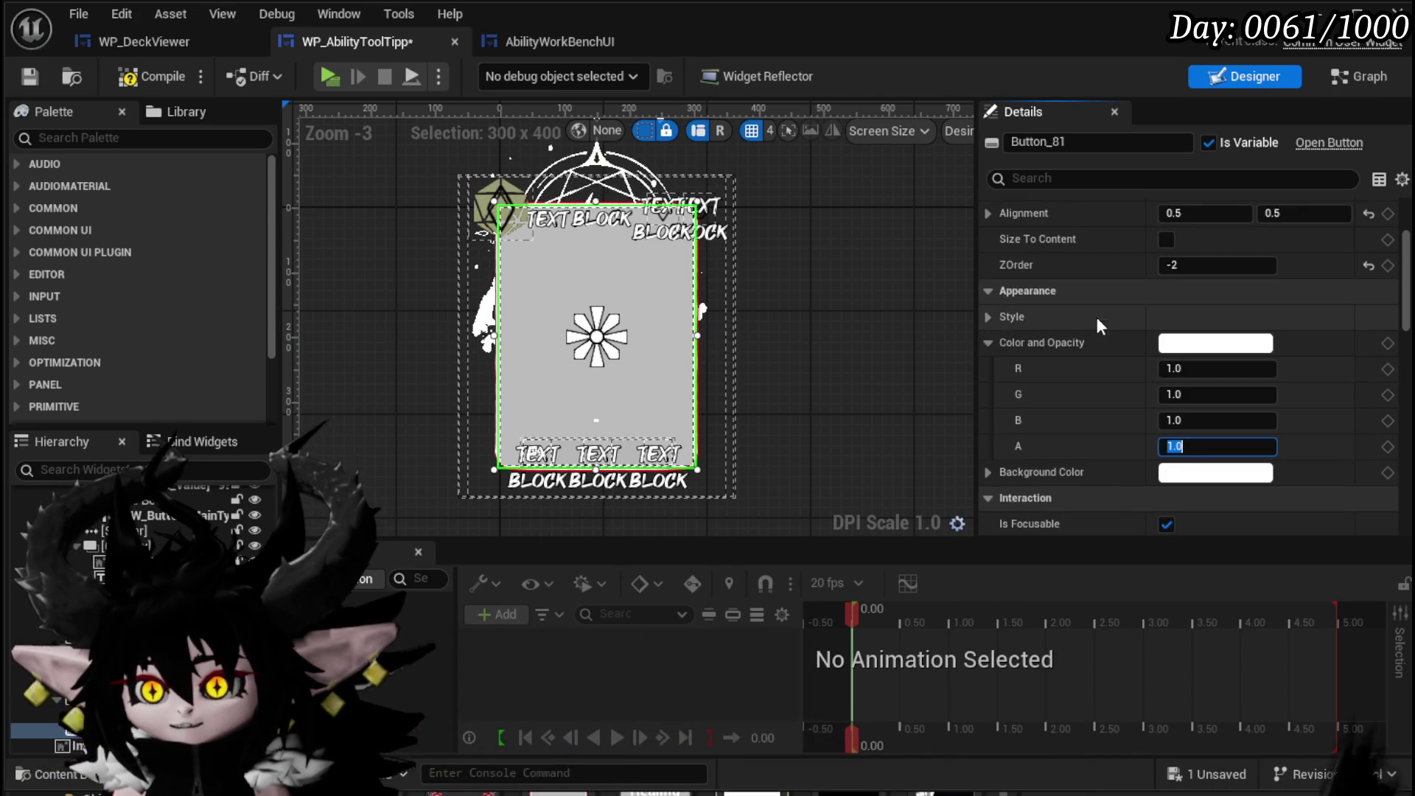
click(998, 317)
scroll(1105, 332, down, 3)
scroll(1092, 325, up, 2)
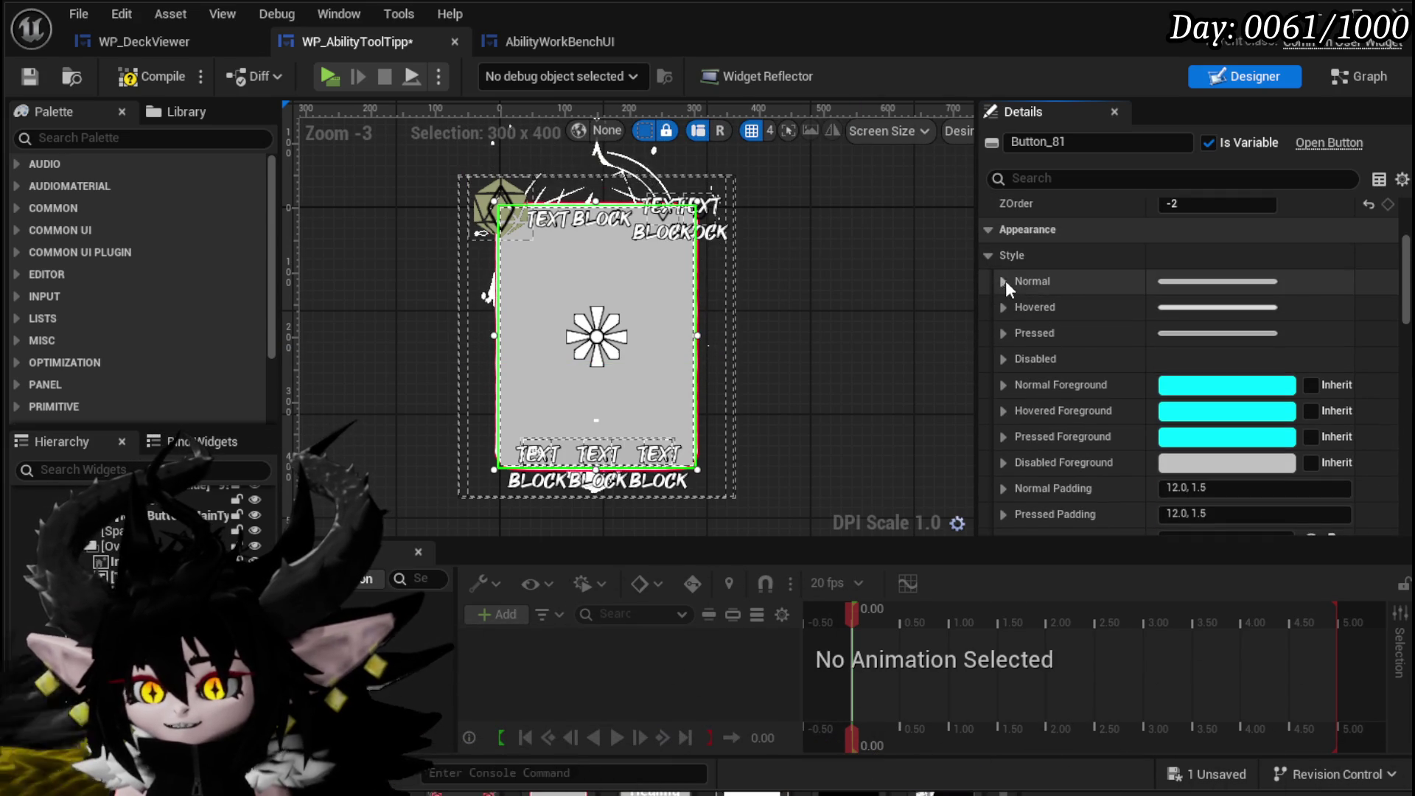
scroll(1171, 397, down, 4)
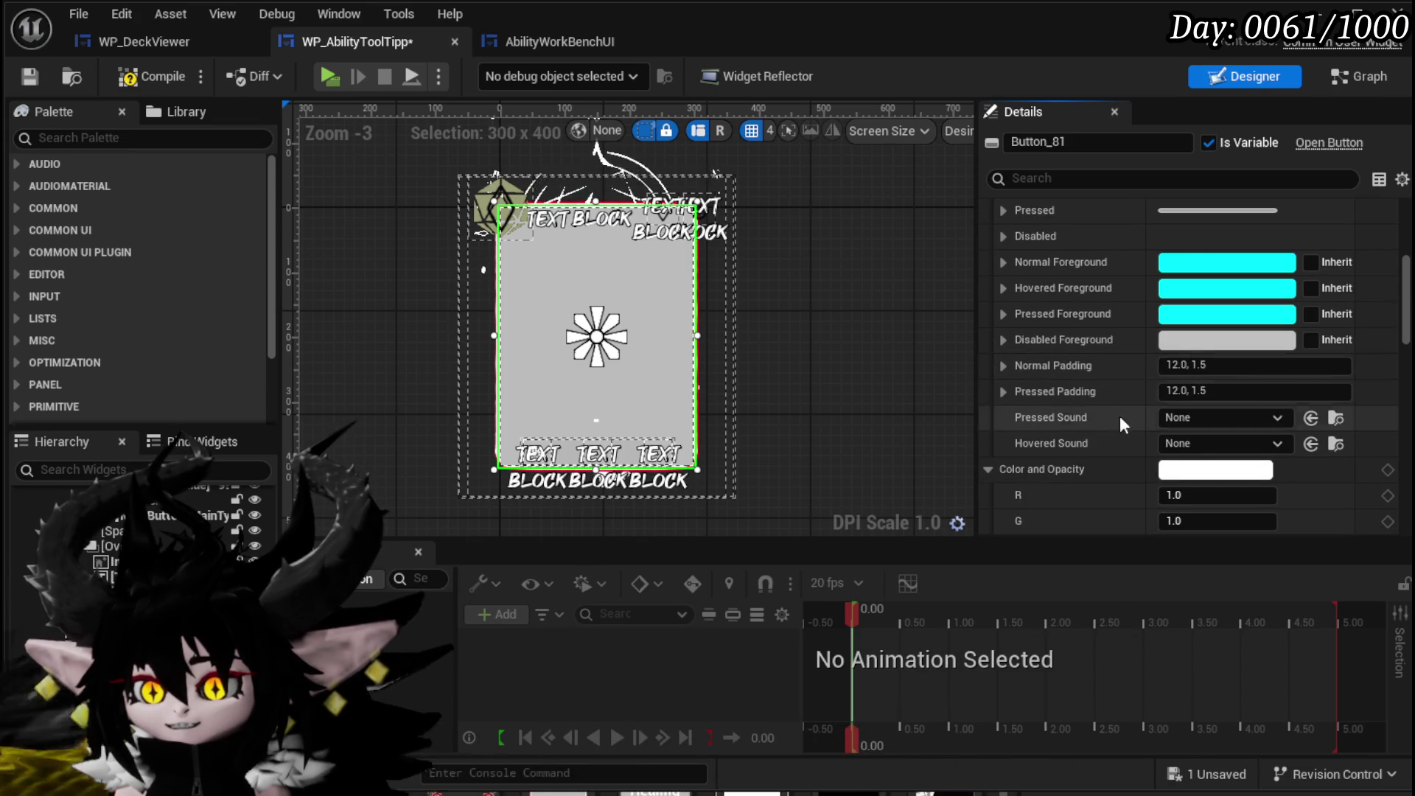
scroll(1149, 412, down, 5)
scroll(1143, 321, up, 9)
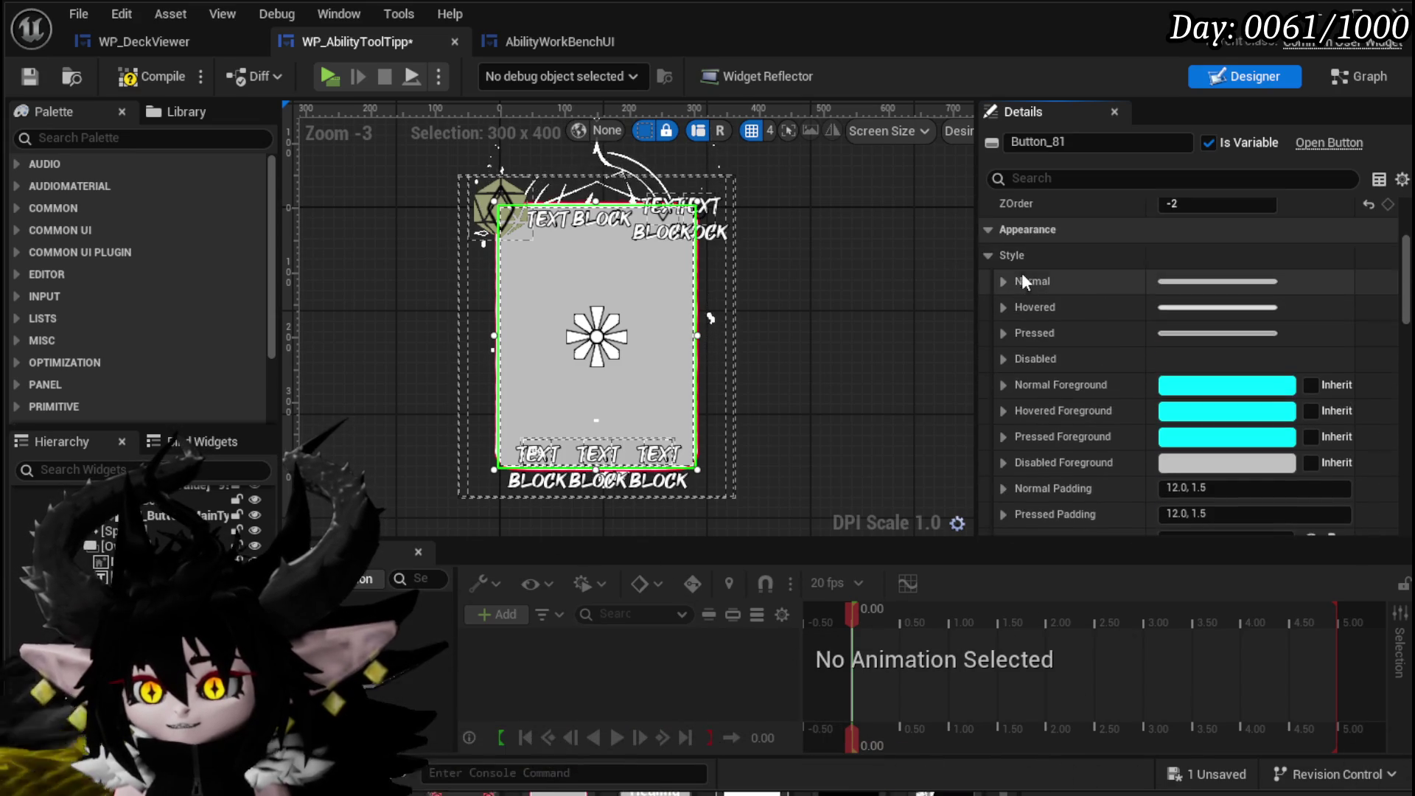
click(1005, 280)
scroll(1158, 330, down, 4)
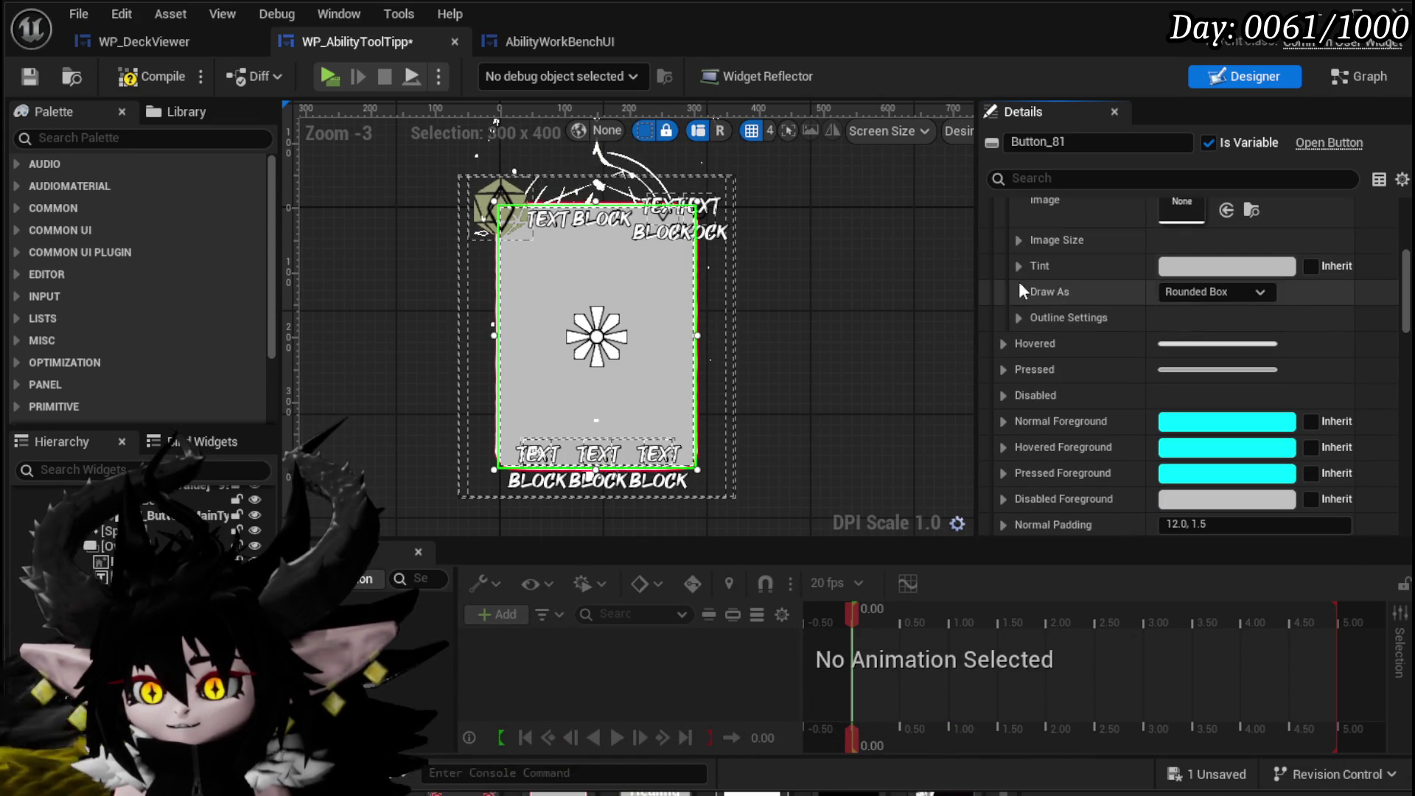
scroll(1011, 237, up, 2)
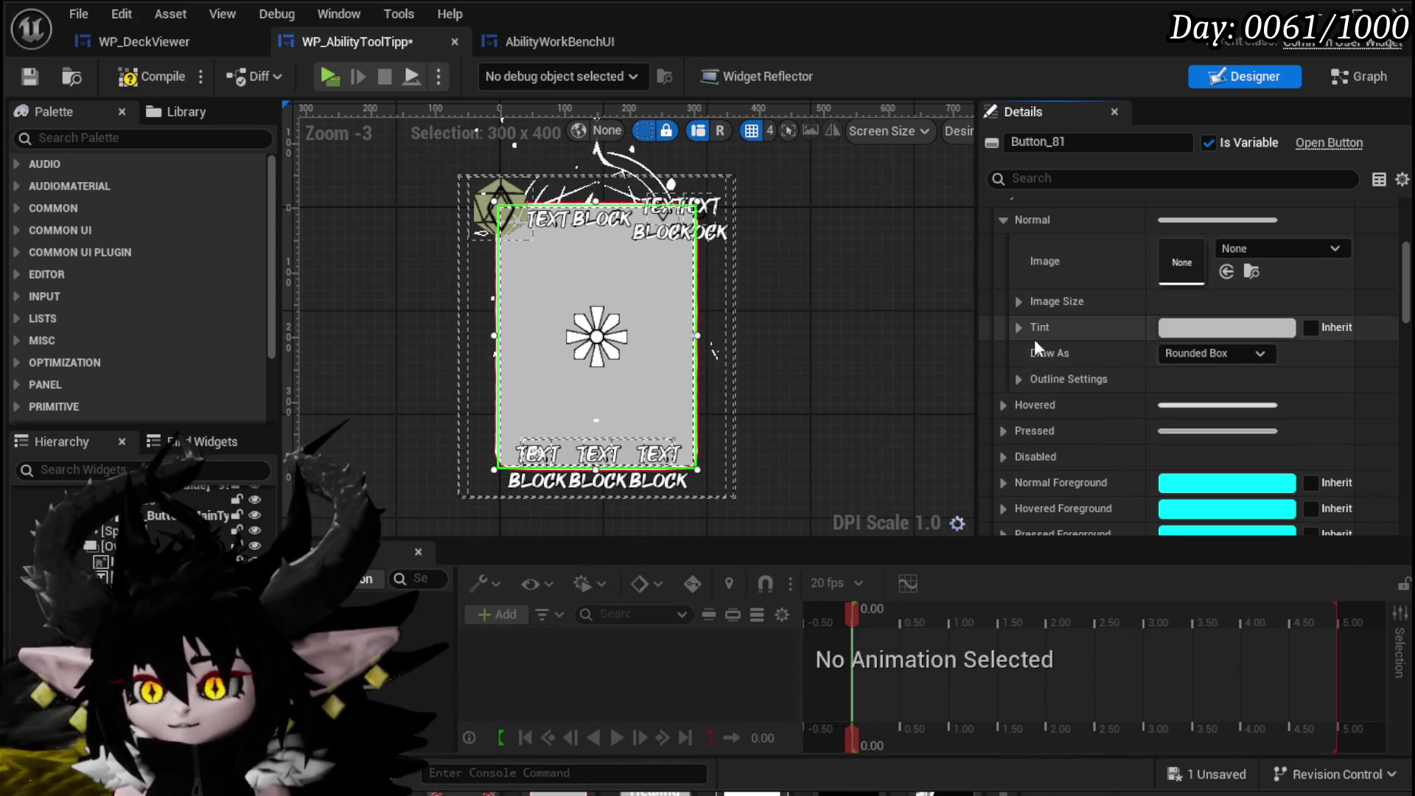
click(1017, 302)
click(1020, 302)
click(1020, 328)
scroll(1076, 334, down, 1)
click(1216, 400)
text(0)
key(Return)
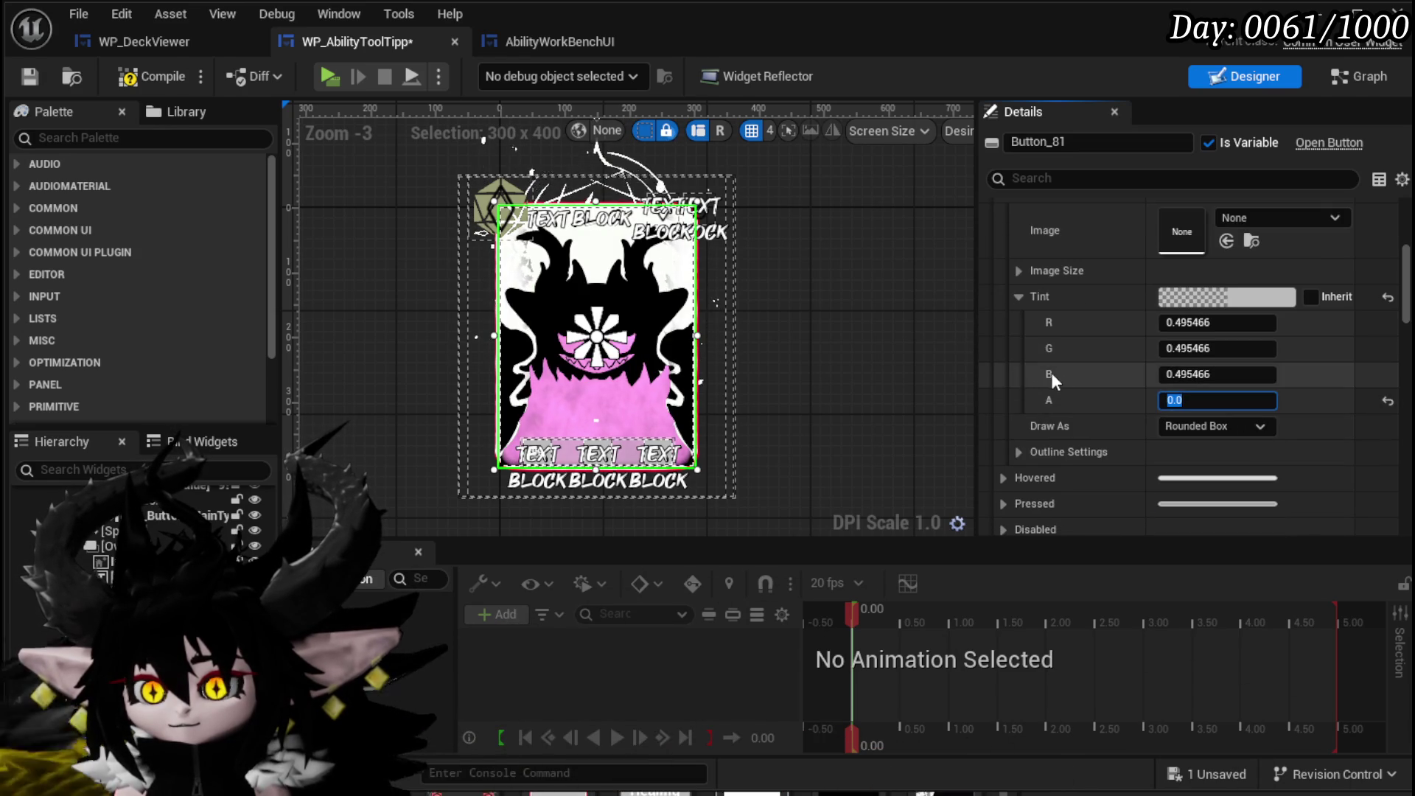
scroll(1047, 375, down, 2)
Set the Hovered tint alpha to 0.0.
click(1020, 413)
scroll(1069, 403, down, 2)
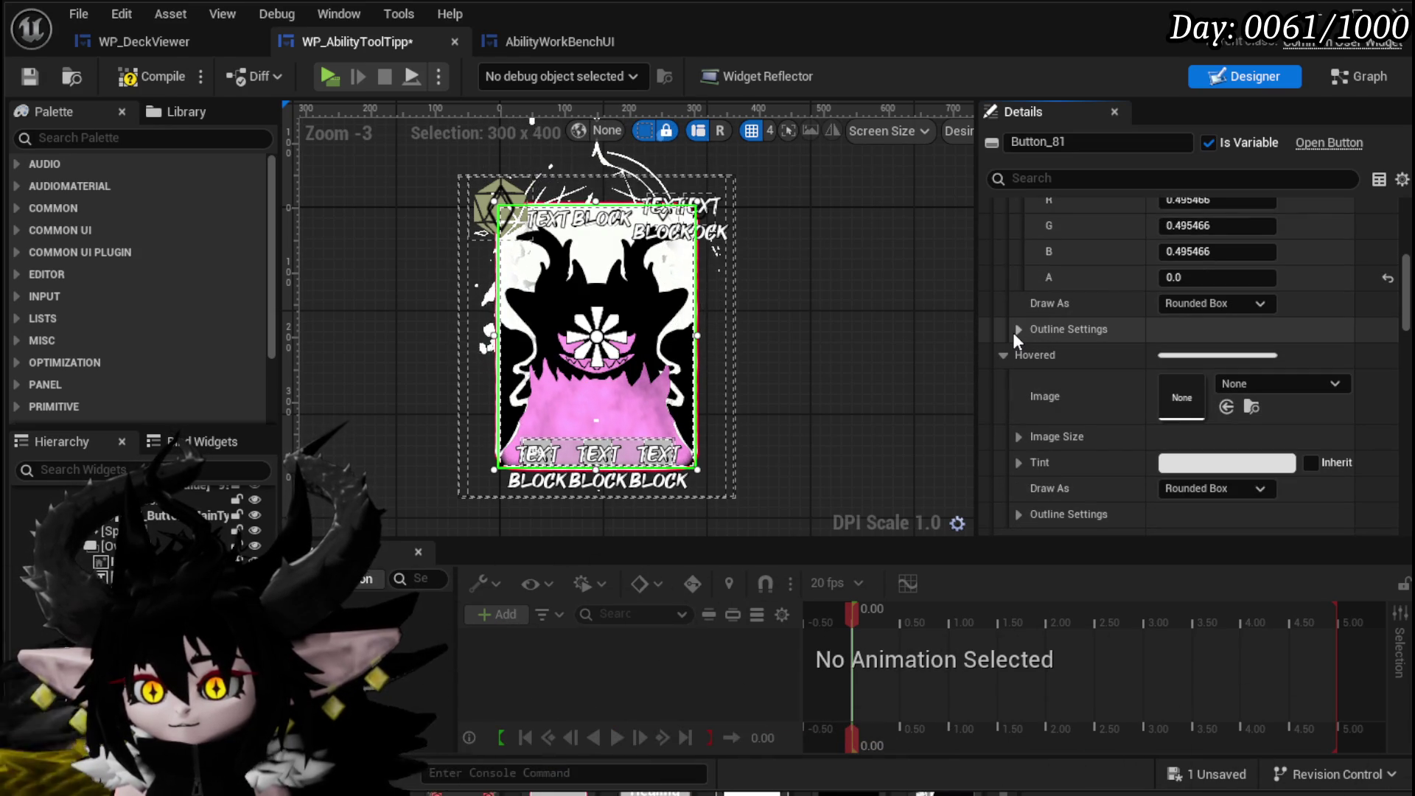
scroll(1016, 337, down, 3)
click(1018, 421)
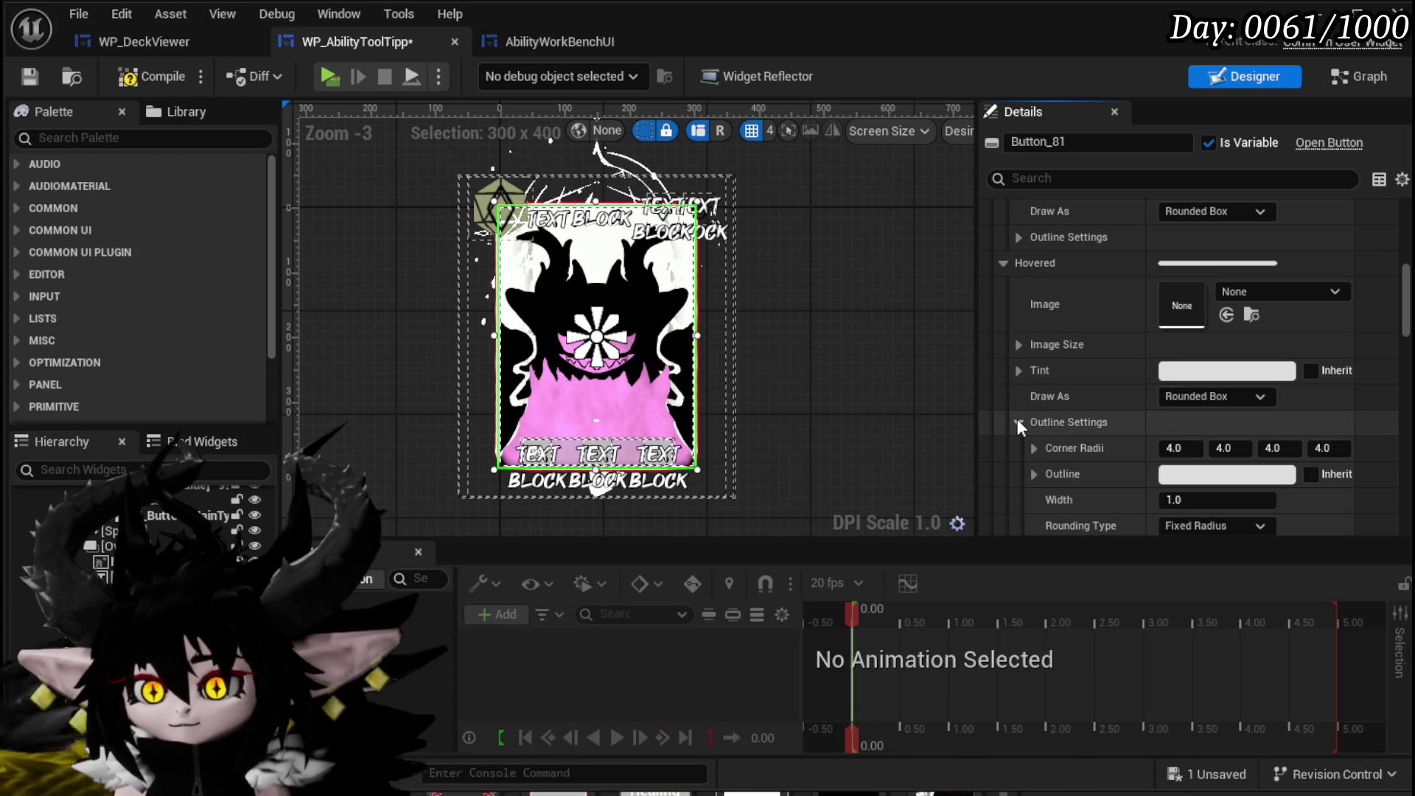
click(1018, 422)
click(1016, 372)
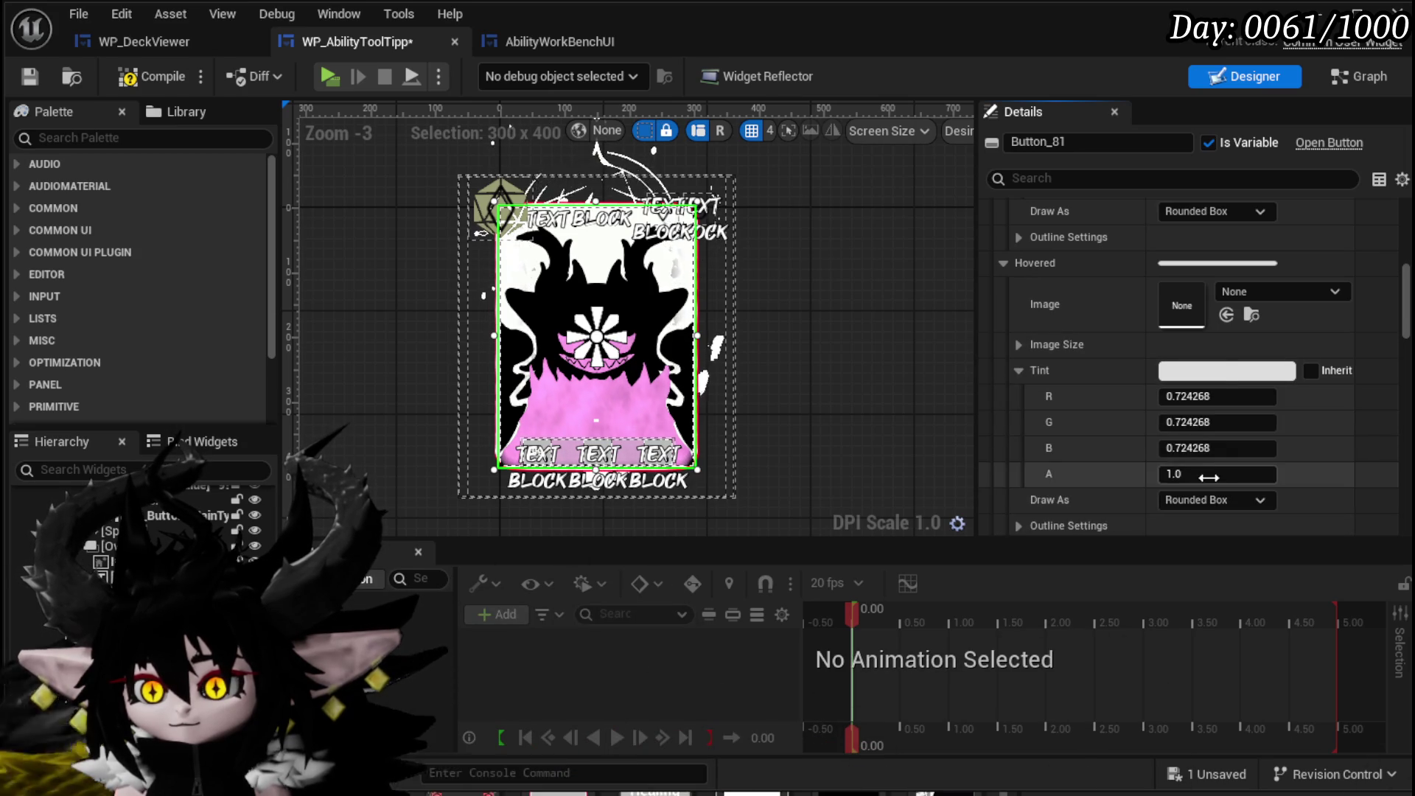
key(Return)
scroll(1041, 396, down, 3)
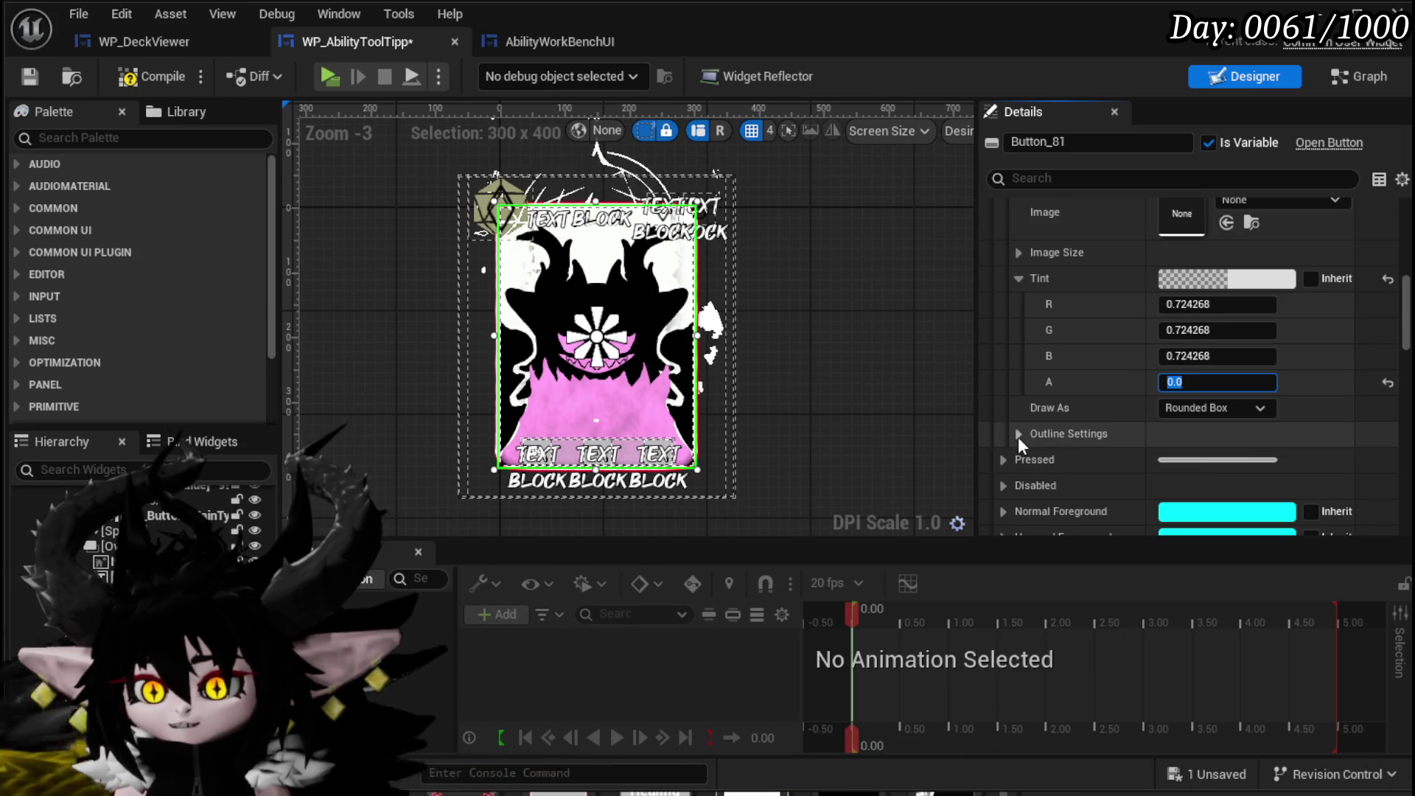
click(1018, 434)
scroll(1105, 420, down, 3)
click(1034, 392)
click(1034, 393)
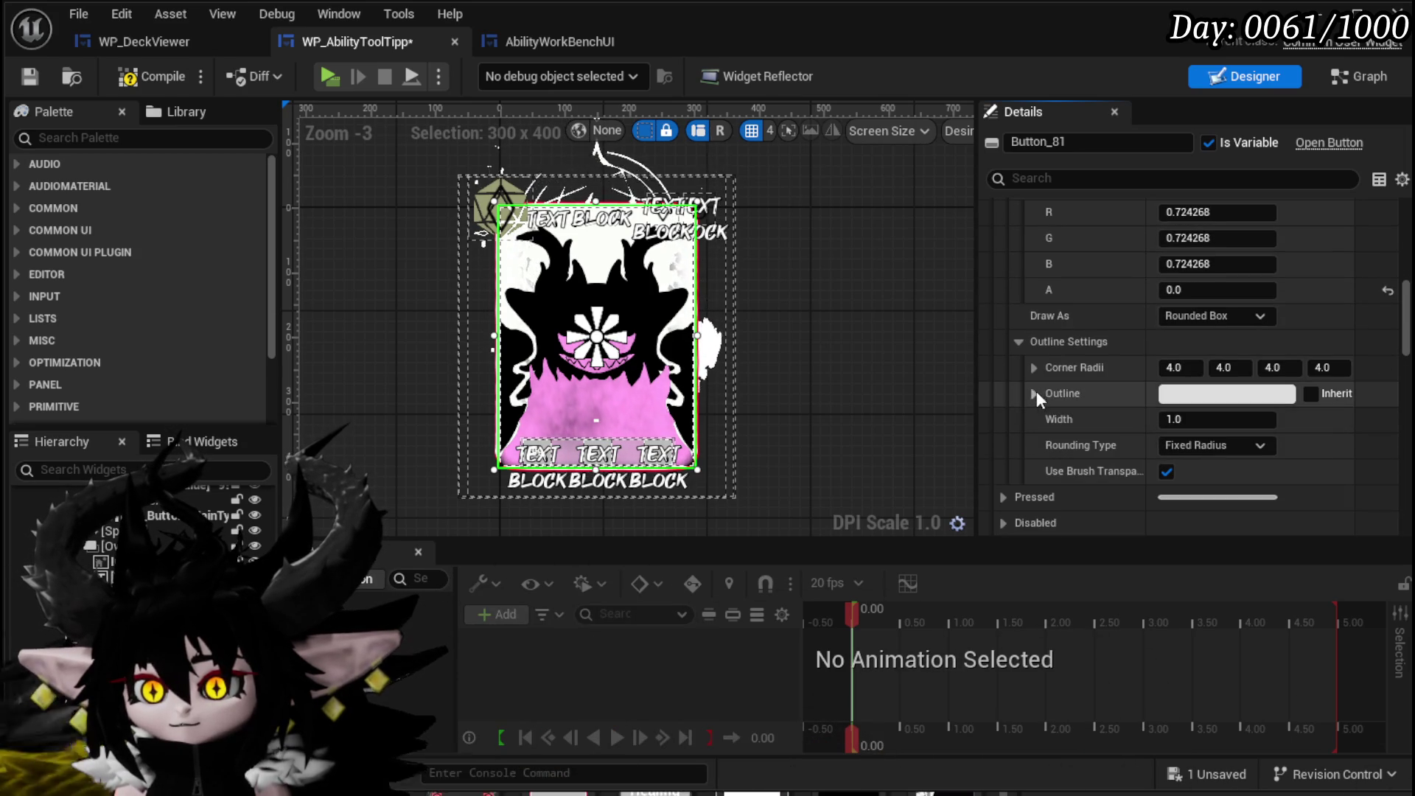
click(1018, 342)
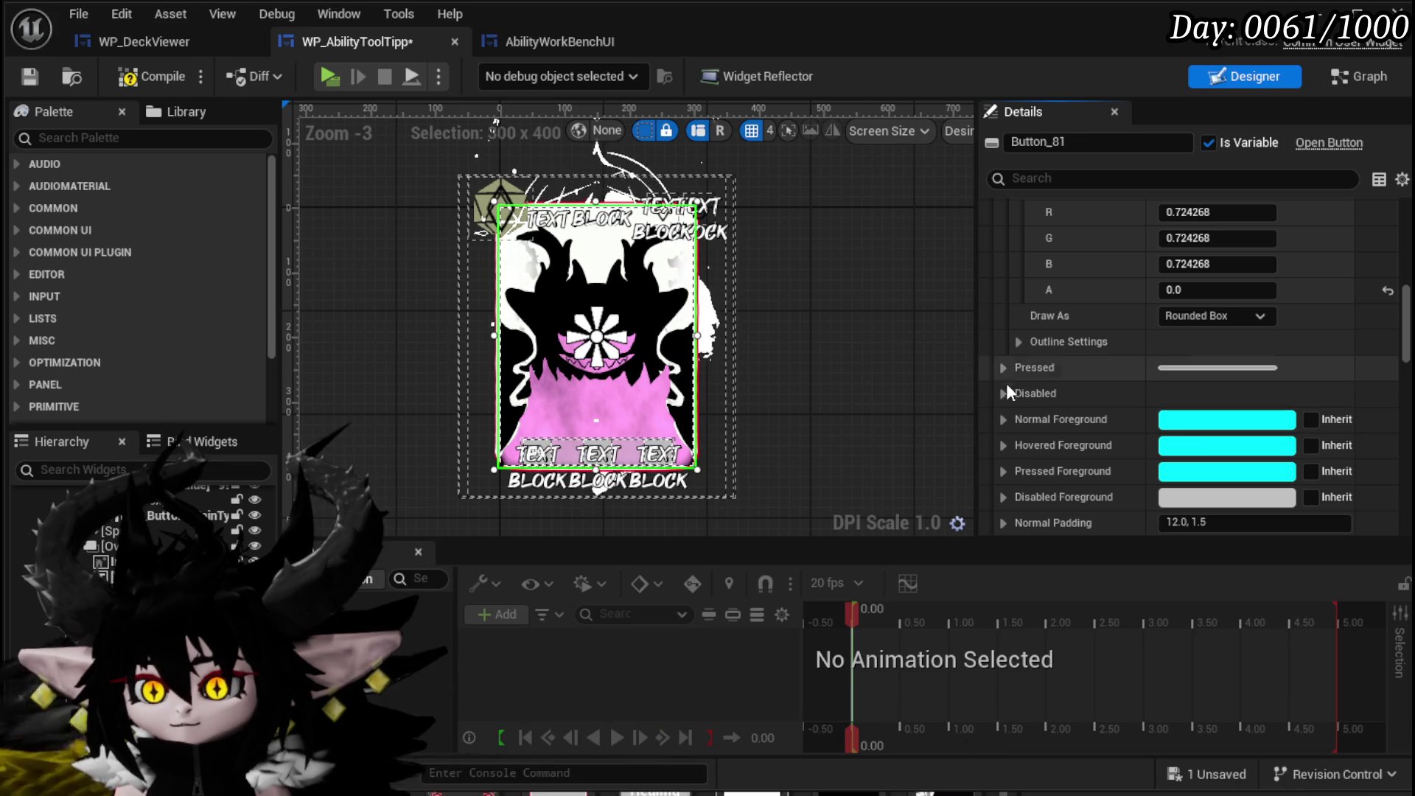
Set the Pressed tint alpha to 0.0 and save the tooltip widget.
click(1002, 367)
scroll(1073, 405, down, 3)
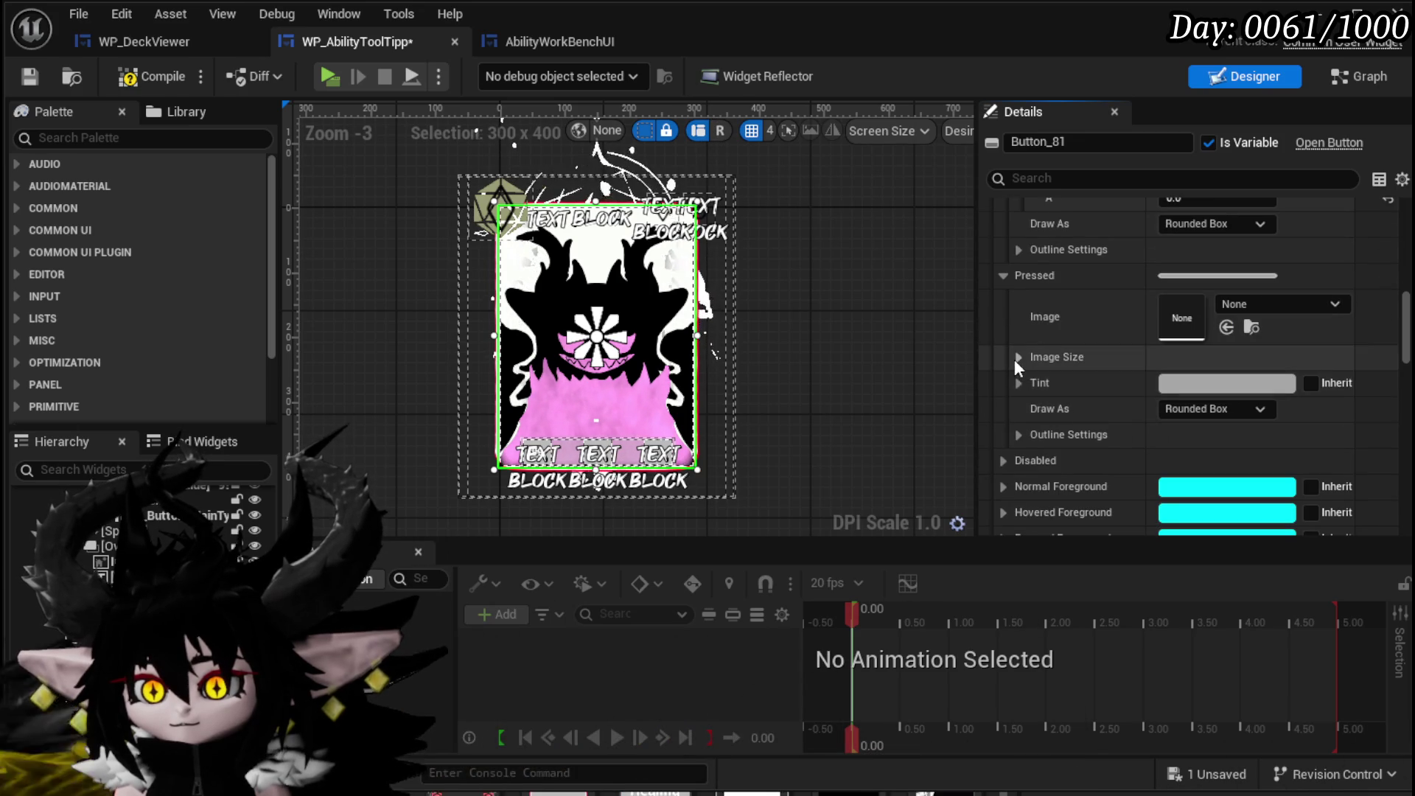
click(1016, 382)
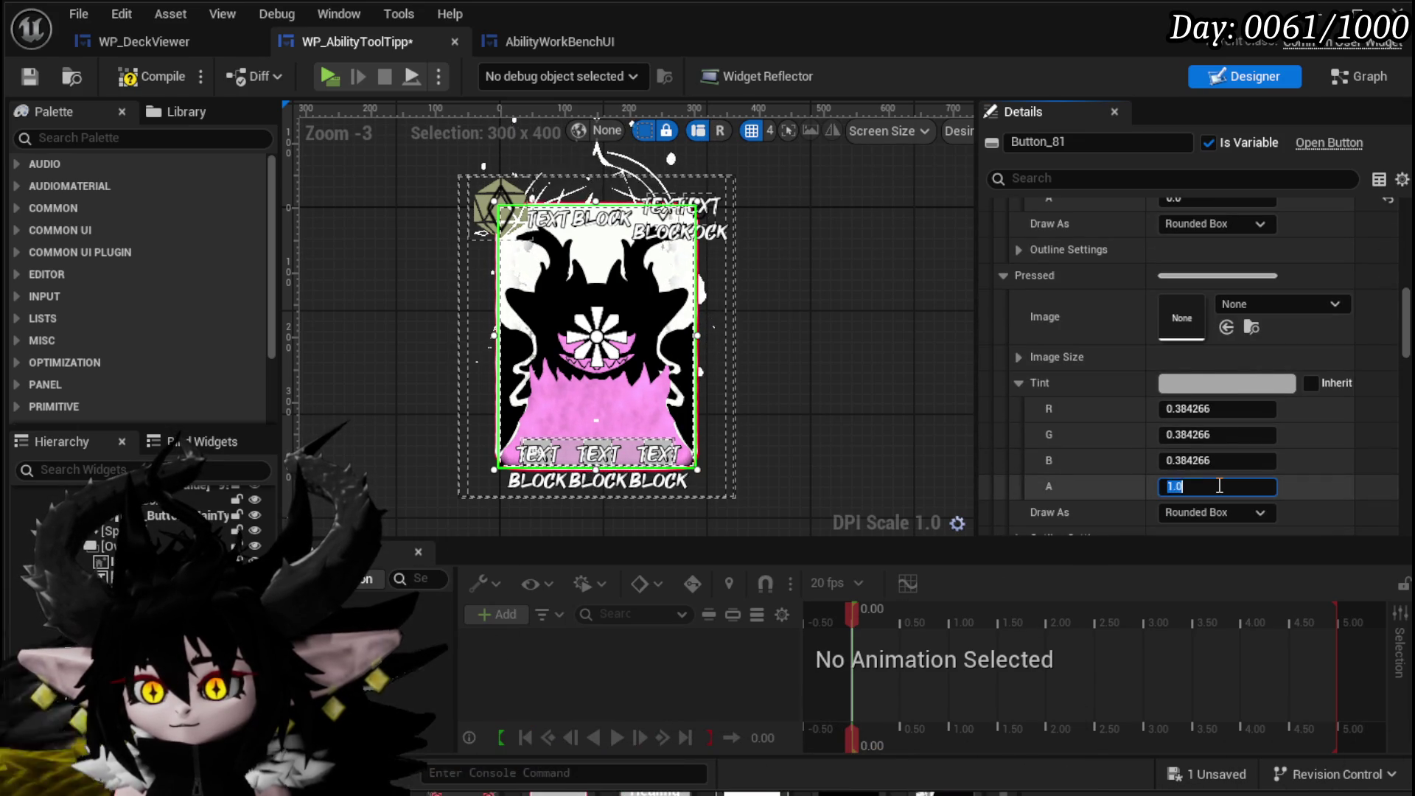
text(0)
key(Return)
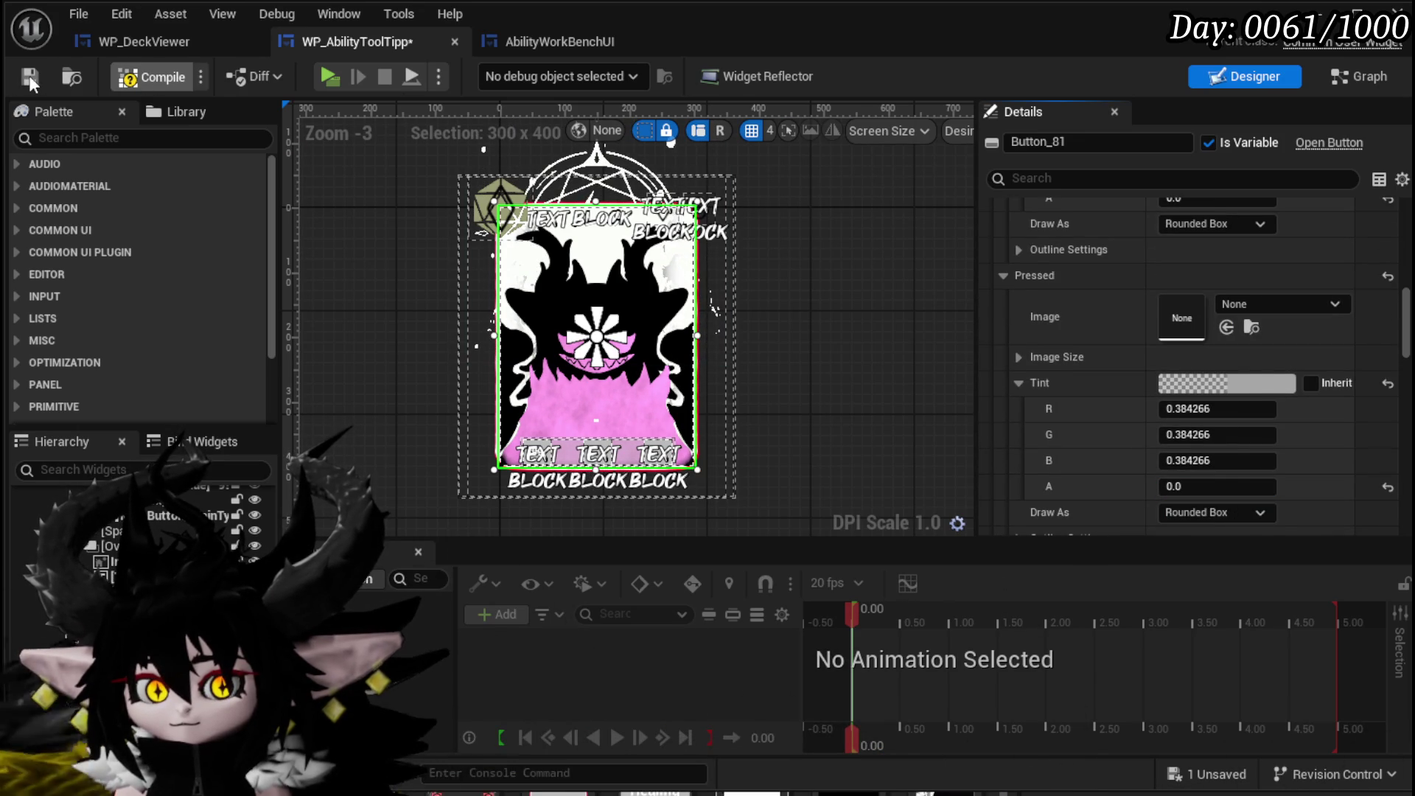
click(28, 77)
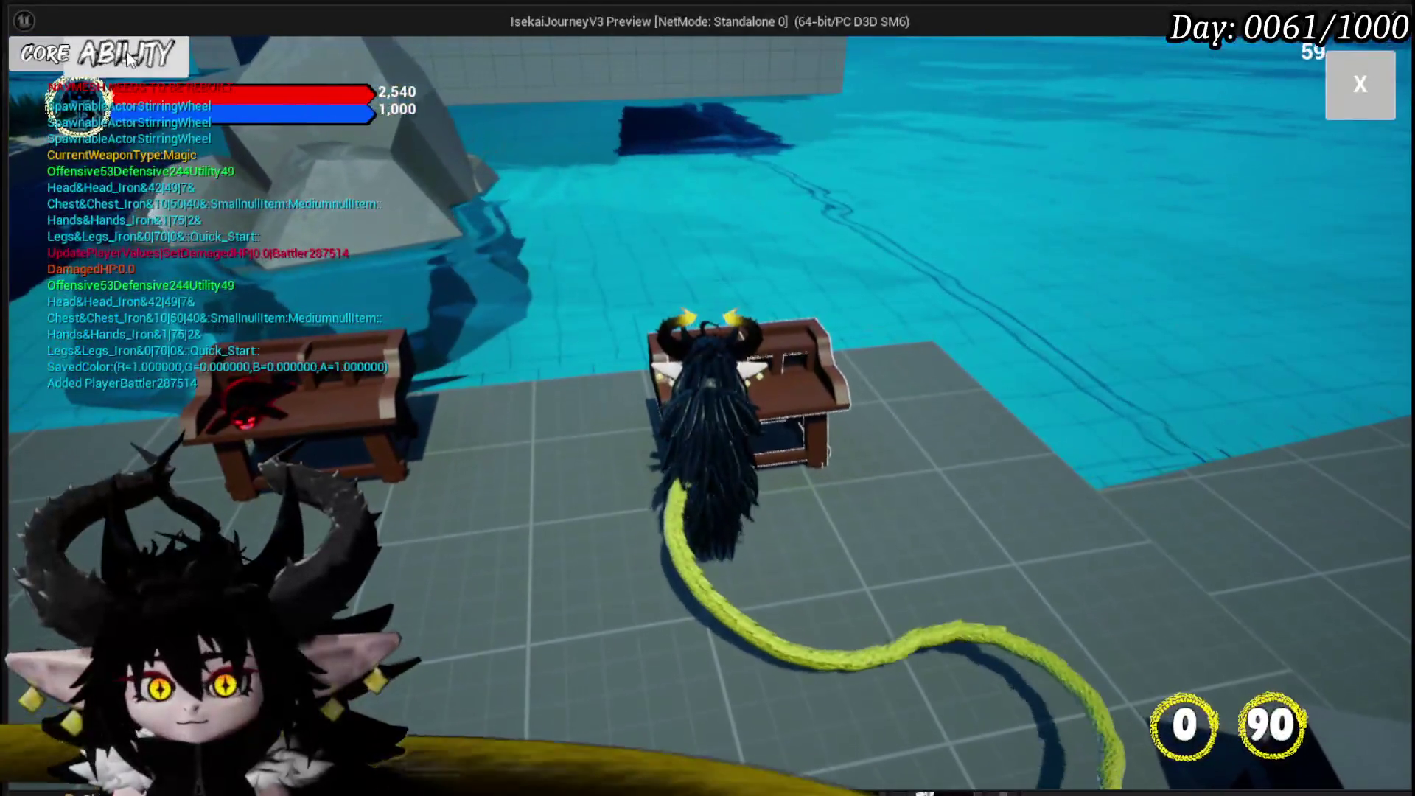
In the play test, show the Just Boooom cards from the Core ability dropdown.
key(e)
click(175, 152)
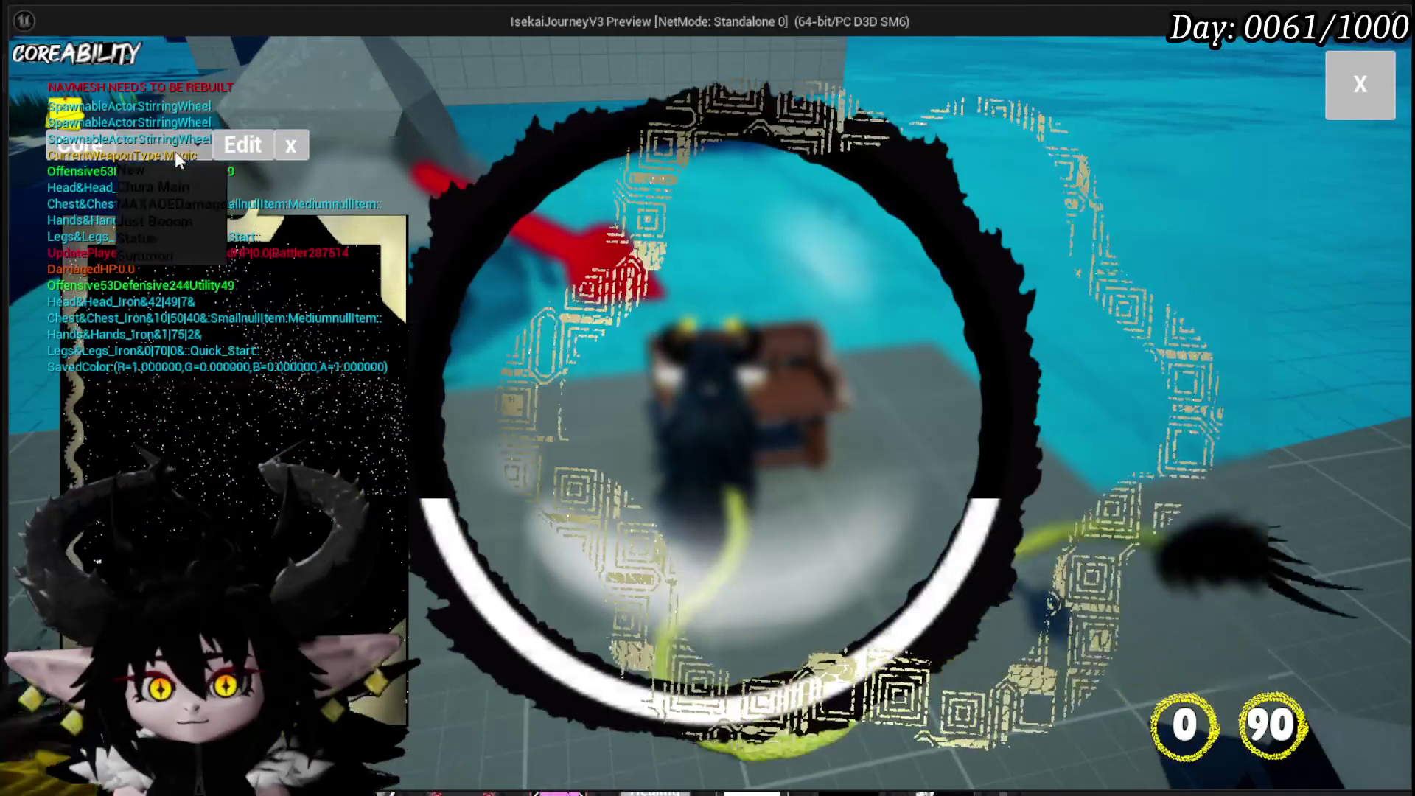
click(169, 220)
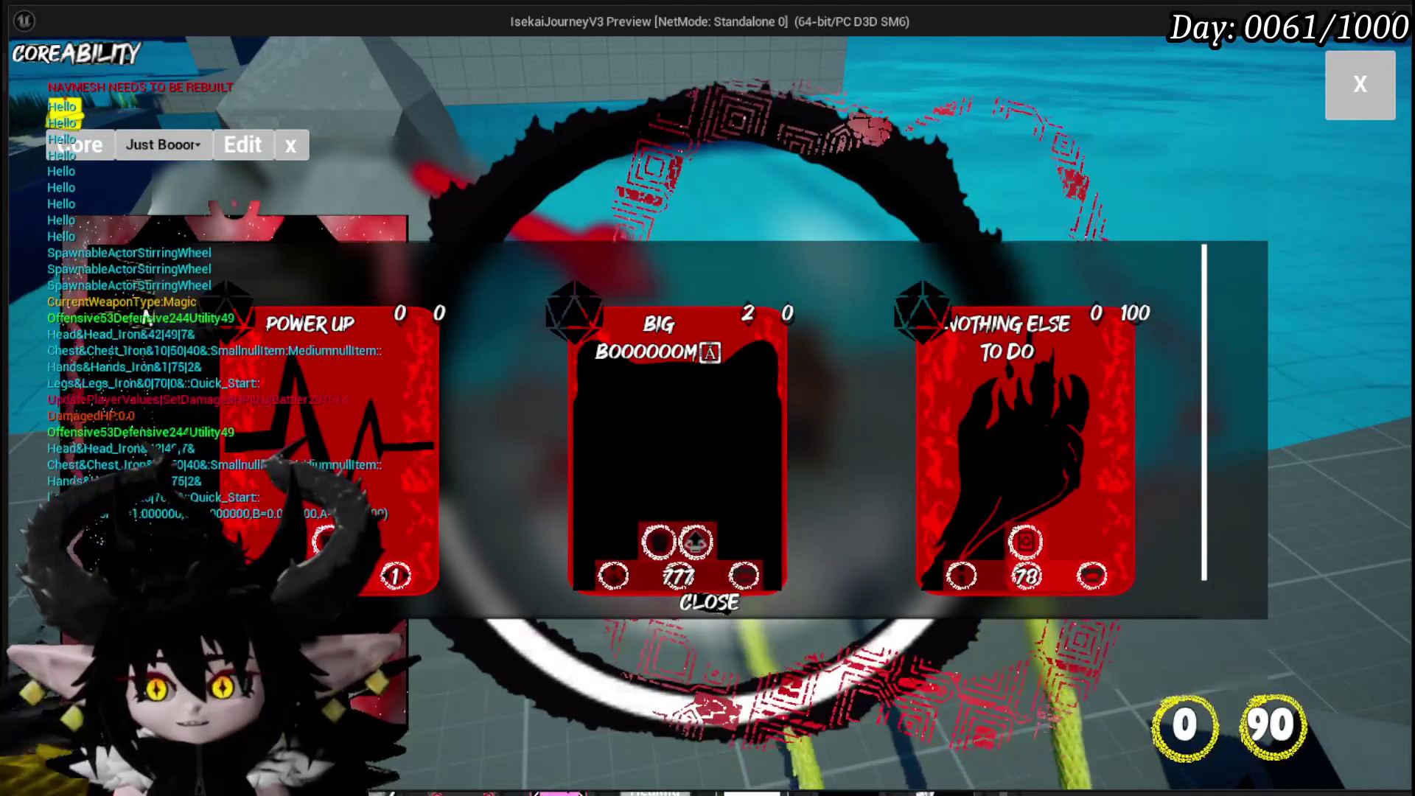
Stop the play session and return to the WP_AbilityToolTipp designer.
key(alt+Tab)
key(Escape)
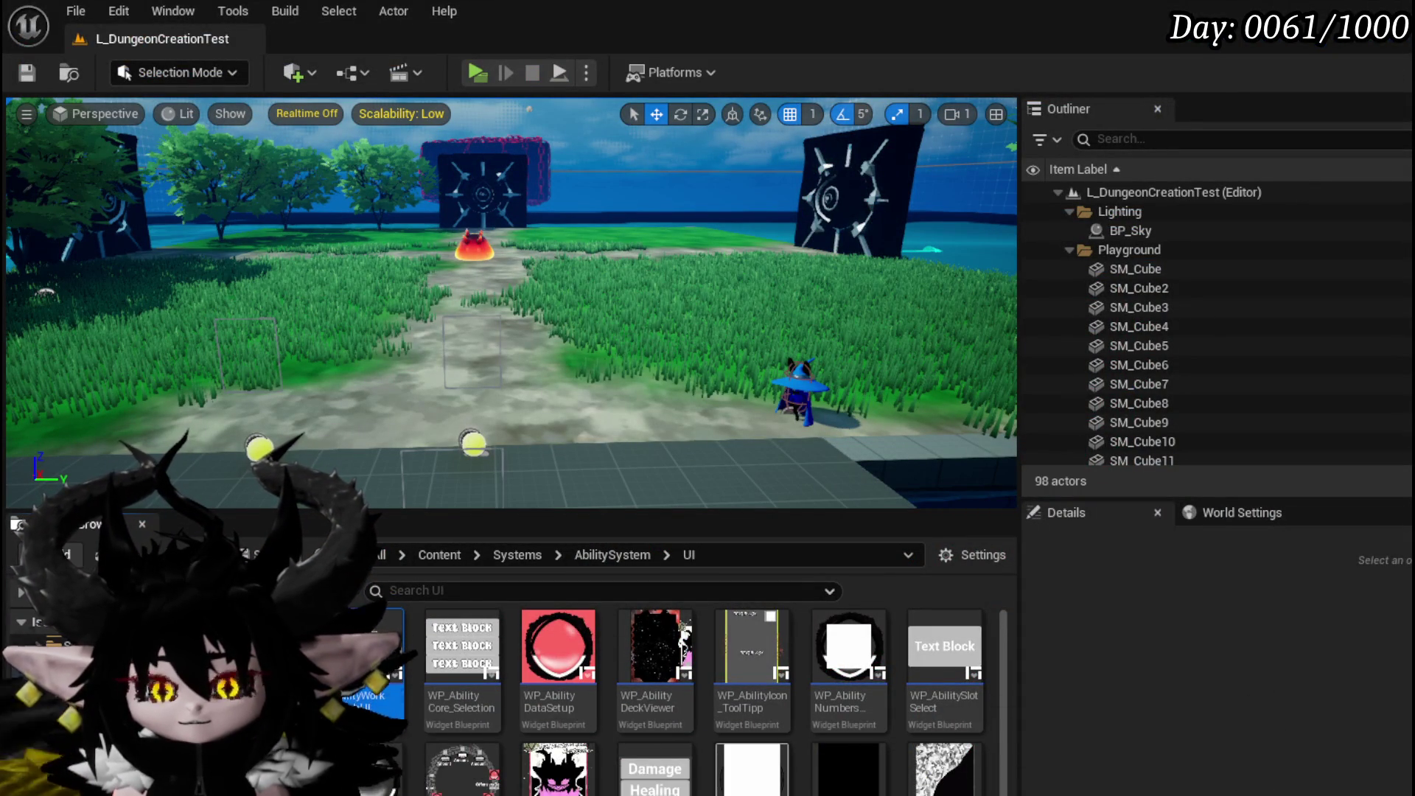
key(alt+Tab)
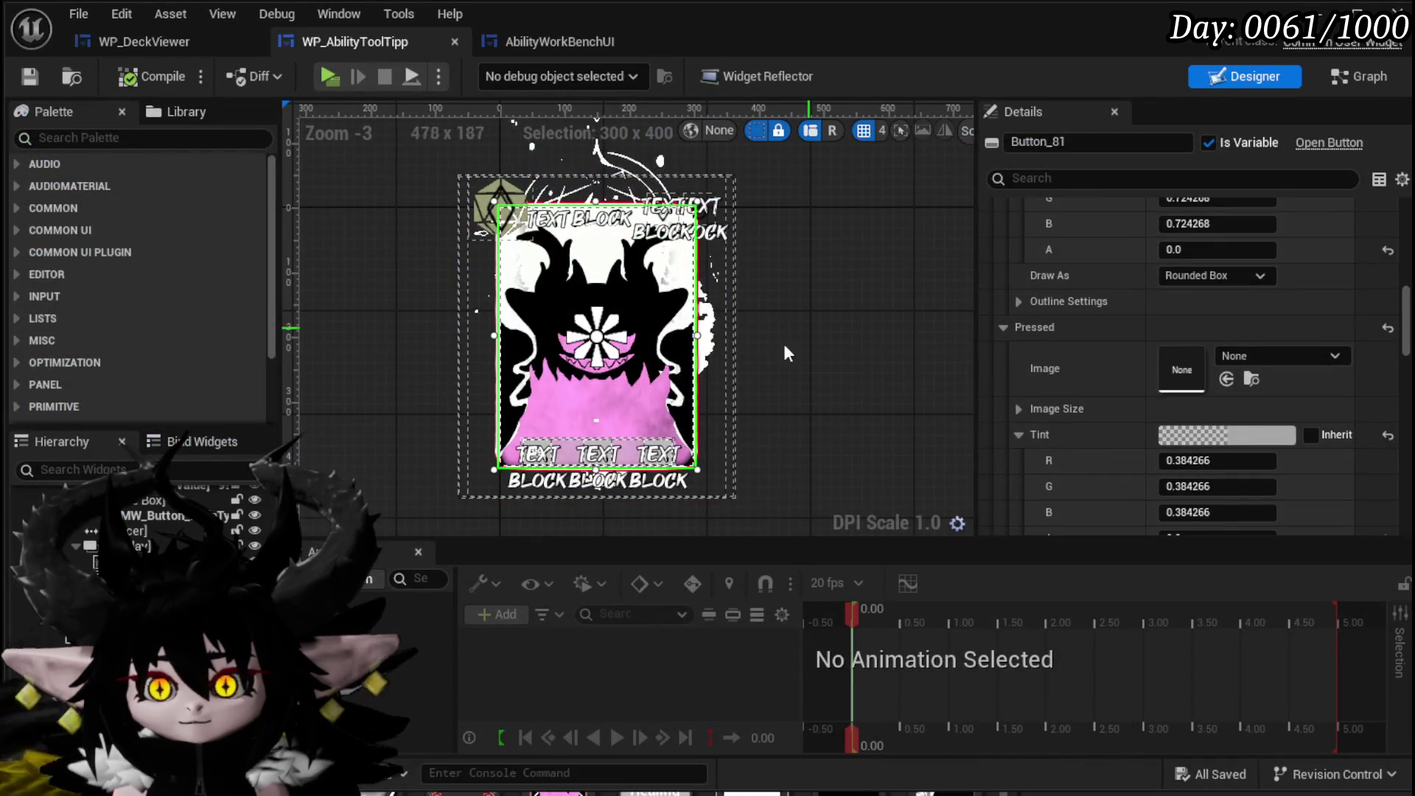
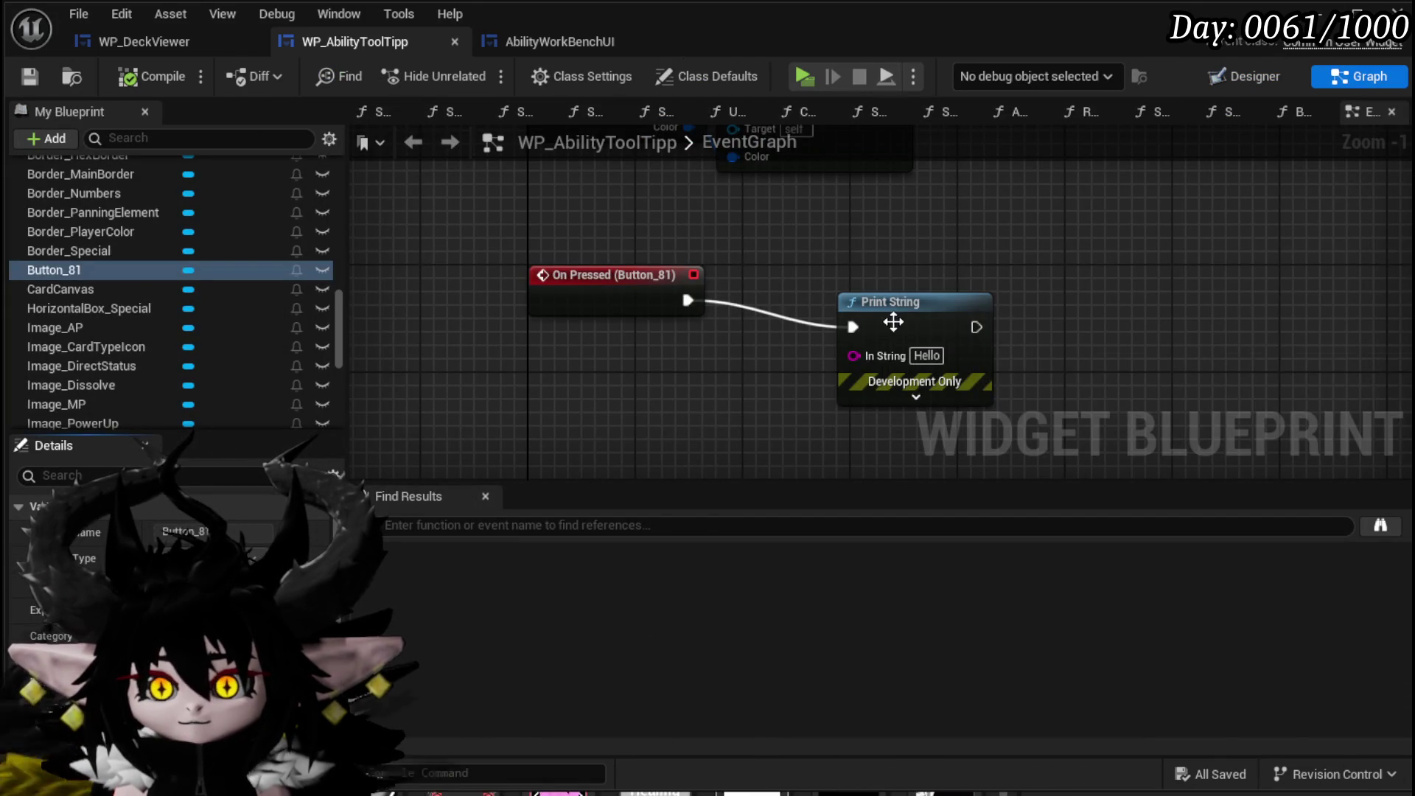
Pan and zoom WP_AbilityToolTipp's graph to show On Pressed (Button_81) feeding Print String 'Hello'.
drag(893, 322, 985, 294)
scroll(207, 276, up, 5)
scroll(207, 280, up, 10)
scroll(211, 277, down, 15)
scroll(211, 281, down, 10)
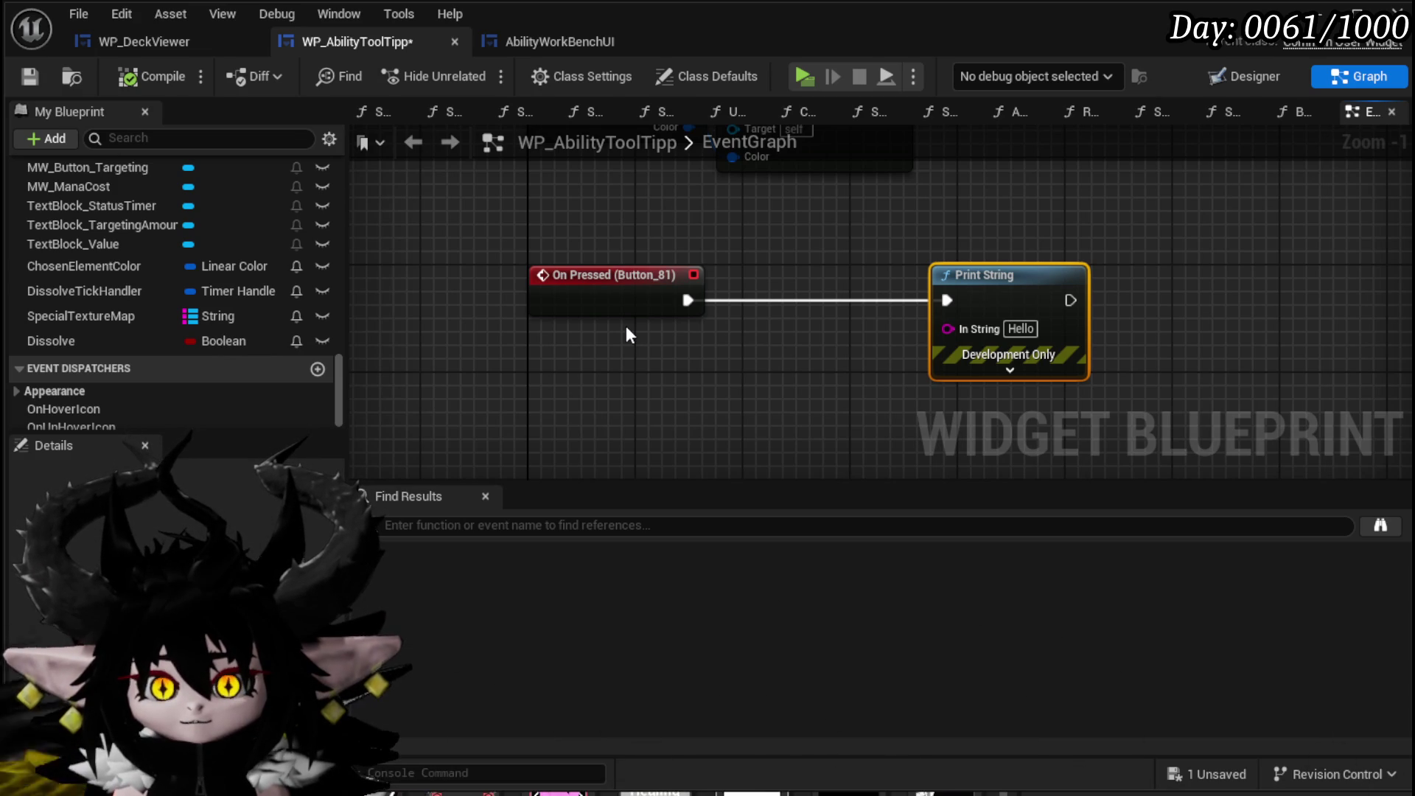
Add a new event dispatcher named OnPressCard to WP_AbilityToolTipp.
scroll(214, 277, up, 10)
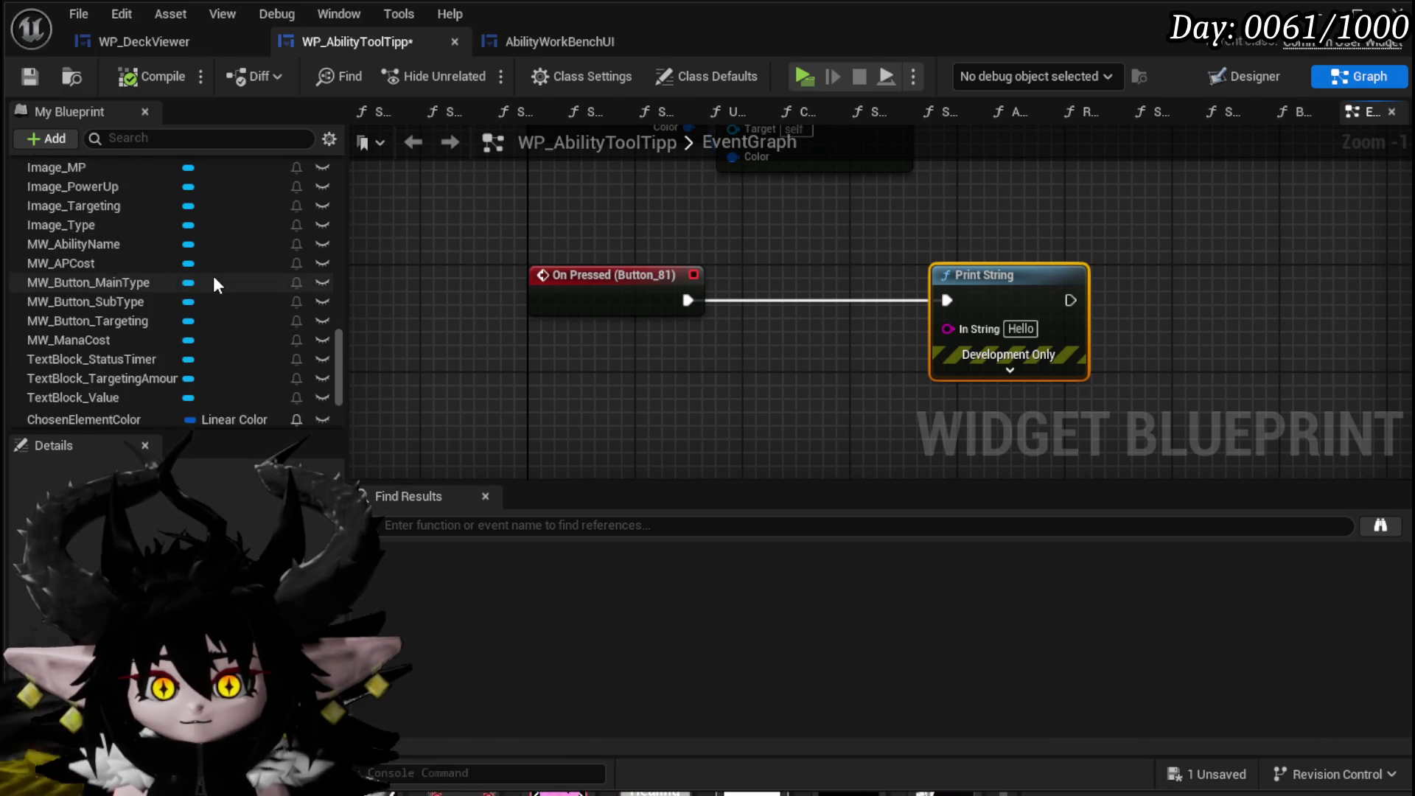
scroll(213, 279, up, 5)
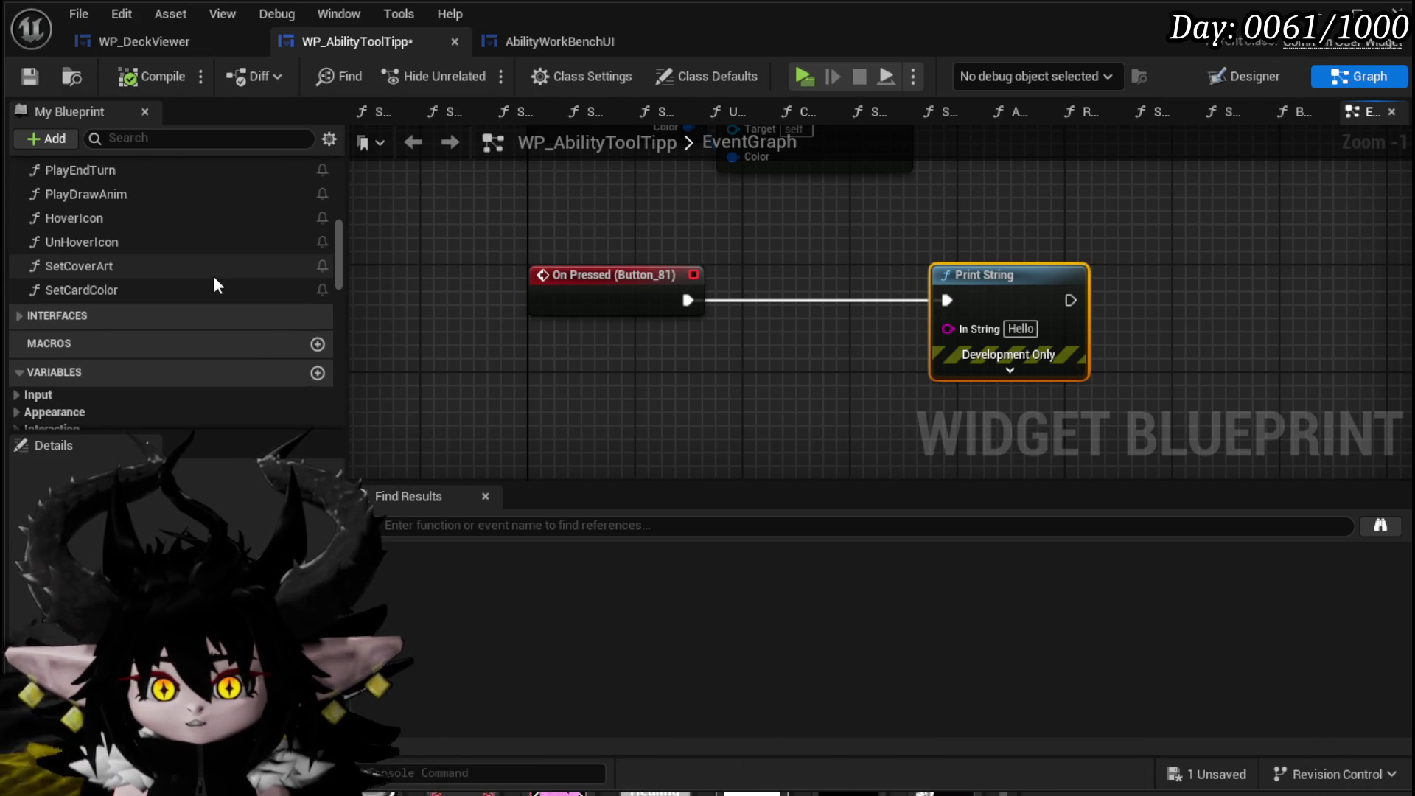
drag(338, 269, 322, 411)
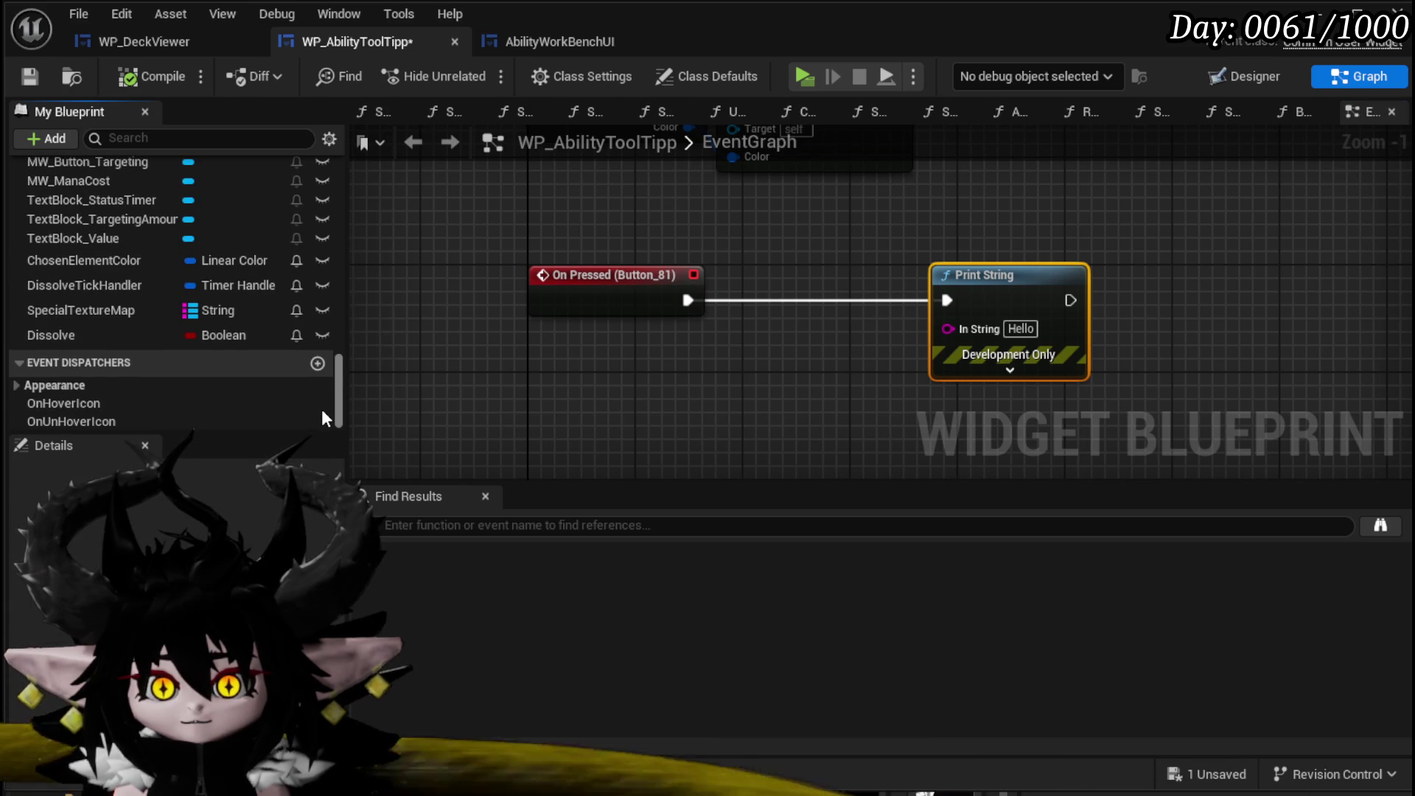
click(317, 364)
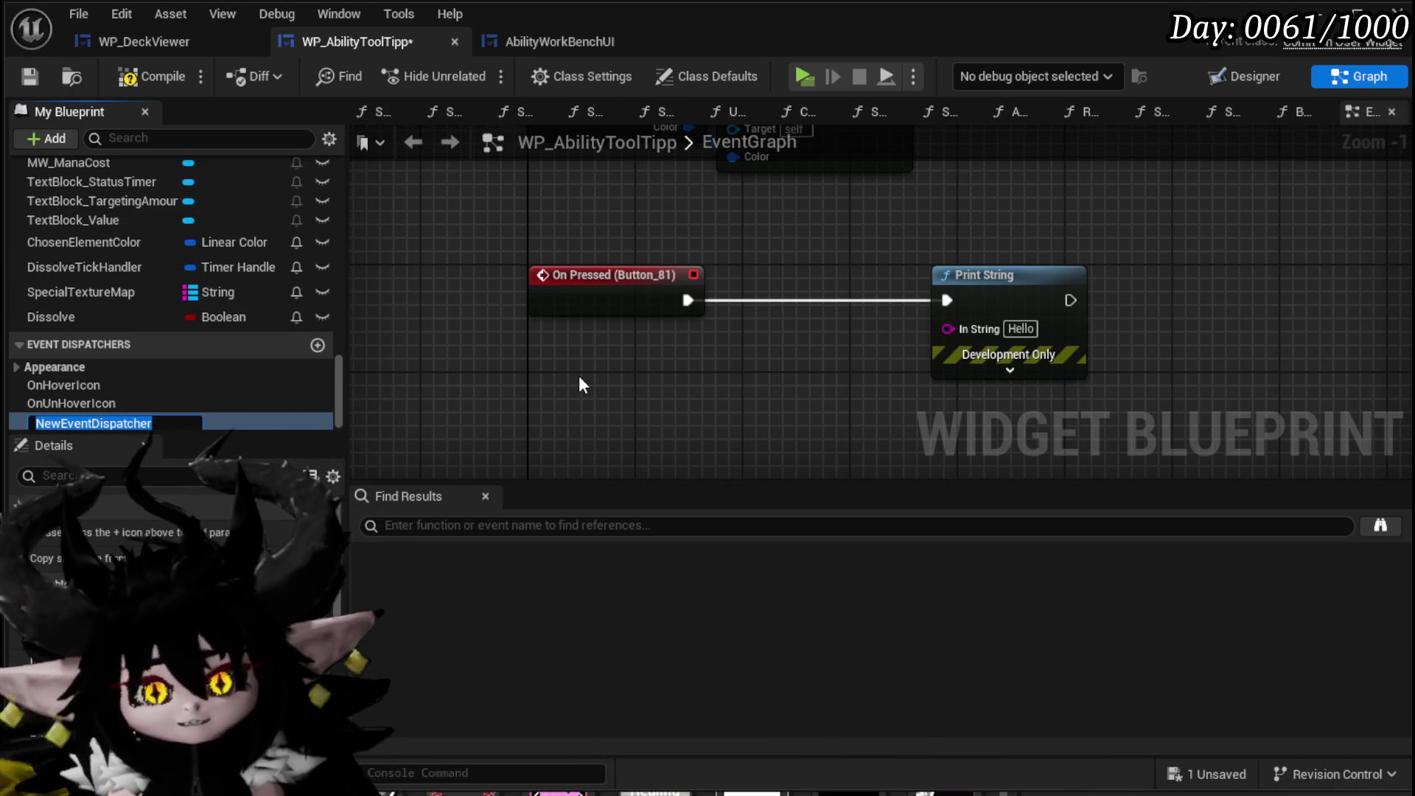
text(OnPre)
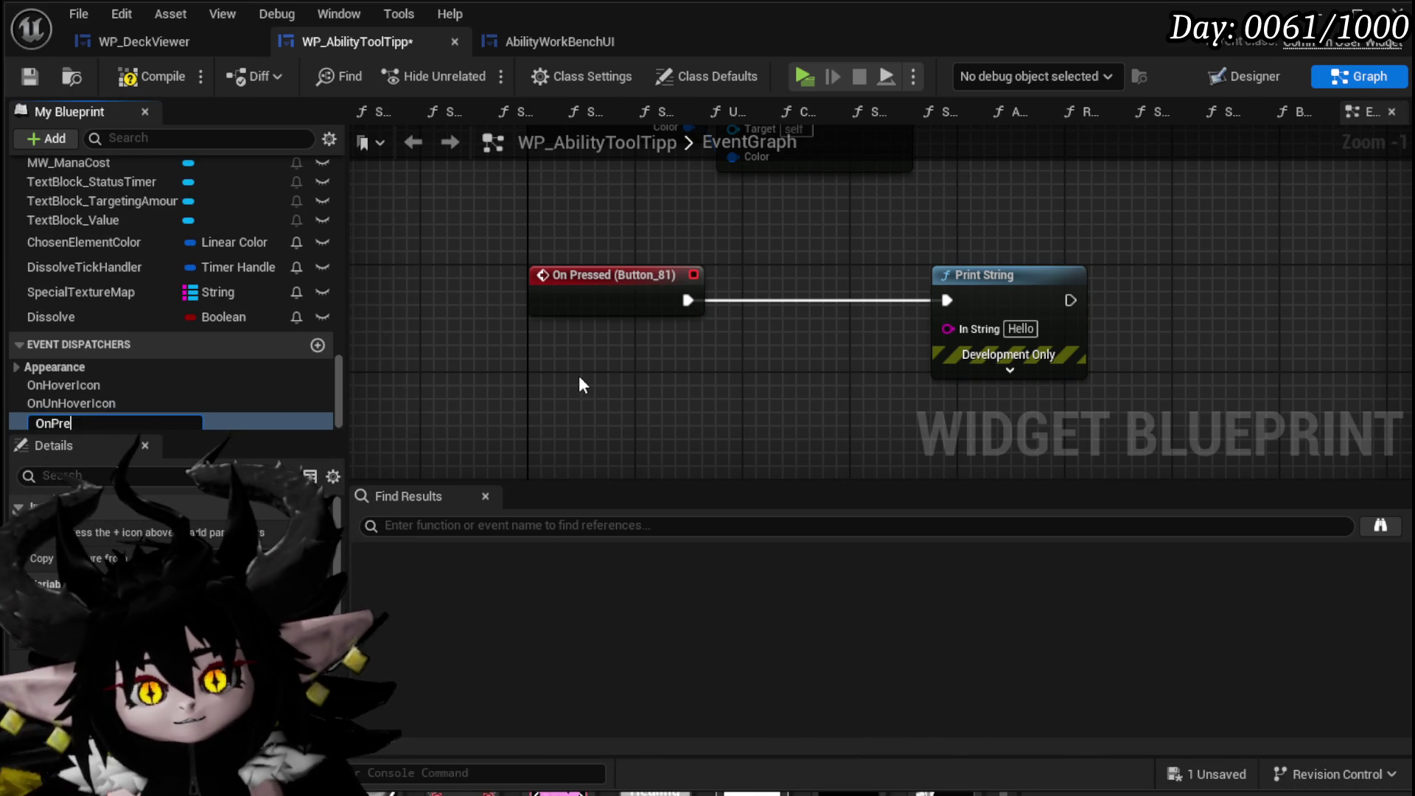
text(ssCard)
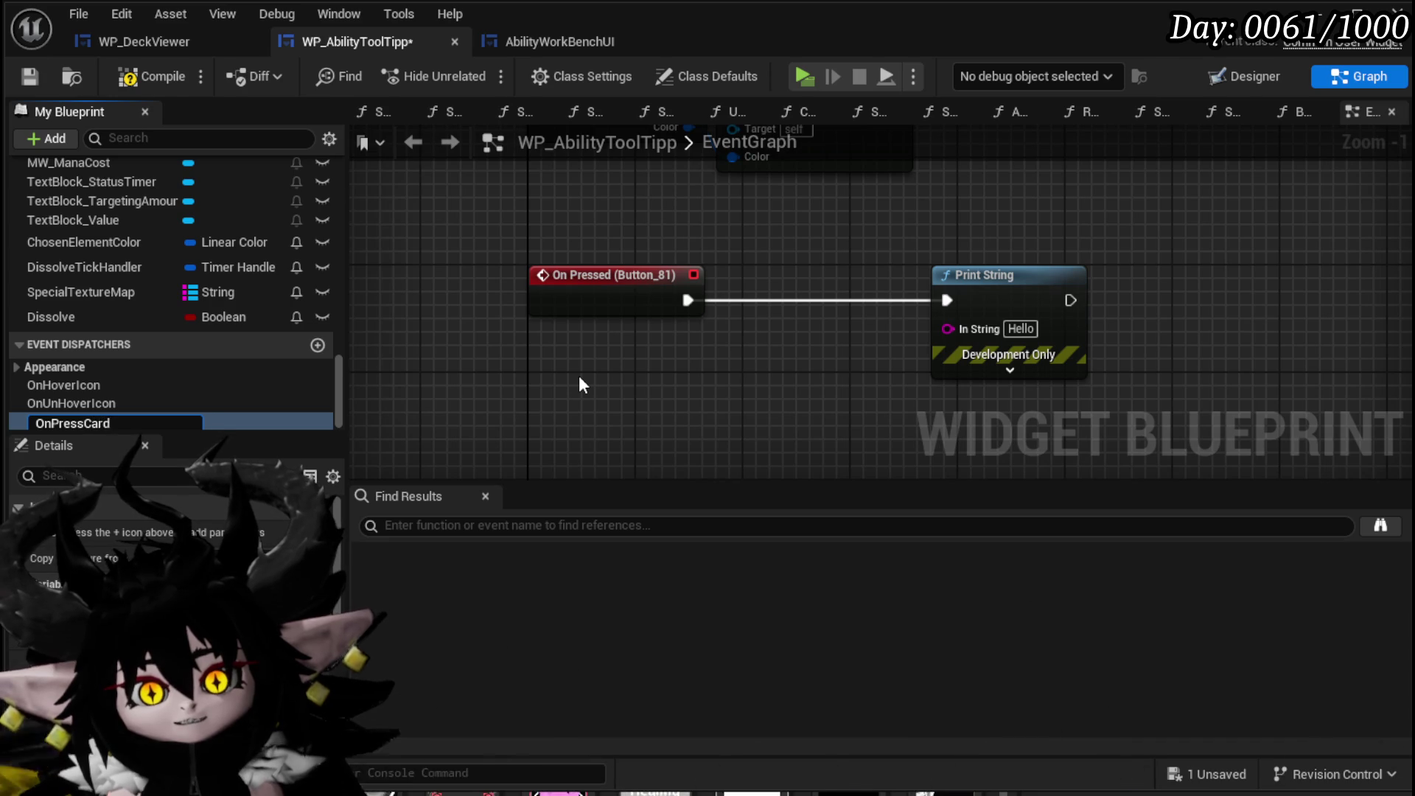
Make On Pressed (Button_81) call OnPressCard and delete the old Print String node.
drag(293, 417, 808, 316)
click(796, 366)
drag(688, 300, 806, 313)
click(1009, 317)
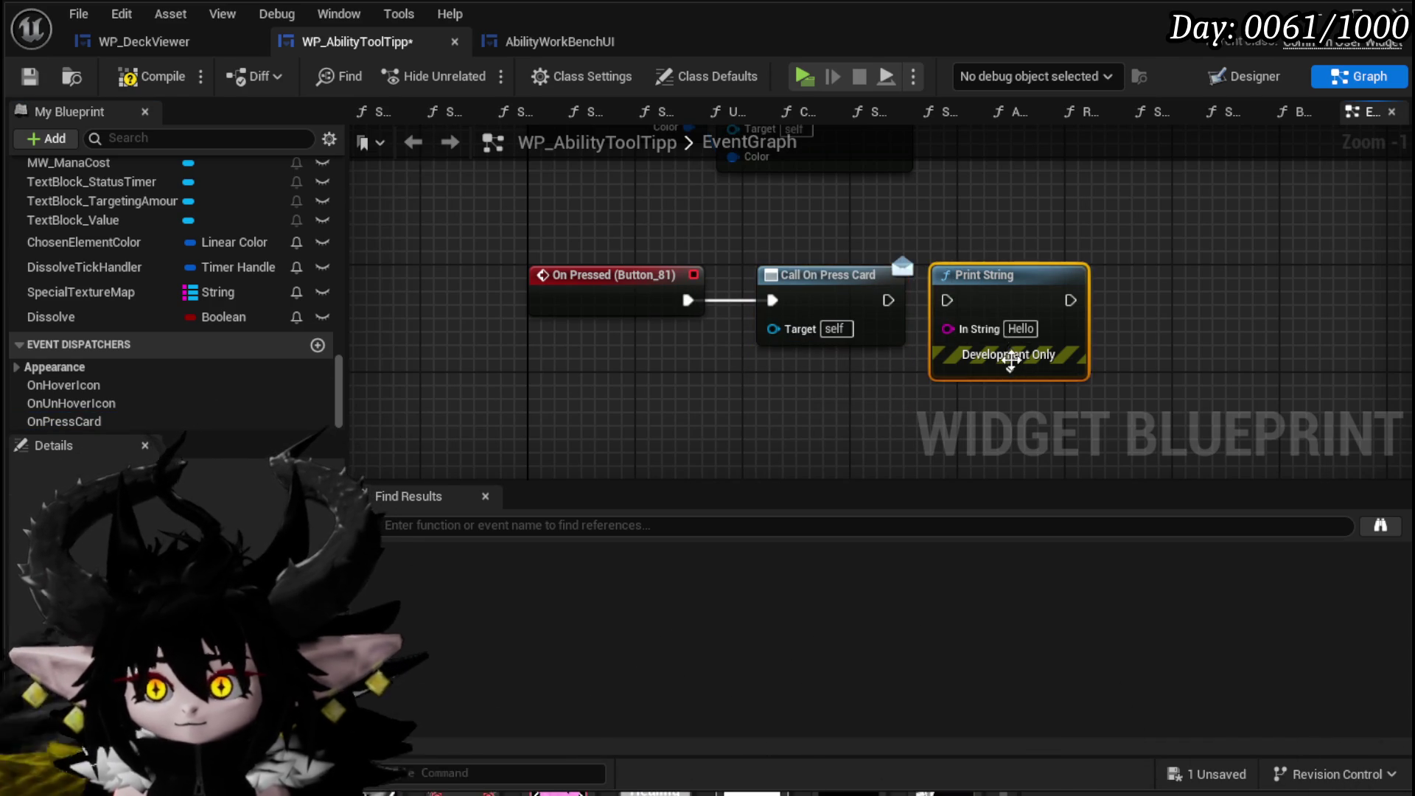
key(Delete)
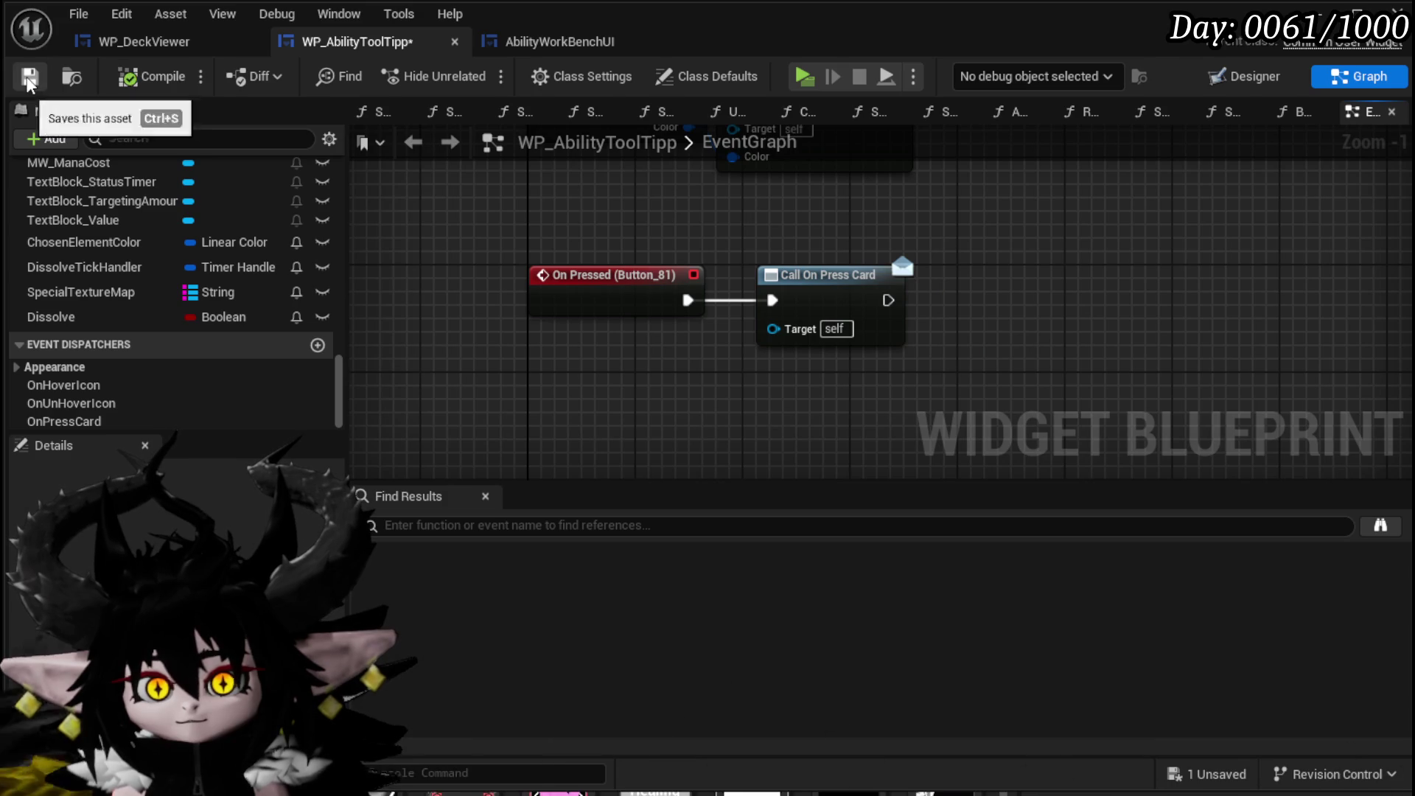
click(144, 41)
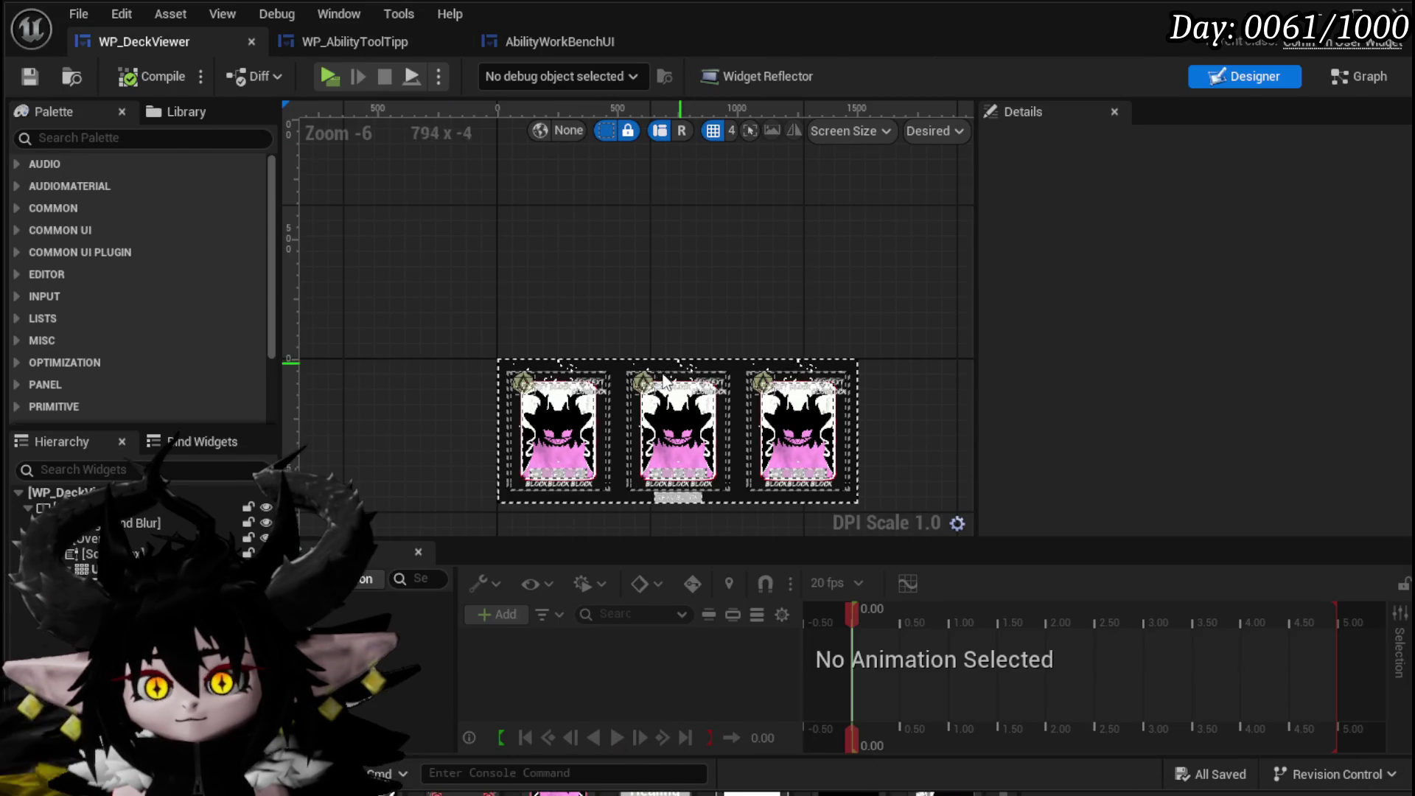
In FillGrid, add a Bind Event to On Press Card from the created card's Return Value.
click(1359, 76)
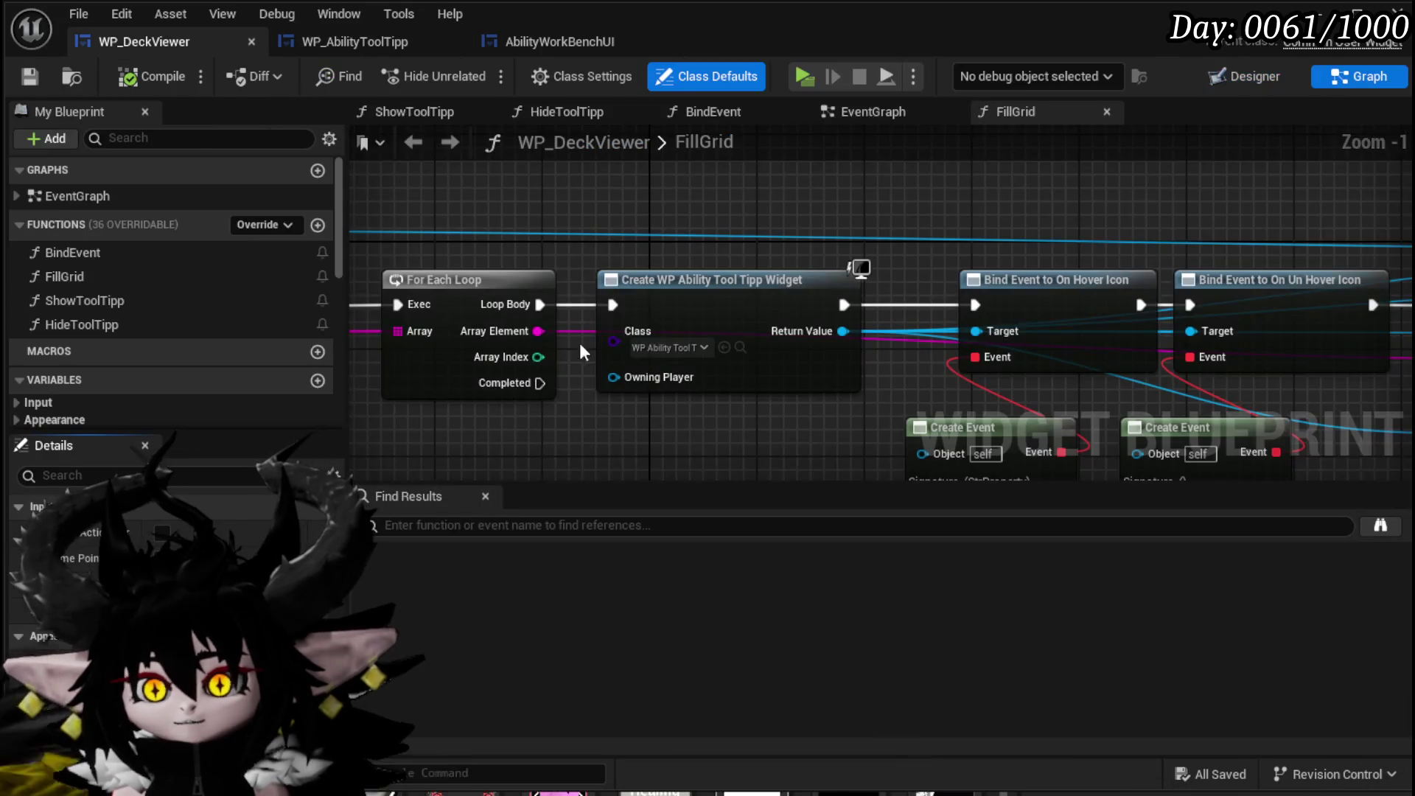
drag(582, 352, 671, 260)
drag(578, 378, 678, 241)
text(B)
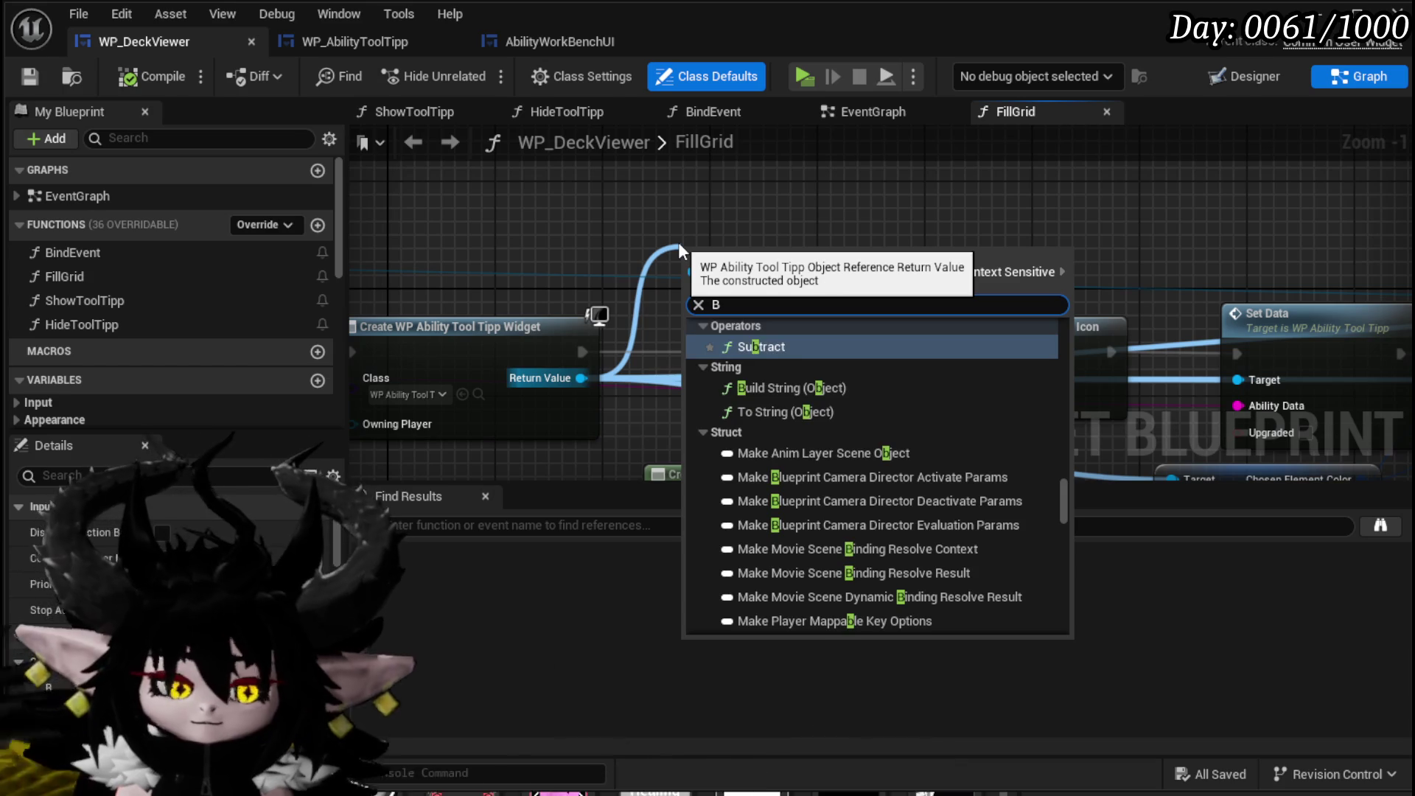
text(ind)
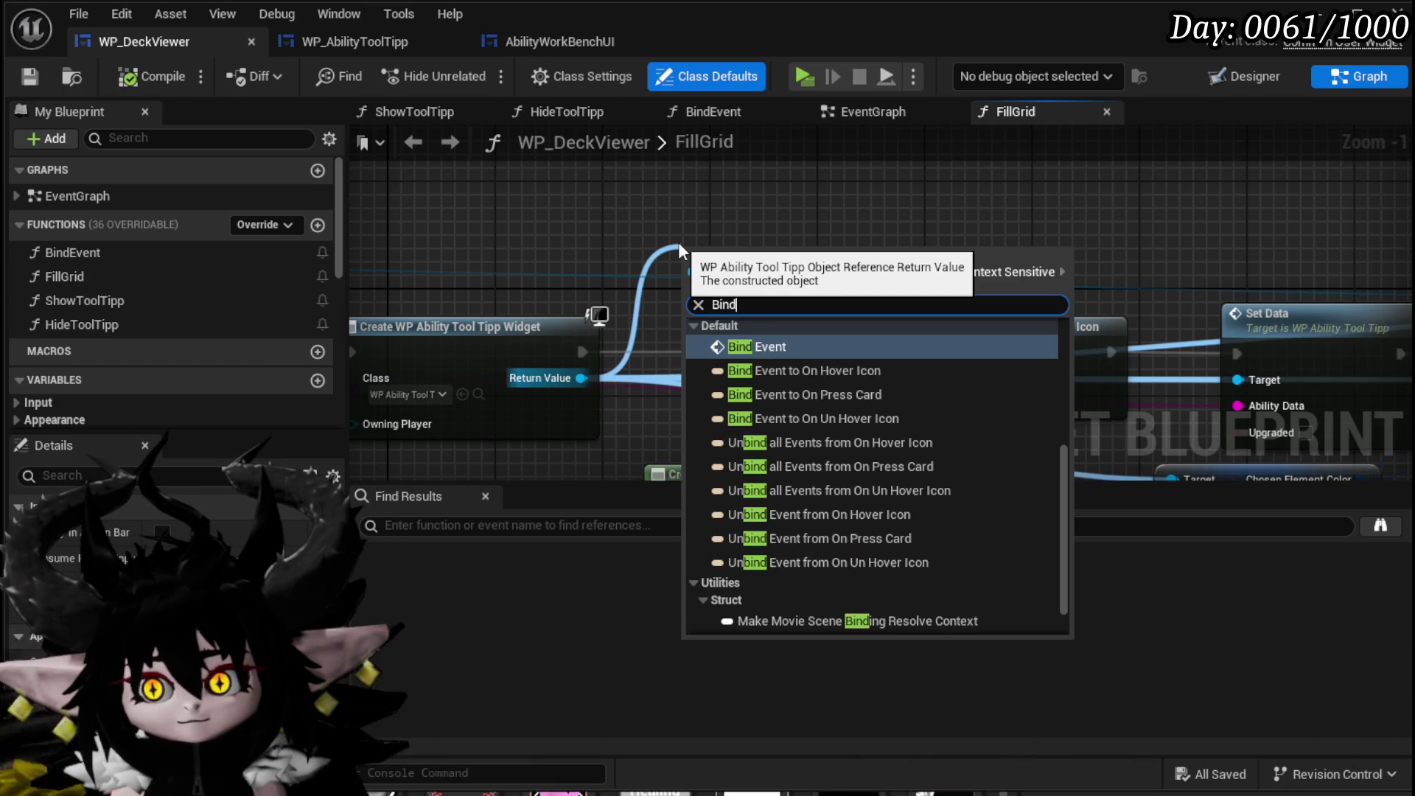
text( on Press)
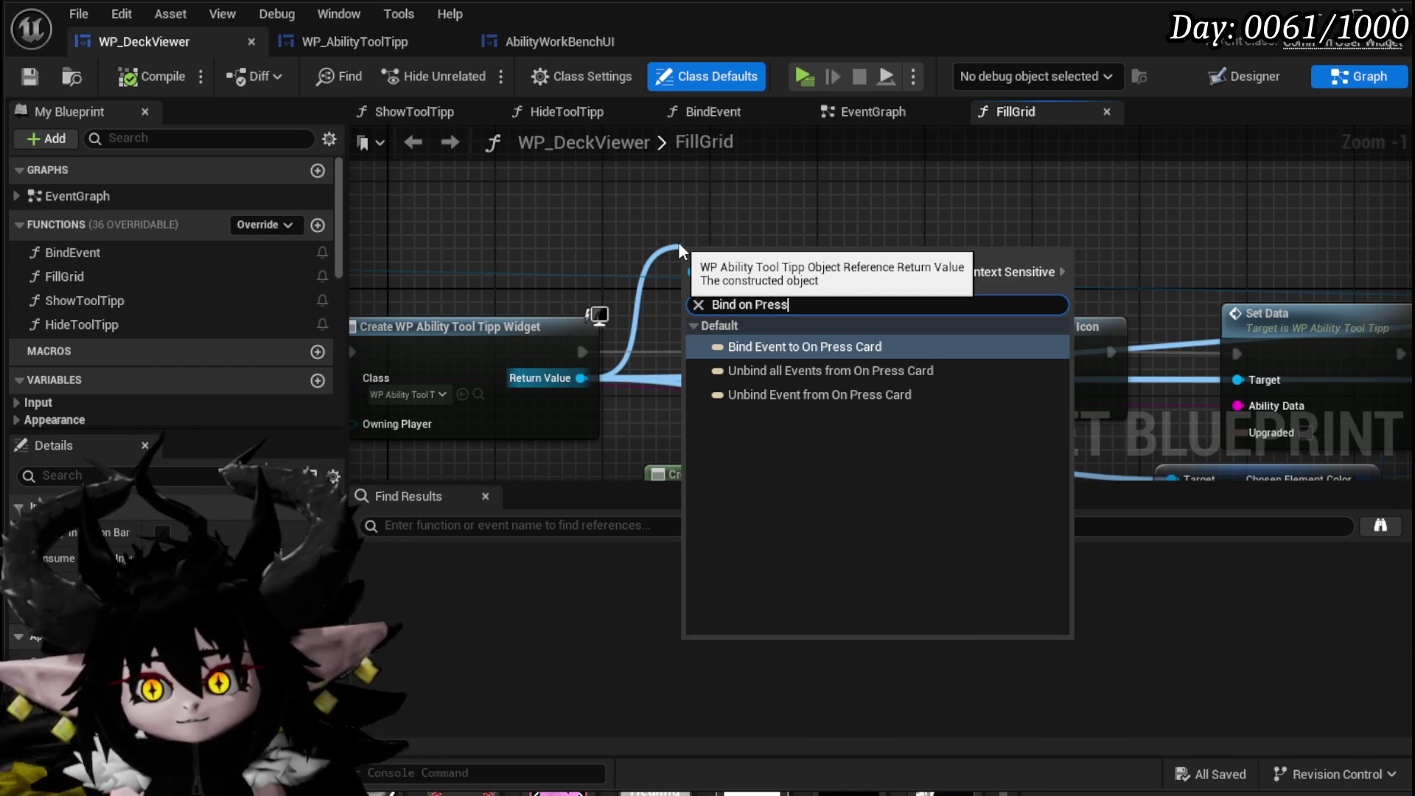
click(828, 345)
Make room and wire the On Press Card bind between the unhover bind and Set Data.
scroll(599, 206, down, 4)
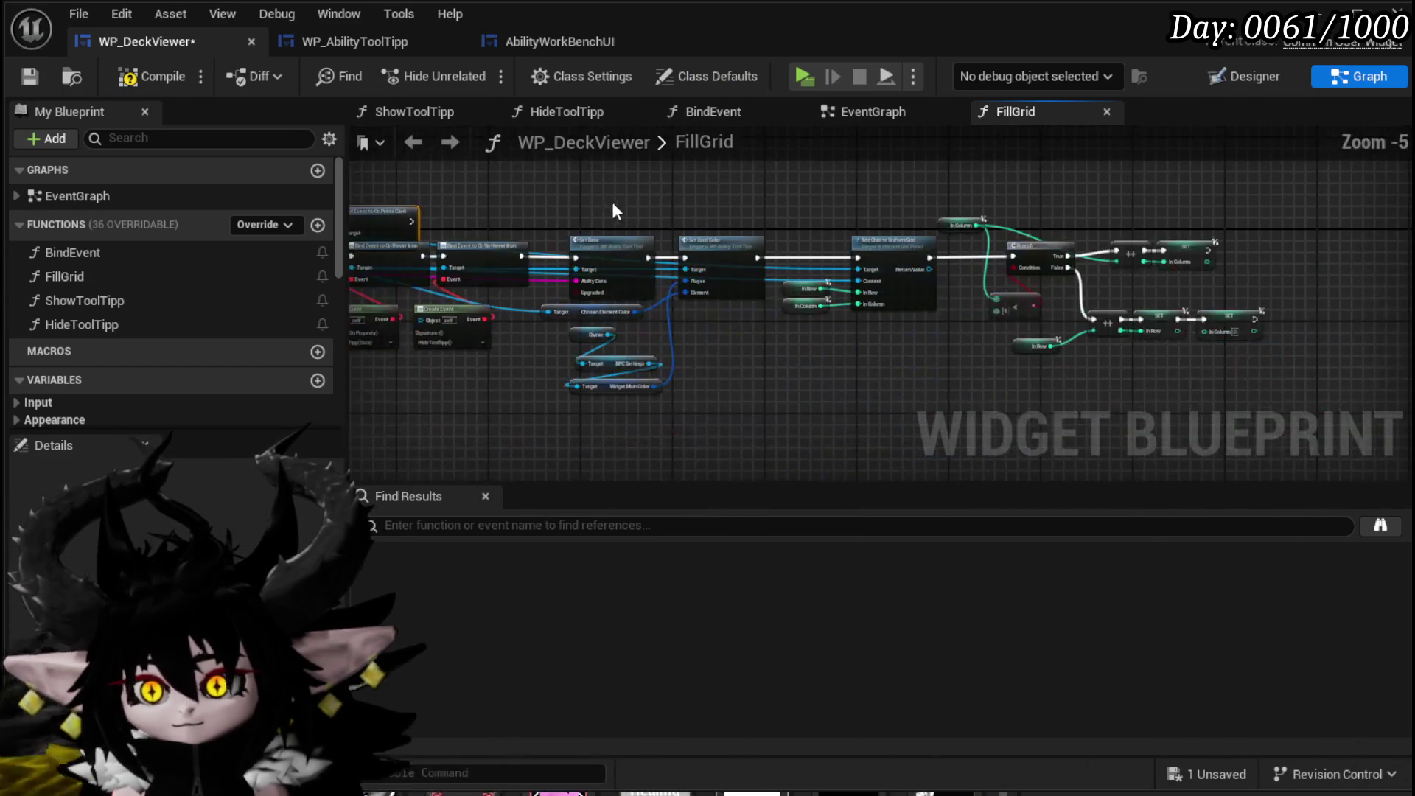
drag(575, 183, 1302, 443)
mouse_move(612, 267)
mouse_down()
mouse_move(733, 246)
mouse_move(627, 234)
mouse_up()
drag(492, 254, 792, 295)
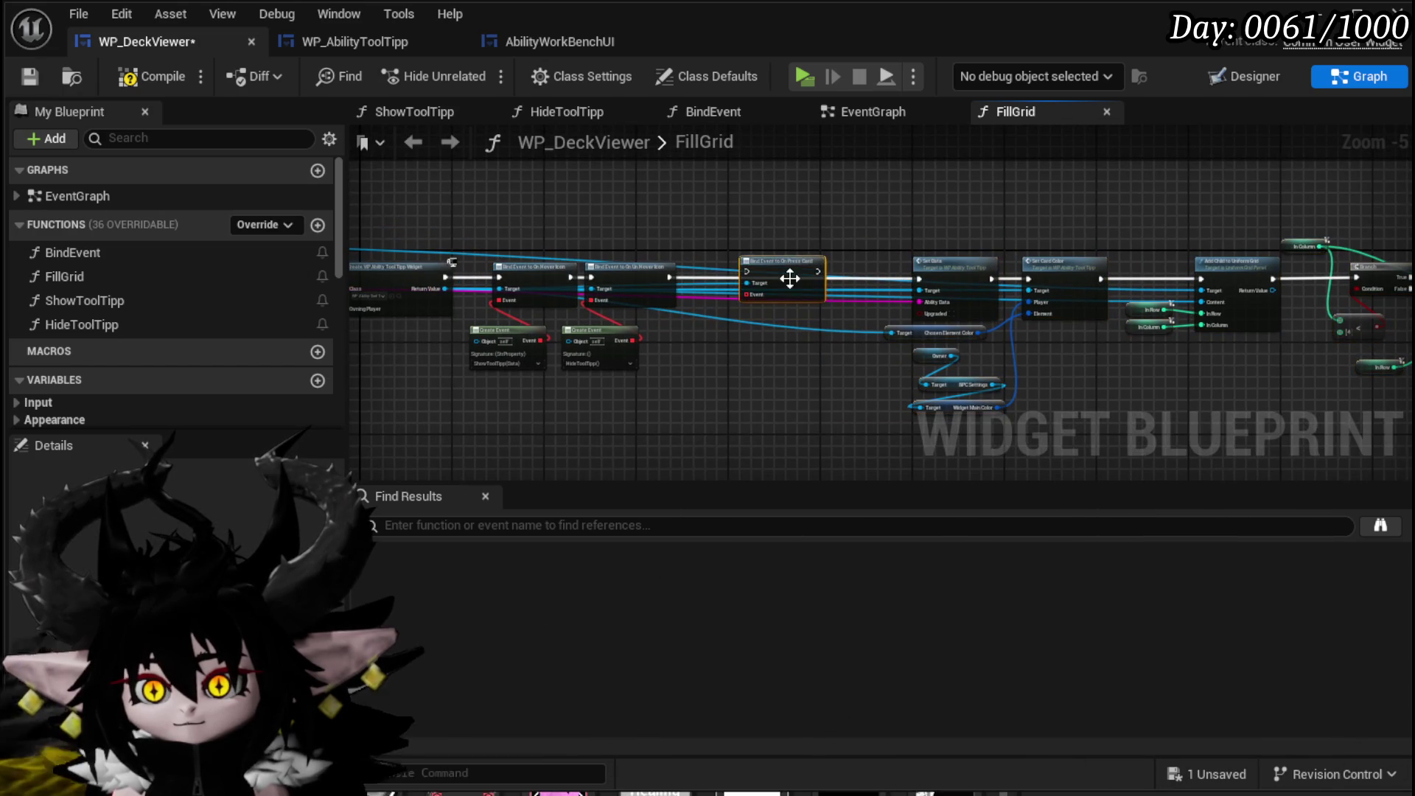
scroll(790, 278, up, 4)
mouse_move(508, 277)
mouse_down()
mouse_move(688, 265)
mouse_move(703, 278)
mouse_up()
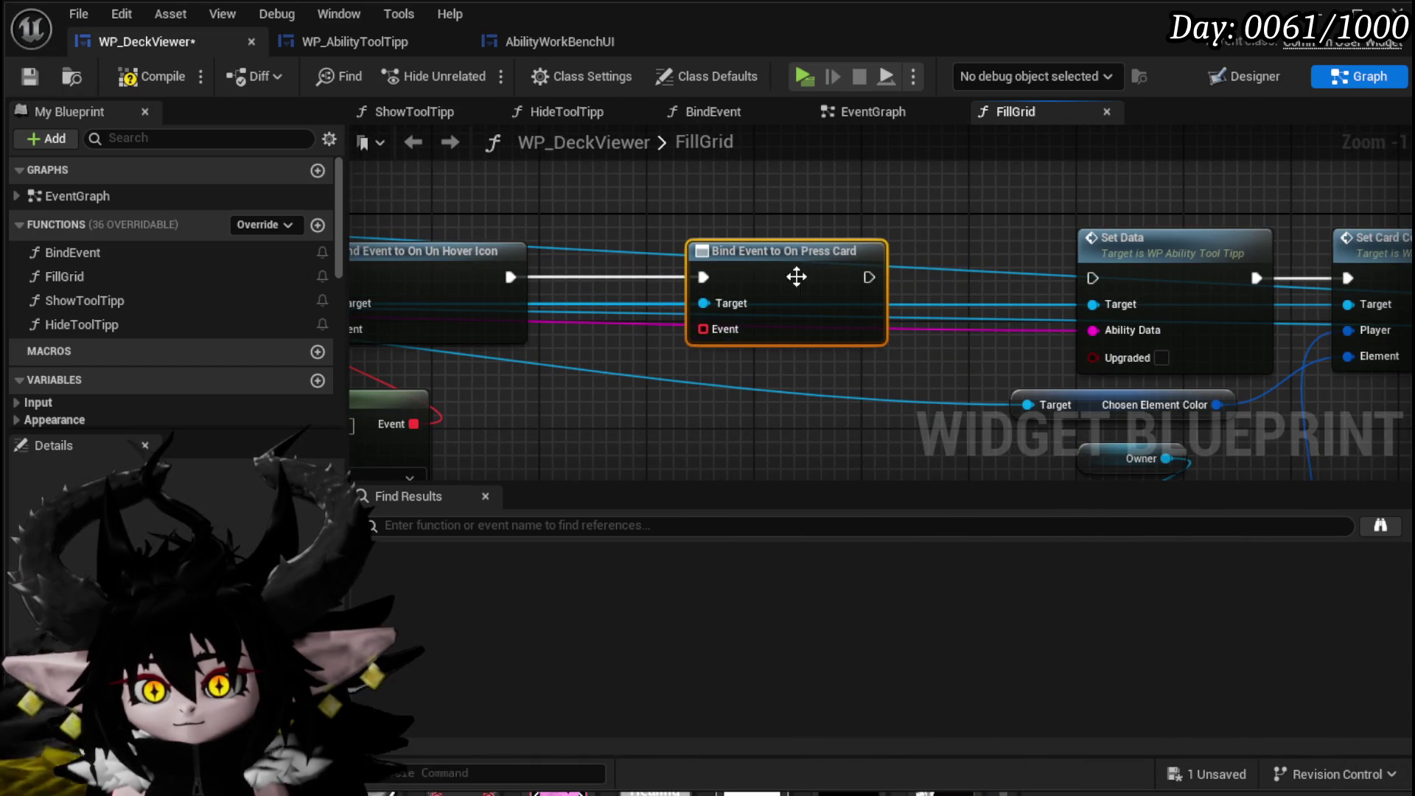
drag(886, 277, 1107, 280)
Feed the bind's Event pin from a Create Event node with a newly created matching function.
drag(715, 329, 673, 425)
text(Crea)
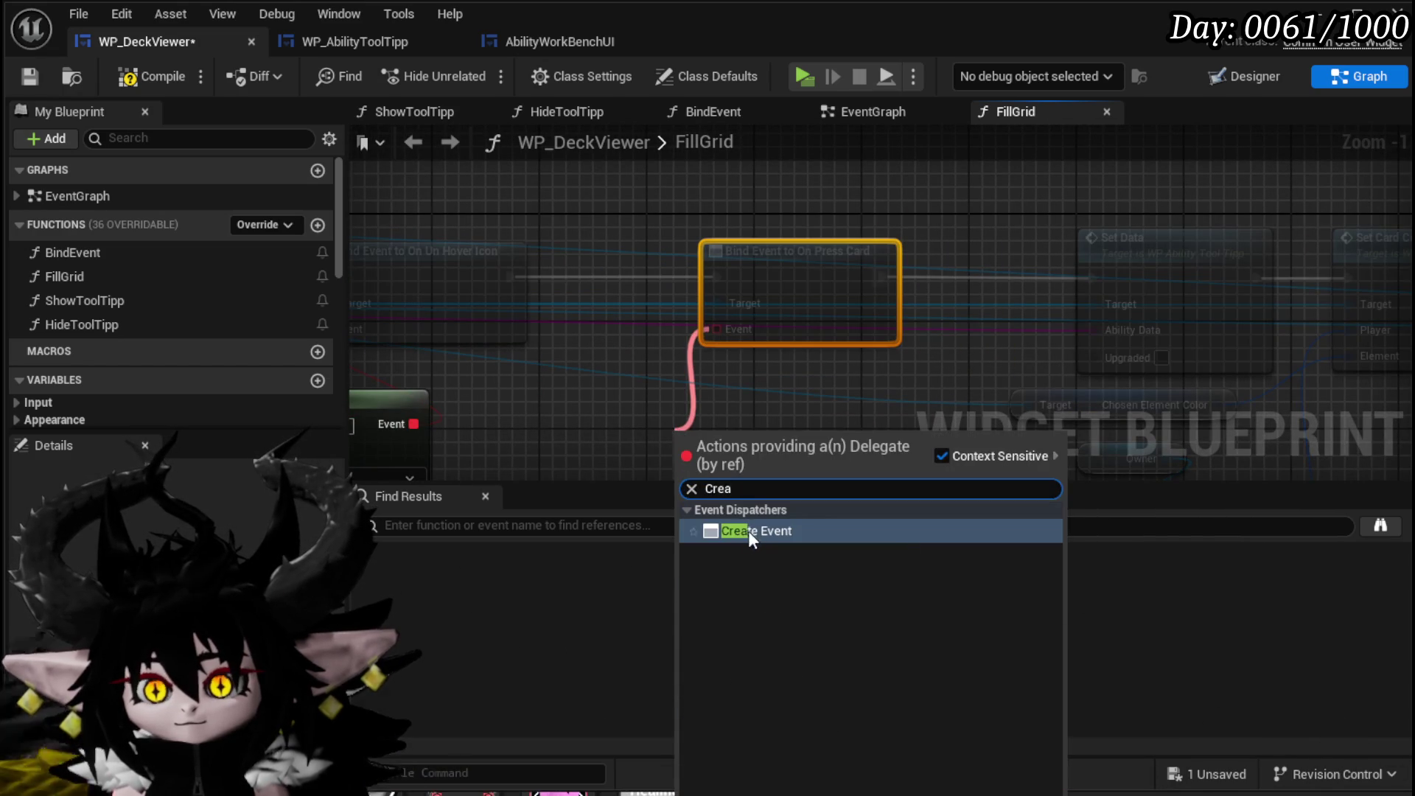
click(750, 528)
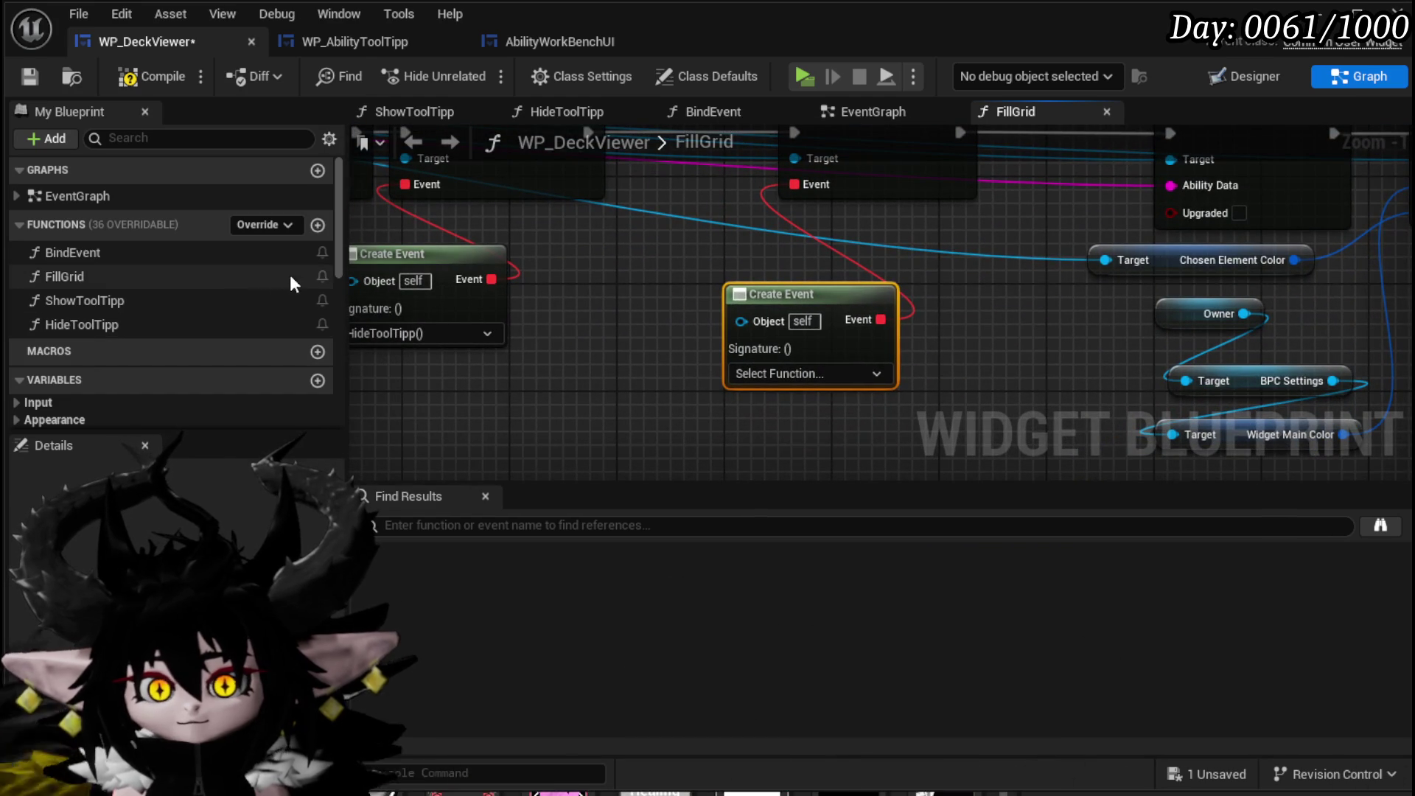
click(806, 372)
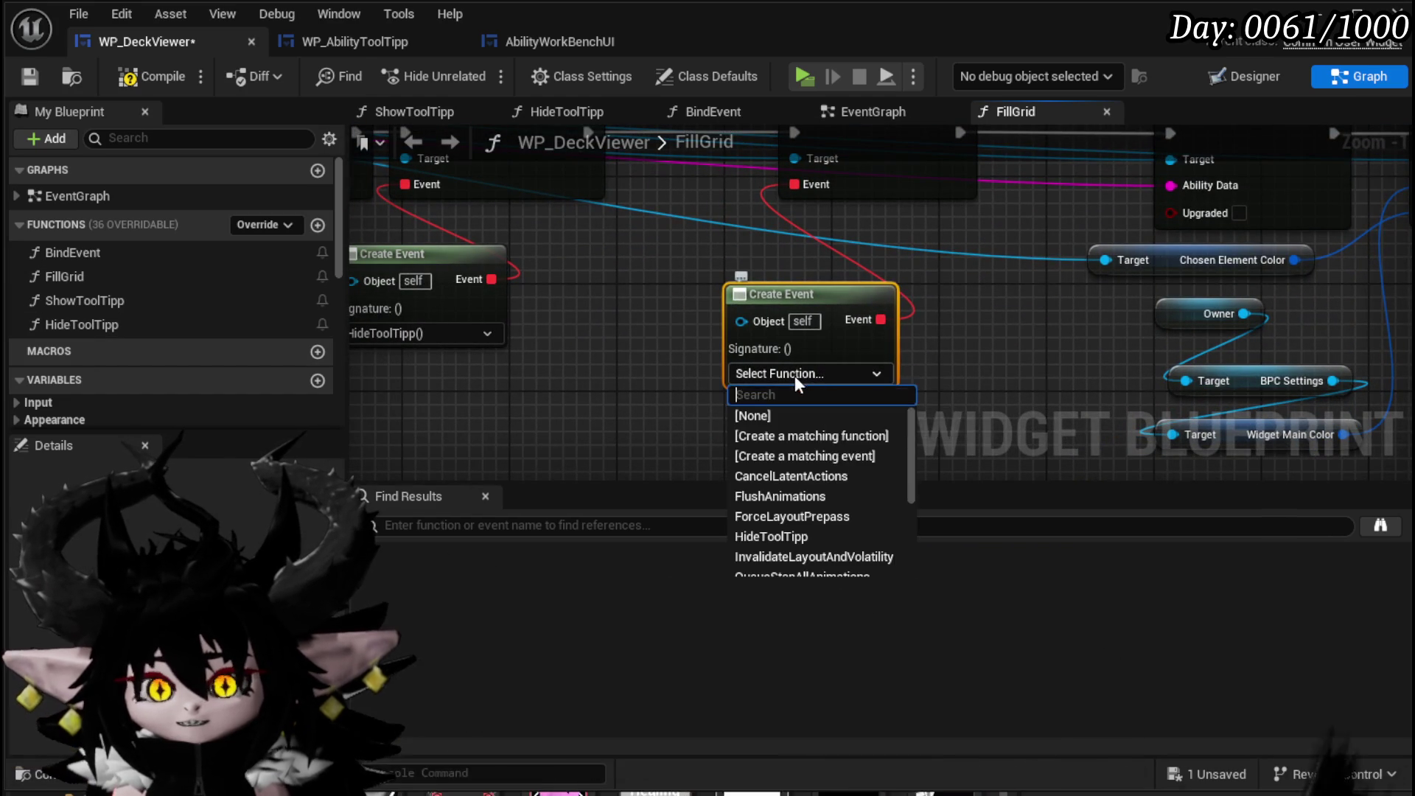
click(811, 436)
right_click(135, 341)
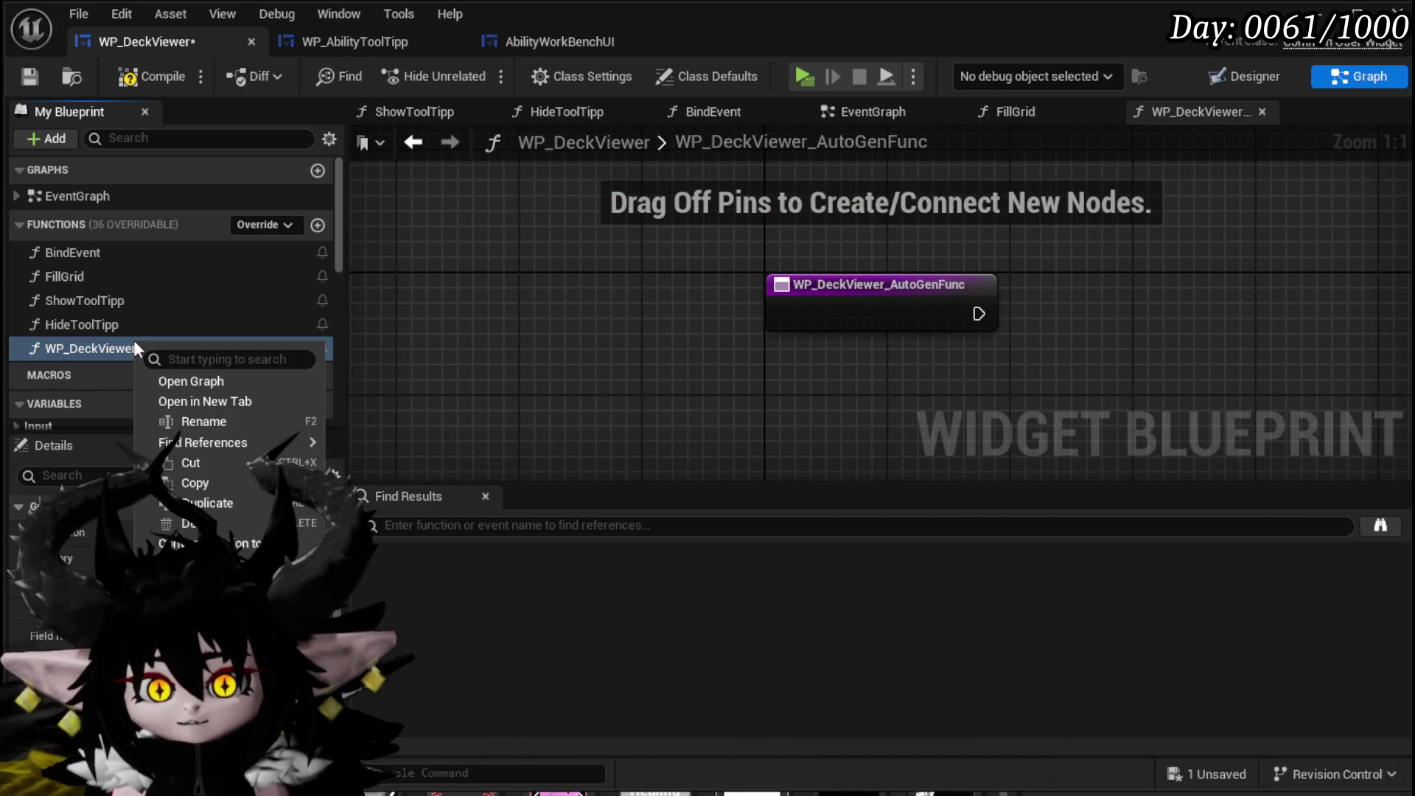
Rename the auto-generated function to PressCard.
click(199, 424)
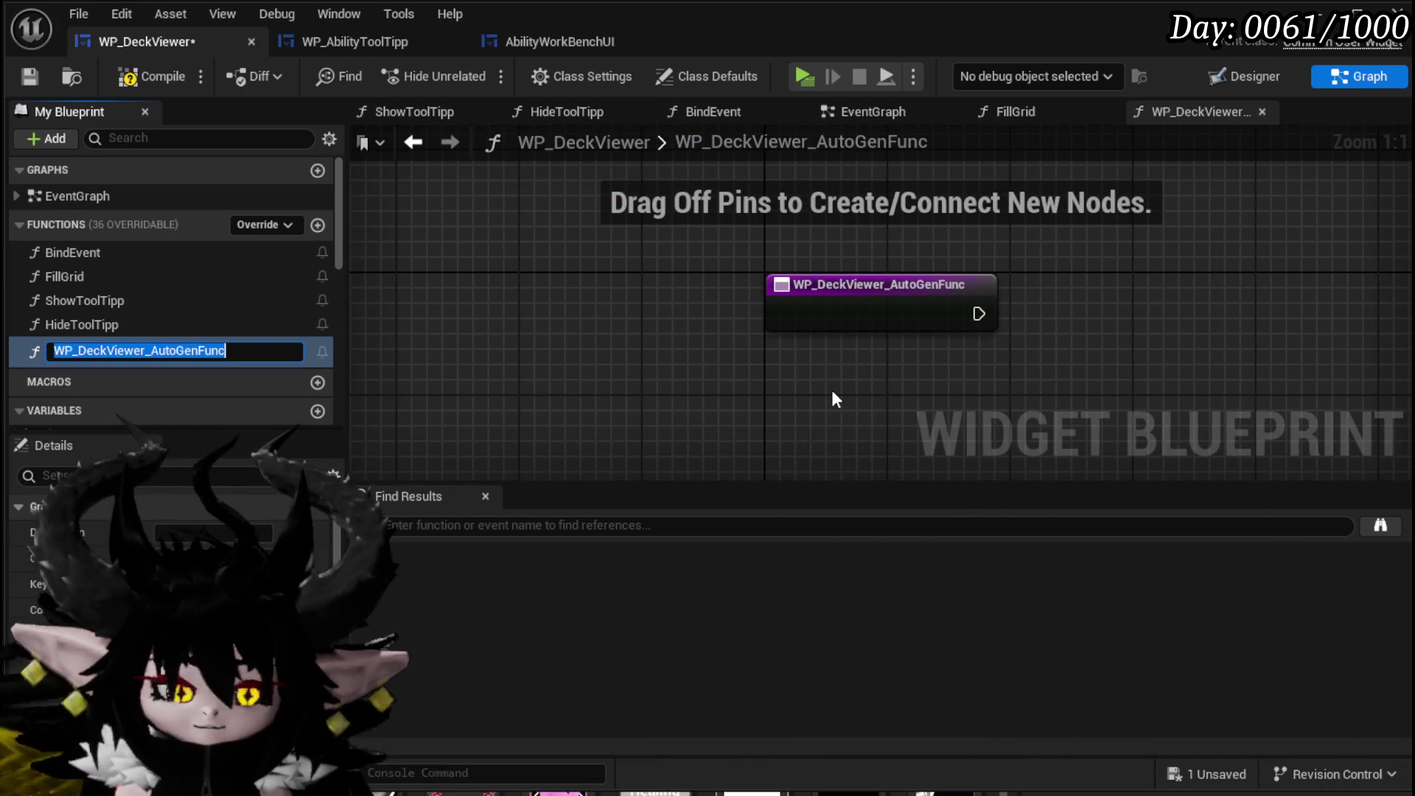
text(PressCard)
key(Return)
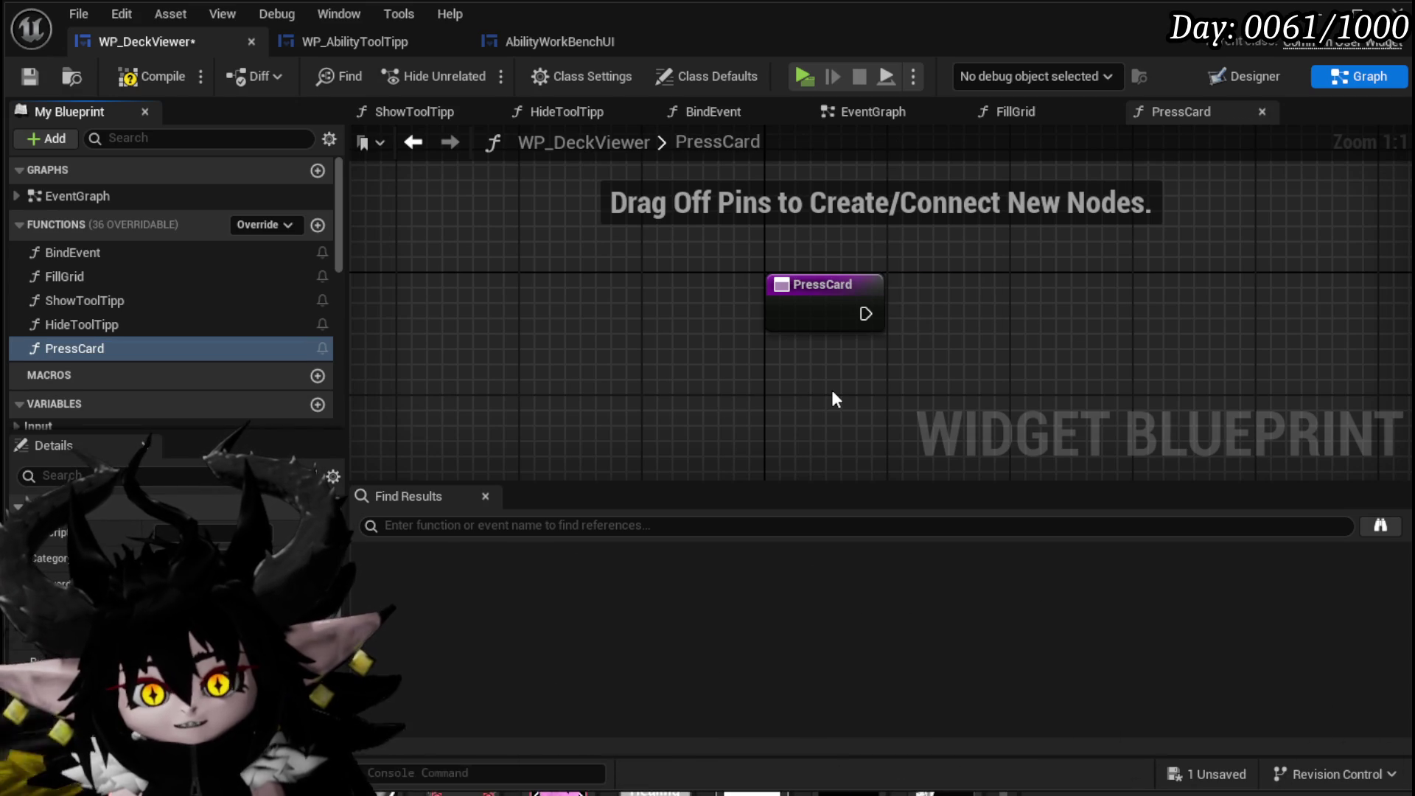
Add an OnPressCard dispatcher to WP_DeckViewer, call it inside PressCard, and save.
drag(343, 287, 340, 448)
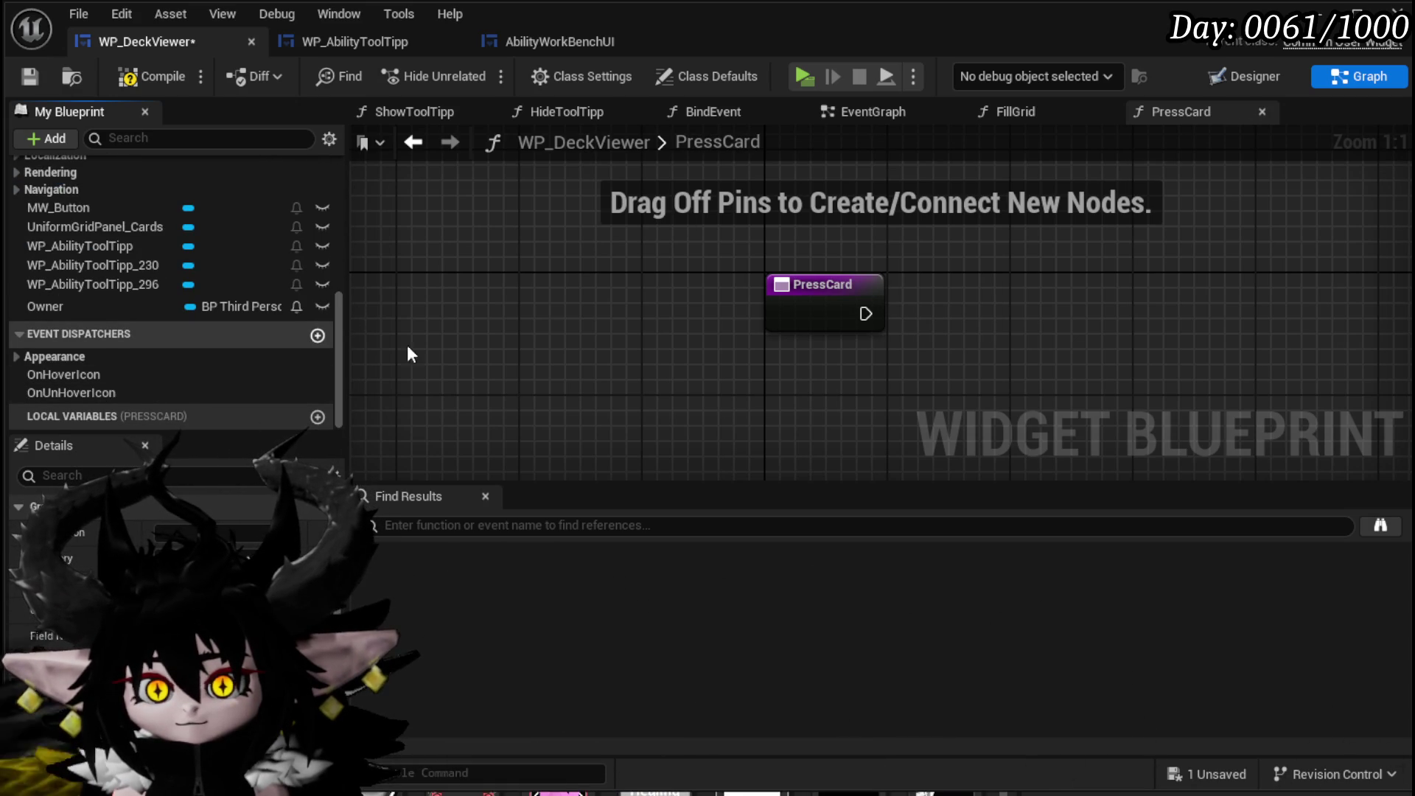
click(317, 335)
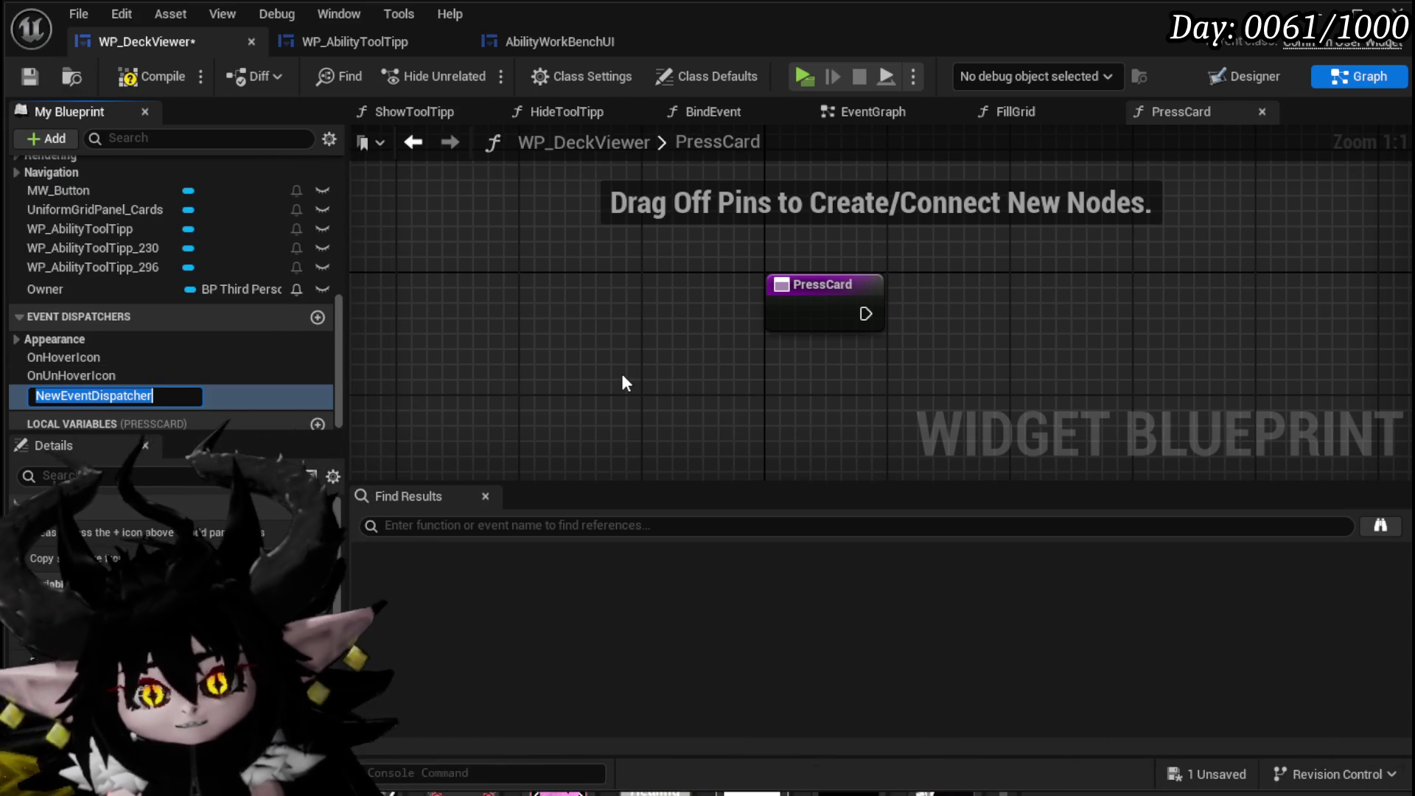
text(OnPre)
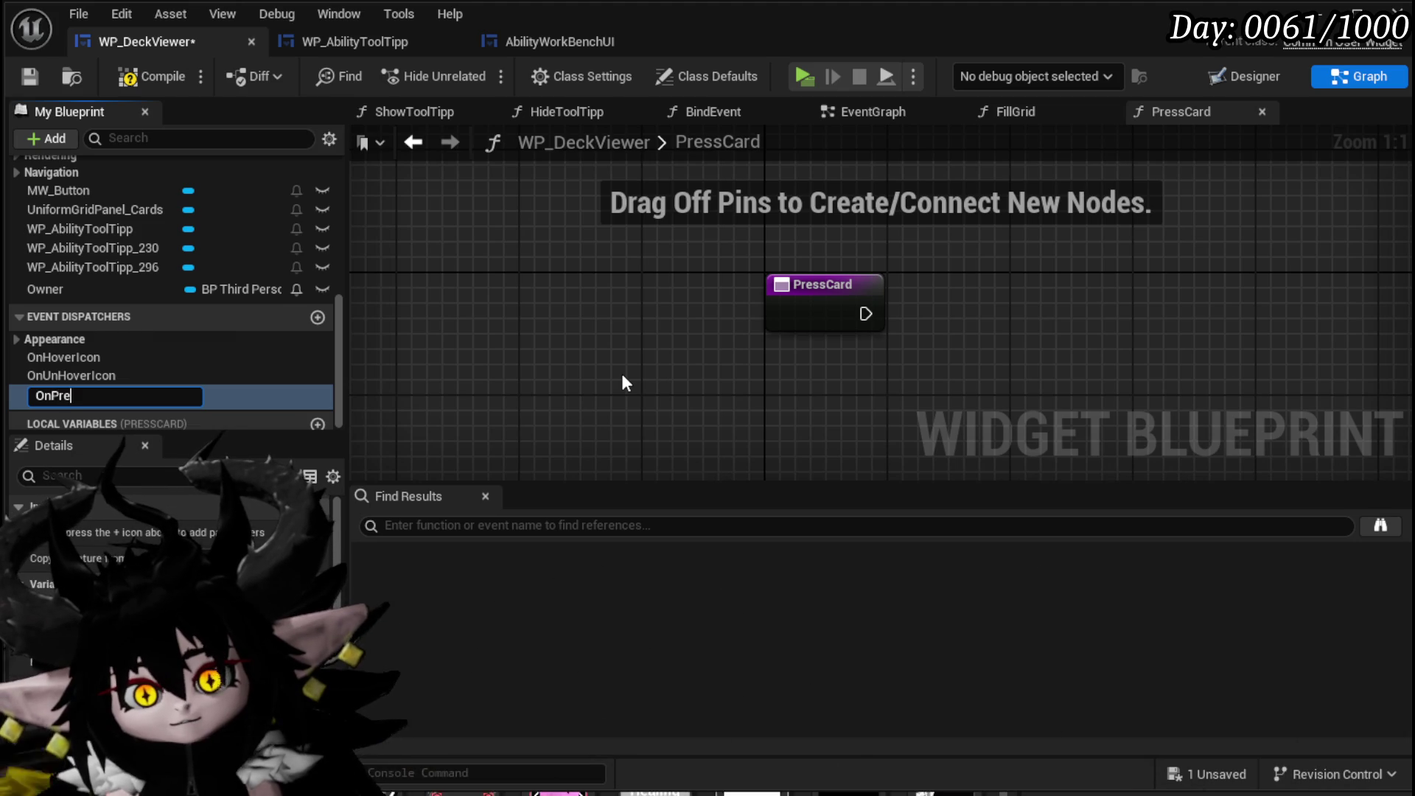
text(ssCard)
key(Return)
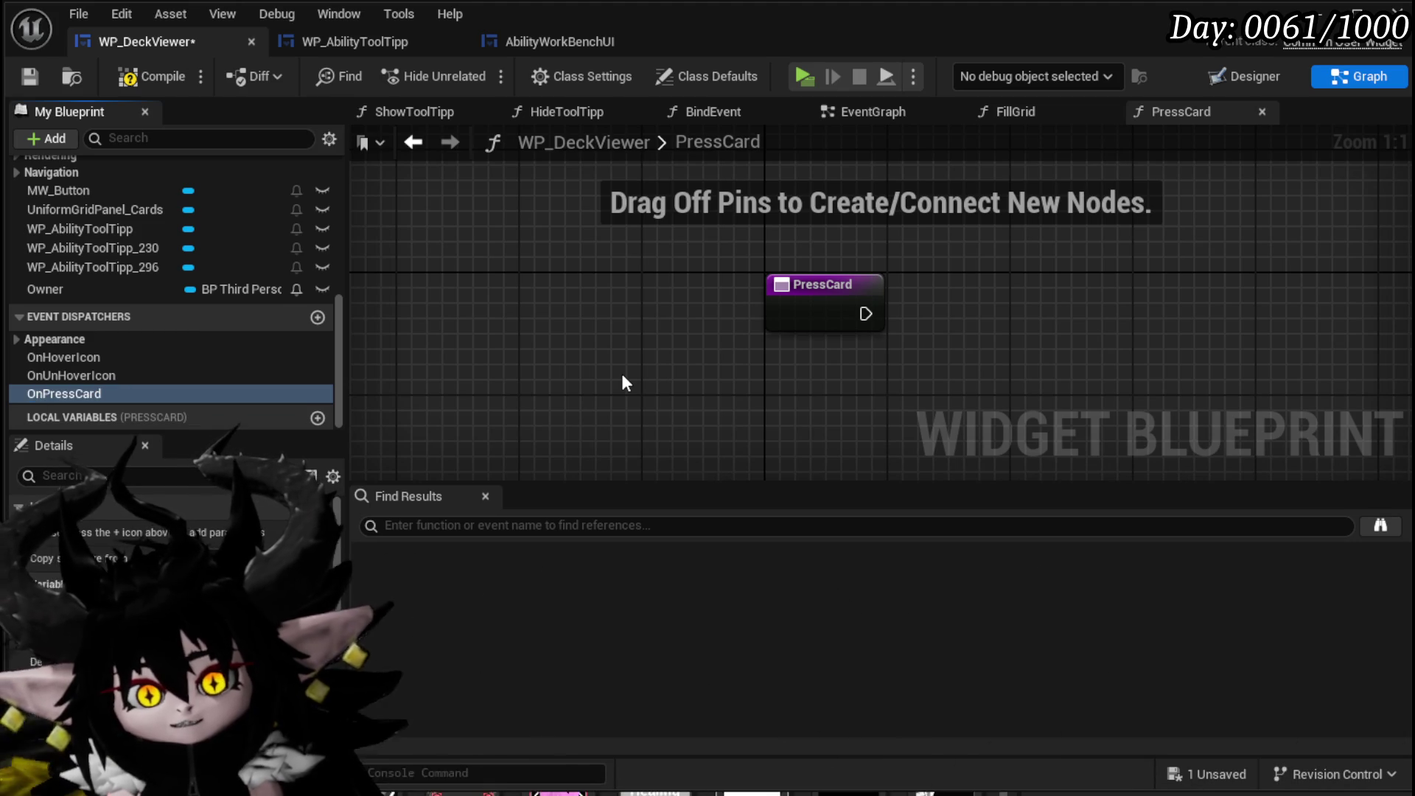
mouse_move(83, 391)
mouse_down()
mouse_move(945, 295)
mouse_move(990, 310)
mouse_up()
click(973, 334)
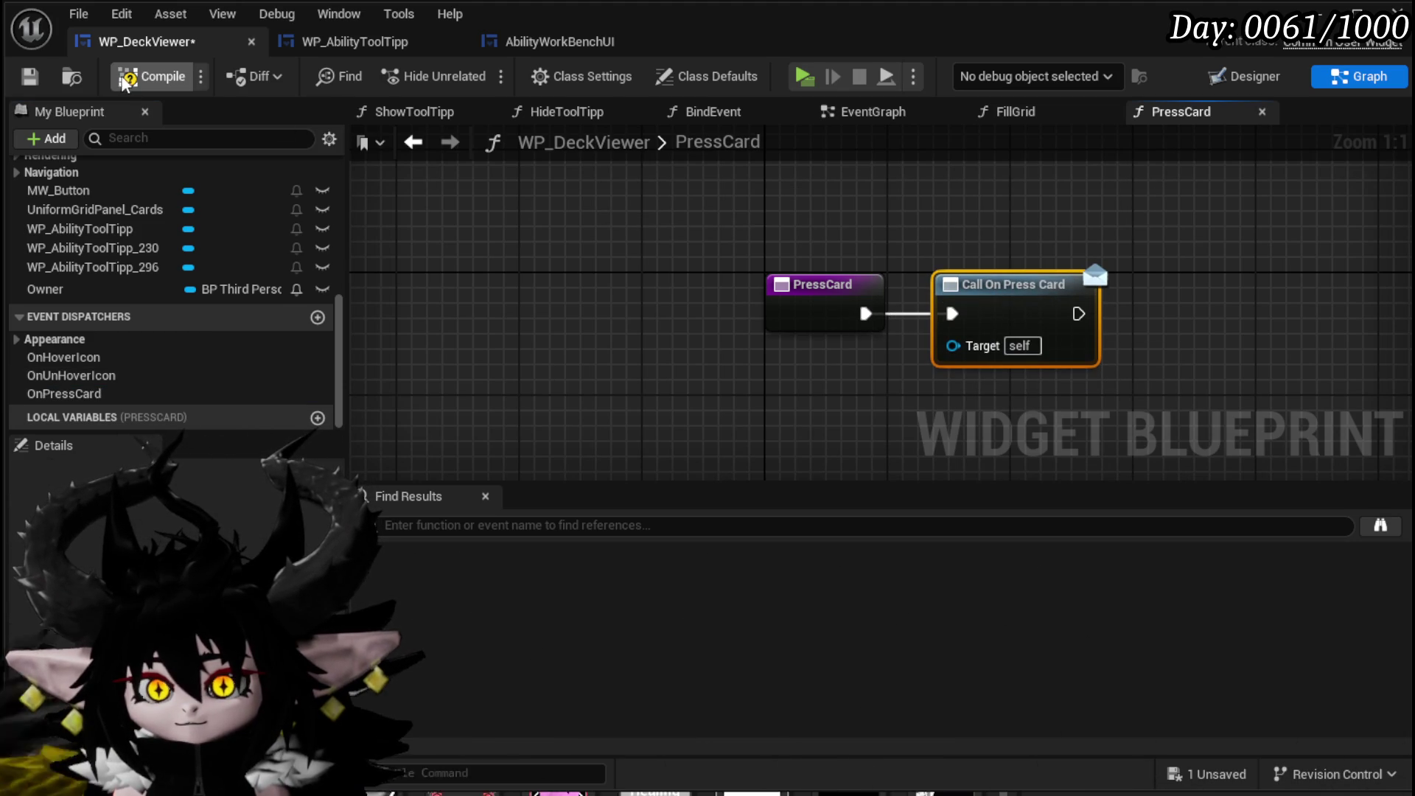
click(29, 77)
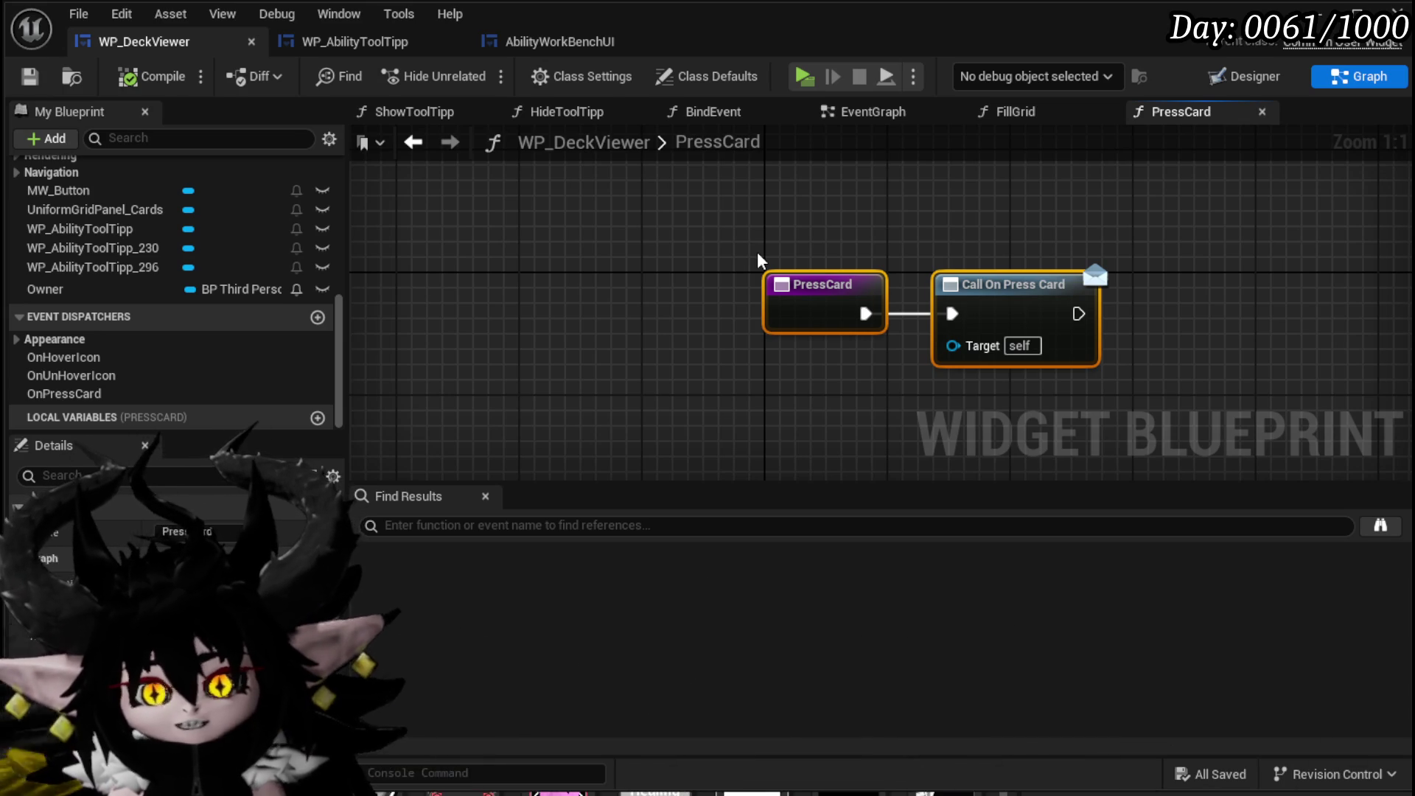
click(783, 230)
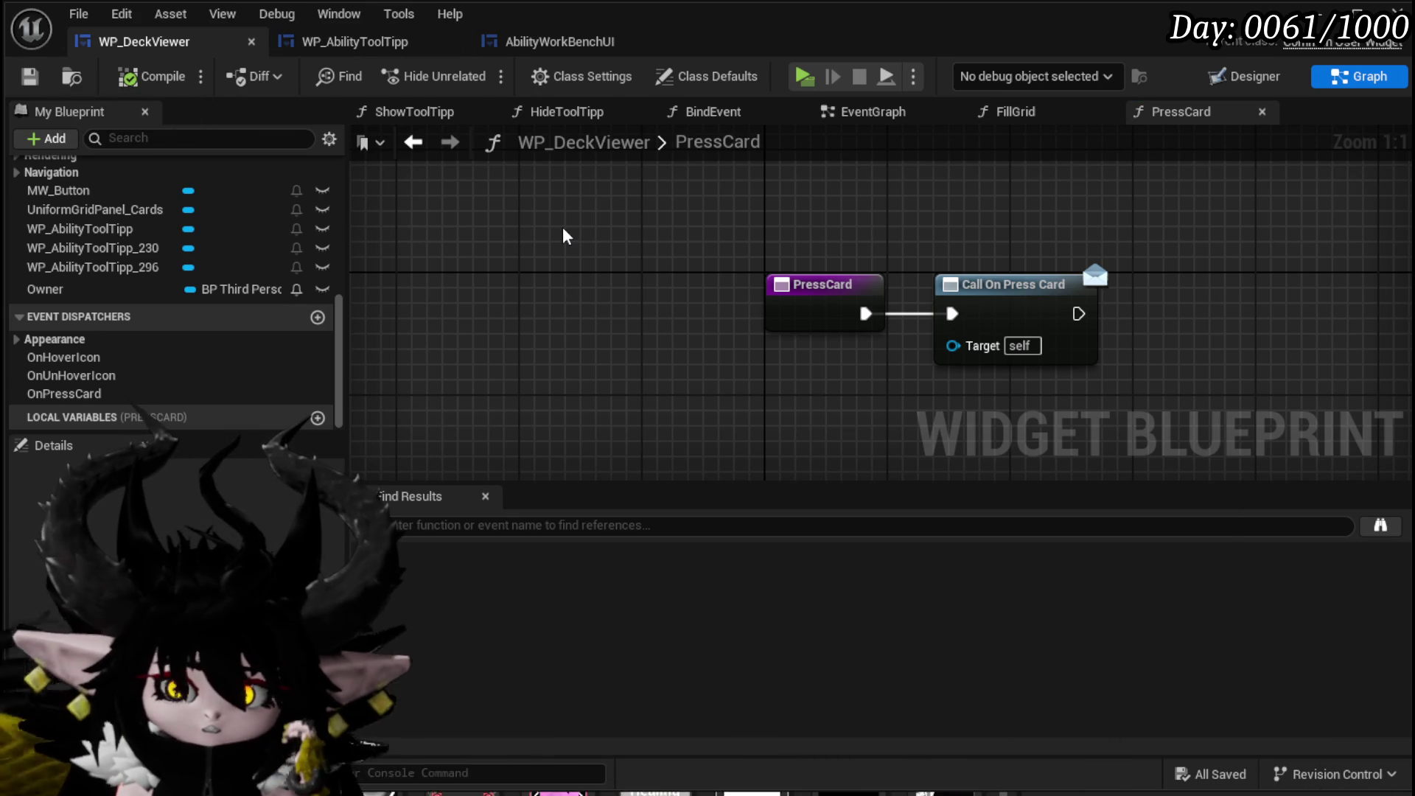
click(571, 39)
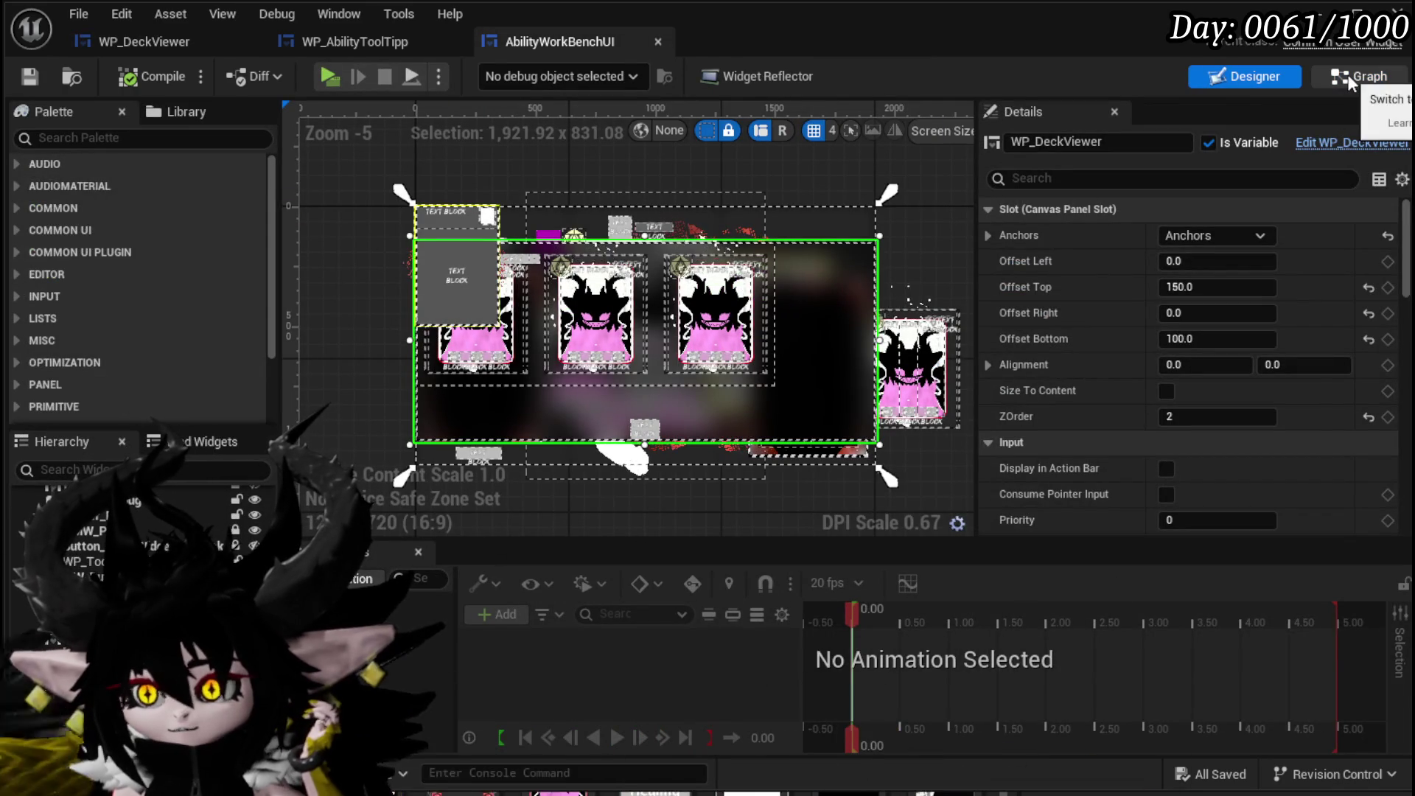
Show AbilityWorkBenchUI's graph, expand the Bind category and open the BindEvent function.
click(1348, 73)
mouse_move(874, 199)
mouse_down()
mouse_move(1092, 212)
mouse_move(750, 328)
mouse_up()
scroll(193, 262, up, 10)
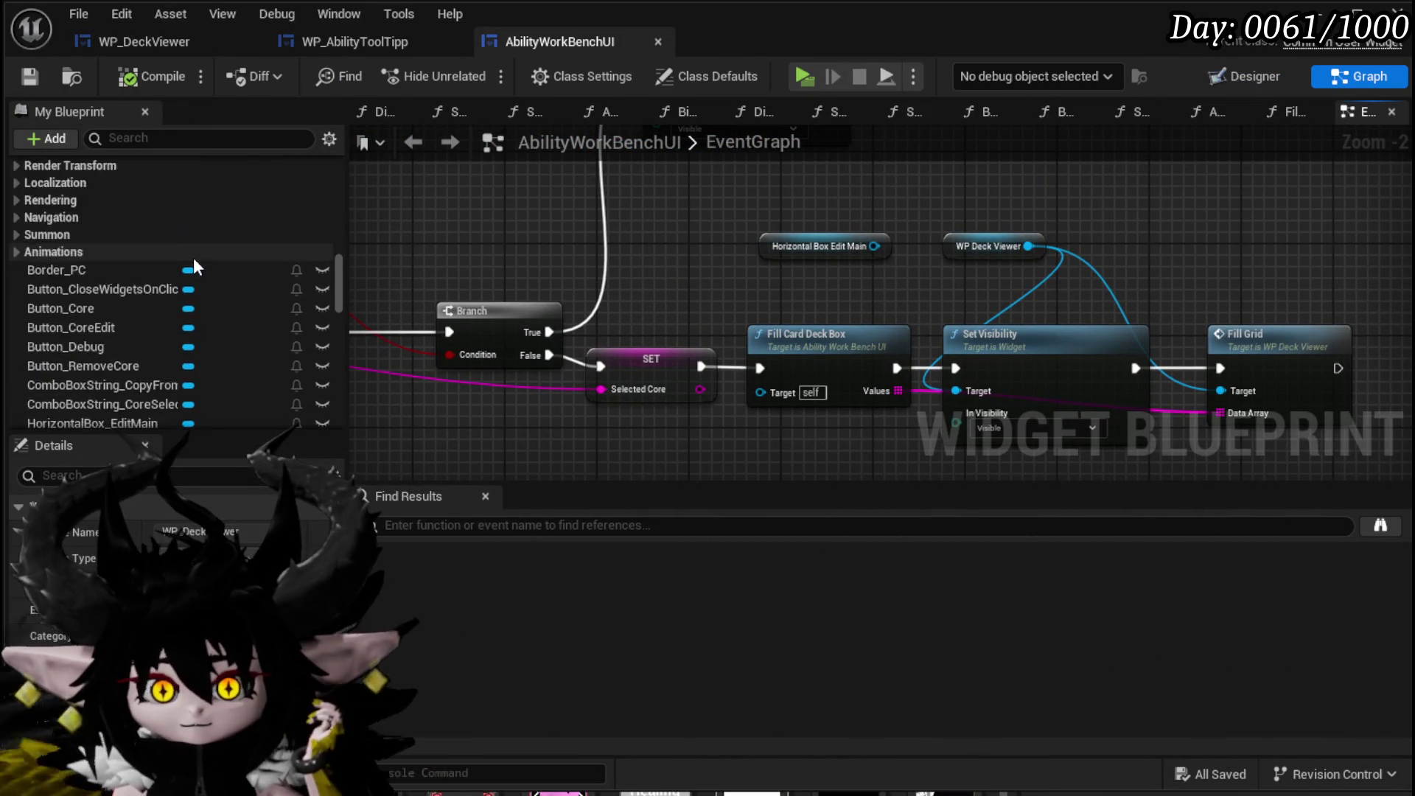
scroll(194, 259, up, 10)
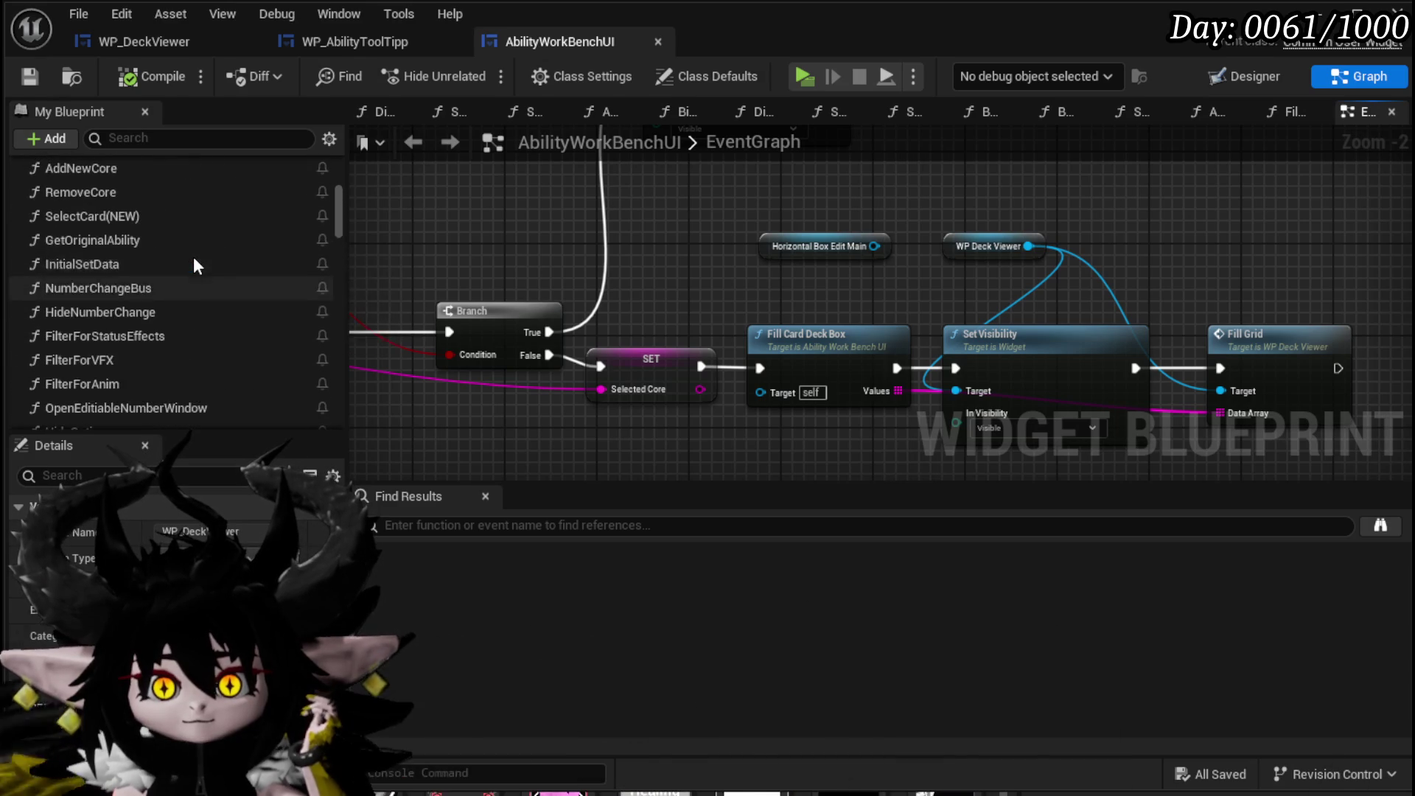
scroll(195, 263, up, 5)
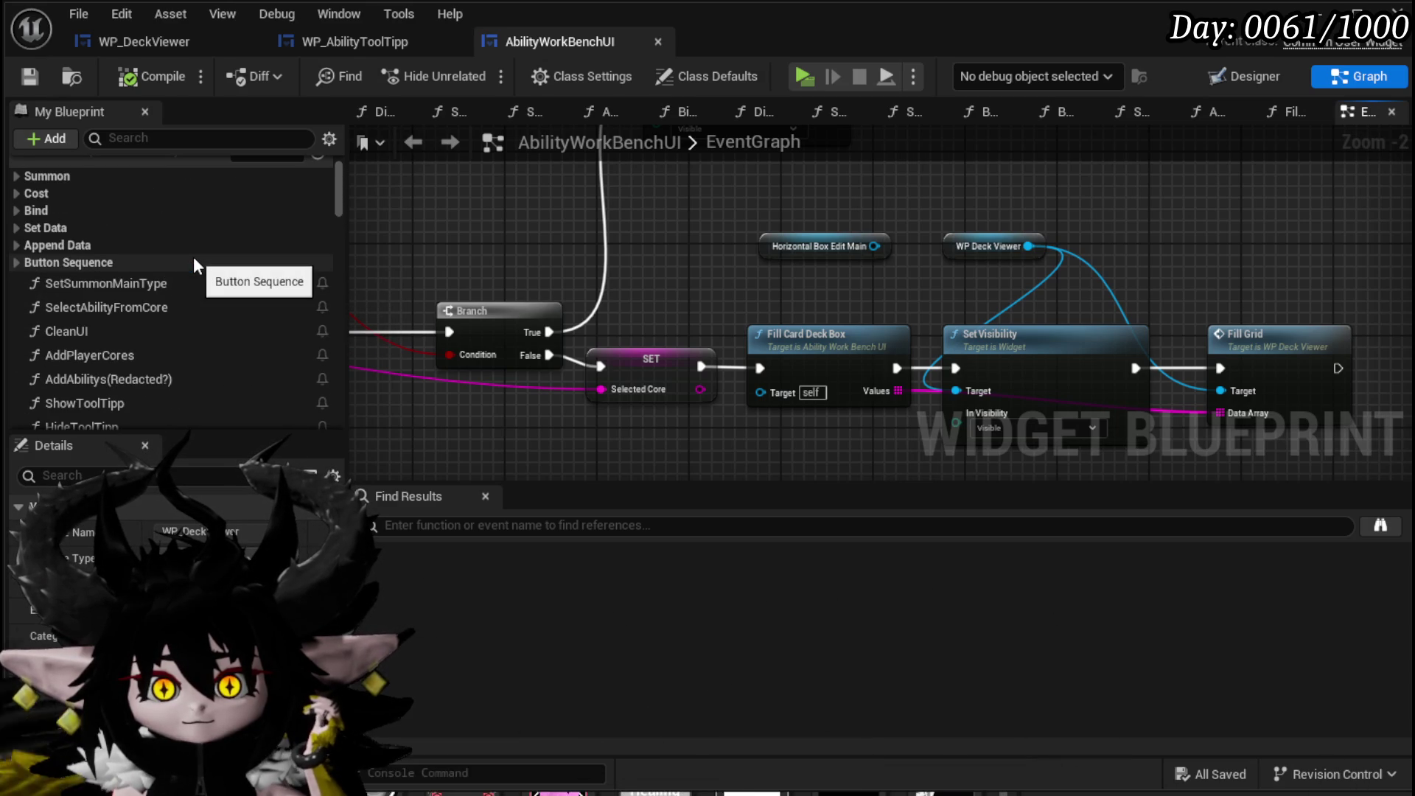
click(22, 210)
click(105, 230)
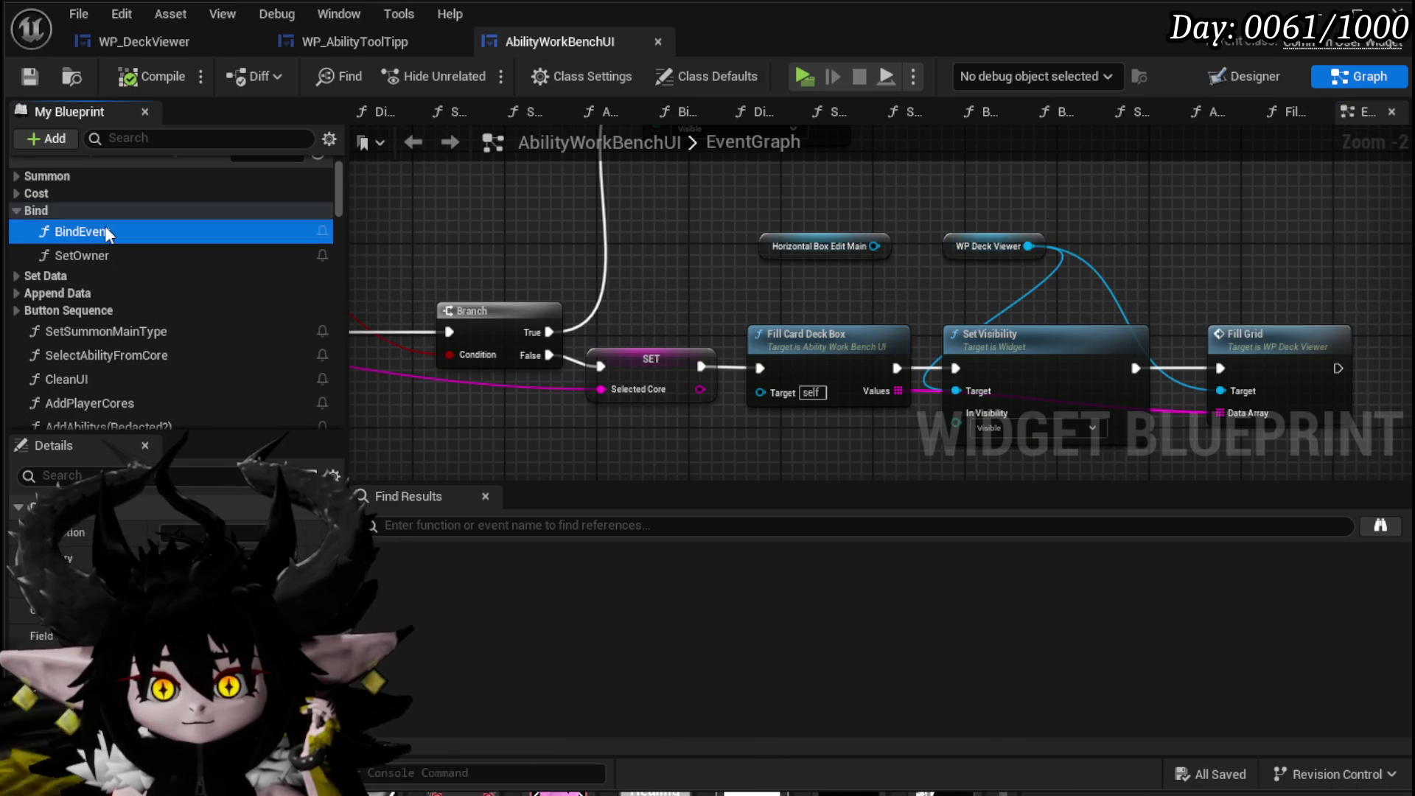
double_click(105, 231)
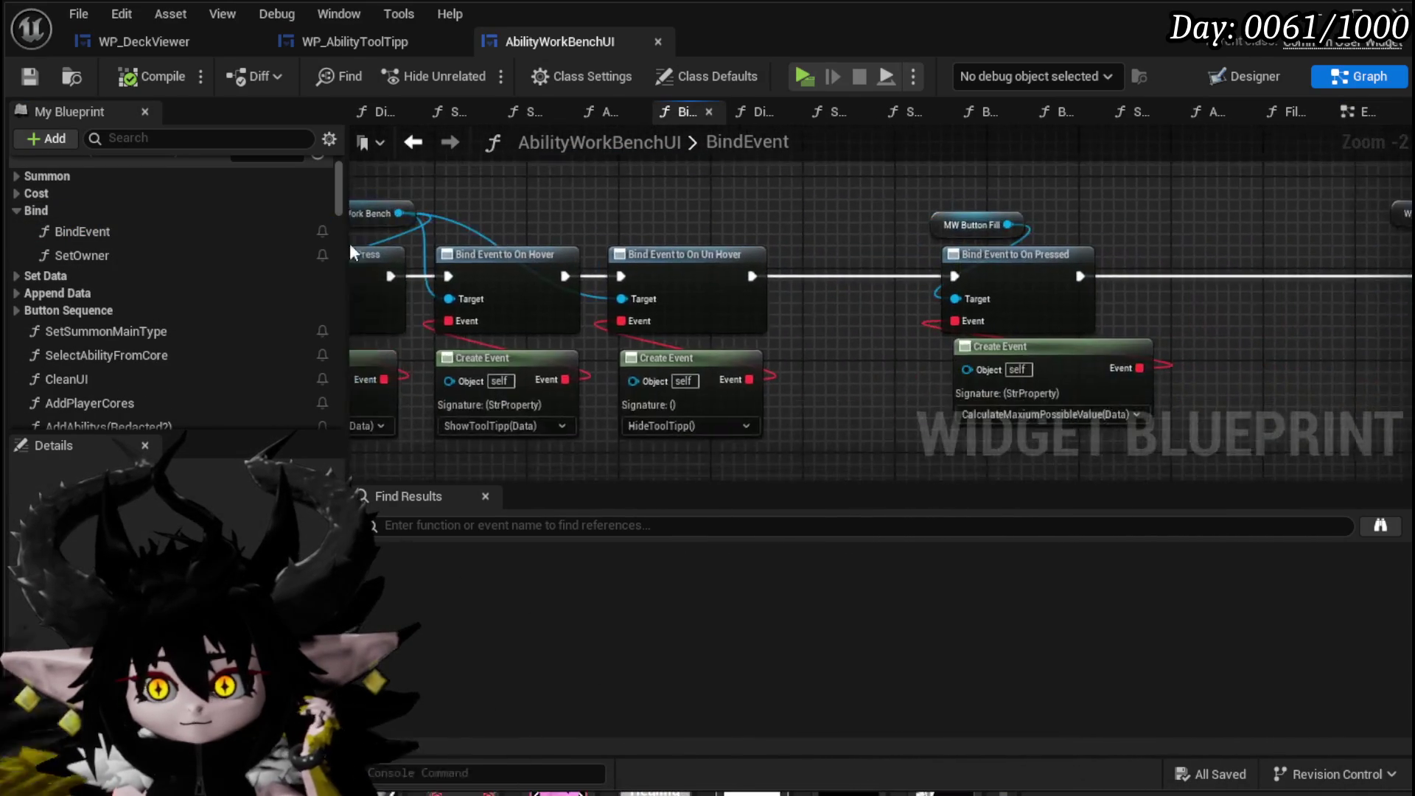
Open the SetOwner function and move its Set Color node up.
double_click(238, 257)
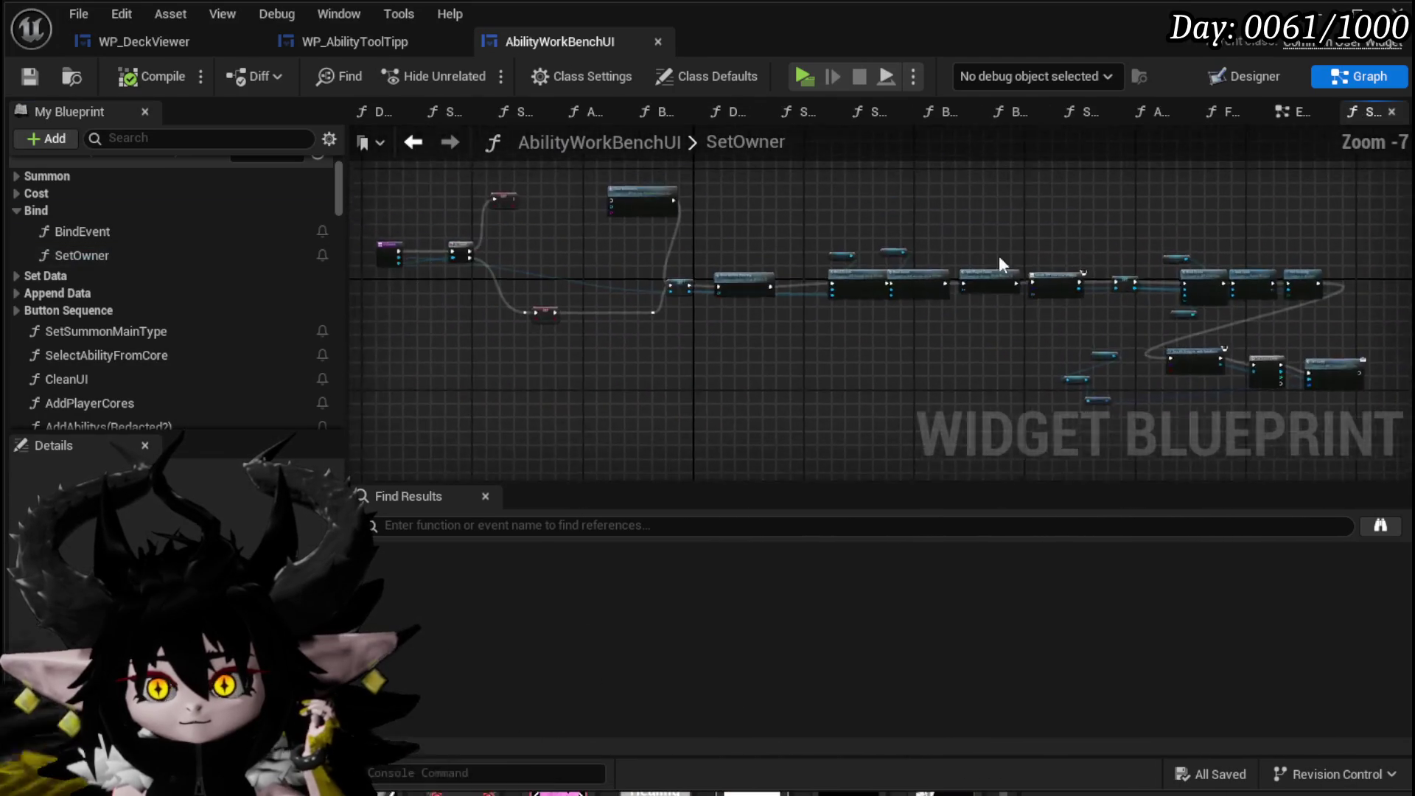
scroll(927, 259, up, 3)
drag(984, 328, 1311, 267)
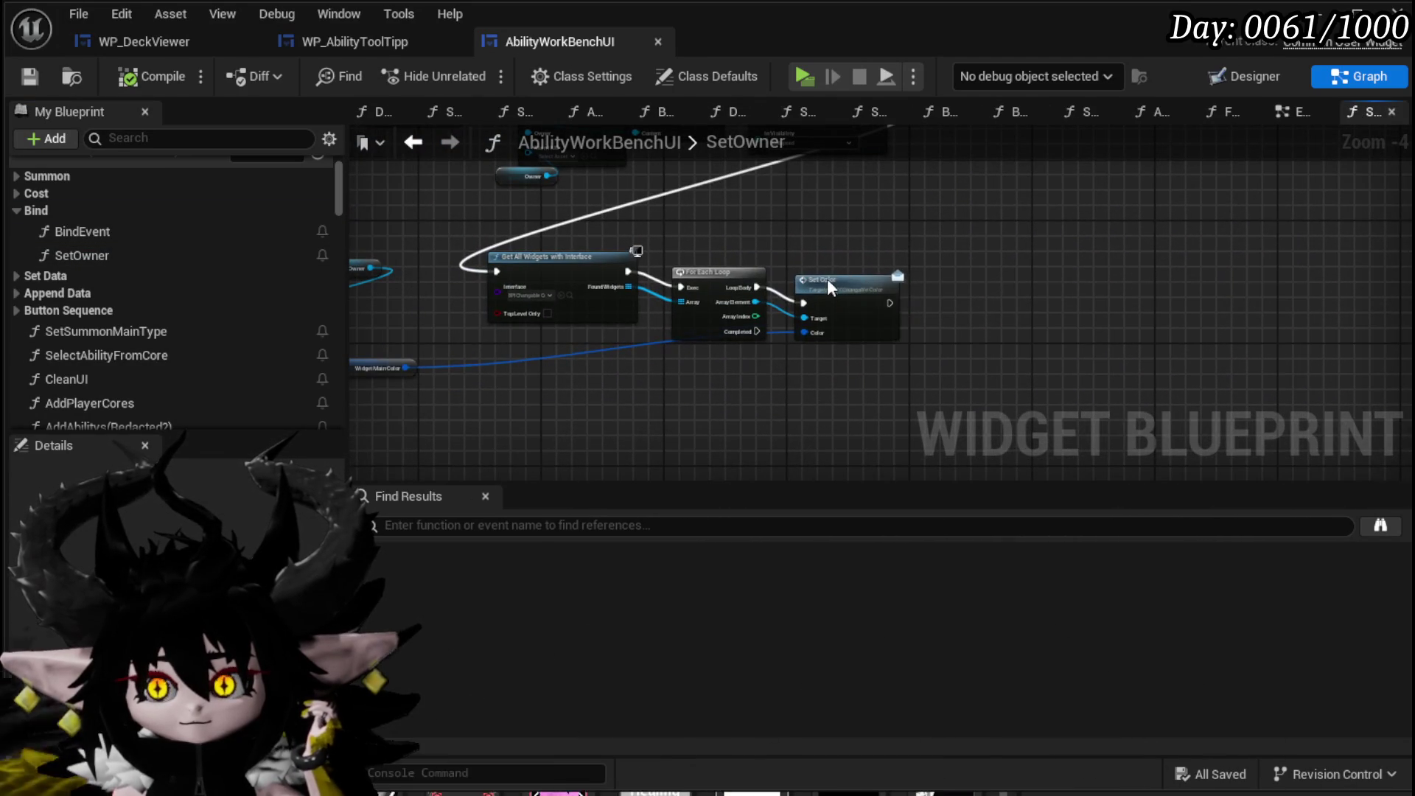
drag(827, 287, 835, 249)
mouse_move(345, 393)
mouse_down()
mouse_move(434, 383)
mouse_move(479, 246)
mouse_move(465, 351)
mouse_up()
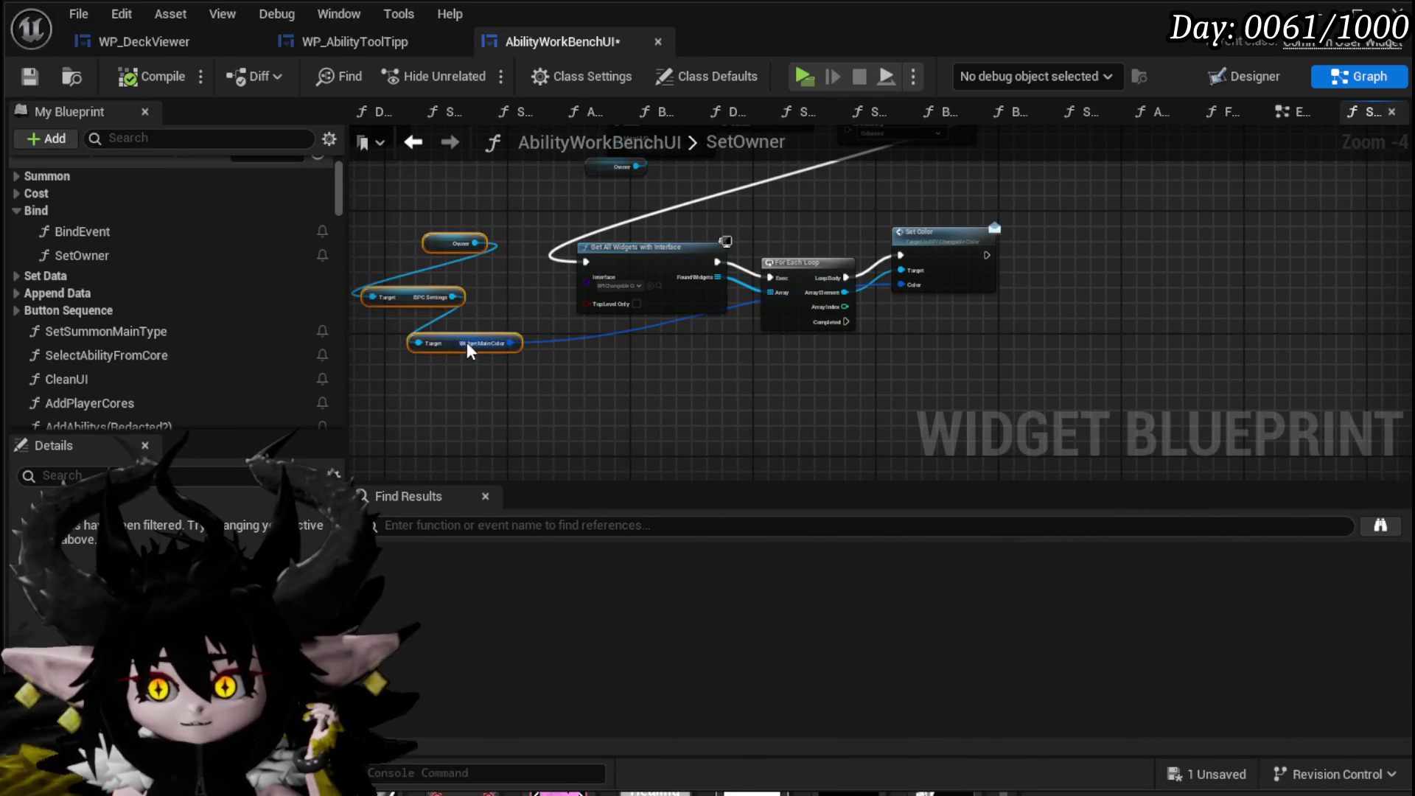
Place an Owner variable getter in the SetOwner graph.
scroll(632, 375, up, 3)
scroll(130, 258, down, 3)
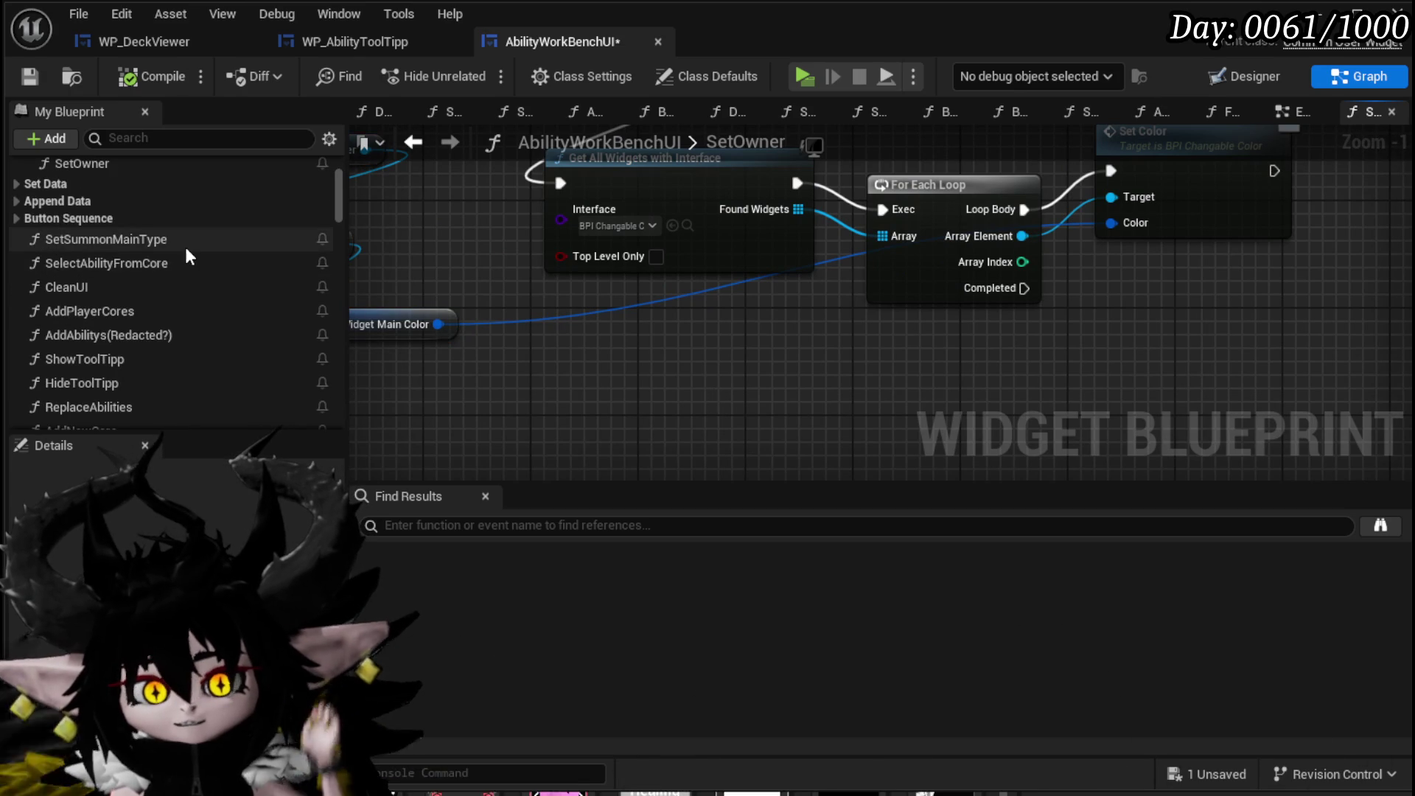
scroll(185, 243, down, 3)
scroll(184, 250, up, 2)
scroll(389, 267, up, 1)
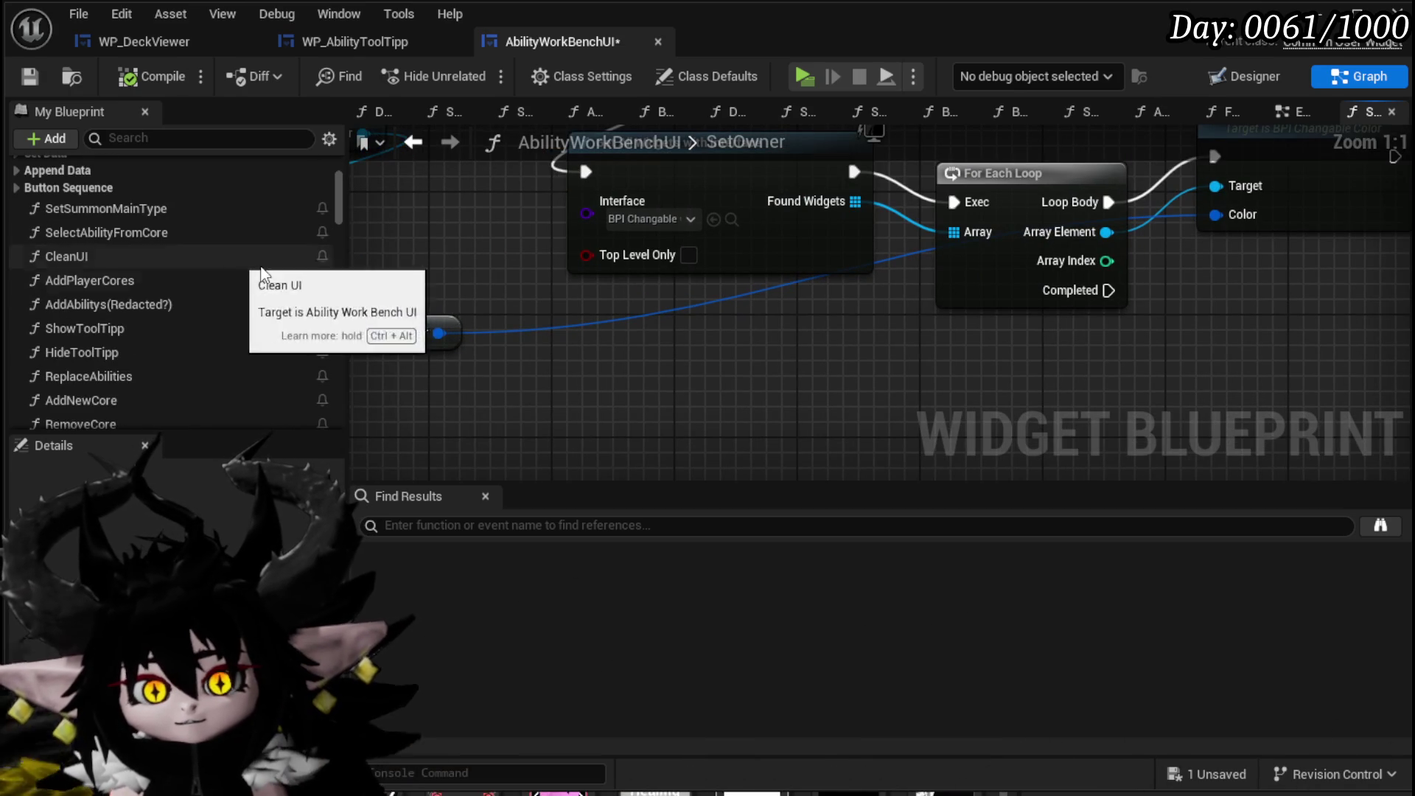
drag(344, 209, 319, 400)
scroll(108, 221, down, 3)
scroll(104, 214, up, 2)
scroll(104, 221, down, 3)
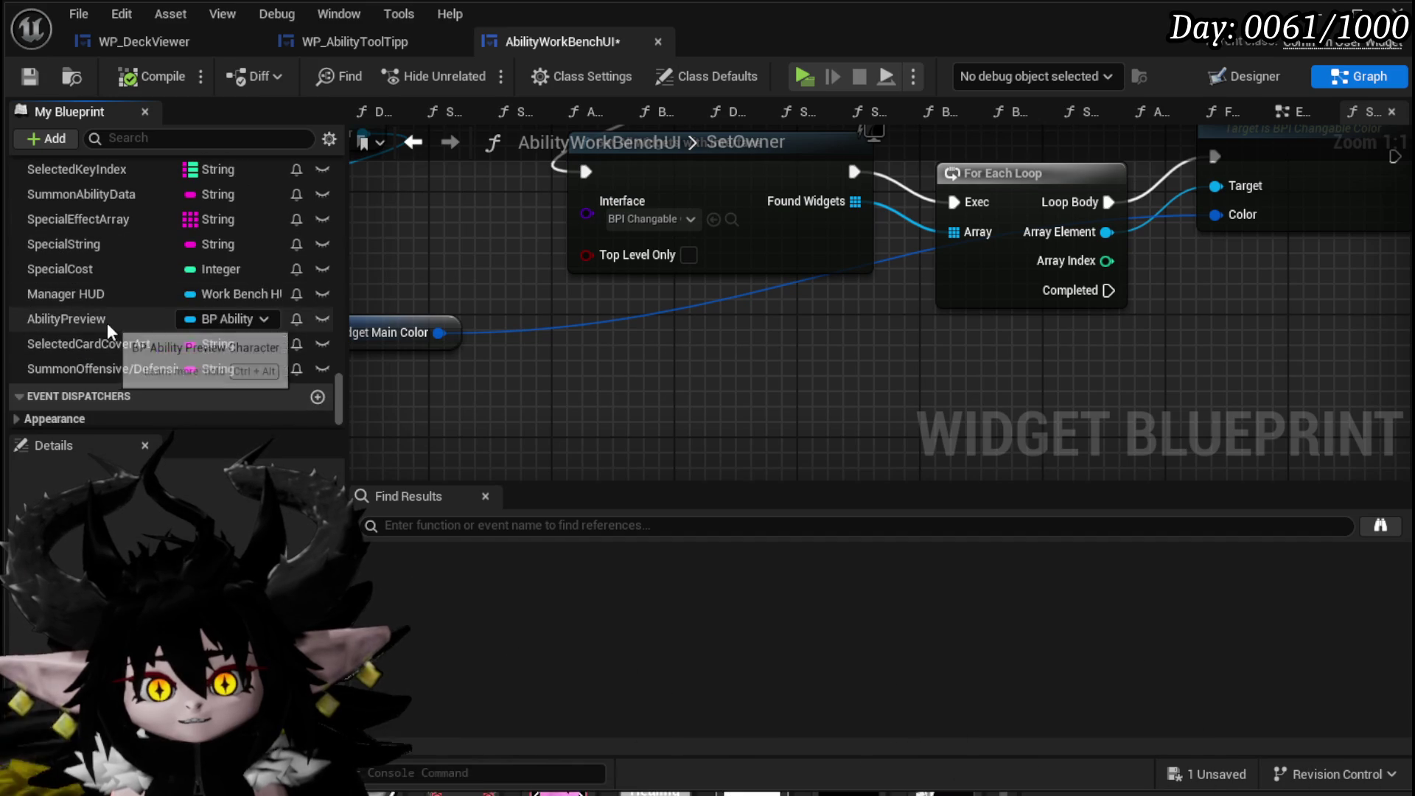
scroll(175, 302, down, 2)
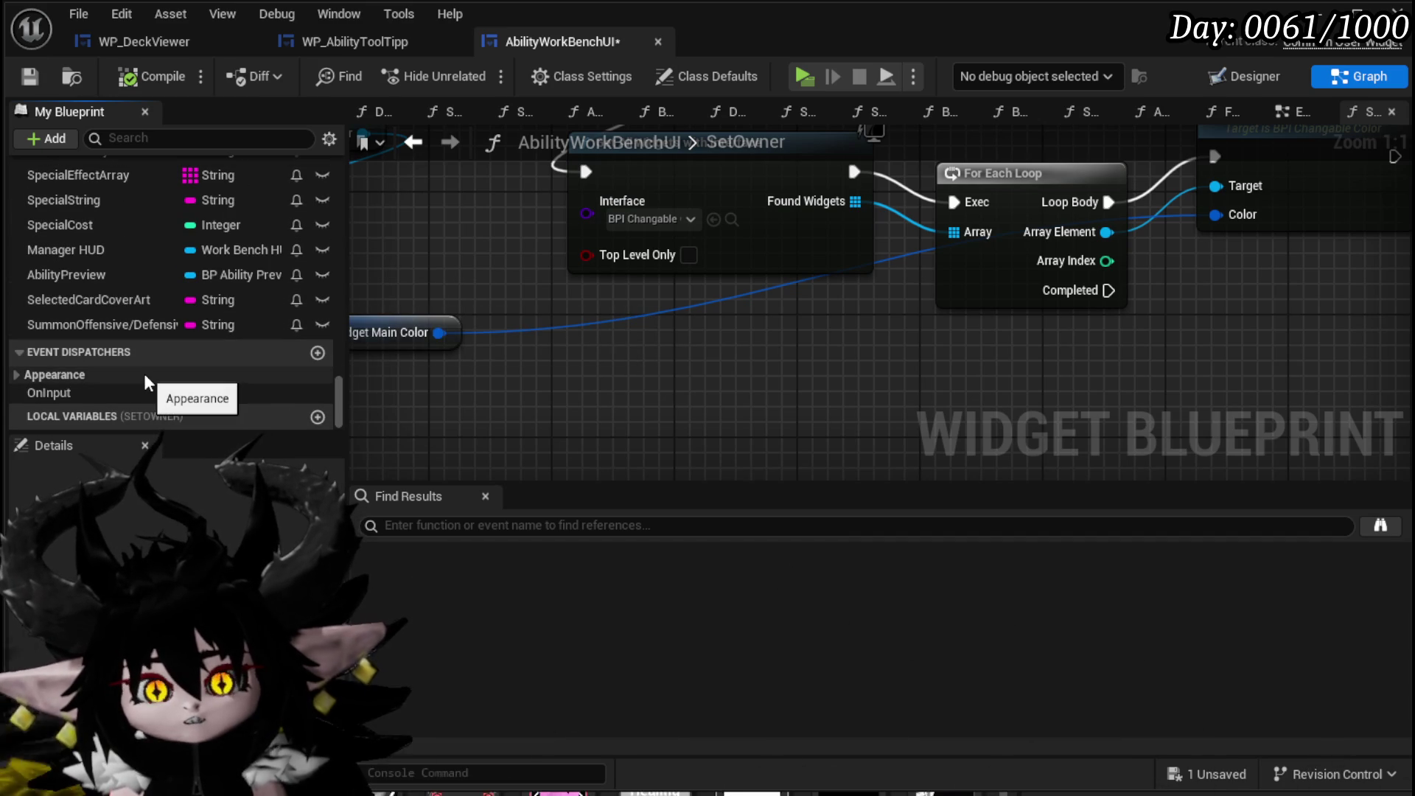
scroll(144, 368, up, 5)
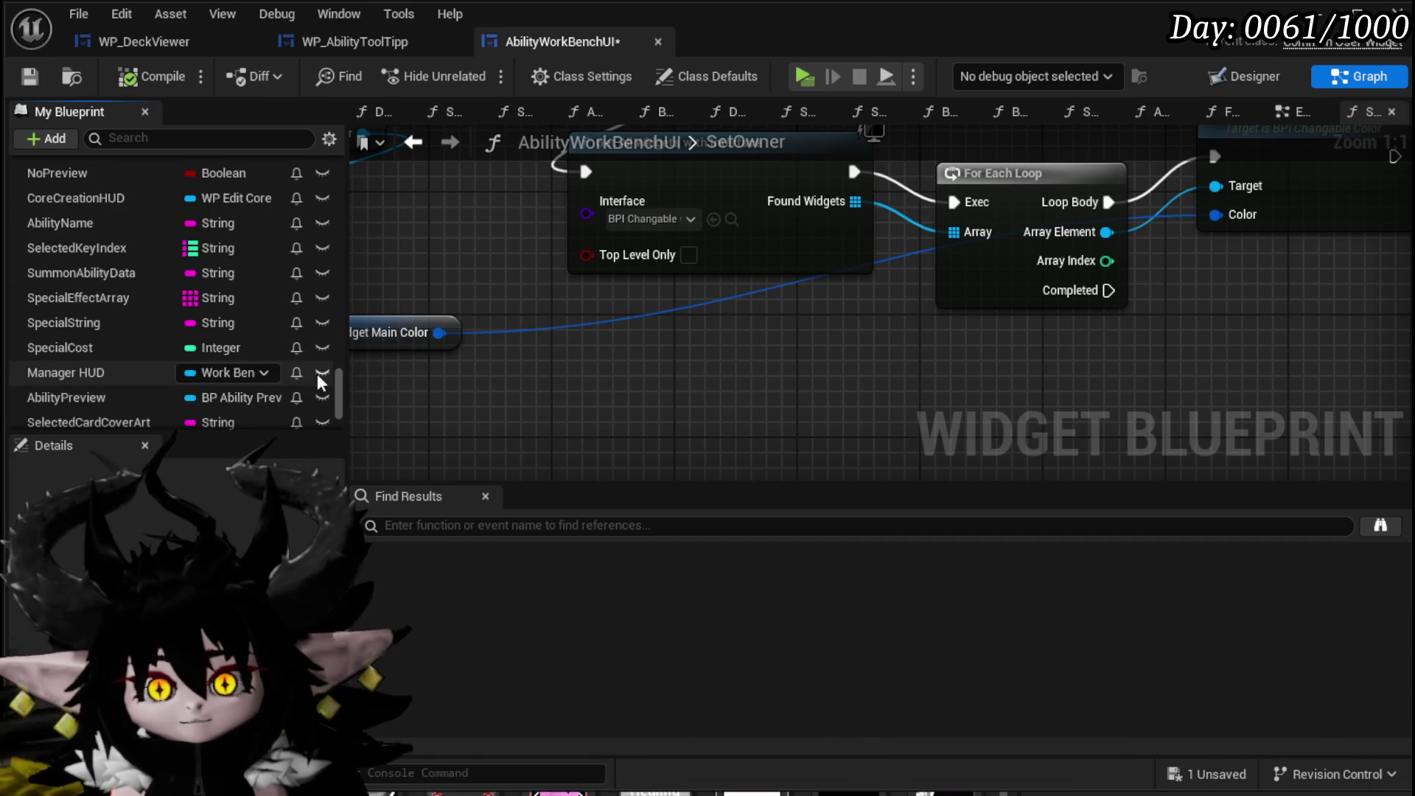
mouse_move(337, 381)
mouse_down()
mouse_move(336, 396)
mouse_move(334, 322)
mouse_move(315, 314)
mouse_up()
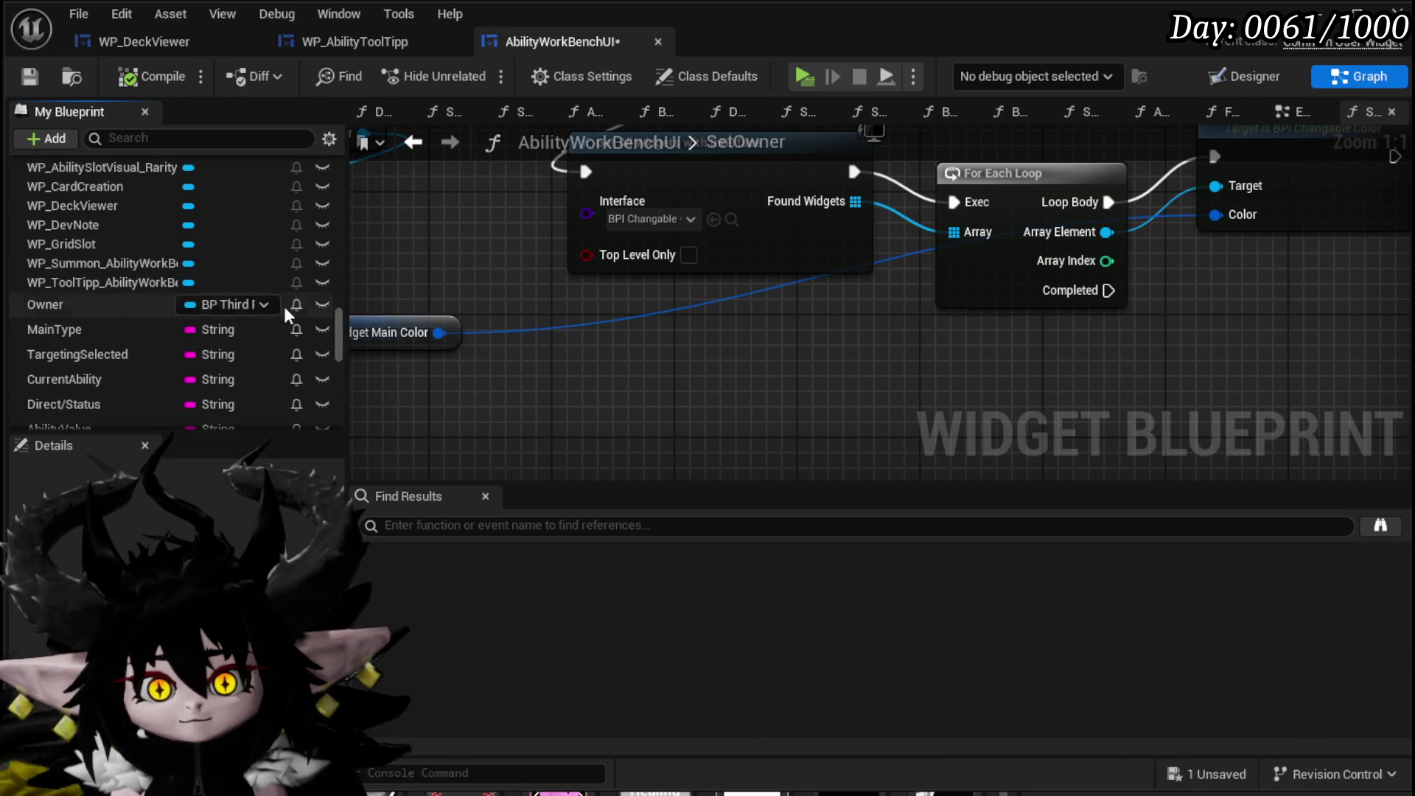
mouse_move(121, 302)
mouse_down()
mouse_move(793, 395)
mouse_move(745, 350)
mouse_move(522, 307)
mouse_move(663, 360)
mouse_up()
click(802, 405)
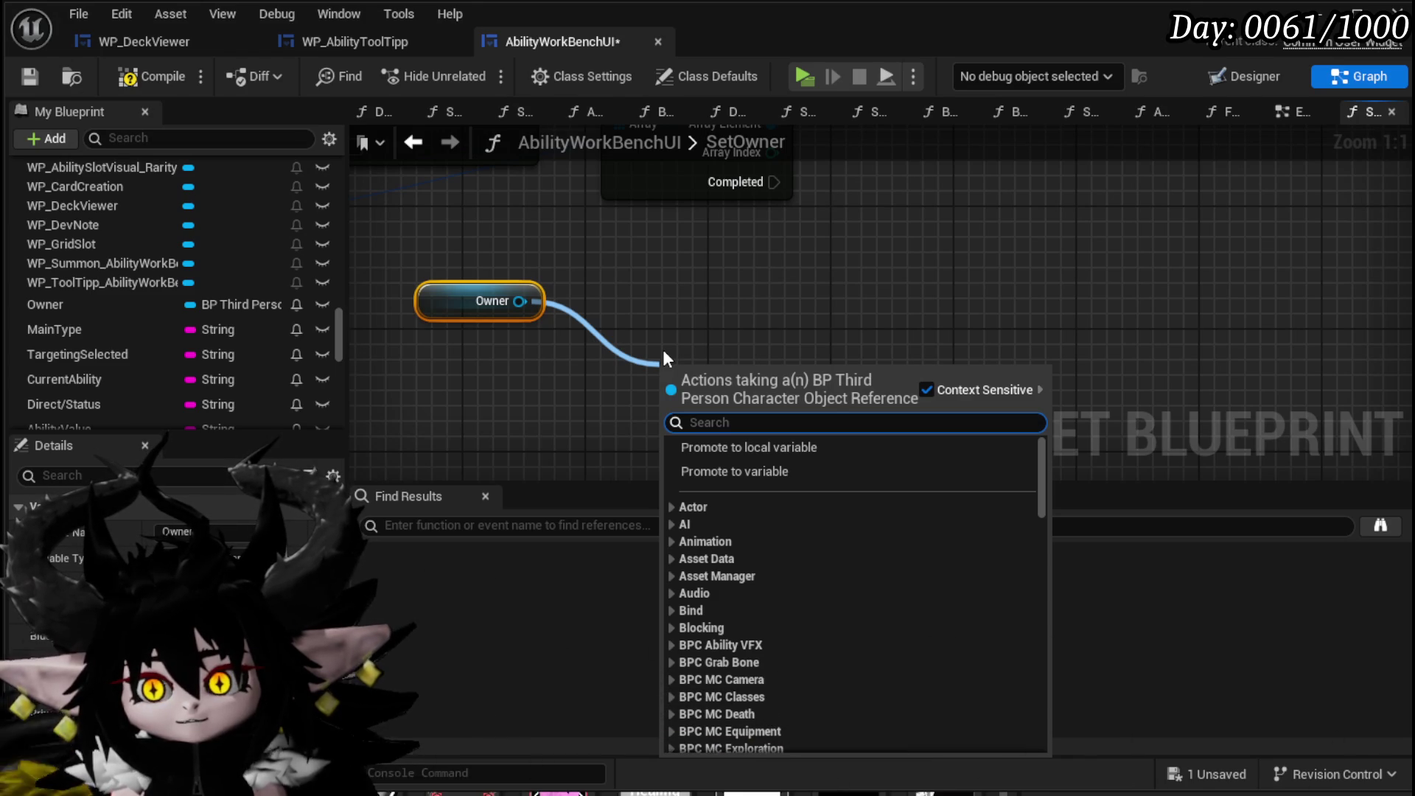
Add a WP Deck Viewer getter and a Bind Event node pulled from it.
click(532, 243)
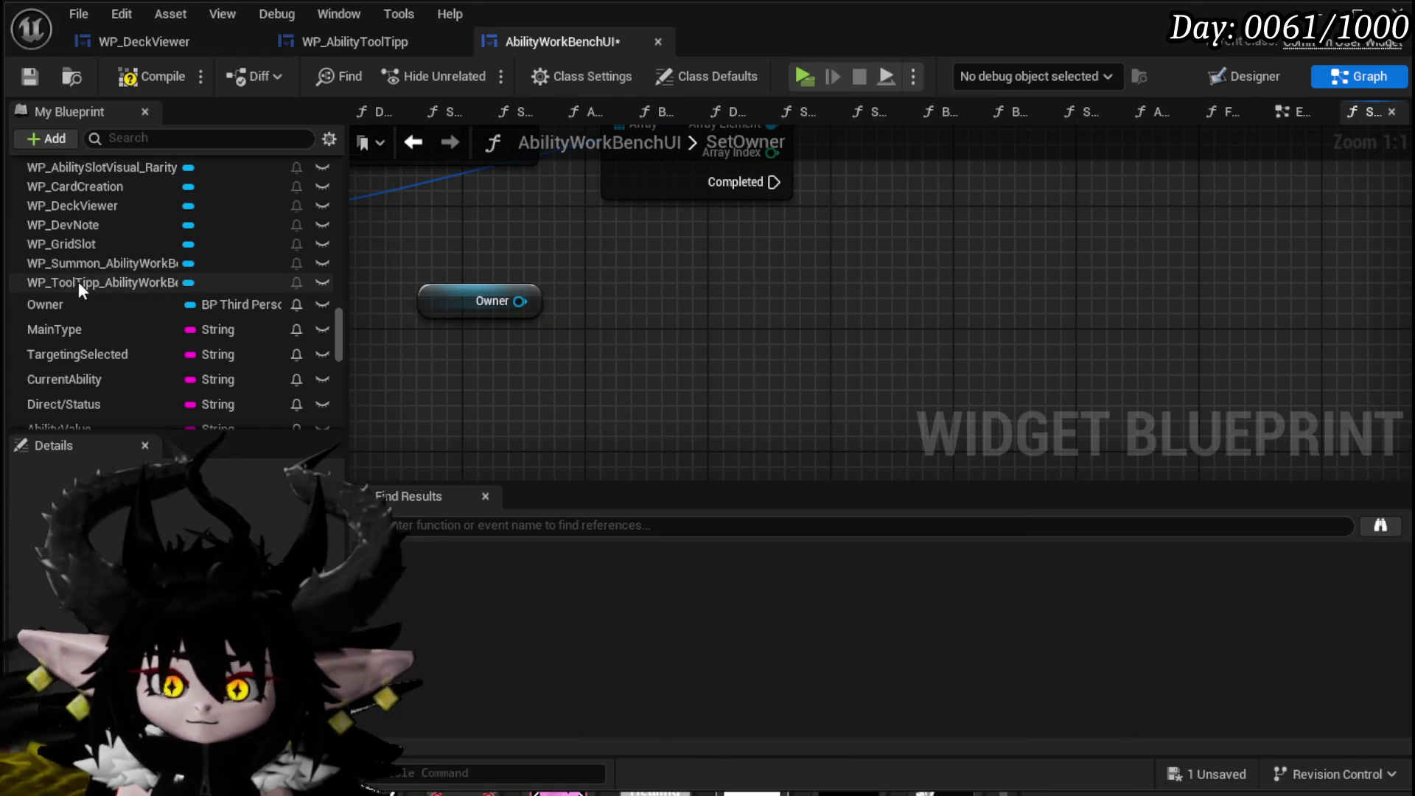
scroll(79, 279, up, 3)
drag(124, 267, 641, 306)
click(692, 328)
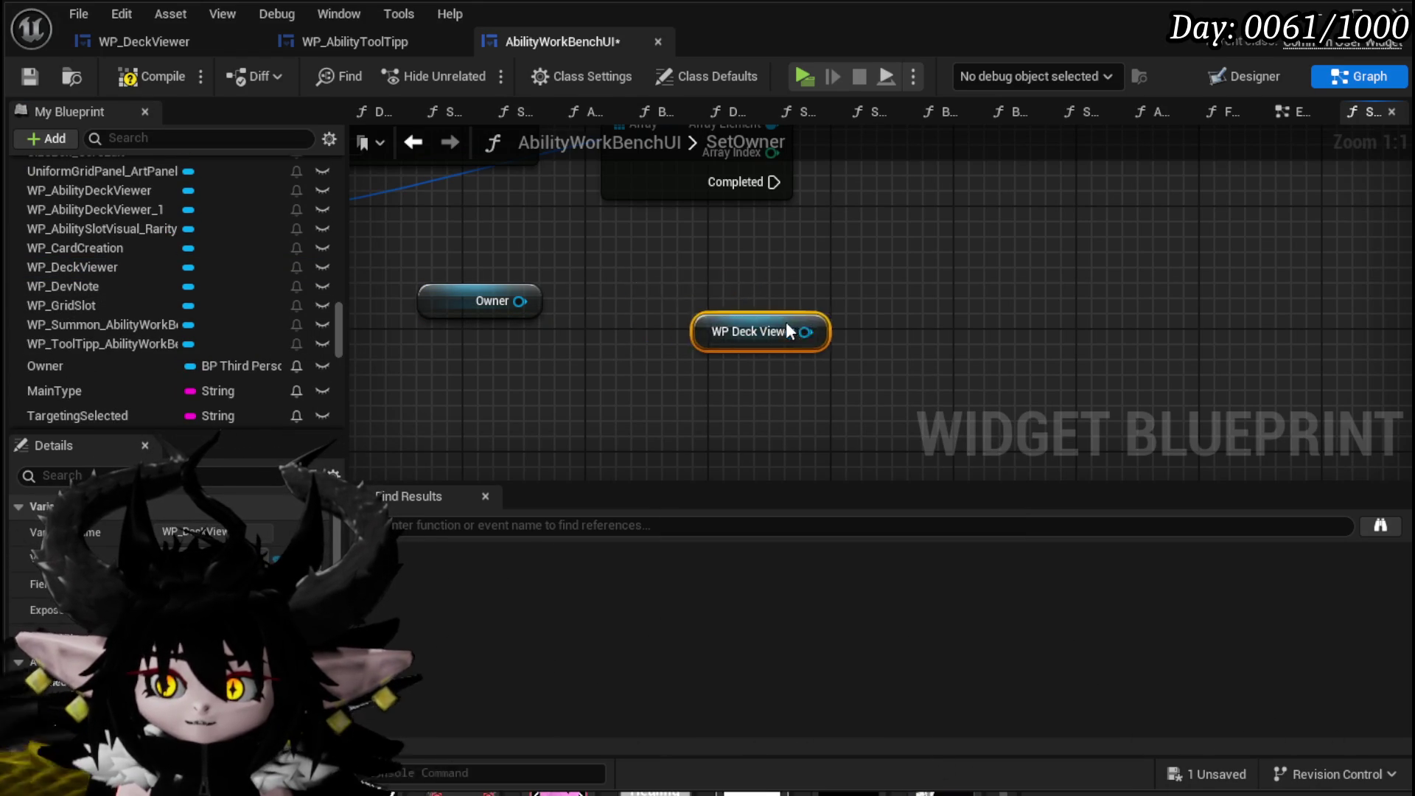
drag(728, 286, 862, 329)
text(bind)
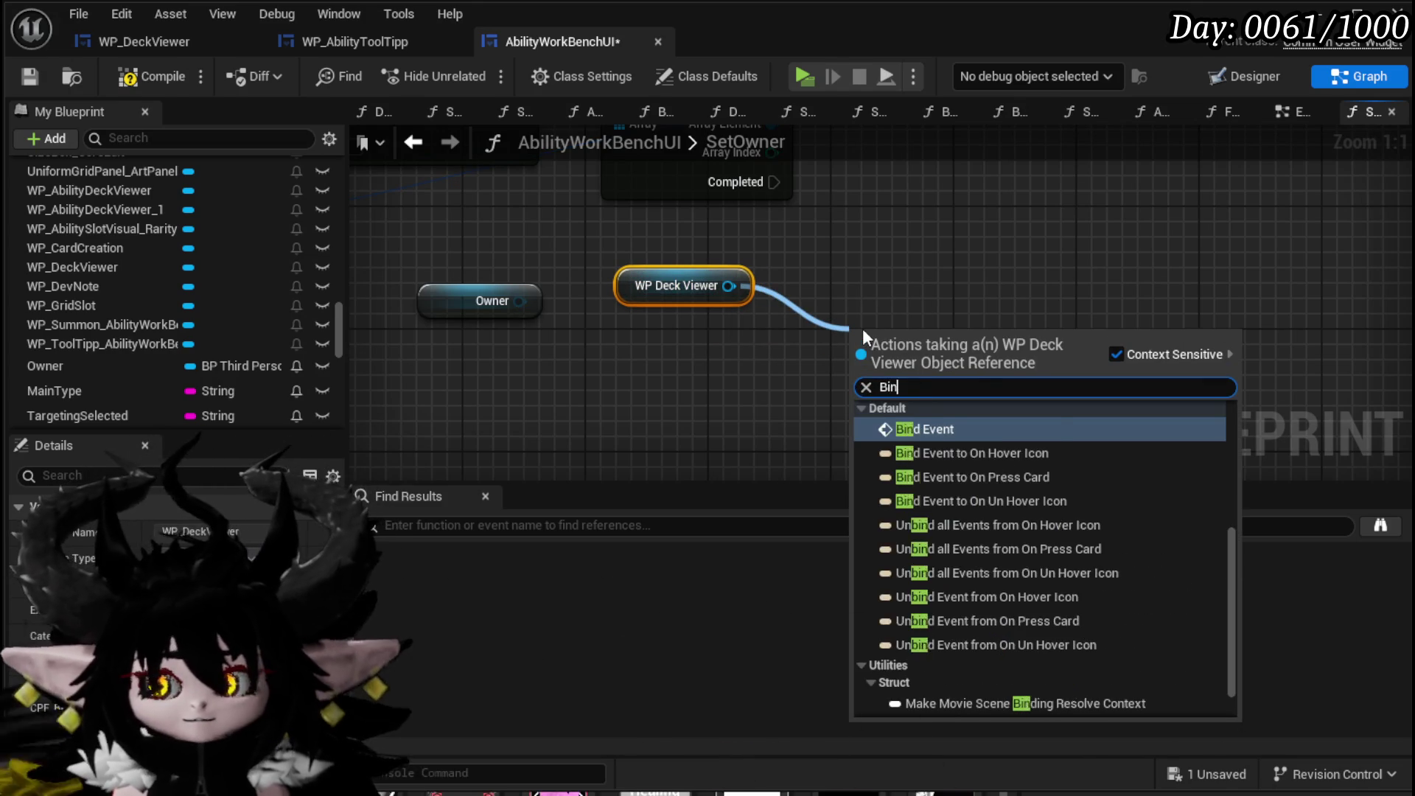
key(Return)
Wire Completed and Owner into Bind Event, then compile and save.
drag(772, 182, 862, 369)
drag(532, 310, 702, 417)
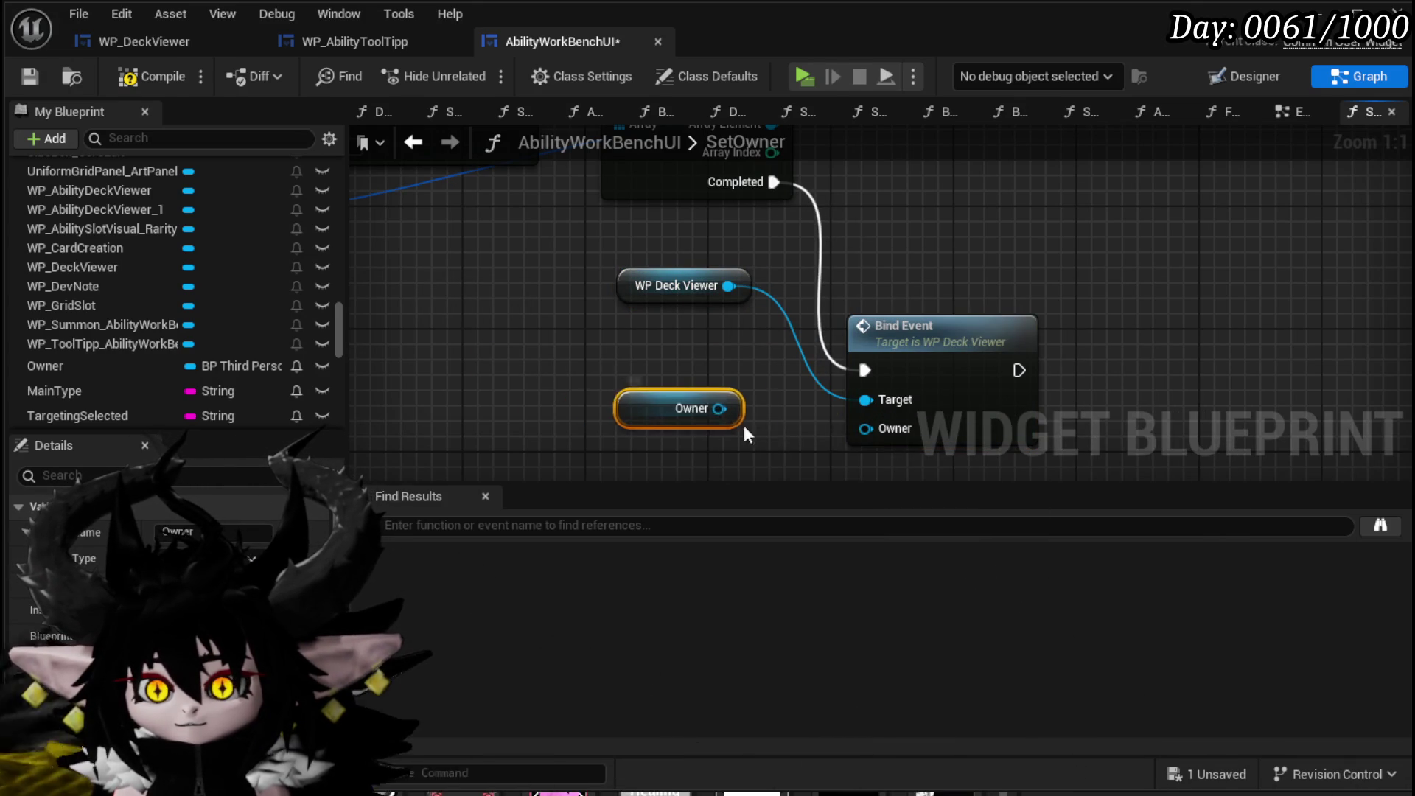
drag(858, 426, 861, 427)
drag(670, 293, 685, 352)
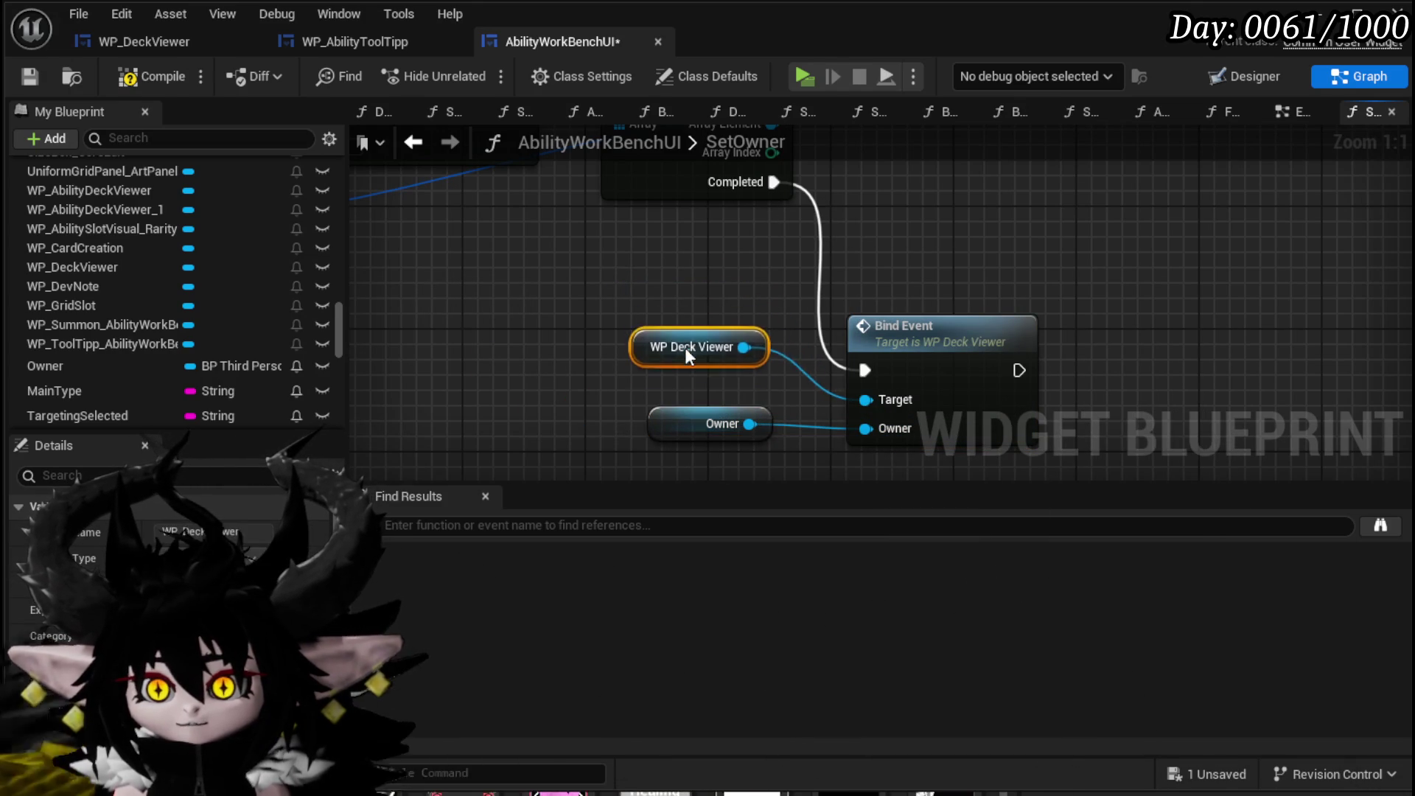
click(130, 78)
key(ctrl+s)
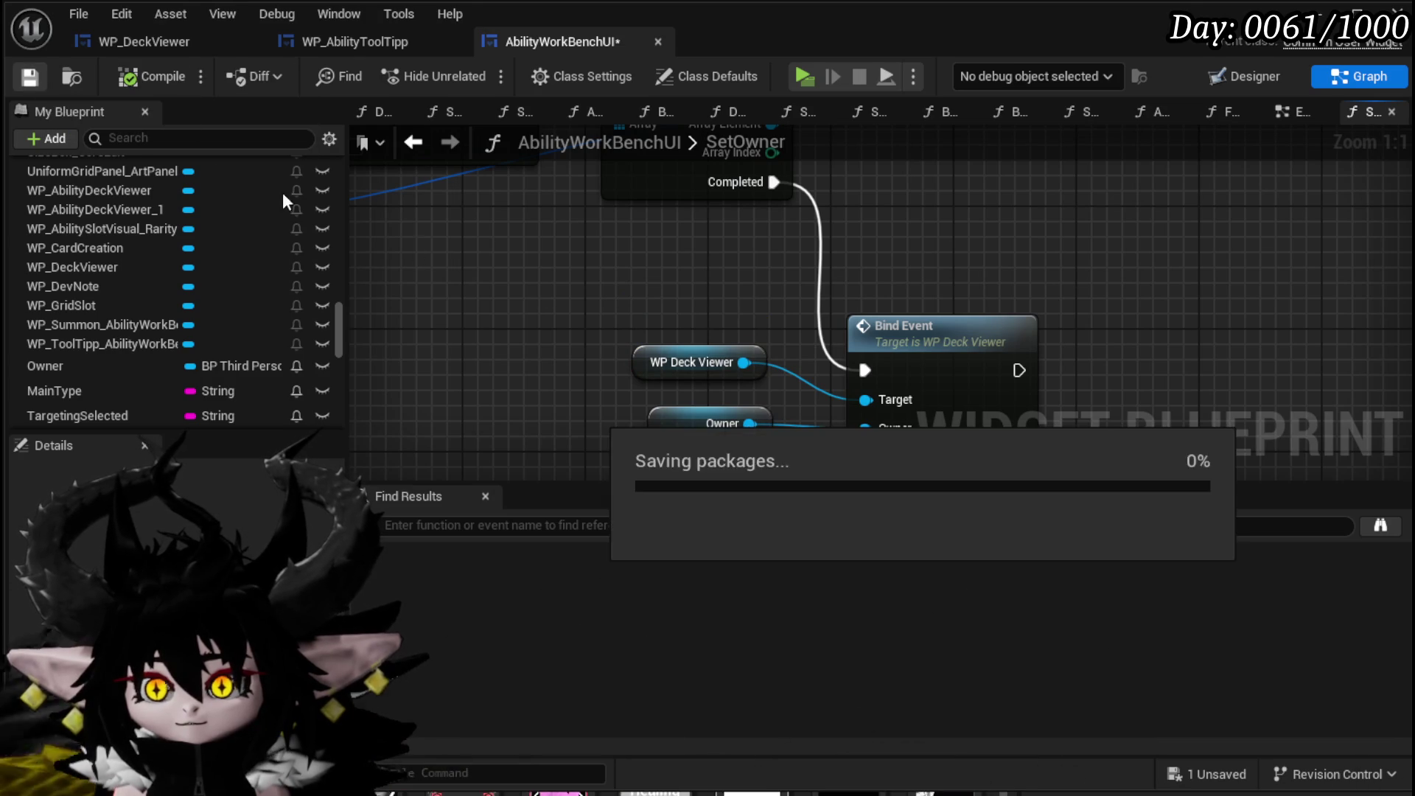
Add a WP Deck Viewer Bind Event to On Press Card, fed by a Create Event node.
drag(630, 322, 393, 253)
drag(507, 293, 872, 343)
text(Bi)
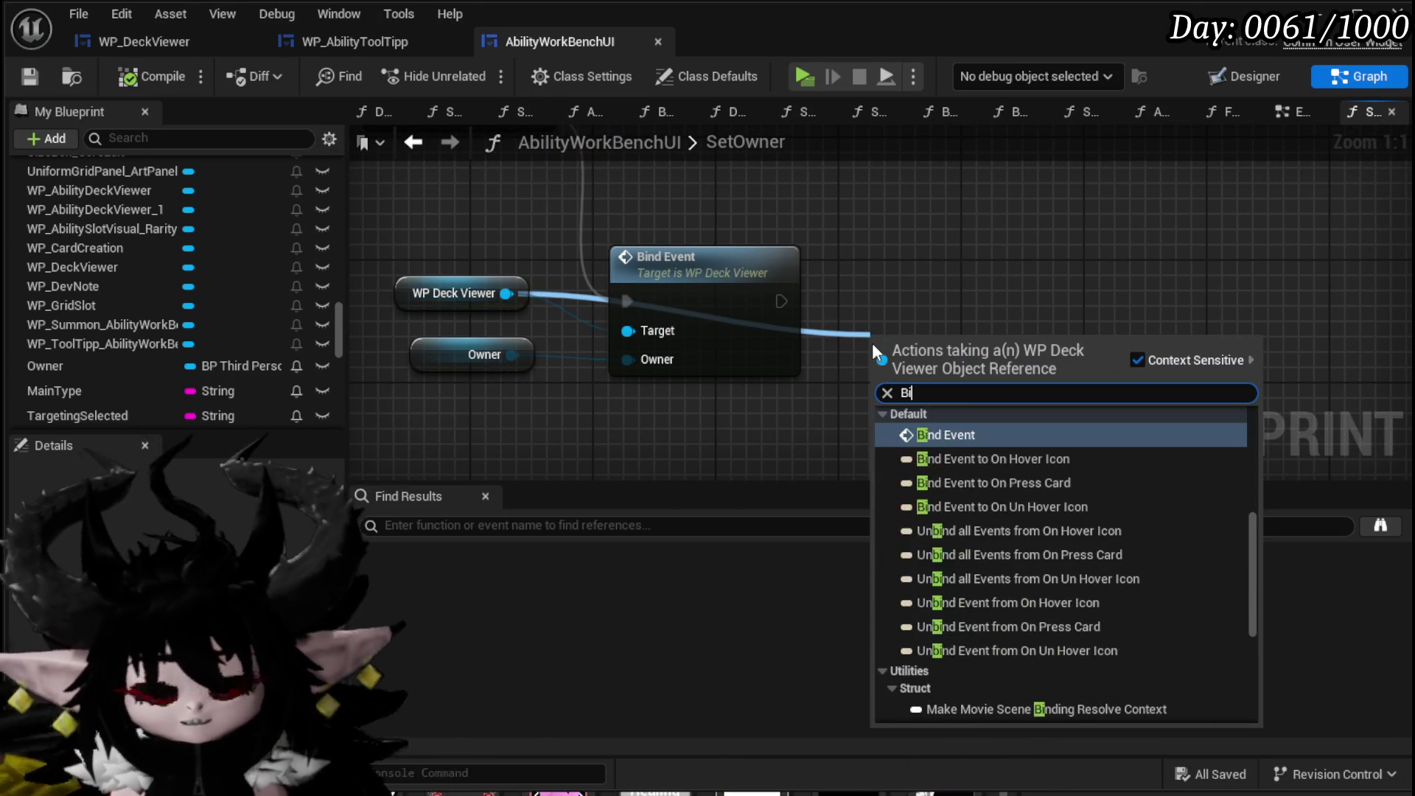
text(nd on Pre)
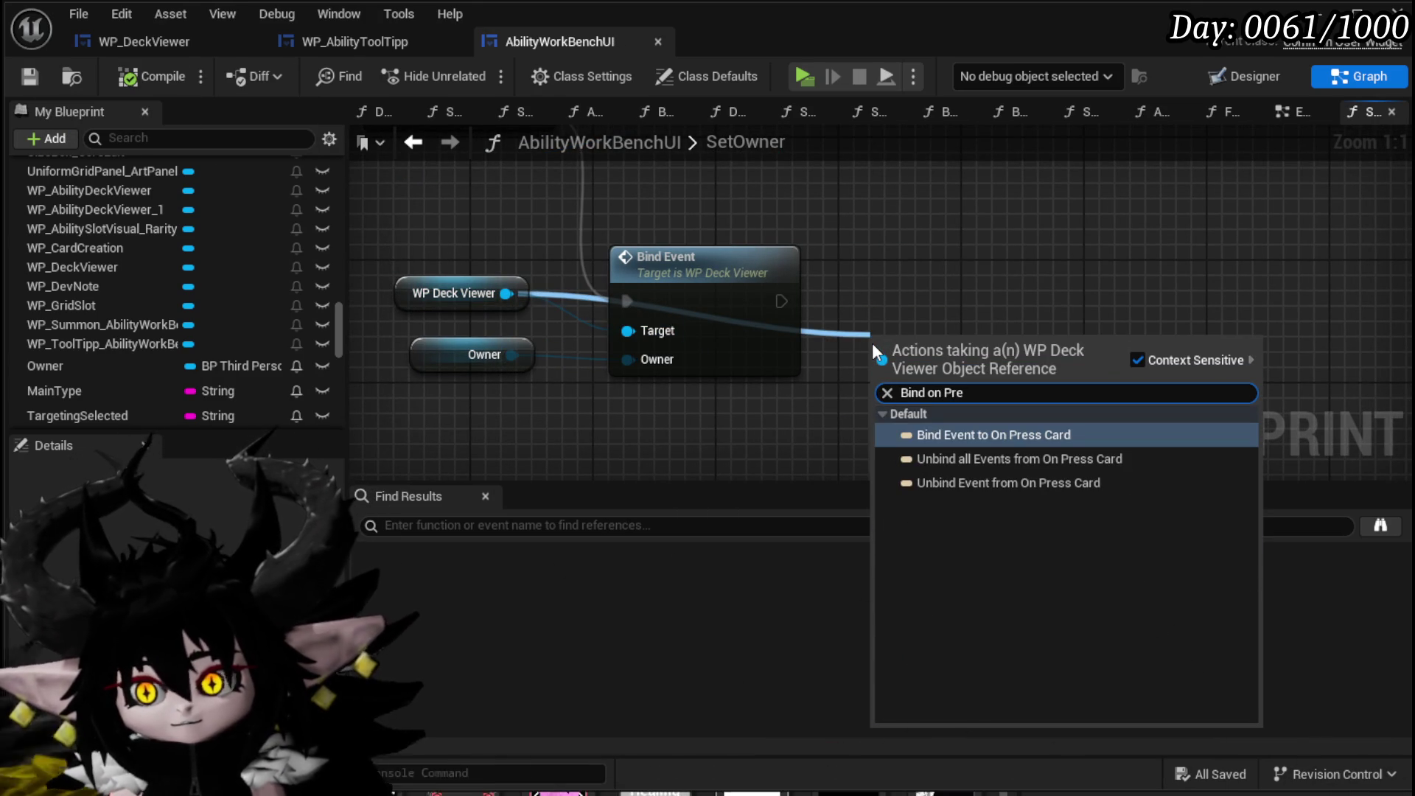
click(997, 434)
drag(939, 285, 939, 300)
drag(763, 293, 818, 361)
text(Crea)
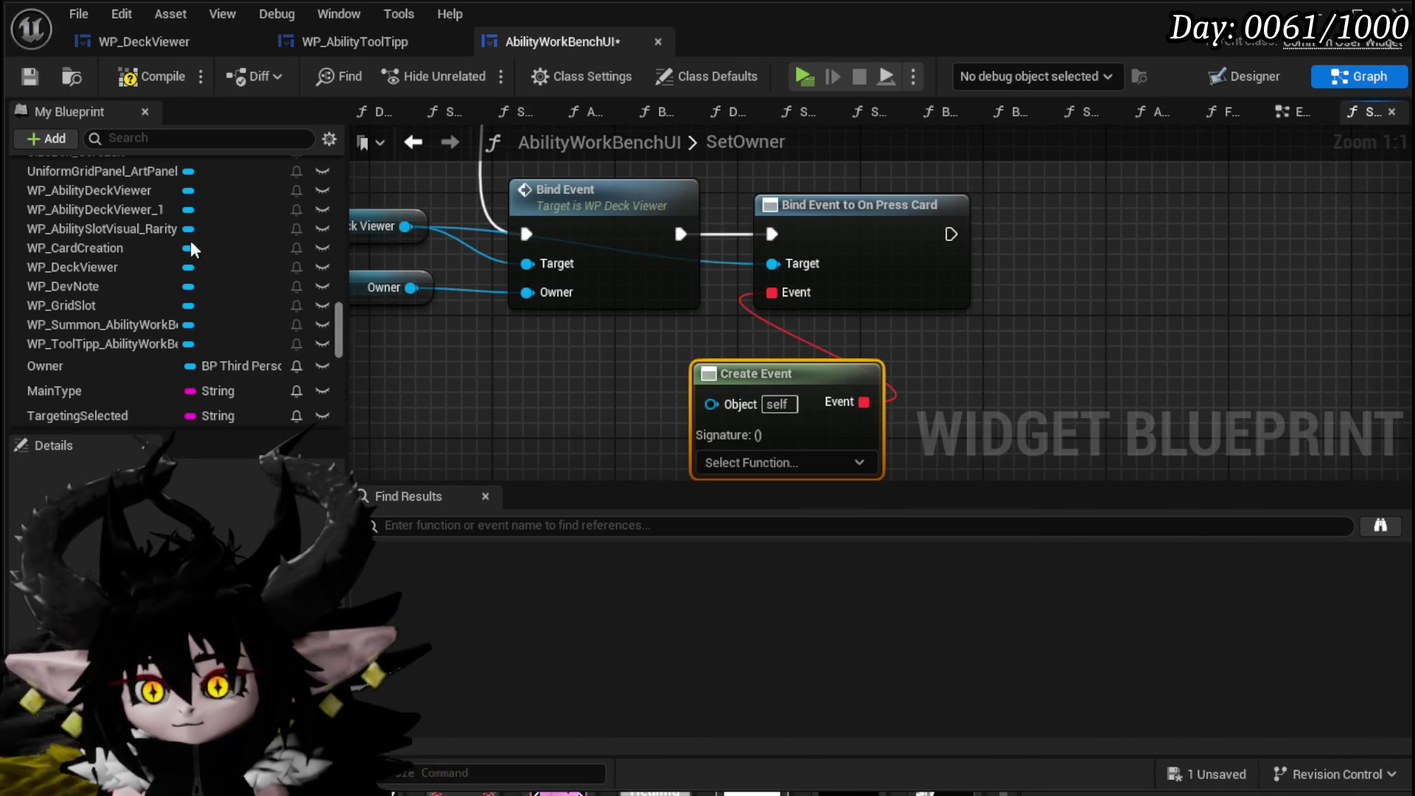
scroll(167, 234, up, 15)
scroll(168, 247, up, 8)
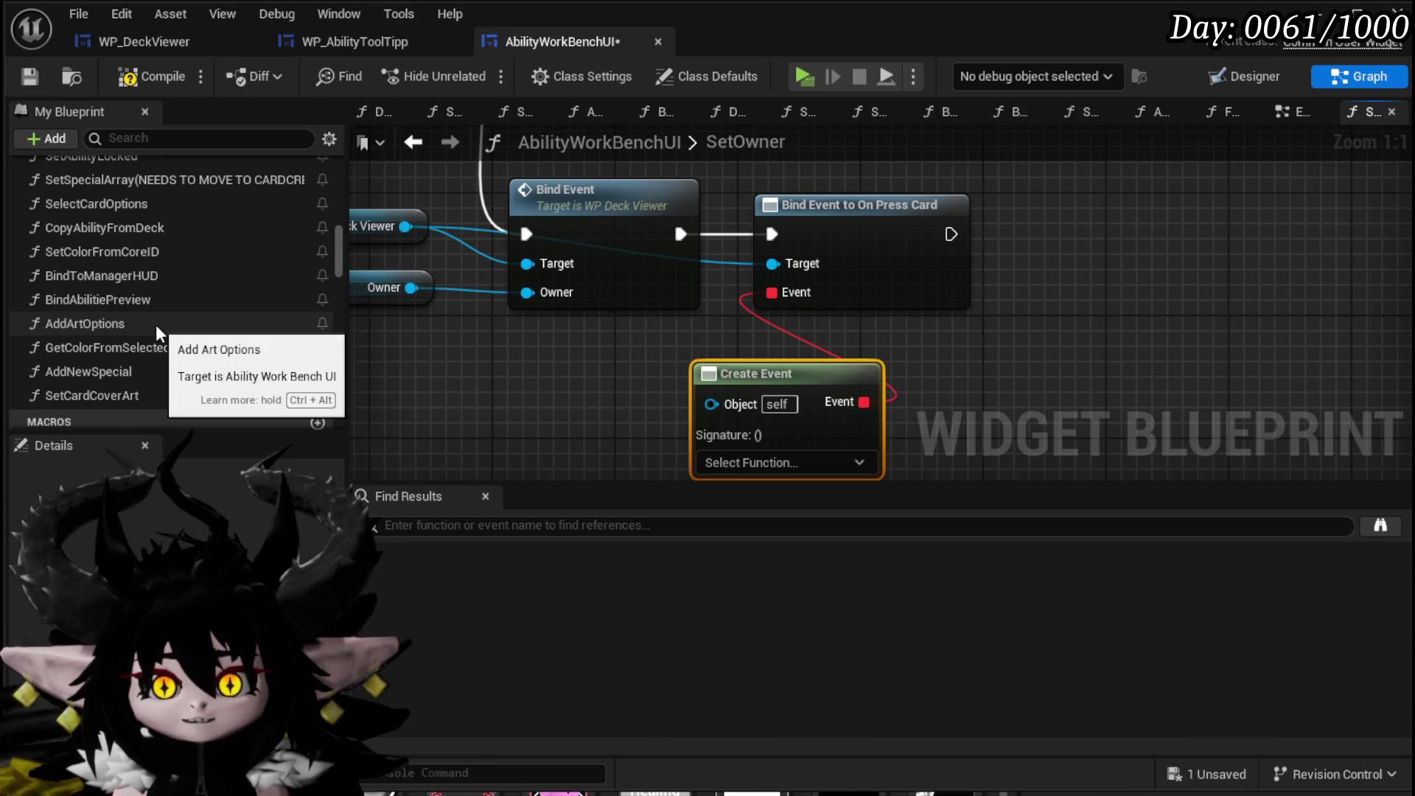
scroll(156, 324, up, 5)
scroll(156, 326, up, 10)
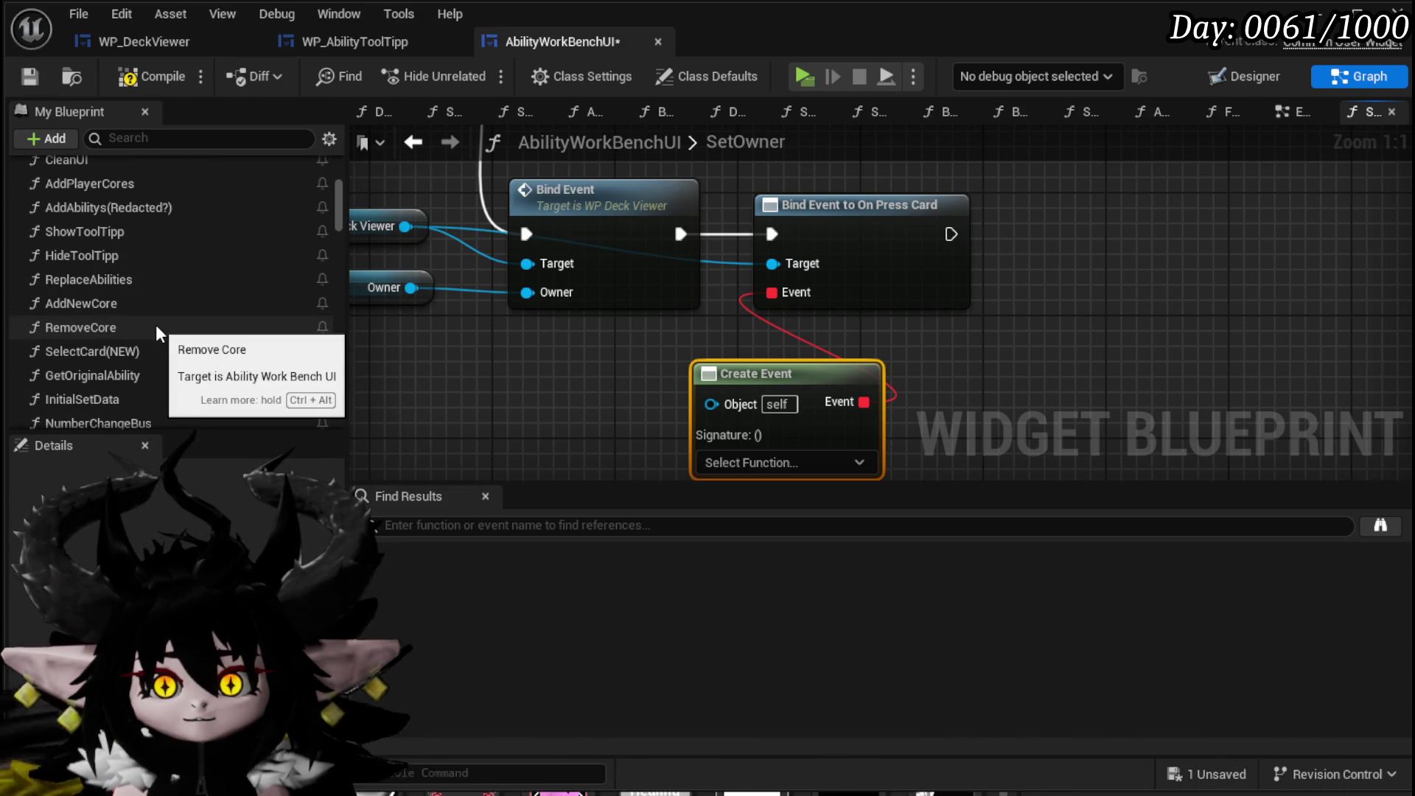
scroll(157, 325, up, 3)
Open SelectAbilityFromCore and move its entry node left.
double_click(76, 258)
mouse_move(676, 384)
mouse_down()
mouse_move(720, 388)
mouse_move(584, 405)
mouse_up()
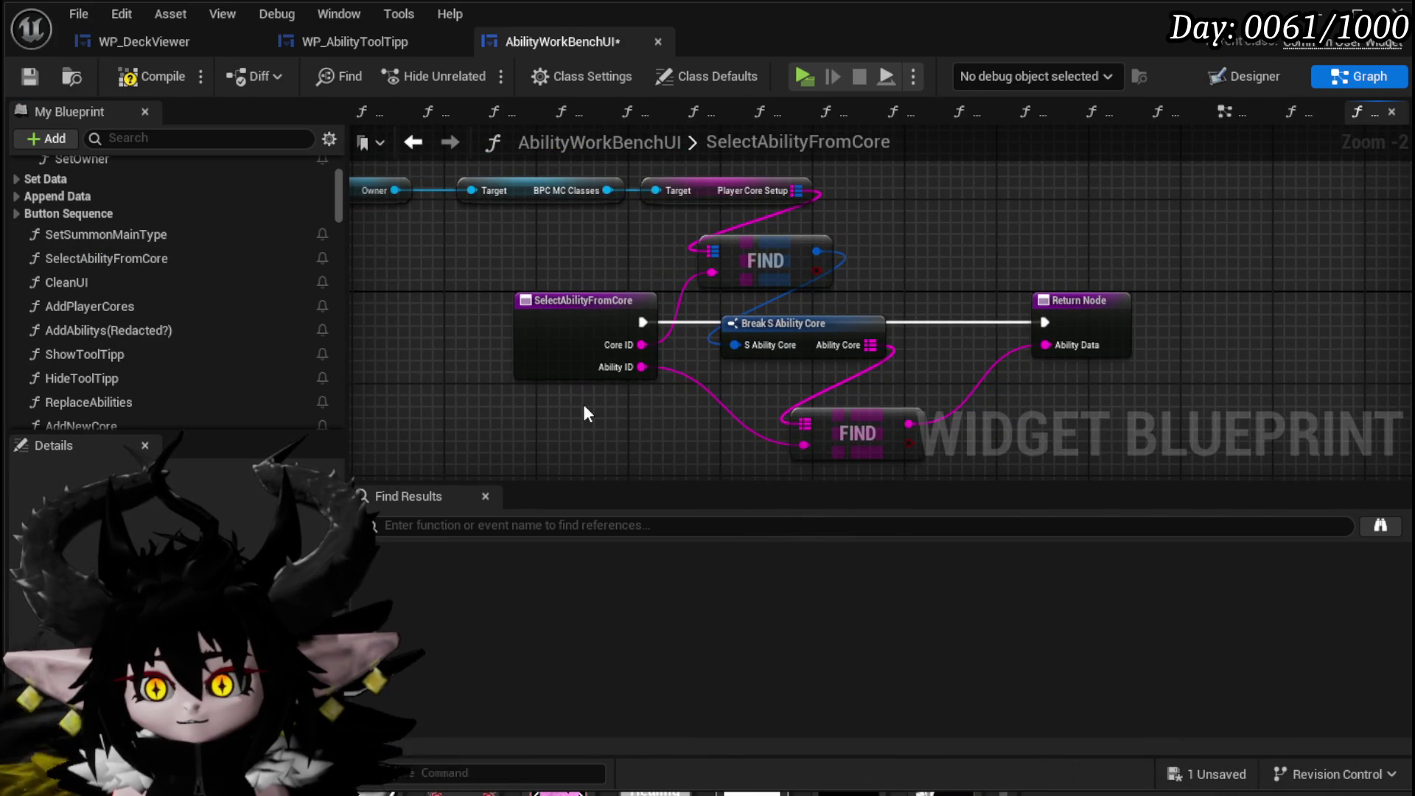
drag(588, 412, 611, 388)
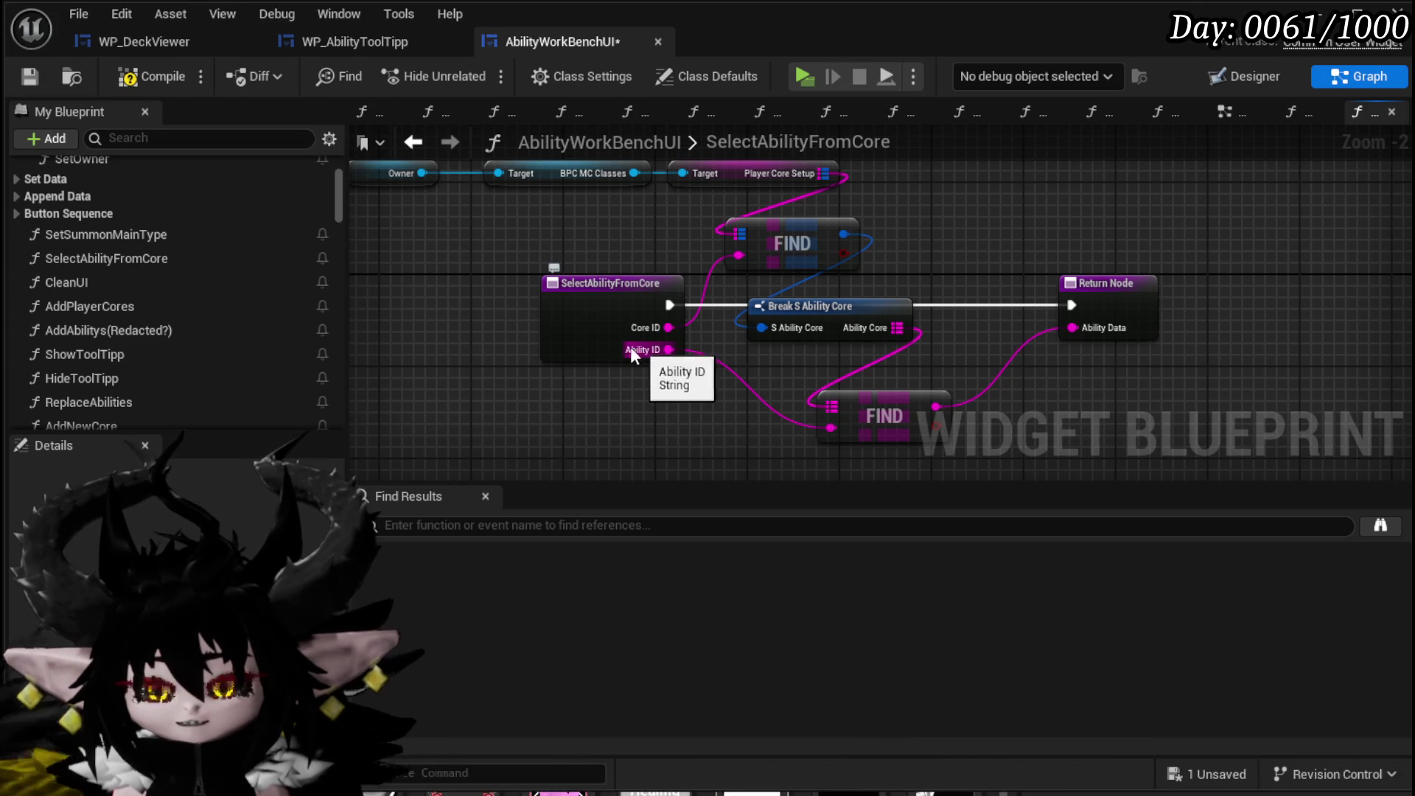
key(ctrl+z)
drag(656, 348, 492, 353)
drag(776, 365, 670, 331)
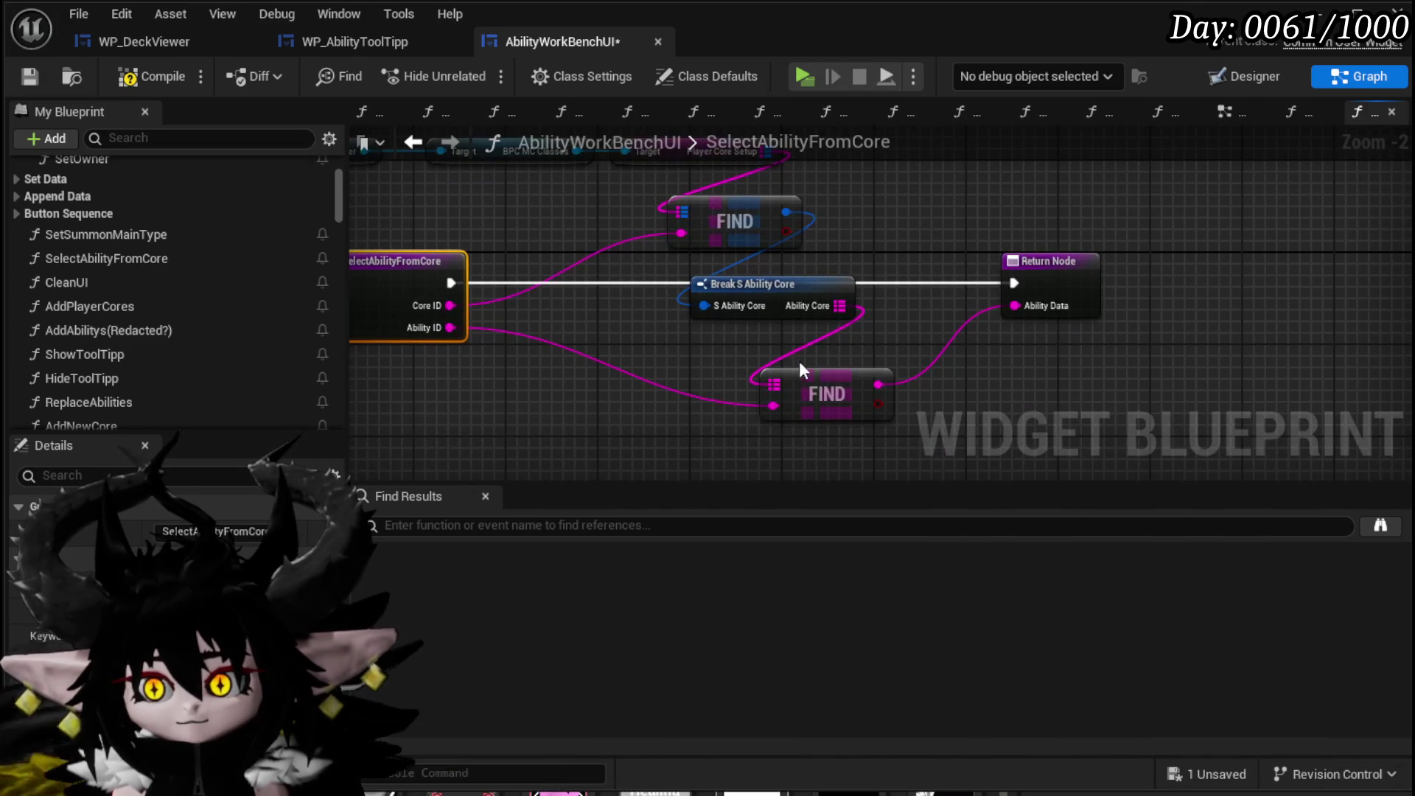
Reposition the Break S Ability Core, getter and FIND nodes, then compile AbilityWorkBenchUI.
click(737, 283)
drag(992, 293, 1130, 385)
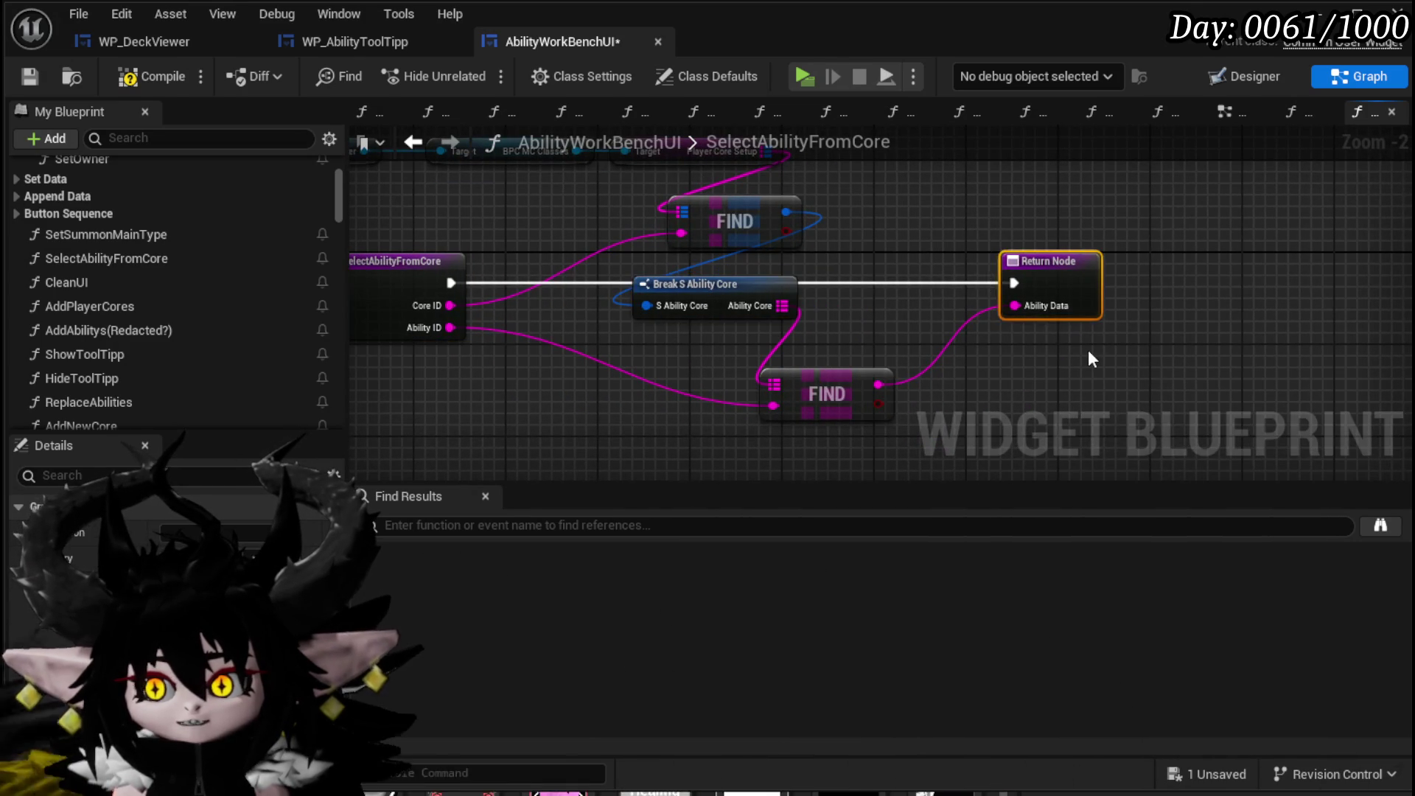
drag(827, 202, 939, 295)
mouse_move(437, 205)
mouse_down()
mouse_move(894, 295)
mouse_move(754, 267)
mouse_up()
drag(922, 283, 944, 233)
click(151, 76)
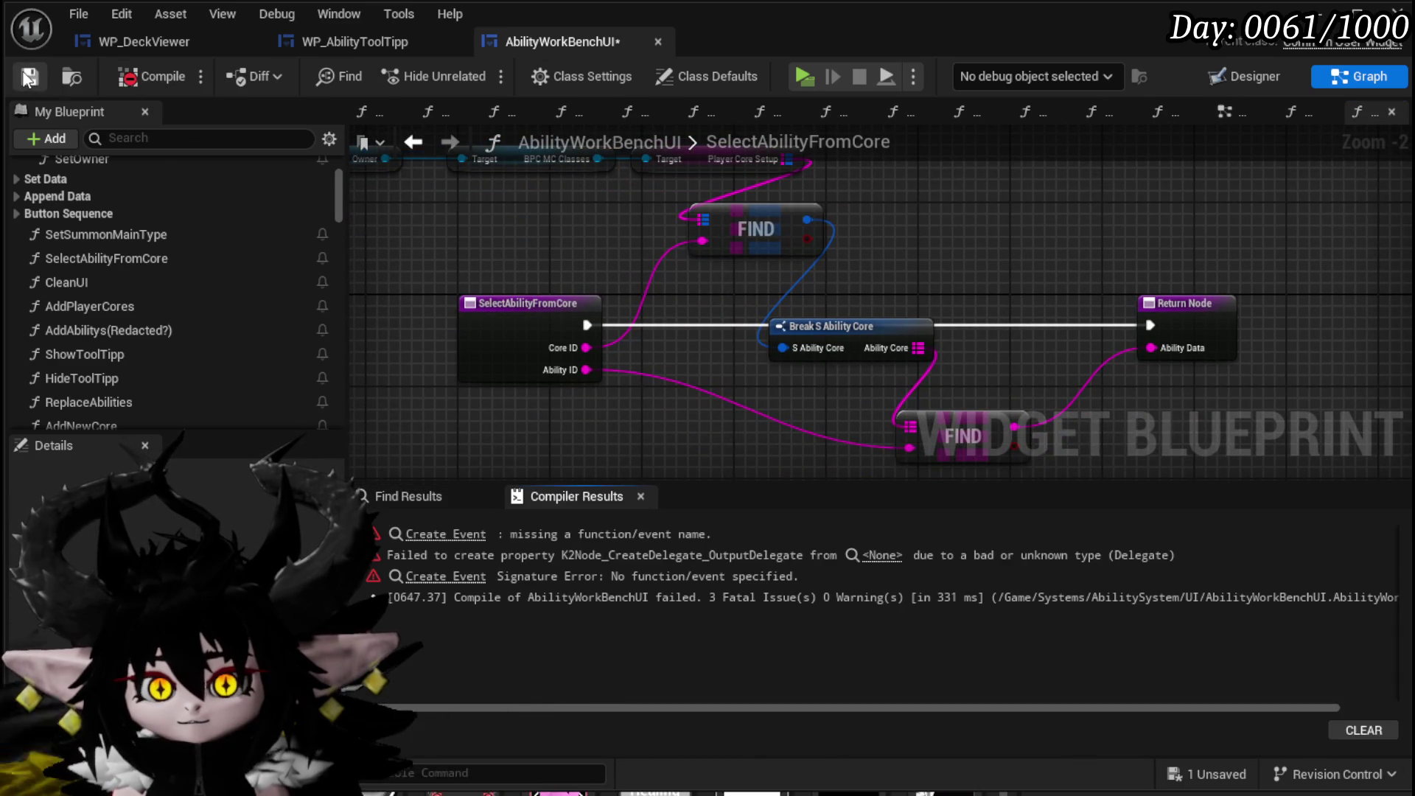
Save, jump to the failing Create Event, and view its function list without choosing one.
click(30, 76)
click(472, 533)
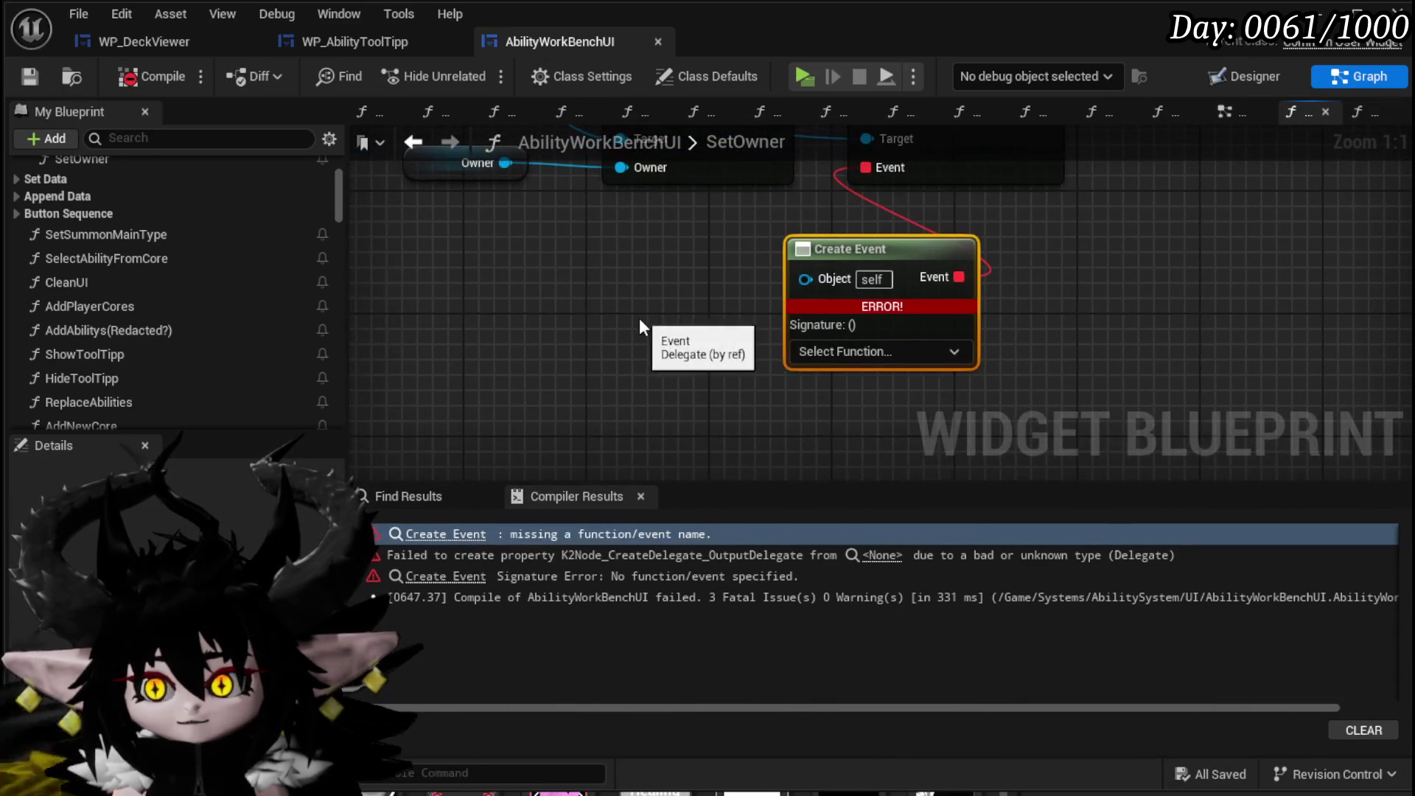
click(811, 351)
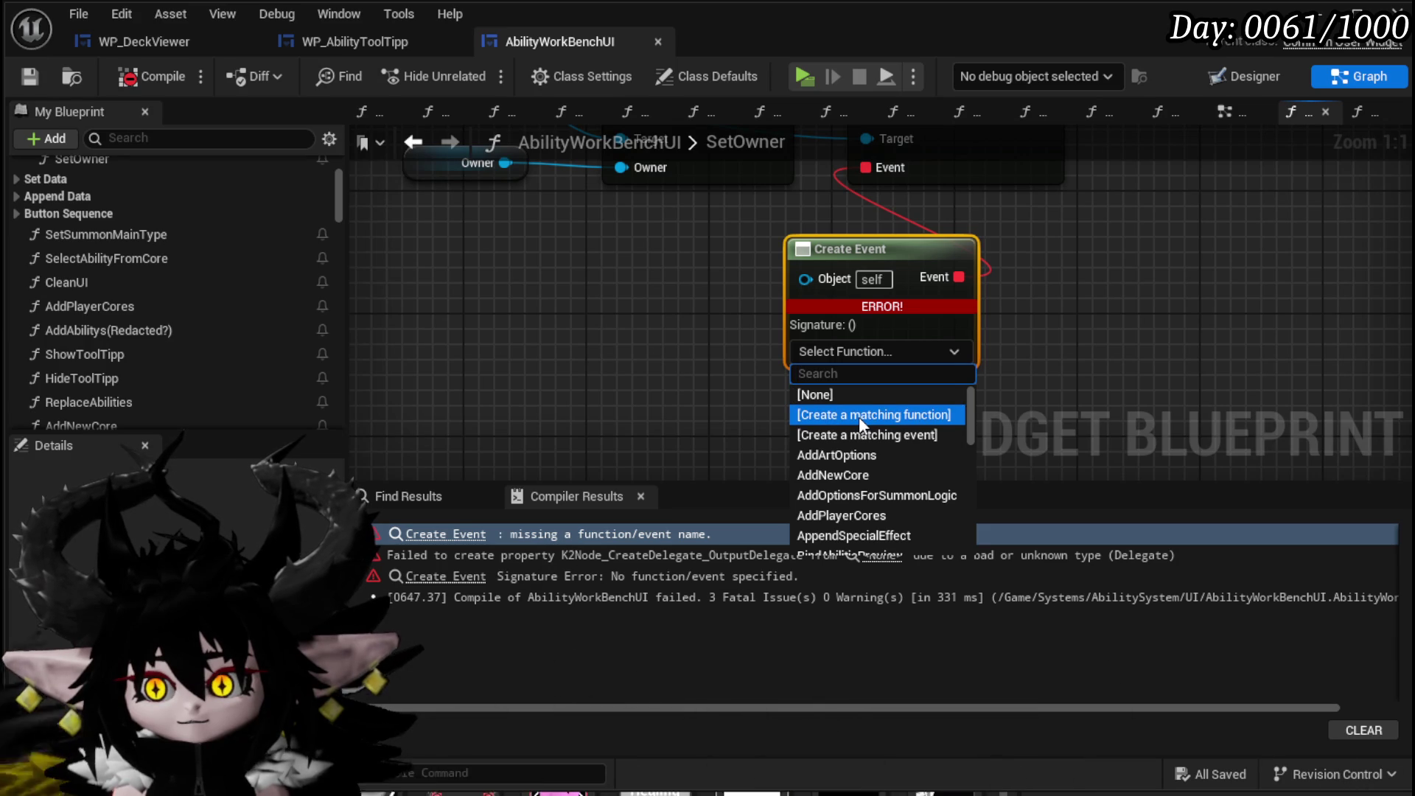
click(688, 369)
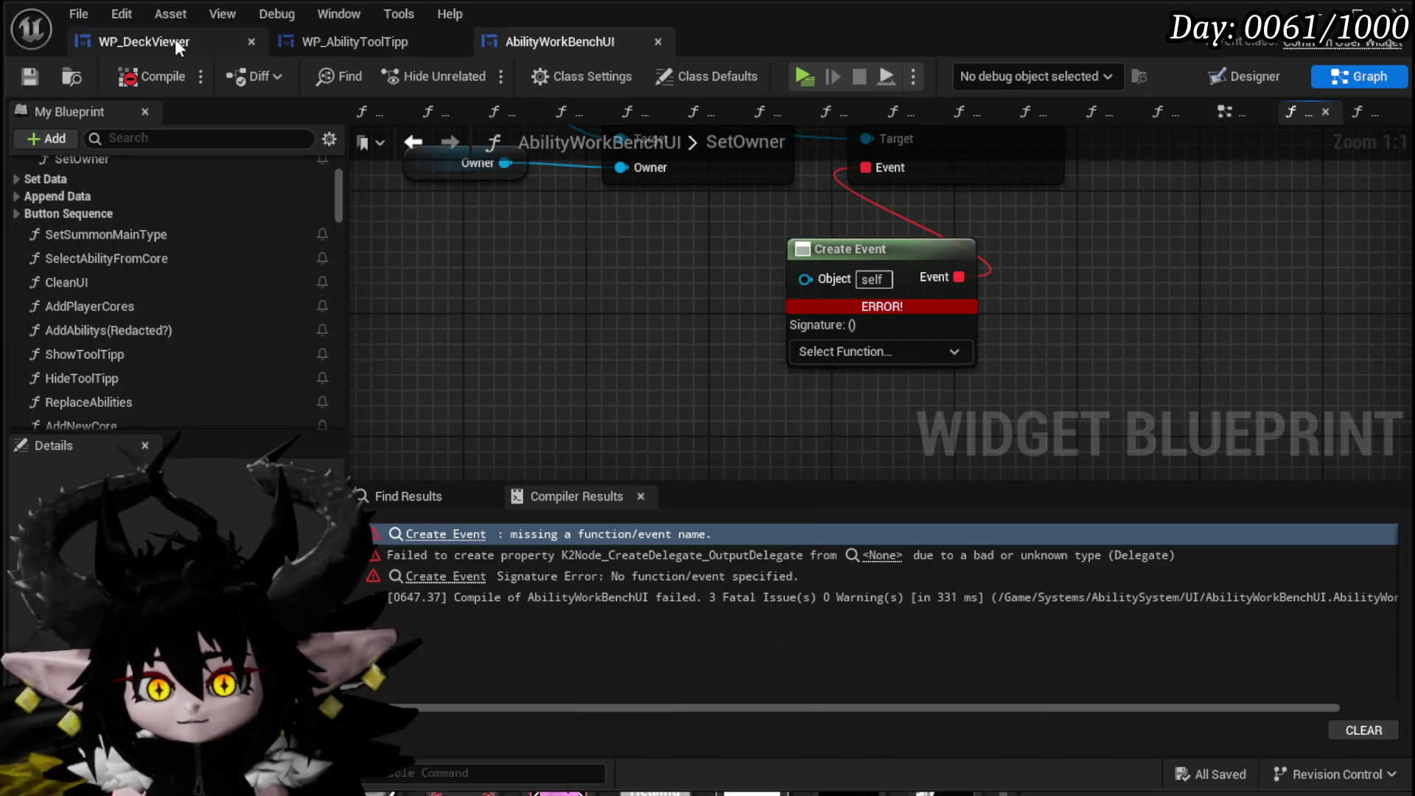
Check WP_AbilityToolTipp's Call On Press Card node, then reopen AbilityWorkBenchUI's SelectAbilityFromCore.
click(308, 43)
click(787, 289)
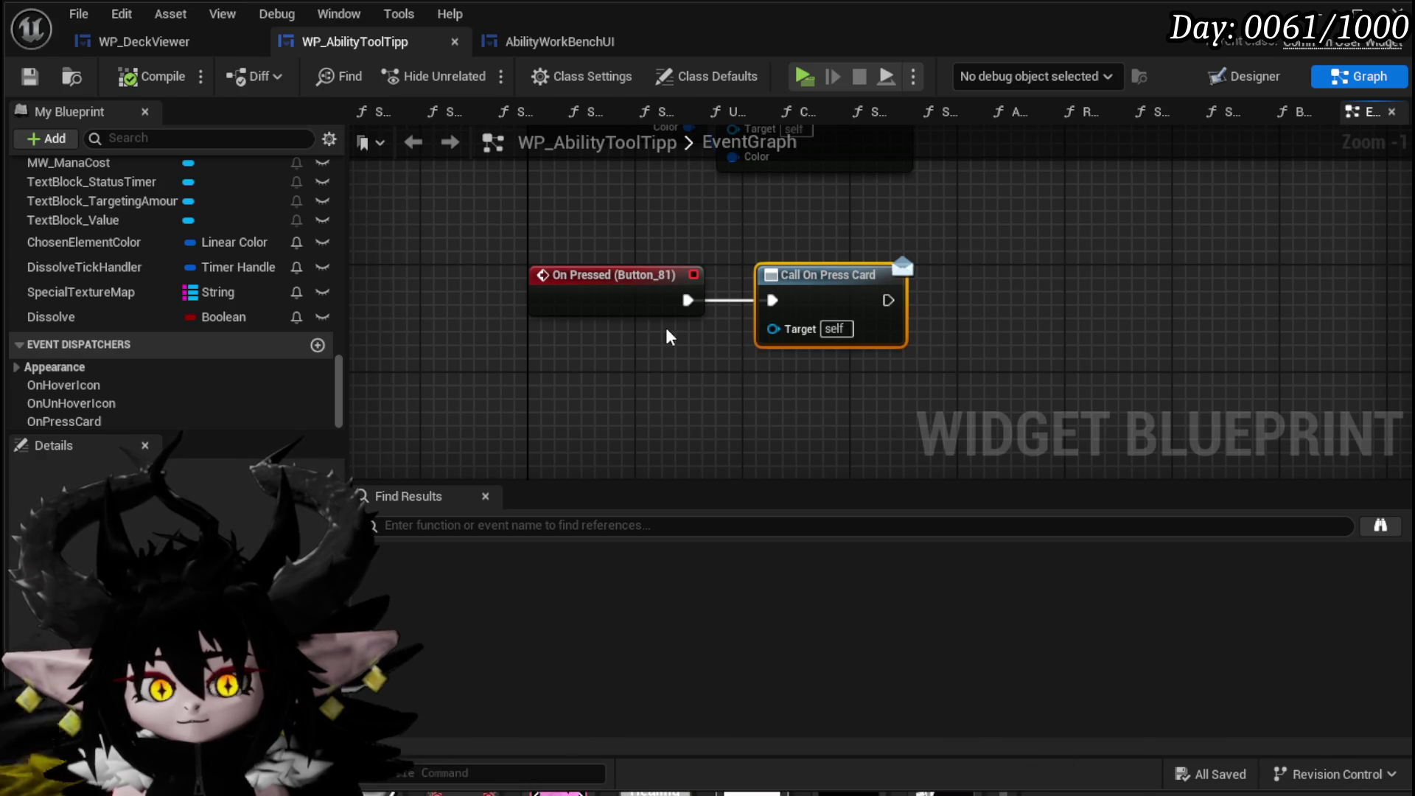
click(564, 28)
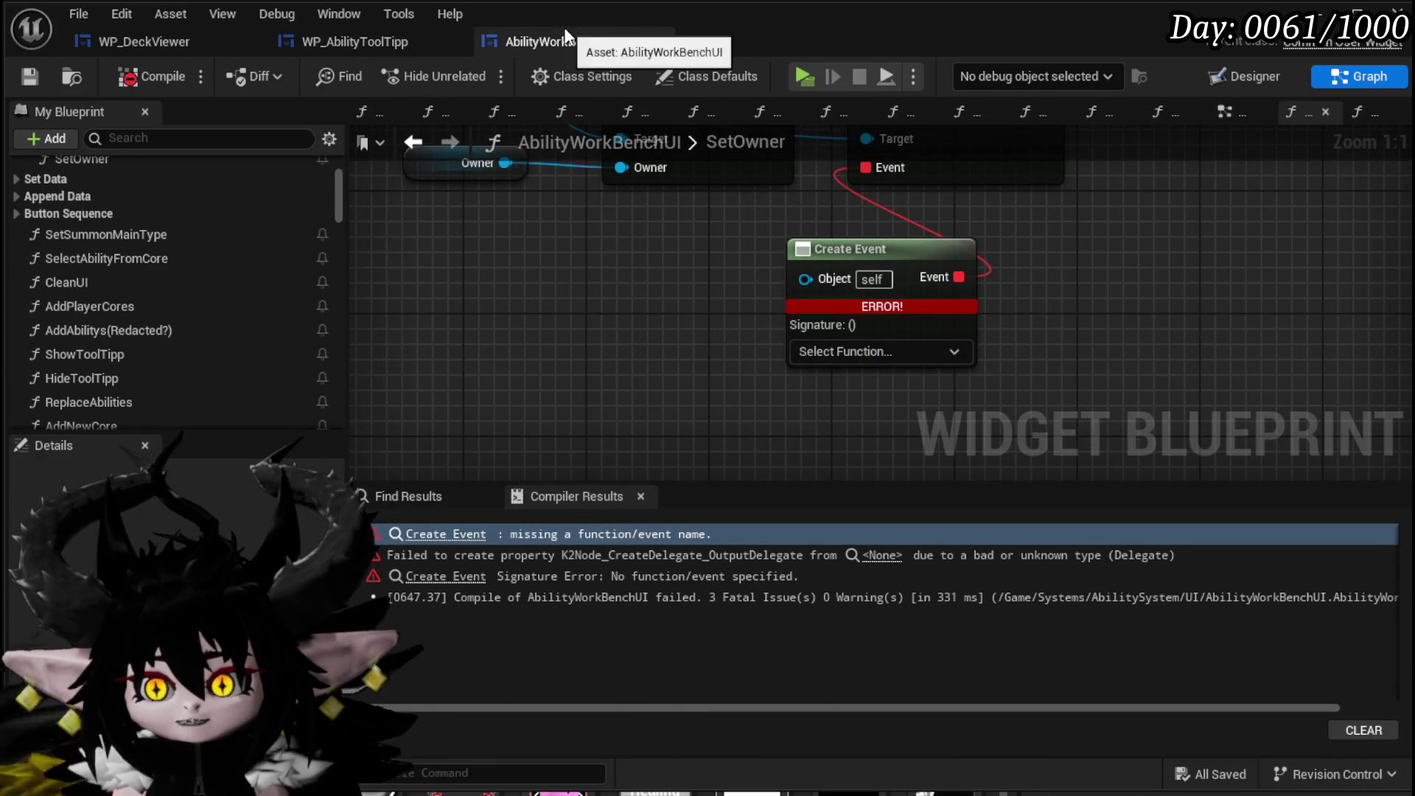
scroll(126, 262, up, 4)
scroll(138, 258, down, 3)
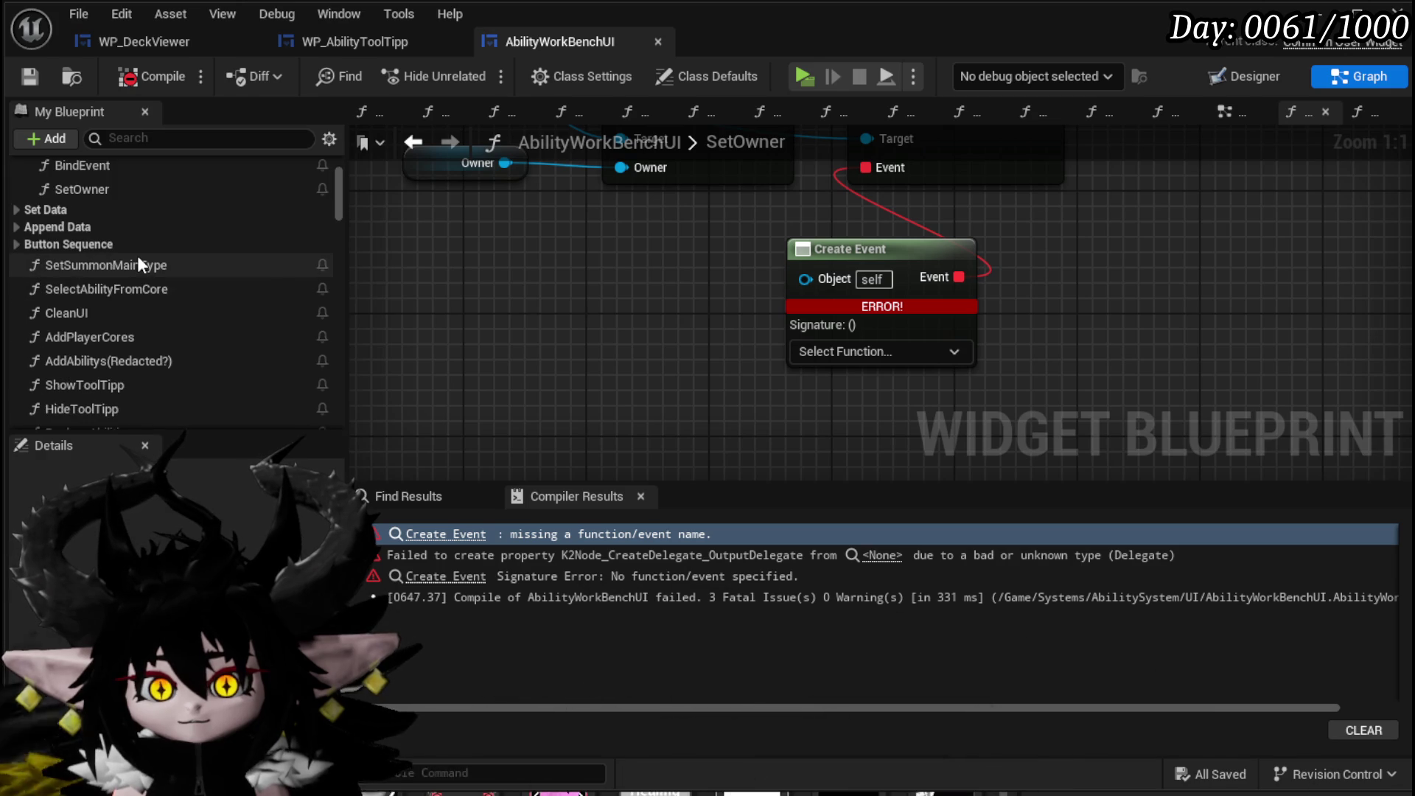
scroll(147, 302, up, 2)
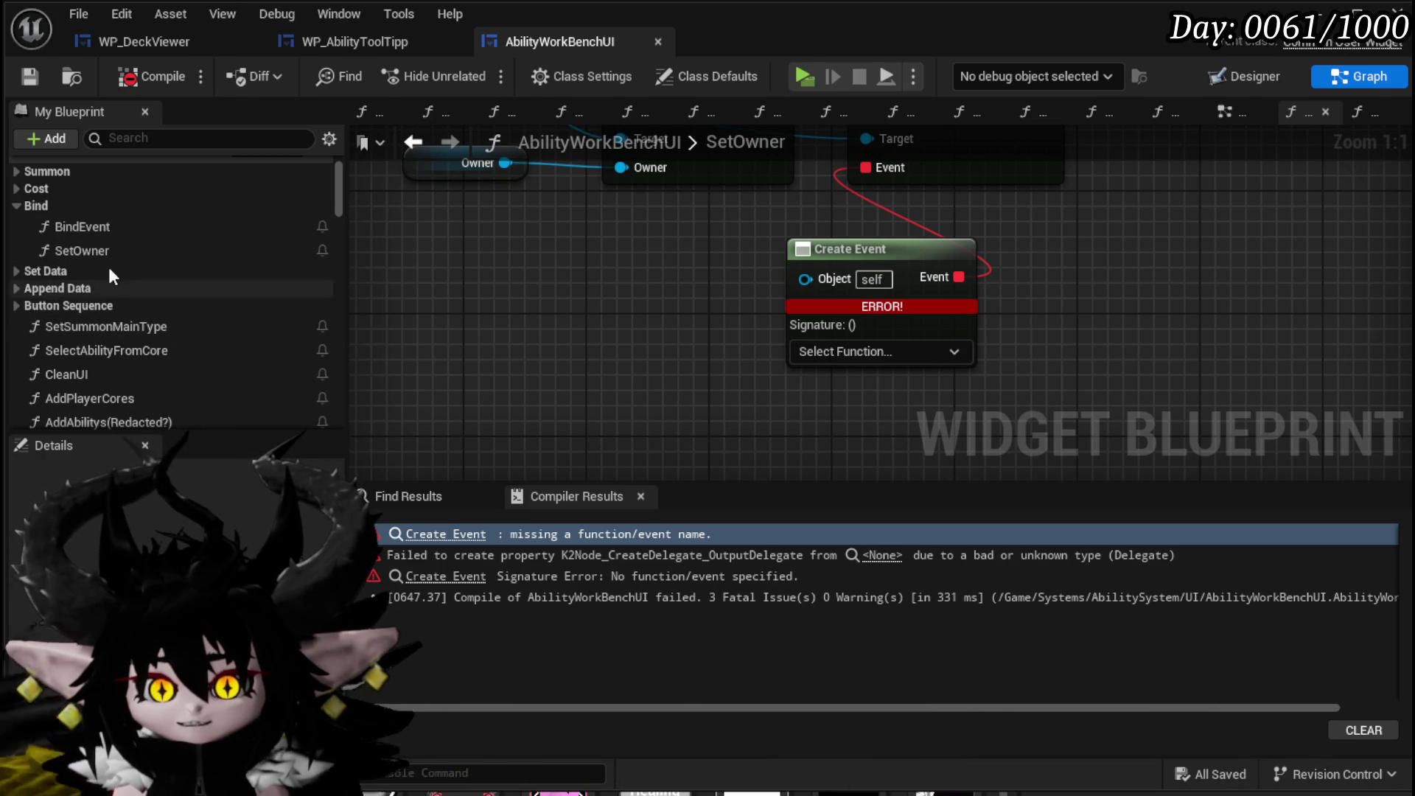
double_click(125, 348)
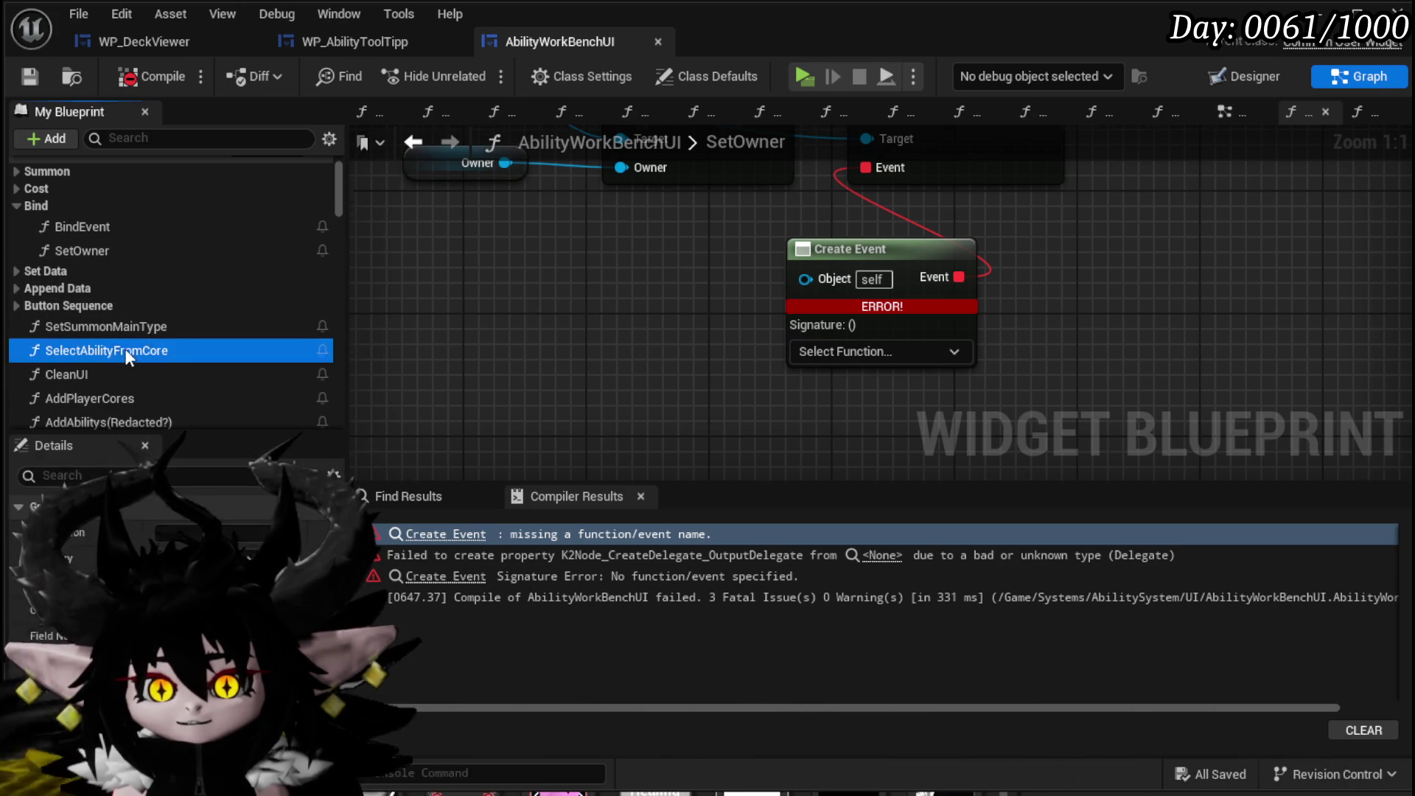
Pan around the SelectAbilityFromCore graph, then go back to WP_AbilityToolTipp's event graph.
mouse_move(728, 375)
mouse_down()
mouse_move(655, 325)
mouse_move(699, 411)
mouse_up()
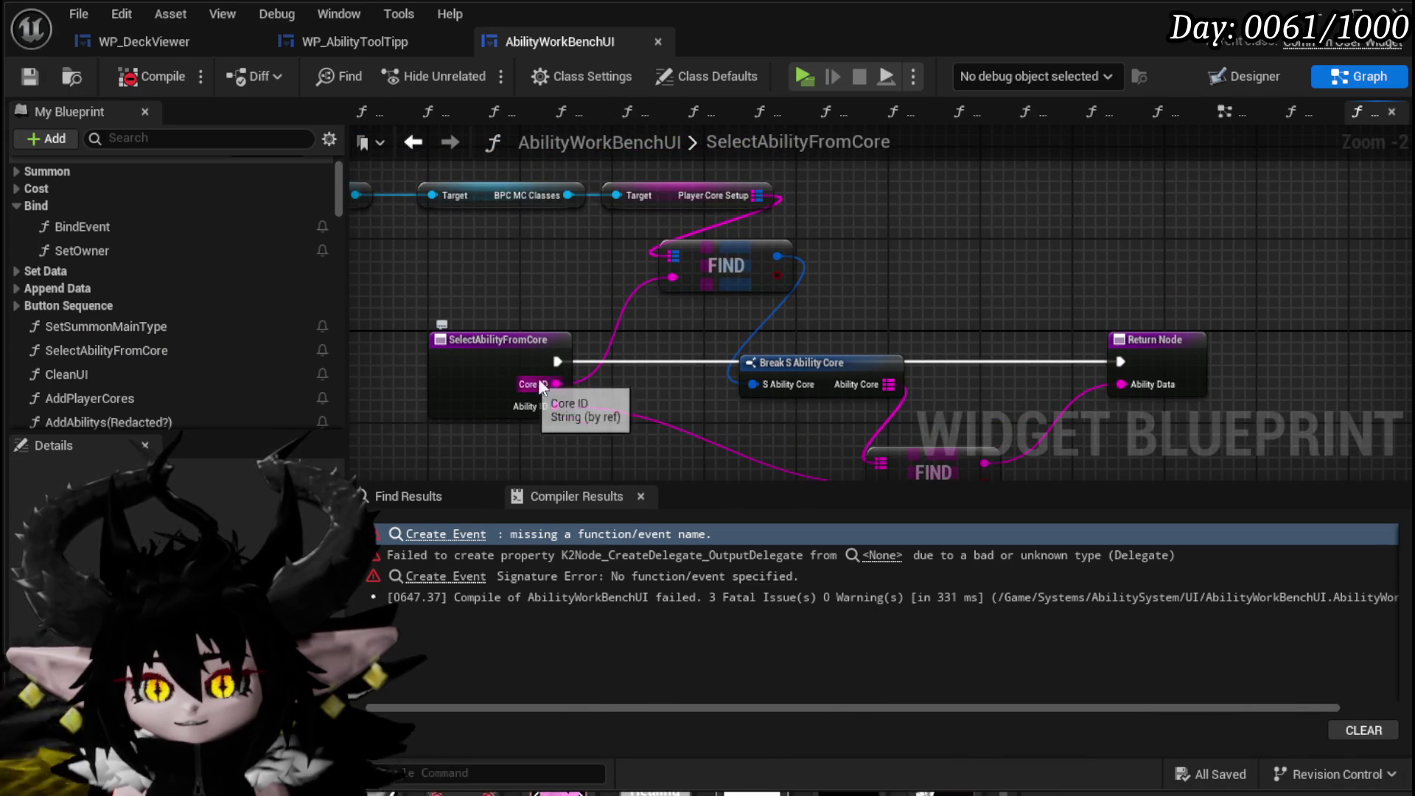
drag(613, 390, 613, 376)
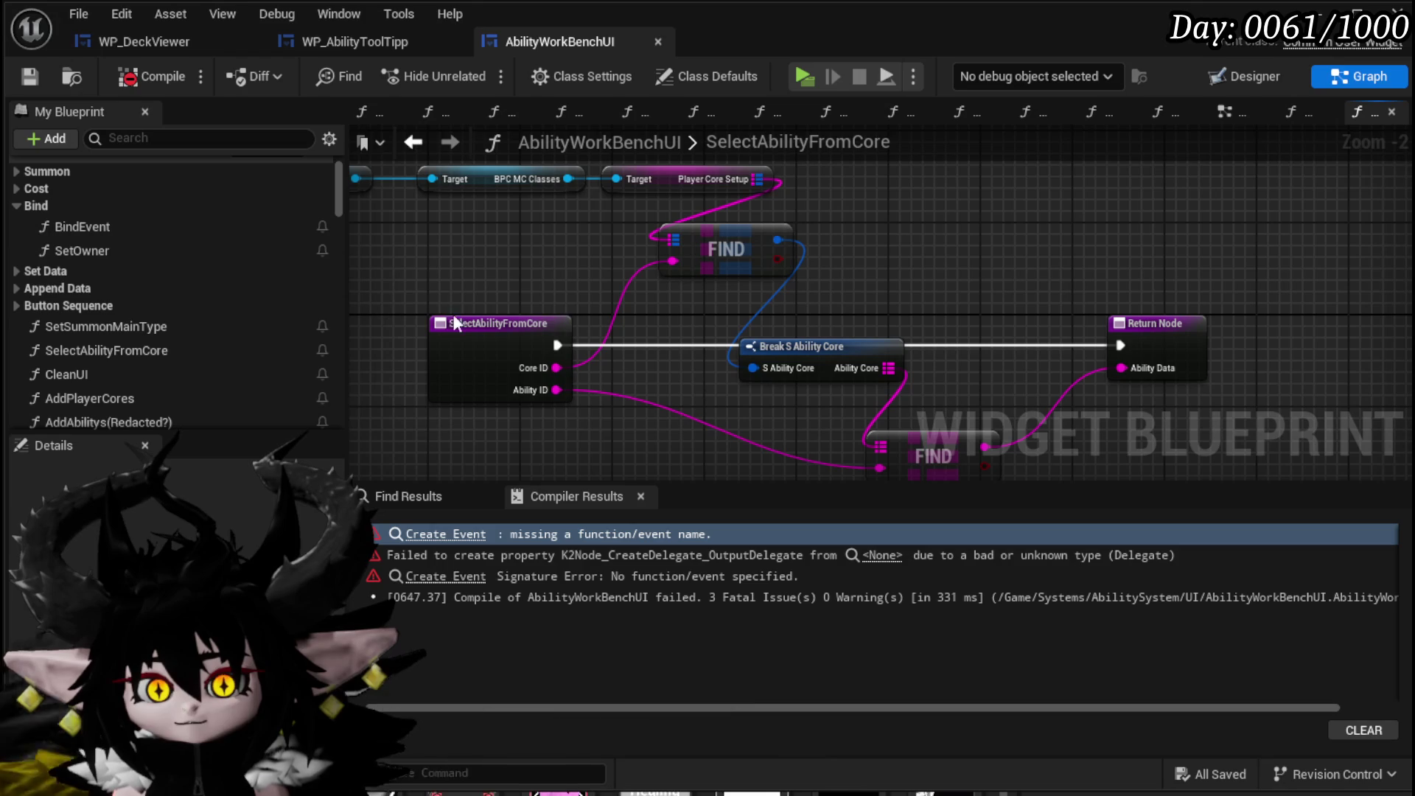
drag(533, 388, 538, 391)
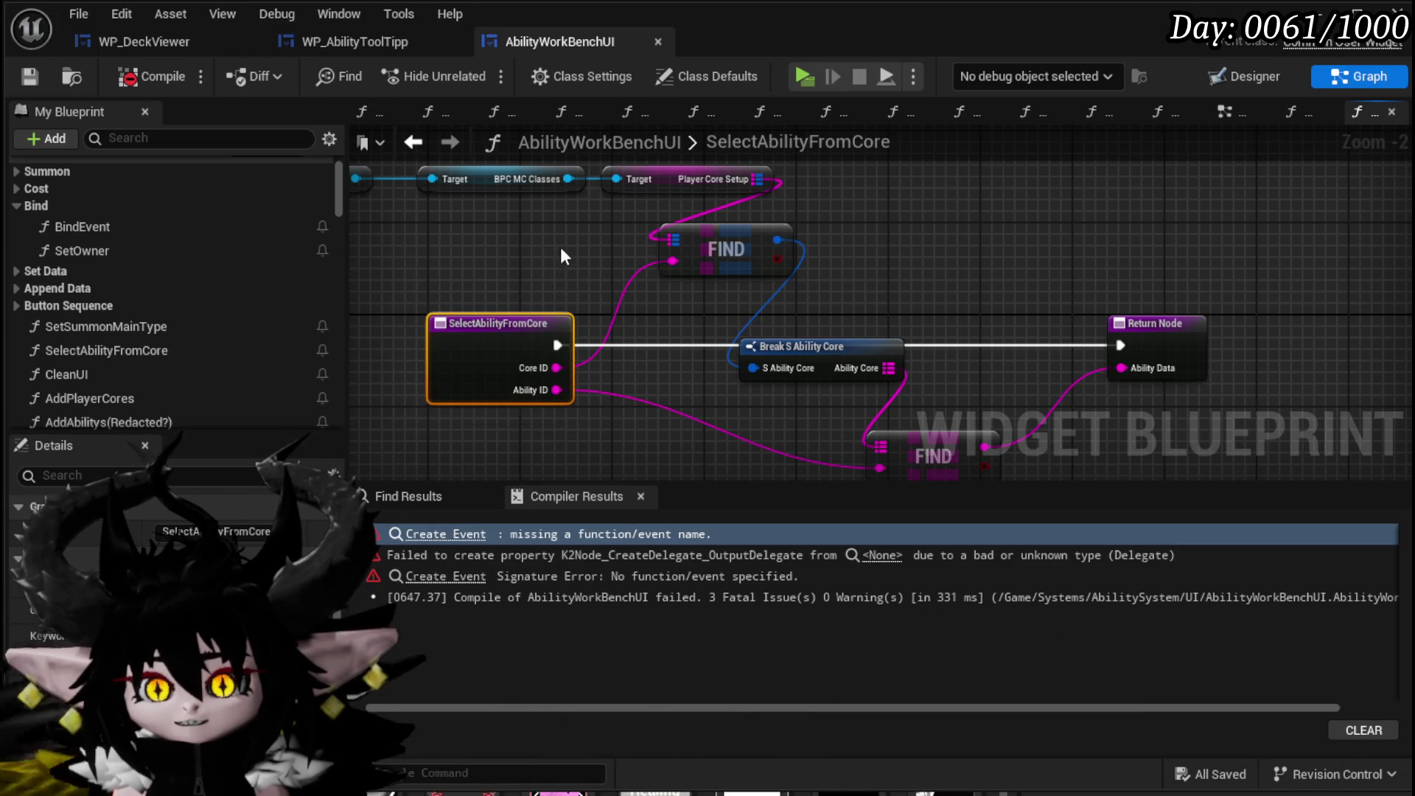
drag(559, 246, 657, 254)
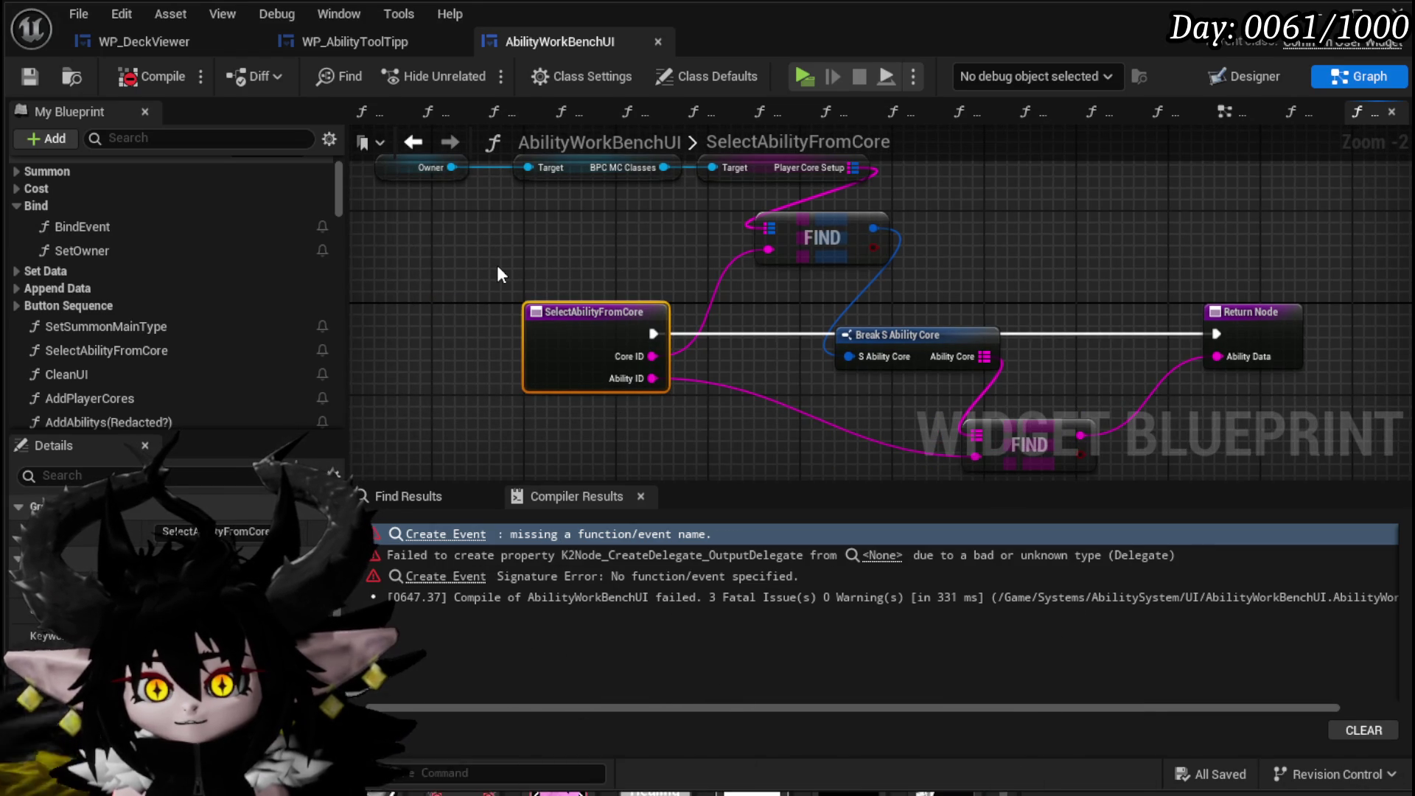
click(374, 42)
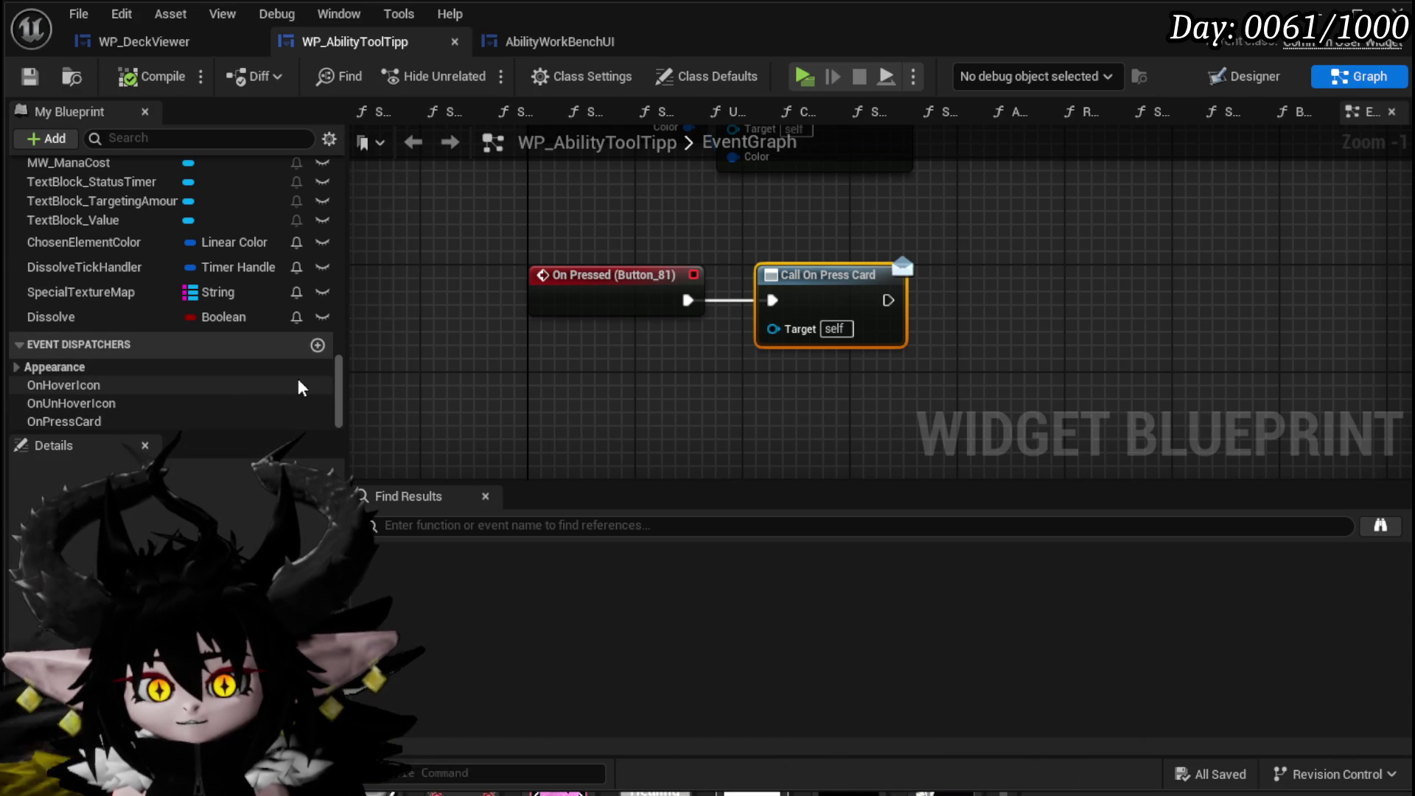
Give the OnPressCard dispatcher a String input named AbilityName.
click(221, 421)
click(308, 509)
click(299, 508)
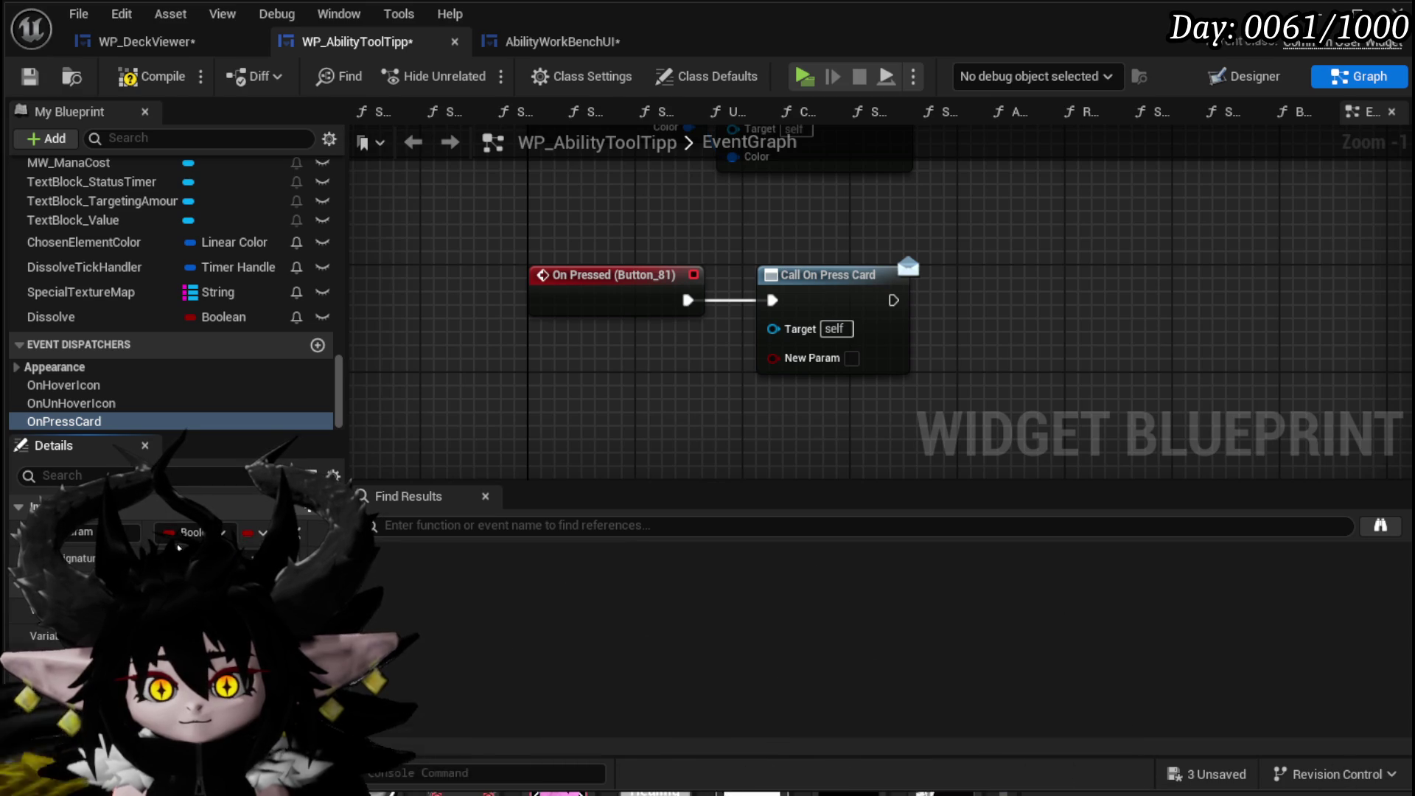
key(Return)
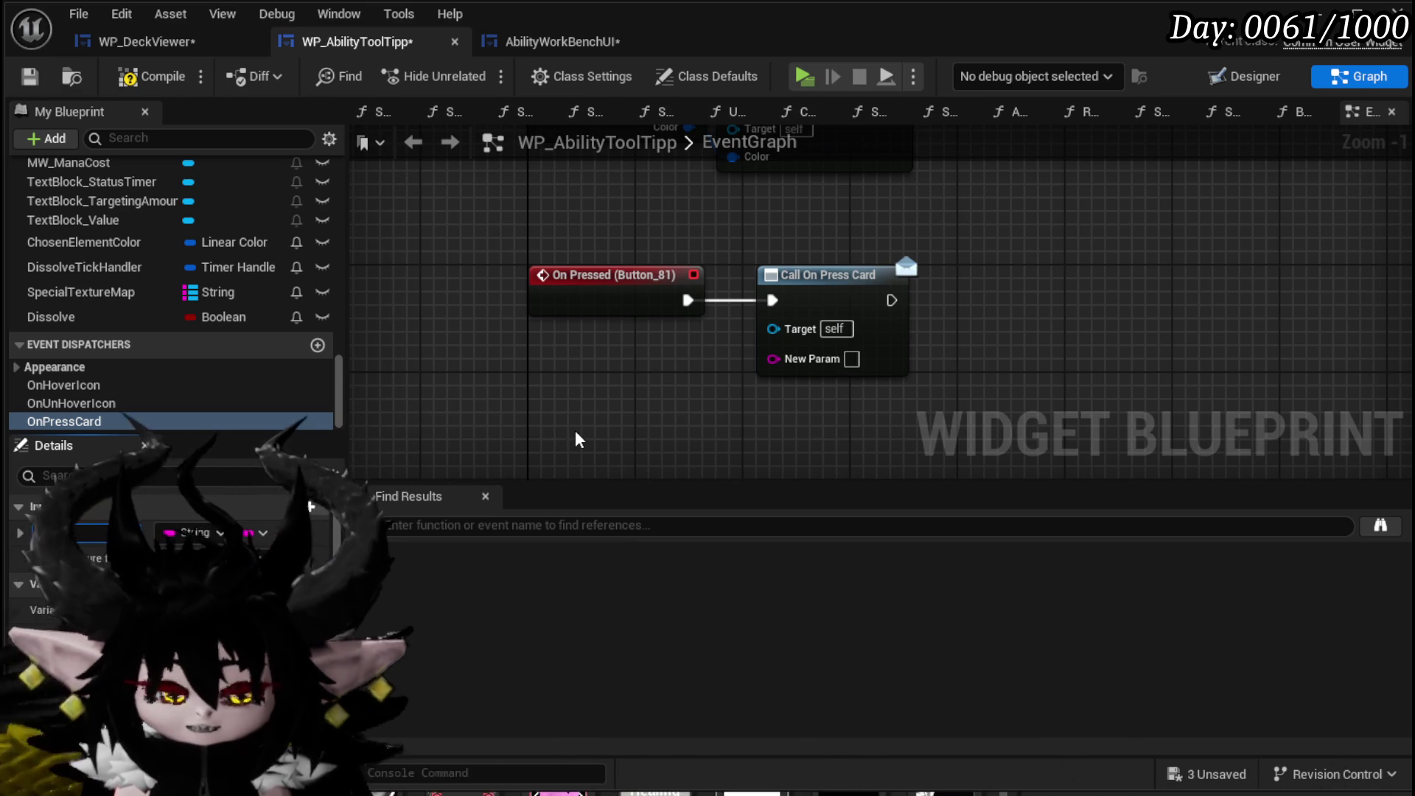
text(Nam)
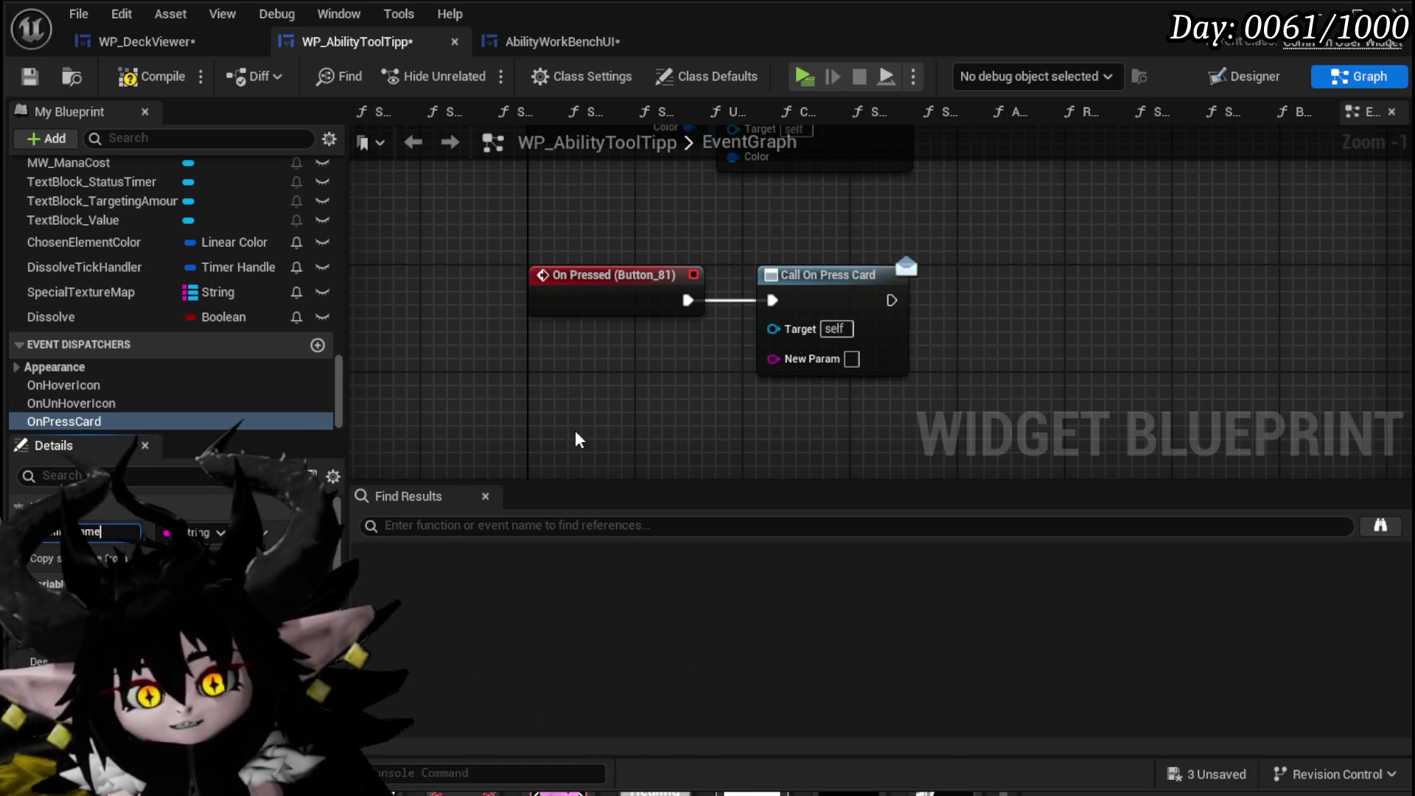
Refresh Call On Press Card so the Ability Name pin appears, then compile.
right_click(800, 289)
click(880, 434)
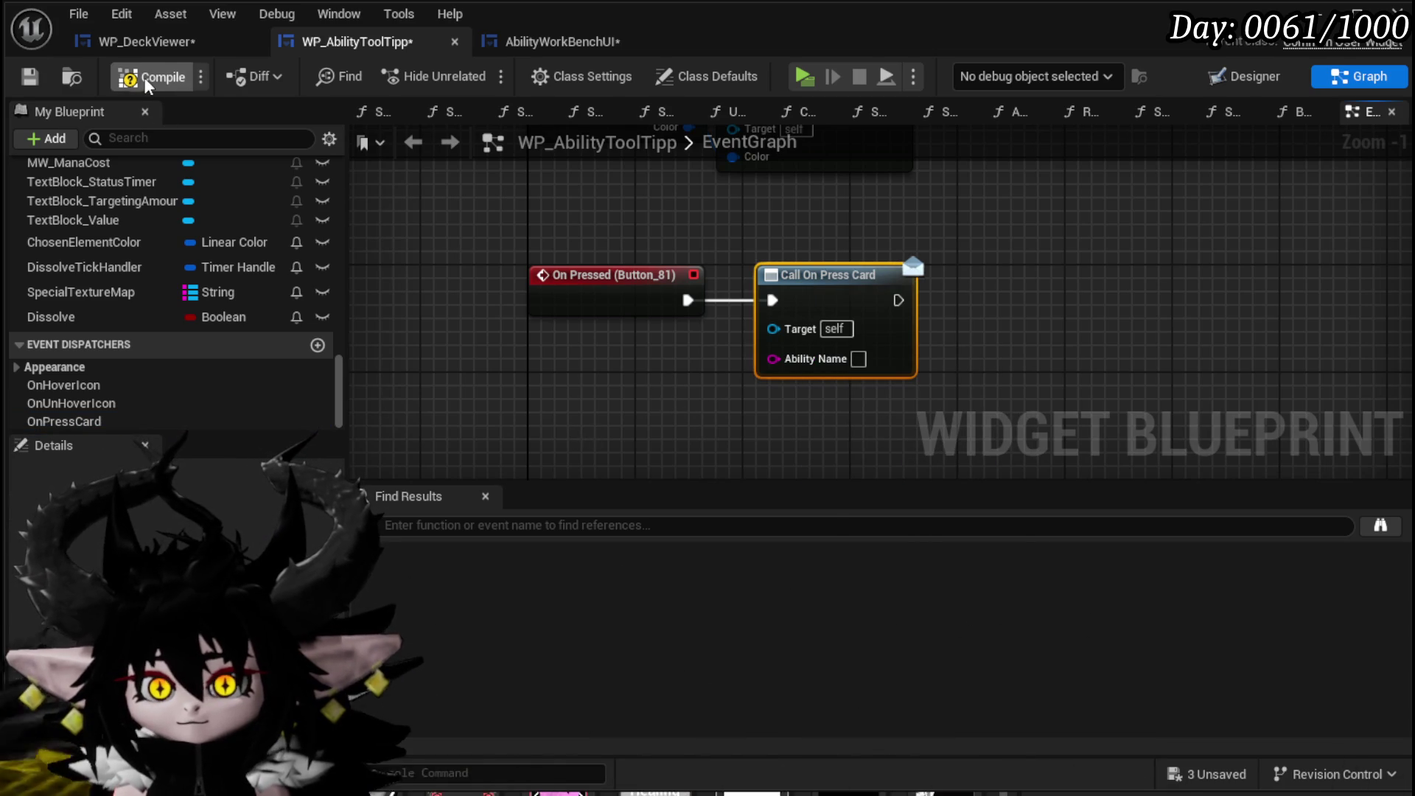
click(30, 77)
scroll(124, 245, up, 15)
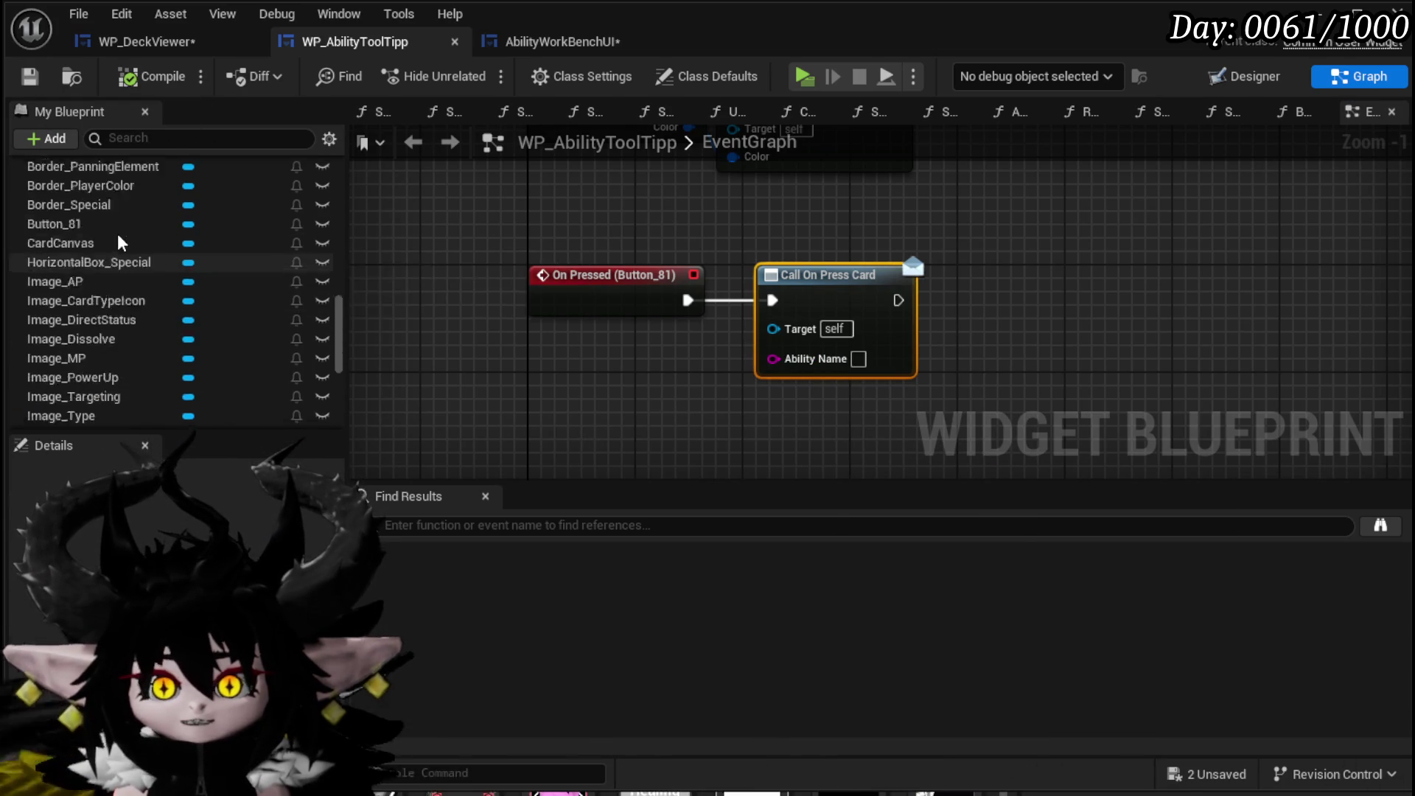
scroll(124, 245, up, 10)
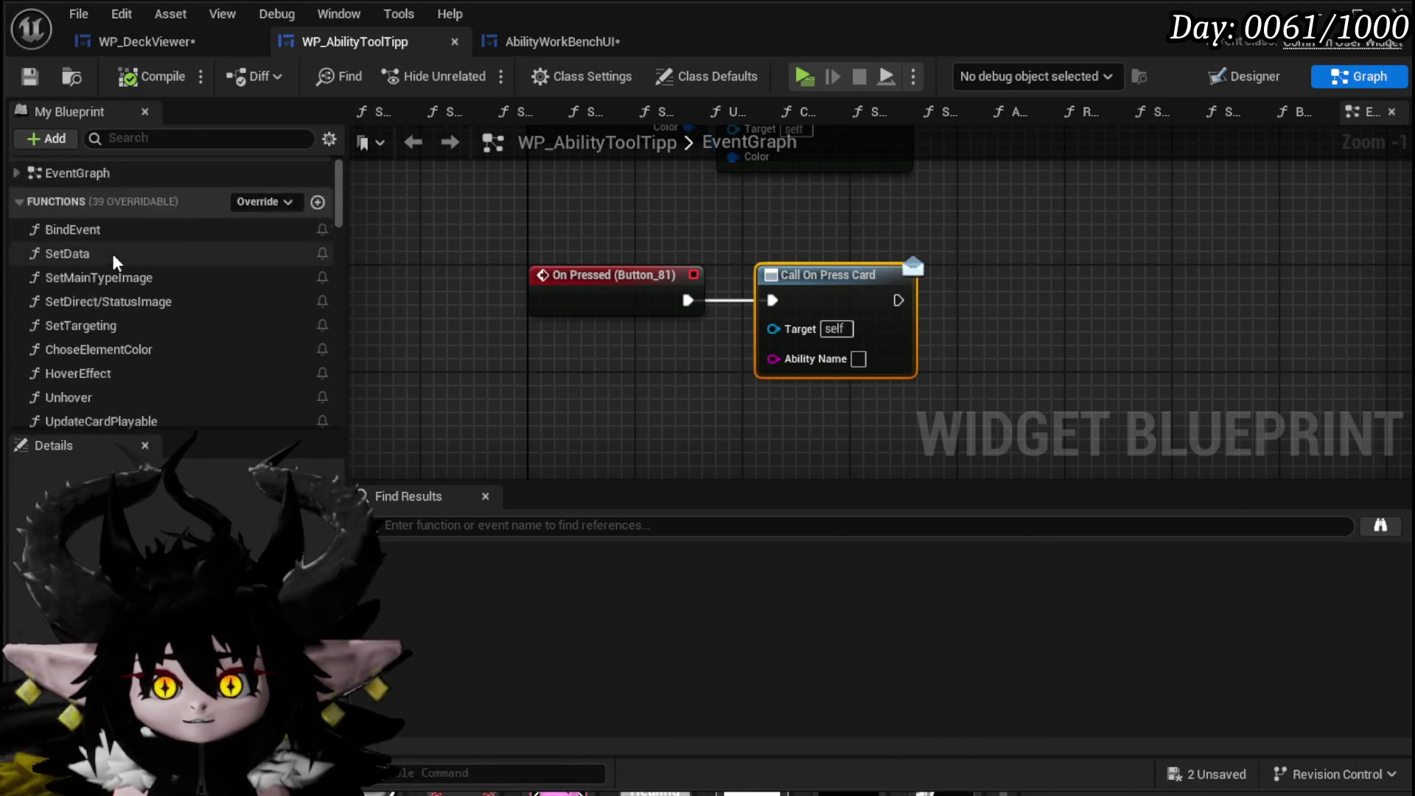
In SetData, promote the GET output to a String variable AbilityName, place the SET node, and compile.
double_click(99, 279)
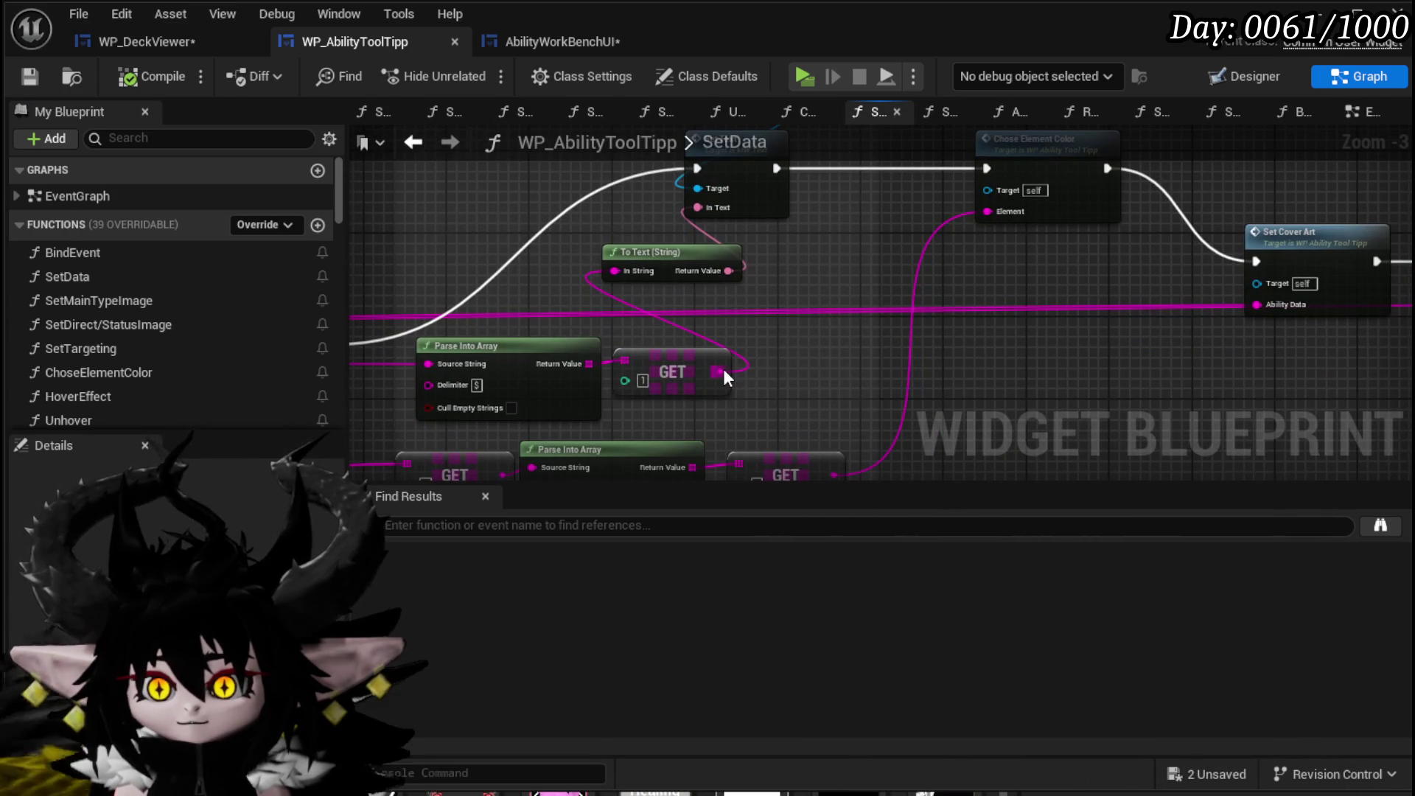
right_click(720, 372)
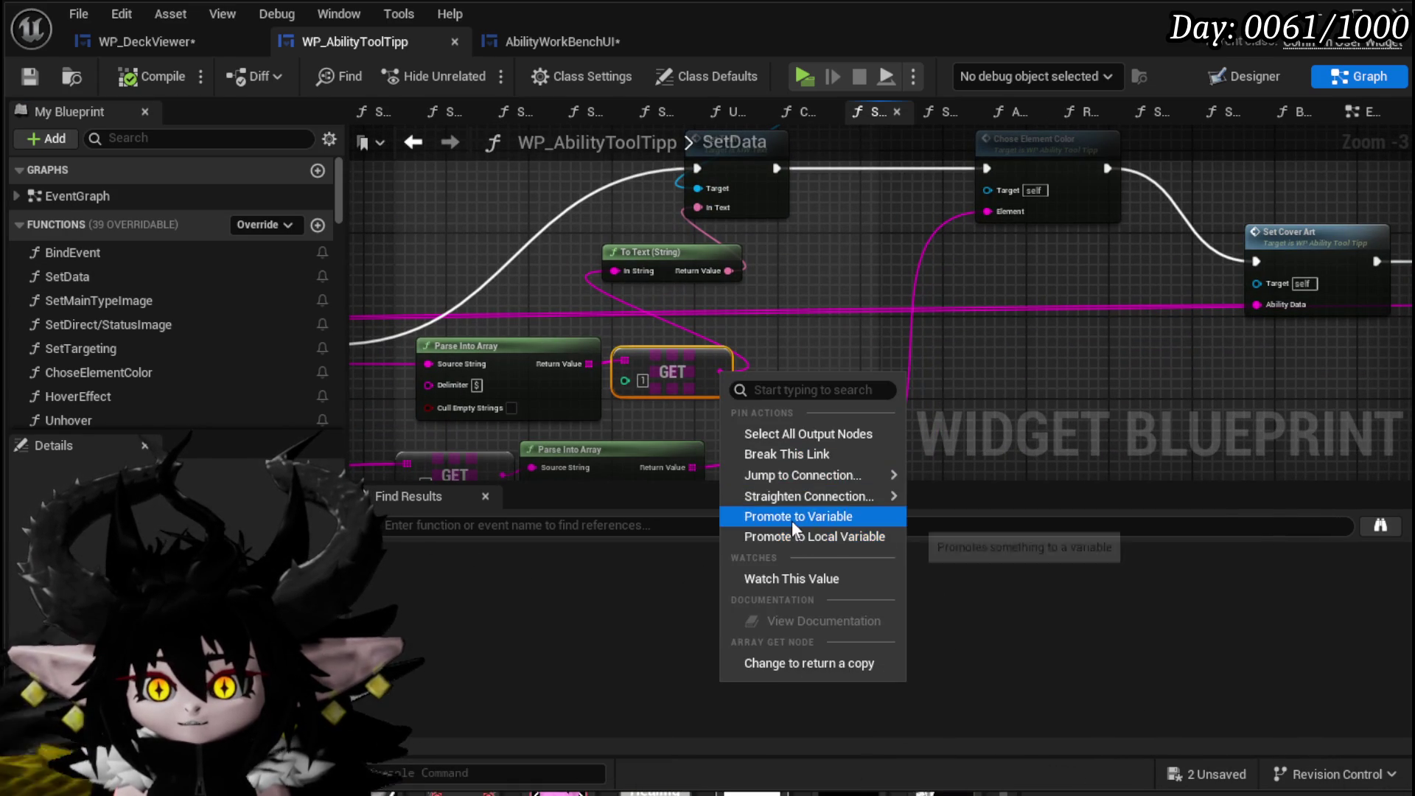
click(792, 517)
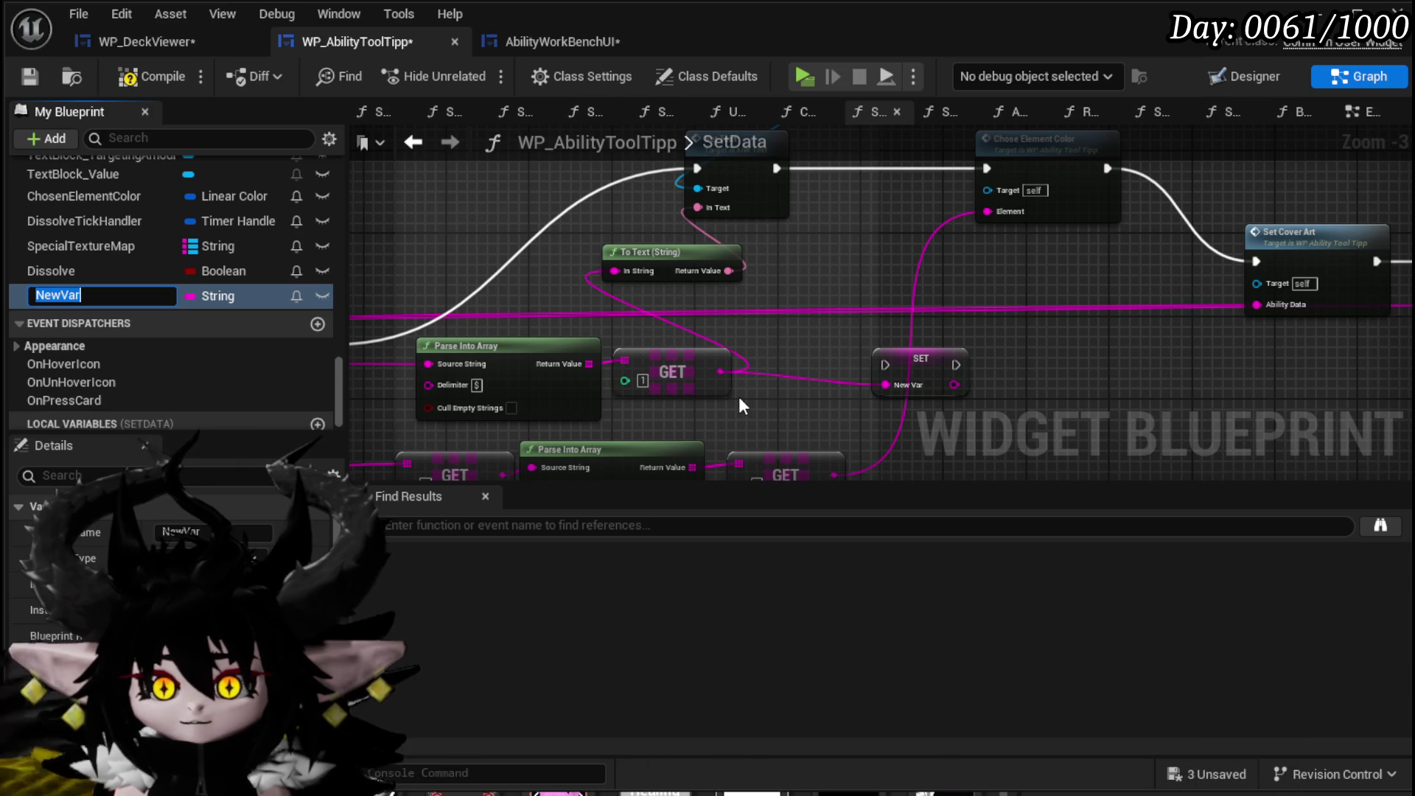
text(A)
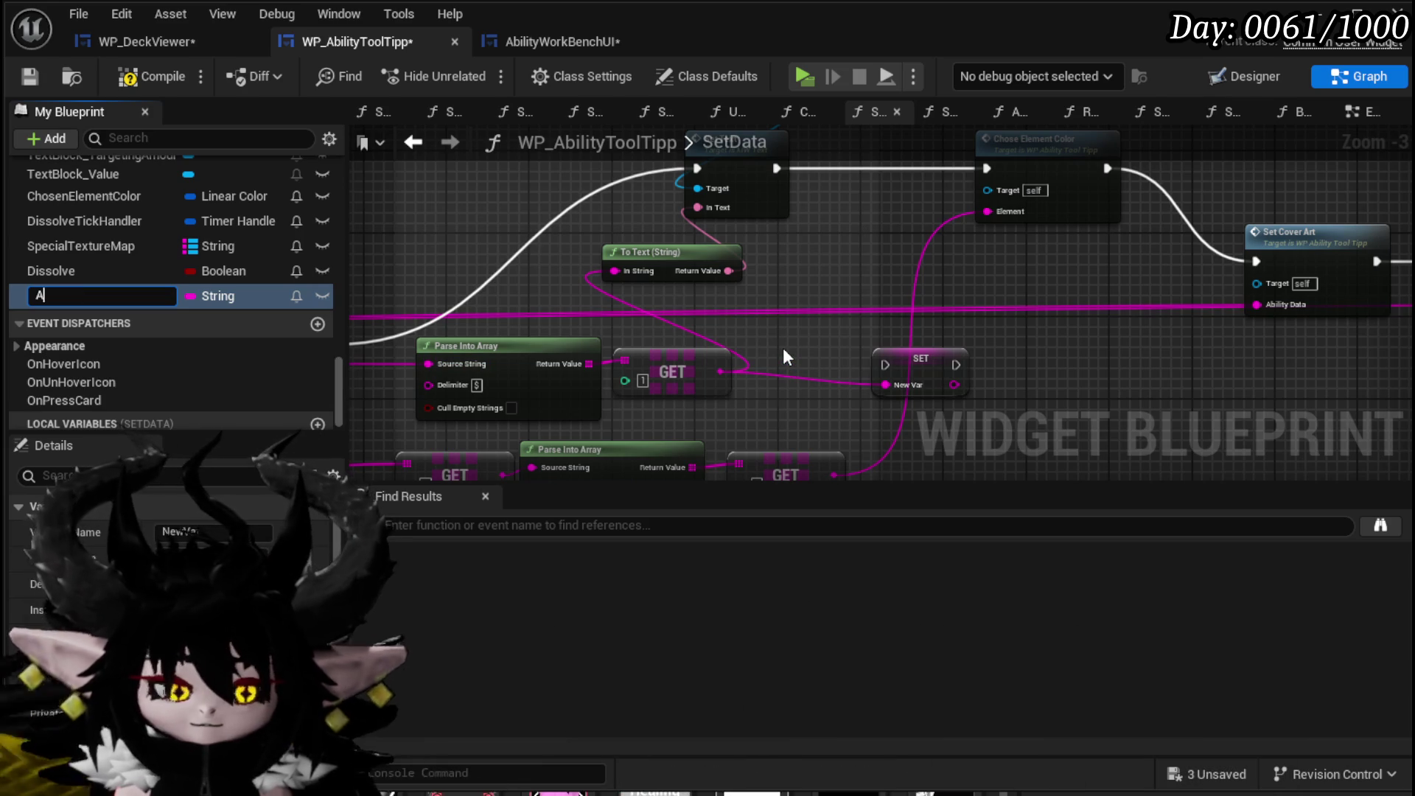
text(bilityNam)
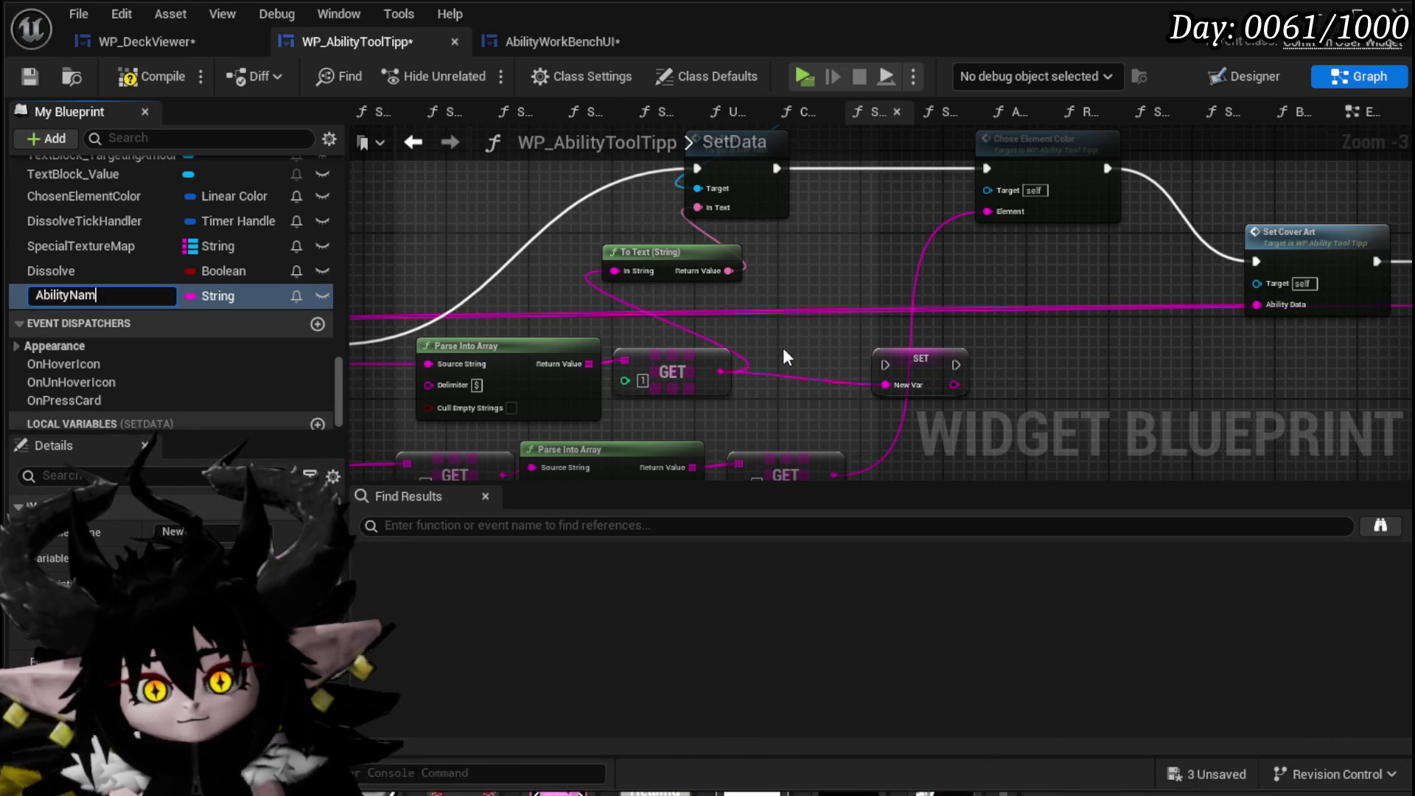
text(e)
mouse_move(935, 382)
mouse_down()
mouse_move(623, 207)
mouse_move(597, 168)
mouse_move(699, 174)
mouse_move(615, 271)
mouse_move(723, 260)
mouse_up()
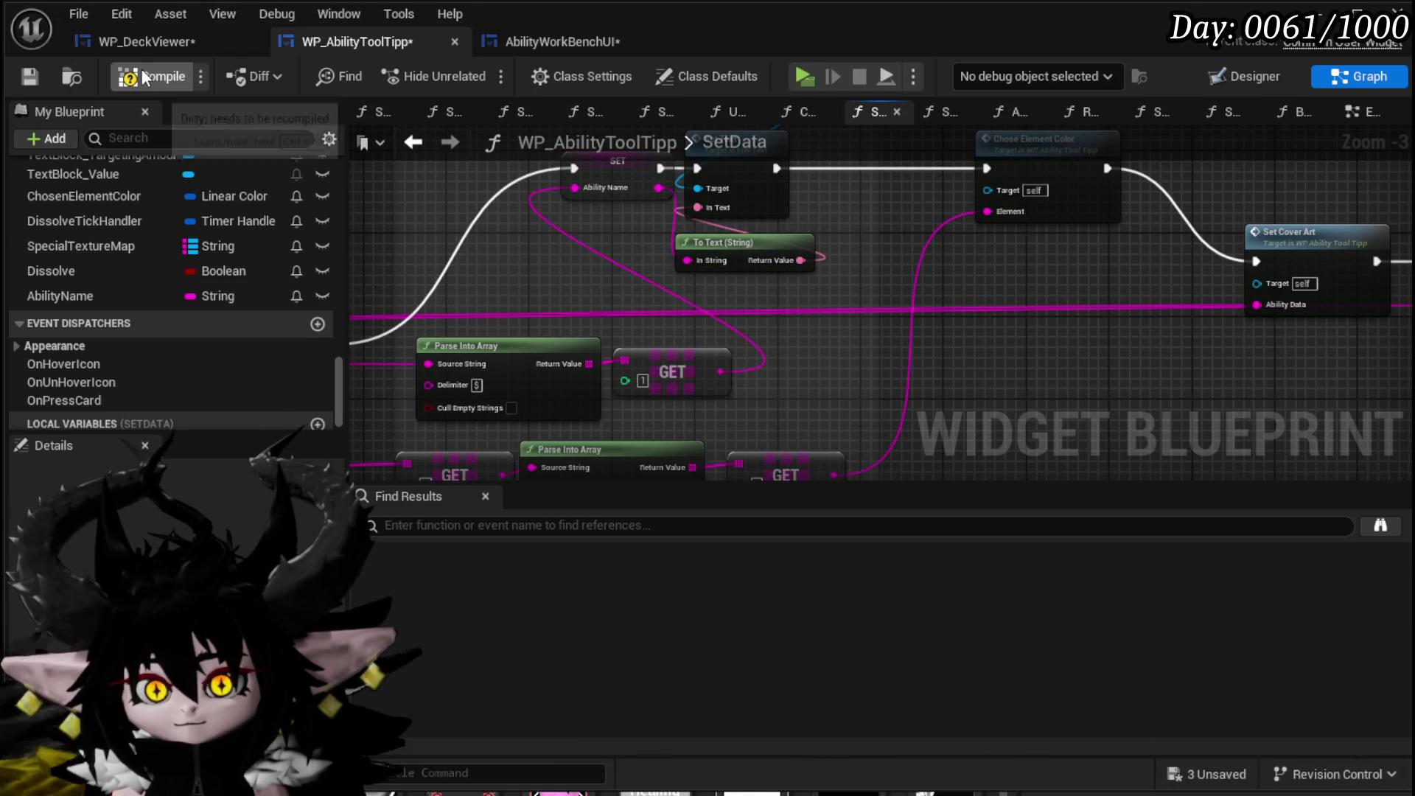
click(29, 76)
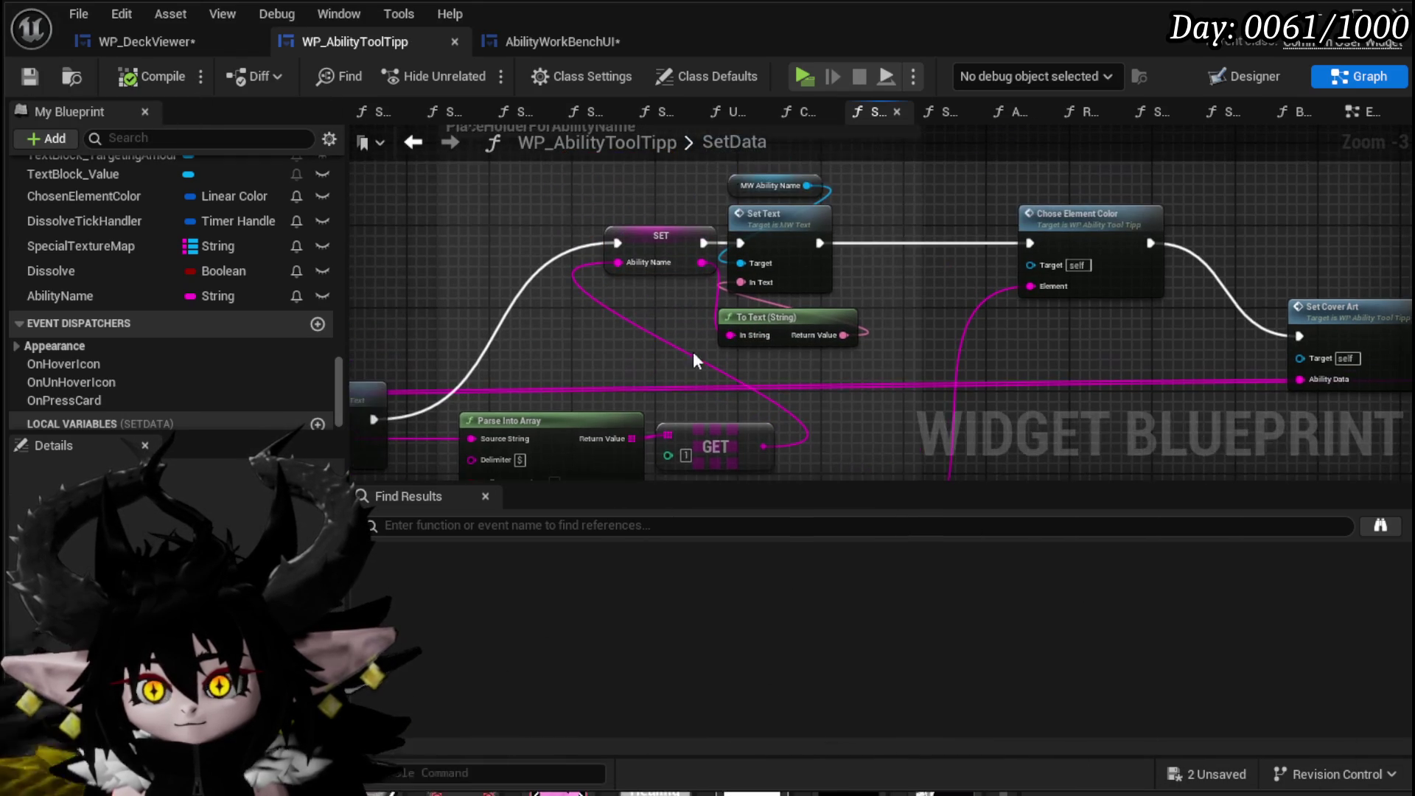
Compile WP_DeckViewer, jump to the mismatched Create Event error, and open the PressCard function.
click(144, 44)
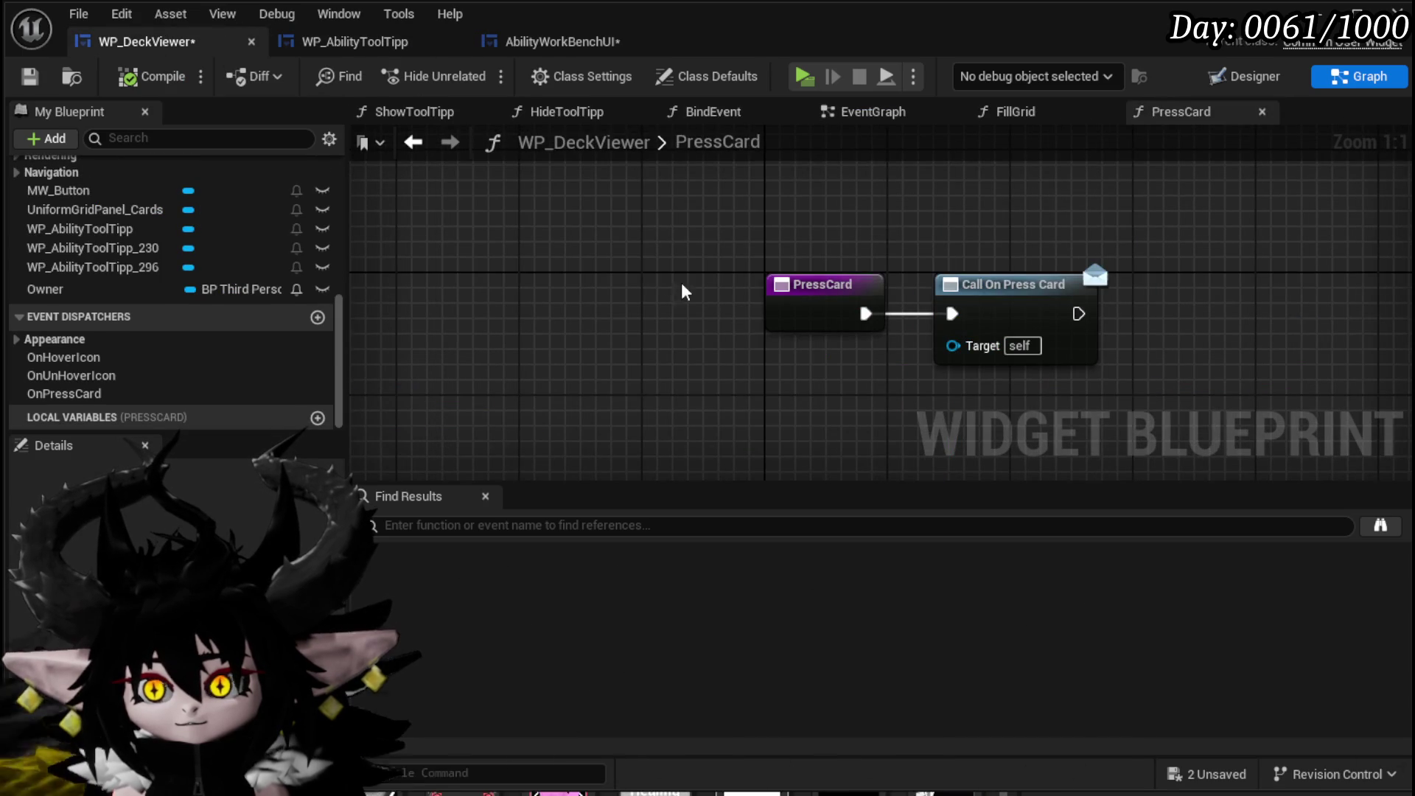
click(151, 76)
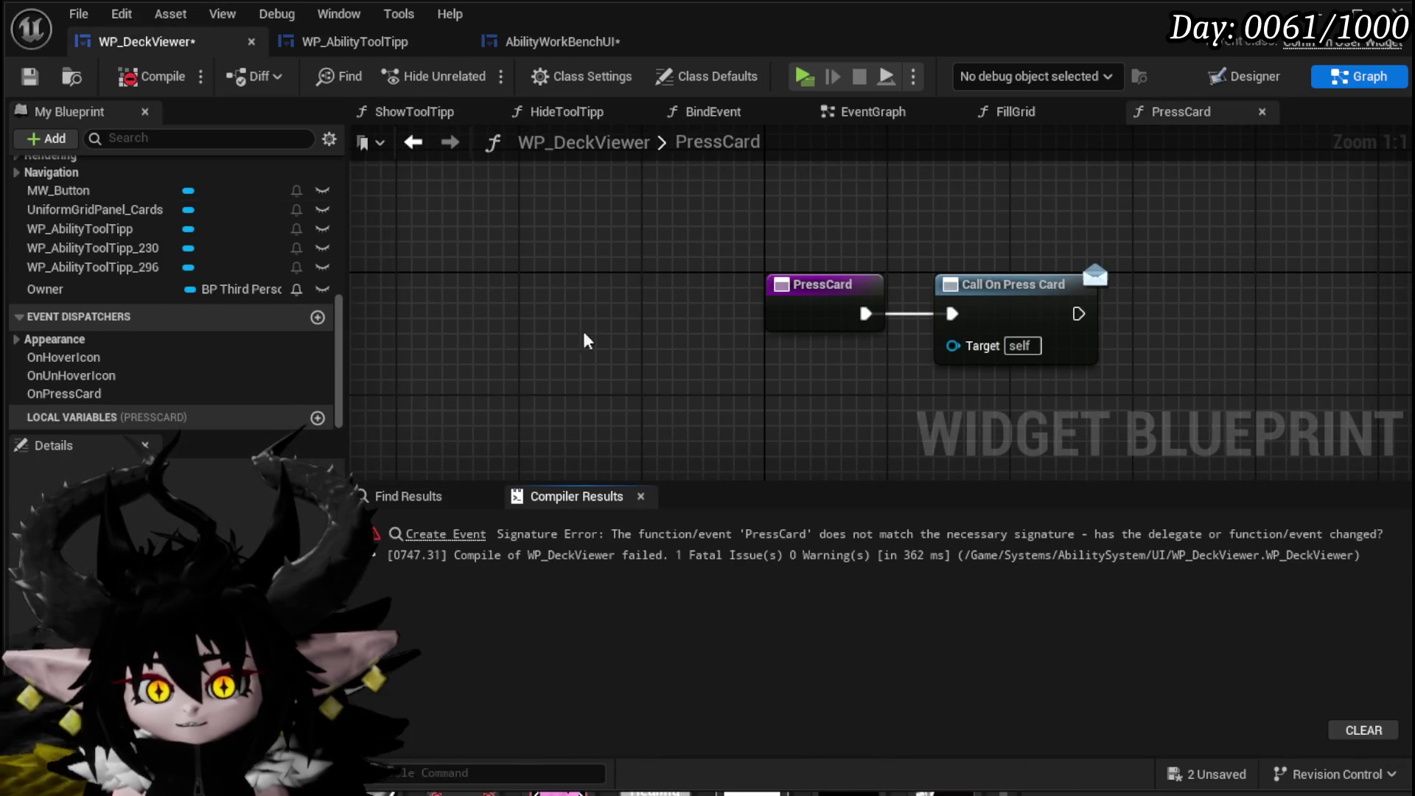
click(446, 534)
scroll(117, 237, up, 5)
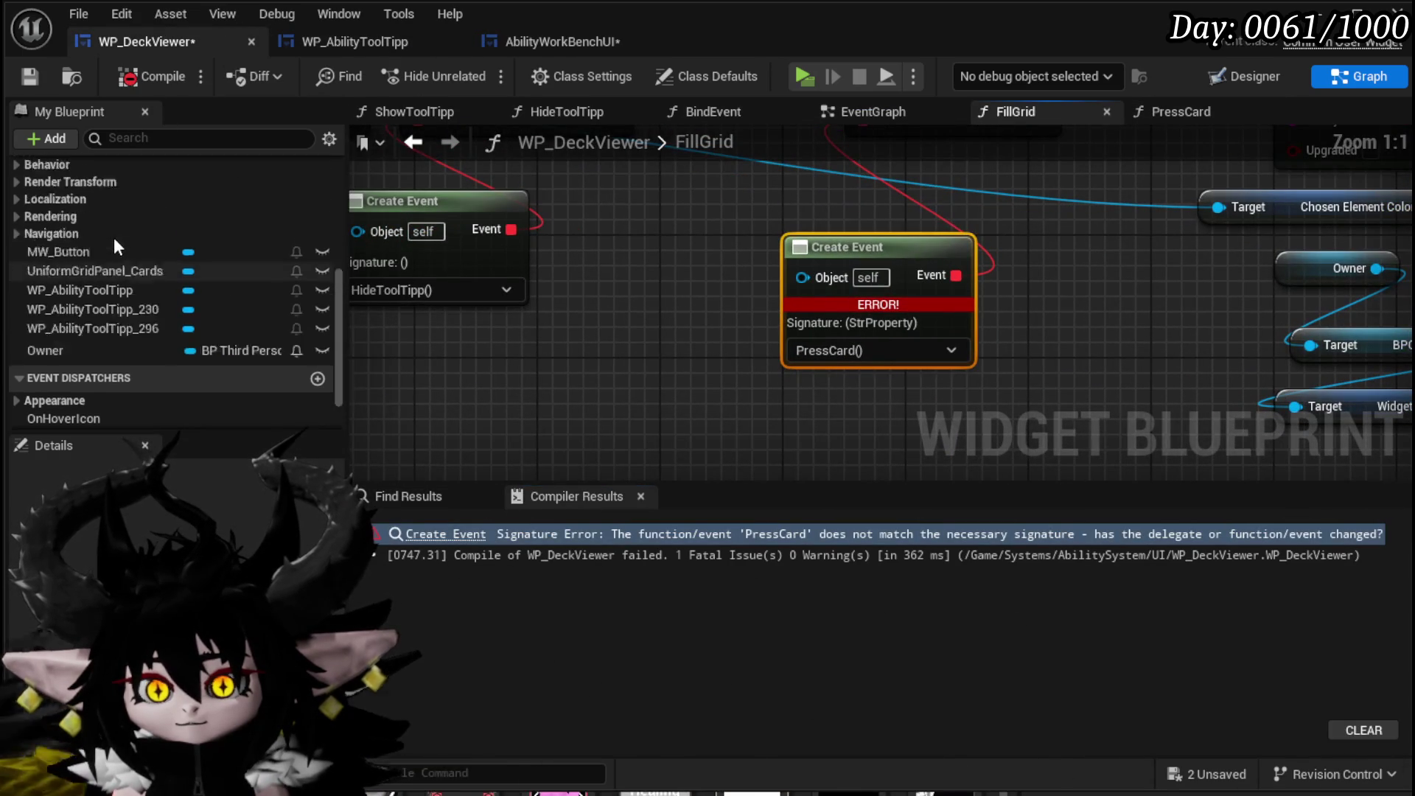
double_click(115, 246)
Add a String input parameter named Ability Name to PressCard and compile.
click(818, 291)
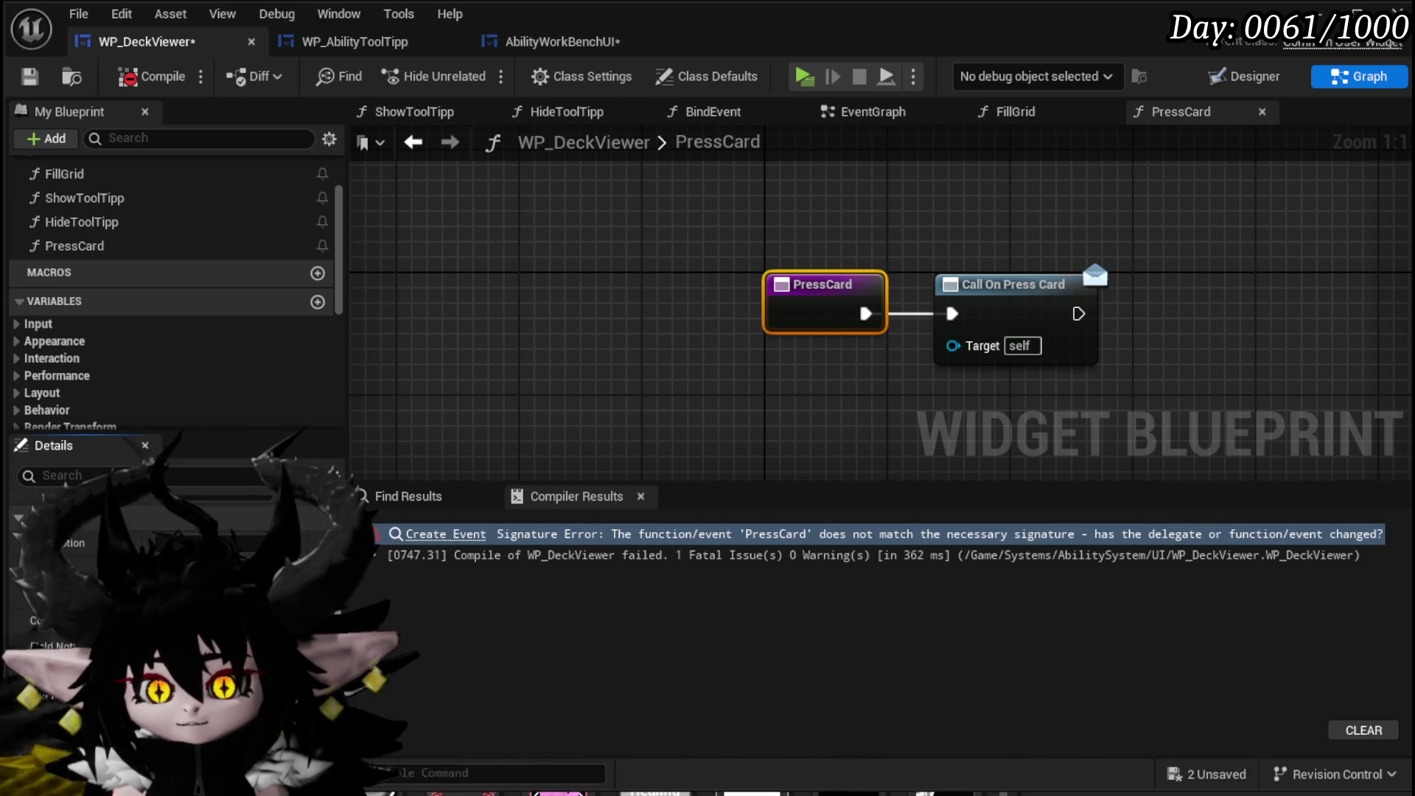
click(328, 671)
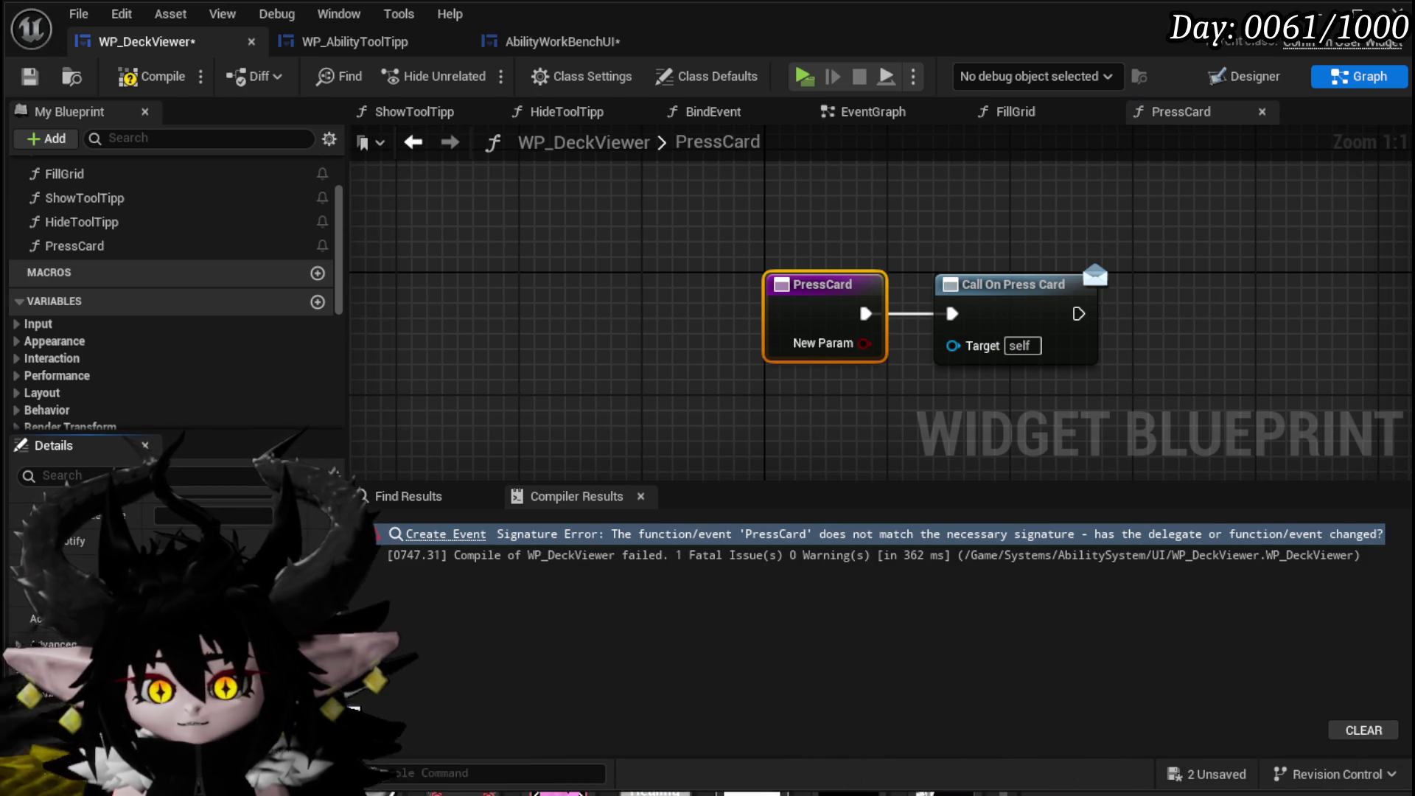
click(192, 695)
click(210, 449)
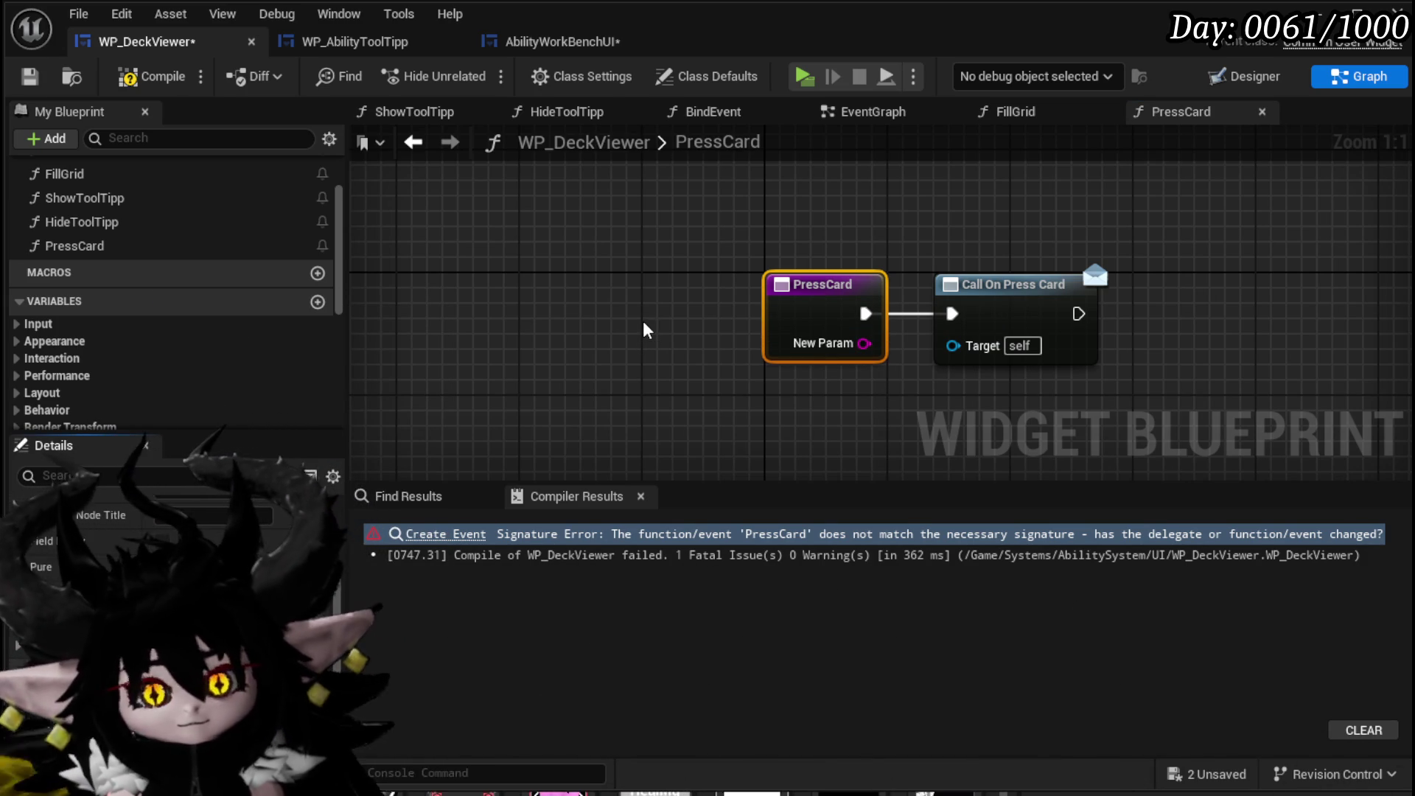
key(Return)
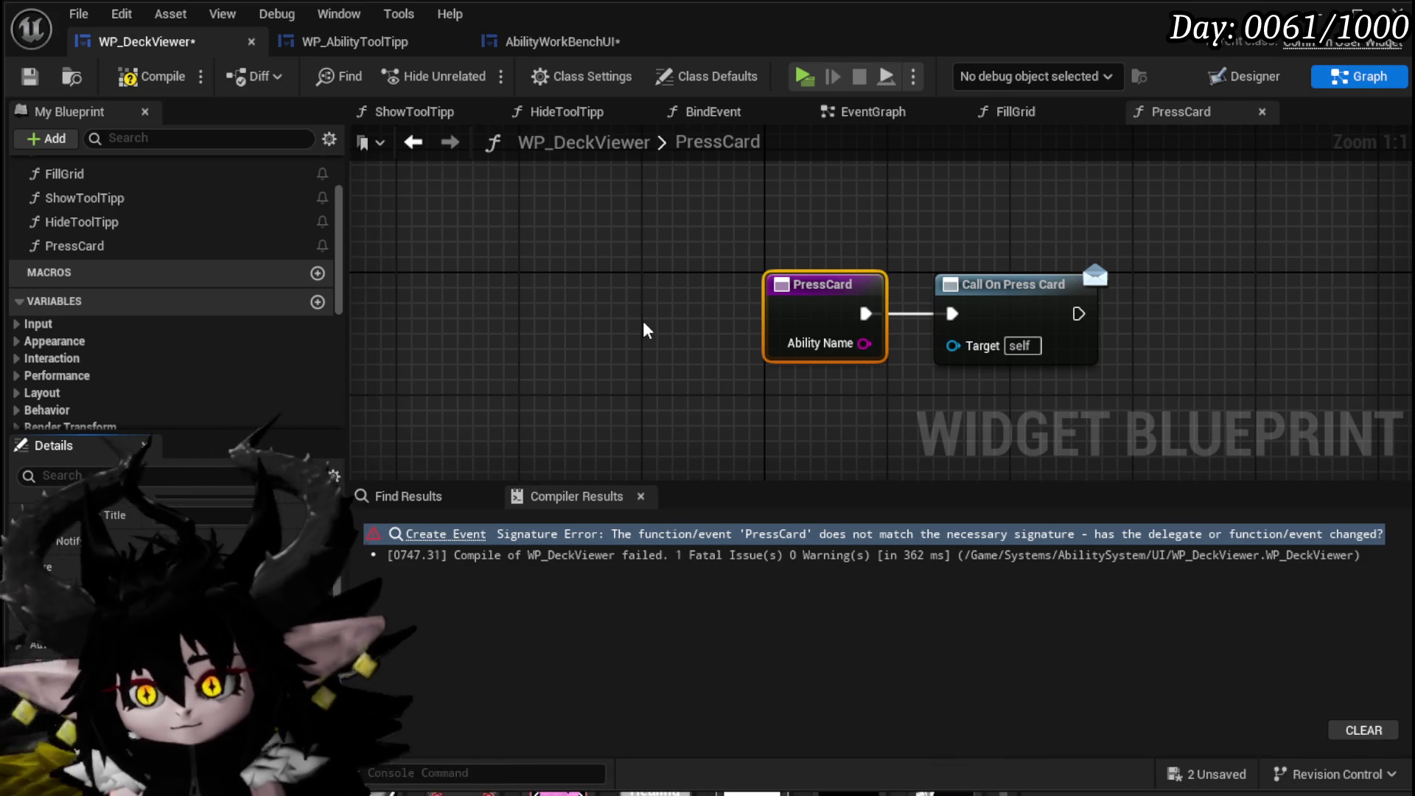
click(128, 76)
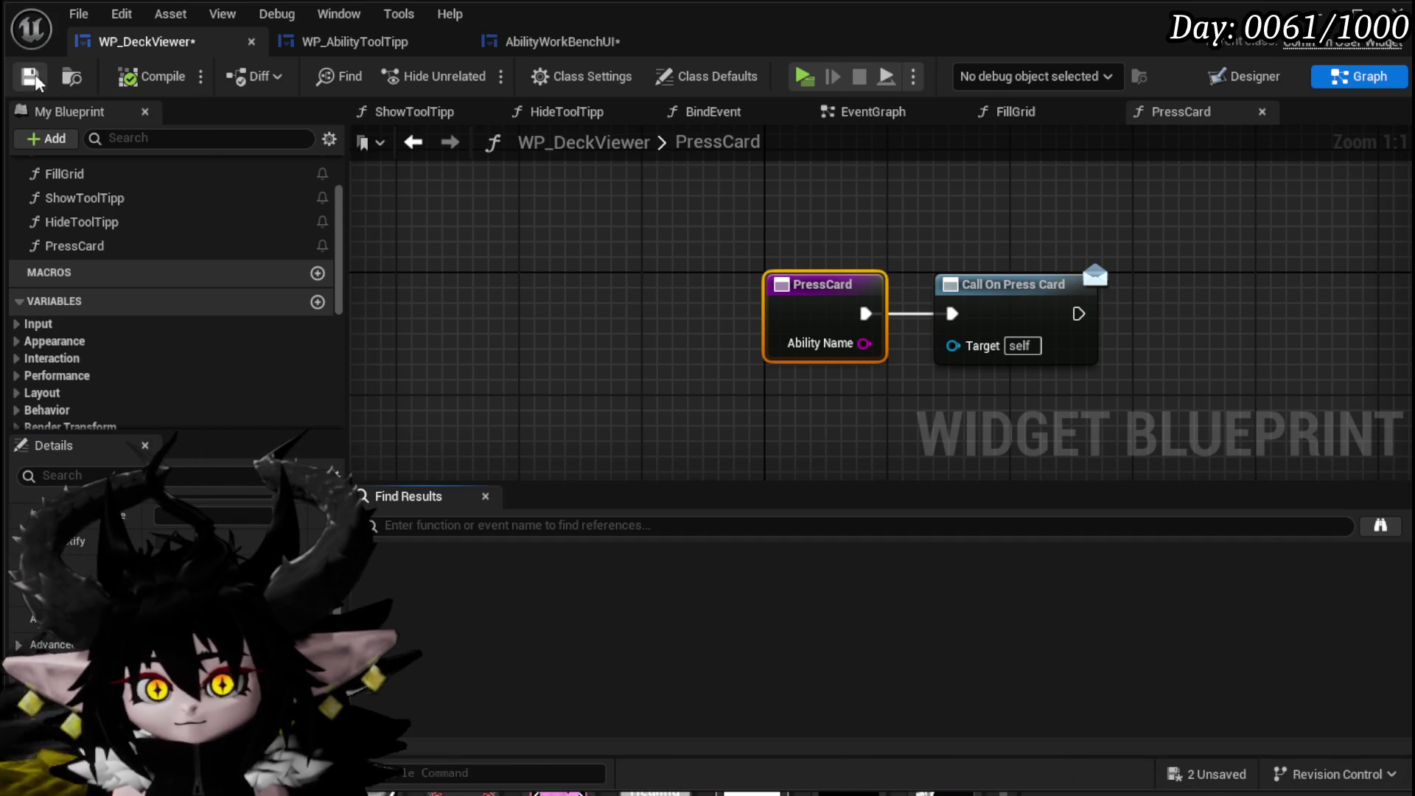
Add a matching Ability Name input to the OnPressCard event dispatcher.
mouse_move(1036, 329)
mouse_down()
mouse_move(783, 316)
mouse_move(778, 282)
mouse_up()
click(781, 310)
scroll(181, 332, down, 8)
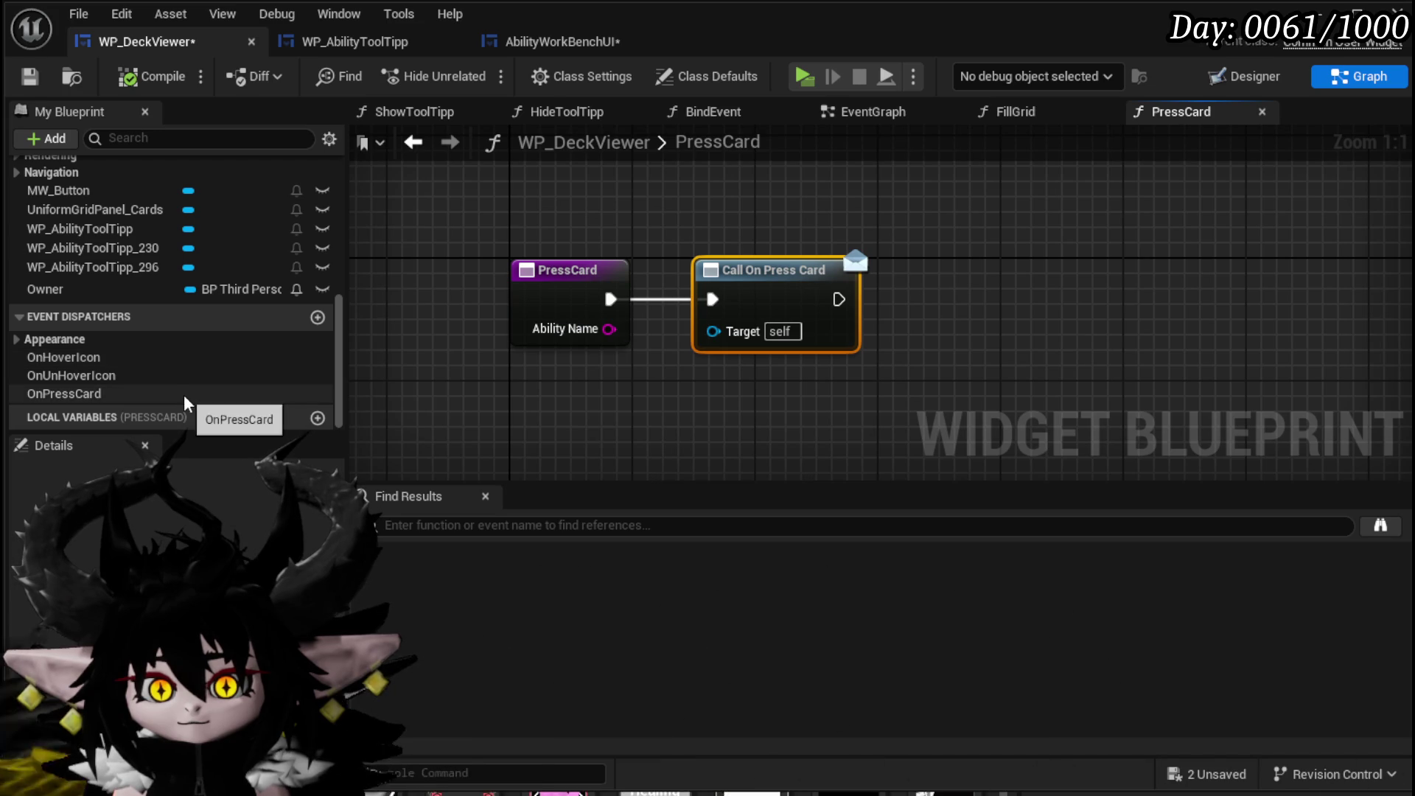
click(185, 397)
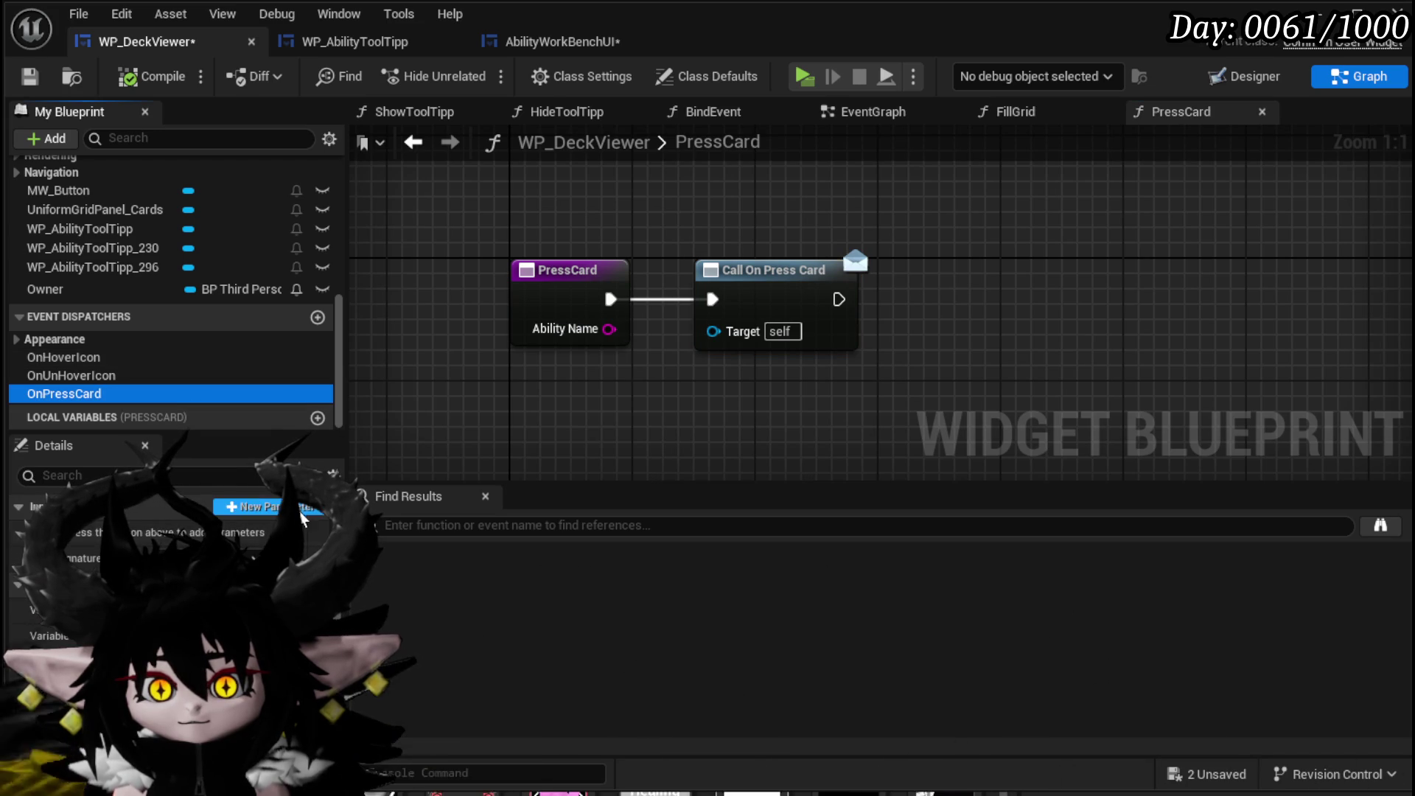
click(308, 507)
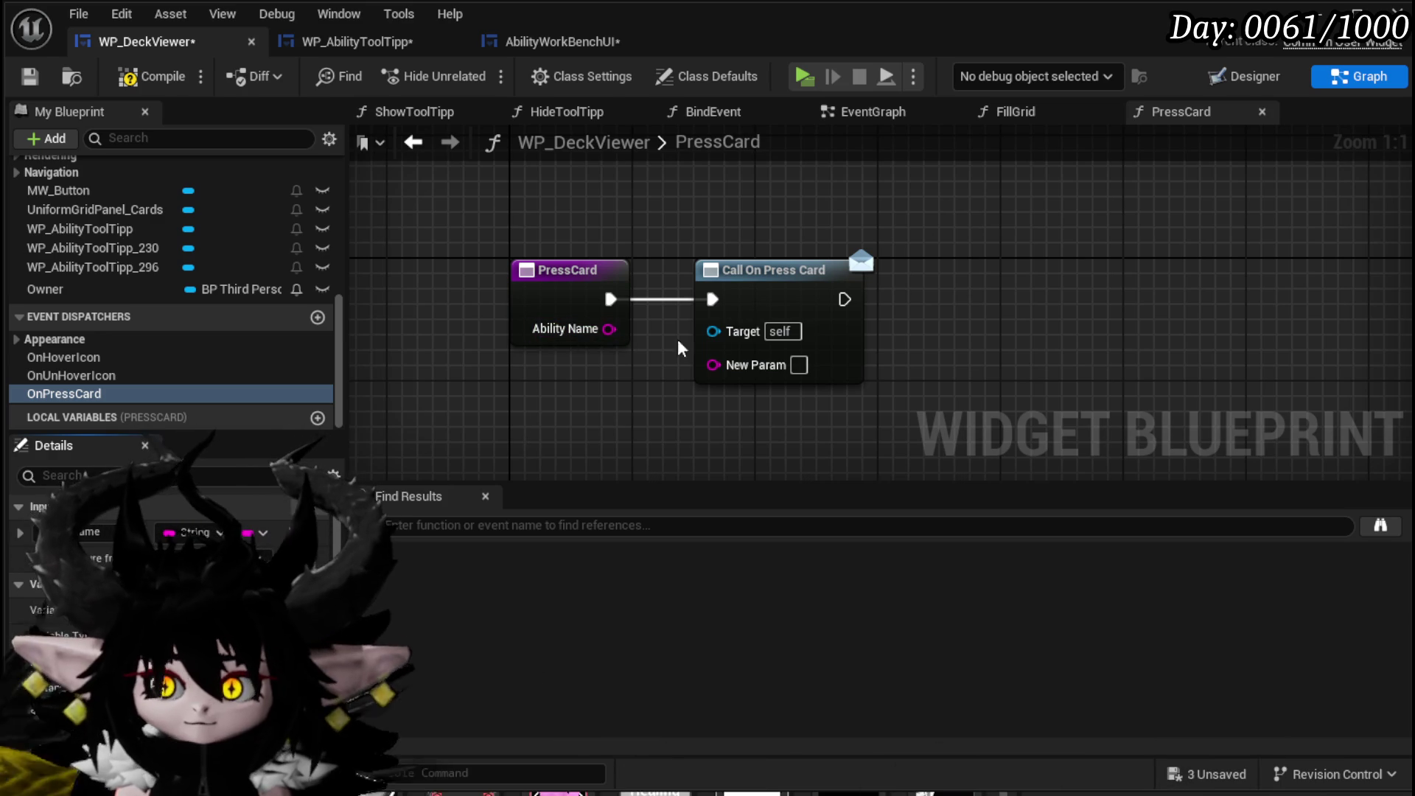
Refresh Call On Press Card, wire Ability Name into it, then compile and save.
right_click(714, 292)
click(774, 430)
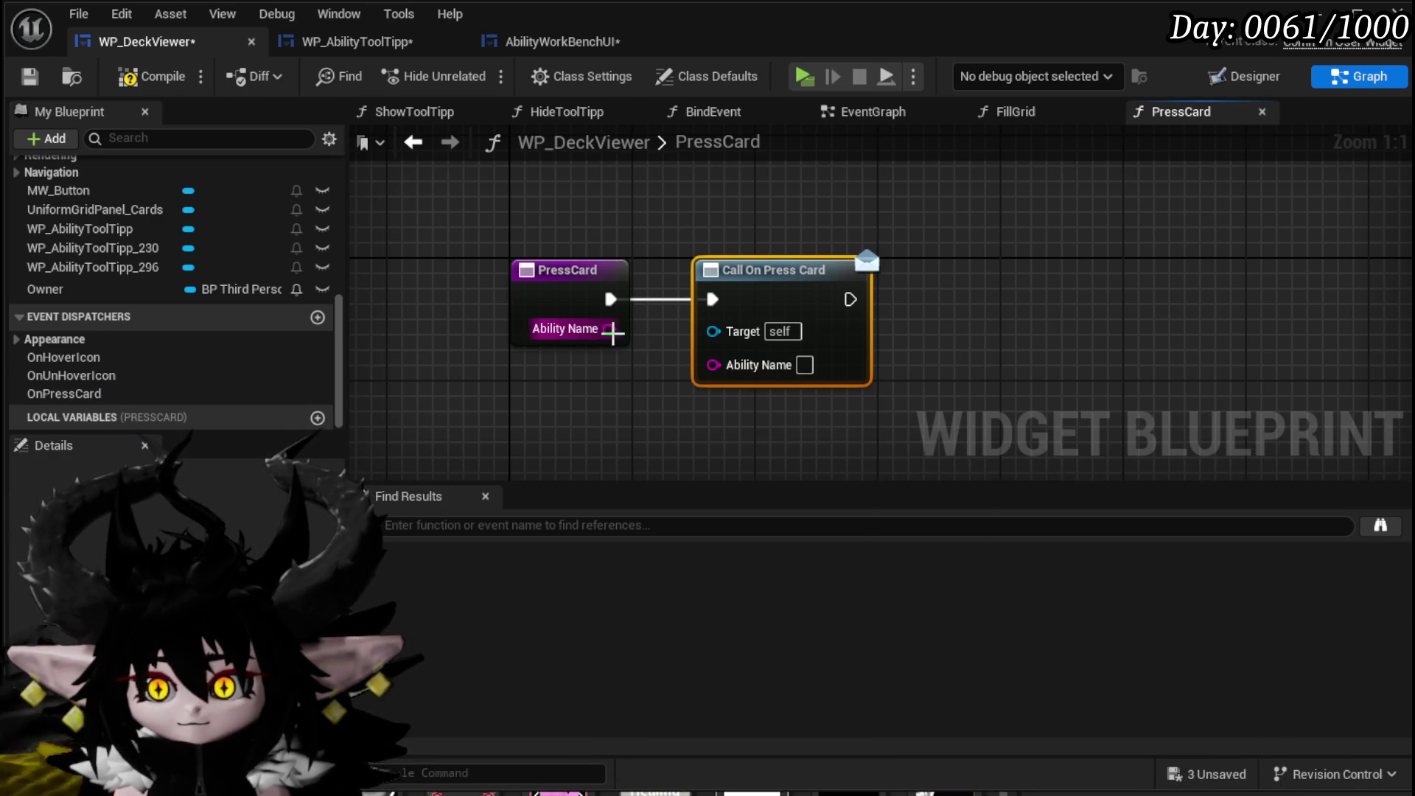
click(622, 405)
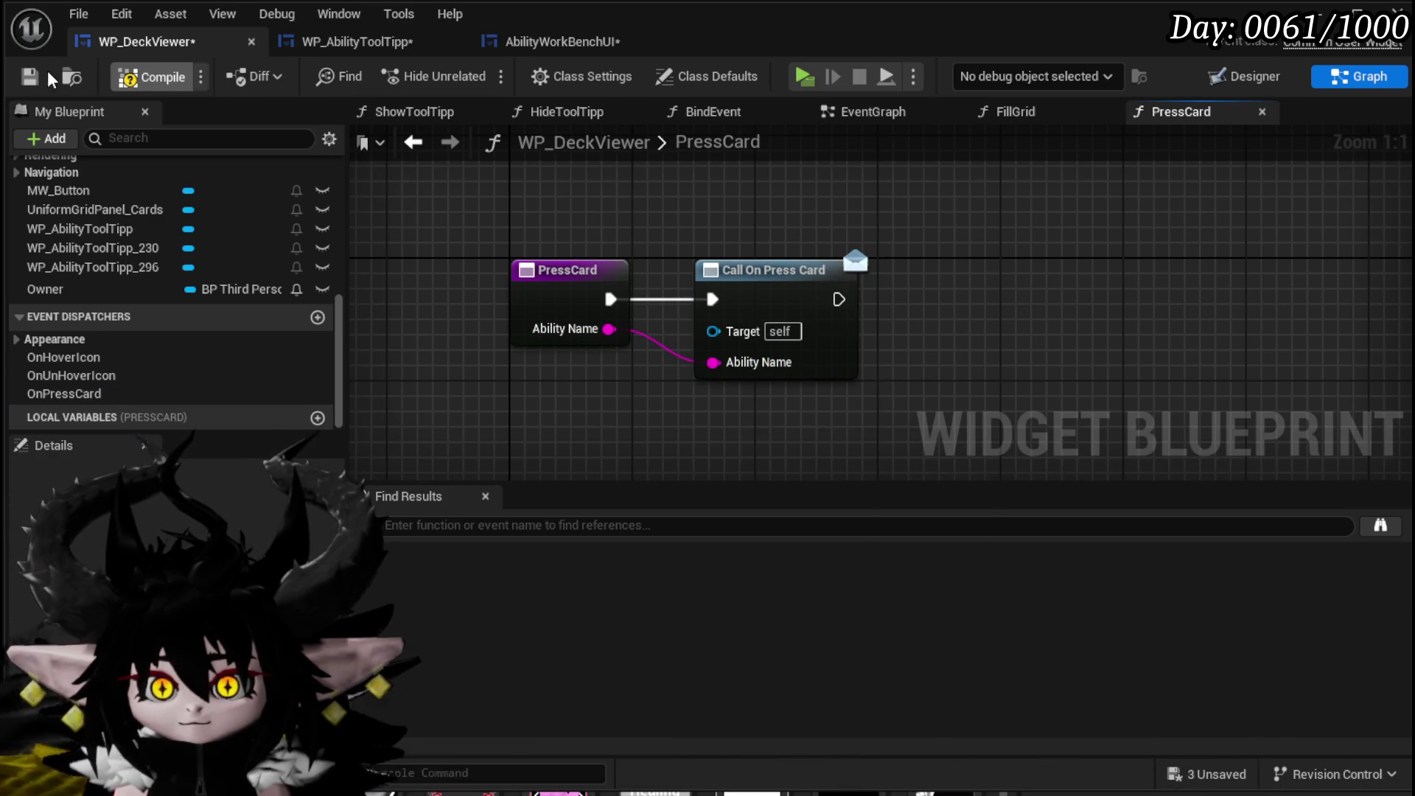
click(30, 77)
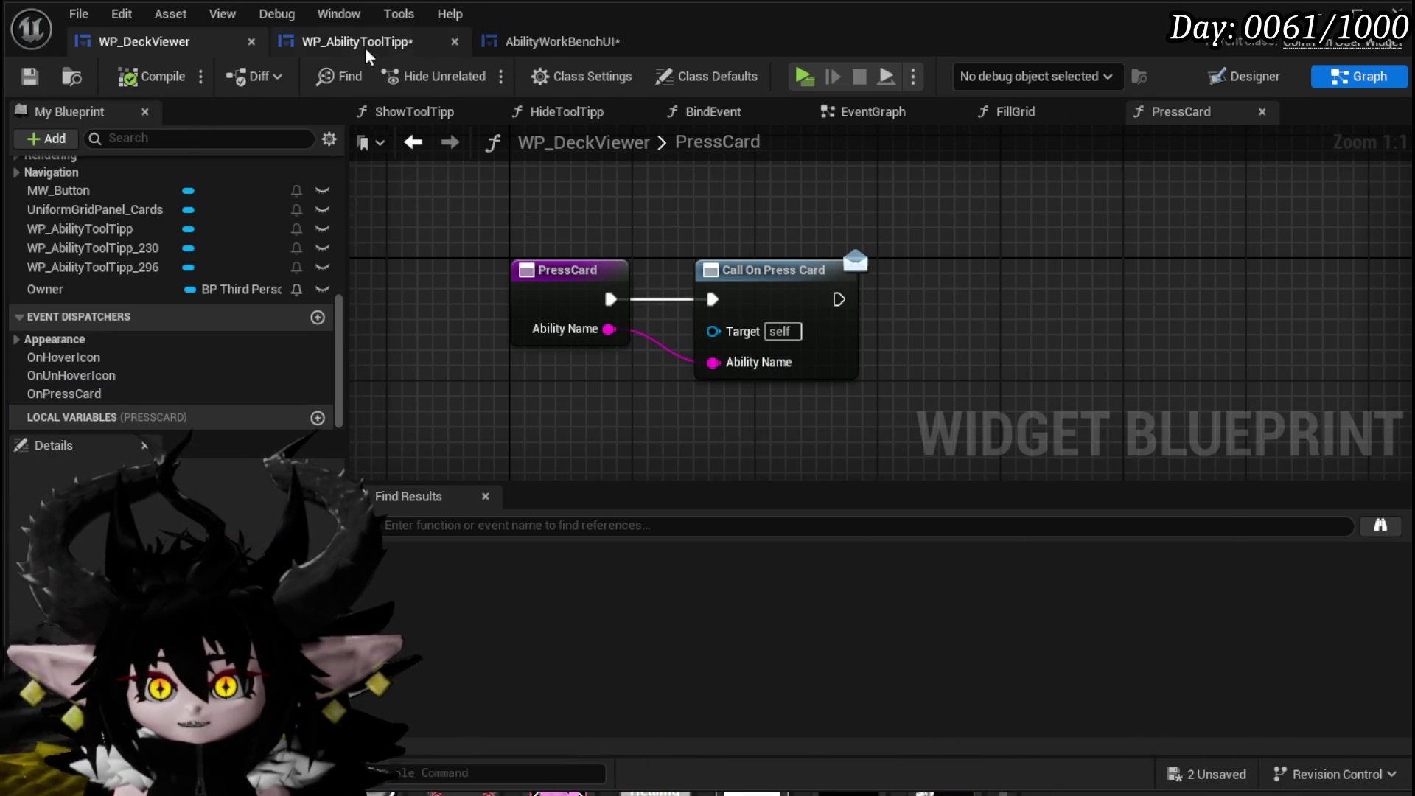
Save WP_AbilityToolTipp and open AbilityWorkBenchUI's SetOwner function graph.
click(367, 48)
click(30, 77)
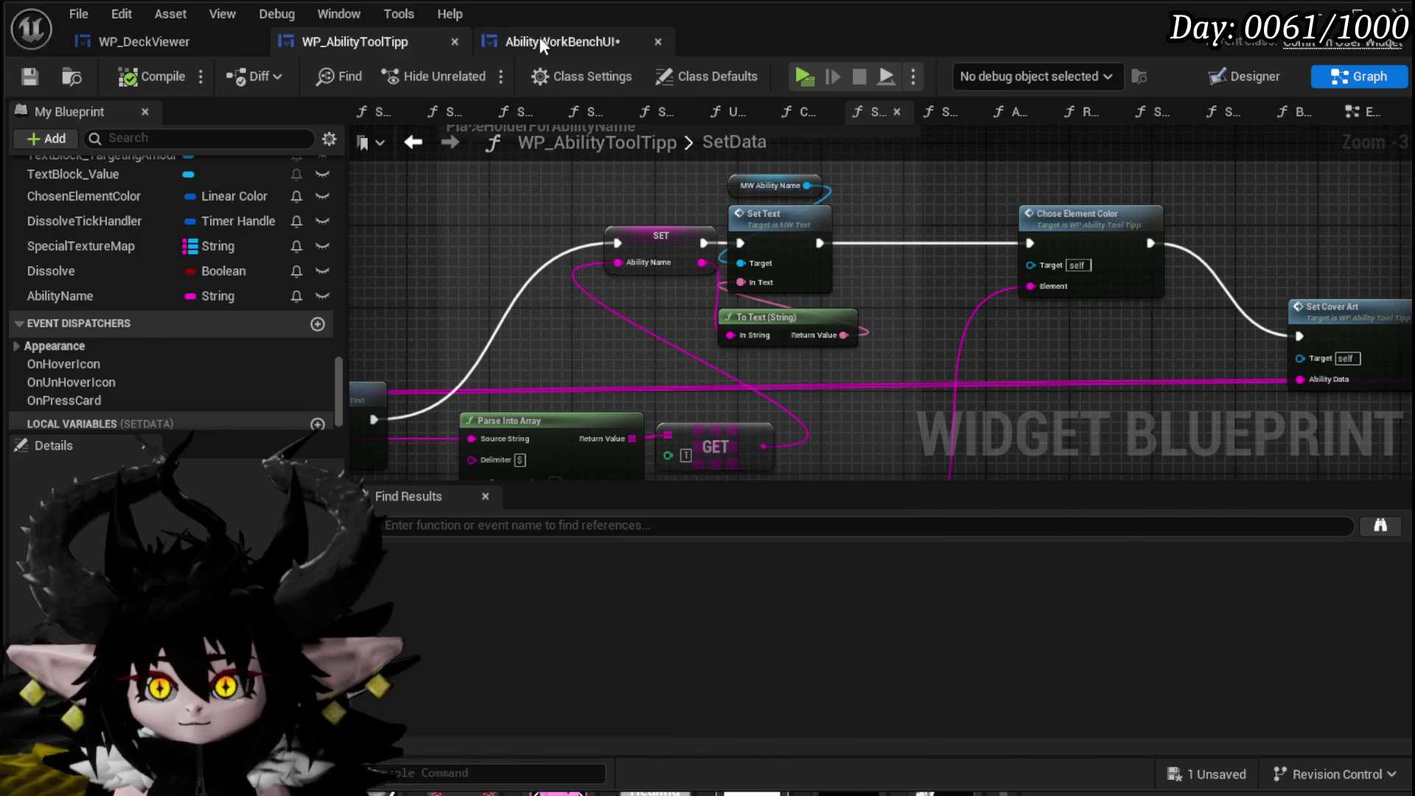
click(541, 43)
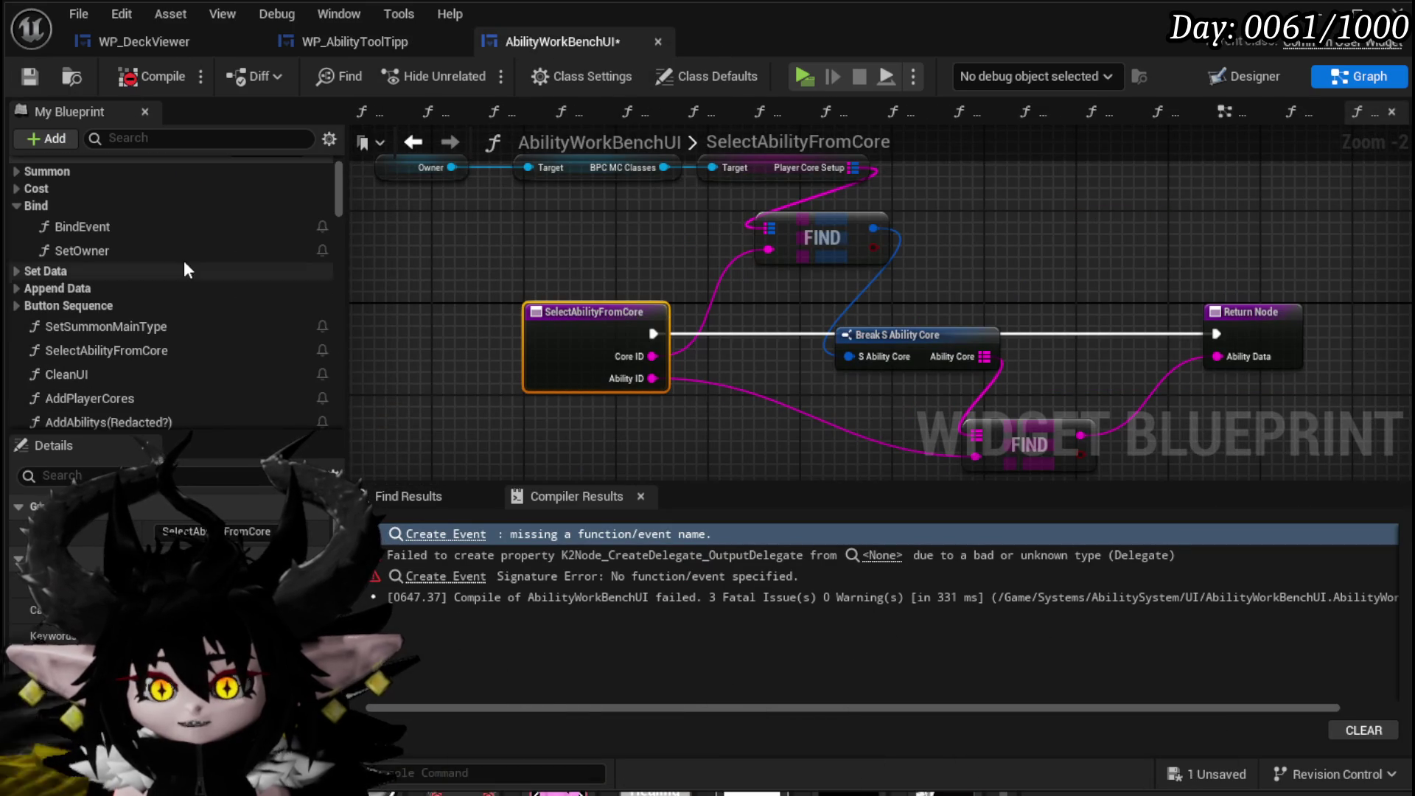
double_click(148, 234)
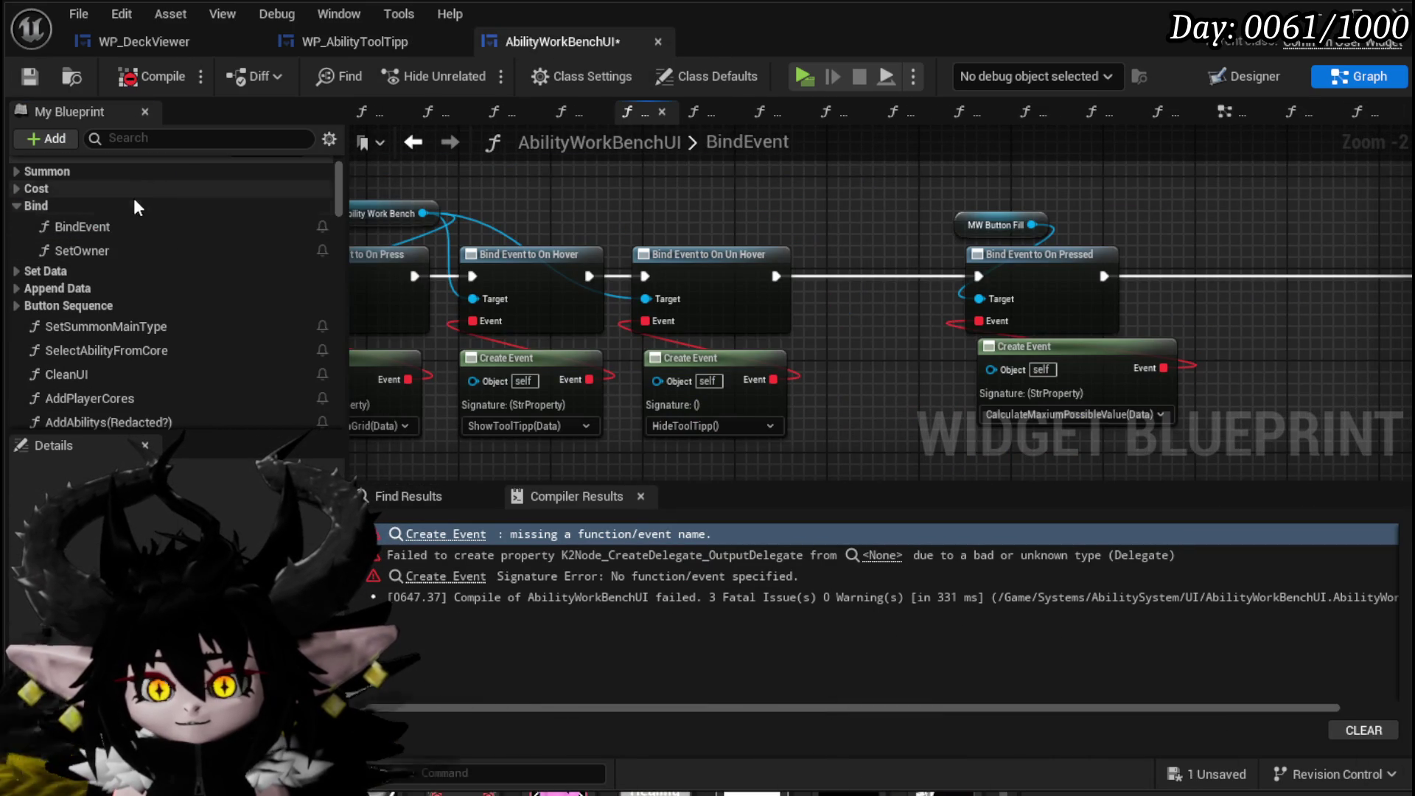
double_click(116, 249)
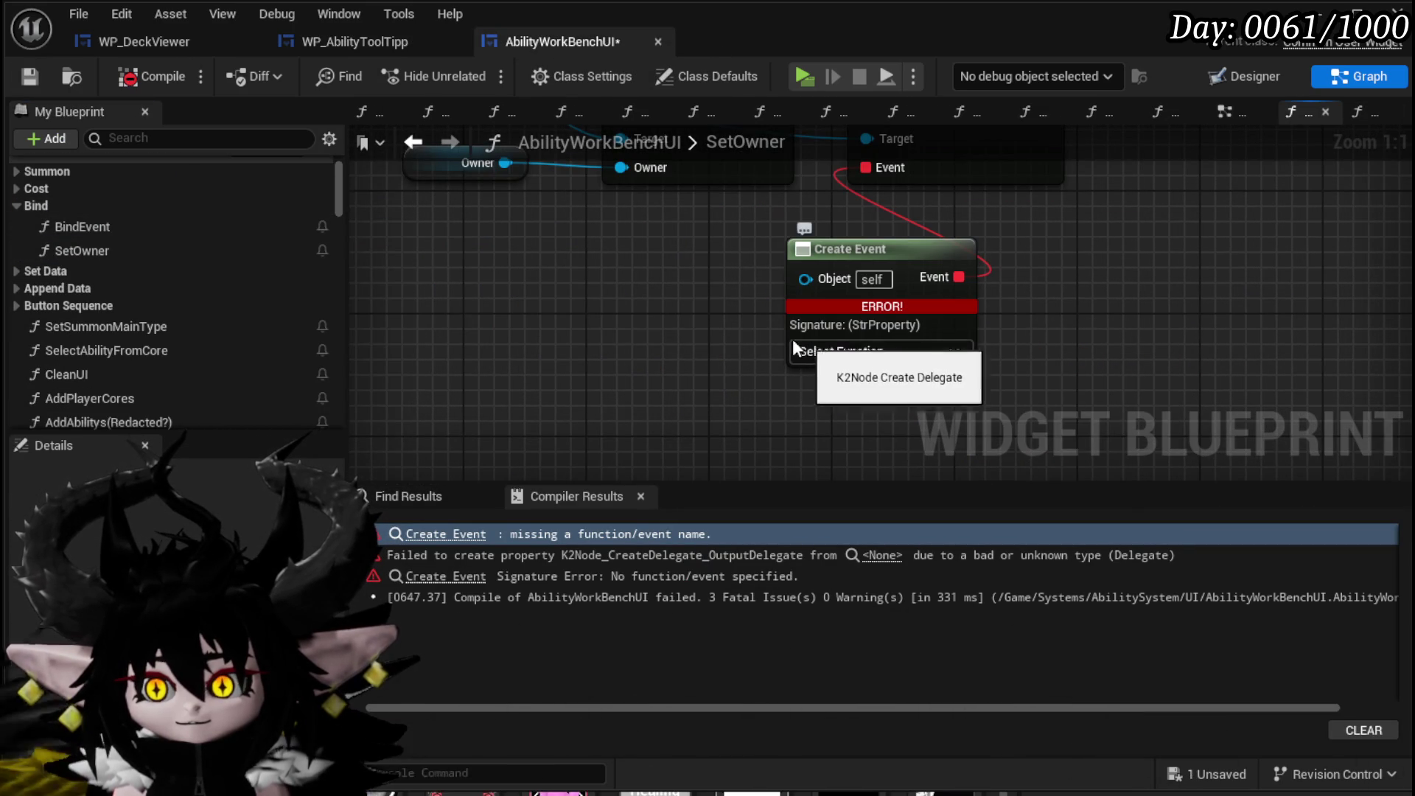
Create a matching function from SetOwner's erroring Create Event node.
click(881, 324)
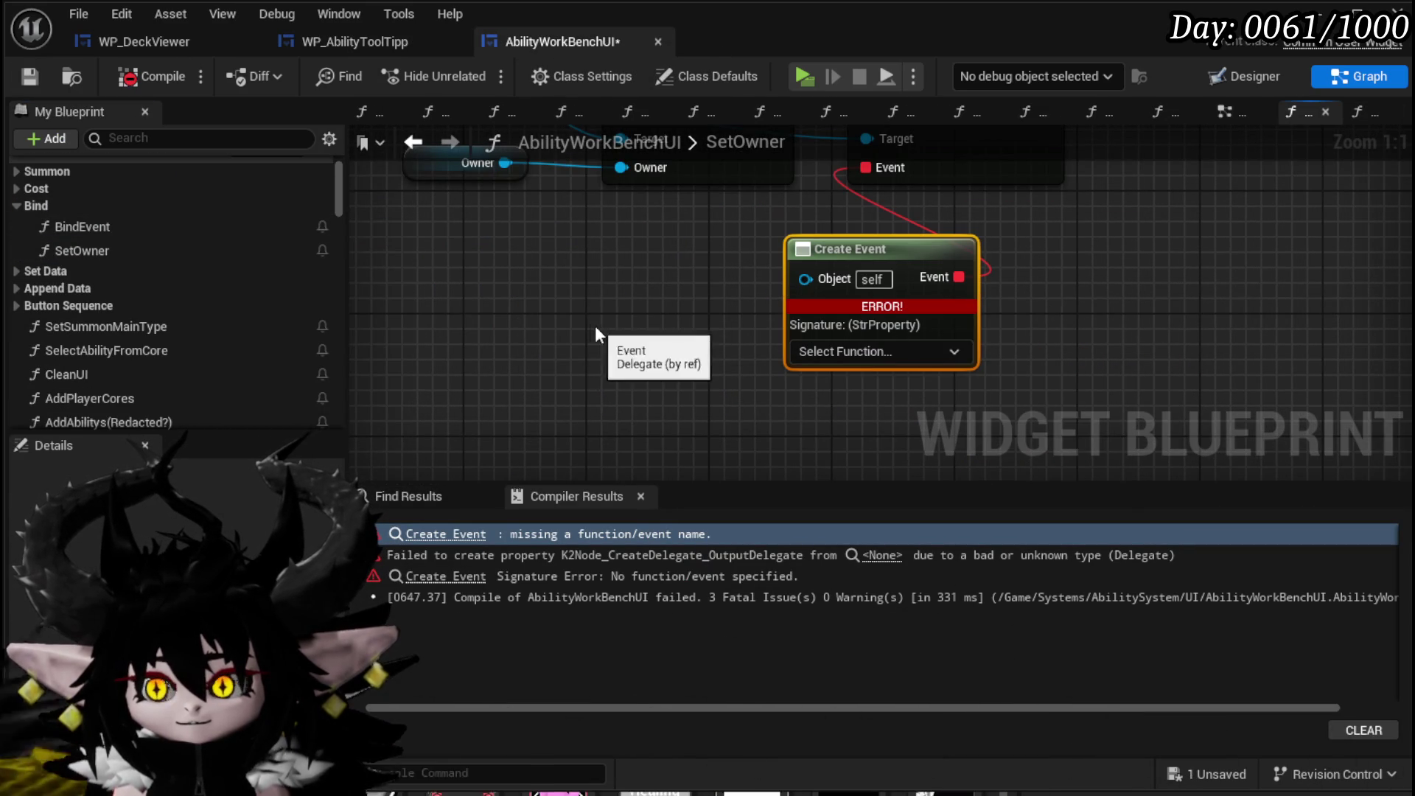
drag(596, 327, 409, 307)
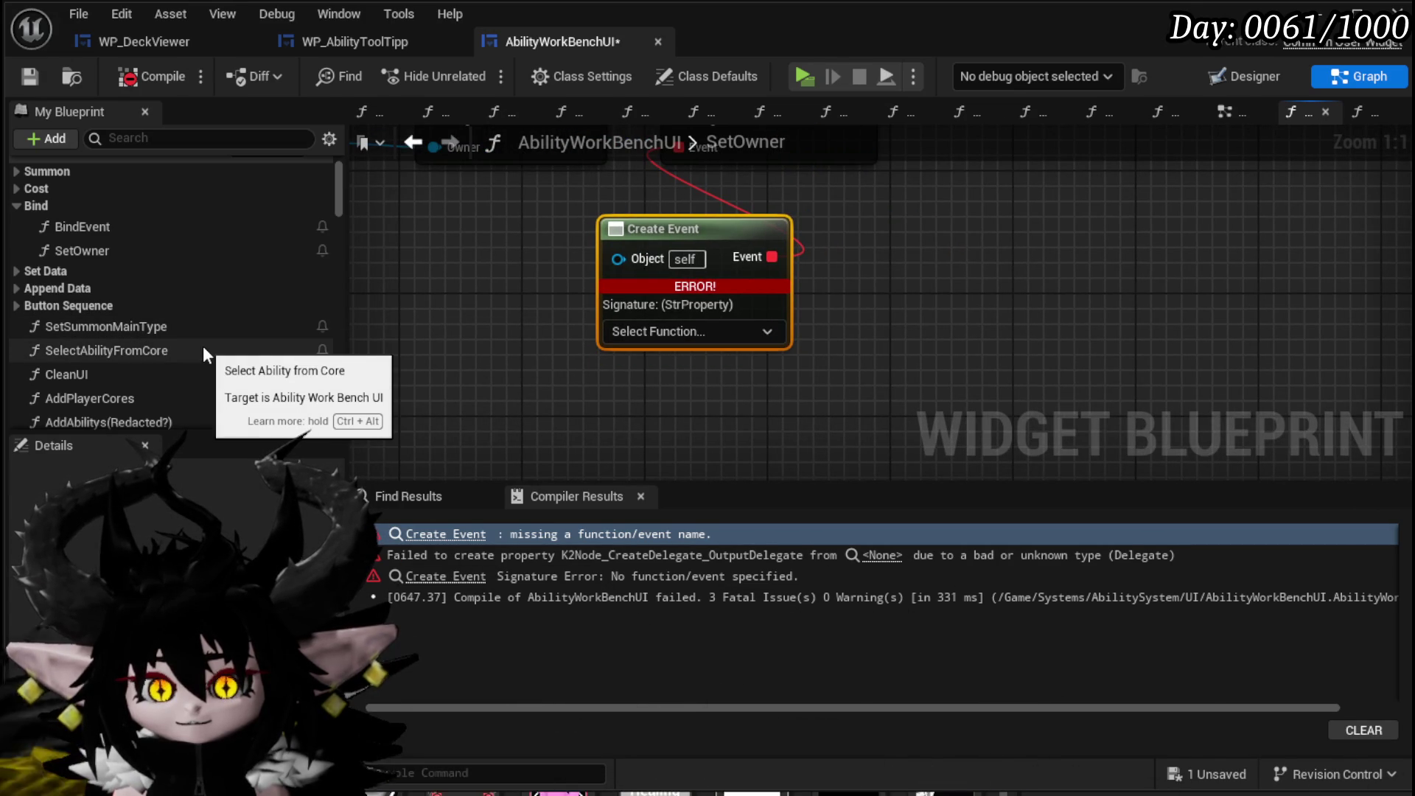
click(656, 330)
click(675, 395)
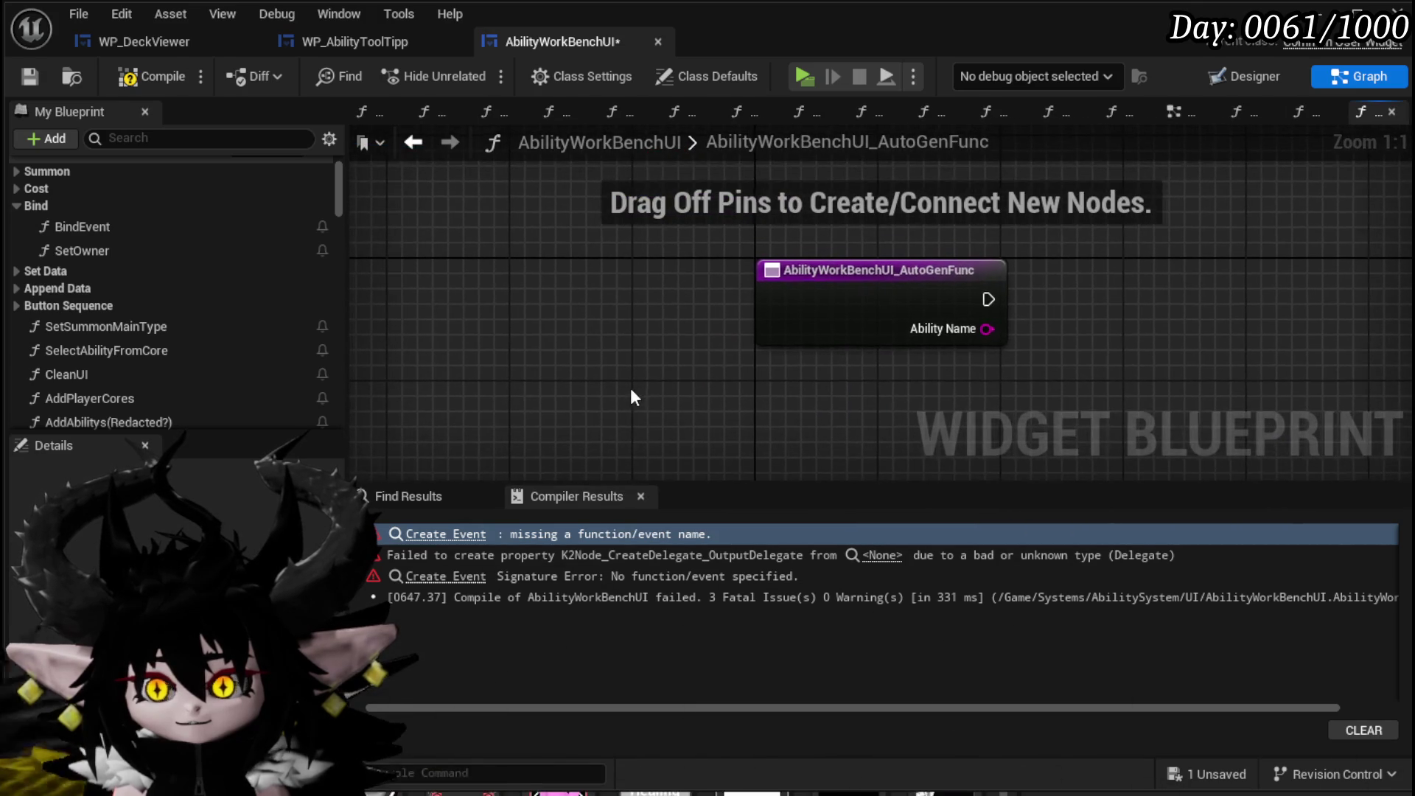
Rename the newly generated function to SelectCardToEdit.
right_click(815, 306)
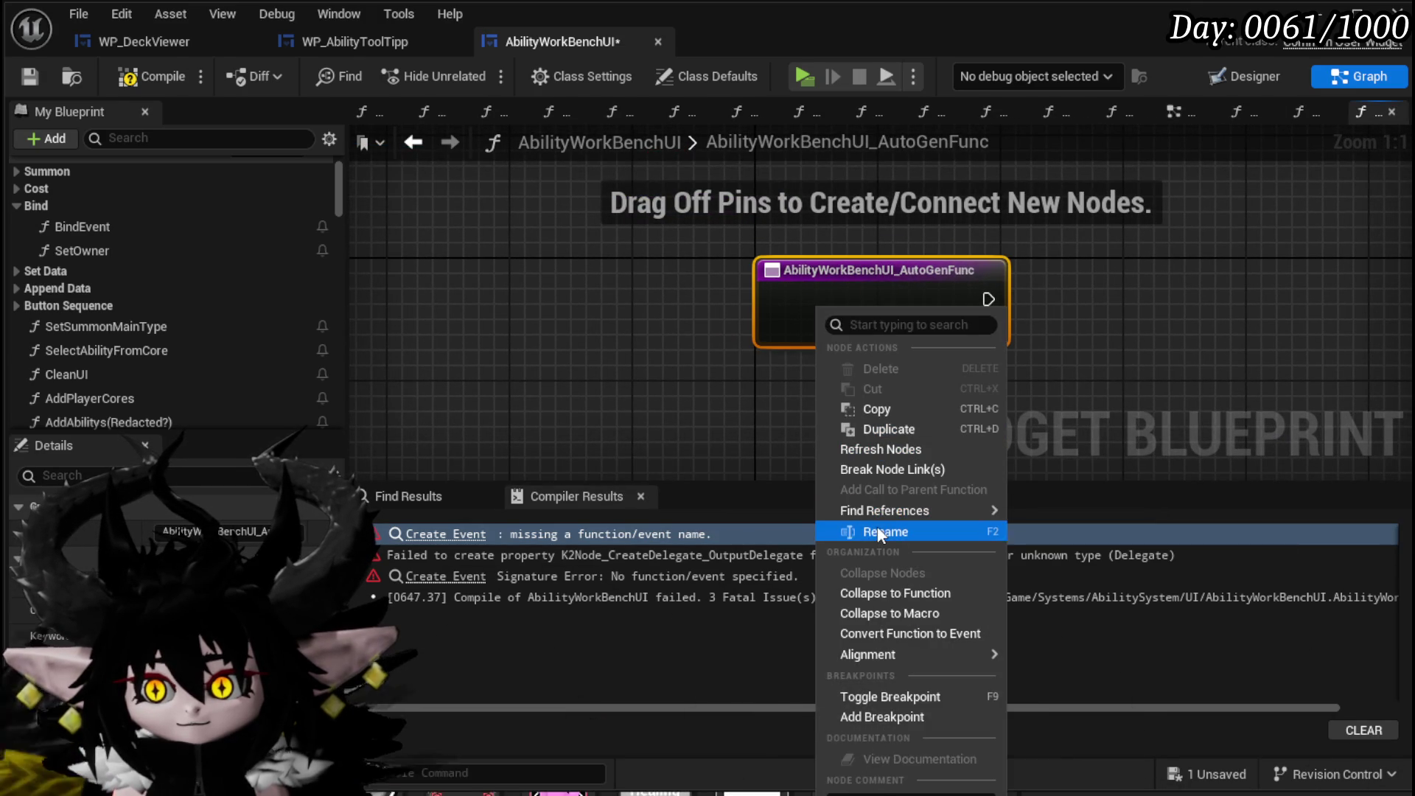
click(877, 526)
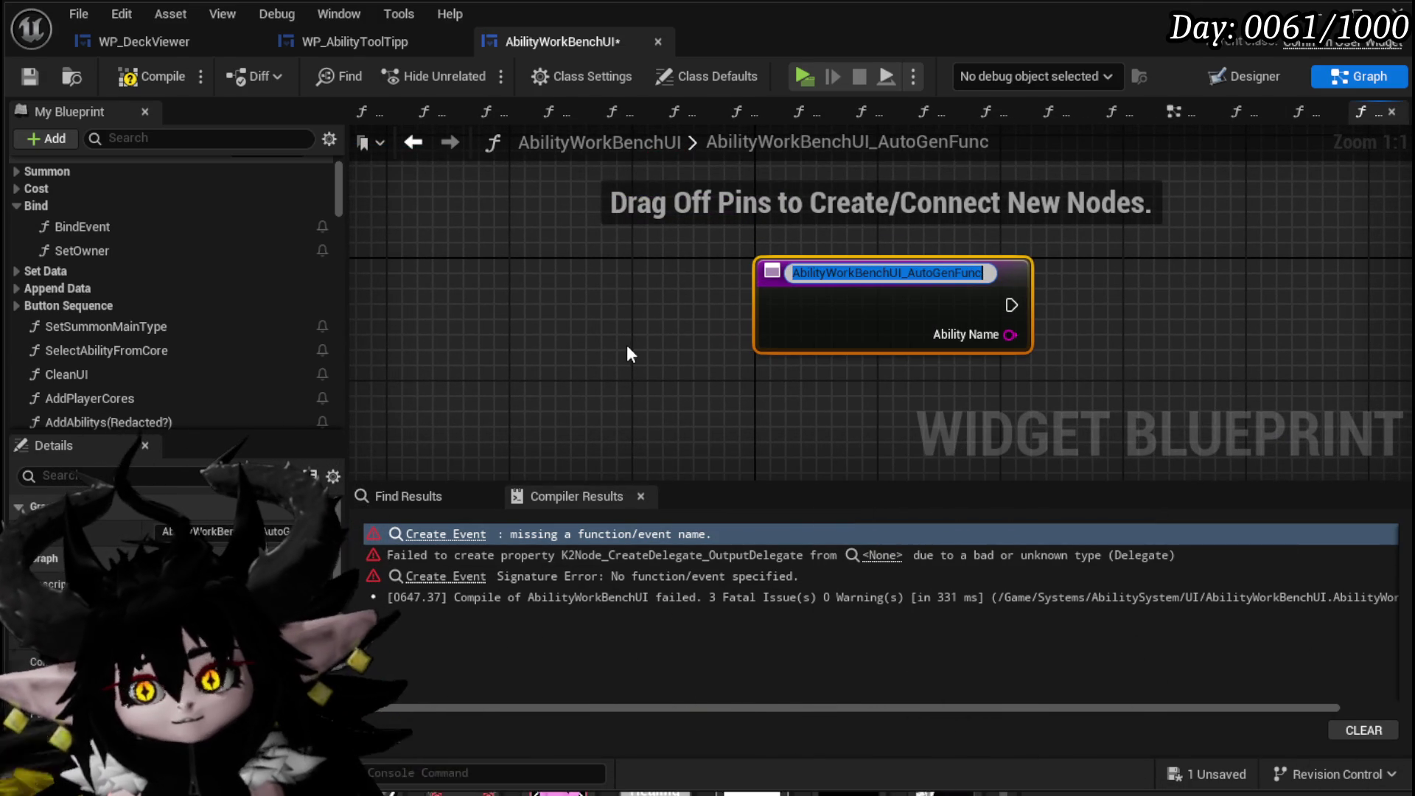
text(S)
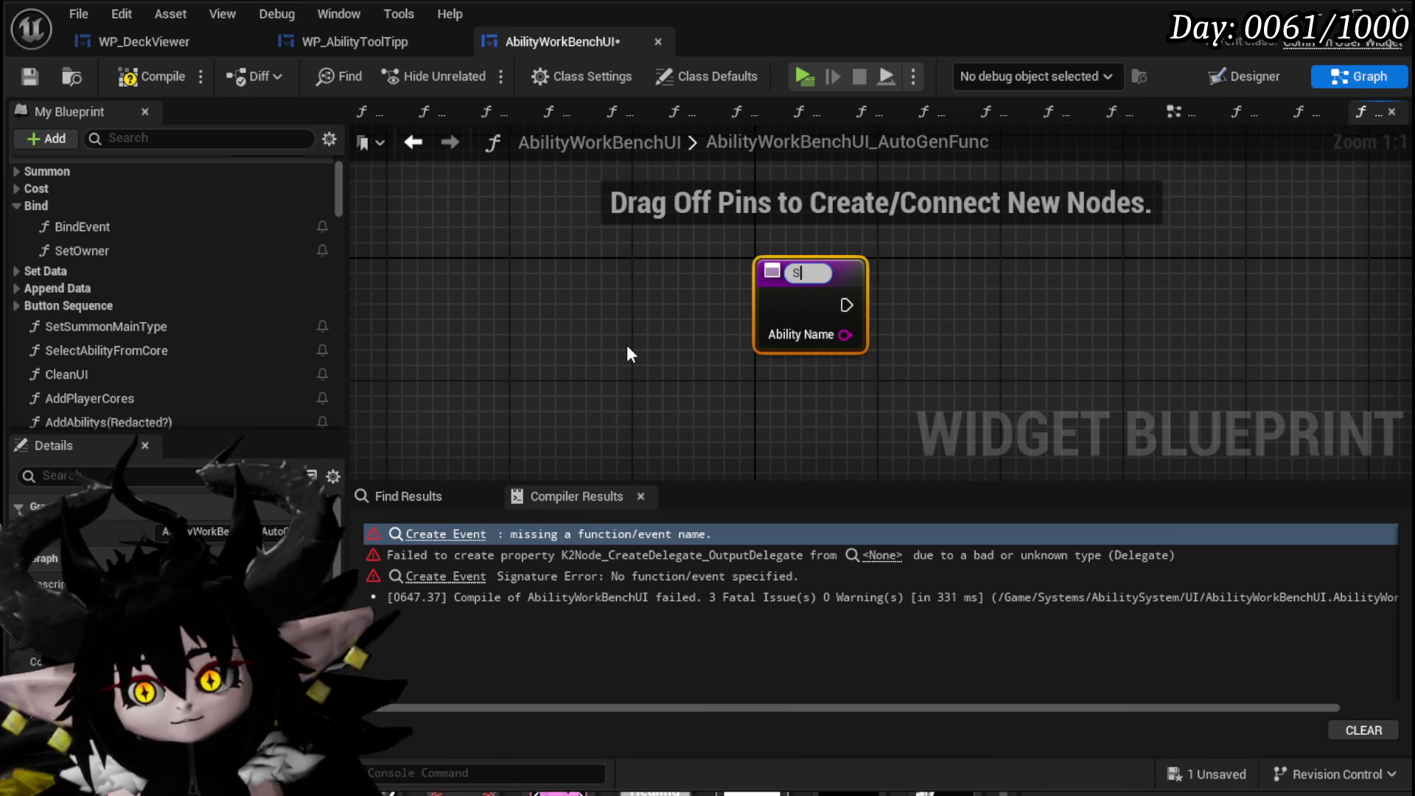
text(electCard)
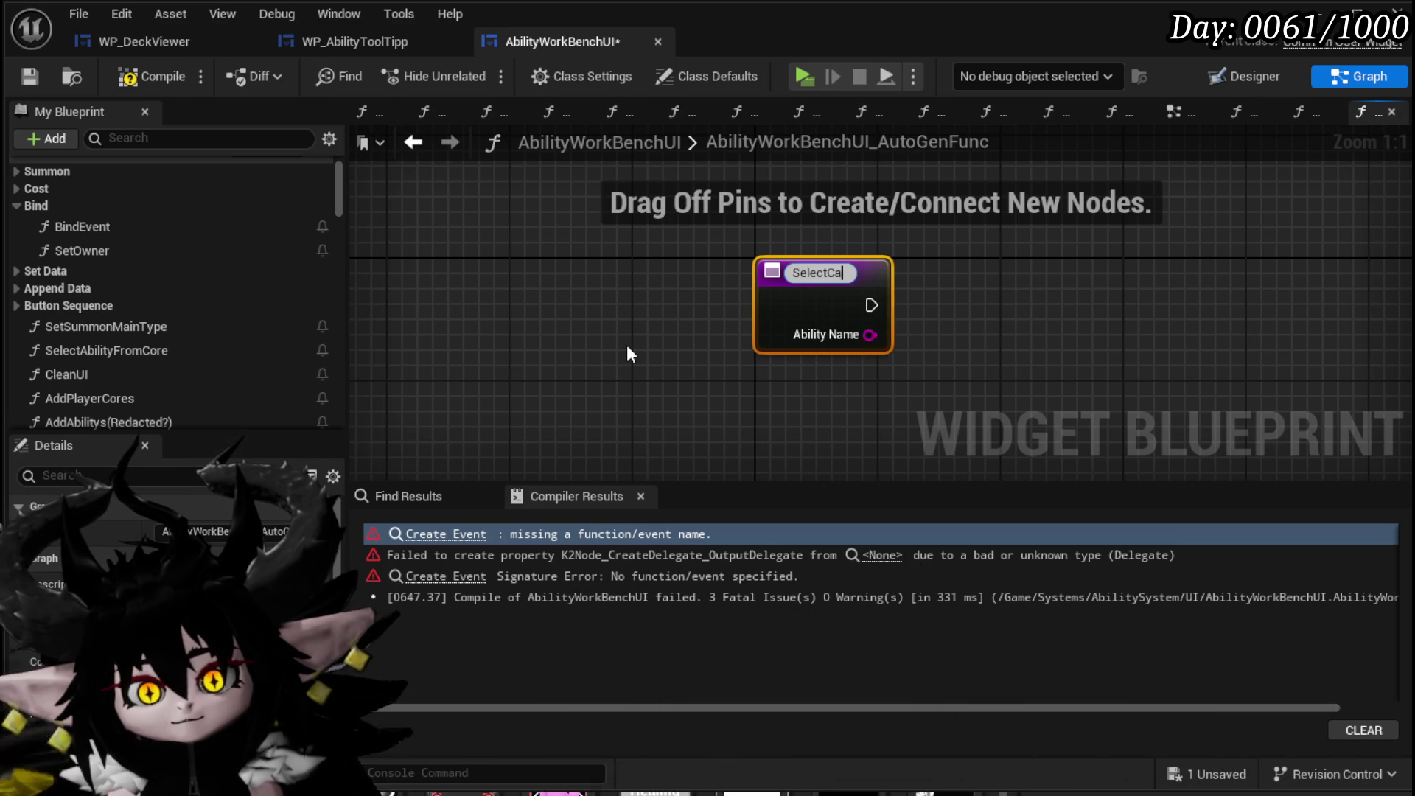
text(ToEdit)
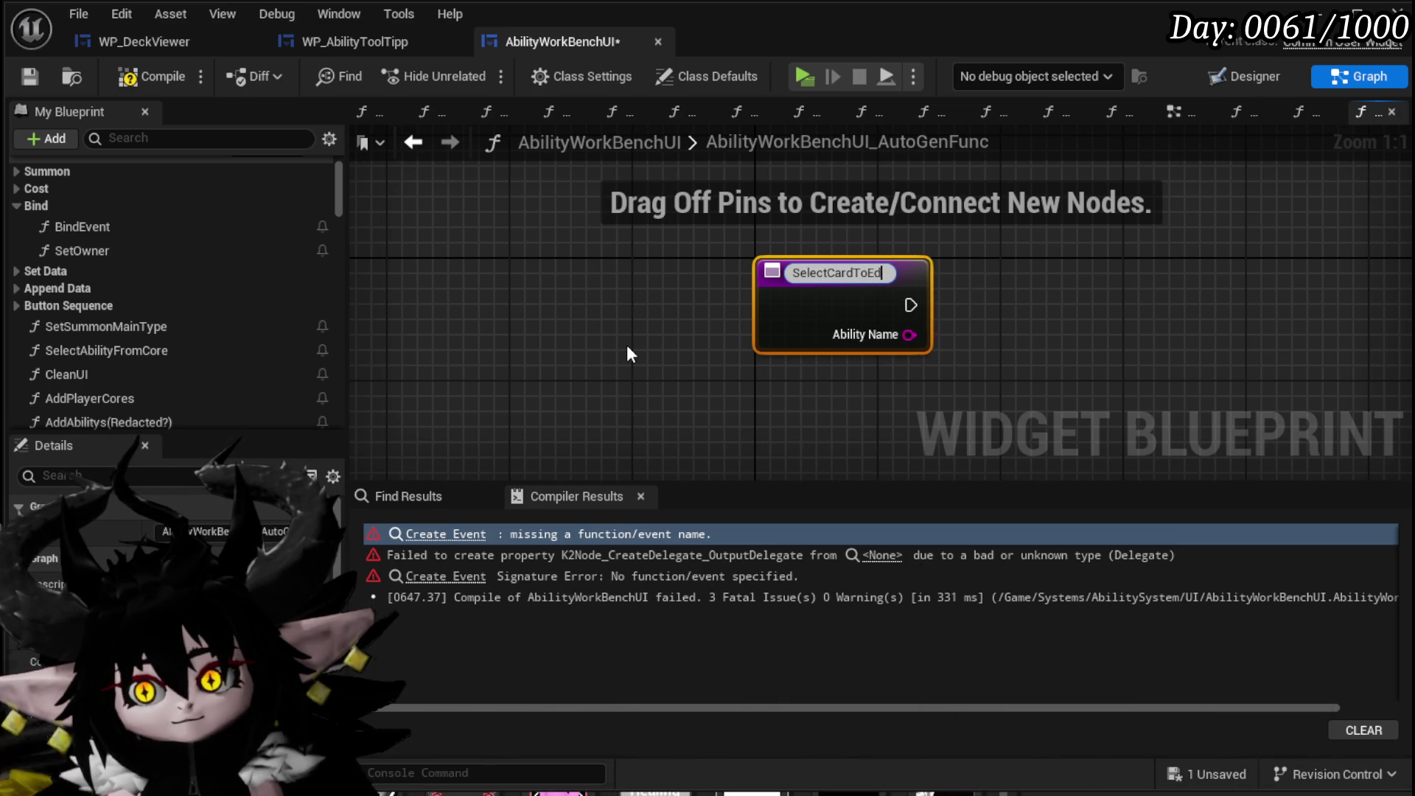
key(Return)
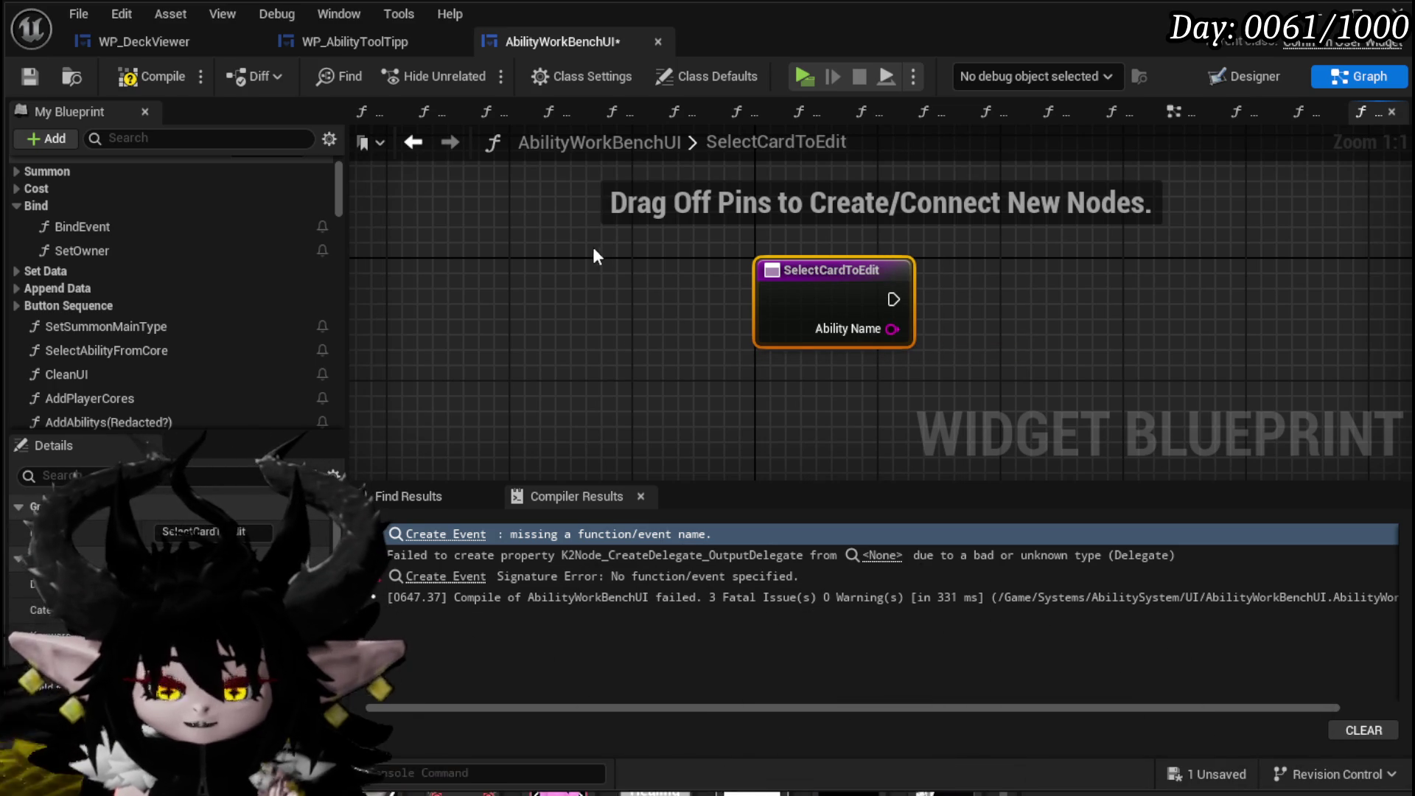
Add a Select Ability from Core call to SelectCardToEdit and wire its execution.
drag(146, 347, 1038, 259)
mouse_move(879, 295)
mouse_down()
mouse_move(951, 295)
mouse_move(738, 295)
mouse_move(1050, 313)
mouse_up()
click(1121, 282)
drag(958, 274, 748, 272)
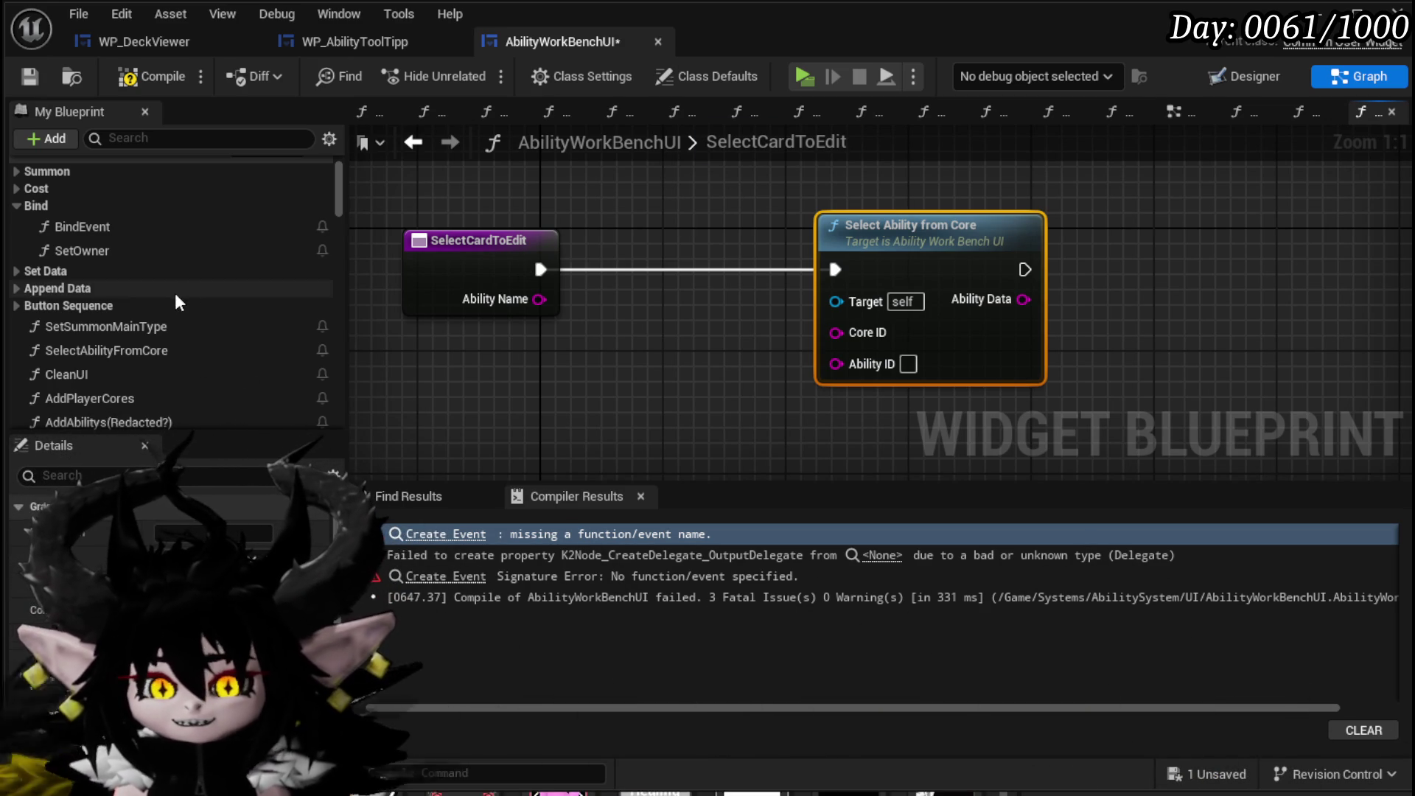
Inspect SelectAbilityFromCore, then delete the call again and compile and save AbilityWorkBenchUI.
double_click(914, 267)
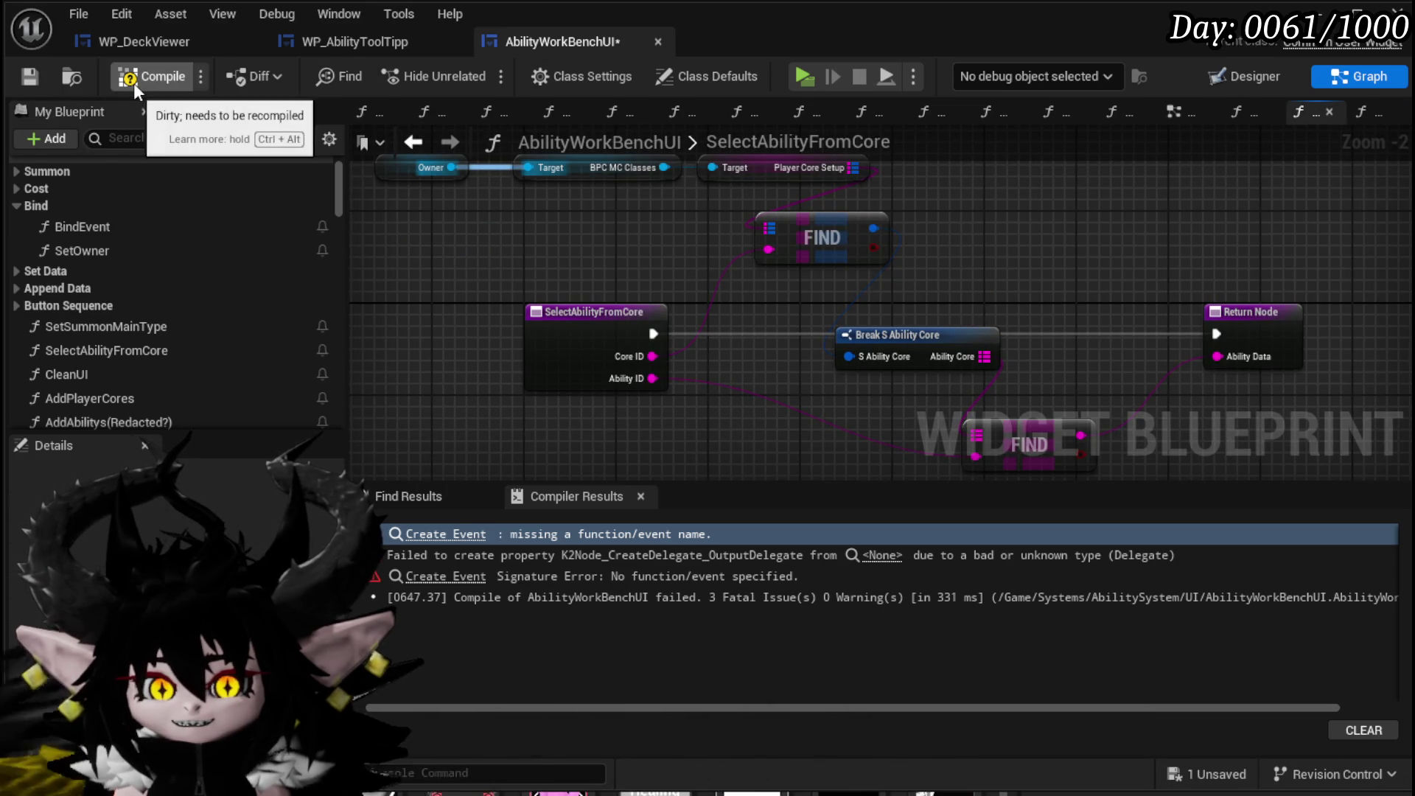
click(413, 142)
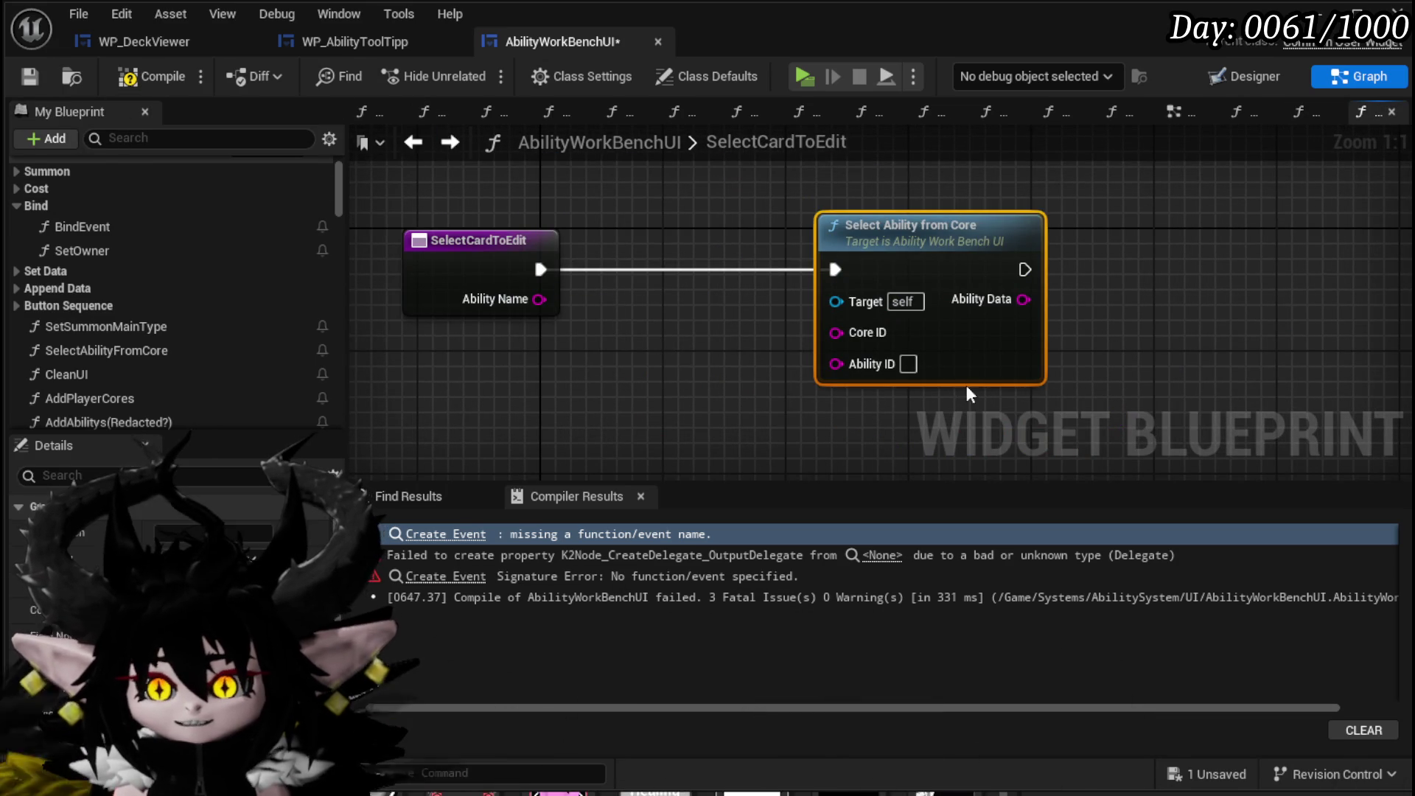
click(29, 77)
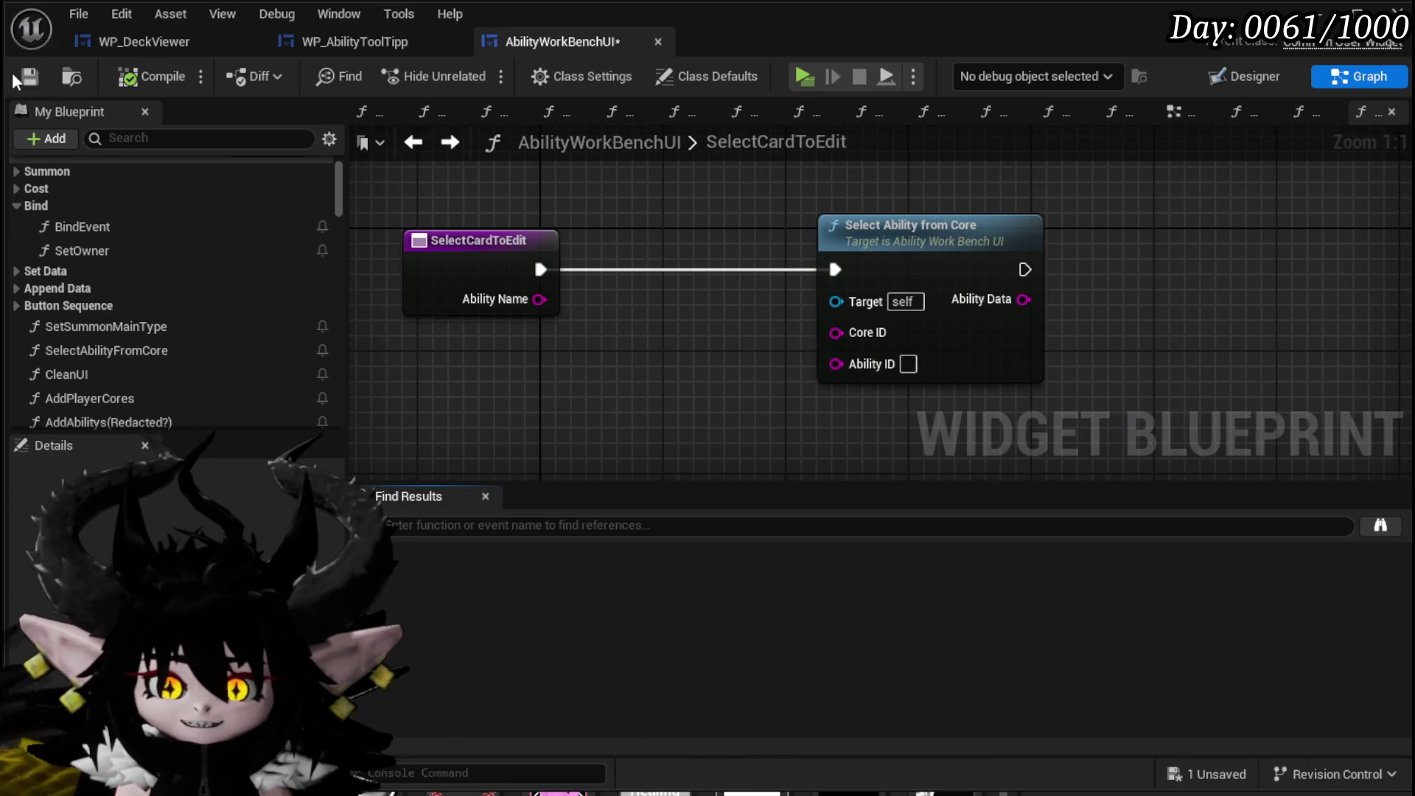
click(852, 380)
key(Delete)
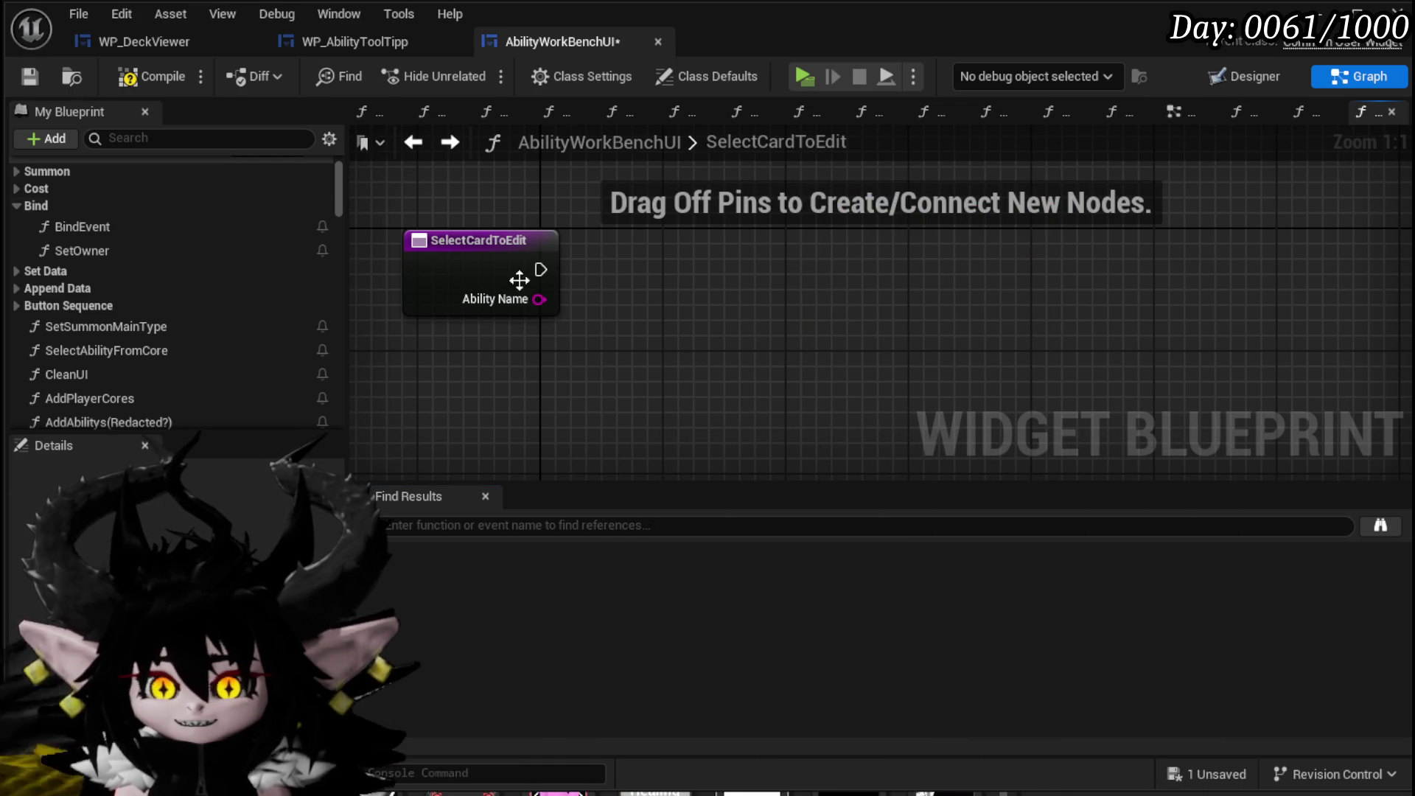
click(121, 75)
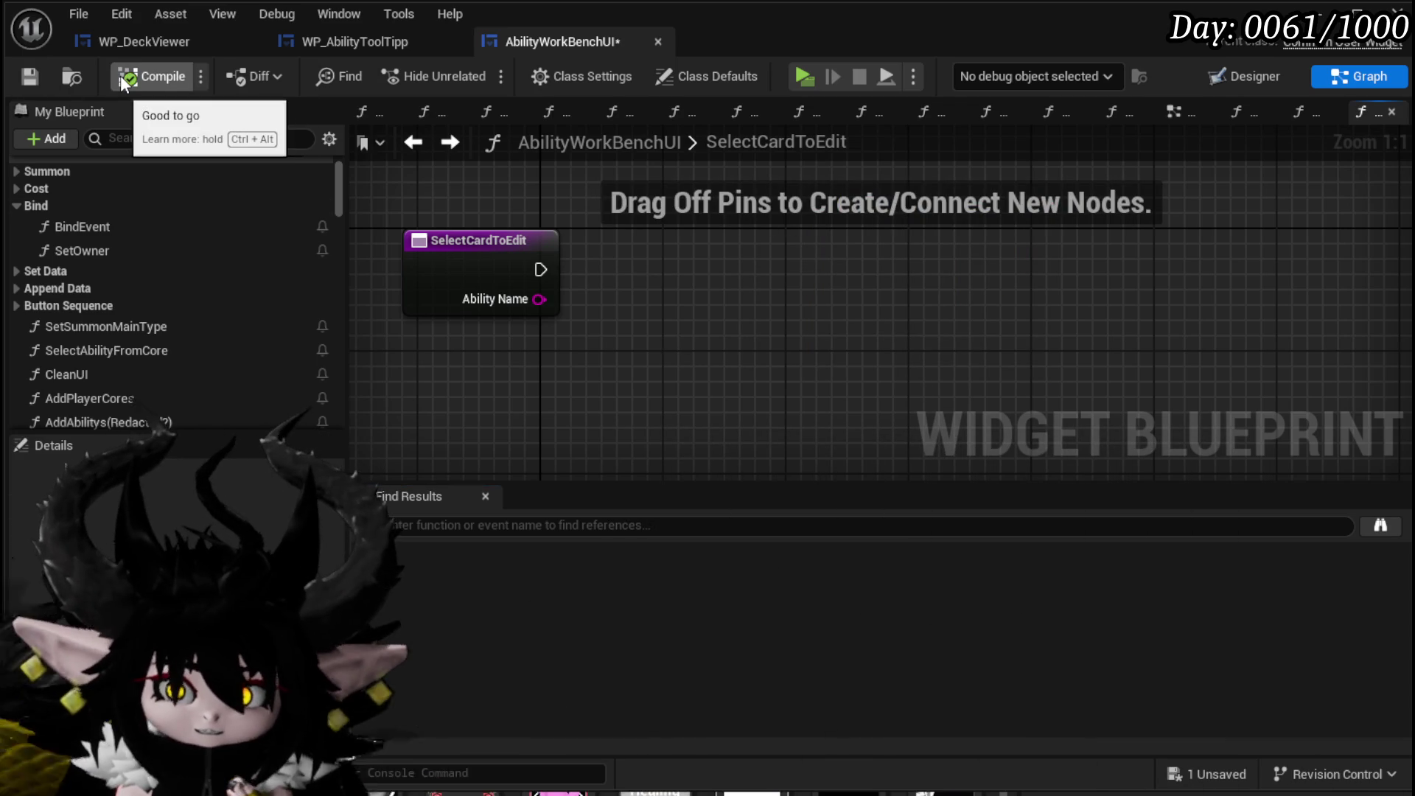
click(36, 73)
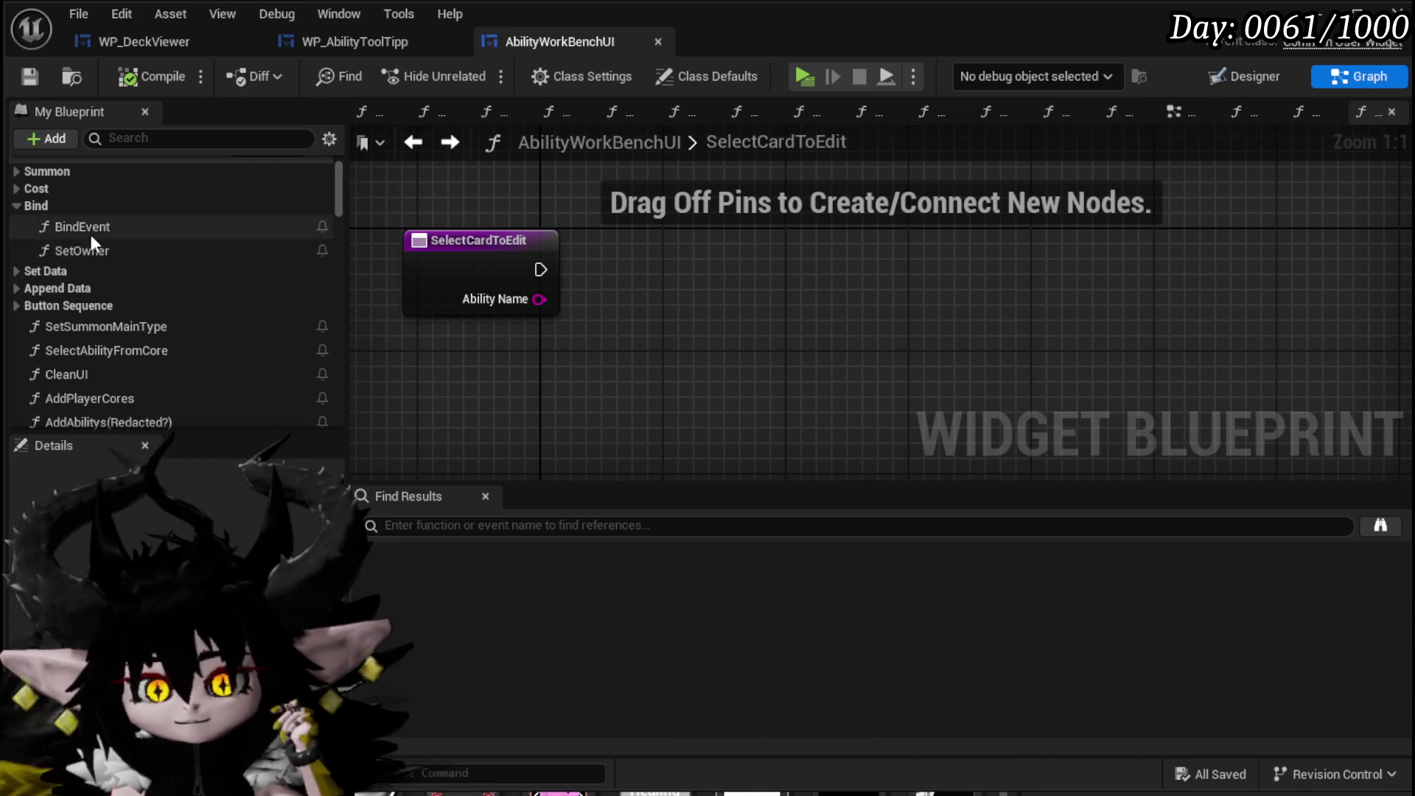
Inspect the deck viewer bindings in the BindEvent function graph.
double_click(90, 229)
scroll(508, 265, down, 1)
scroll(767, 248, up, 2)
mouse_move(767, 248)
mouse_down()
mouse_move(1179, 267)
mouse_move(1000, 182)
mouse_up()
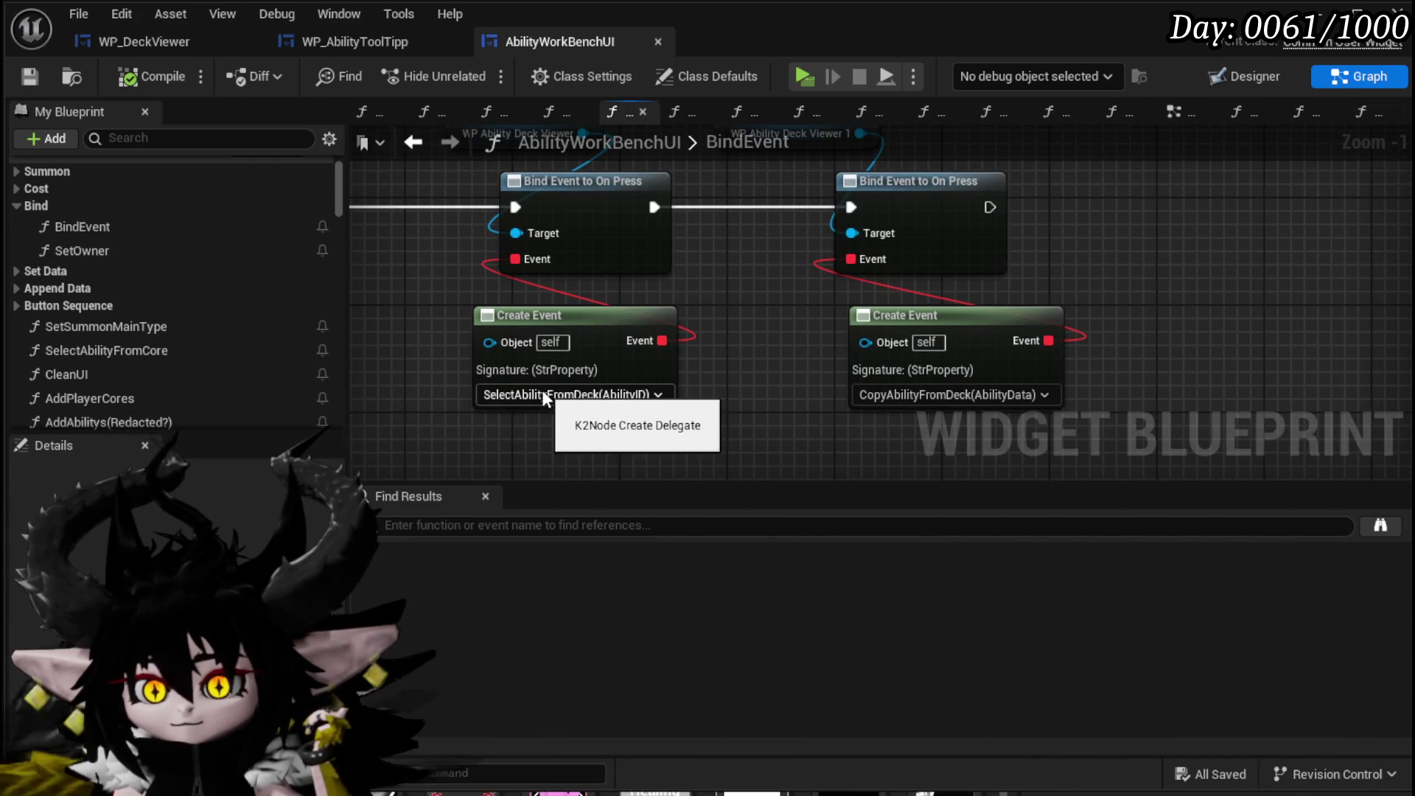
mouse_move(768, 401)
mouse_down()
mouse_move(835, 470)
mouse_move(853, 413)
mouse_move(864, 447)
mouse_up()
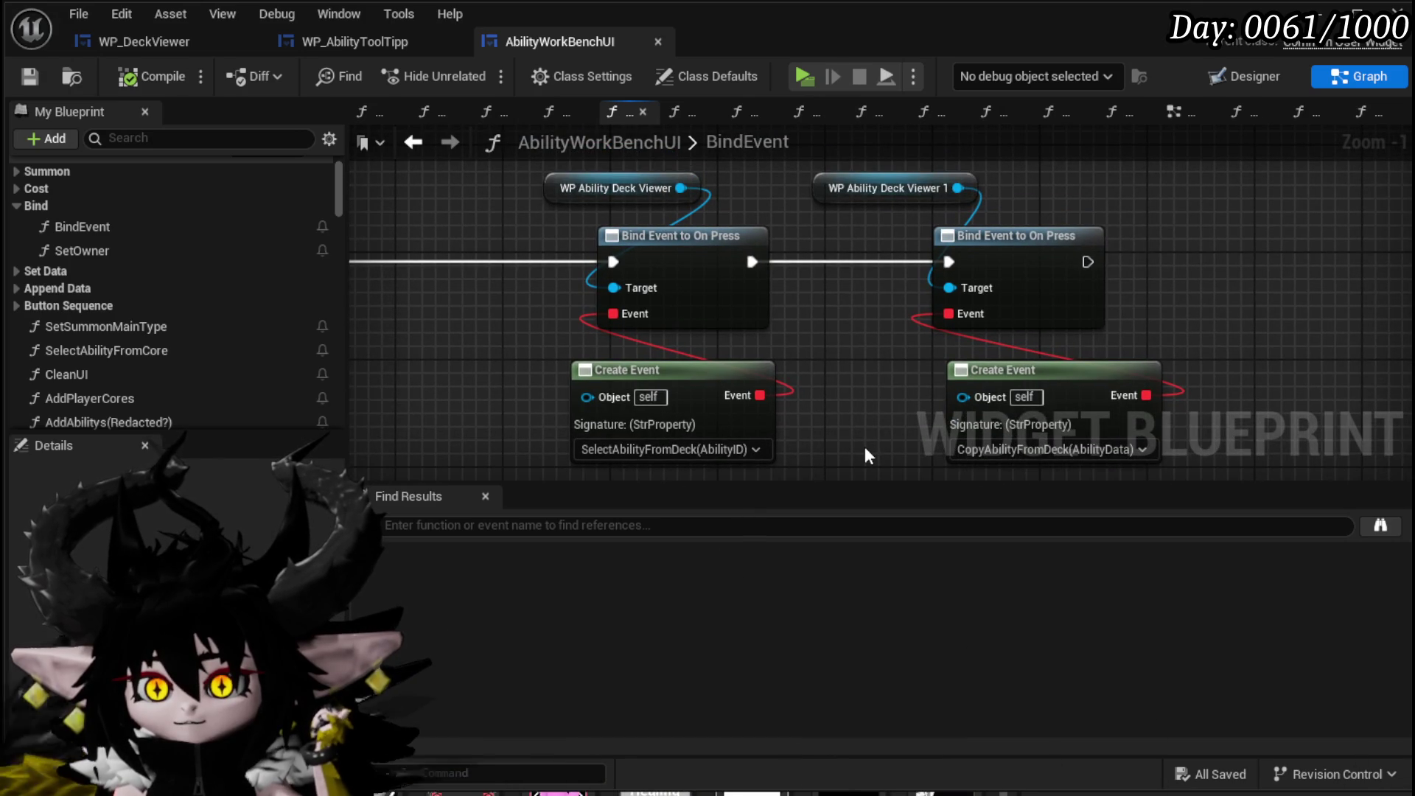
scroll(228, 338, down, 5)
scroll(218, 332, down, 6)
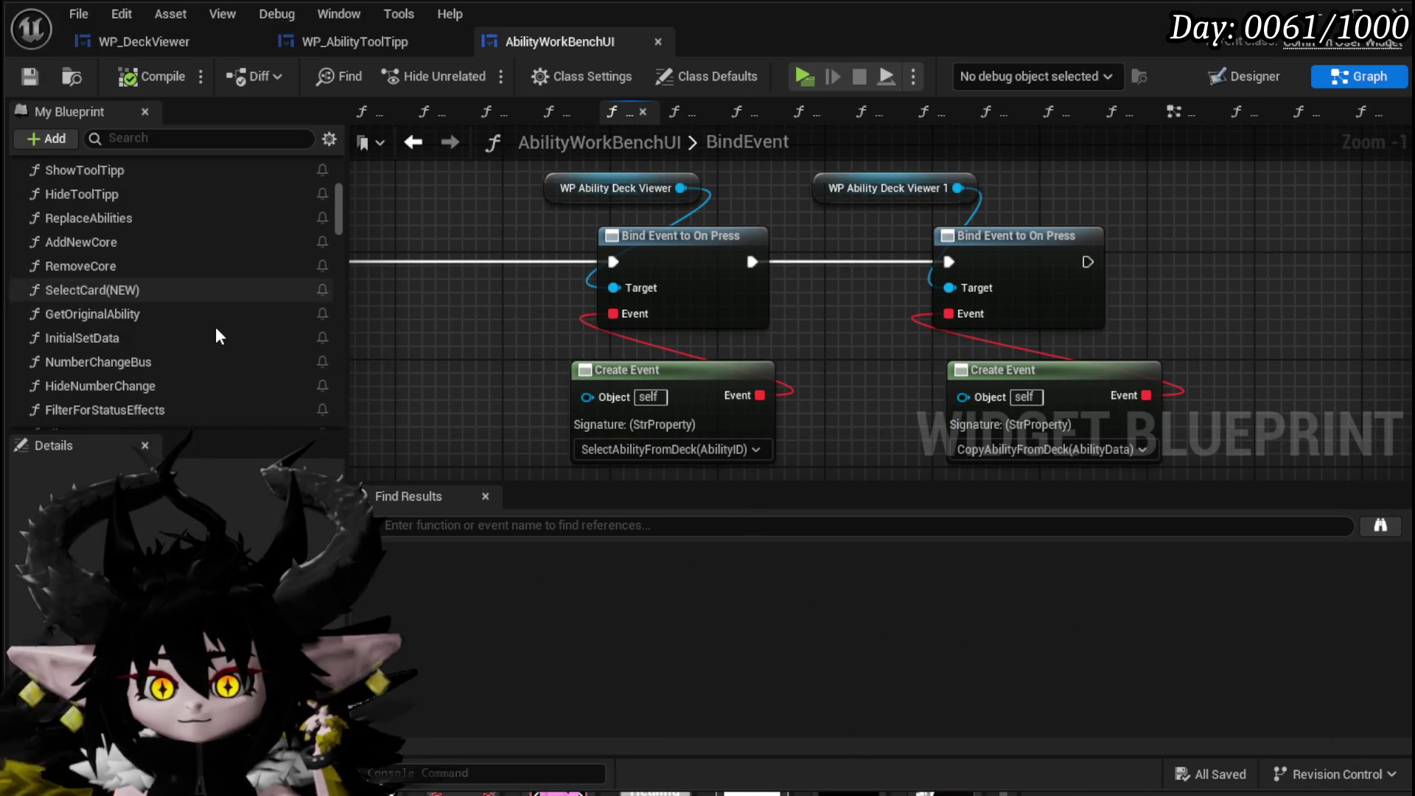
scroll(216, 329, down, 7)
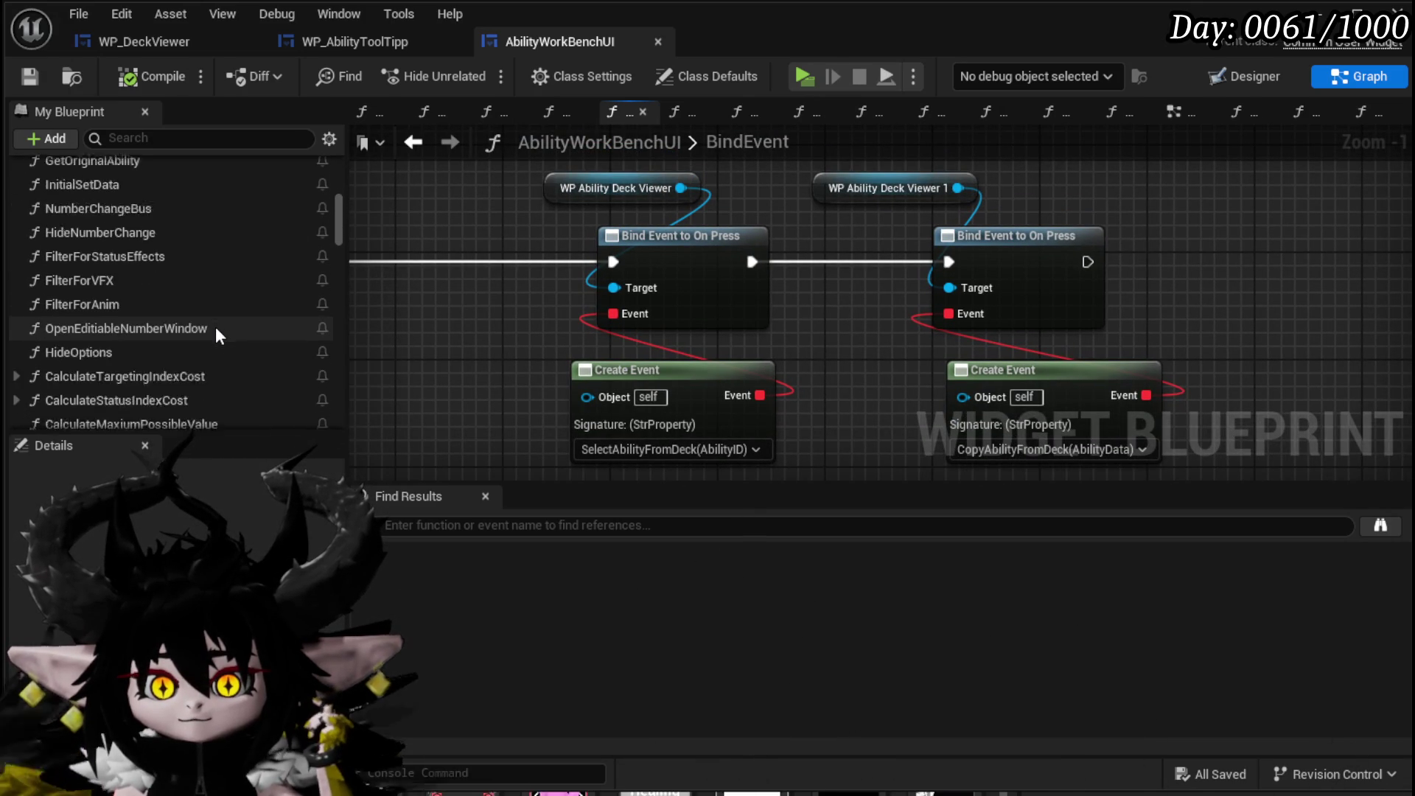
scroll(215, 330, down, 5)
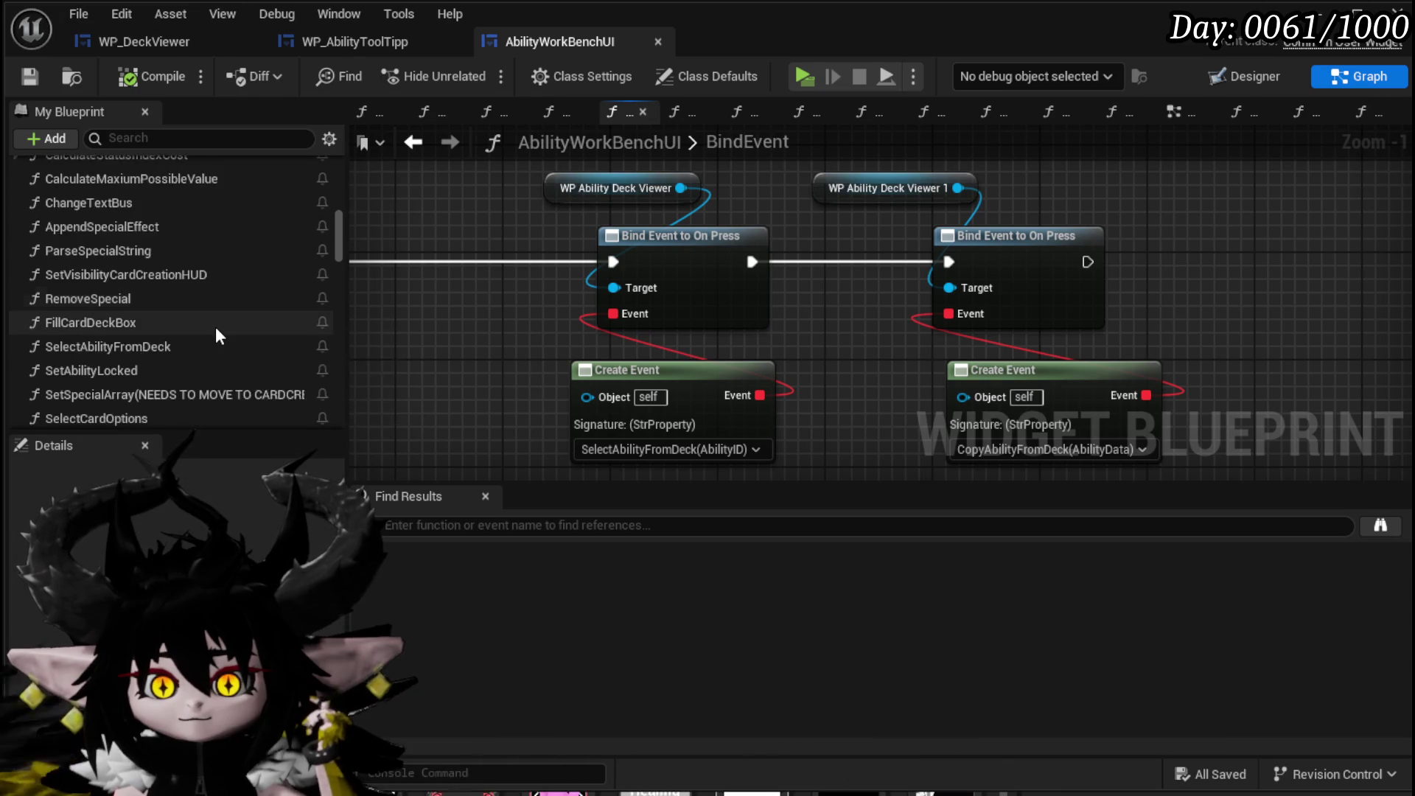
Open the SelectAbilityFromDeck function and review its nodes.
double_click(152, 321)
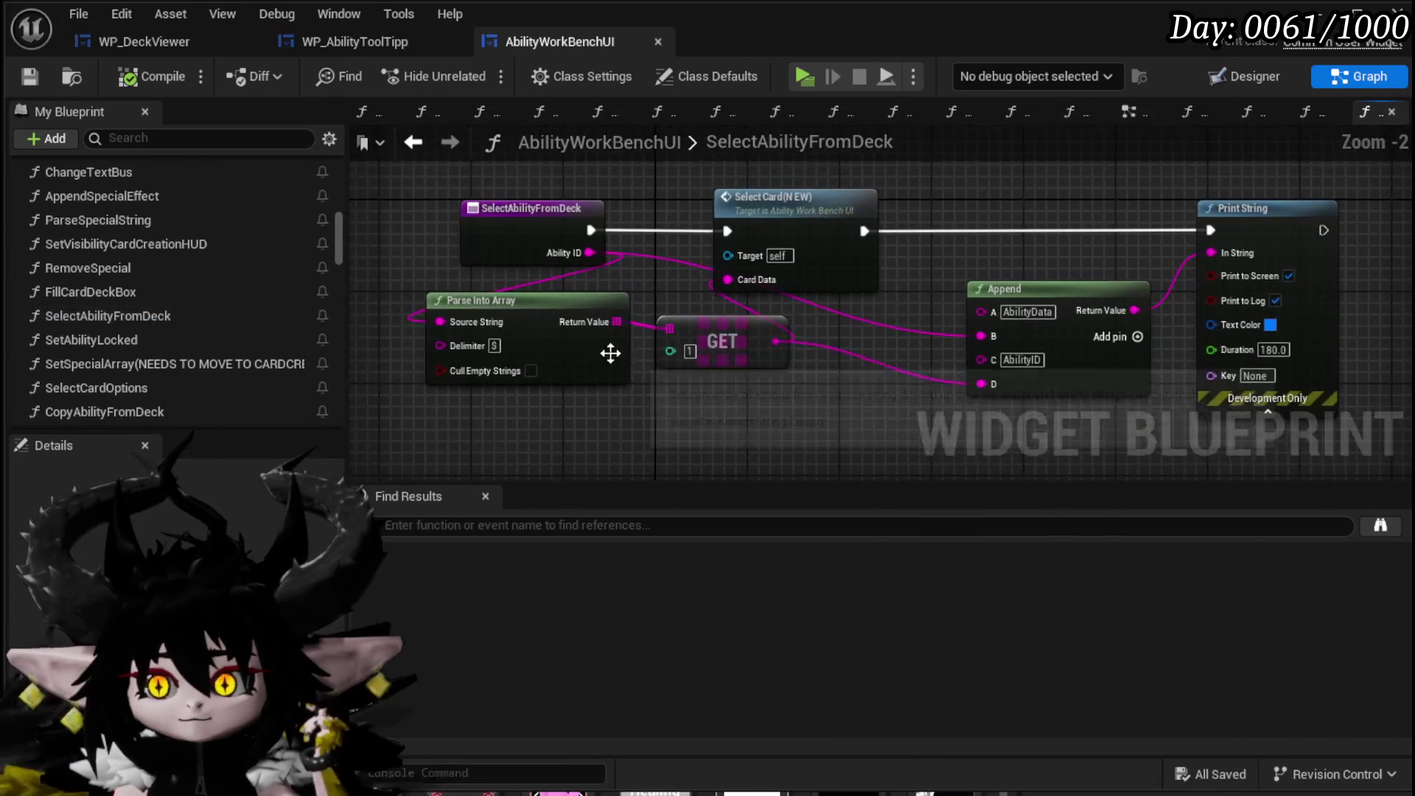
drag(638, 236, 1232, 363)
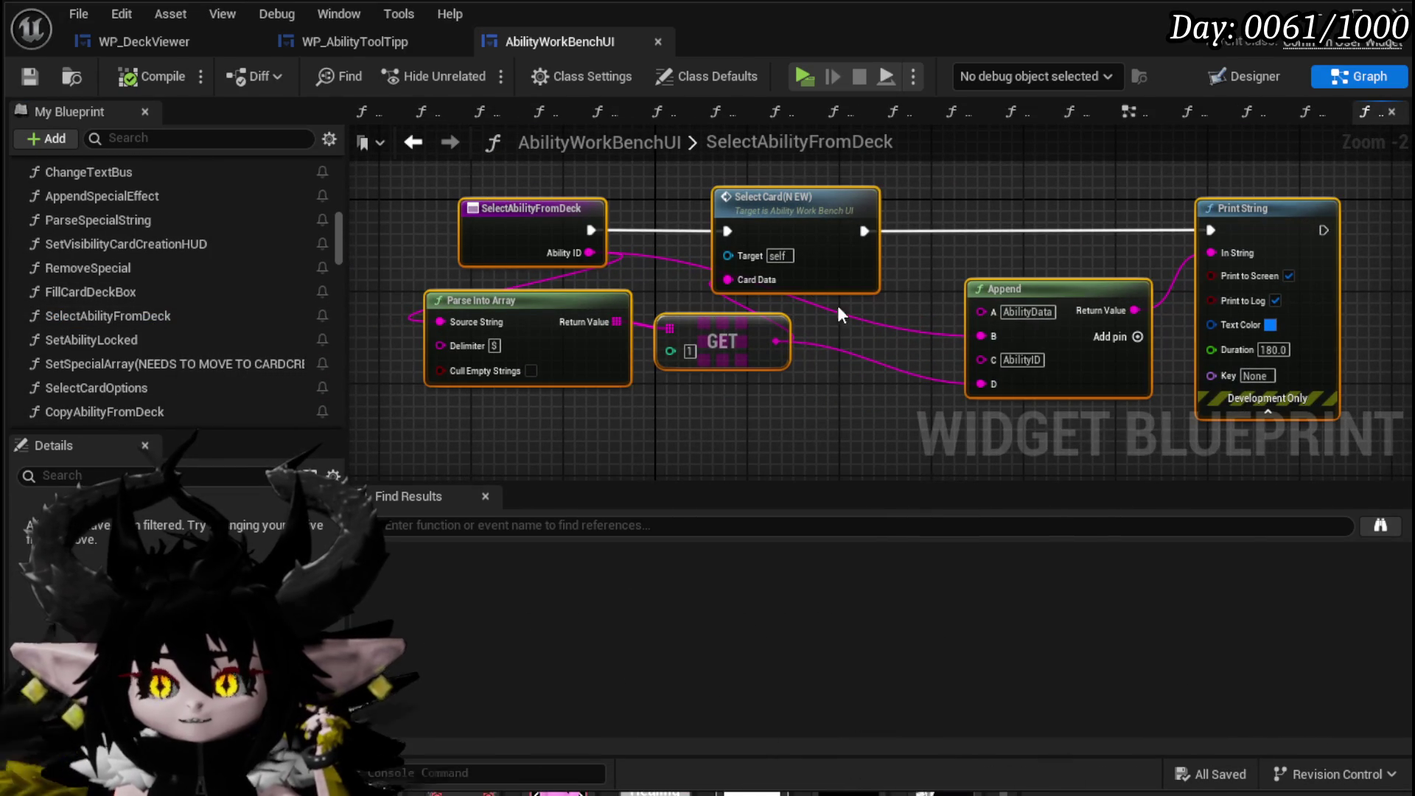
click(867, 445)
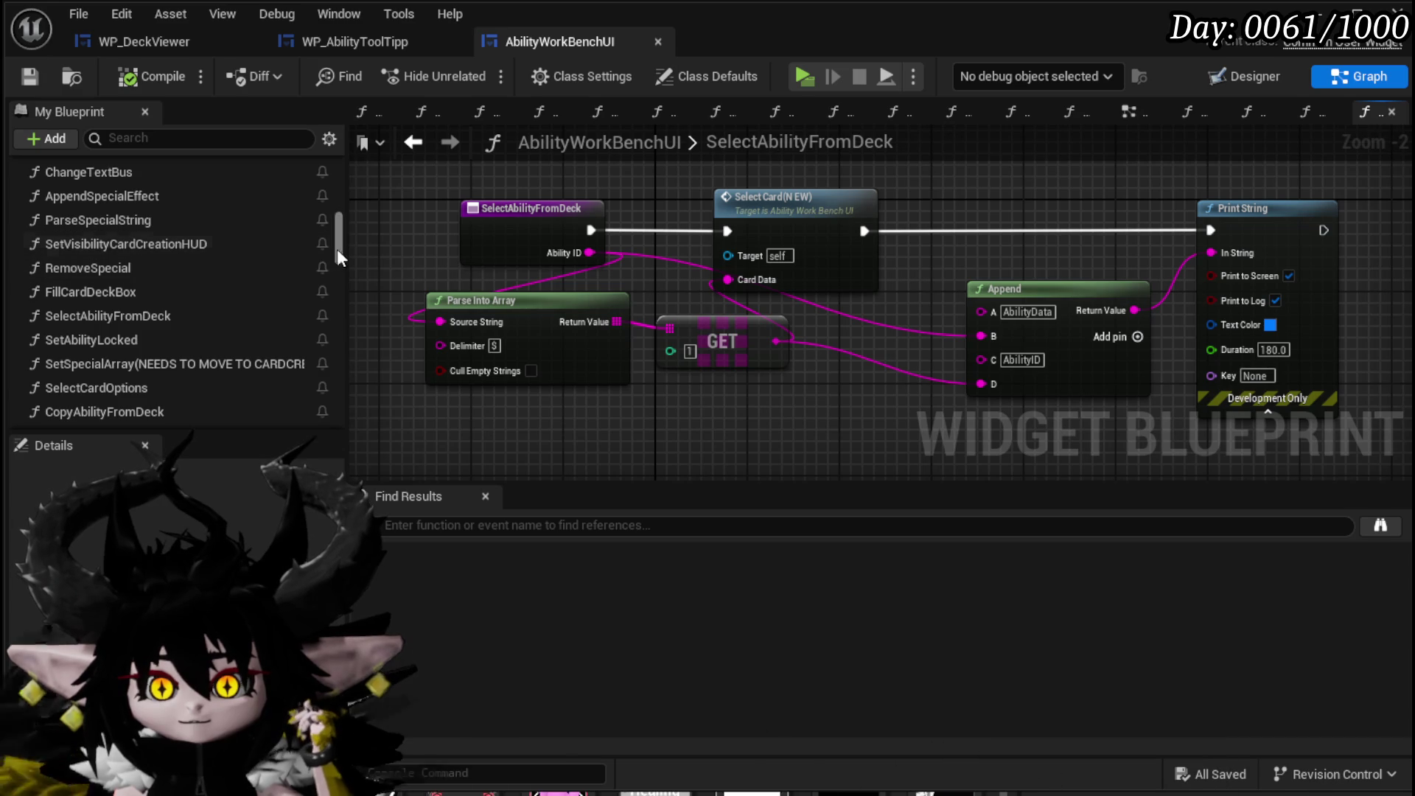
drag(340, 243, 352, 188)
Bind SetOwner's Create Event to SelectAbilityFromDeck and save.
double_click(82, 328)
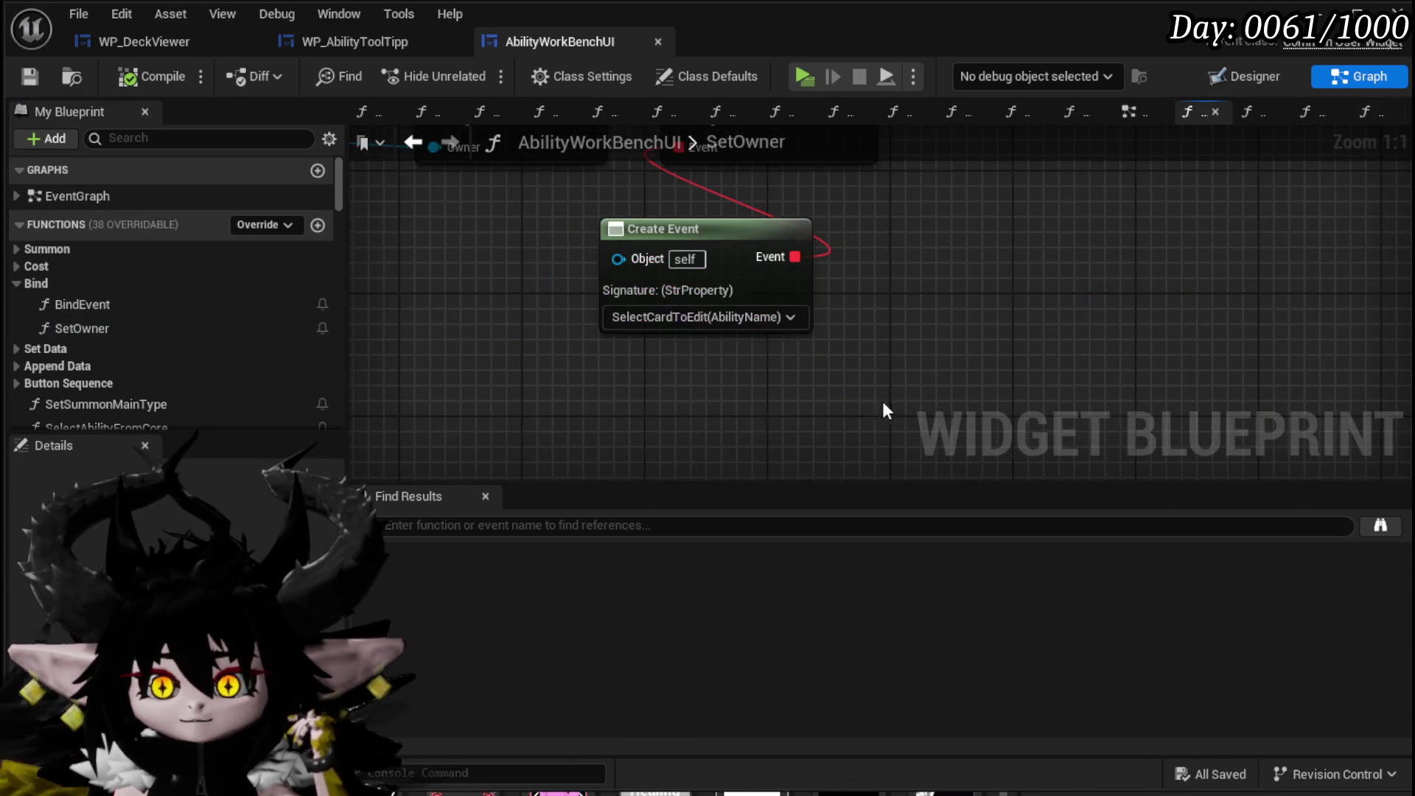
click(712, 316)
text(Se)
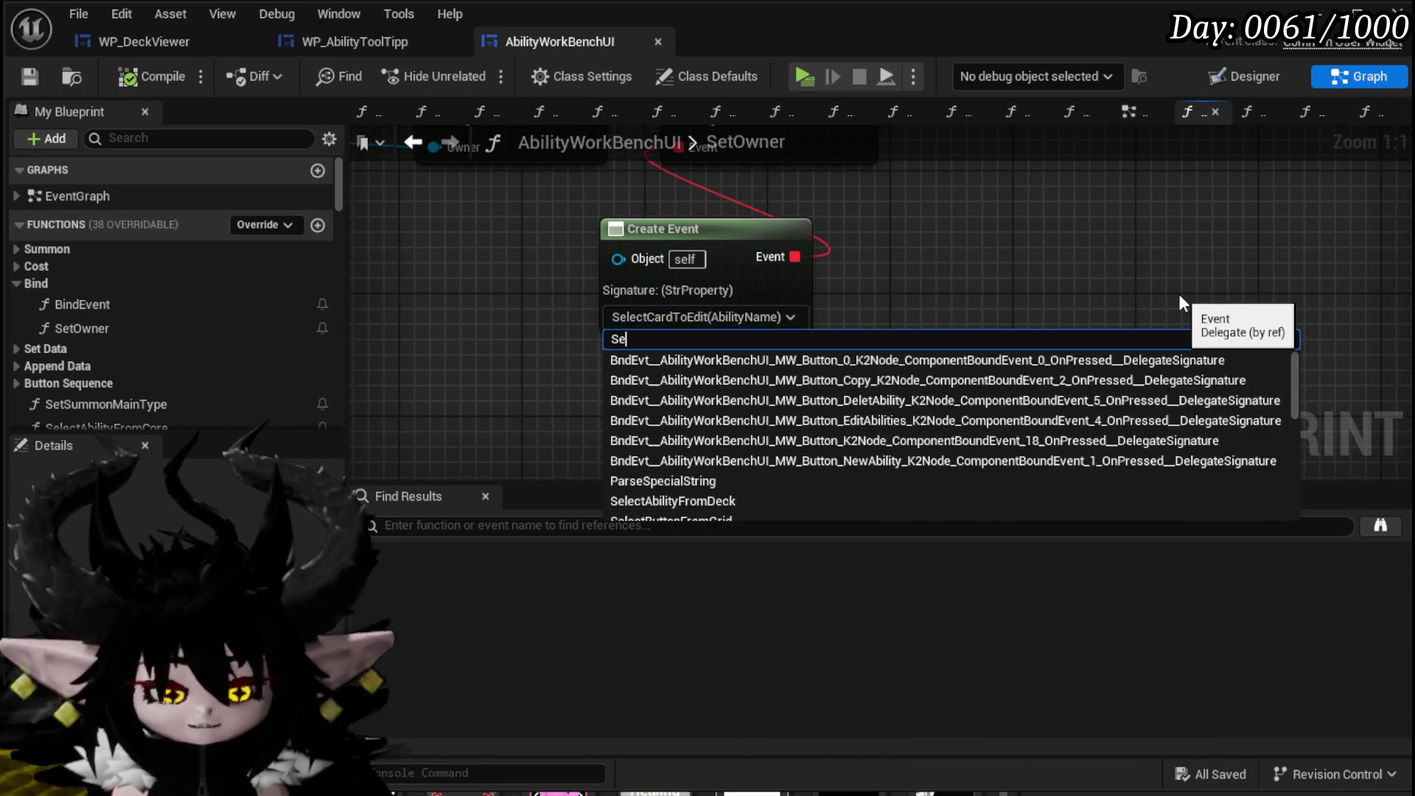
text(lectAbi)
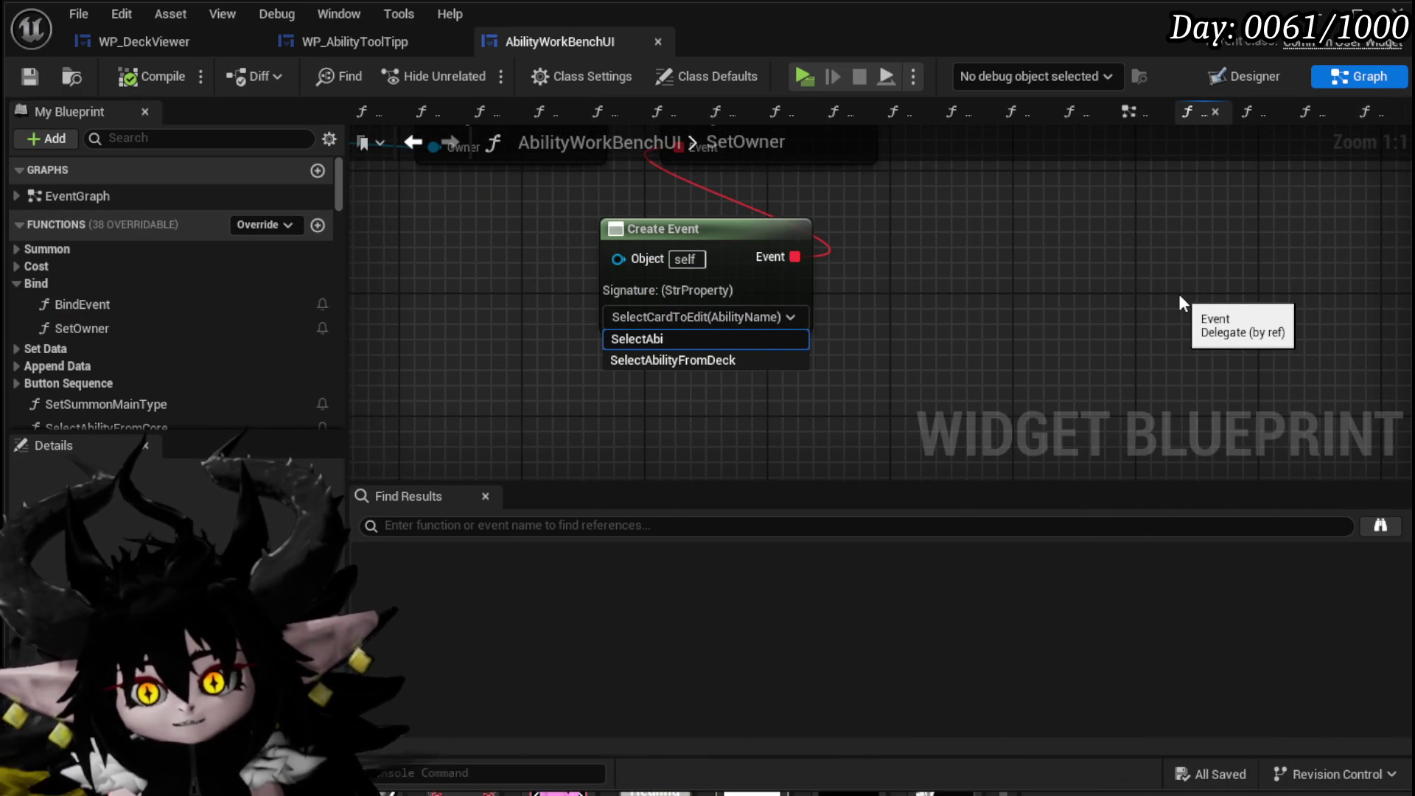
click(693, 359)
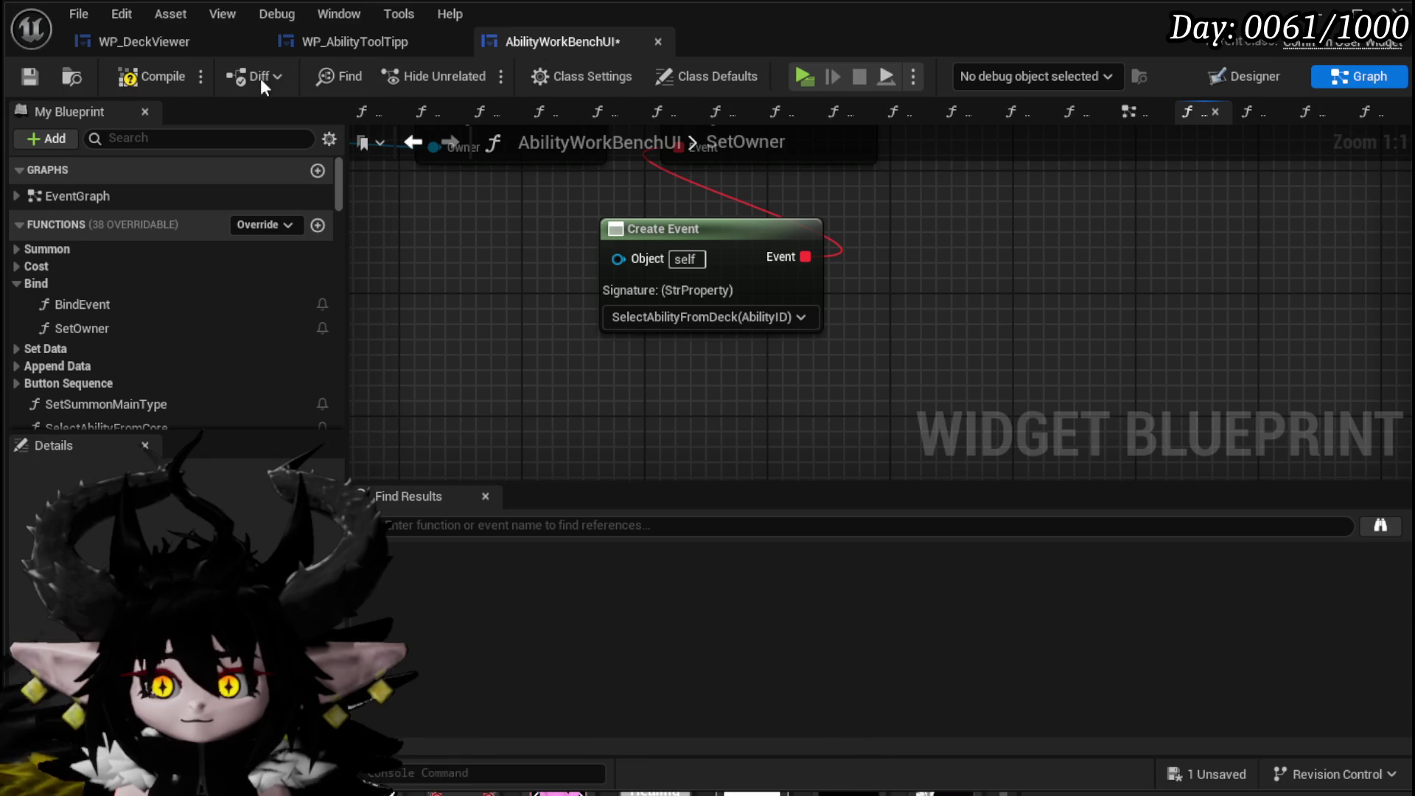
click(22, 76)
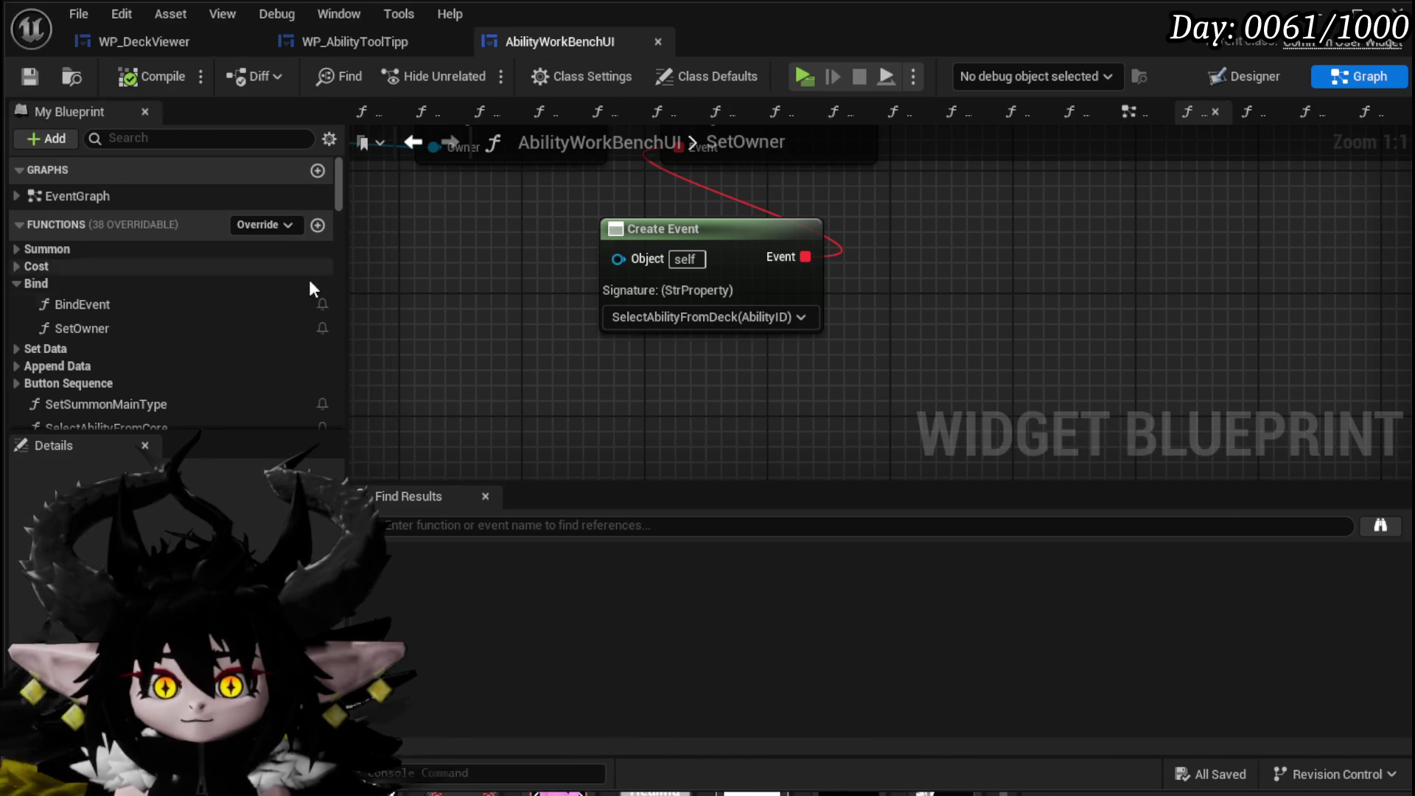
Delete the SelectCardToEdit function and save the blueprint.
scroll(216, 320, down, 3)
mouse_move(338, 223)
mouse_down()
mouse_move(340, 423)
mouse_move(340, 281)
mouse_up()
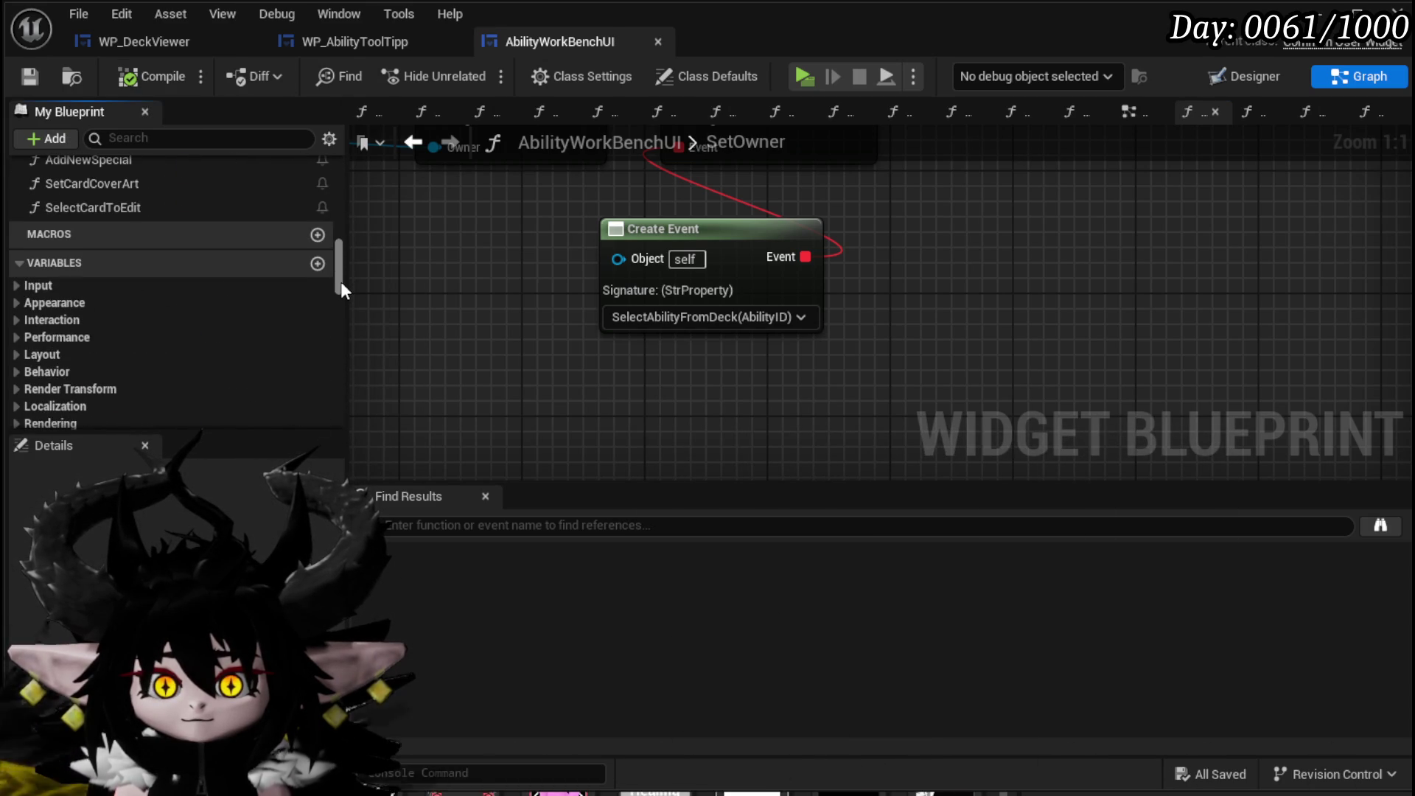
double_click(121, 210)
click(121, 210)
key(Delete)
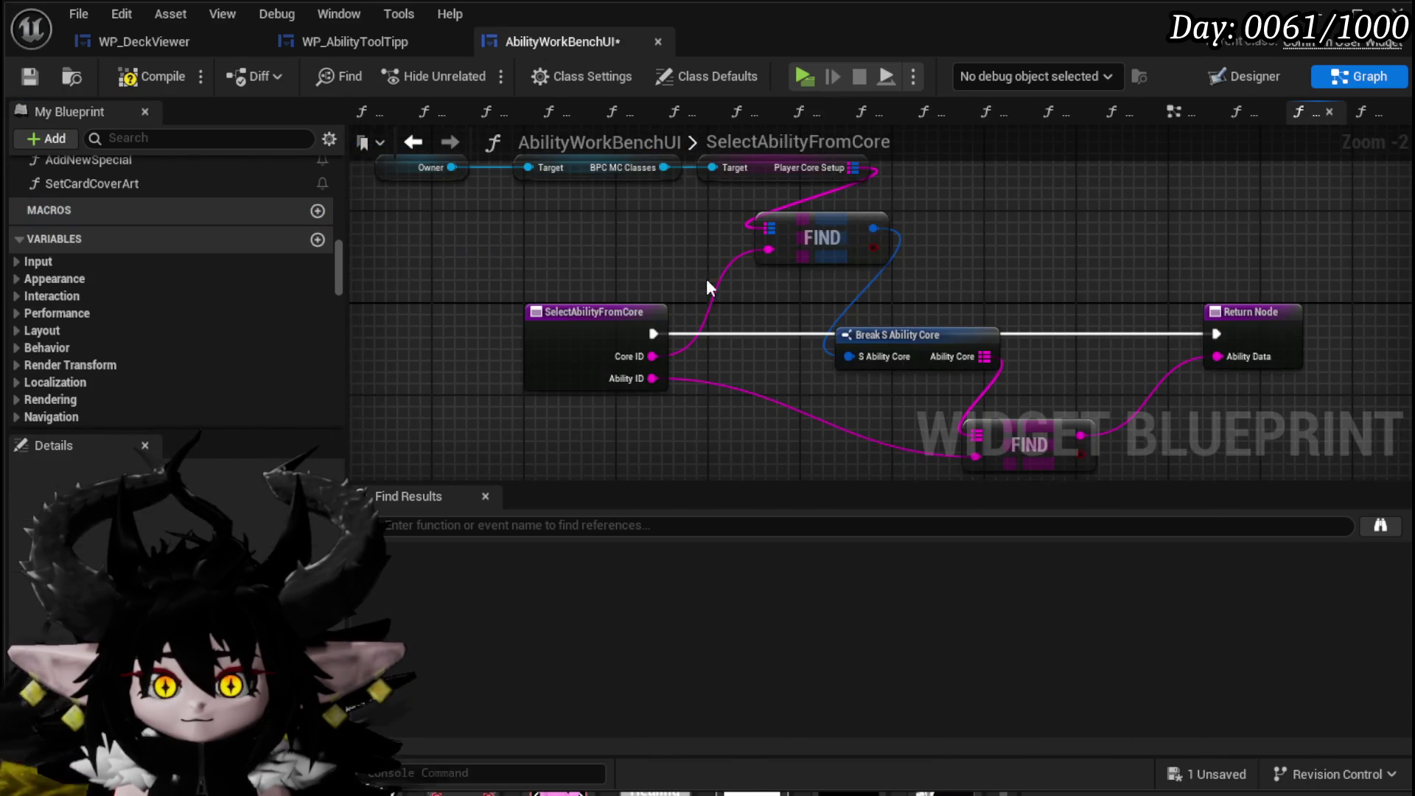
click(28, 78)
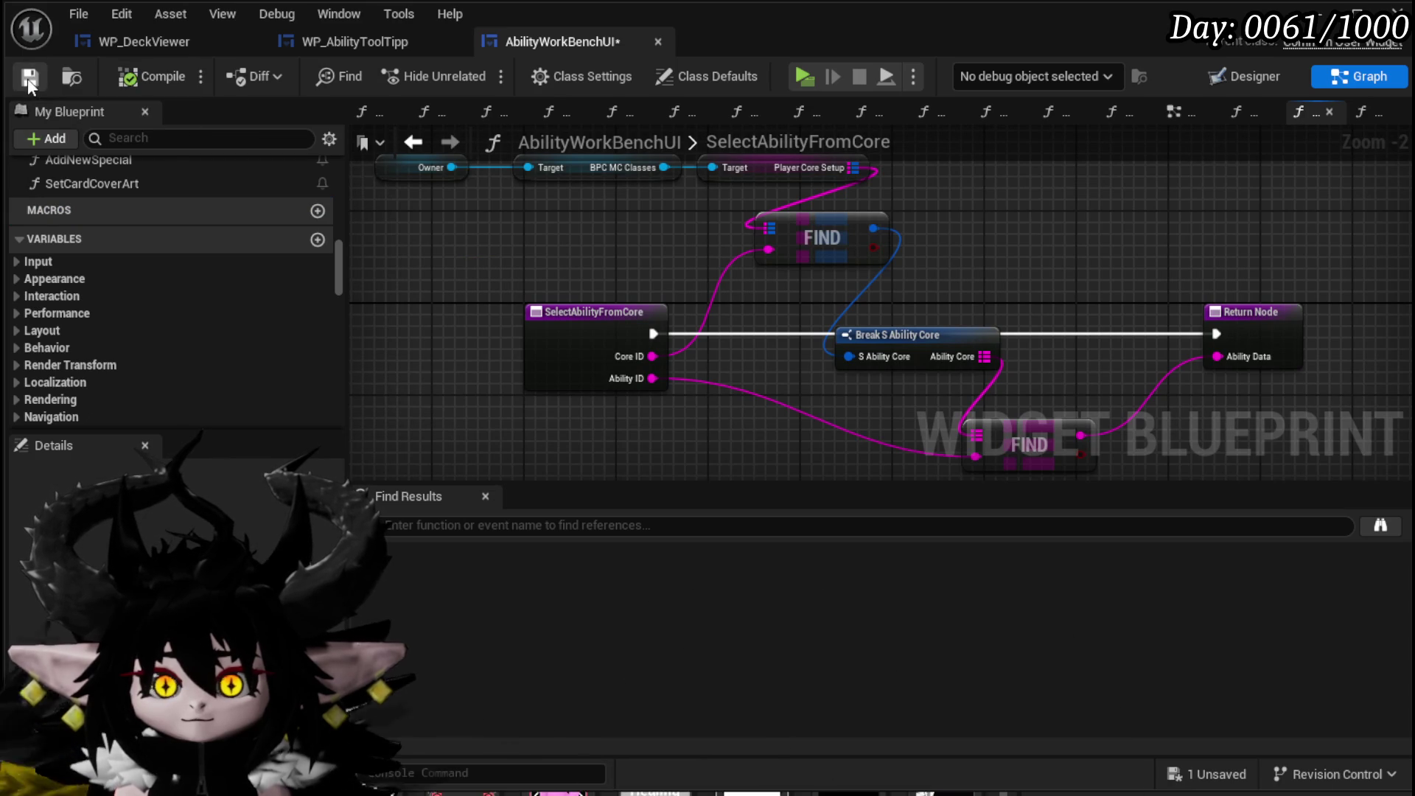
scroll(627, 266, down, 2)
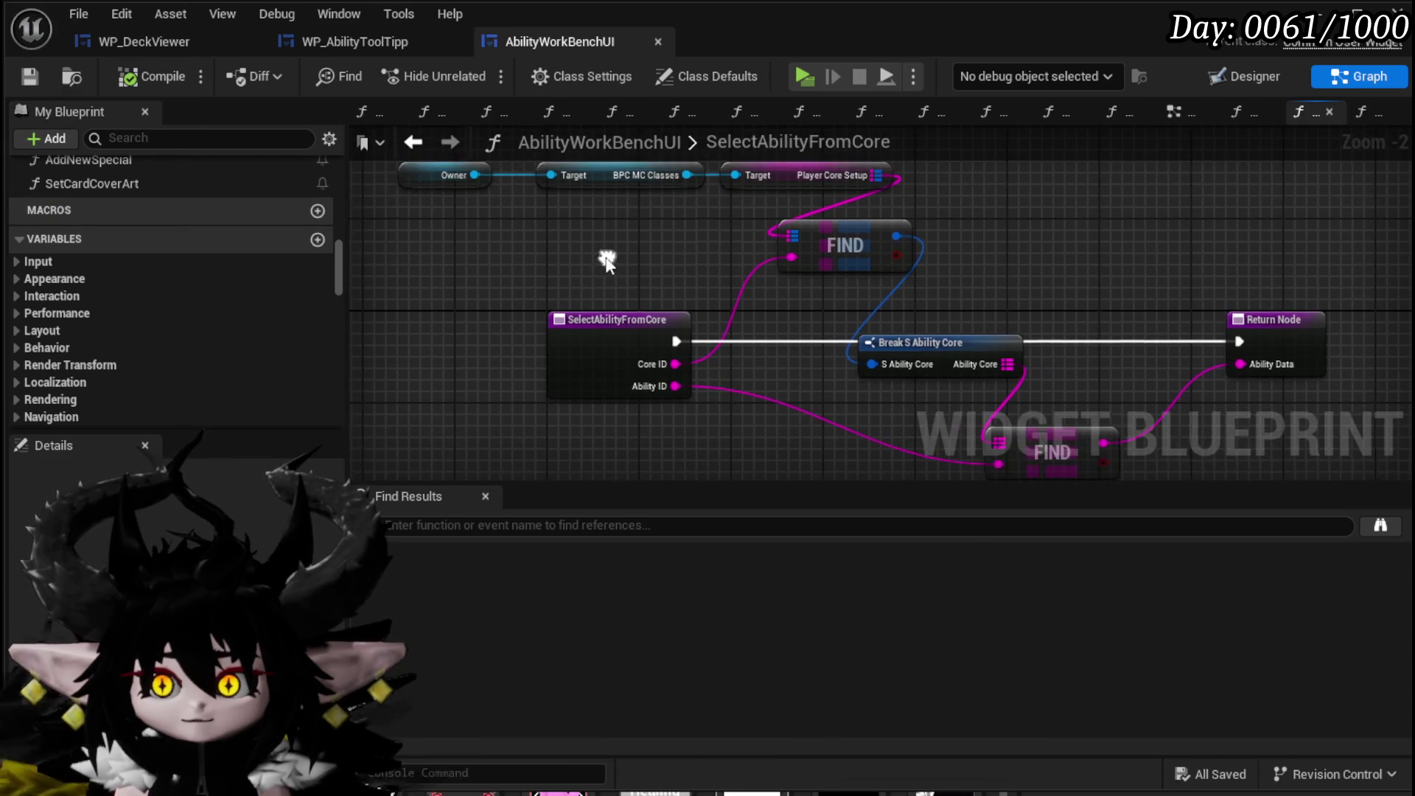
drag(1024, 223, 1025, 223)
key(Home)
click(621, 254)
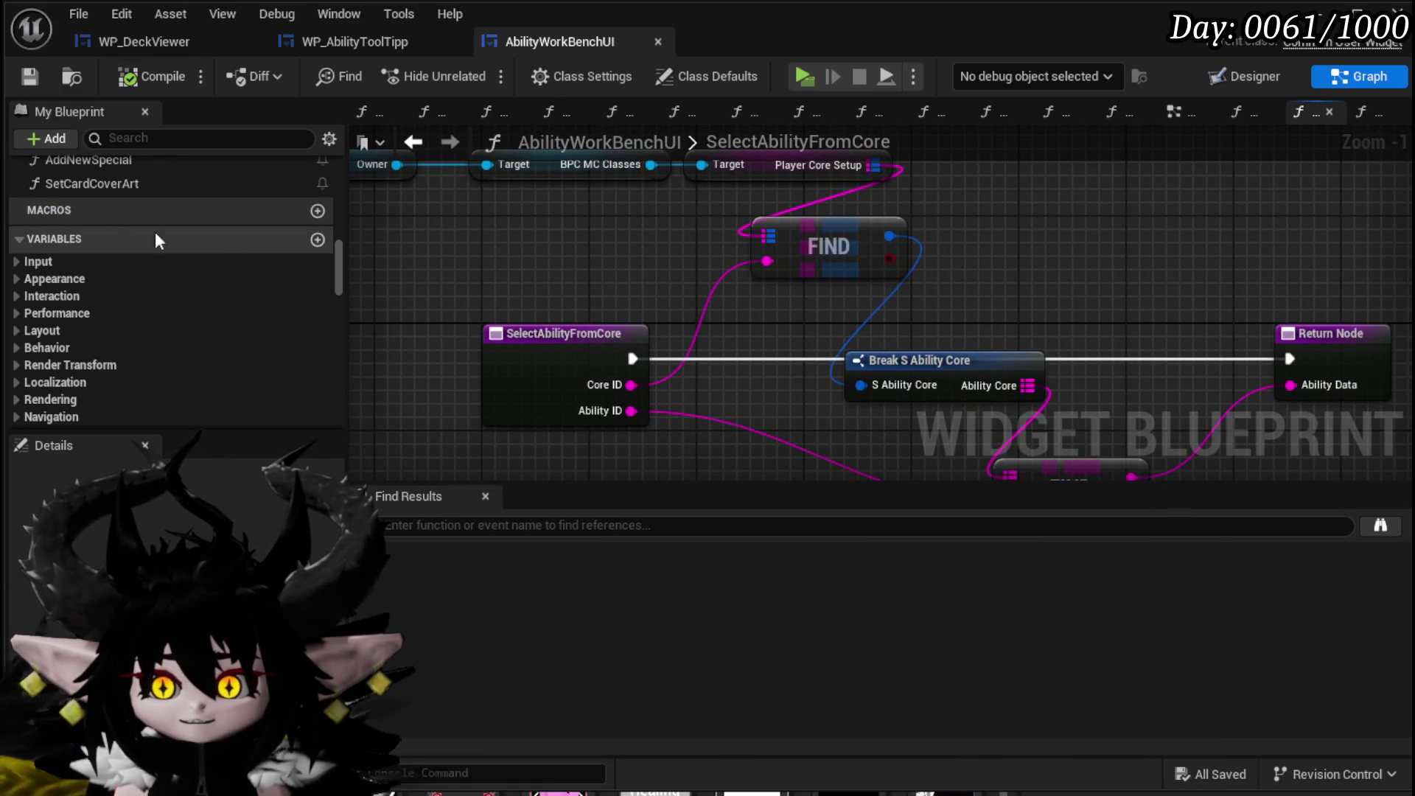
scroll(228, 239, up, 5)
scroll(247, 250, up, 5)
scroll(248, 250, down, 6)
scroll(147, 294, down, 3)
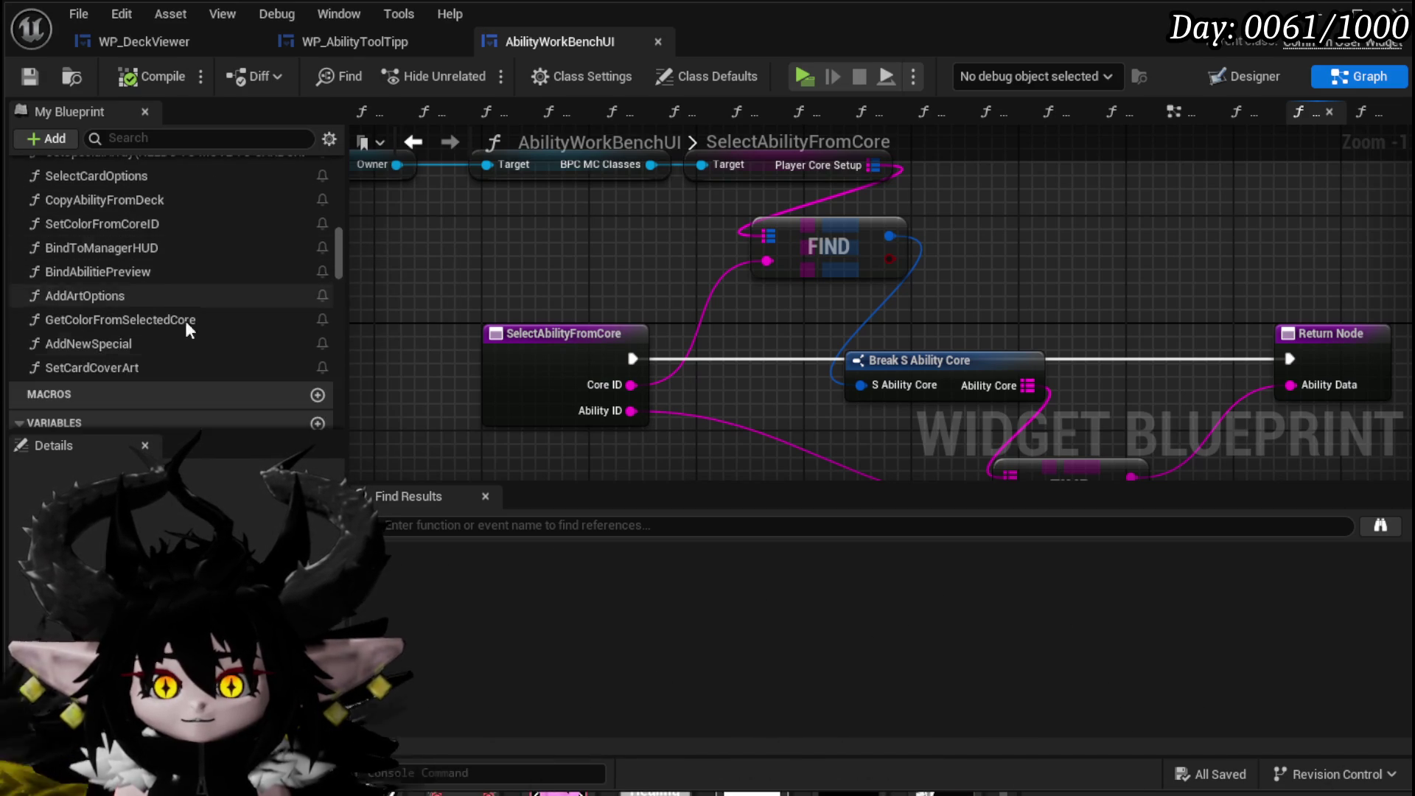
scroll(121, 313, up, 1)
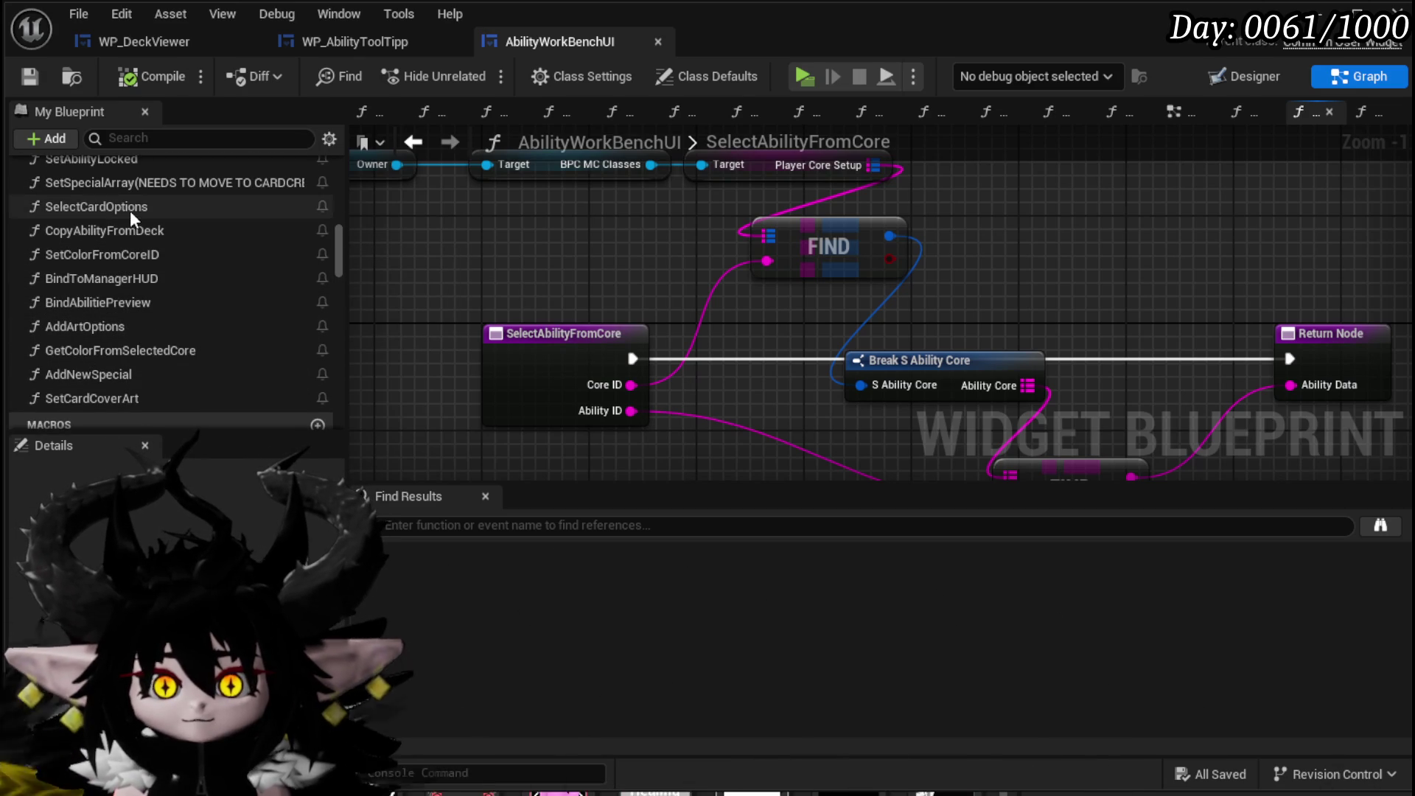
scroll(158, 366, up, 2)
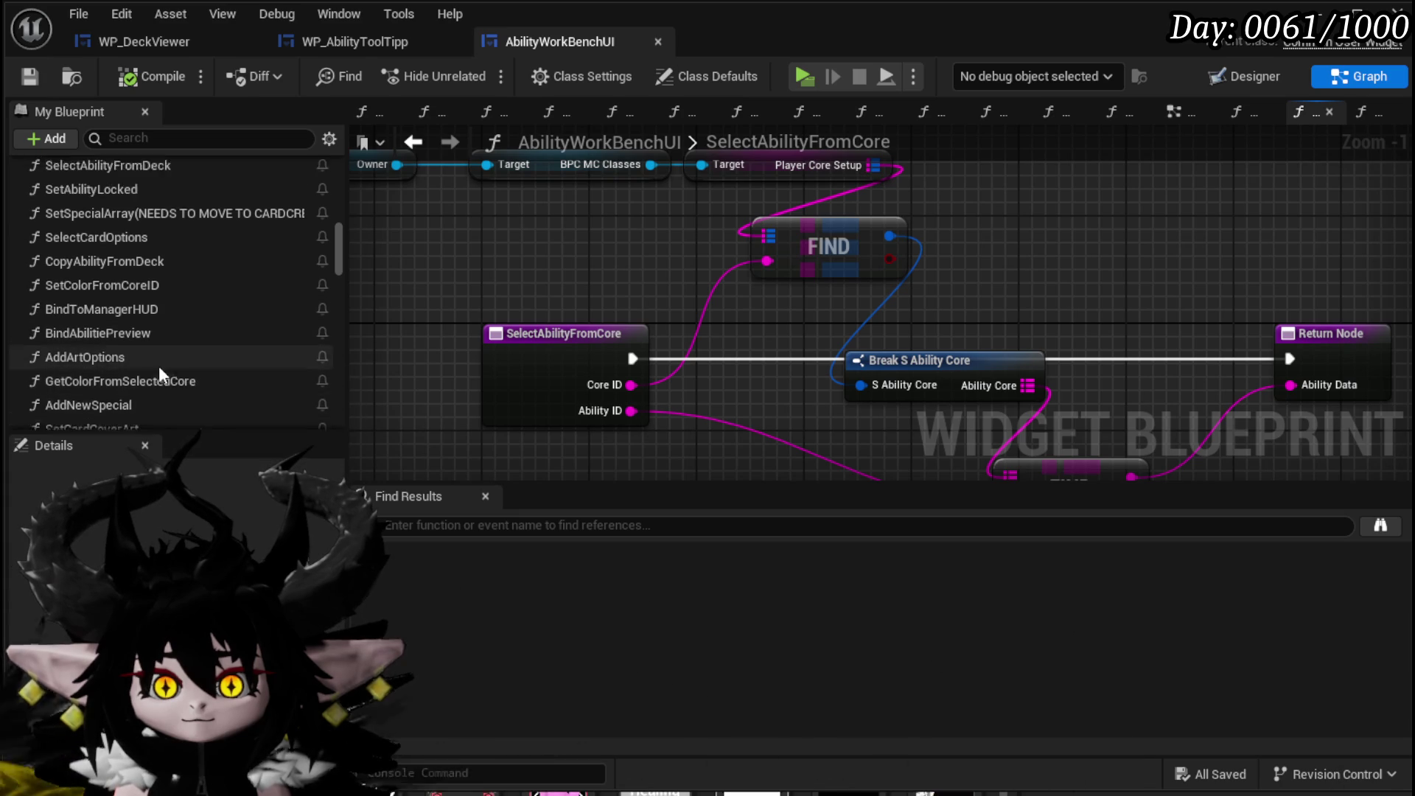
scroll(153, 355, up, 2)
scroll(123, 302, up, 1)
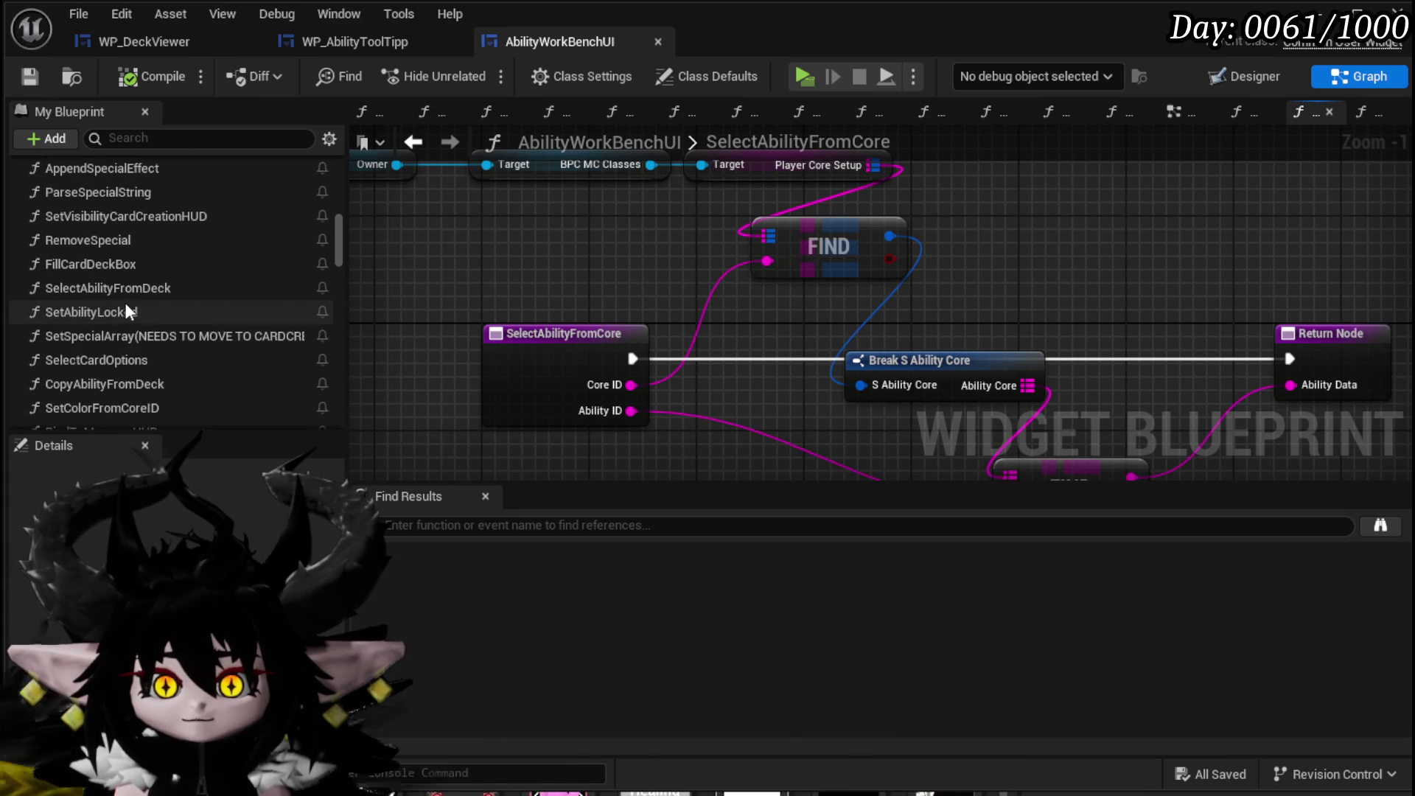
double_click(126, 290)
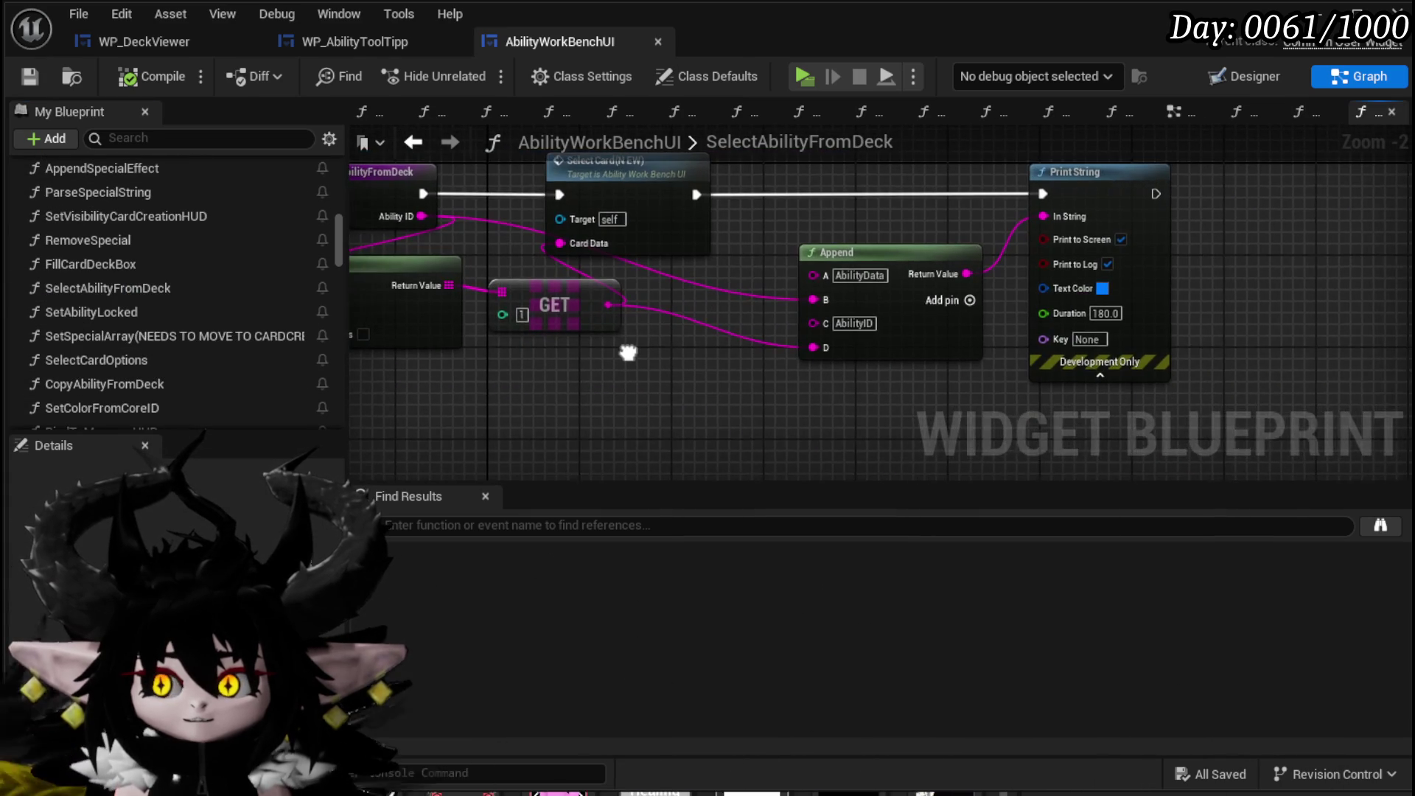
Nudge the GET node lower in the SelectAbilityFromDeck graph.
drag(665, 356, 751, 373)
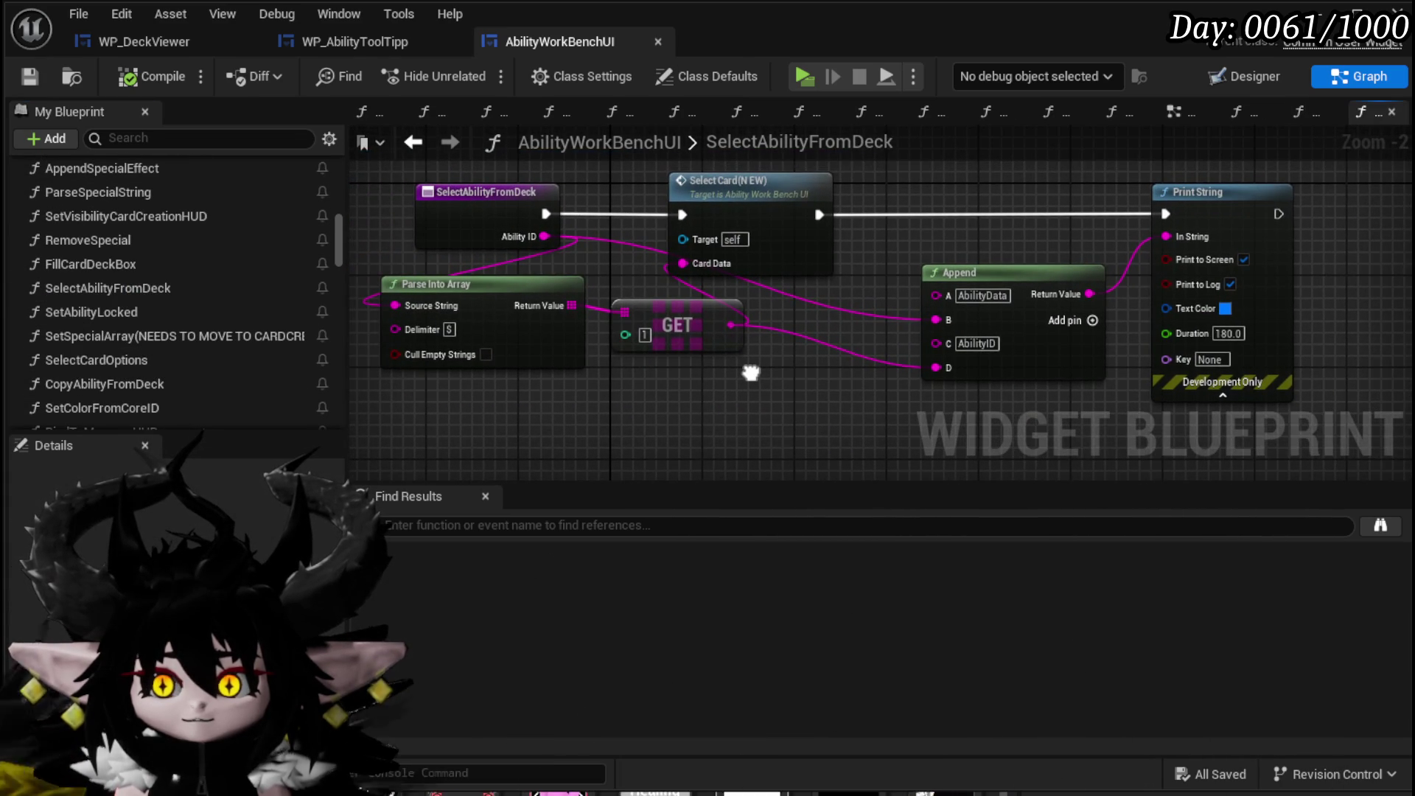
drag(696, 316, 701, 340)
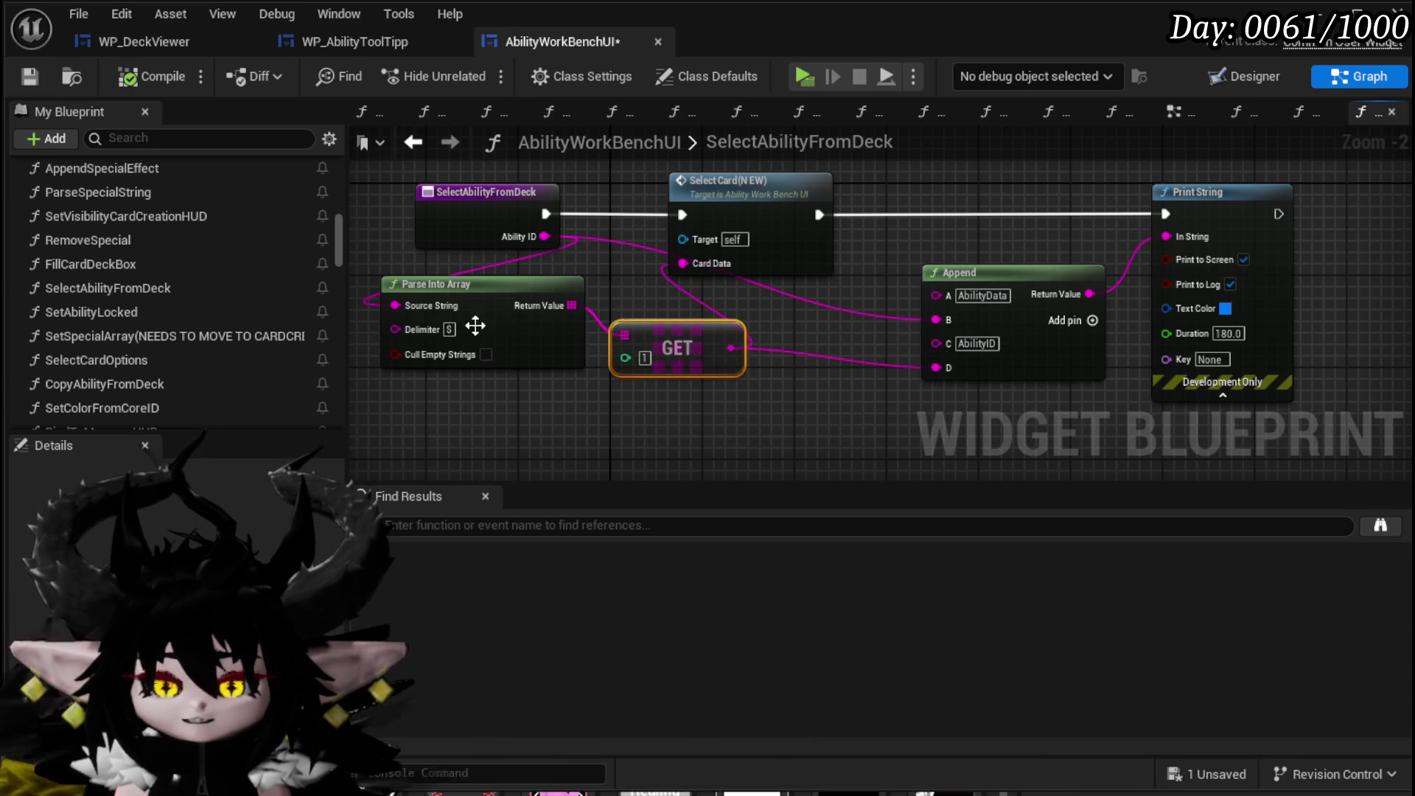
drag(652, 299, 652, 299)
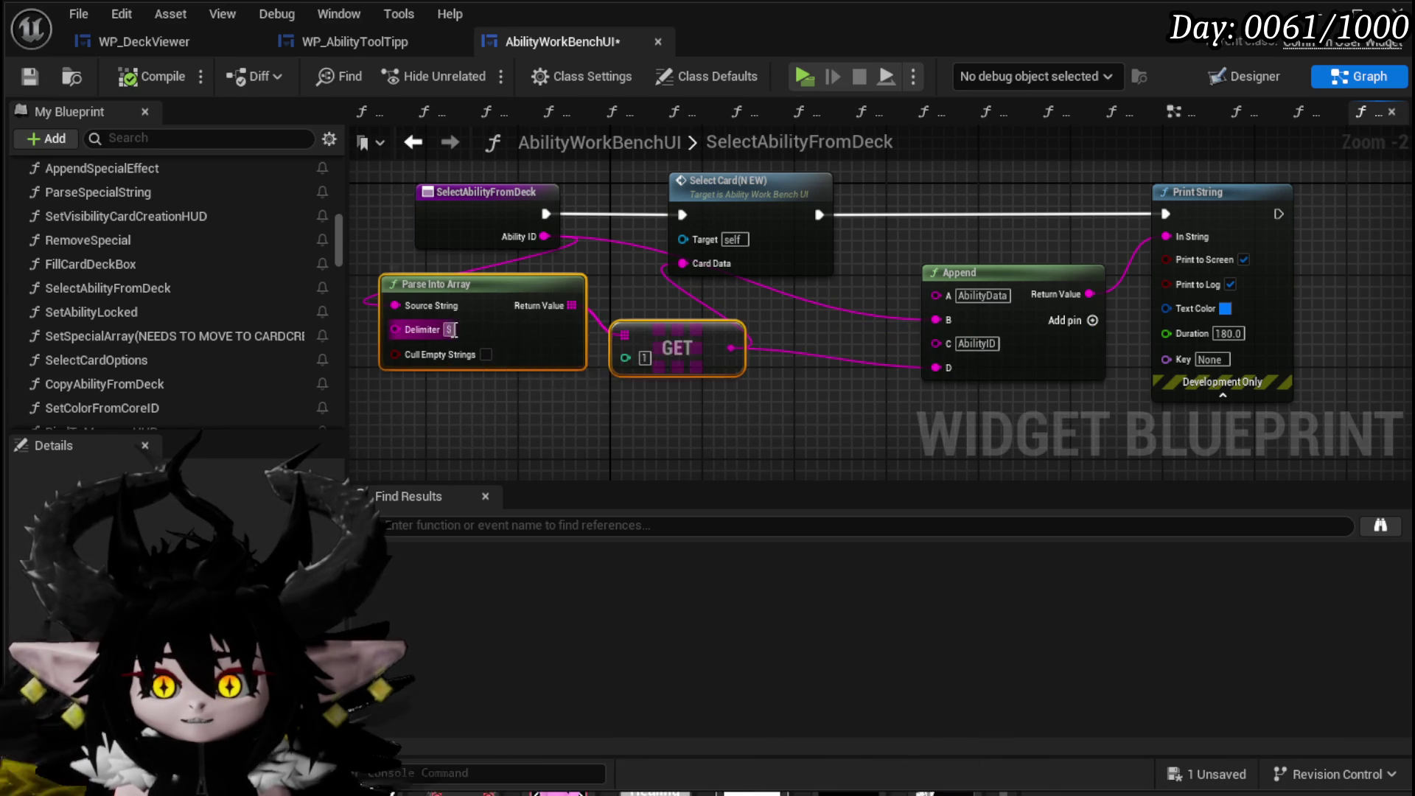
click(671, 304)
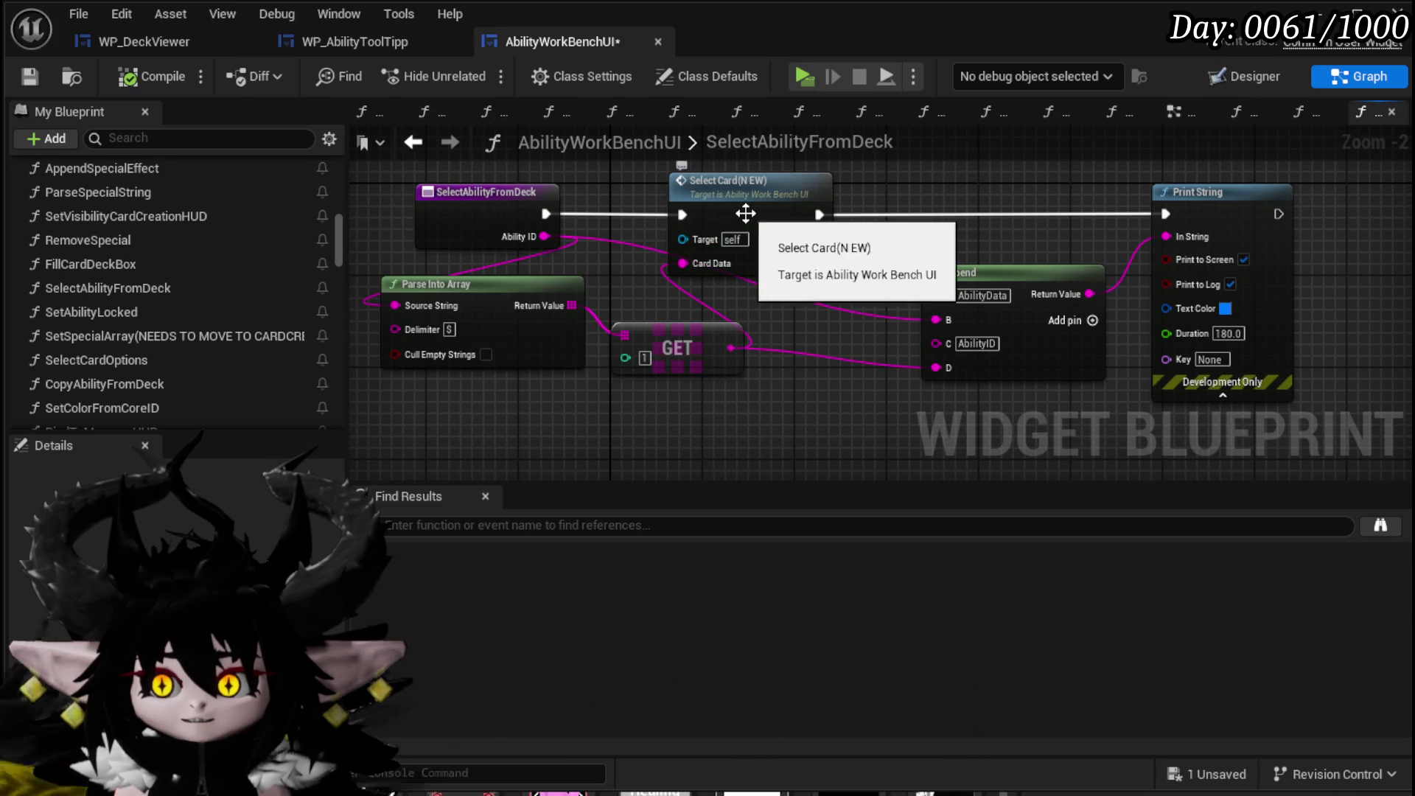
Open SelectCard(NEW) and delete its GET node and lower FIND node.
double_click(775, 193)
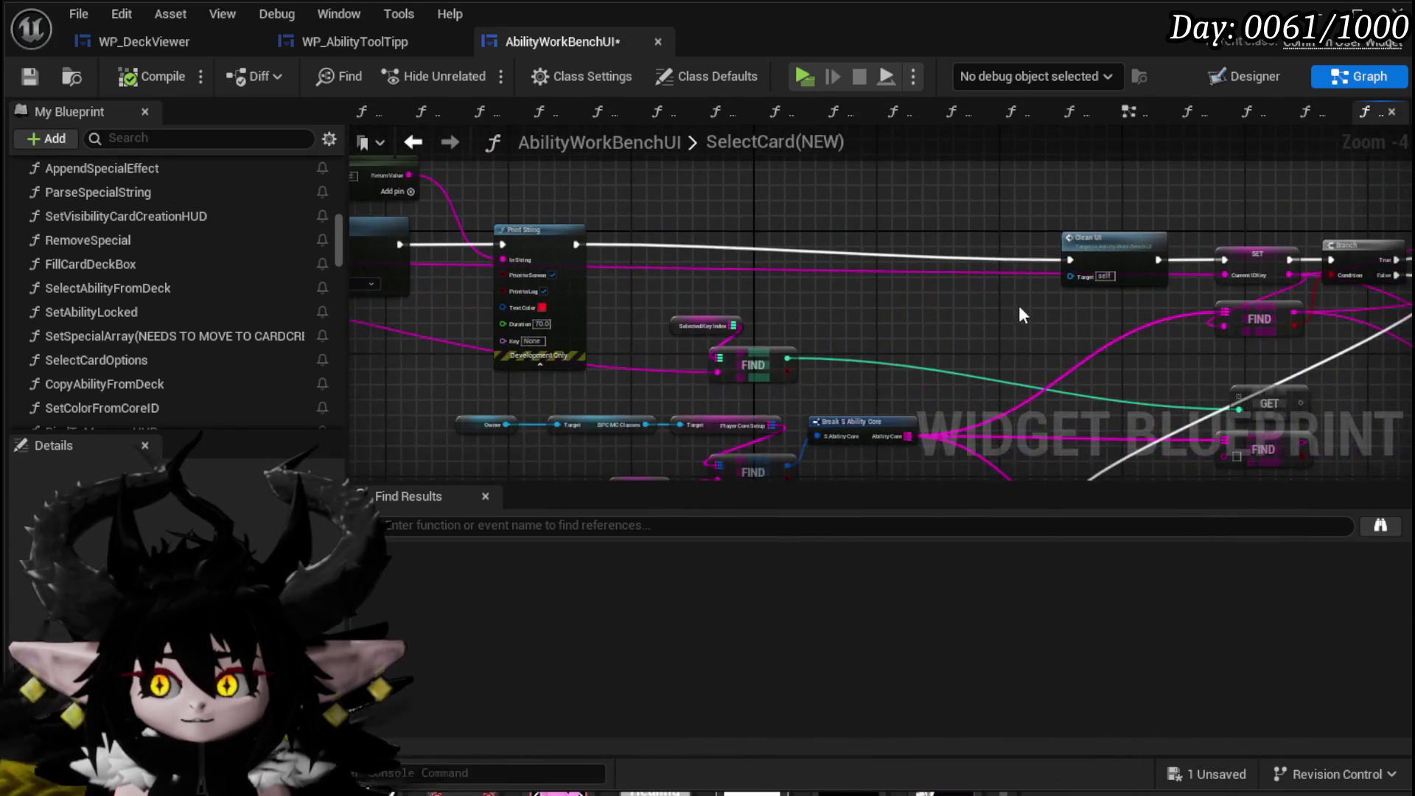
scroll(710, 306, up, 3)
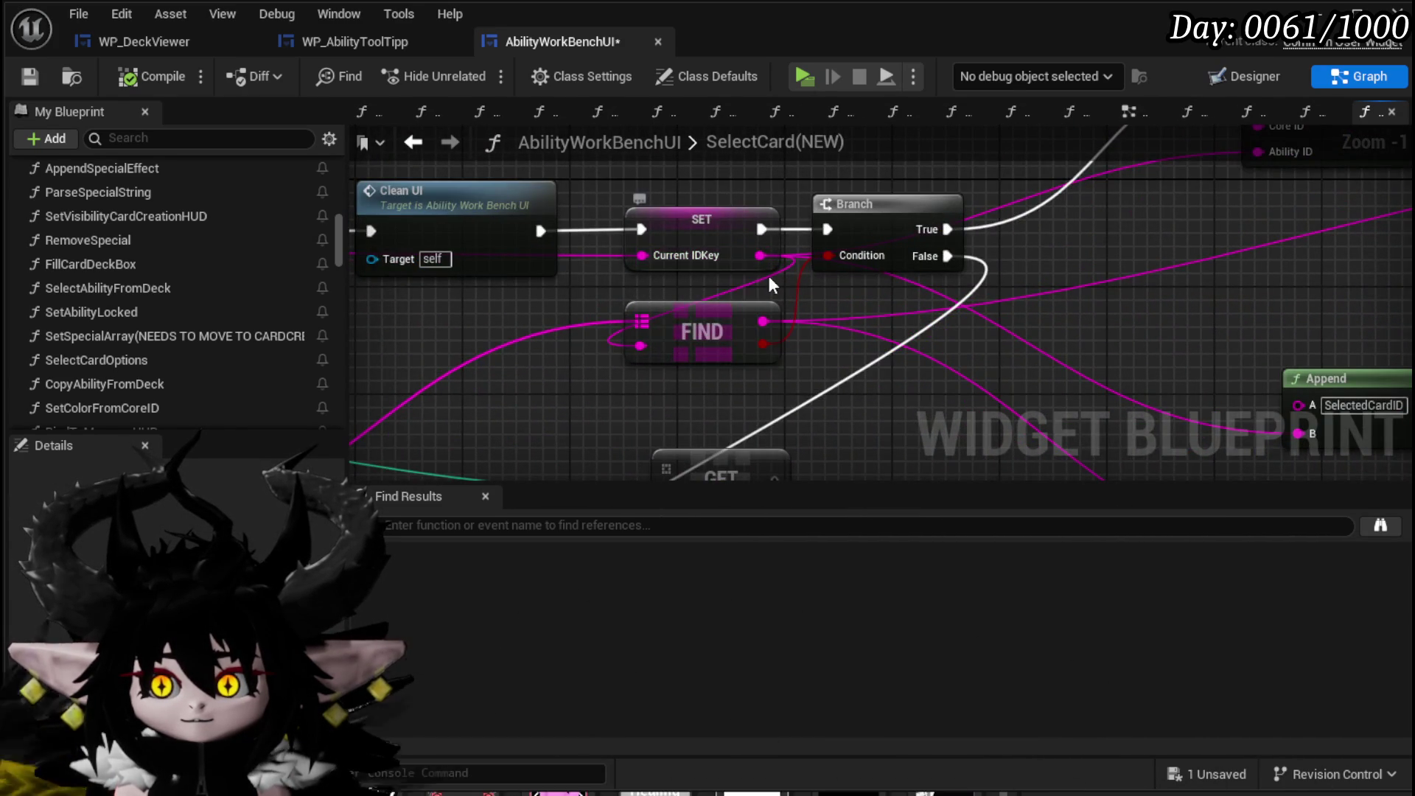
scroll(754, 273, down, 3)
mouse_move(754, 273)
mouse_down()
mouse_move(601, 327)
mouse_move(852, 311)
mouse_move(535, 305)
mouse_up()
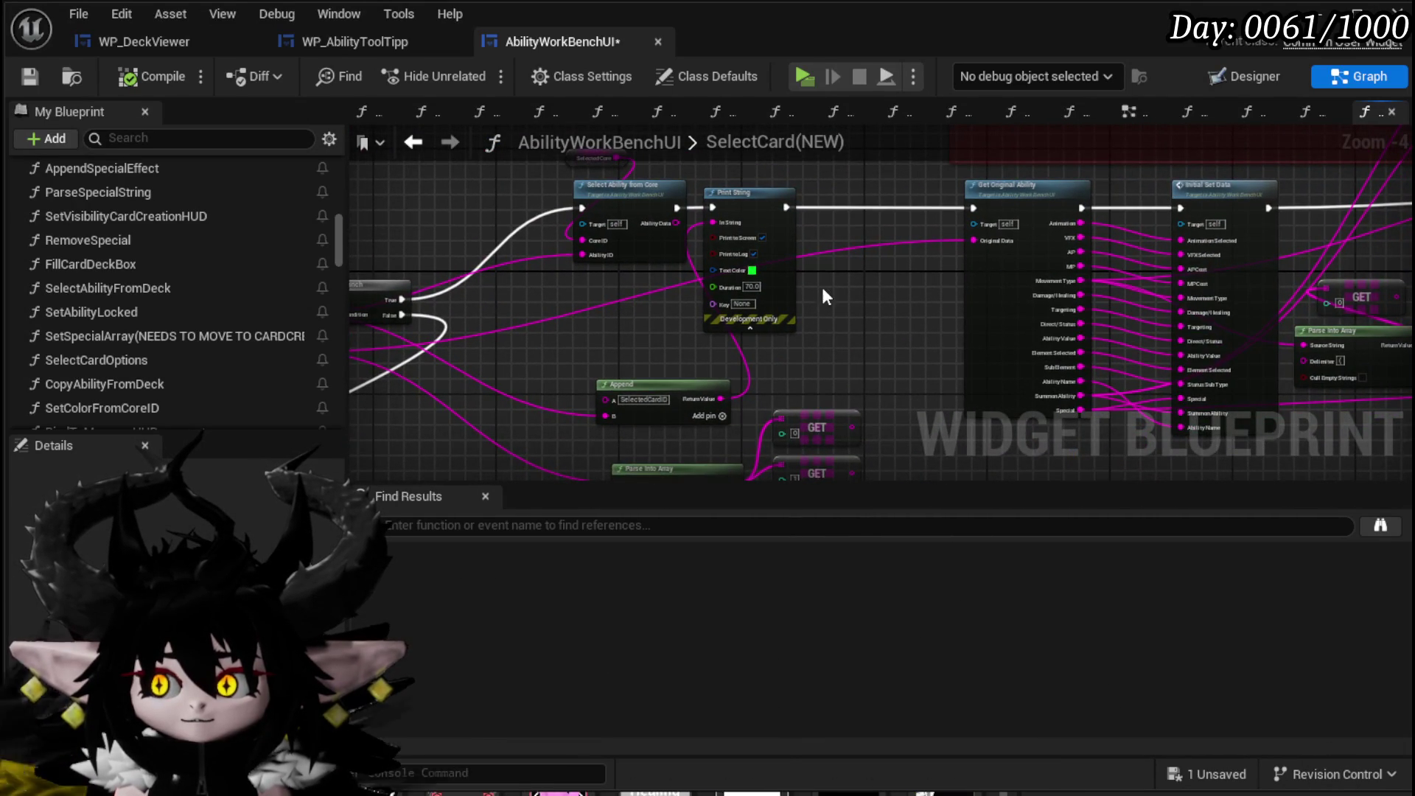
drag(831, 295, 1241, 168)
click(716, 301)
key(Delete)
click(678, 356)
key(Delete)
Compile and save the blueprint, then return to the SelectAbilityFromDeck graph.
mouse_move(678, 356)
mouse_down()
mouse_move(846, 373)
mouse_move(738, 333)
mouse_up()
click(127, 74)
click(30, 76)
click(414, 143)
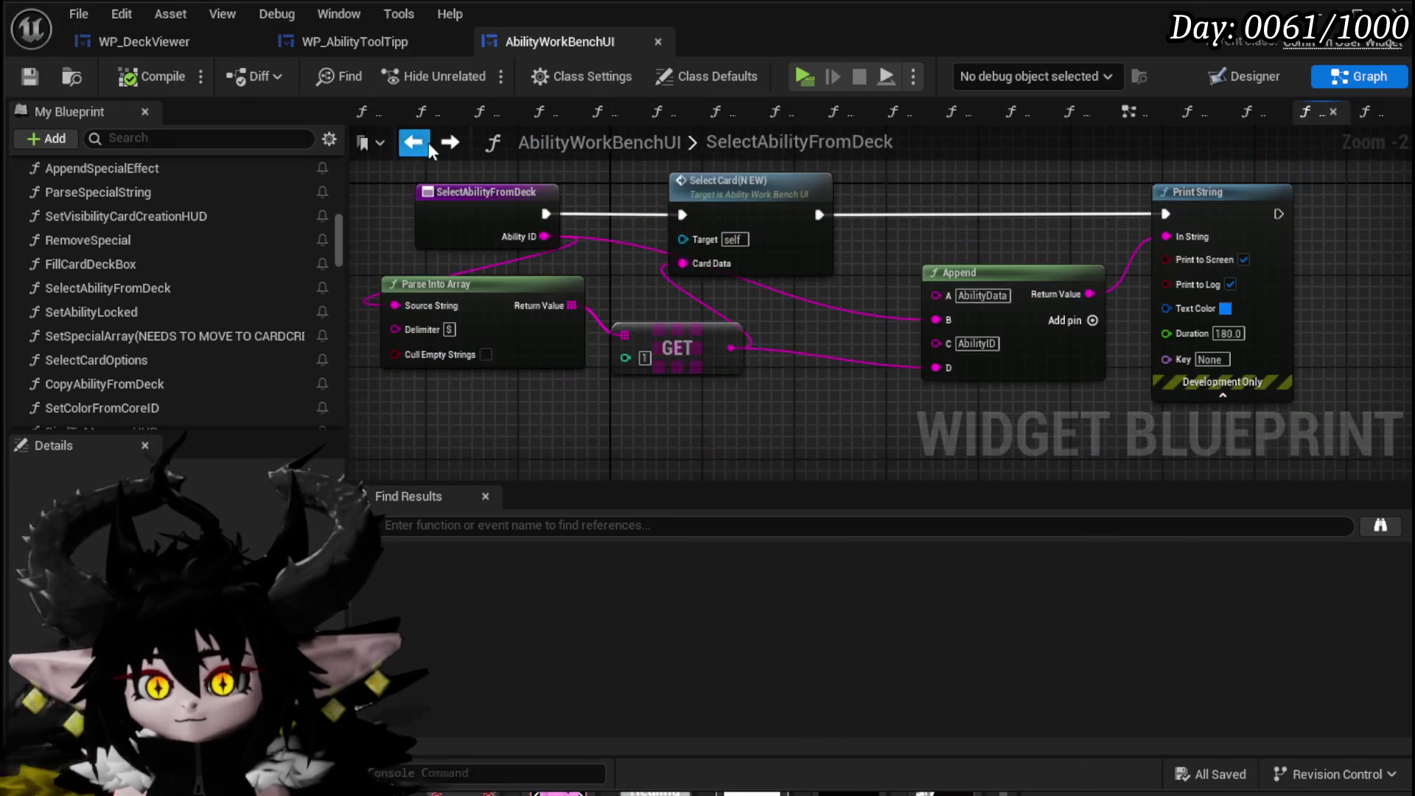
Wire Ability ID into Select Card's Card Data and the Append node's D input.
drag(546, 236, 714, 272)
drag(500, 414, 979, 303)
drag(520, 232, 699, 342)
drag(936, 404, 933, 394)
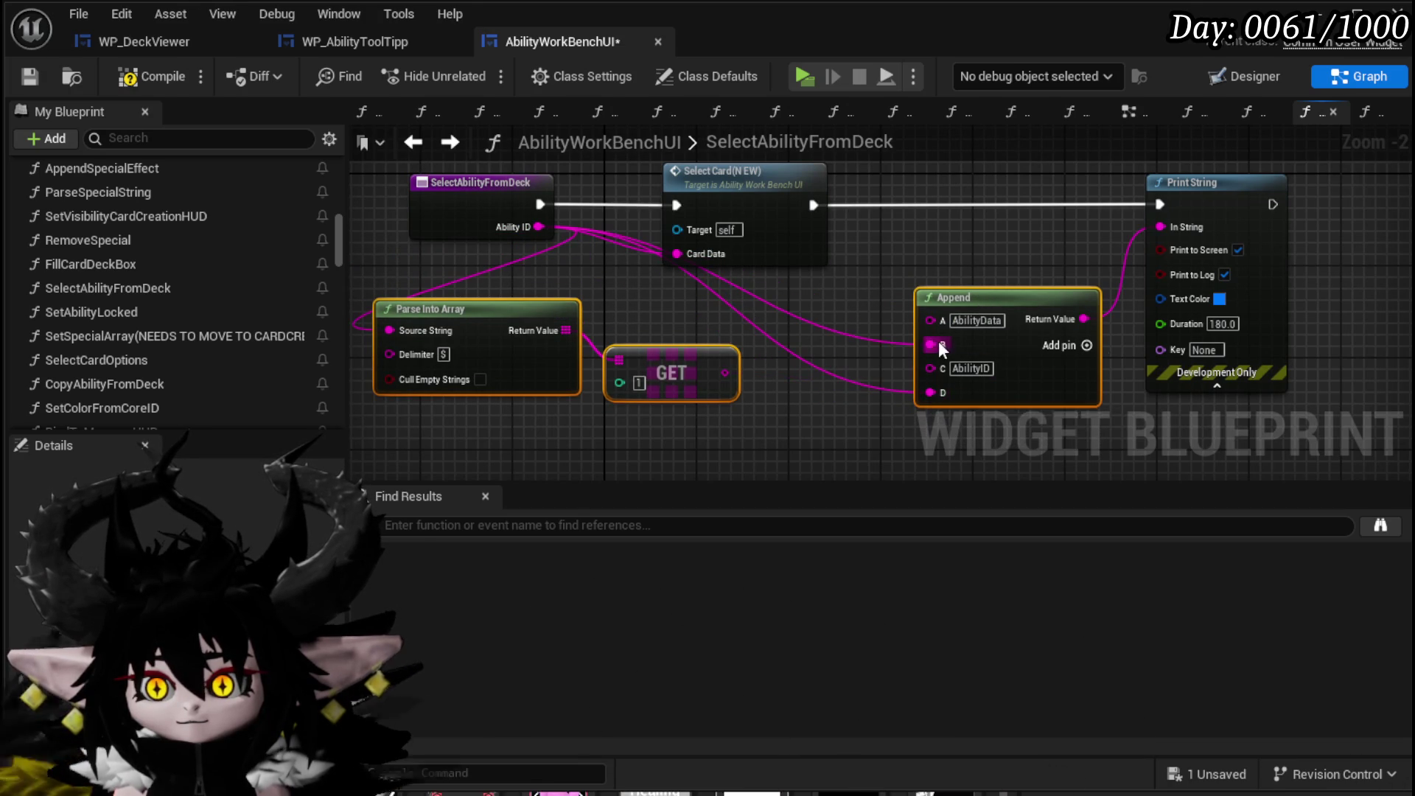
Unwire Append's B input, set it to XXX, and save AbilityWorkBenchUI.
alt+click(935, 343)
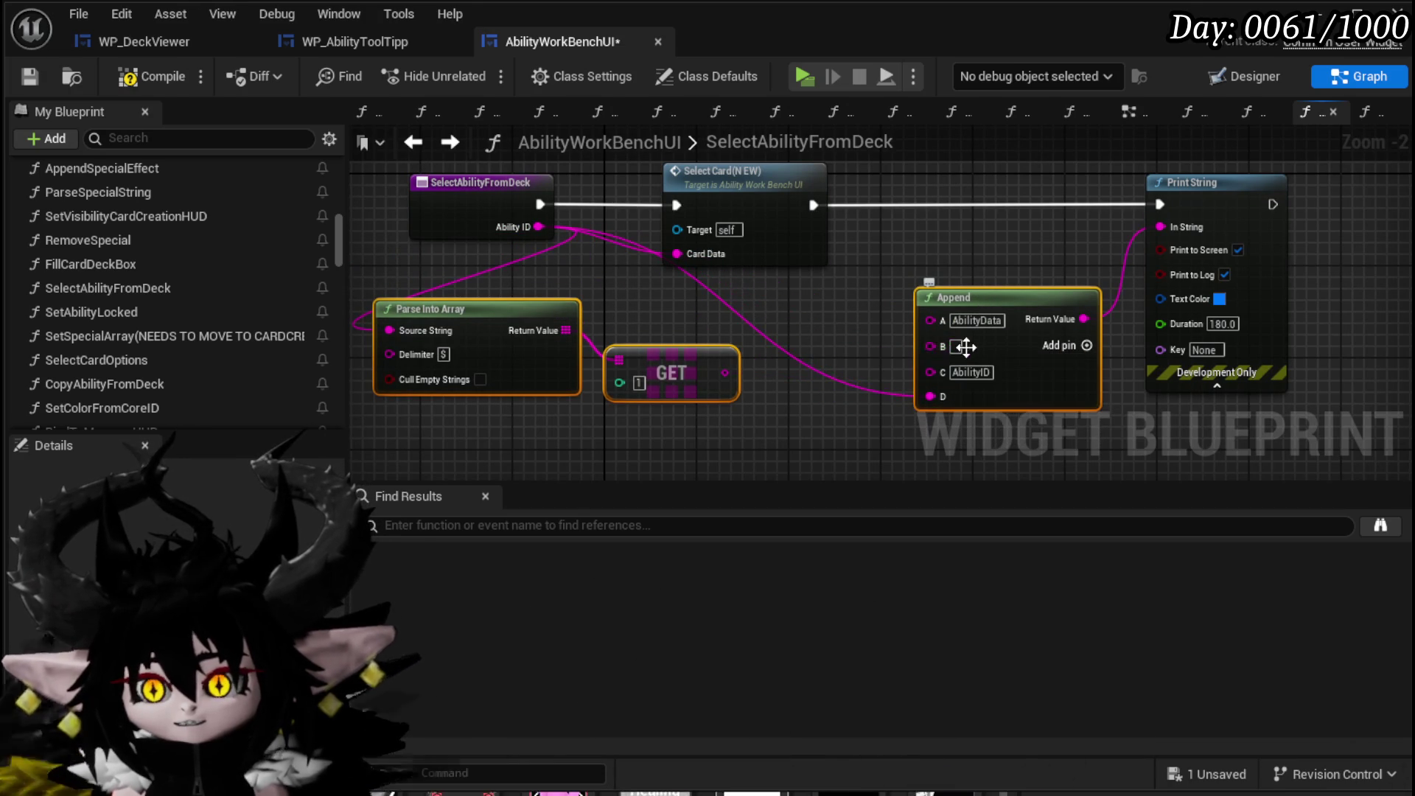
text(X)
text(XXX)
click(938, 274)
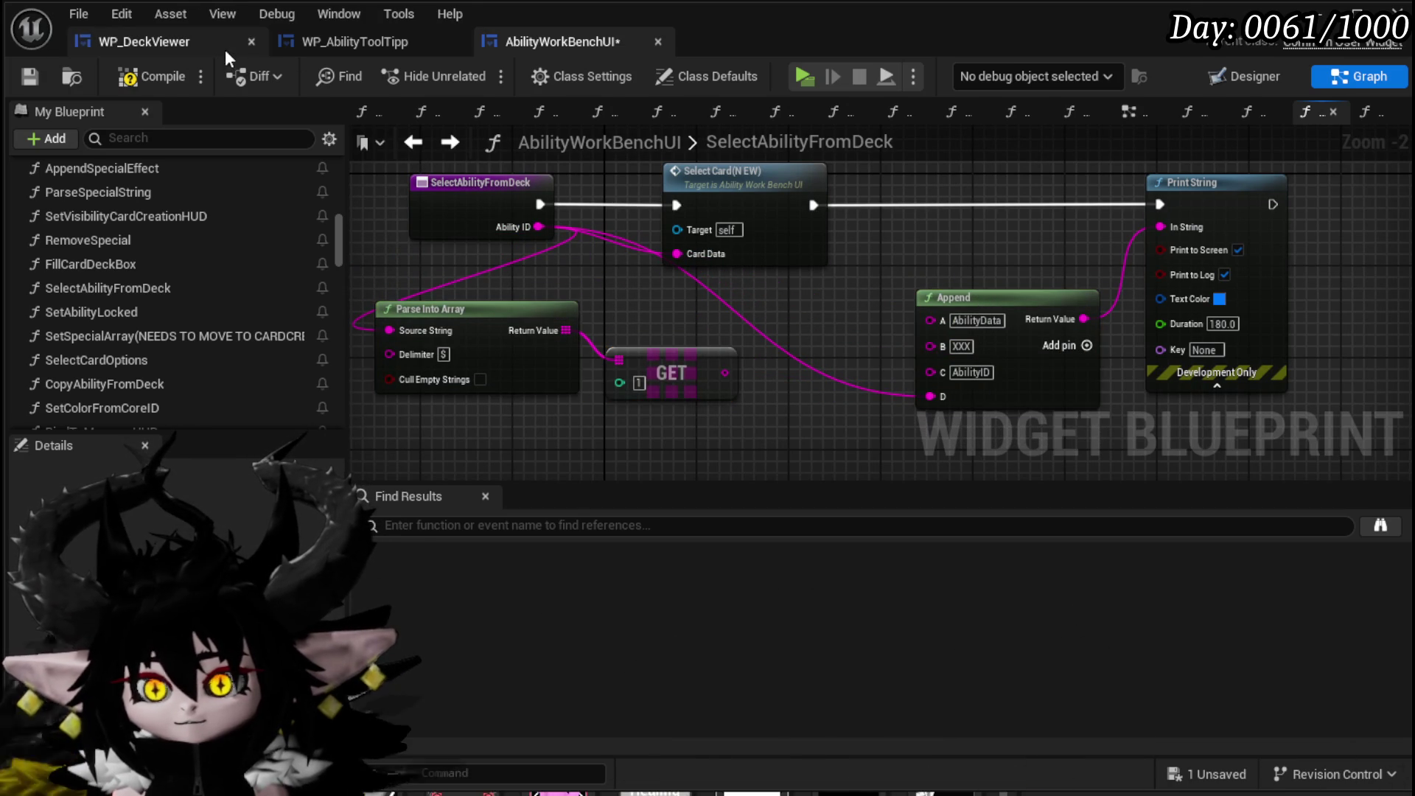
click(28, 76)
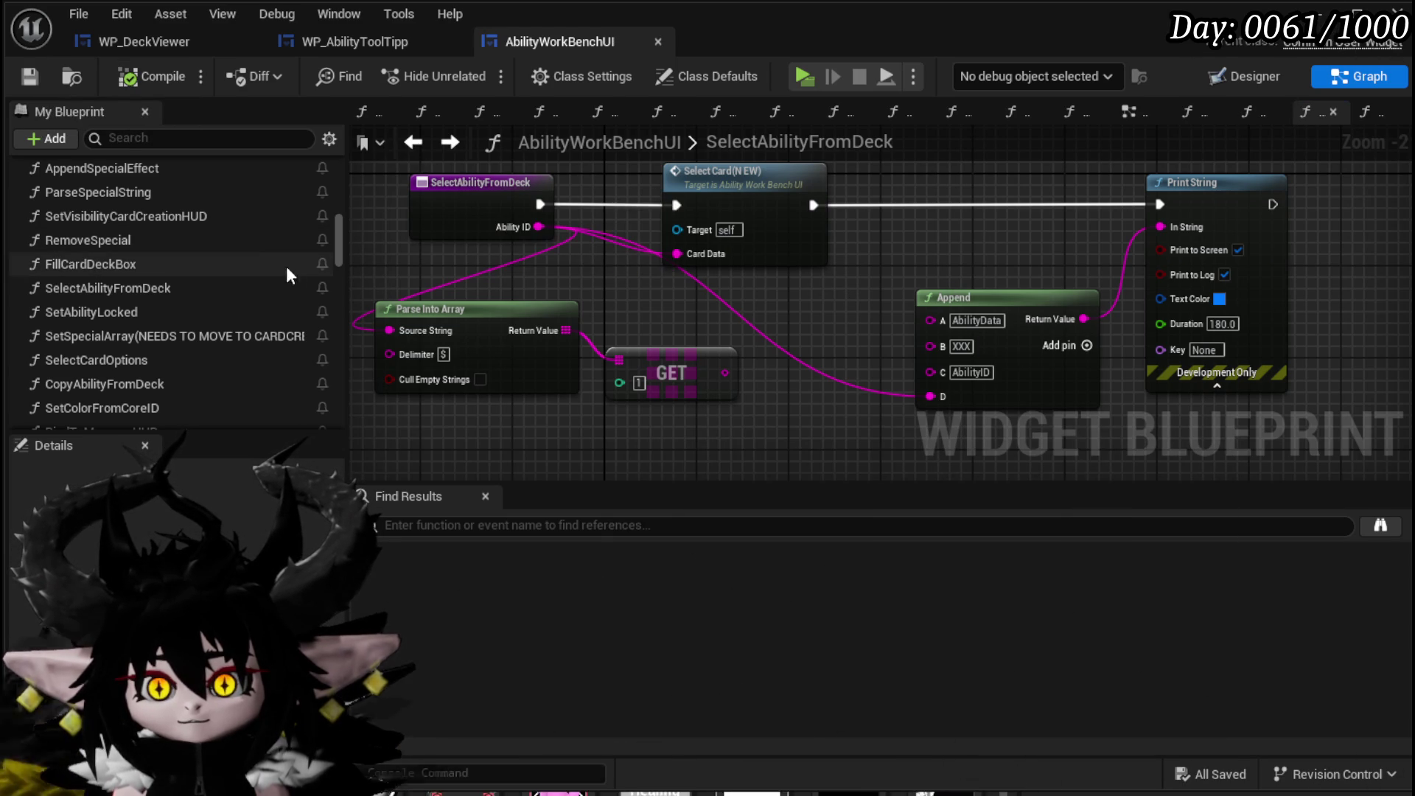
Place a WP Deck Viewer getter near the Print String node.
drag(341, 241, 337, 184)
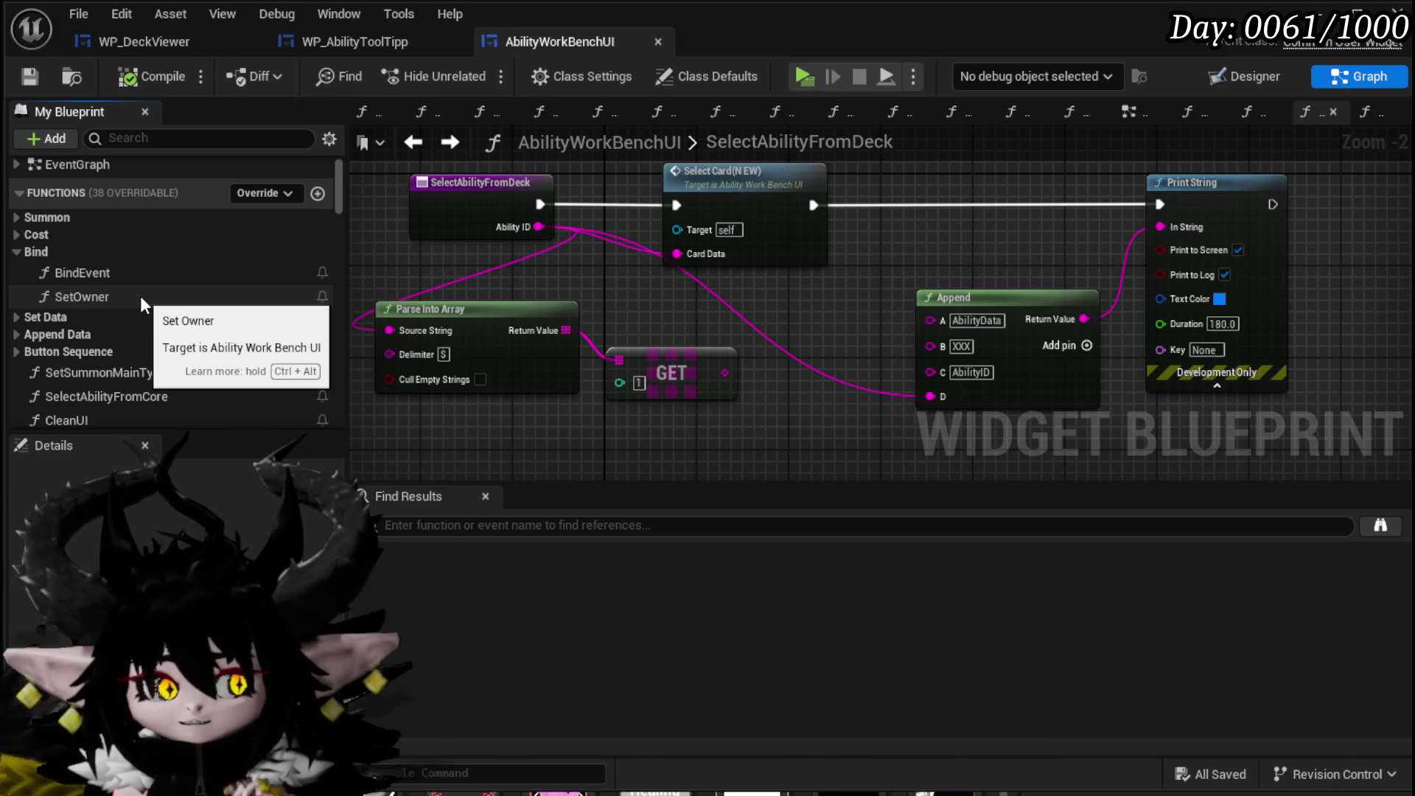
mouse_move(862, 237)
mouse_down()
mouse_move(593, 275)
mouse_move(636, 271)
mouse_up()
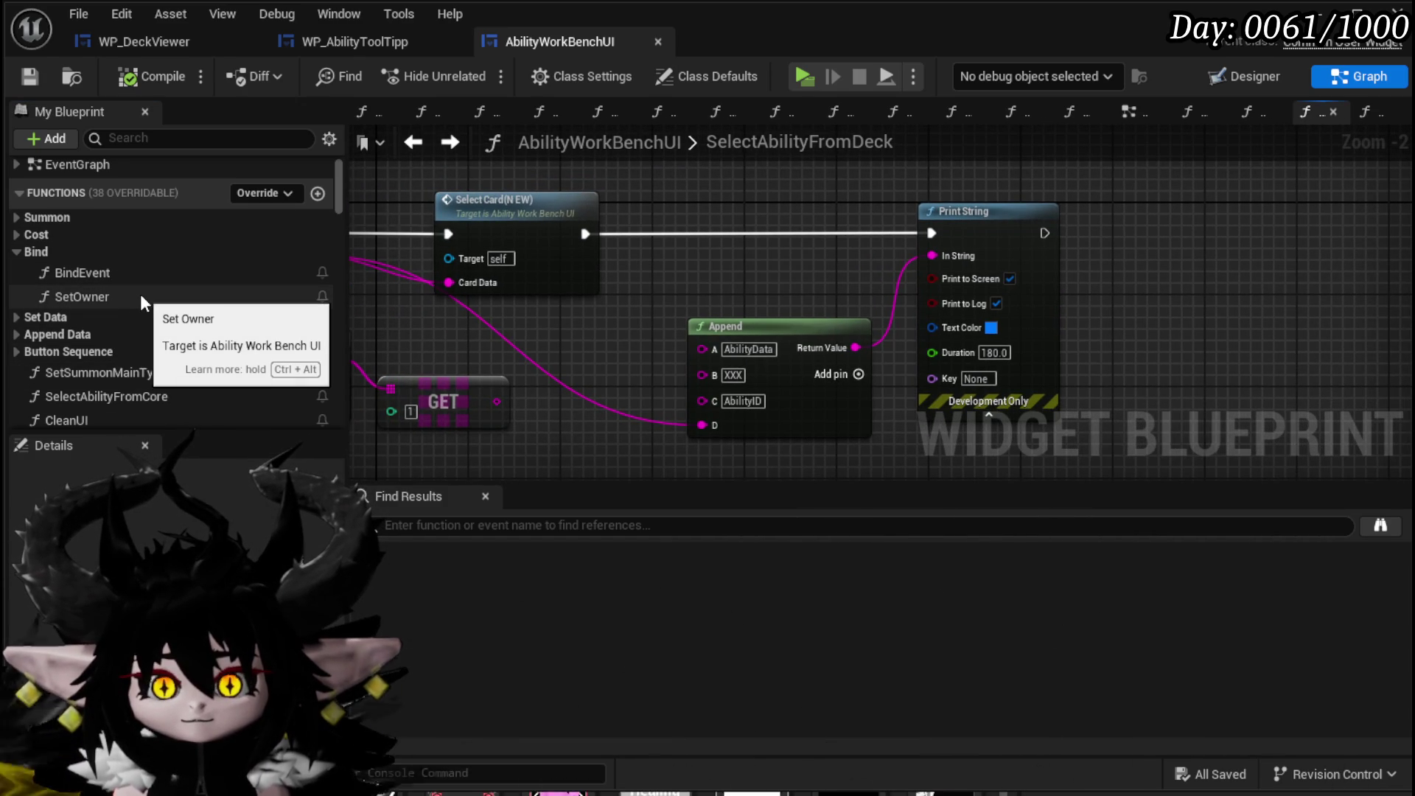
scroll(140, 294, down, 15)
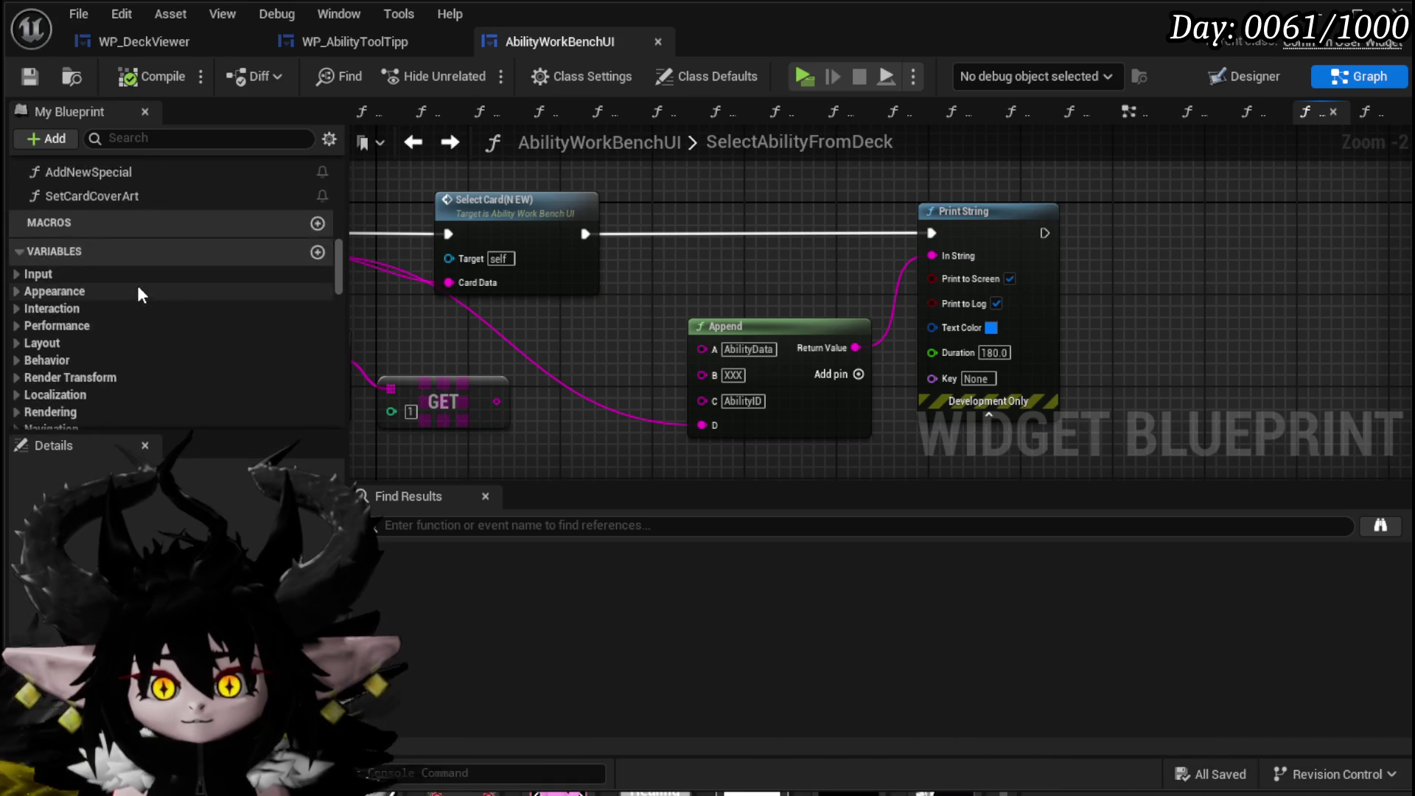
scroll(138, 293, down, 10)
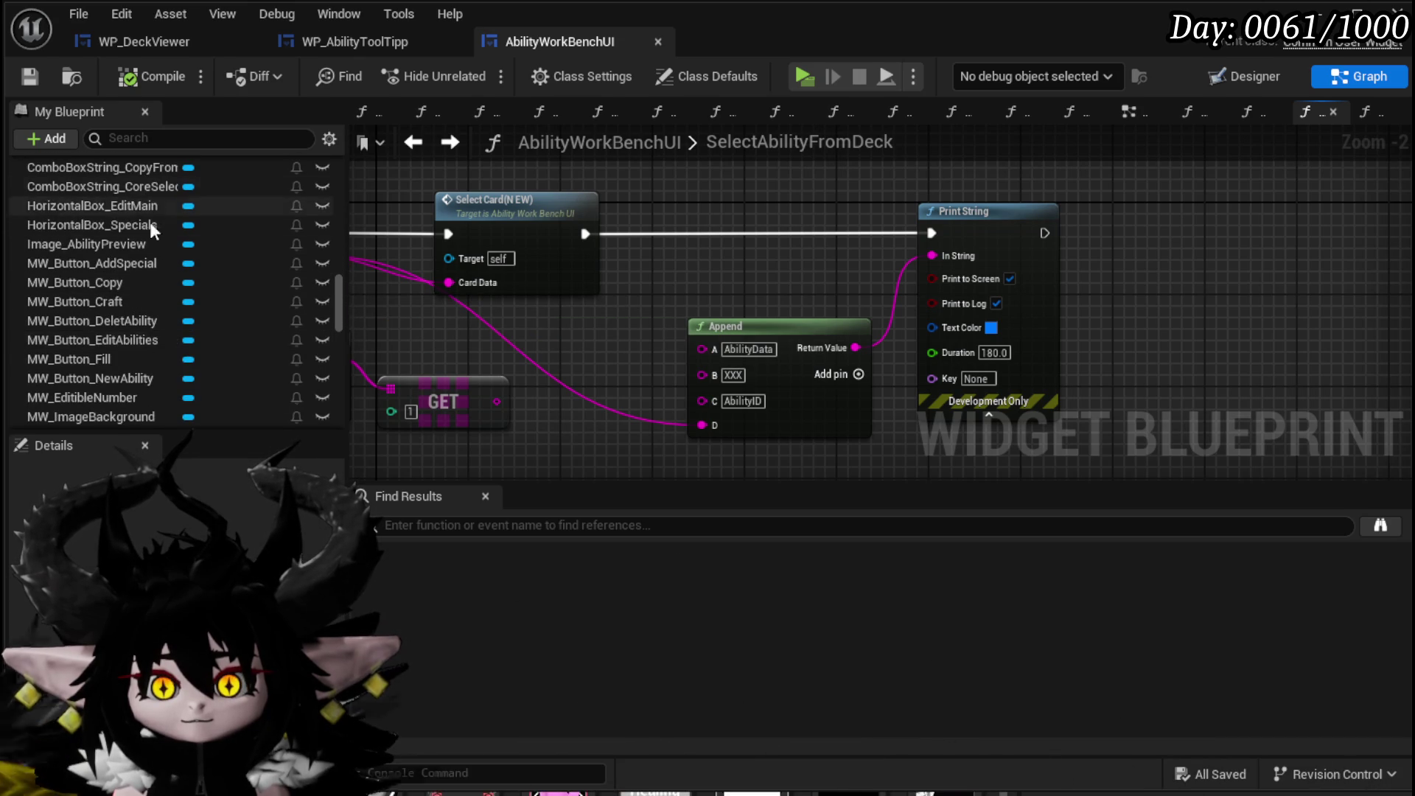
scroll(148, 207, down, 8)
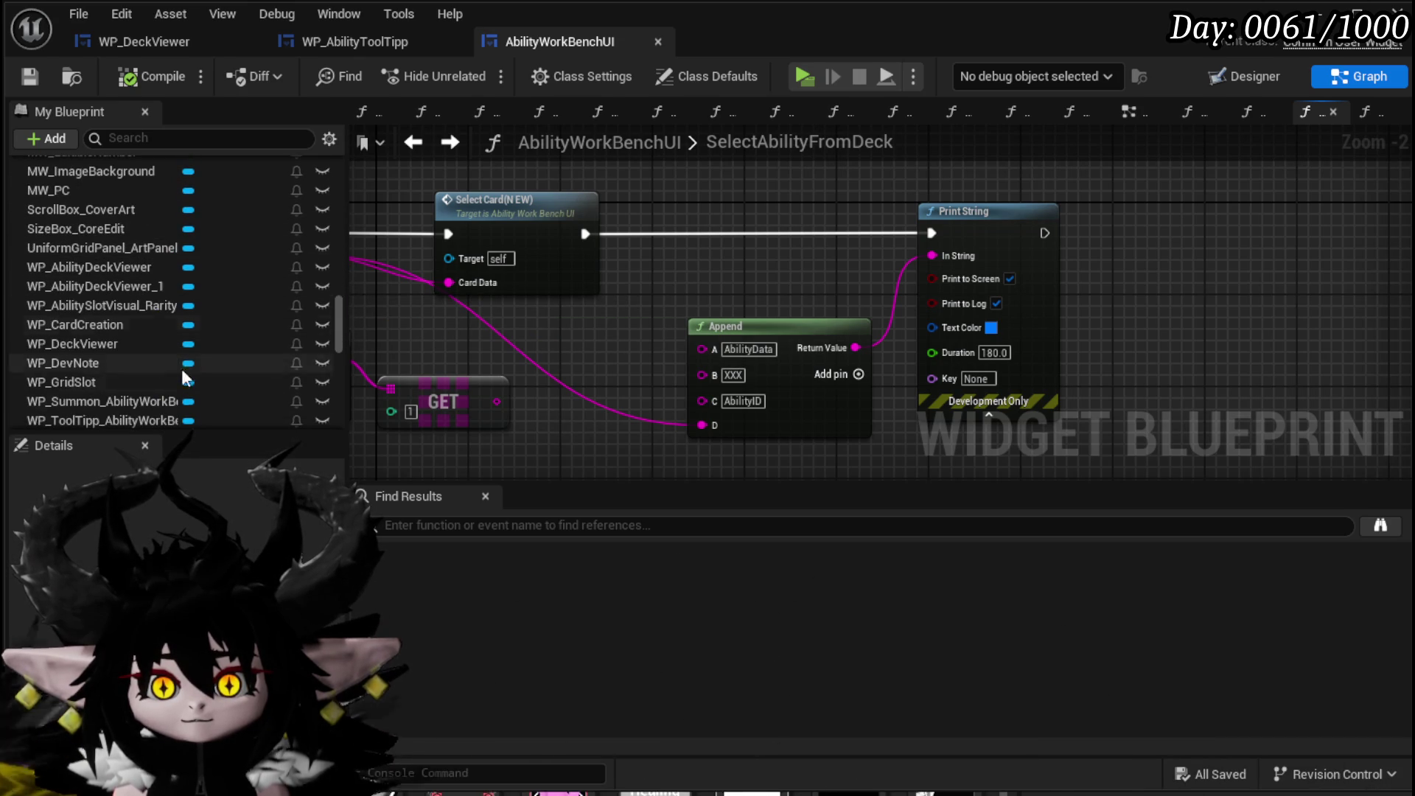
drag(109, 343, 798, 189)
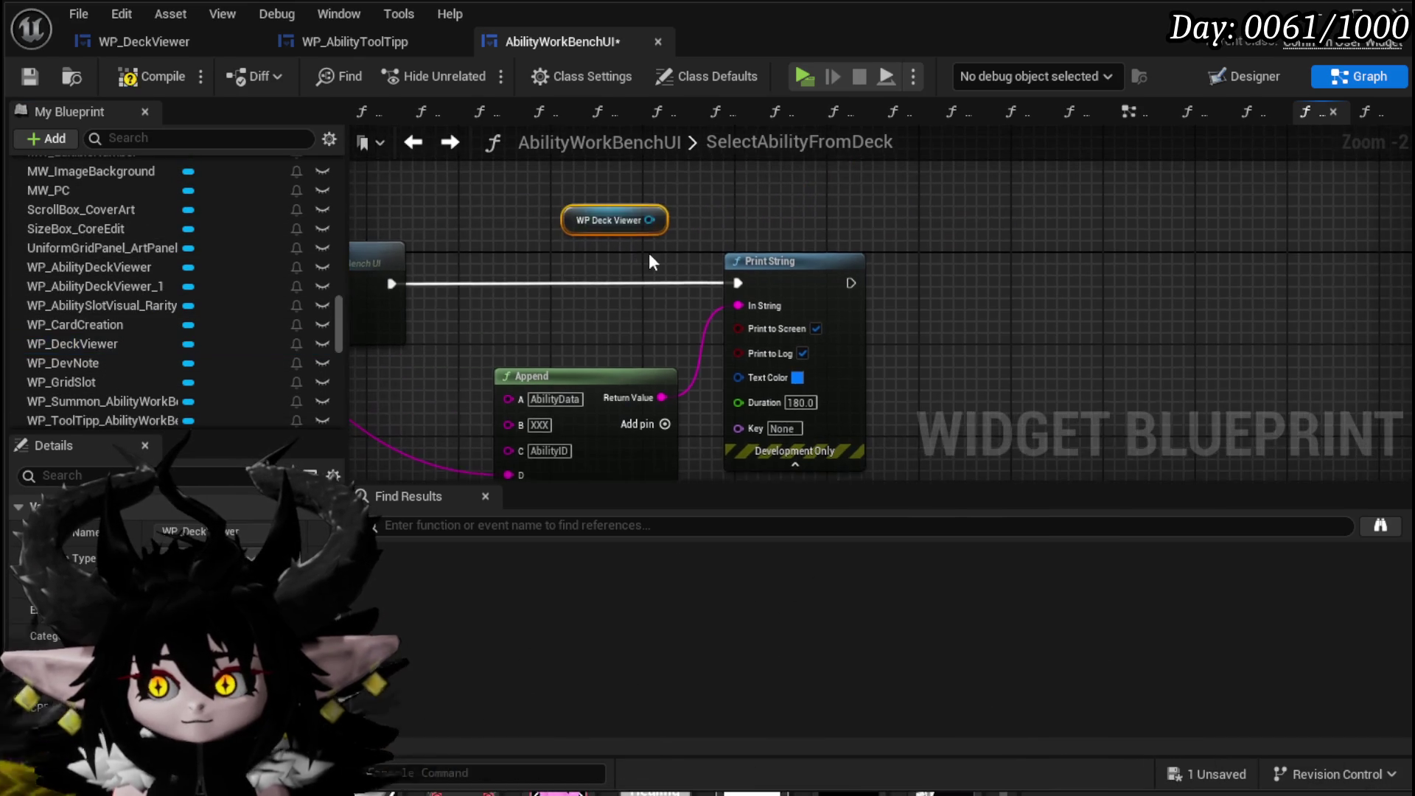
Set WP Deck Viewer's visibility to Collapsed after Print String, save, and start a play-in-editor test.
drag(647, 221, 933, 196)
text(Set Visi)
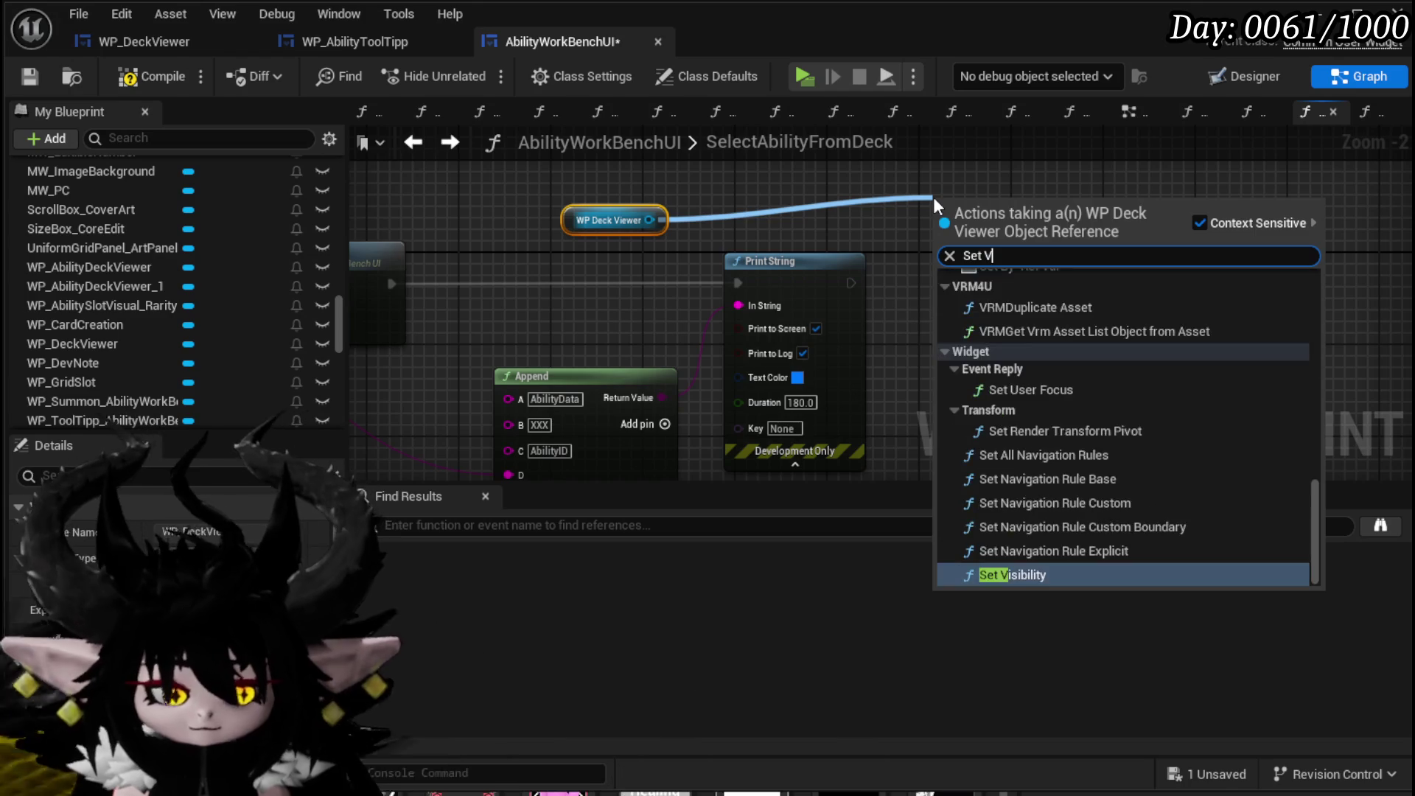
click(1054, 356)
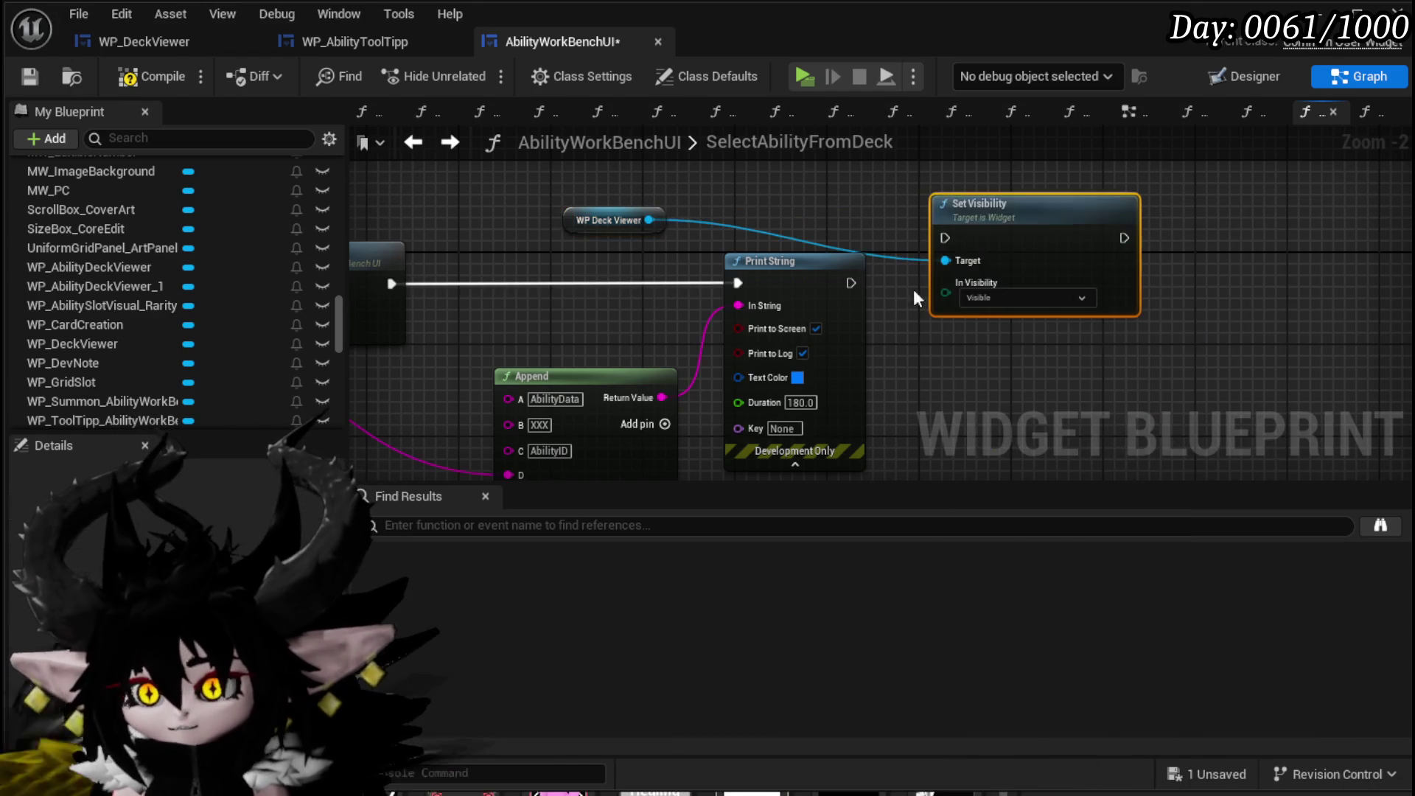
click(979, 296)
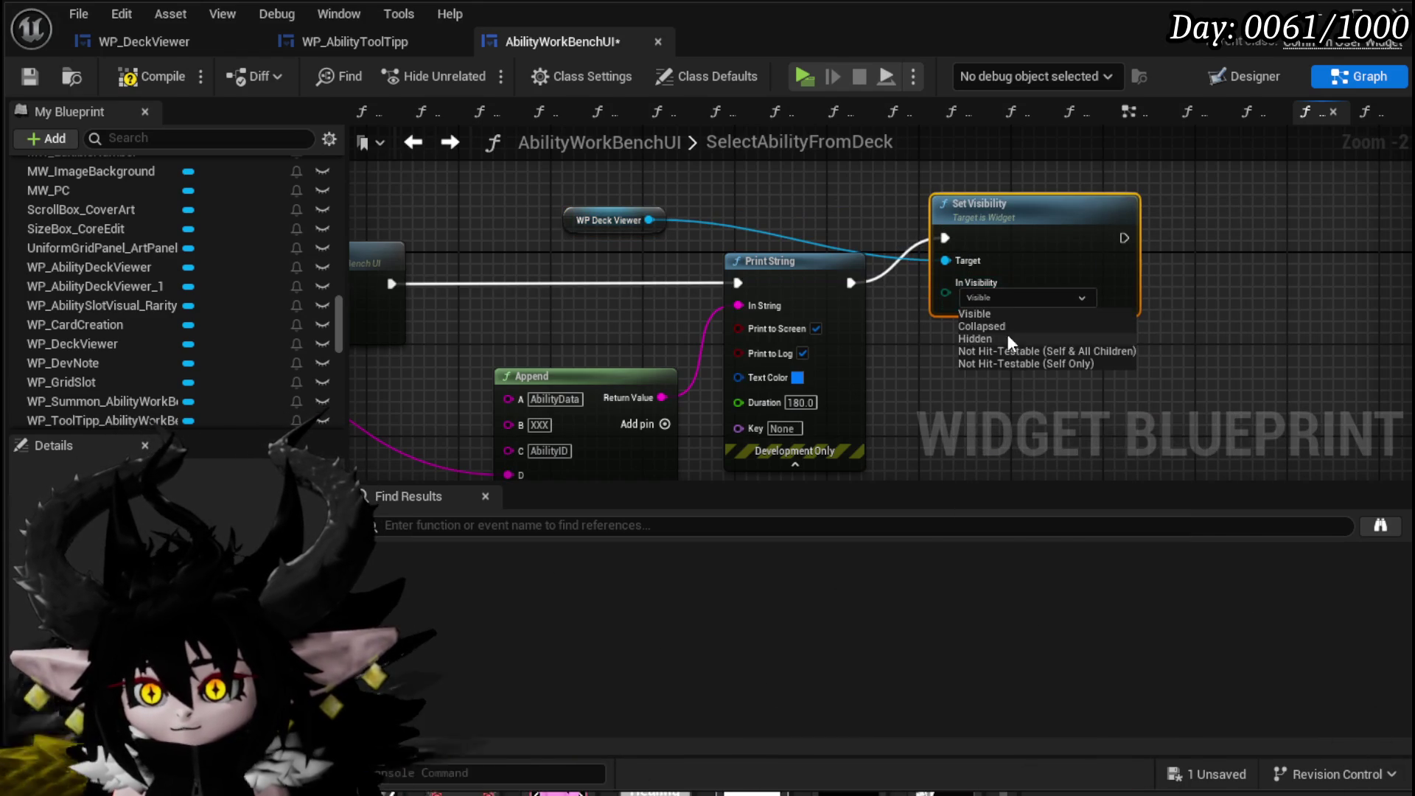
drag(1006, 263, 974, 309)
drag(642, 217, 685, 229)
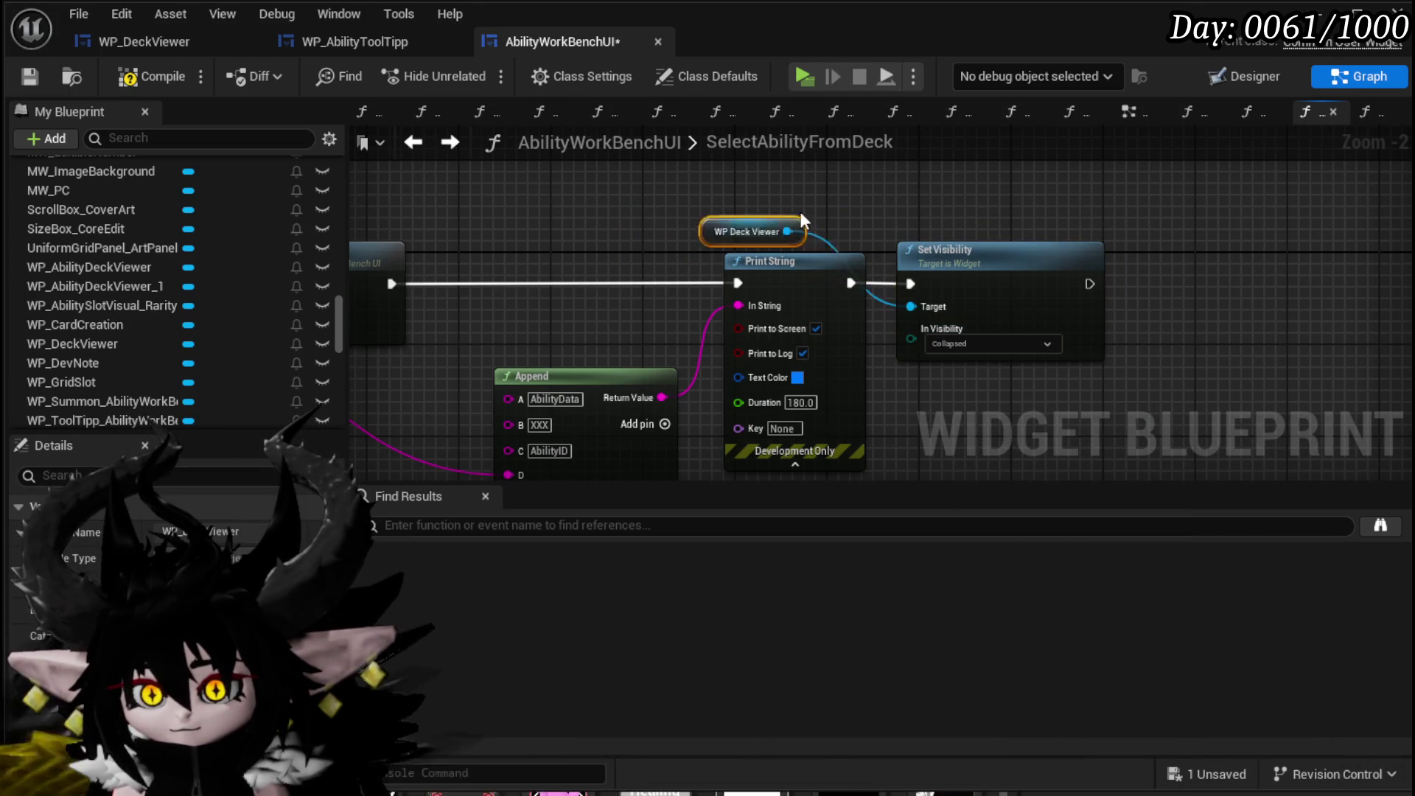
click(27, 77)
click(1301, 27)
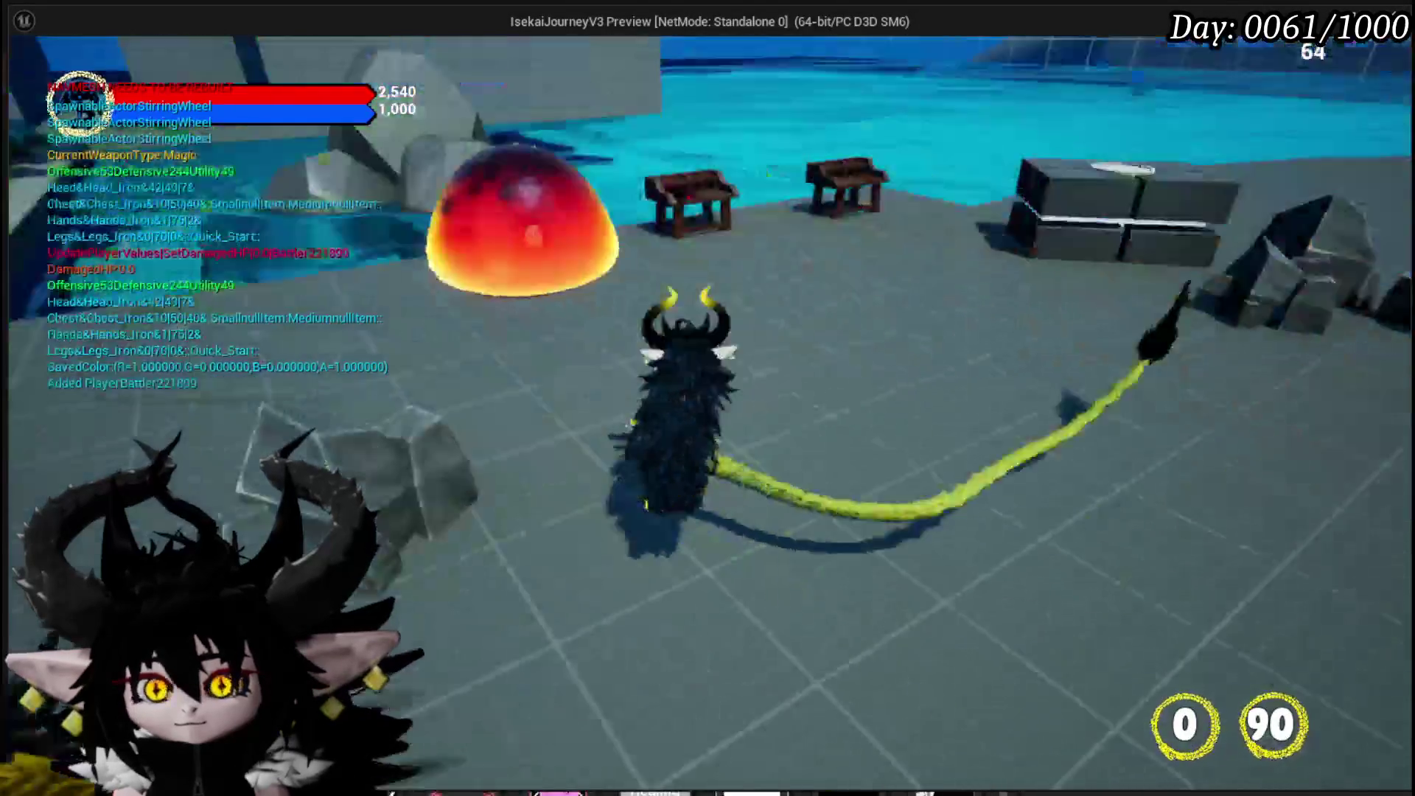
key(Tab)
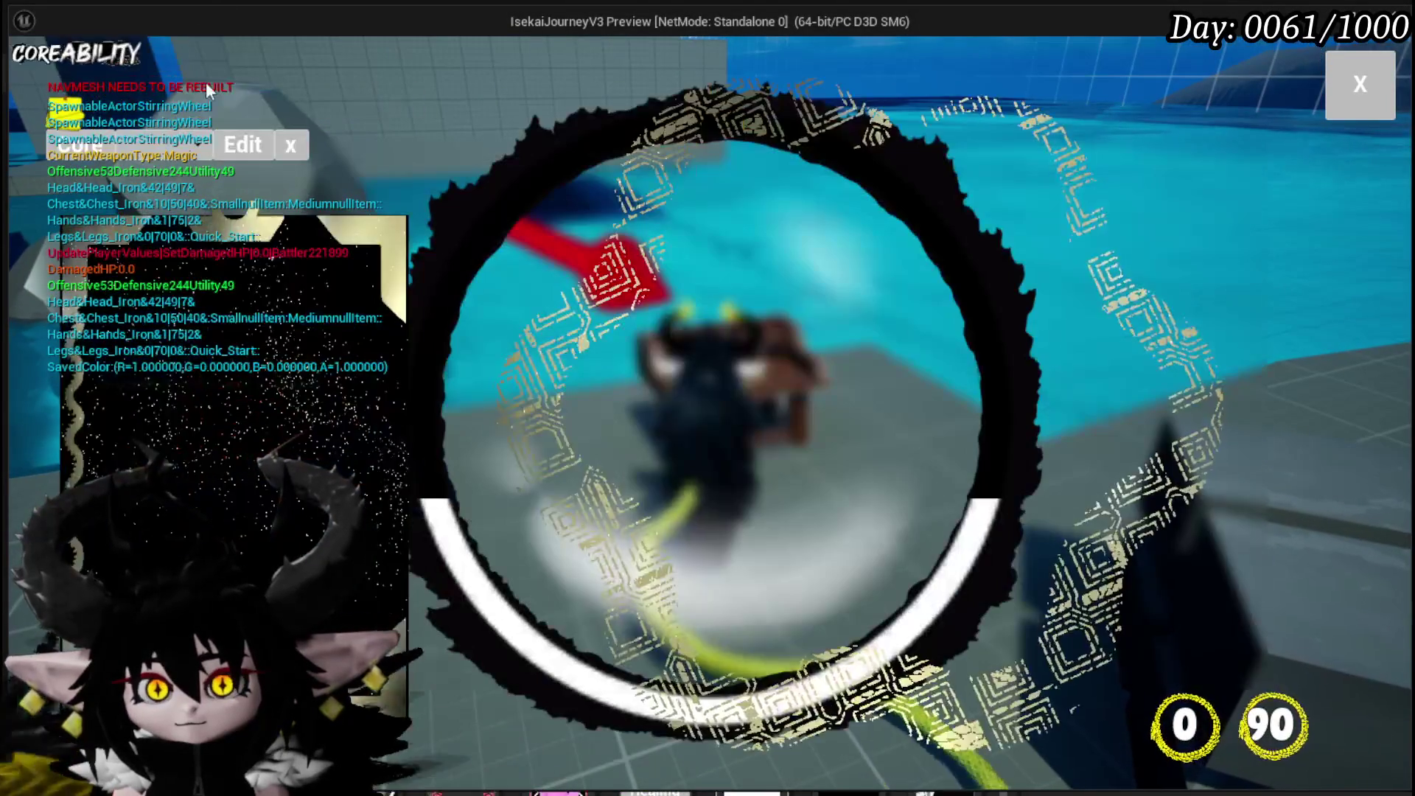
click(190, 159)
click(166, 235)
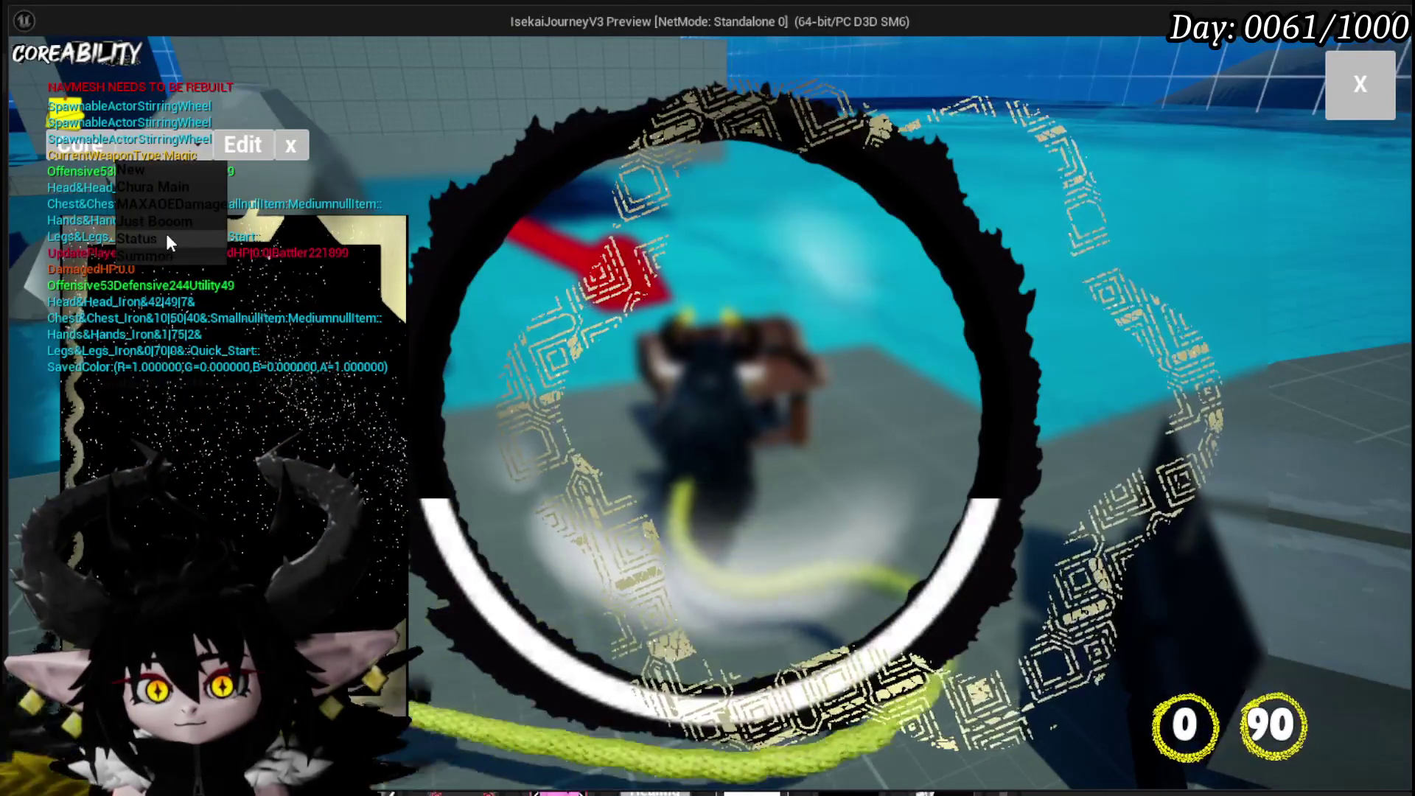
scroll(892, 286, down, 3)
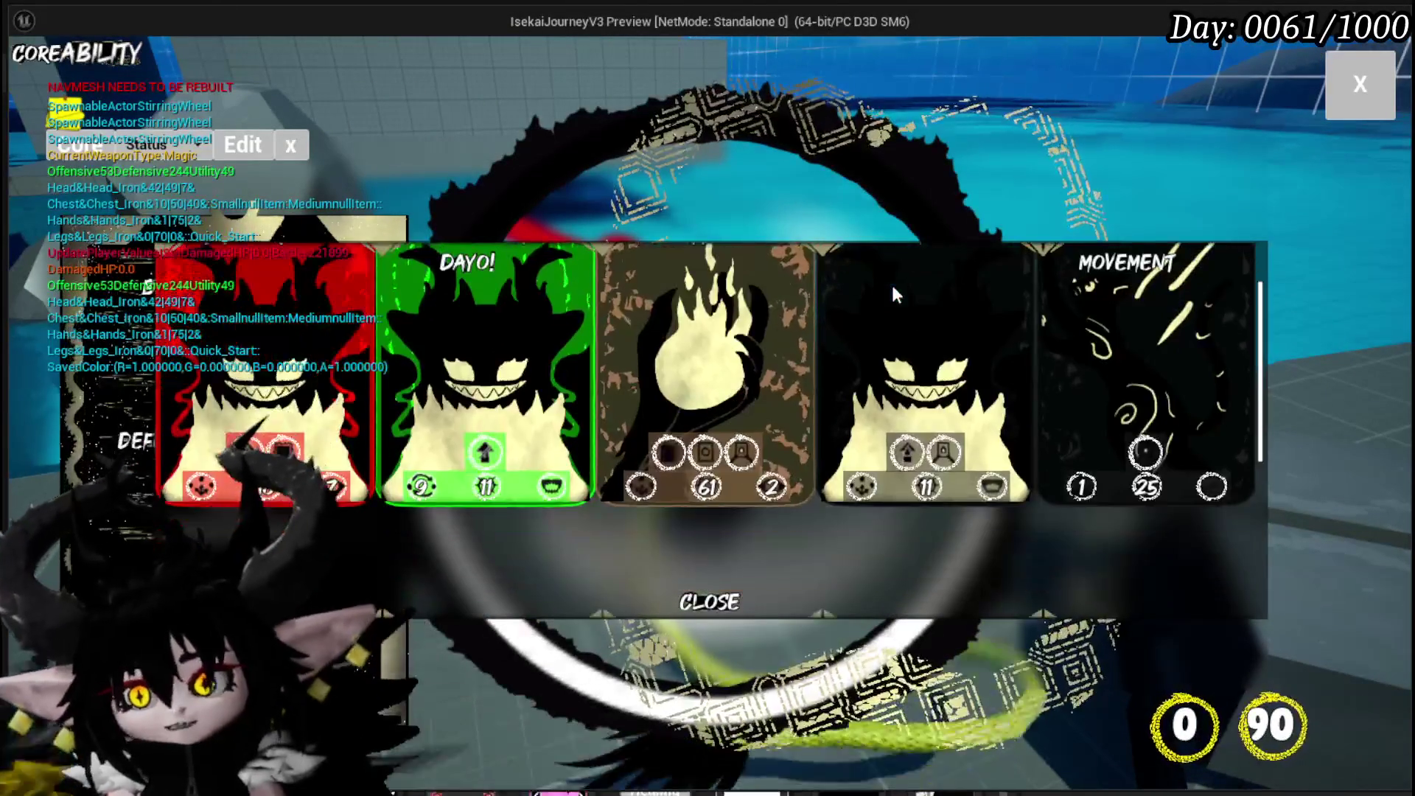
scroll(625, 330, down, 3)
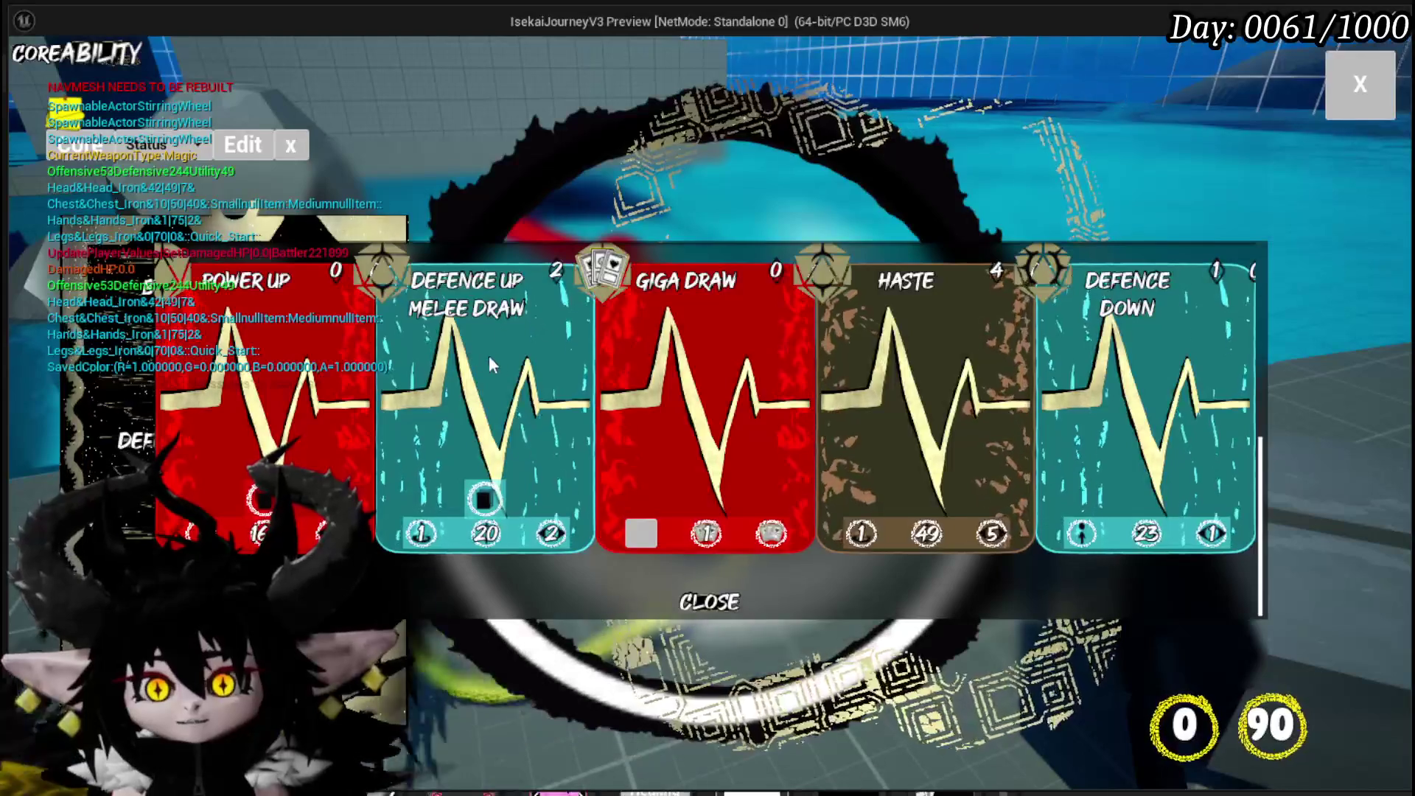
click(497, 356)
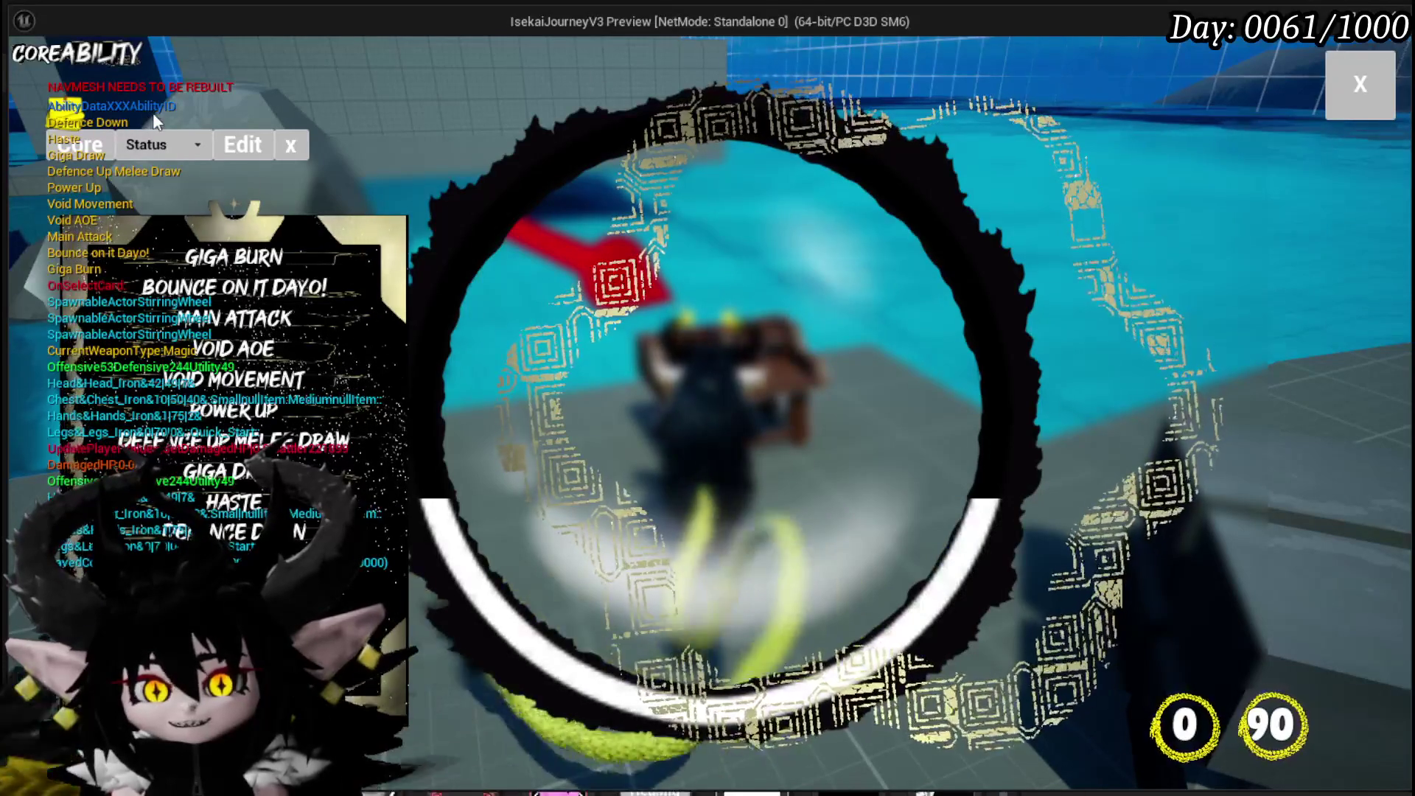
key(Escape)
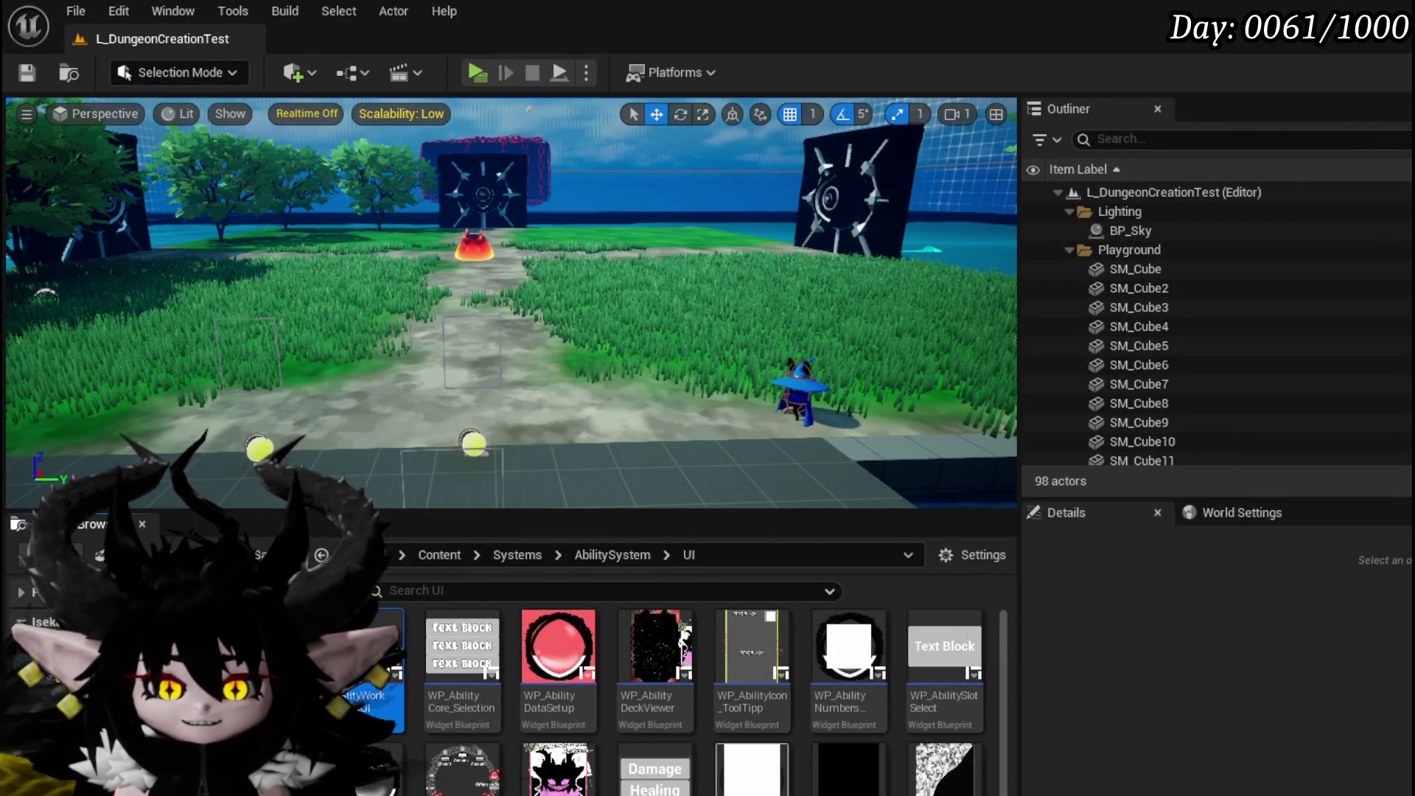
Reopen WP_AbilityToolTipp's EventGraph showing On Pressed (Button_81) calling On Press Card.
double_click(372, 671)
click(321, 41)
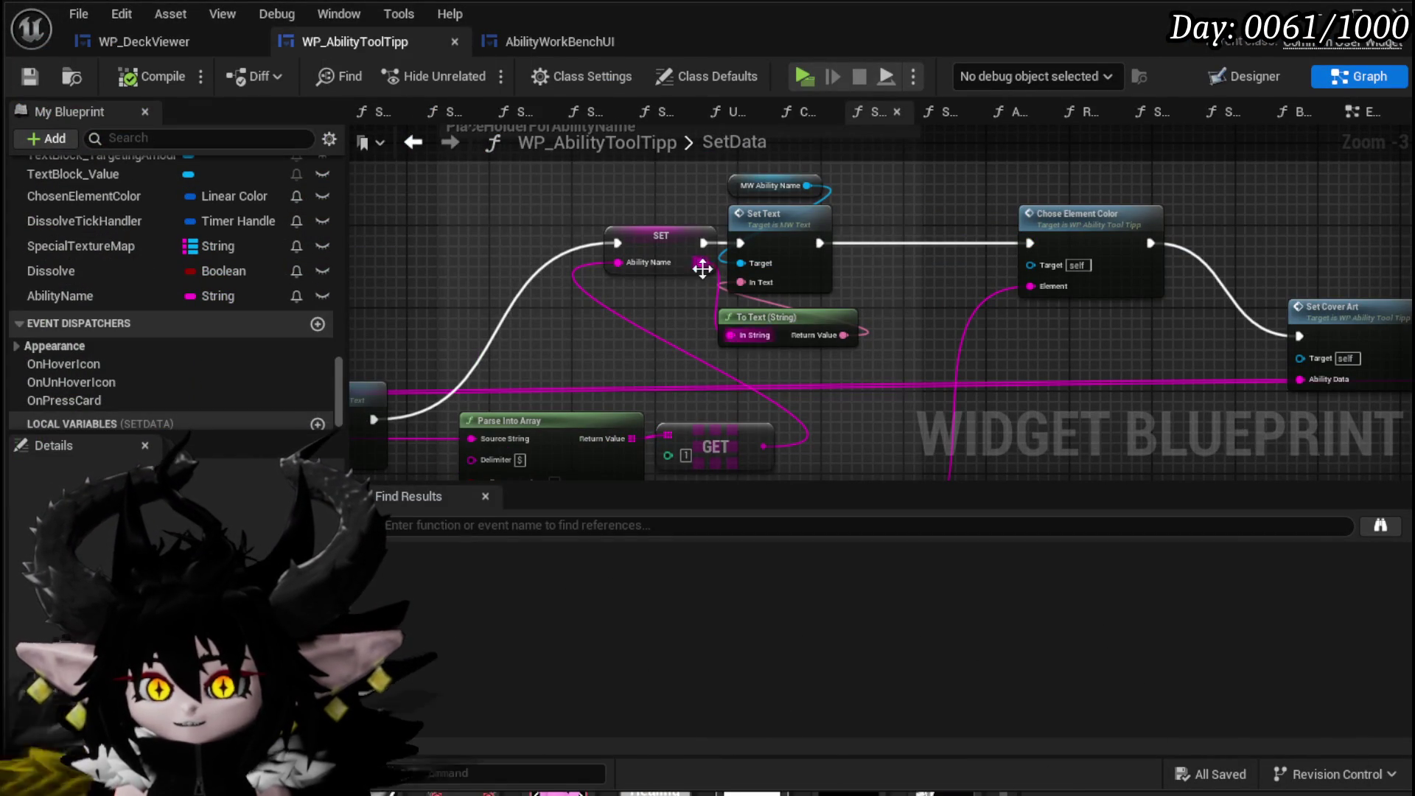
click(1253, 76)
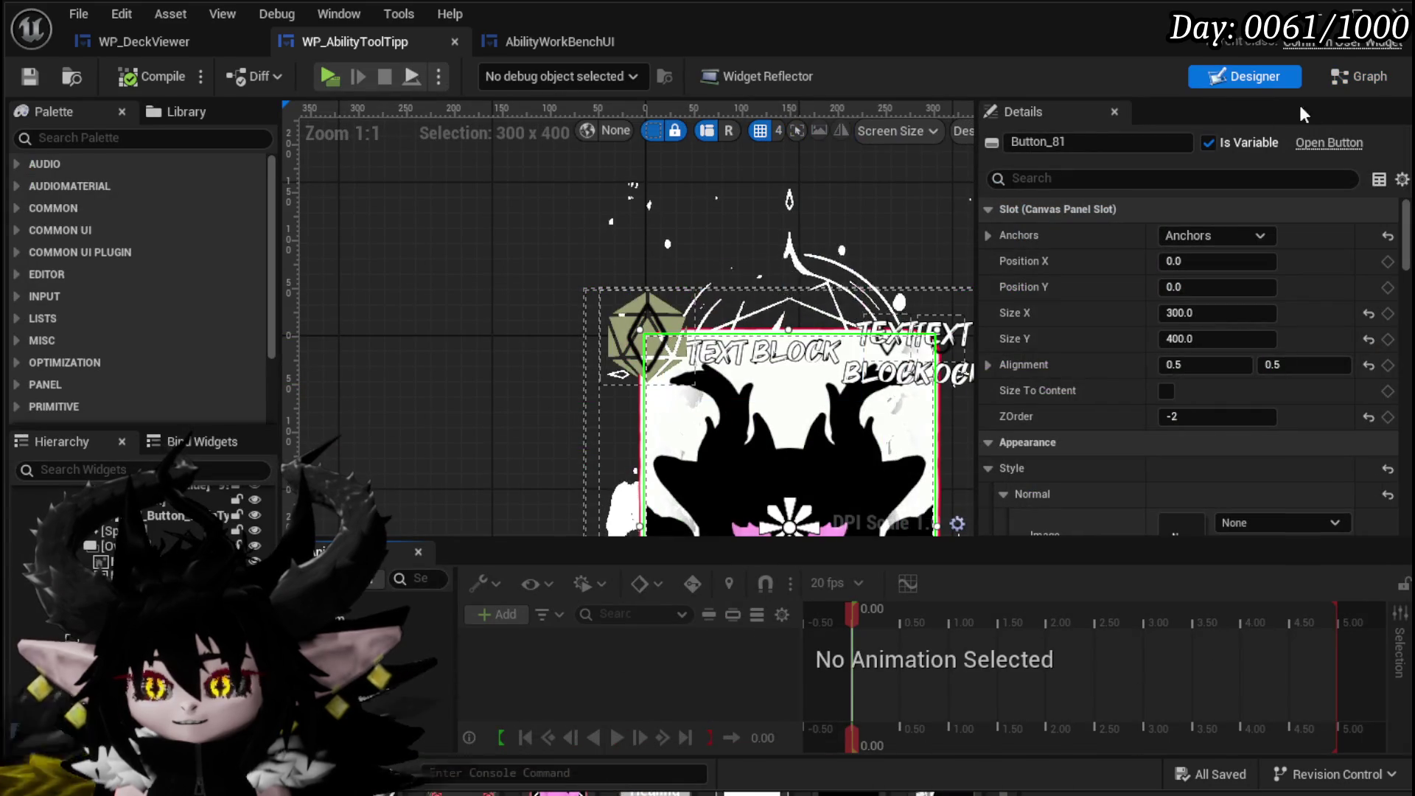
click(1367, 71)
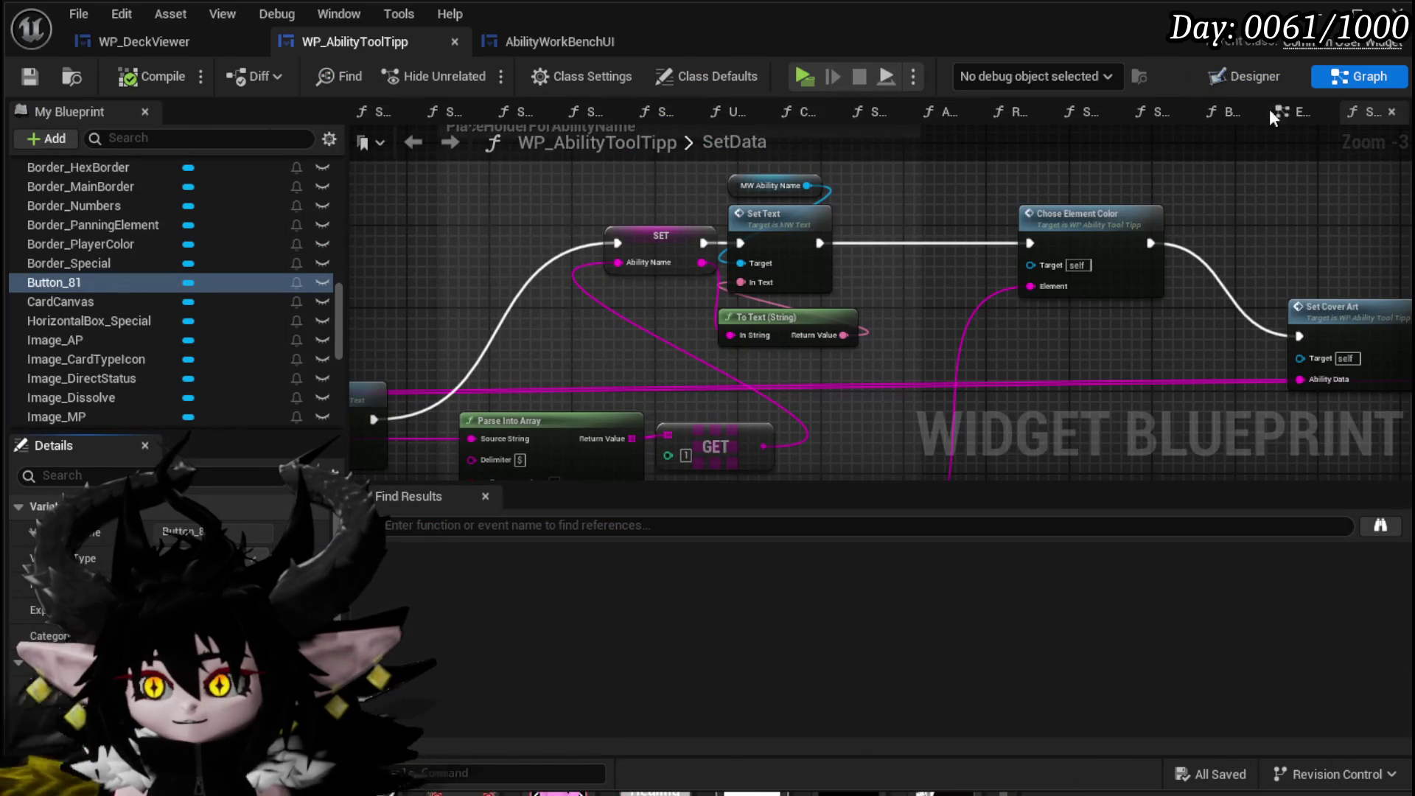
click(1291, 111)
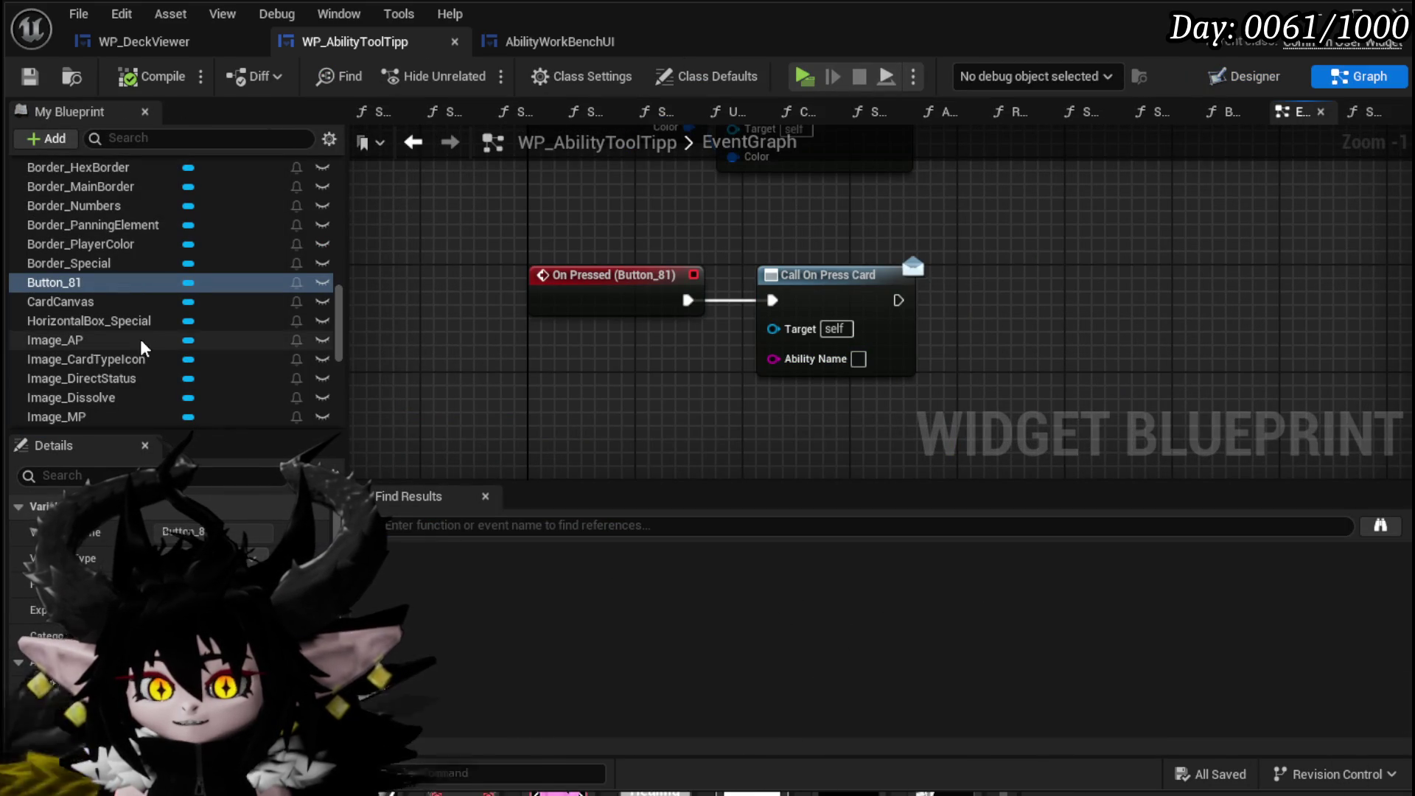
drag(654, 300, 688, 228)
scroll(221, 302, up, 15)
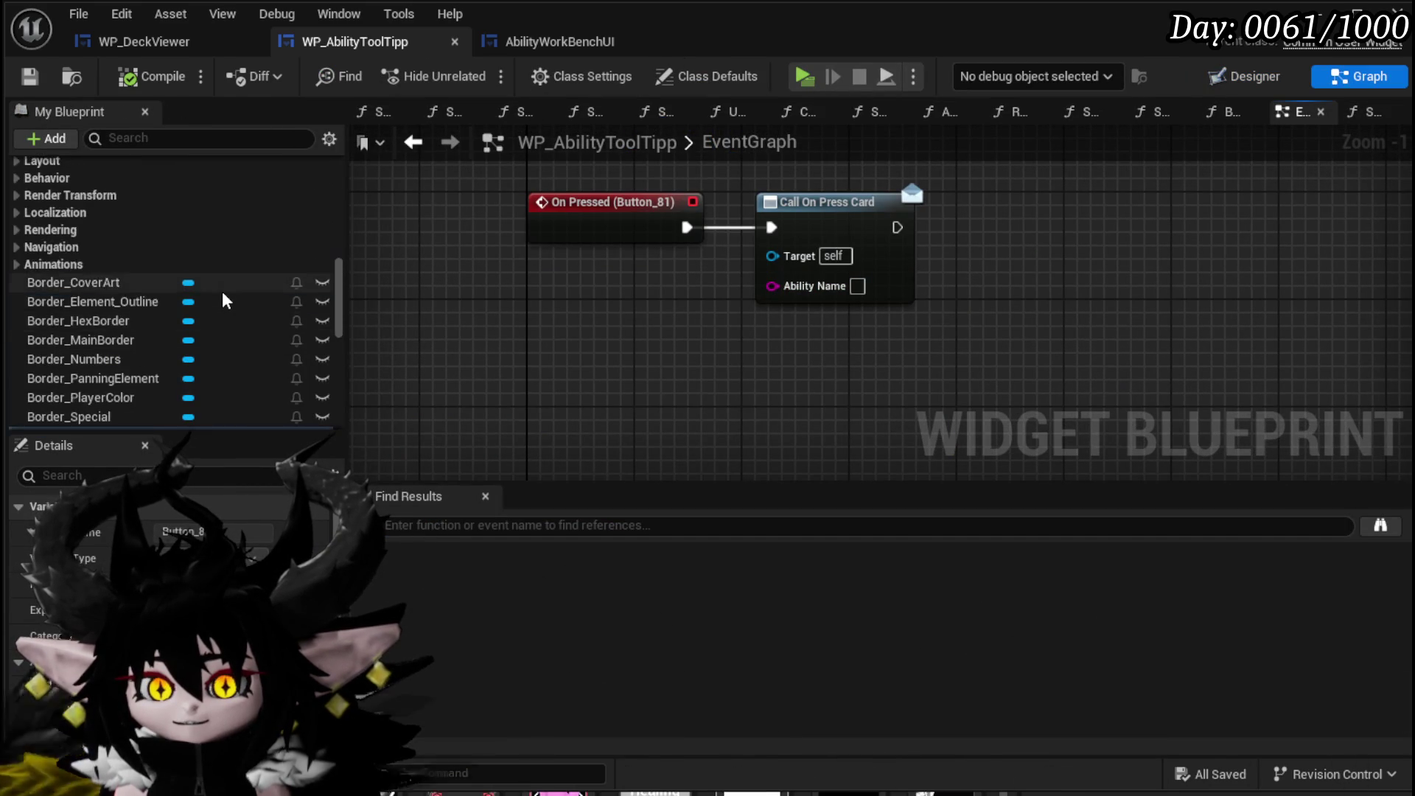
scroll(184, 308, up, 2)
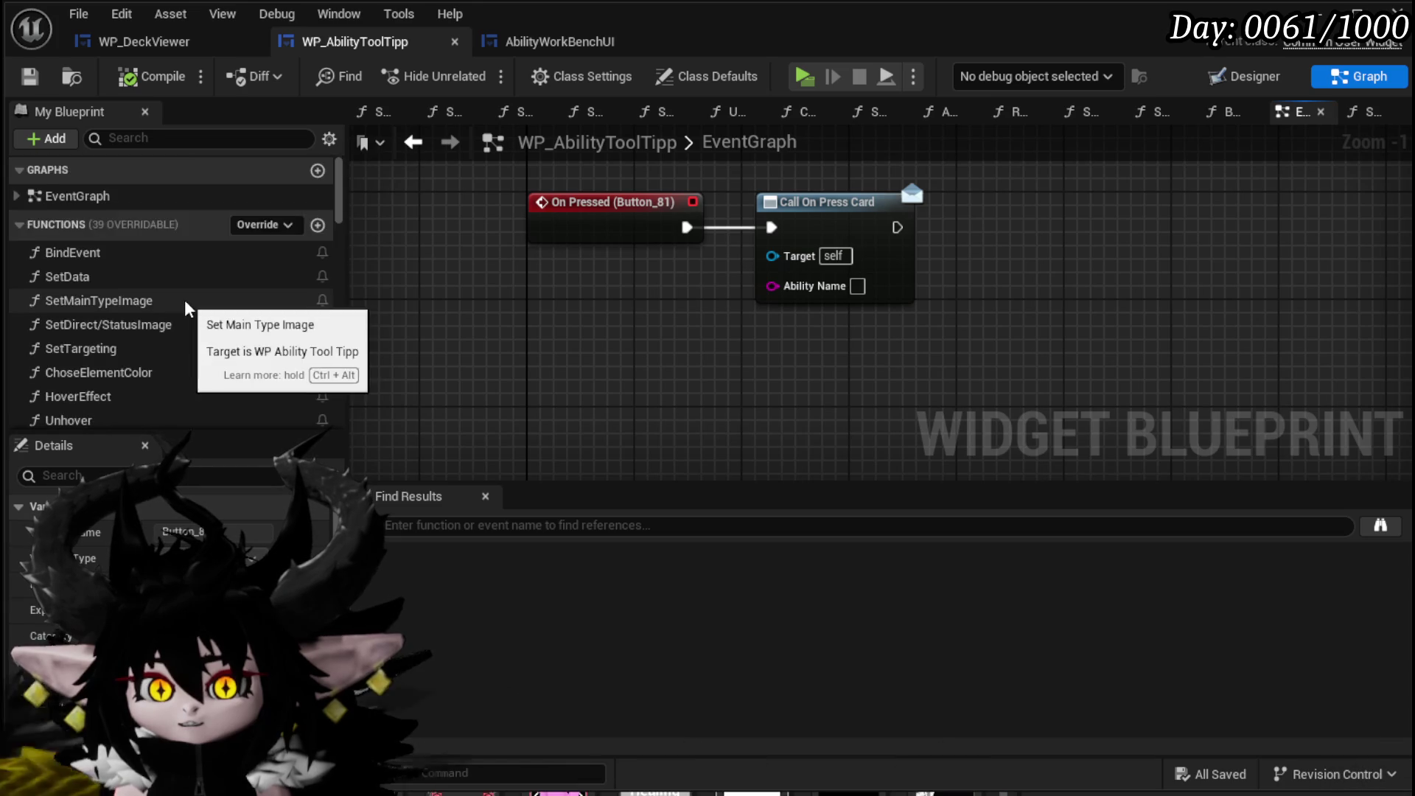